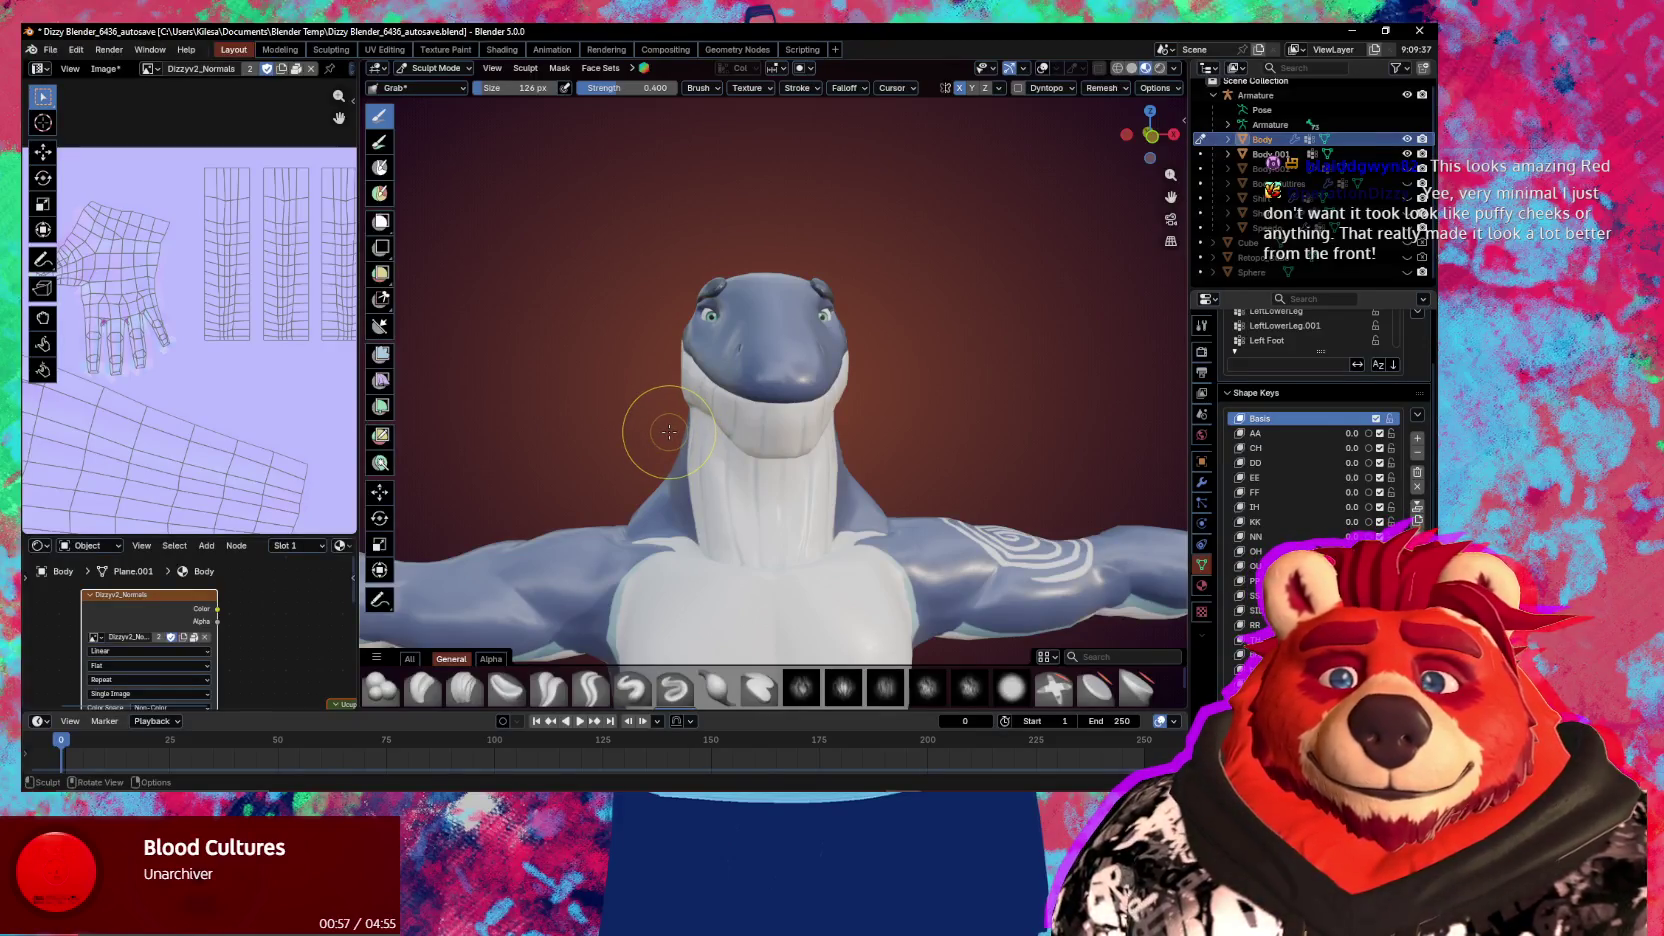
Orbit and zoom around the whale's head to inspect it from the front, side and back
{"action": "middle_click_drag", "start_coordinate": [669, 432], "coordinate": [668, 439]}
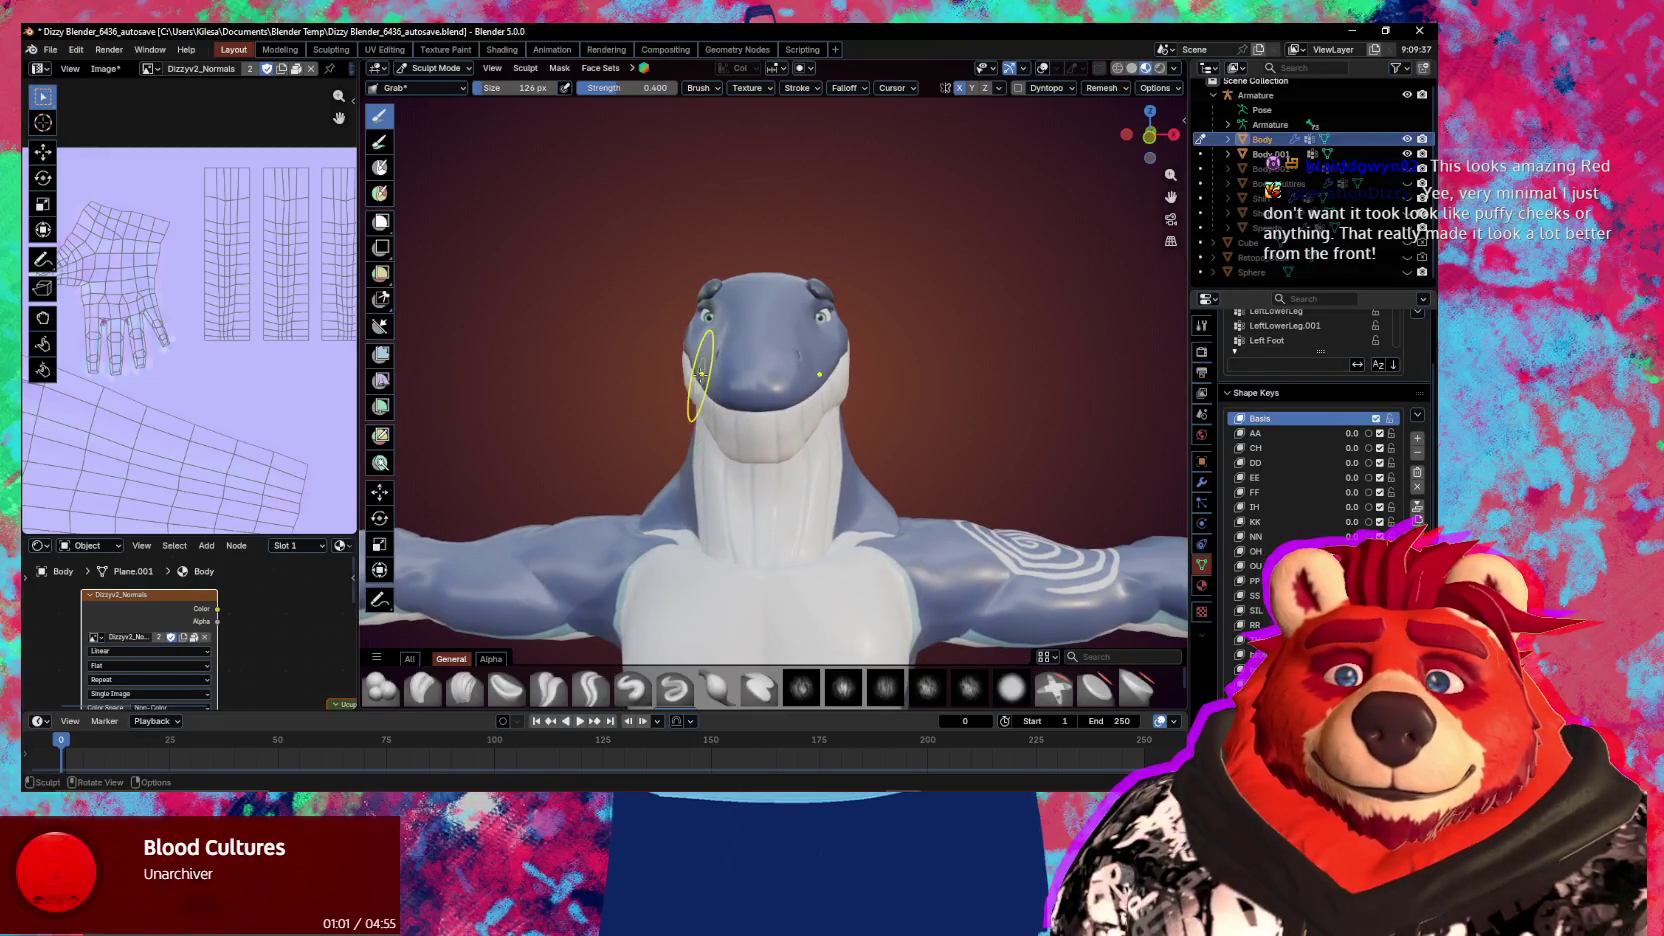
{"action": "mouse_move", "coordinate": [701, 373]}
{"action": "middle_mouse_down"}
{"action": "mouse_move", "coordinate": [880, 382]}
{"action": "mouse_move", "coordinate": [761, 390]}
{"action": "middle_mouse_up"}
{"action": "scroll", "coordinate": [880, 382], "scroll_direction": "up", "scroll_amount": 3}
{"action": "scroll", "coordinate": [761, 390], "scroll_direction": "up", "scroll_amount": 3}
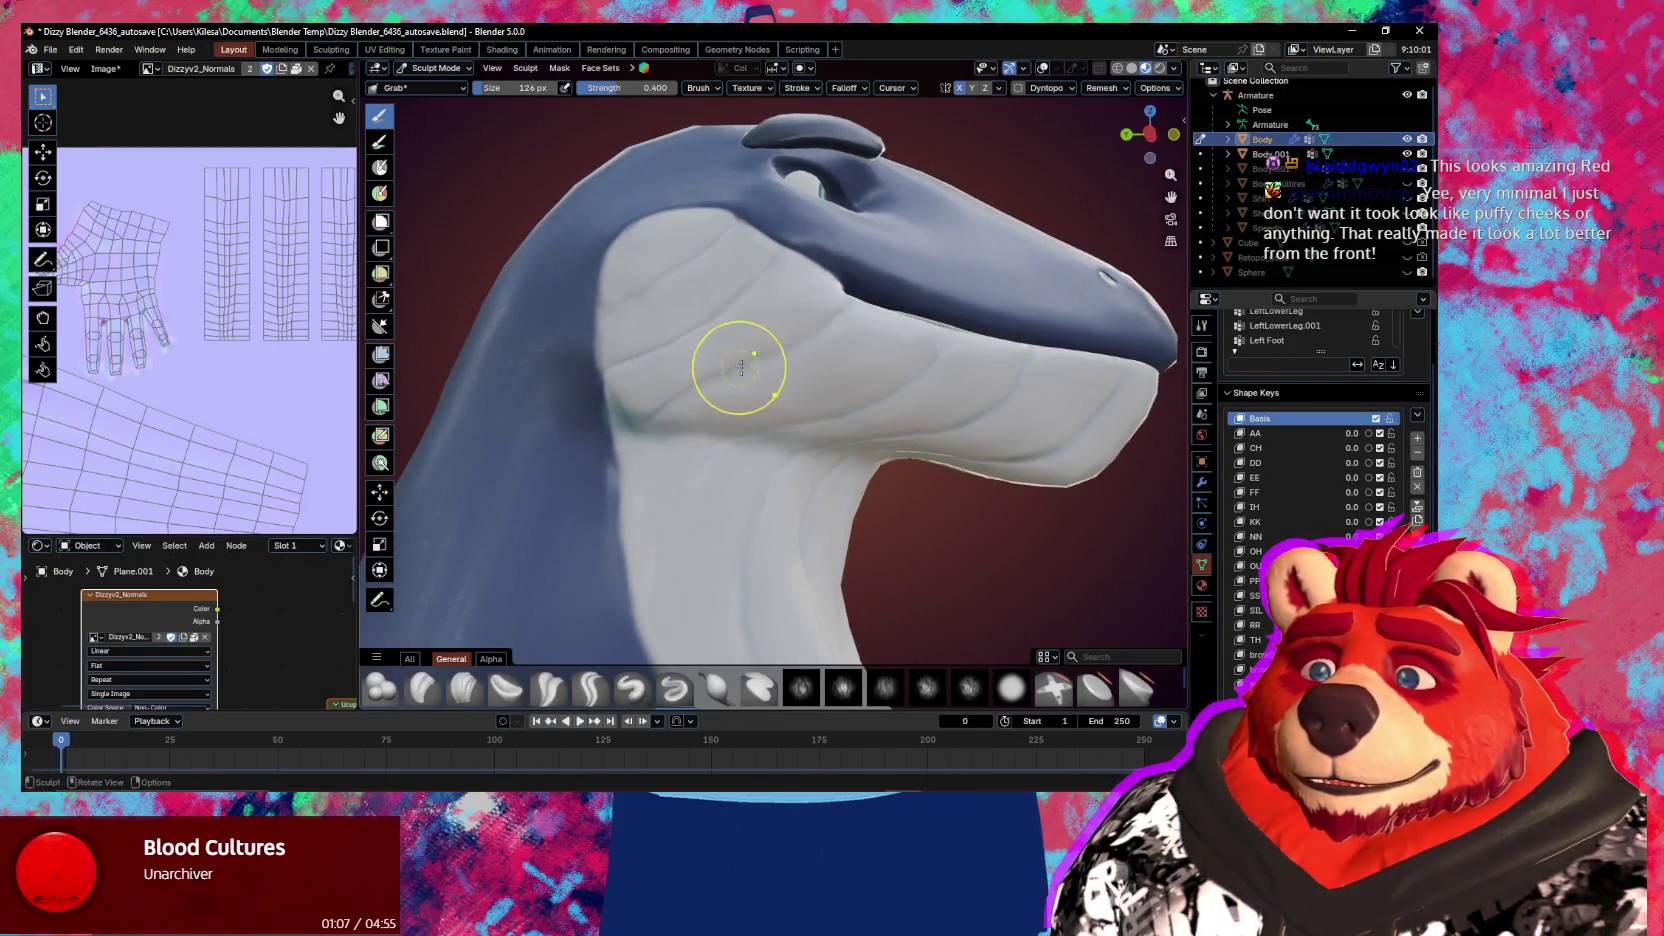
{"action": "mouse_move", "coordinate": [741, 367]}
{"action": "middle_mouse_down"}
{"action": "mouse_move", "coordinate": [811, 352]}
{"action": "mouse_move", "coordinate": [832, 327]}
{"action": "mouse_move", "coordinate": [800, 459]}
{"action": "mouse_move", "coordinate": [830, 410]}
{"action": "mouse_move", "coordinate": [617, 531]}
{"action": "middle_mouse_up"}
{"action": "scroll", "coordinate": [805, 344], "scroll_direction": "down", "scroll_amount": 2}
{"action": "scroll", "coordinate": [813, 379], "scroll_direction": "down", "scroll_amount": 3}
{"action": "scroll", "coordinate": [847, 390], "scroll_direction": "down", "scroll_amount": 3}
{"action": "scroll", "coordinate": [799, 497], "scroll_direction": "up", "scroll_amount": 3}
{"action": "mouse_move", "coordinate": [799, 497]}
{"action": "middle_mouse_down"}
{"action": "mouse_move", "coordinate": [891, 501]}
{"action": "mouse_move", "coordinate": [761, 472]}
{"action": "mouse_move", "coordinate": [841, 551]}
{"action": "mouse_move", "coordinate": [1021, 583]}
{"action": "mouse_move", "coordinate": [901, 518]}
{"action": "mouse_move", "coordinate": [990, 490]}
{"action": "middle_mouse_up"}
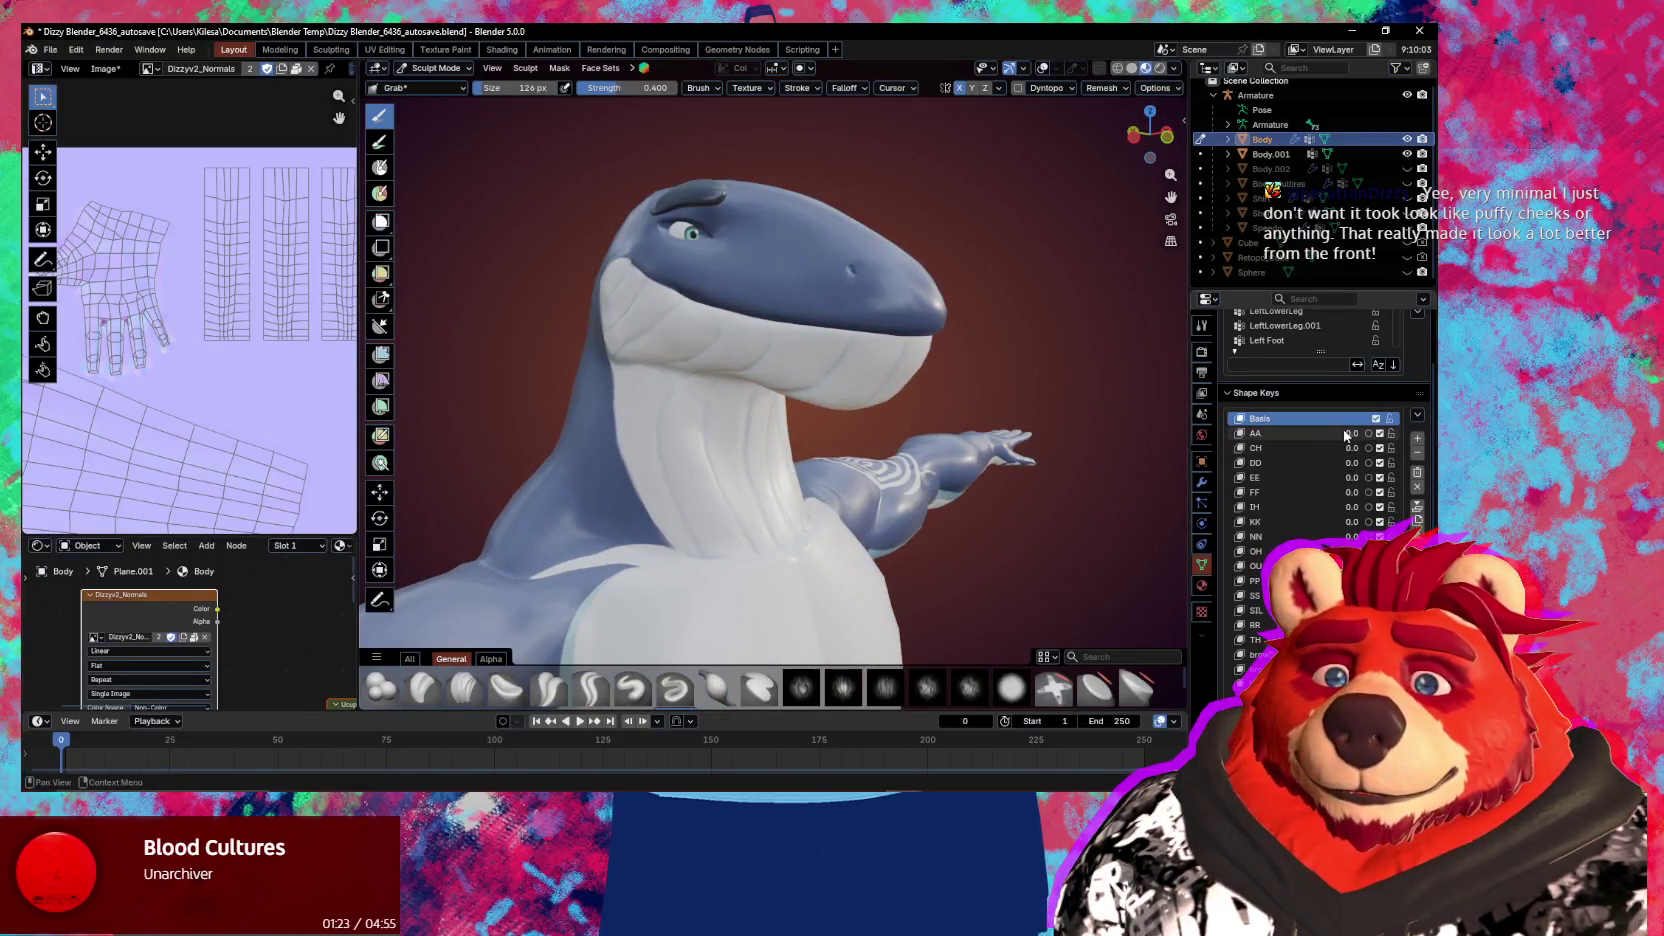
Set the AA shape key to 1.0 to open the mouth, then zoom in on the mouth corner
{"action": "left_click_drag", "start_coordinate": [1346, 435], "coordinate": [1385, 435]}
{"action": "middle_click_drag", "start_coordinate": [880, 415], "coordinate": [768, 412]}
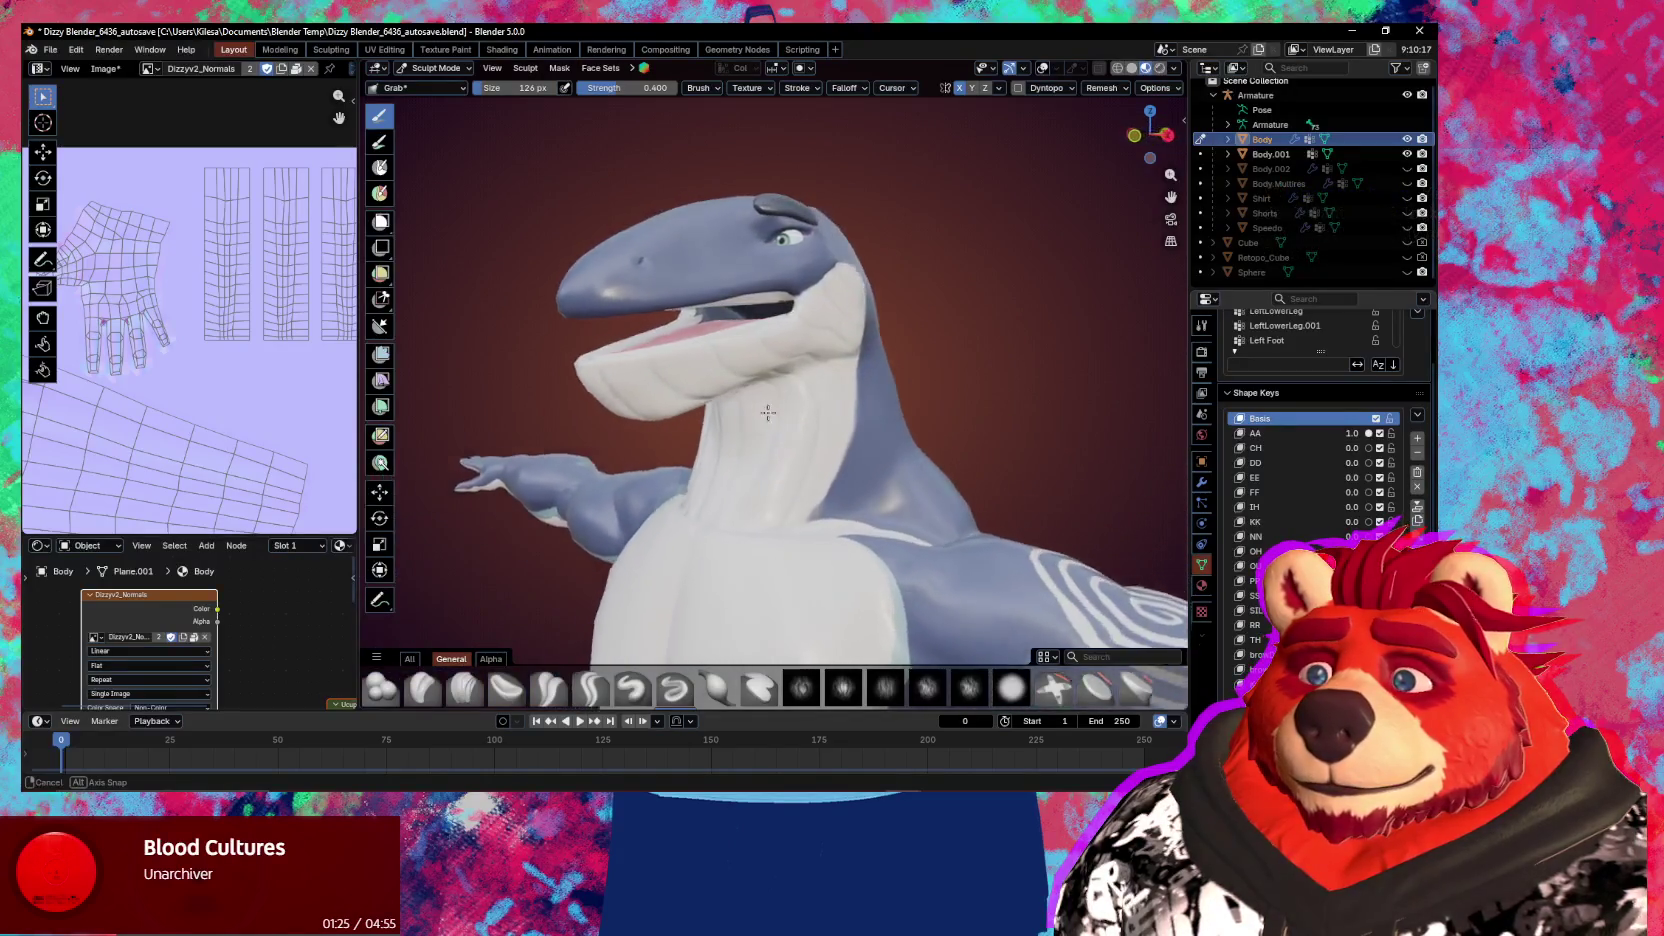
{"action": "scroll", "coordinate": [775, 425], "scroll_direction": "up", "scroll_amount": 2}
{"action": "scroll", "coordinate": [790, 450], "scroll_direction": "up", "scroll_amount": 2}
{"action": "scroll", "coordinate": [807, 476], "scroll_direction": "up", "scroll_amount": 1}
{"action": "mouse_move", "coordinate": [807, 476]}
{"action": "middle_mouse_down"}
{"action": "mouse_move", "coordinate": [880, 446]}
{"action": "mouse_move", "coordinate": [706, 476]}
{"action": "mouse_move", "coordinate": [731, 350]}
{"action": "middle_mouse_up"}
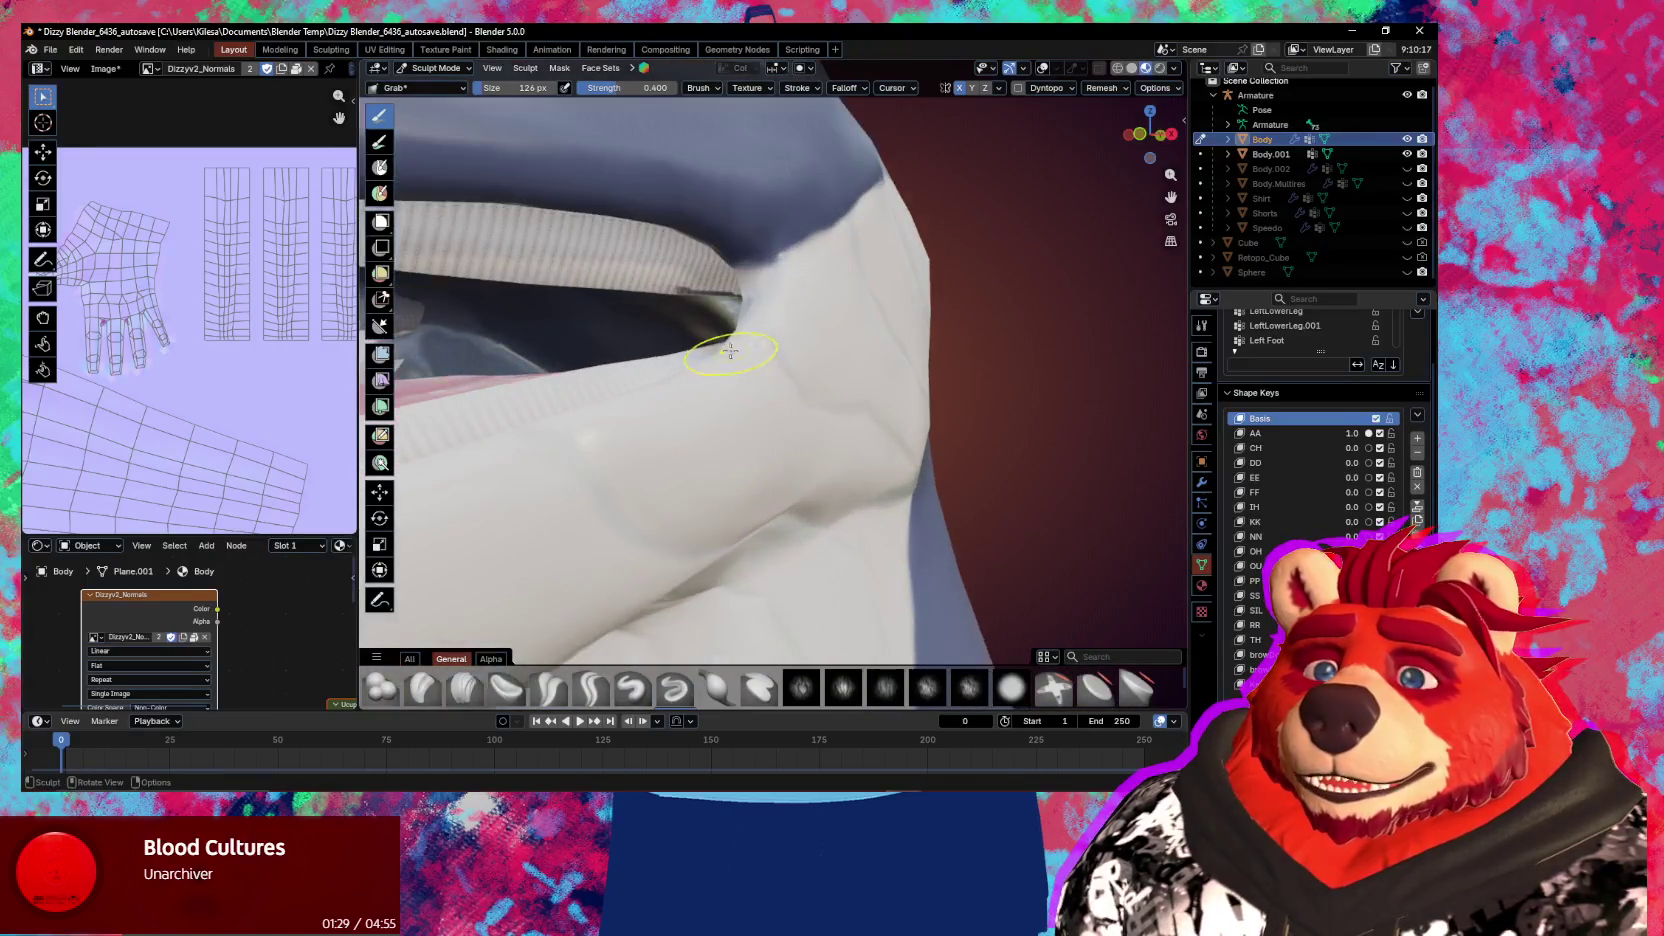
Switch to Texture Paint mode with the Smear brush on the mouth
{"action": "key", "text": "ctrl+Tab"}
{"action": "left_click", "coordinate": [744, 288]}
{"action": "middle_click_drag", "start_coordinate": [744, 288], "coordinate": [764, 331]}
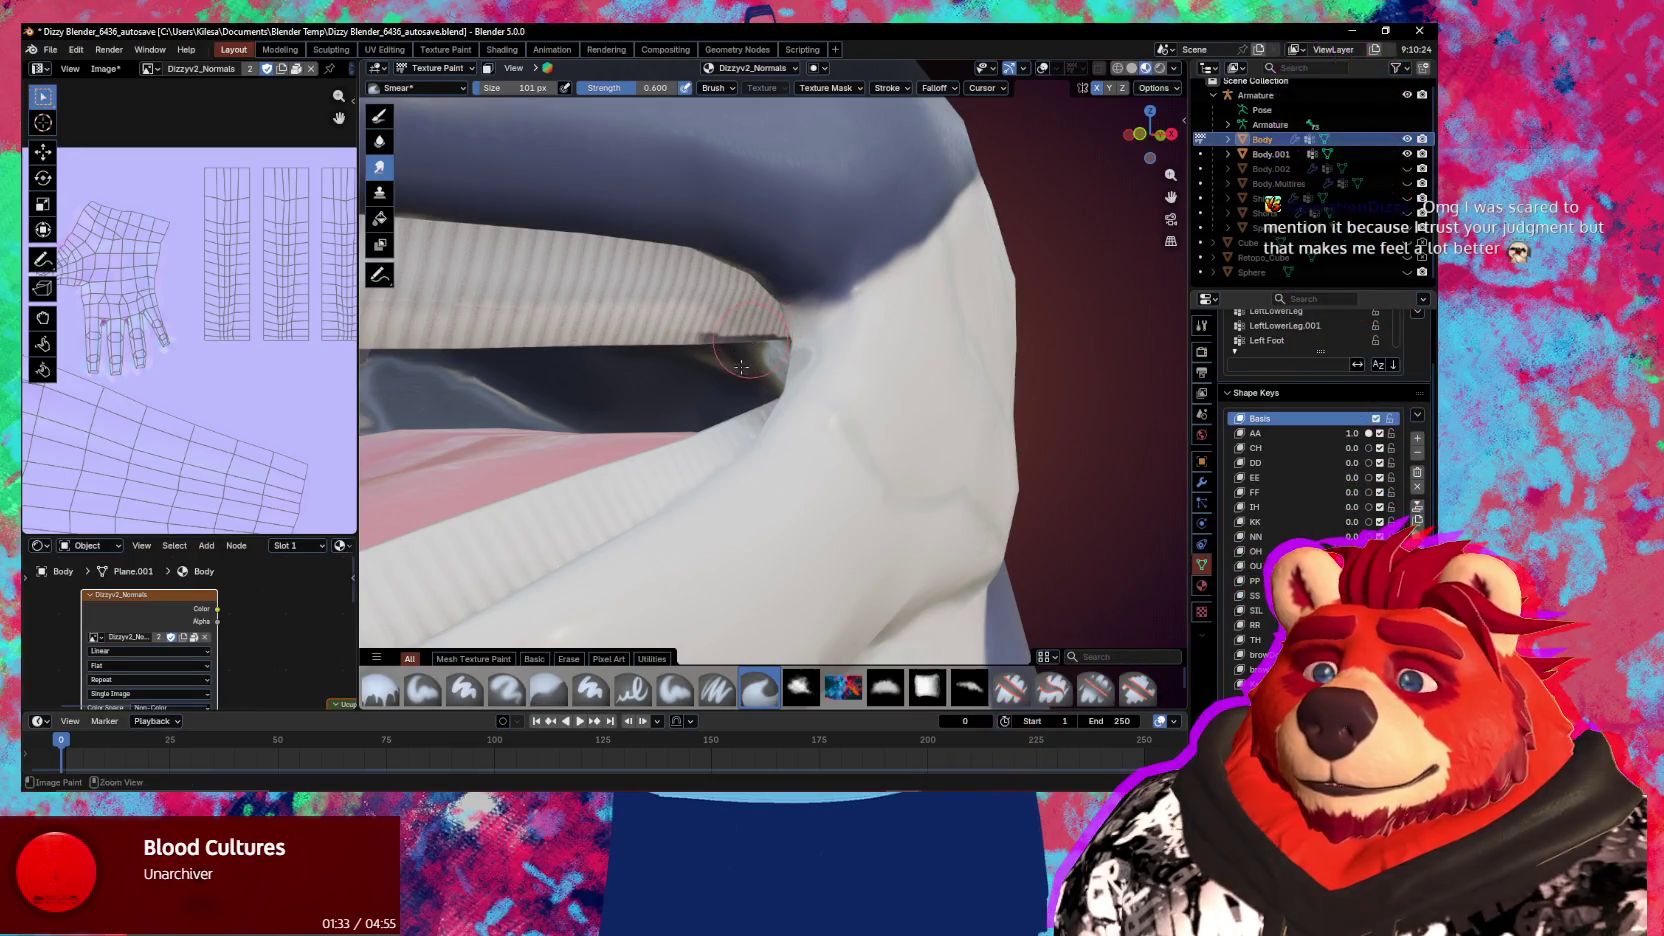
Open the sidebar's Ucupaint panel and select the Solid Color 3 mask layer for painting
{"action": "key", "text": "n"}
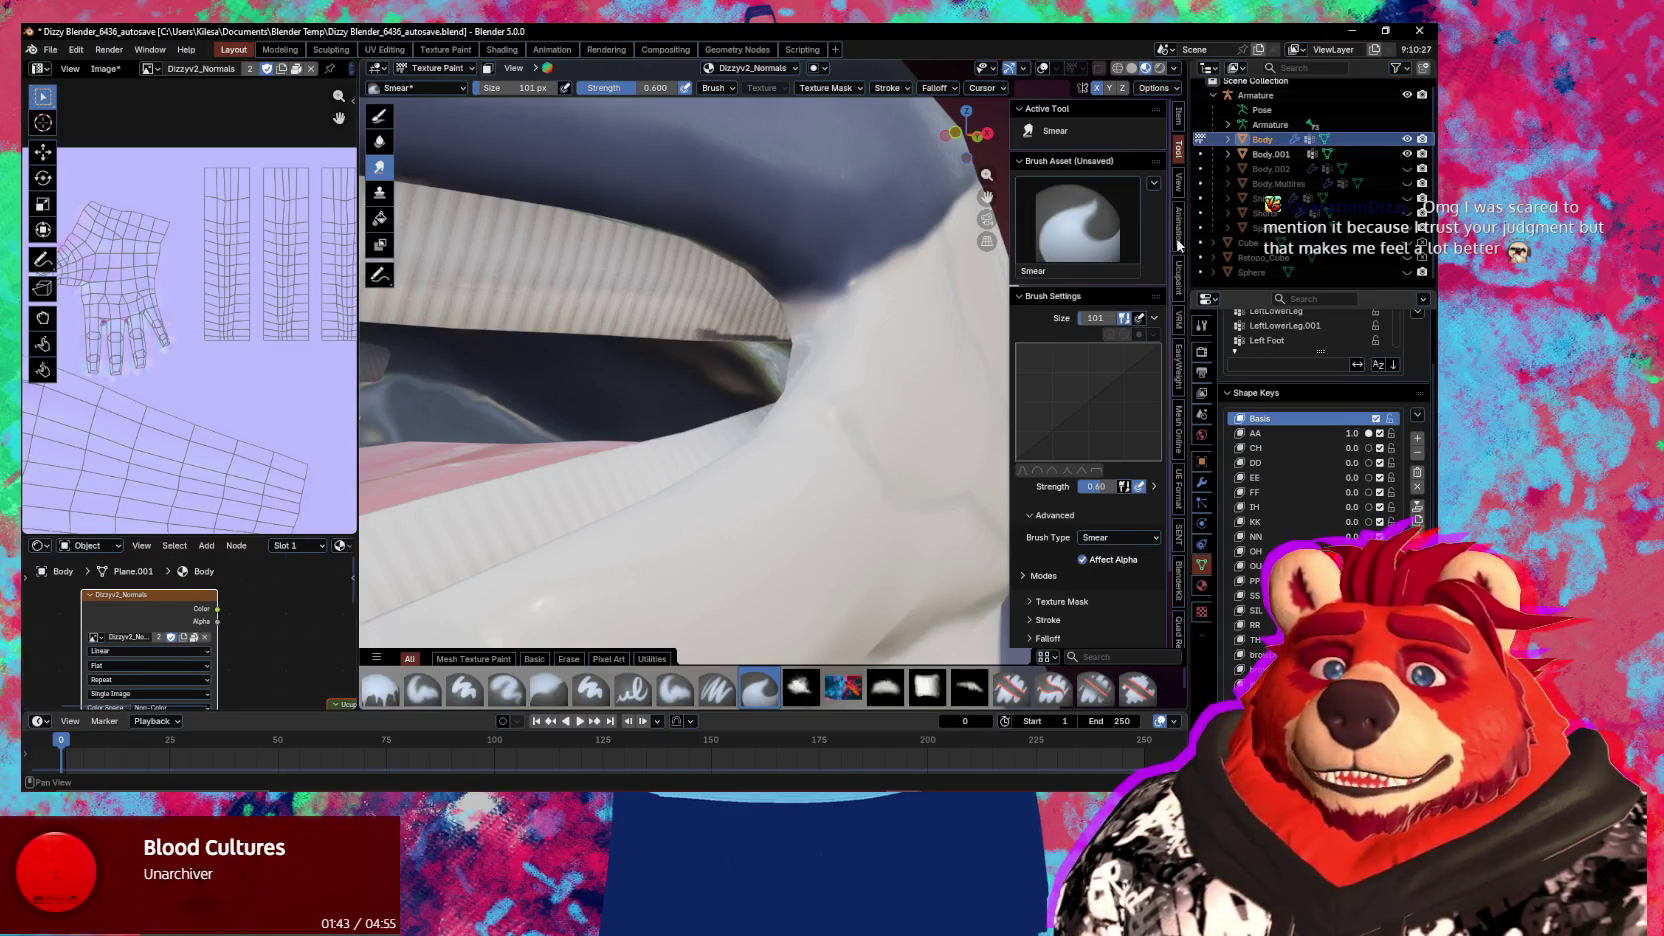
{"action": "left_click", "coordinate": [1180, 290]}
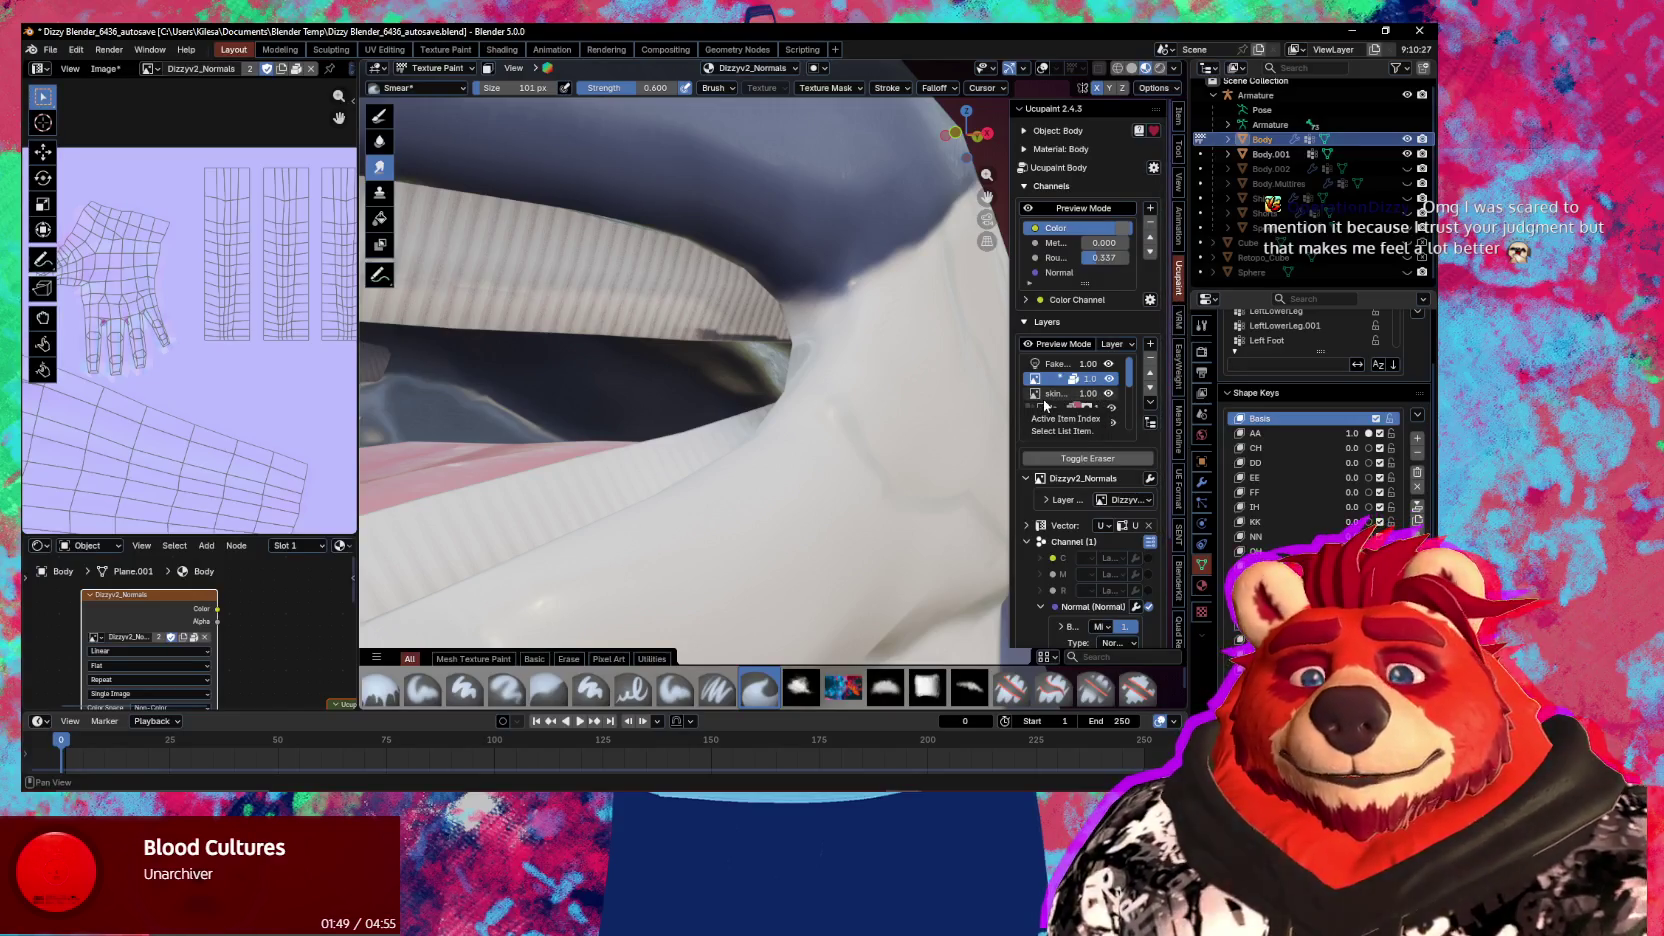
{"action": "scroll", "coordinate": [1048, 405], "scroll_direction": "down", "scroll_amount": 2}
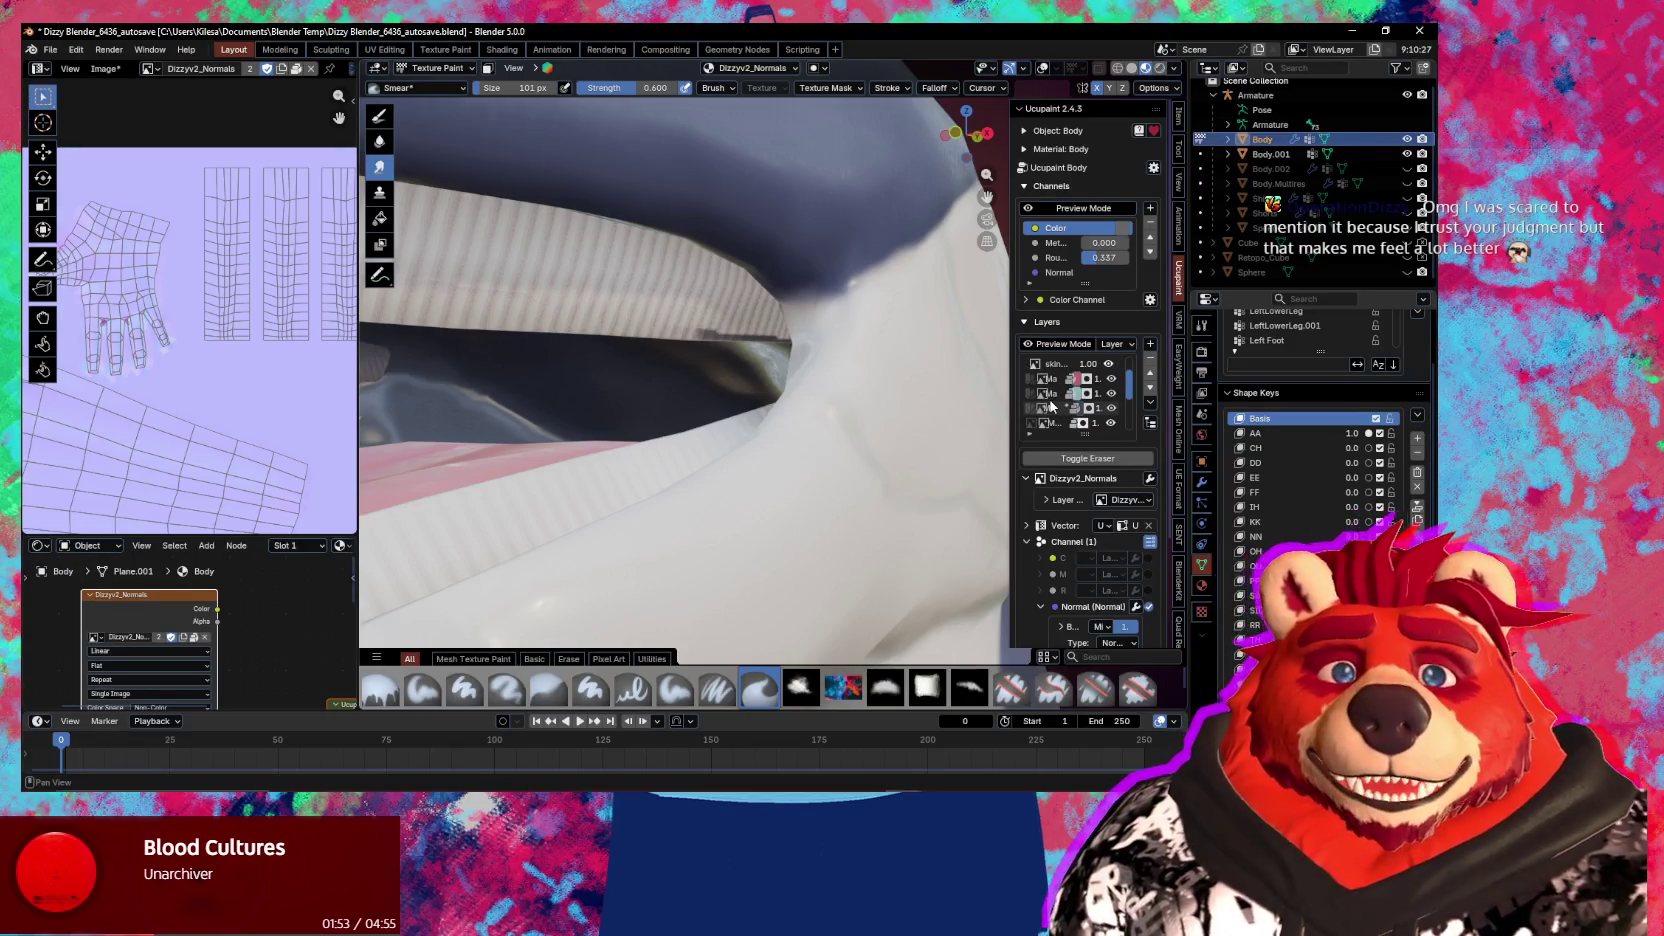
{"action": "scroll", "coordinate": [1050, 405], "scroll_direction": "down", "scroll_amount": 1}
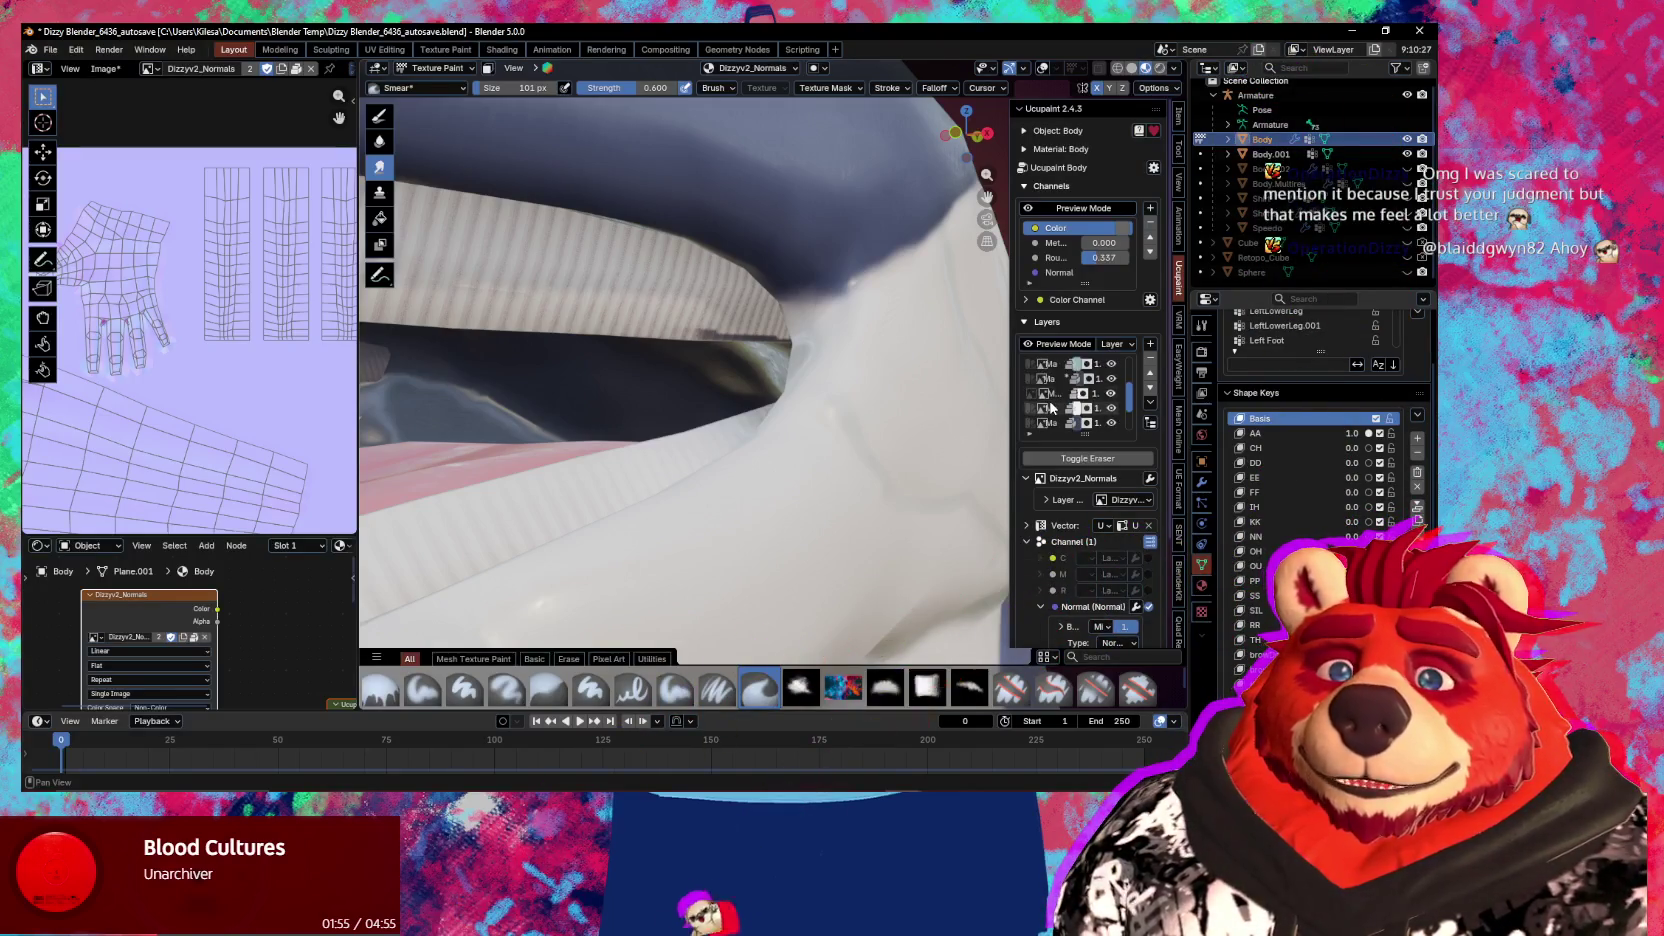
{"action": "left_click", "coordinate": [1048, 379]}
{"action": "mouse_move", "coordinate": [898, 372]}
{"action": "middle_mouse_down"}
{"action": "mouse_move", "coordinate": [703, 323]}
{"action": "mouse_move", "coordinate": [707, 310]}
{"action": "mouse_move", "coordinate": [748, 393]}
{"action": "mouse_move", "coordinate": [706, 332]}
{"action": "mouse_move", "coordinate": [695, 342]}
{"action": "middle_mouse_up"}
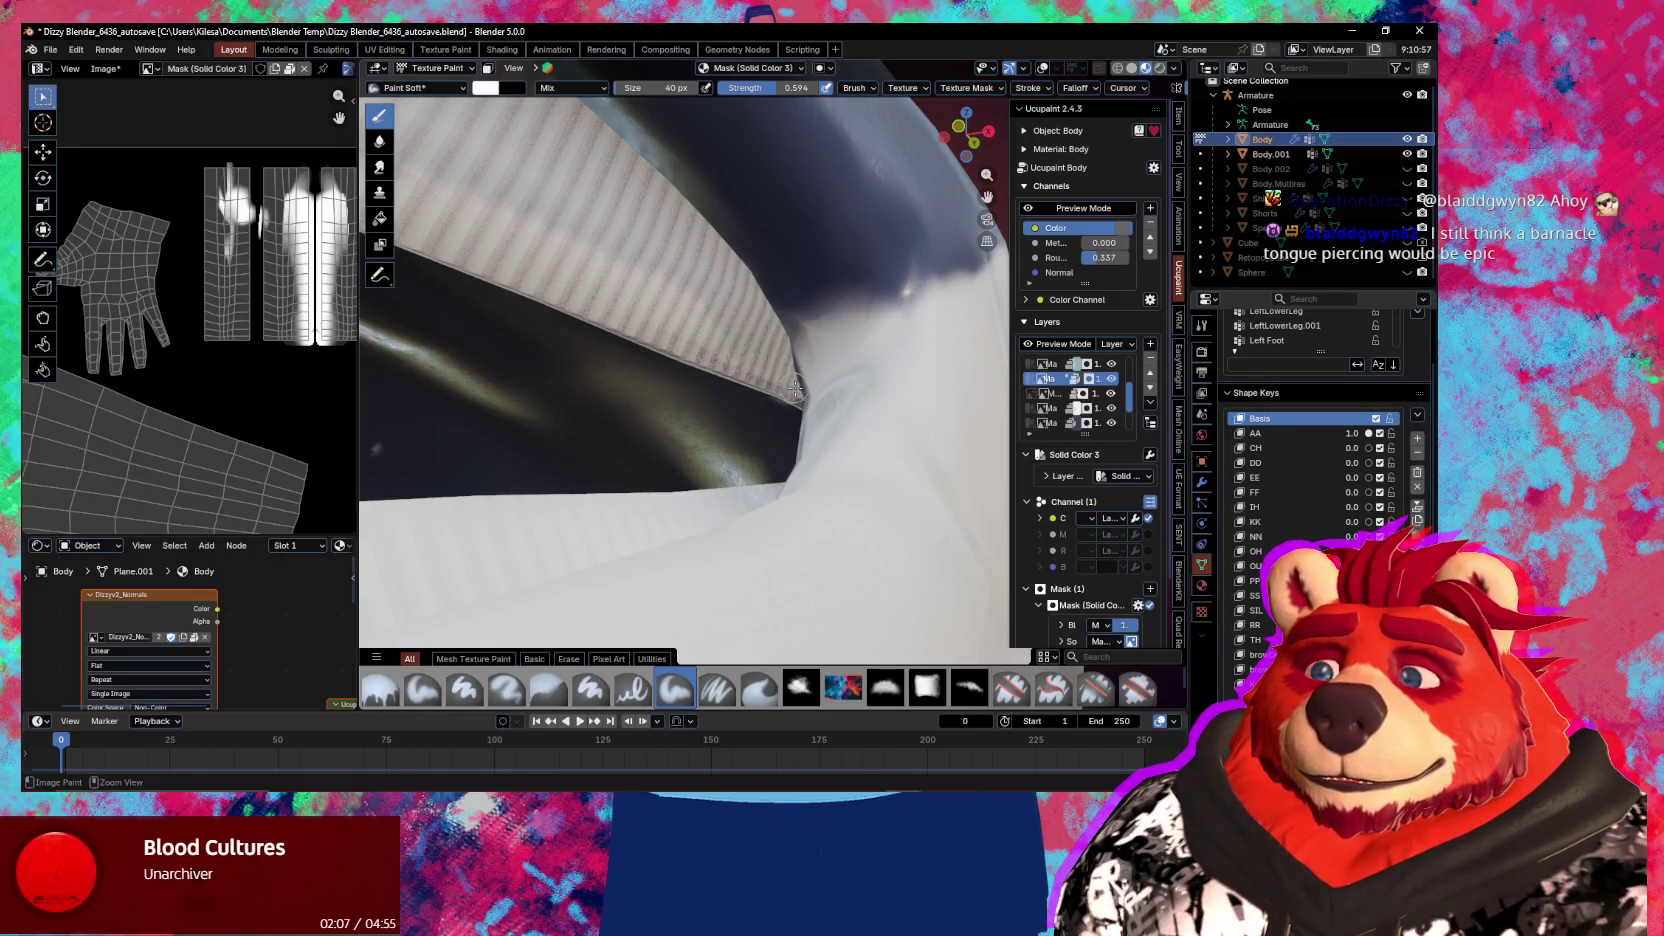
Resize the mask paint brush to 103 px
{"action": "middle_click_drag", "start_coordinate": [806, 404], "coordinate": [793, 402]}
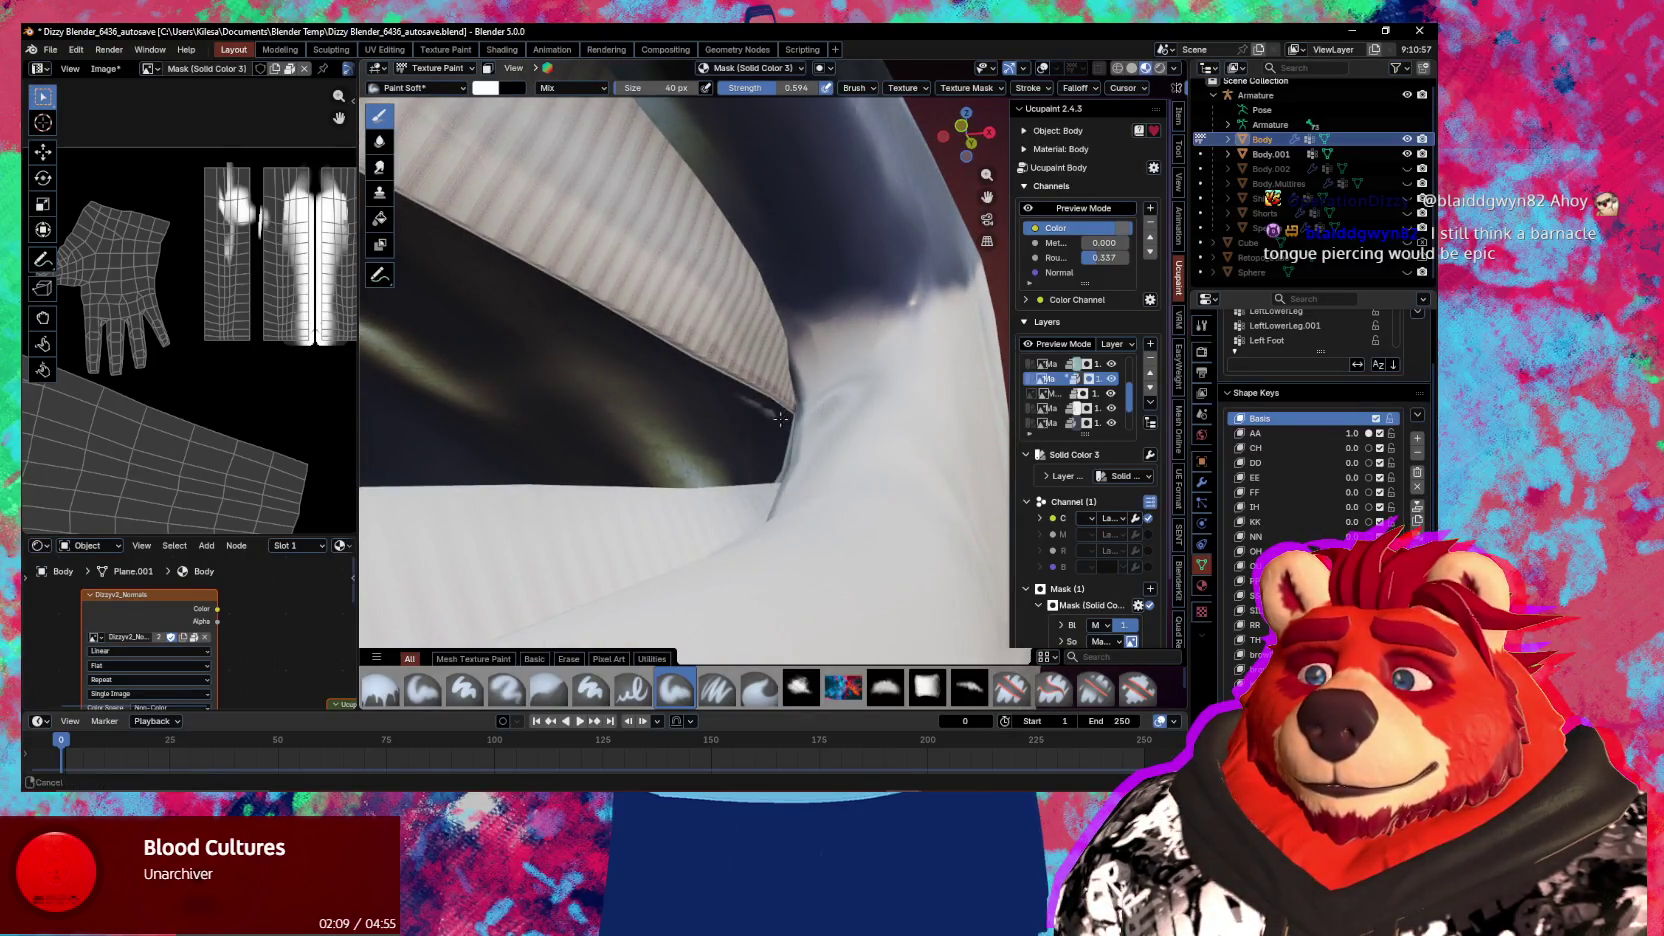
{"action": "key", "text": "f"}
{"action": "left_click", "coordinate": [807, 411]}
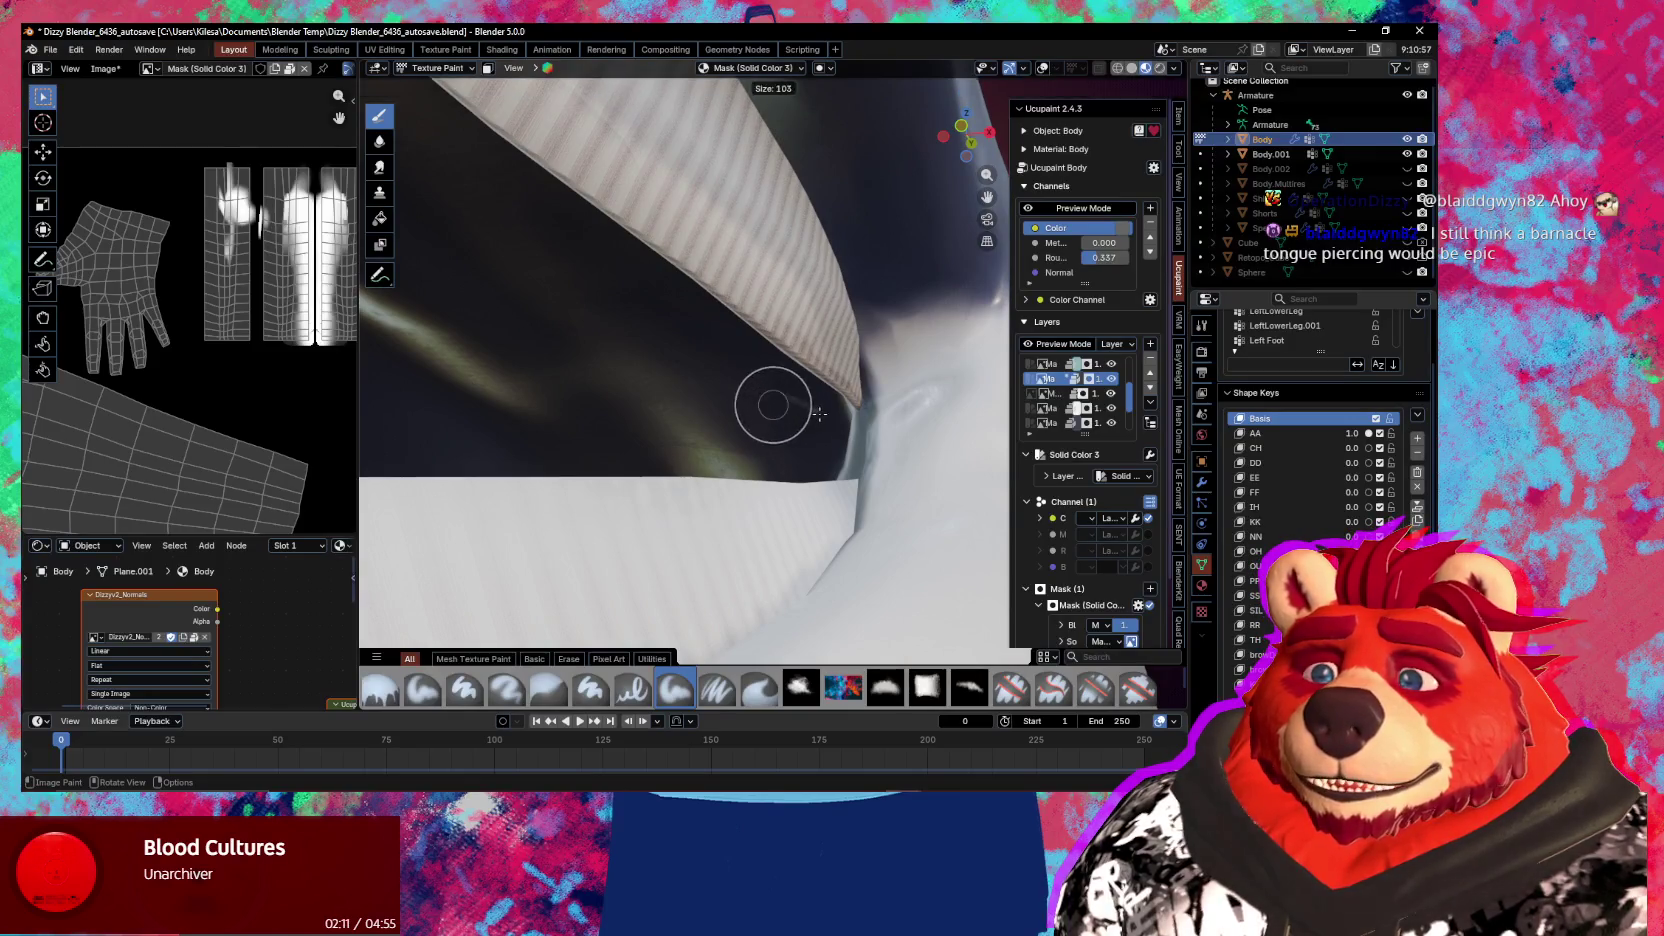
{"action": "middle_click_drag", "start_coordinate": [807, 411], "coordinate": [811, 416]}
Switch from Texture Paint back to Object Mode
{"action": "mouse_move", "coordinate": [688, 360]}
{"action": "middle_mouse_down"}
{"action": "mouse_move", "coordinate": [715, 408]}
{"action": "mouse_move", "coordinate": [807, 484]}
{"action": "mouse_move", "coordinate": [721, 454]}
{"action": "mouse_move", "coordinate": [567, 482]}
{"action": "middle_mouse_up"}
{"action": "key", "text": "ctrl+Tab"}
{"action": "left_click", "coordinate": [668, 488]}
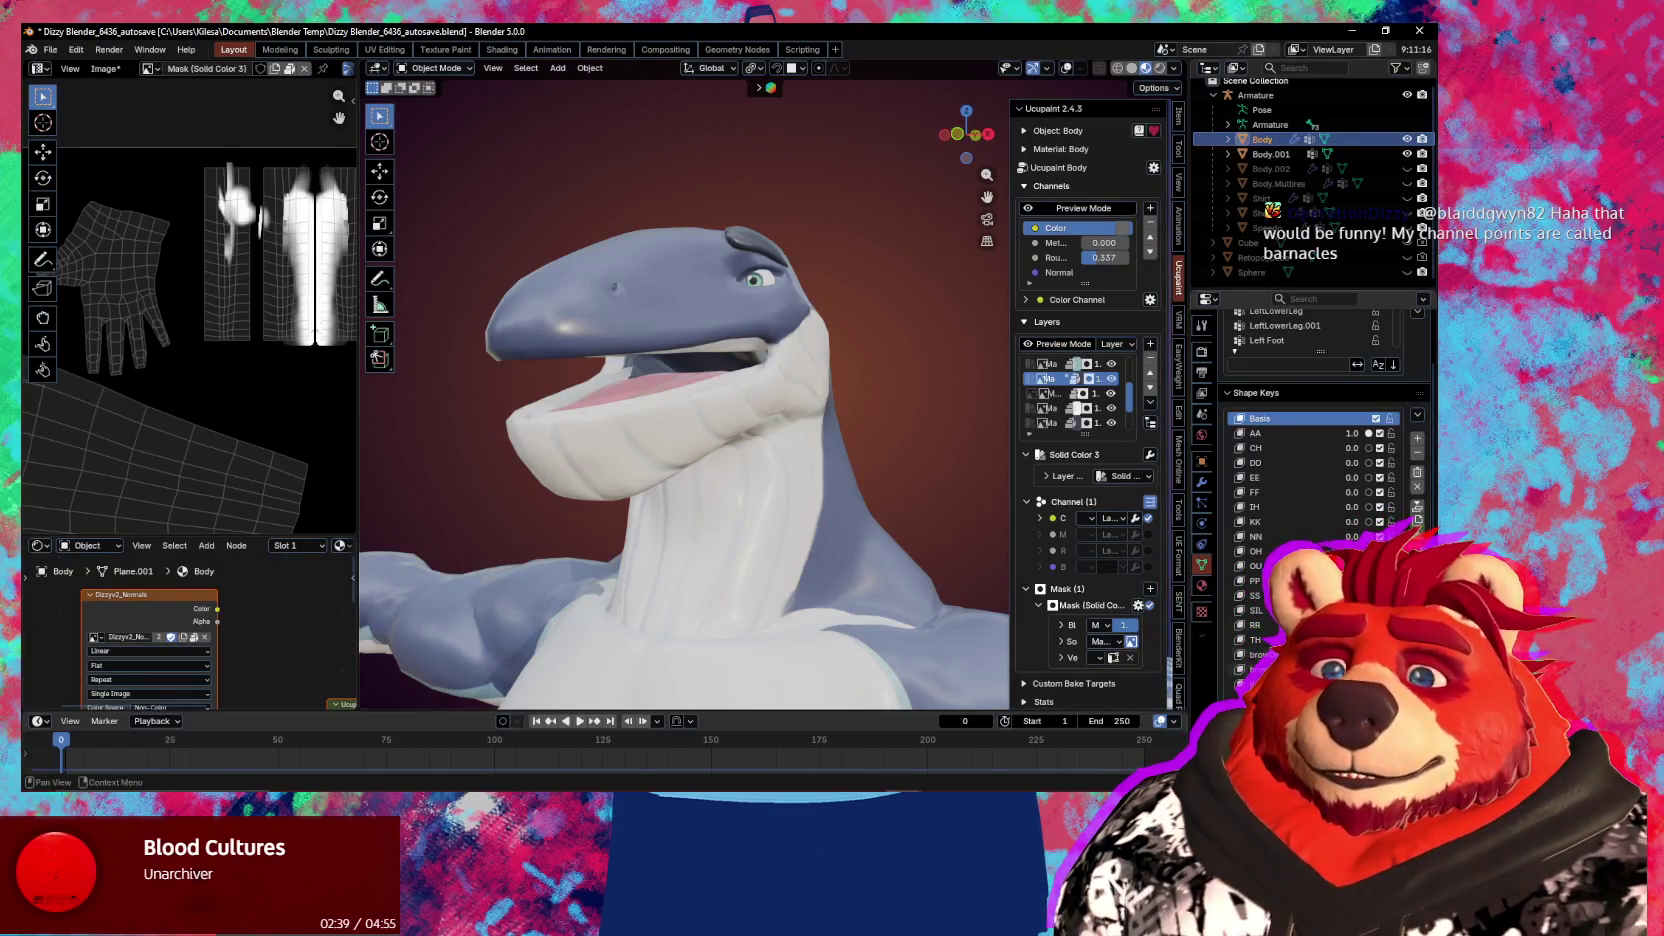
Add a new shape key Key 18, close the mouth, and set Key 18 to 1.0
{"action": "left_click", "coordinate": [1260, 684]}
{"action": "middle_click_drag", "start_coordinate": [700, 450], "coordinate": [820, 440]}
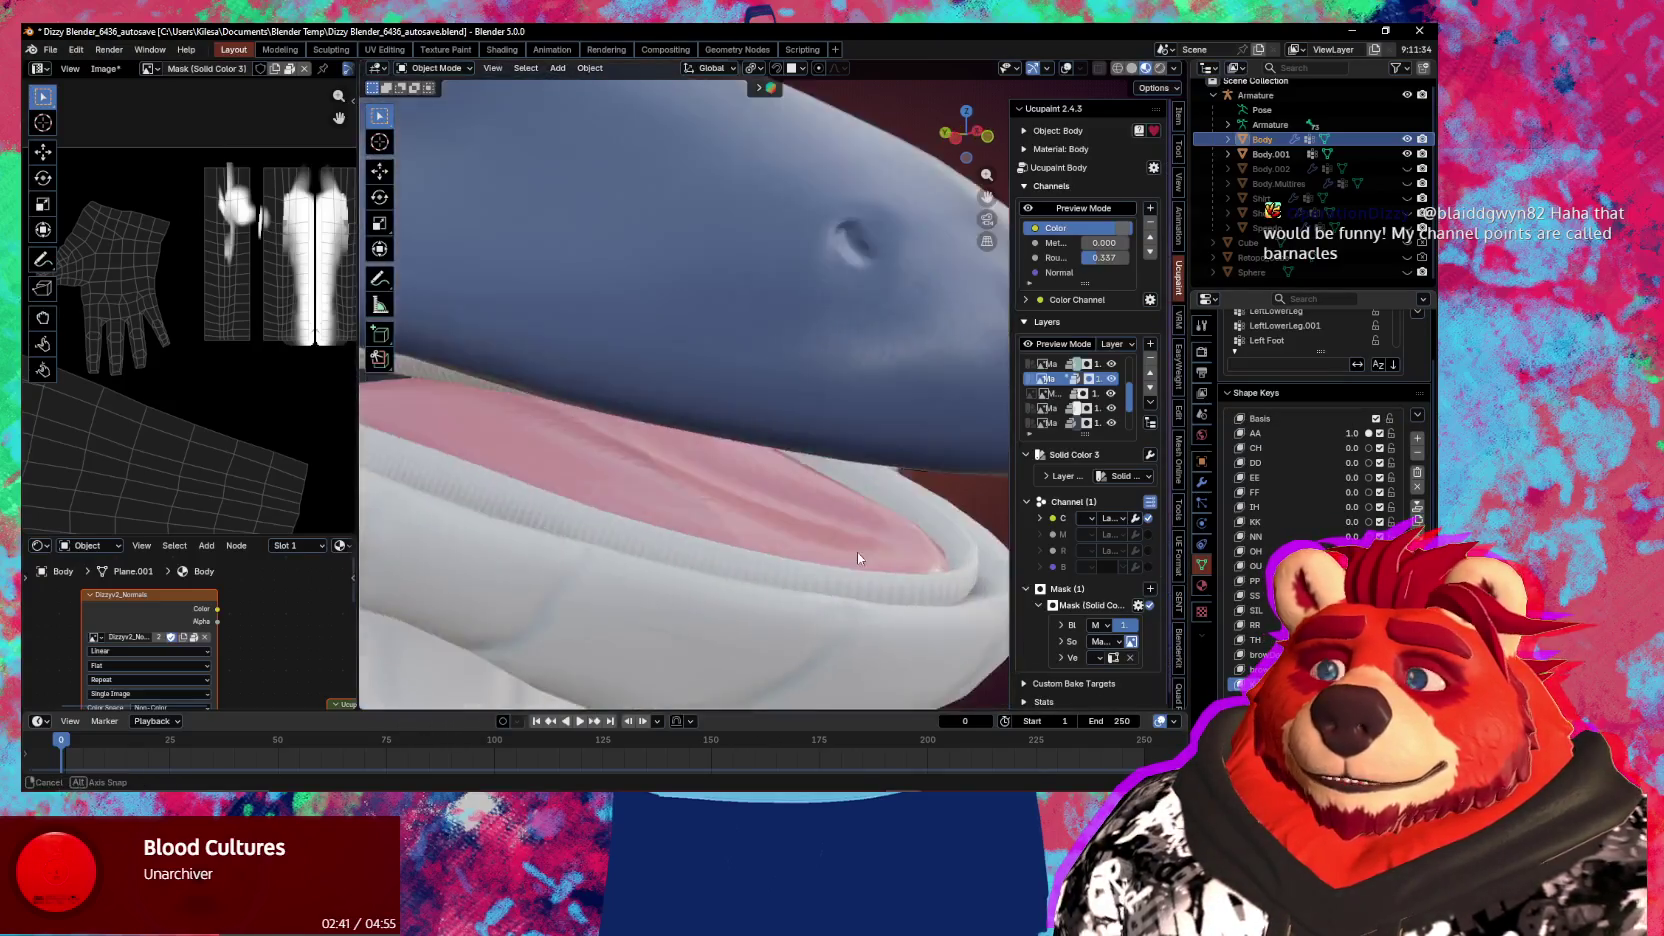
{"action": "left_click", "coordinate": [1417, 438]}
{"action": "scroll", "coordinate": [1320, 450], "scroll_direction": "down", "scroll_amount": 5}
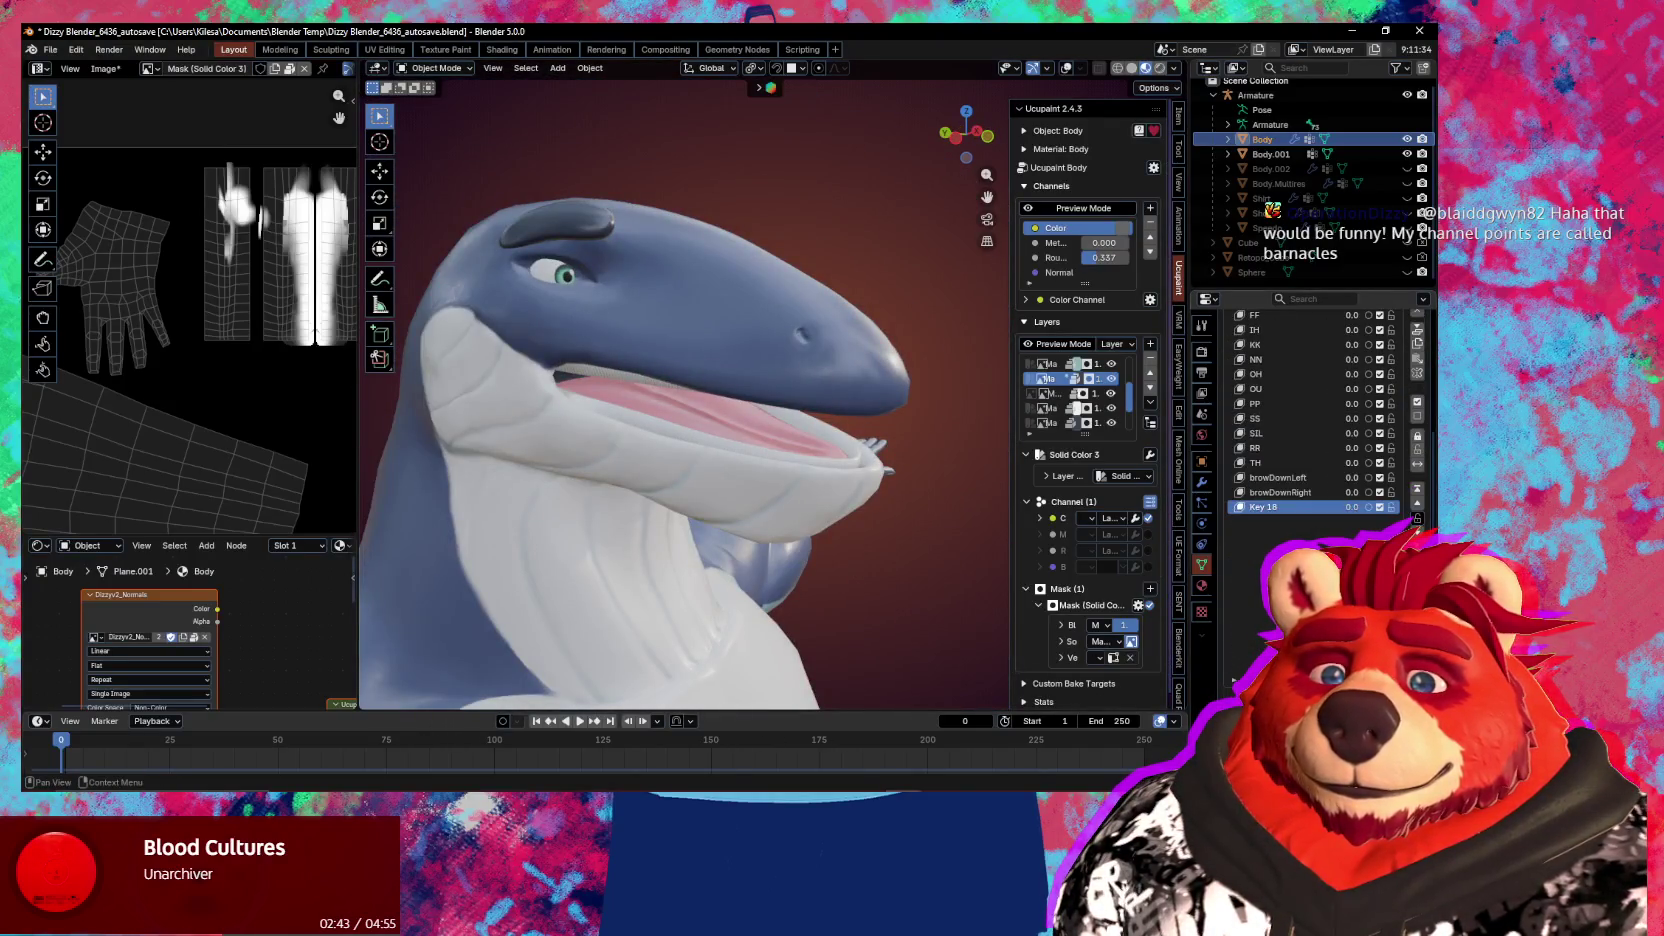
{"action": "left_click", "coordinate": [1417, 519]}
{"action": "left_click", "coordinate": [1368, 508]}
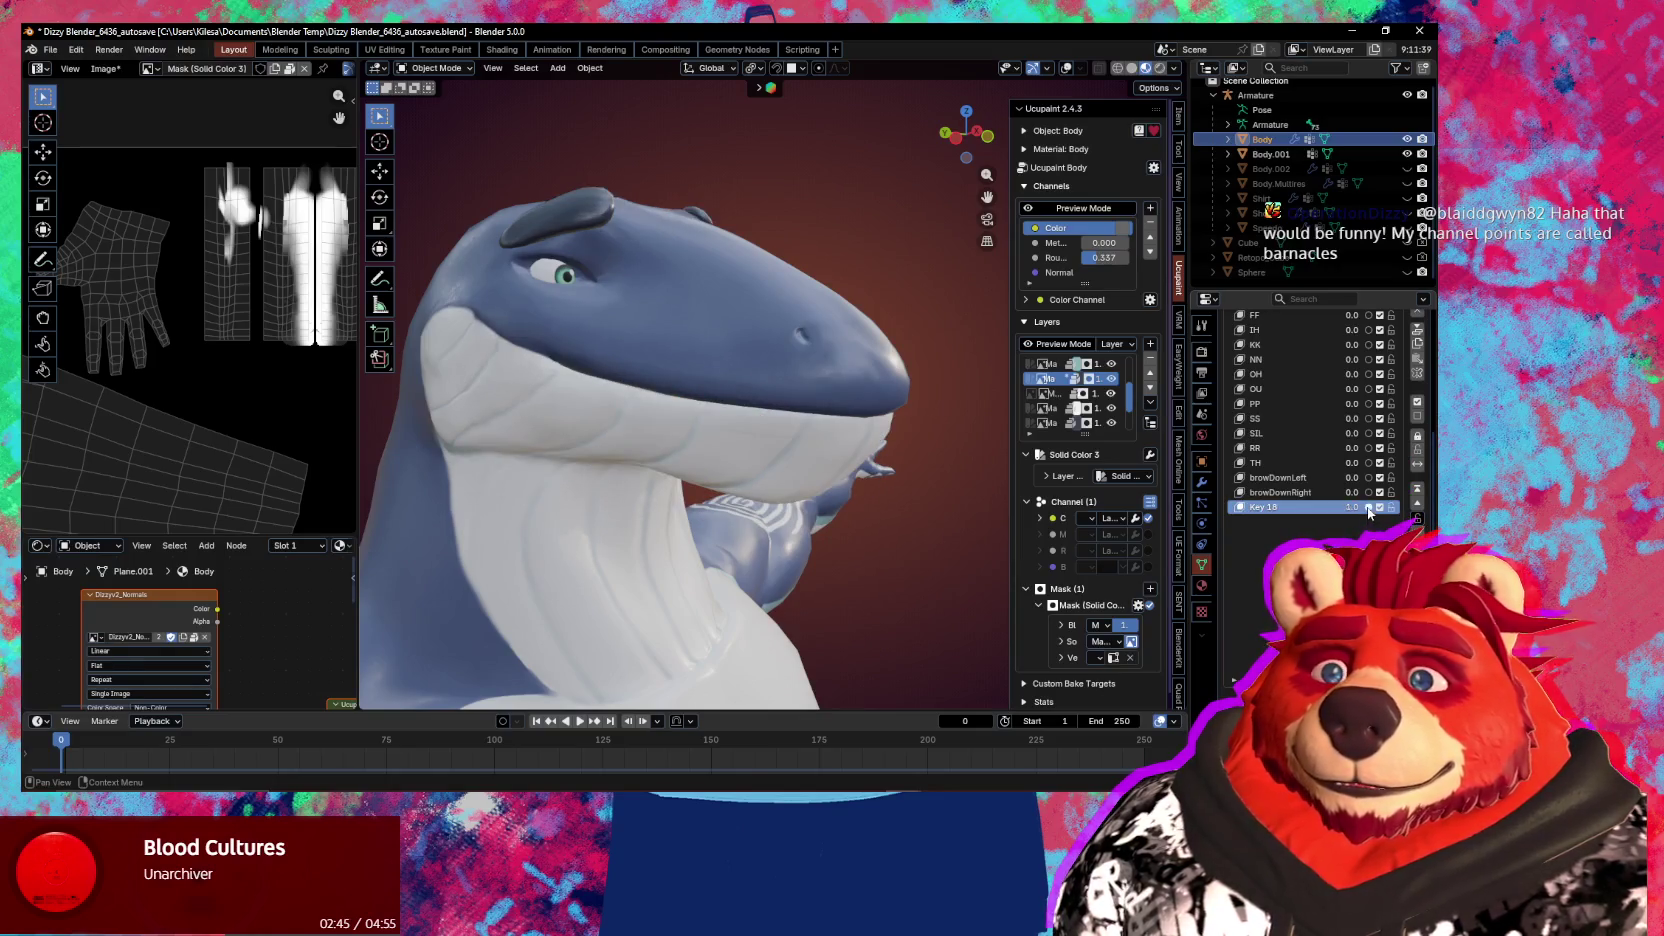
{"action": "mouse_move", "coordinate": [690, 470]}
{"action": "middle_mouse_down"}
{"action": "mouse_move", "coordinate": [767, 478]}
{"action": "mouse_move", "coordinate": [759, 458]}
{"action": "middle_mouse_up"}
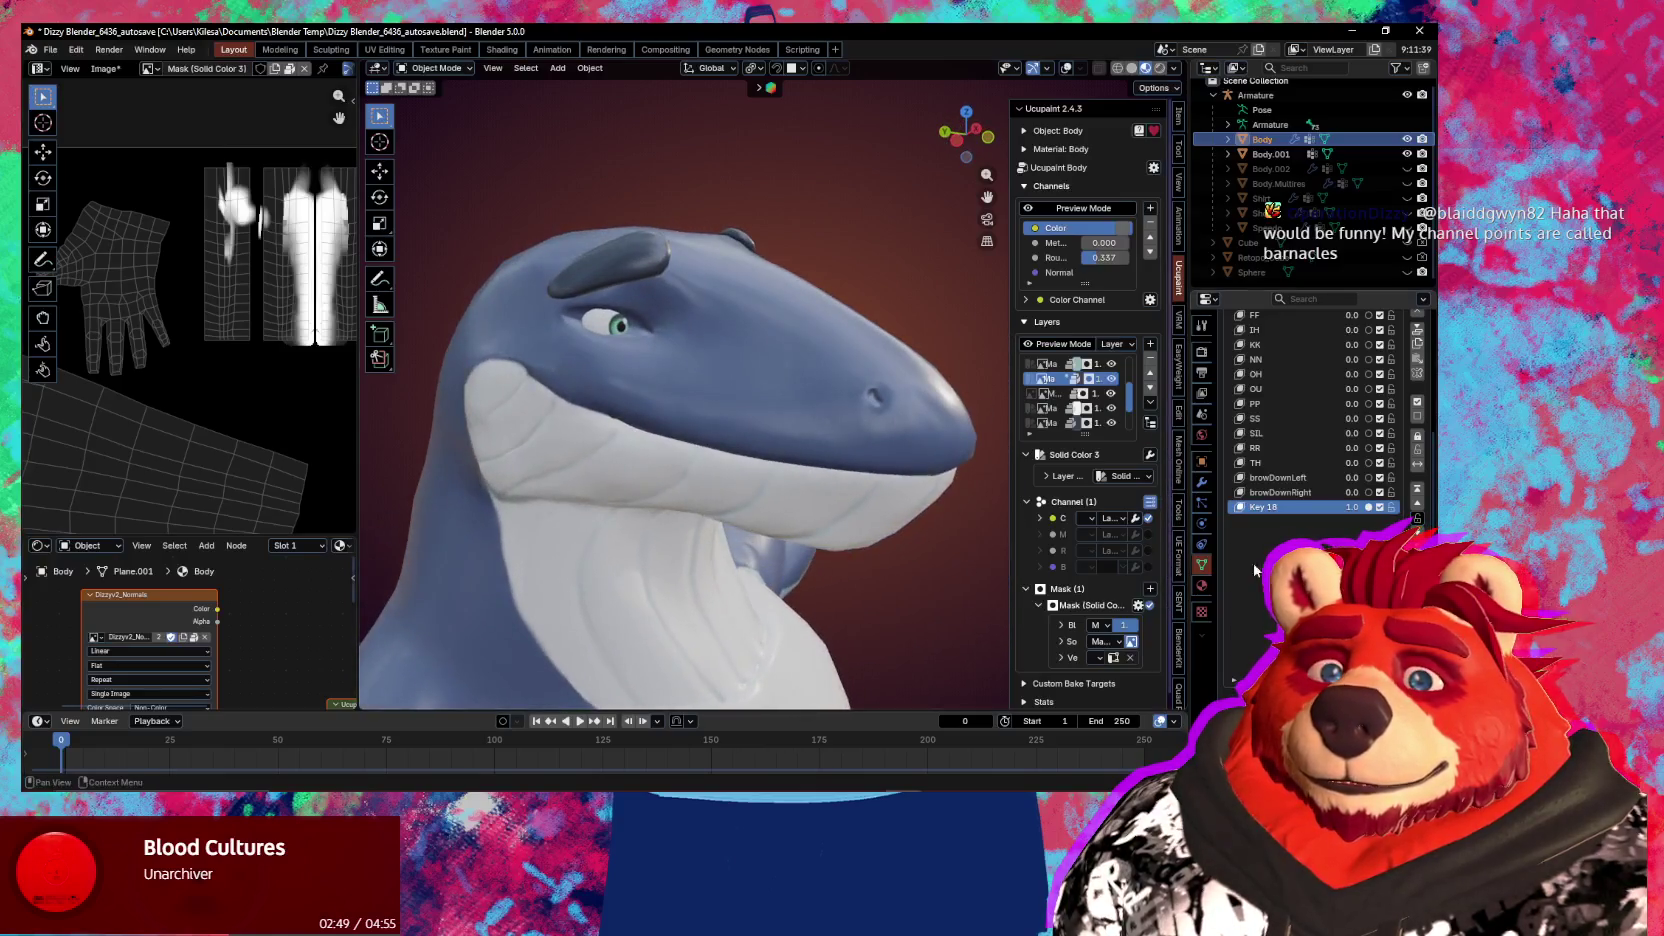
Rename Key 18 to browInnerUp
{"action": "double_click", "coordinate": [1260, 509]}
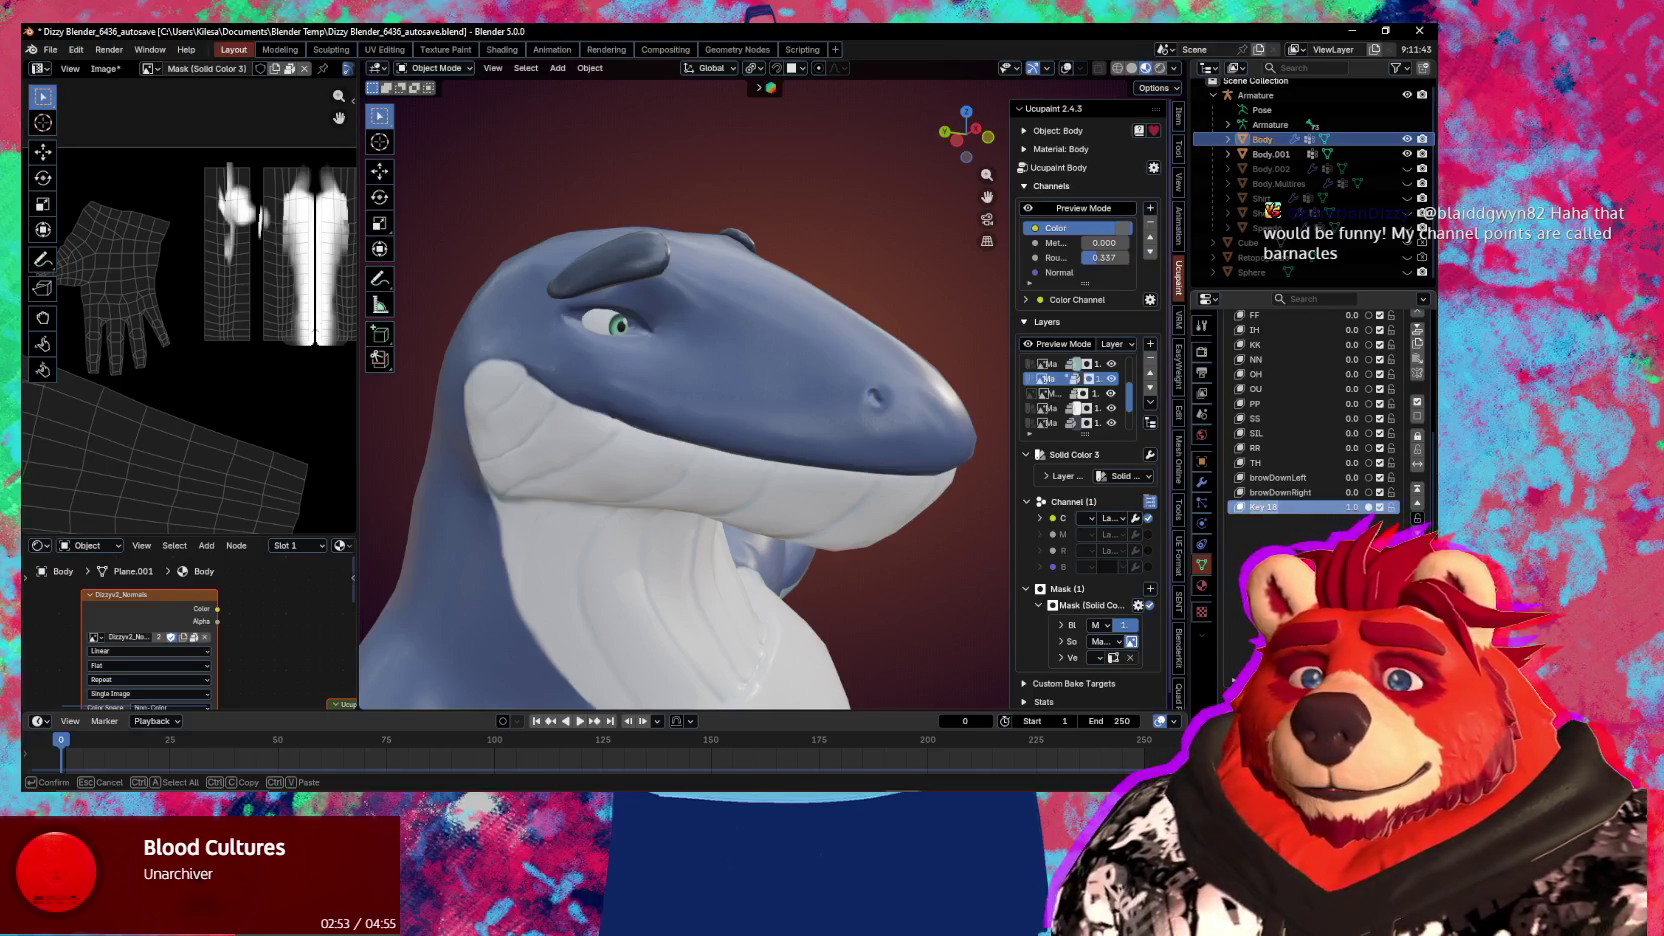
{"action": "type", "text": "browInnerU"}
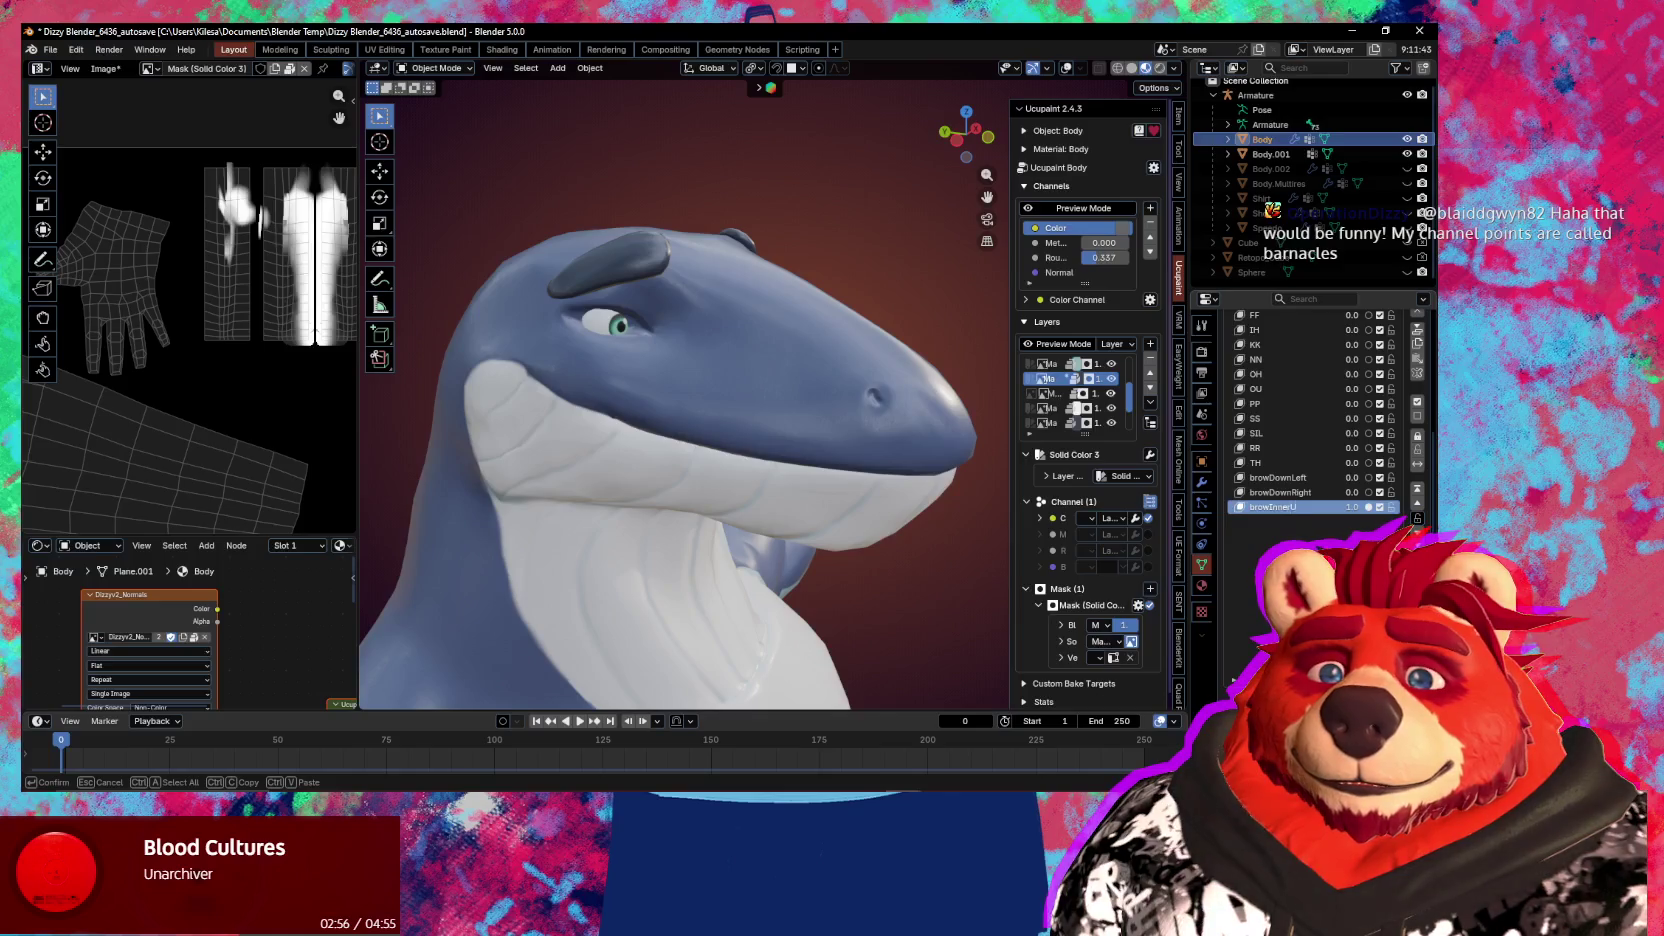
{"action": "type", "text": "p"}
{"action": "key", "text": "Return"}
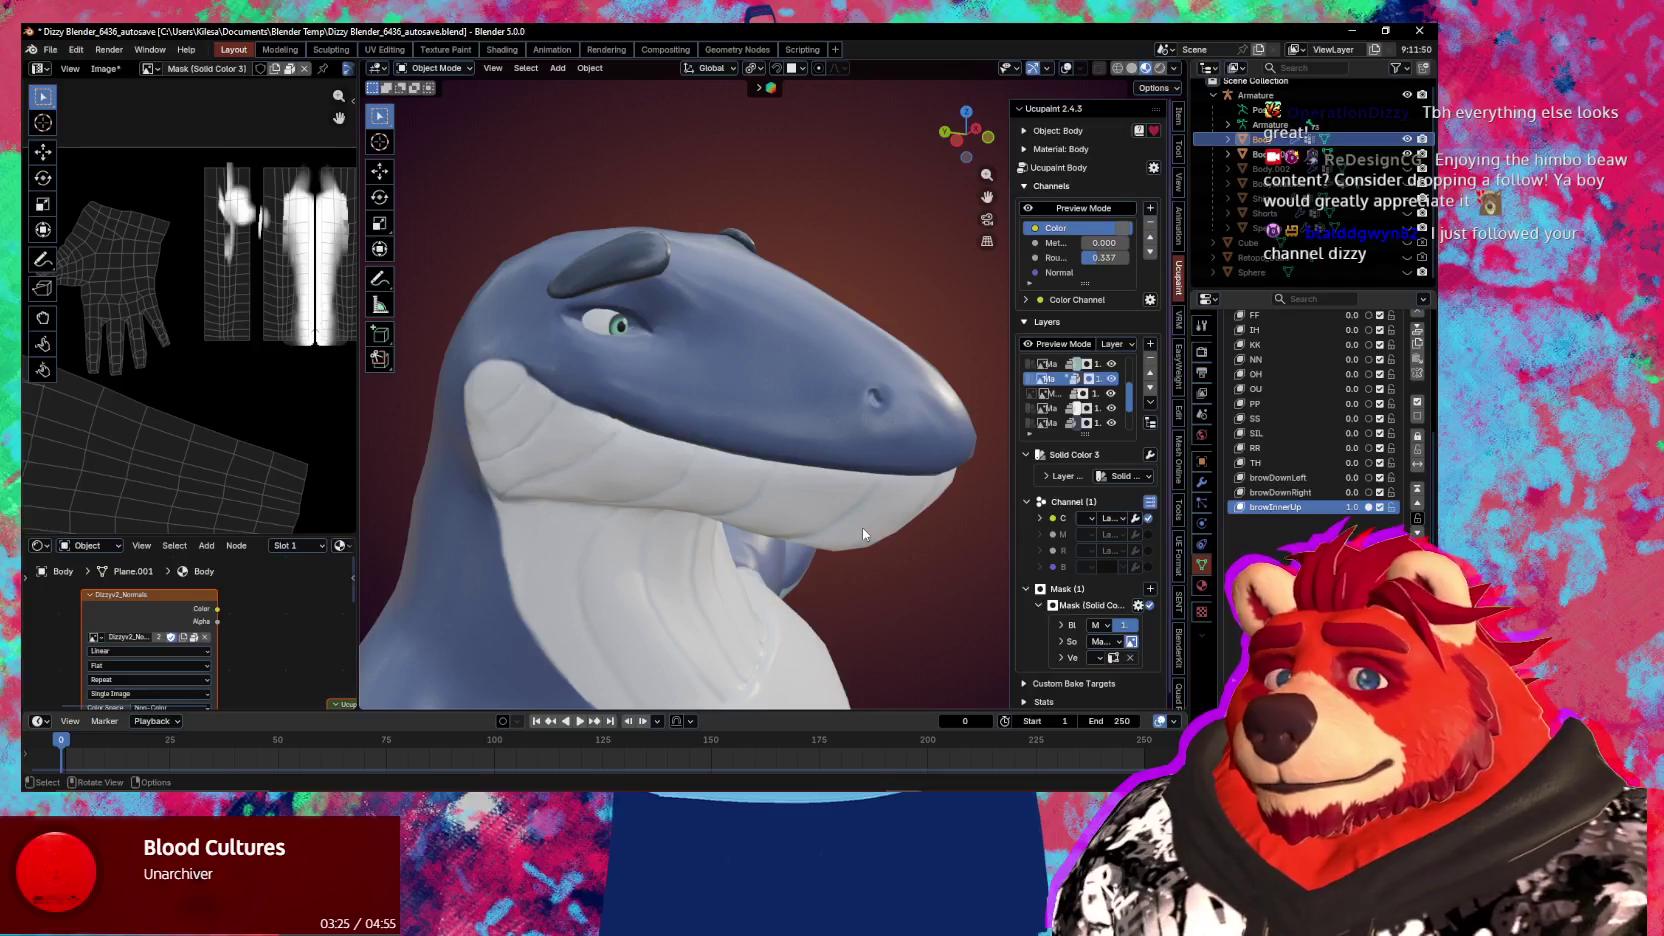
Select the Dizzyv2_Normals layer and switch to Texture Paint mode
{"action": "mouse_move", "coordinate": [778, 465]}
{"action": "middle_mouse_down"}
{"action": "mouse_move", "coordinate": [782, 517]}
{"action": "mouse_move", "coordinate": [677, 481]}
{"action": "mouse_move", "coordinate": [1048, 344]}
{"action": "middle_mouse_up"}
{"action": "scroll", "coordinate": [677, 481], "scroll_direction": "up", "scroll_amount": 3}
{"action": "scroll", "coordinate": [677, 481], "scroll_direction": "up", "scroll_amount": 3}
{"action": "scroll", "coordinate": [1061, 398], "scroll_direction": "up", "scroll_amount": 3}
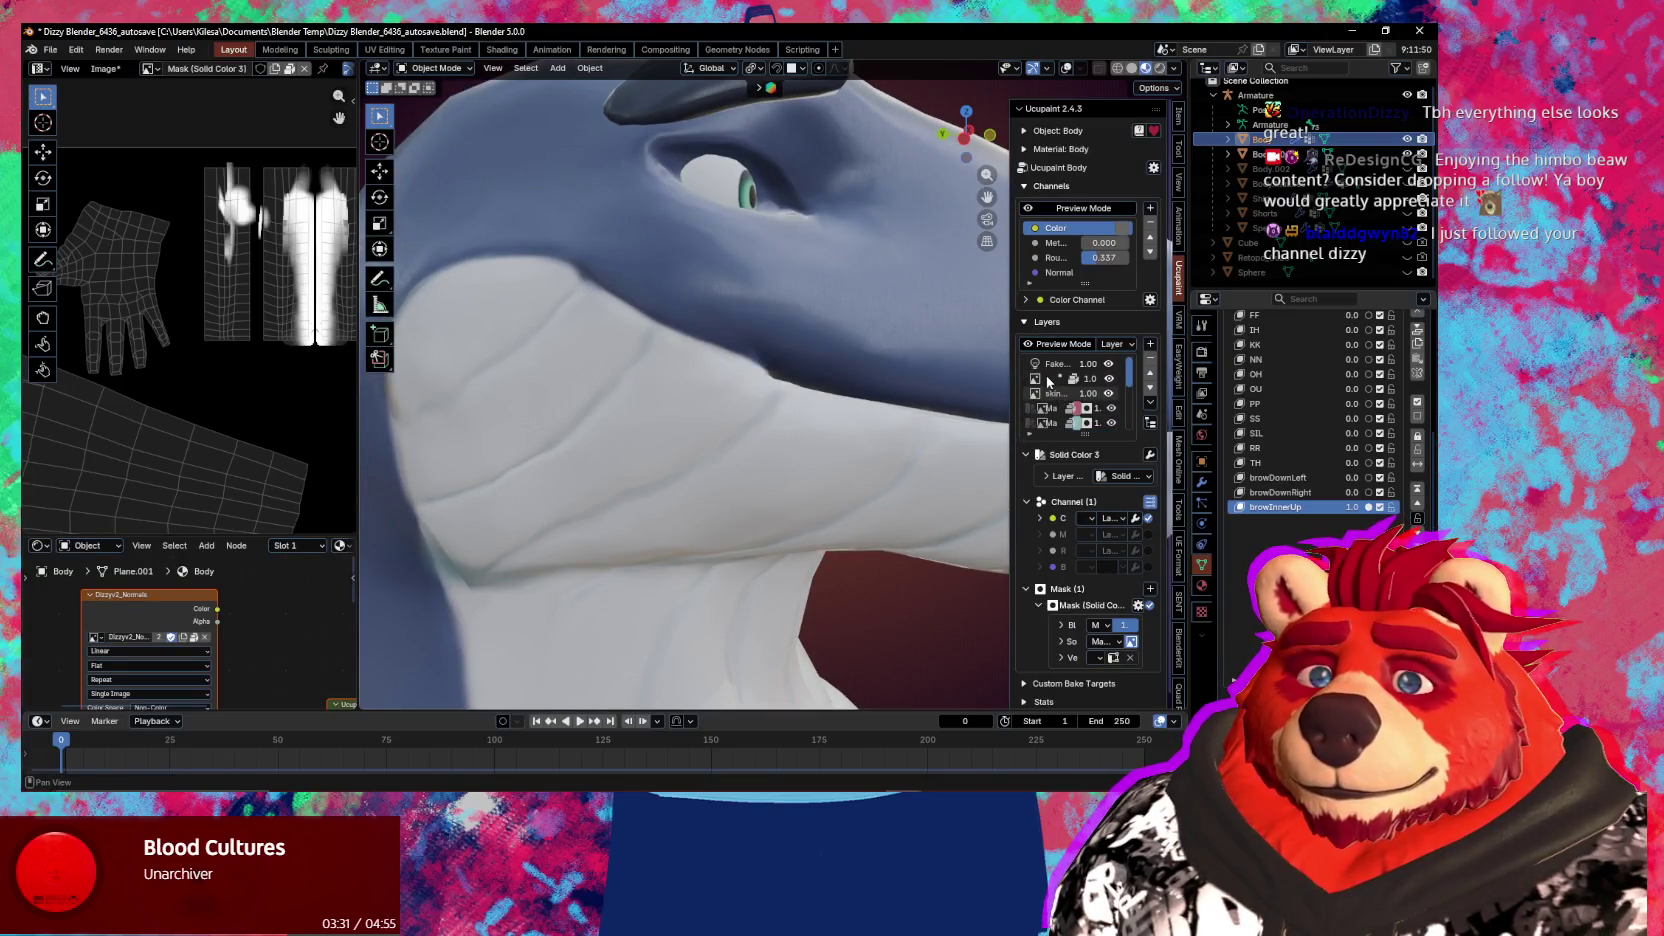
{"action": "left_click", "coordinate": [1048, 380]}
{"action": "mouse_move", "coordinate": [744, 377]}
{"action": "middle_mouse_down"}
{"action": "mouse_move", "coordinate": [734, 426]}
{"action": "mouse_move", "coordinate": [692, 436]}
{"action": "middle_mouse_up"}
{"action": "key", "text": "ctrl+Tab"}
{"action": "left_click", "coordinate": [770, 370]}
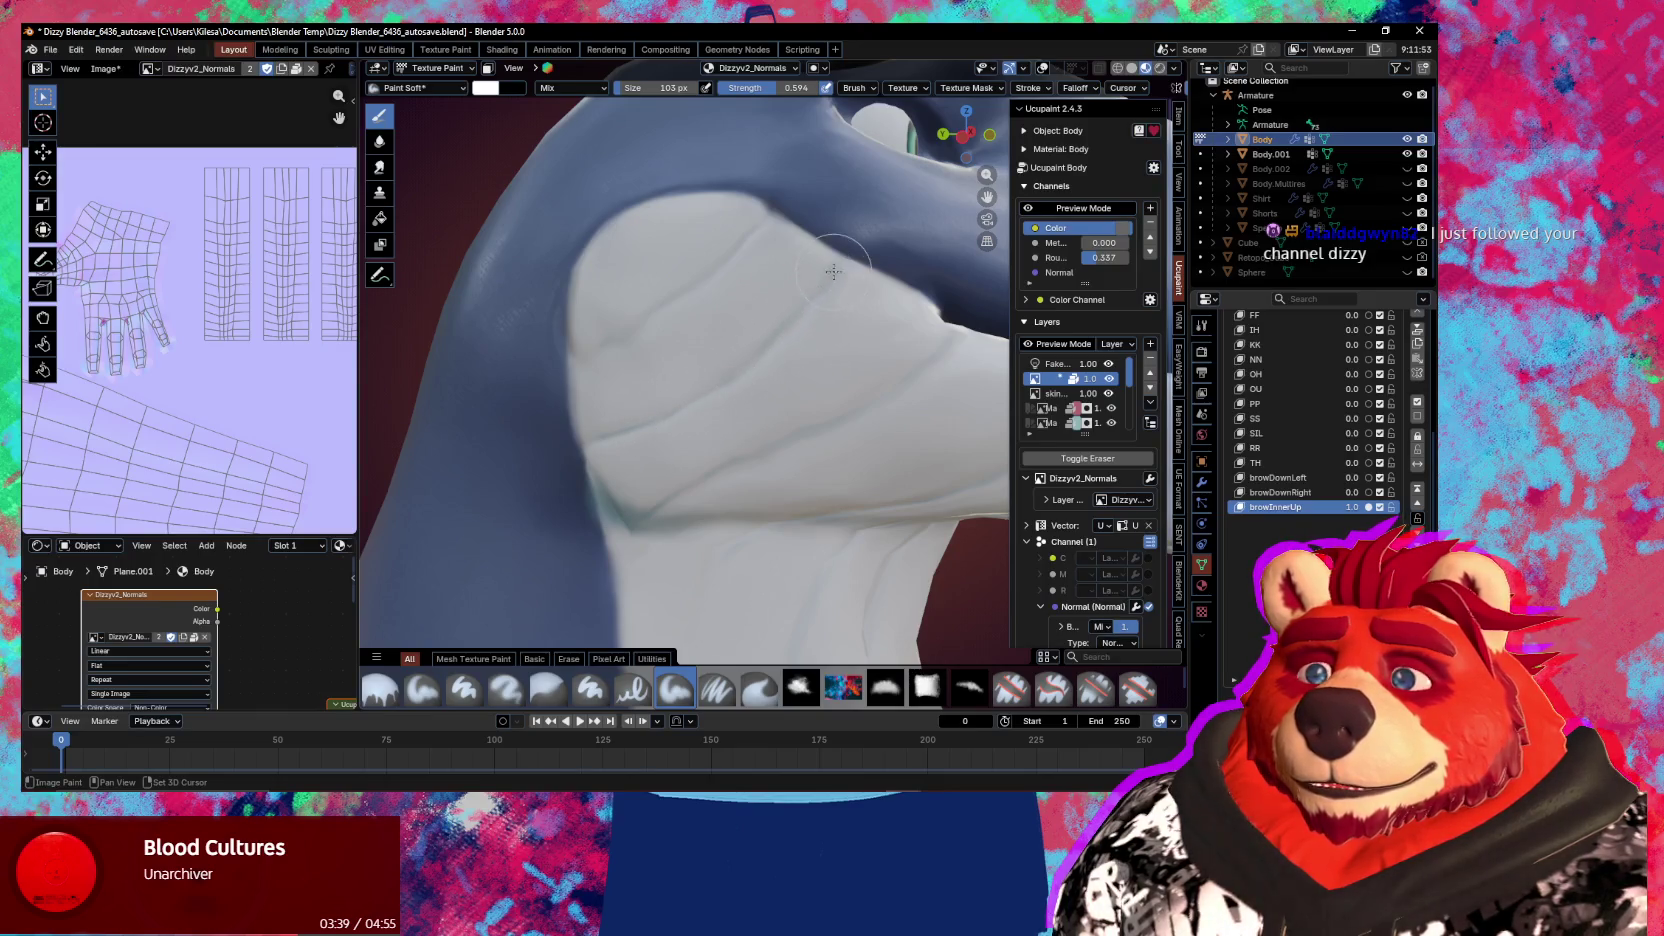
Smear the throat grooves, resizing the Smear brush to 120 px and then 94 px
{"action": "middle_click_drag", "start_coordinate": [831, 307], "coordinate": [818, 320]}
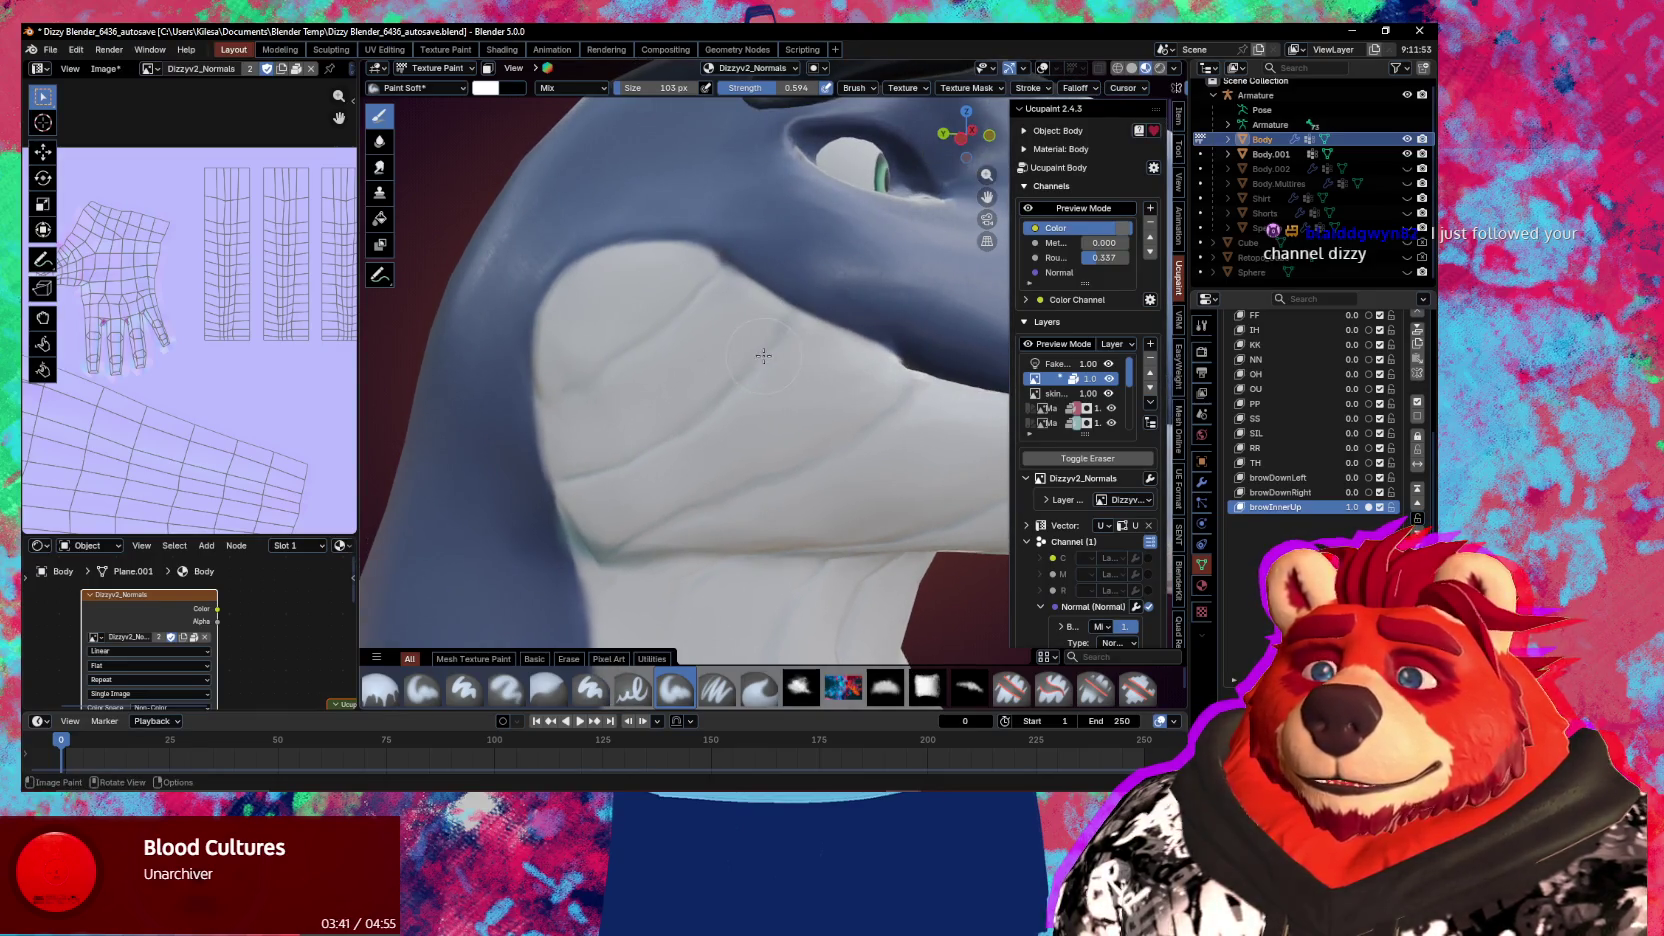
{"action": "key", "text": "shift+space"}
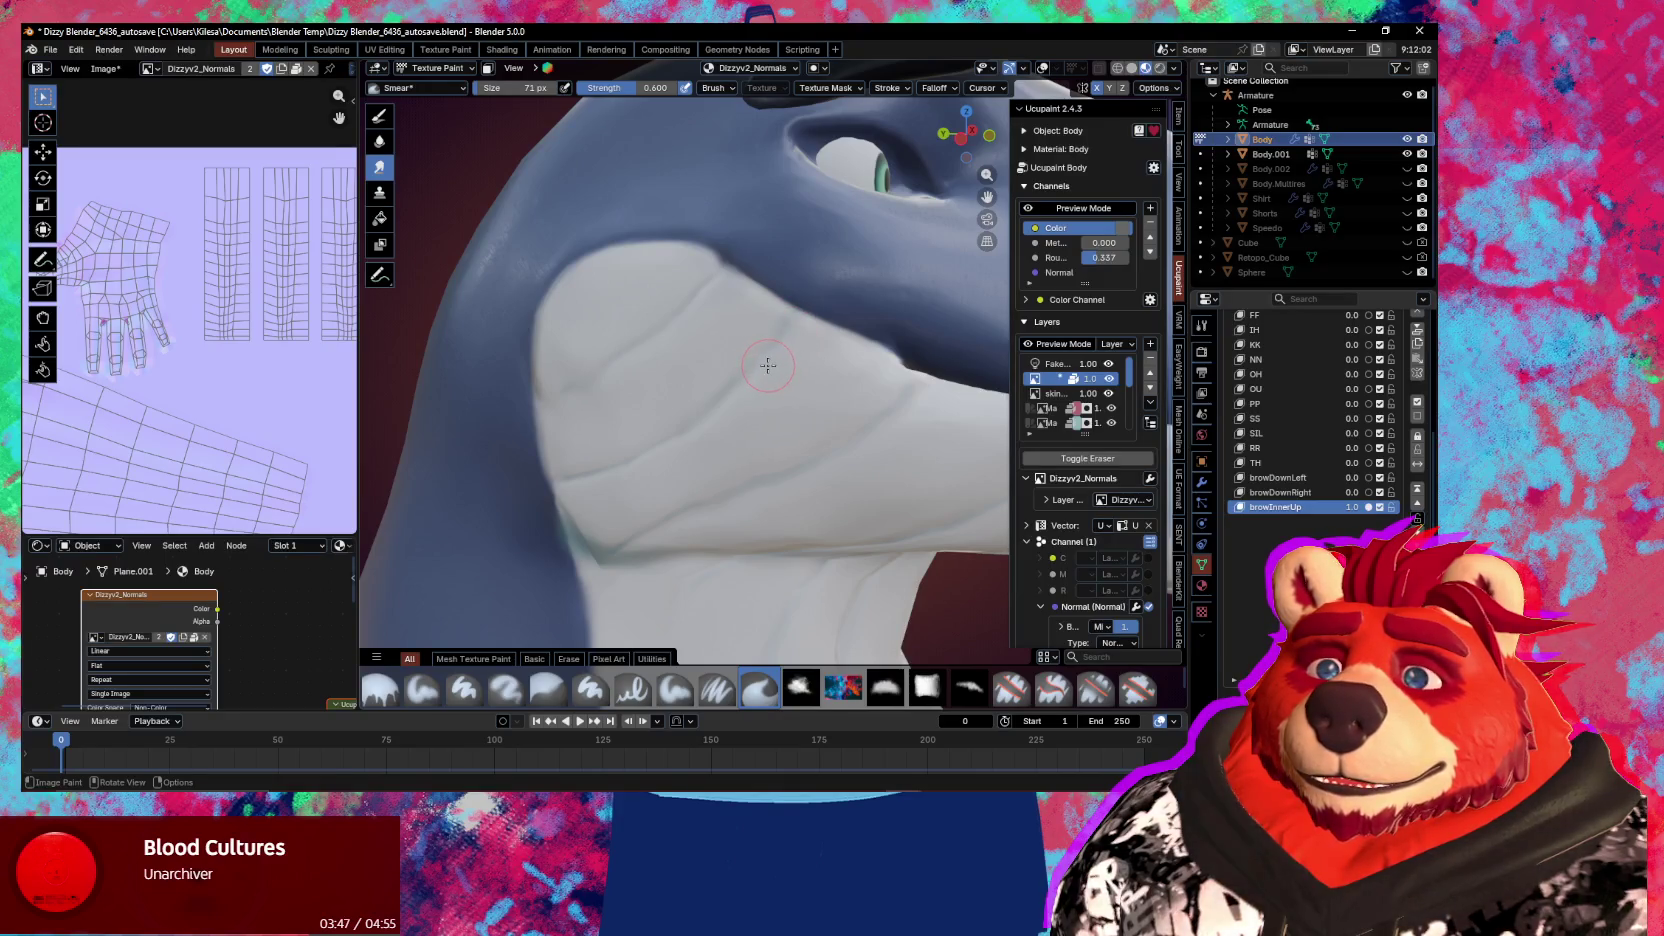
{"action": "key", "text": "f"}
{"action": "left_click", "coordinate": [759, 366]}
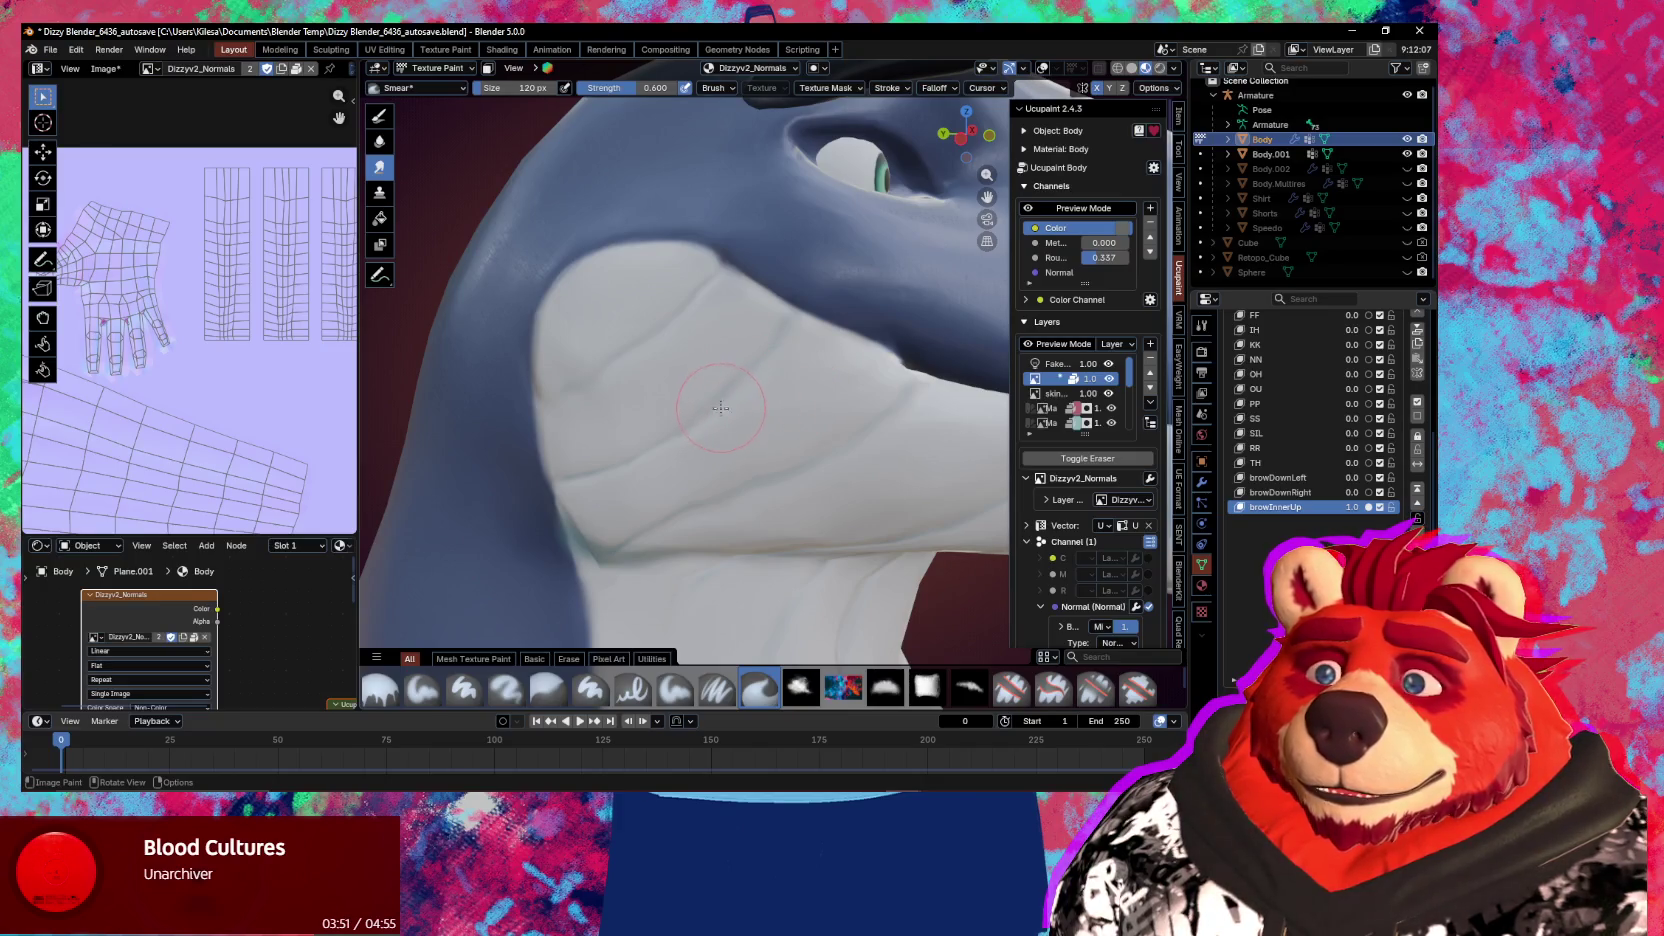
{"action": "middle_click_drag", "start_coordinate": [720, 407], "coordinate": [709, 385]}
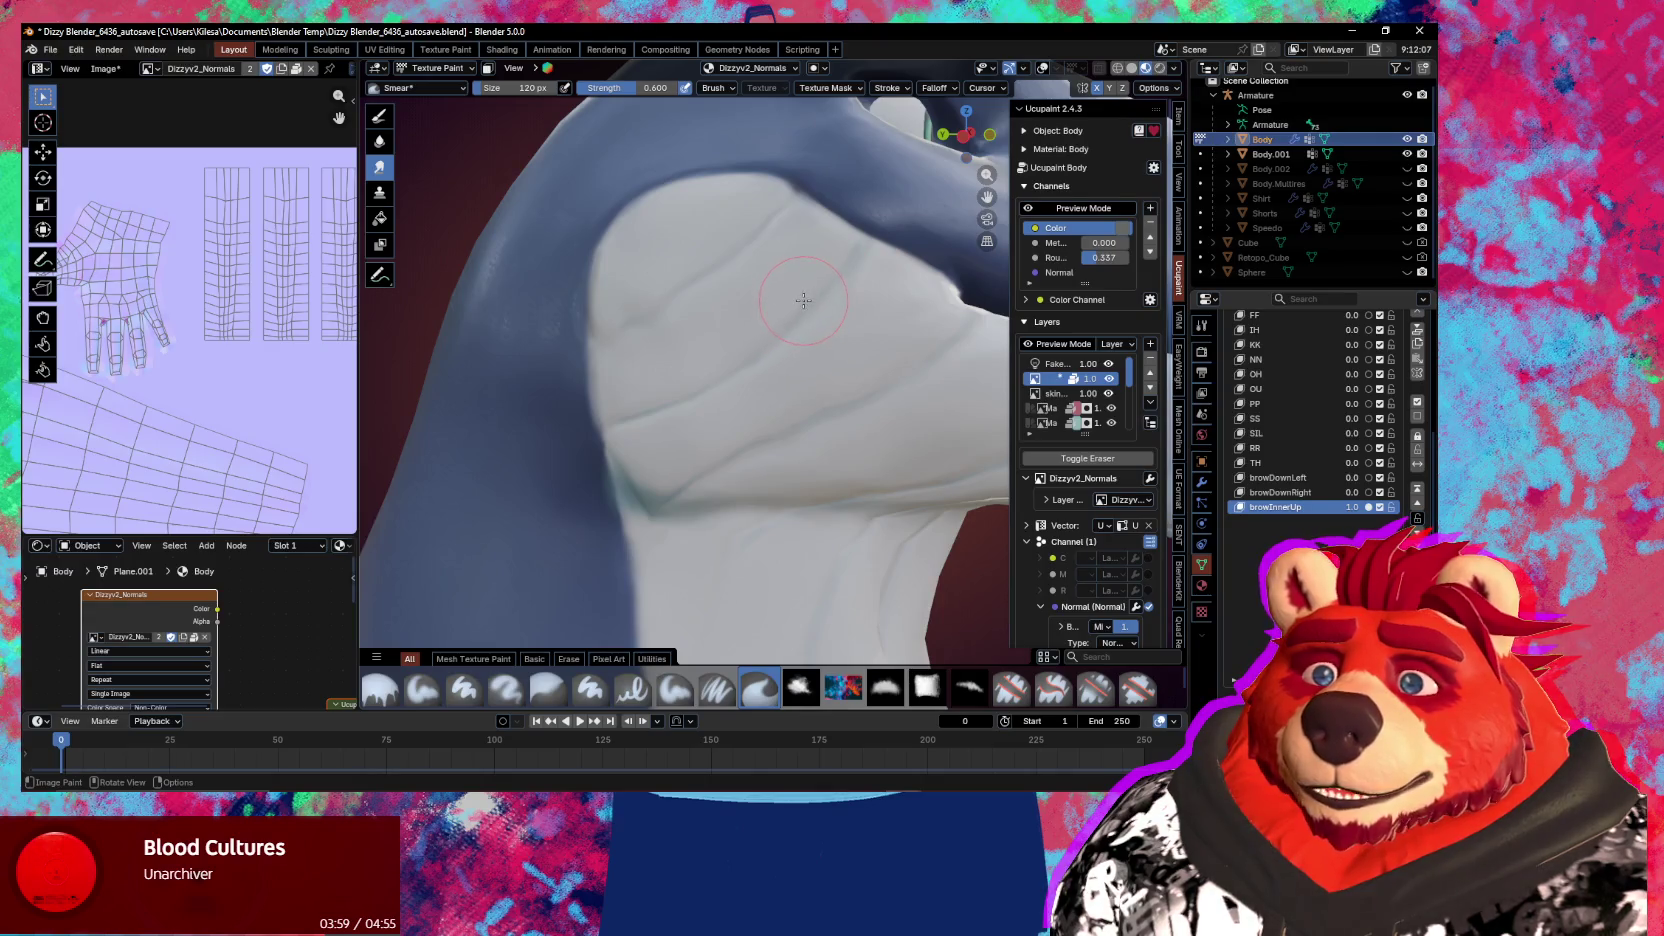
{"action": "key", "text": "f"}
{"action": "left_click", "coordinate": [766, 213]}
{"action": "middle_click_drag", "start_coordinate": [772, 217], "coordinate": [774, 237], "text": "shift"}
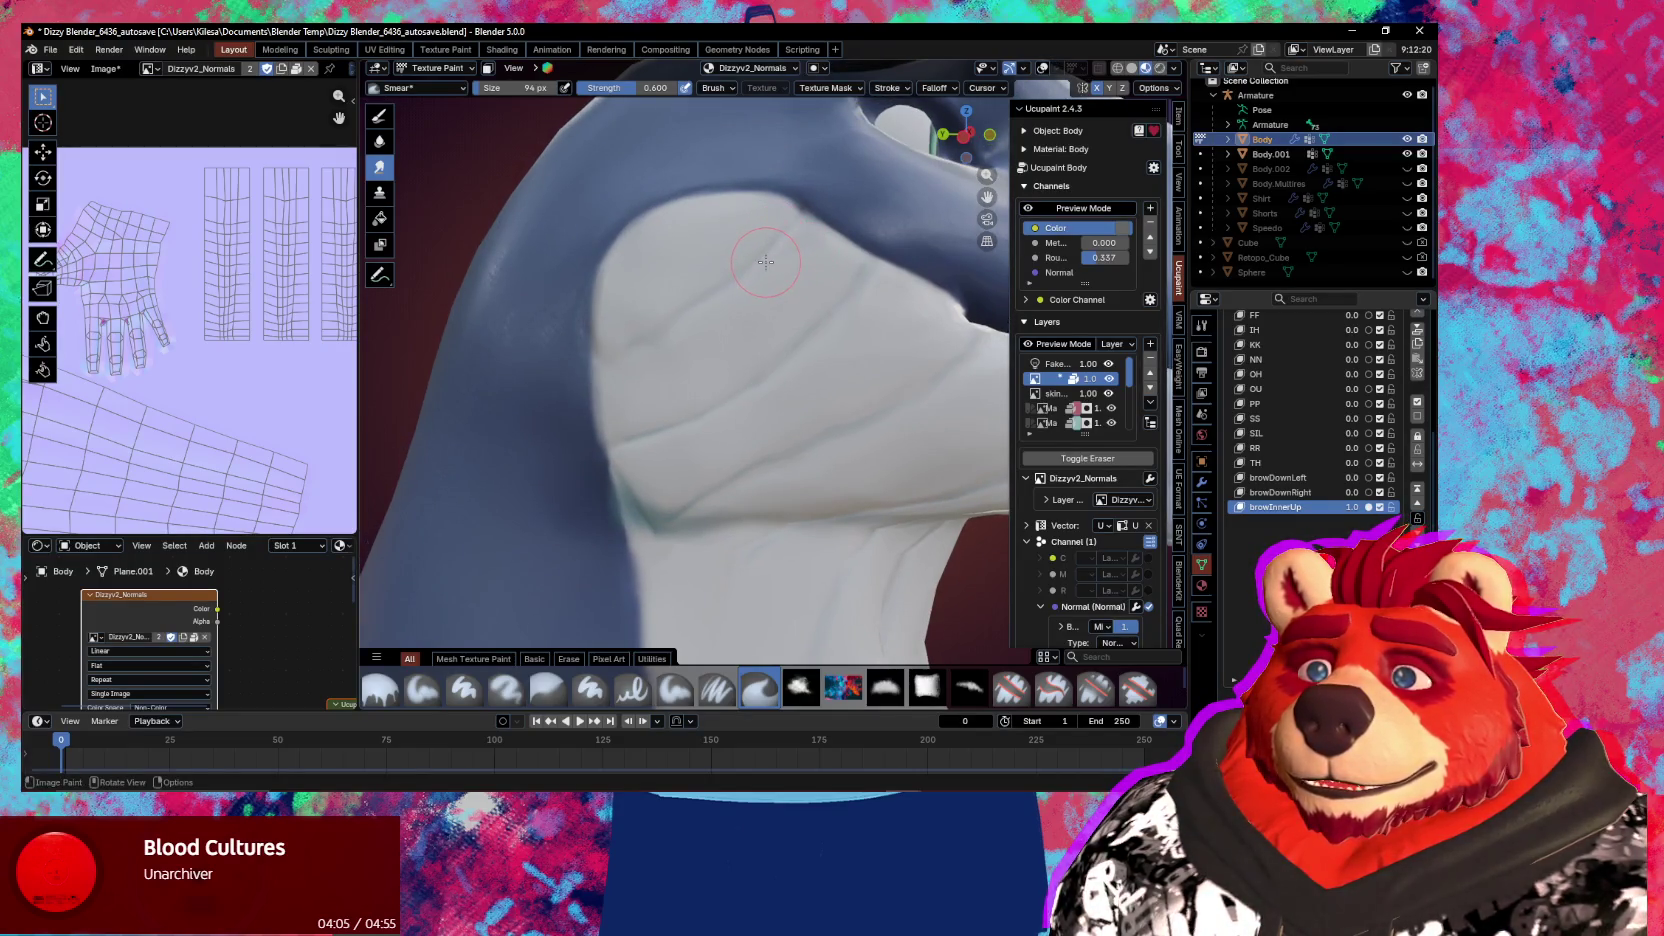
Smear the white throat patch with the brush enlarged to 137 px
{"action": "mouse_move", "coordinate": [767, 320]}
{"action": "middle_mouse_down"}
{"action": "mouse_move", "coordinate": [730, 341]}
{"action": "mouse_move", "coordinate": [746, 300]}
{"action": "middle_mouse_up"}
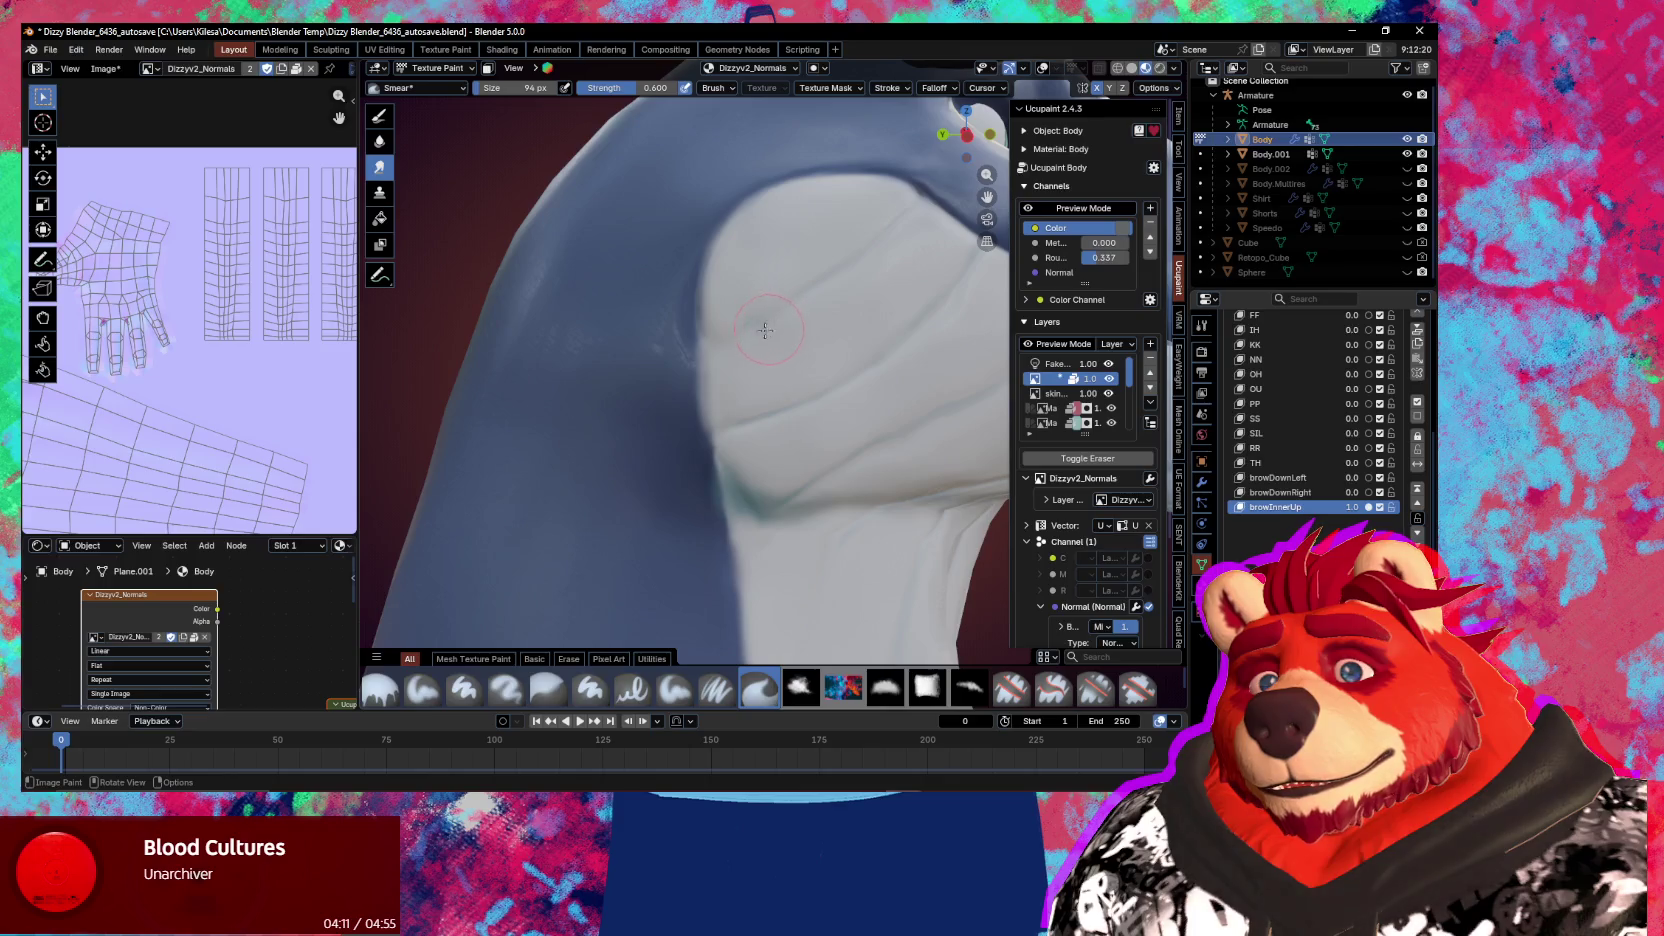
{"action": "mouse_move", "coordinate": [800, 343]}
{"action": "middle_mouse_down"}
{"action": "mouse_move", "coordinate": [847, 343]}
{"action": "mouse_move", "coordinate": [722, 310]}
{"action": "middle_mouse_up"}
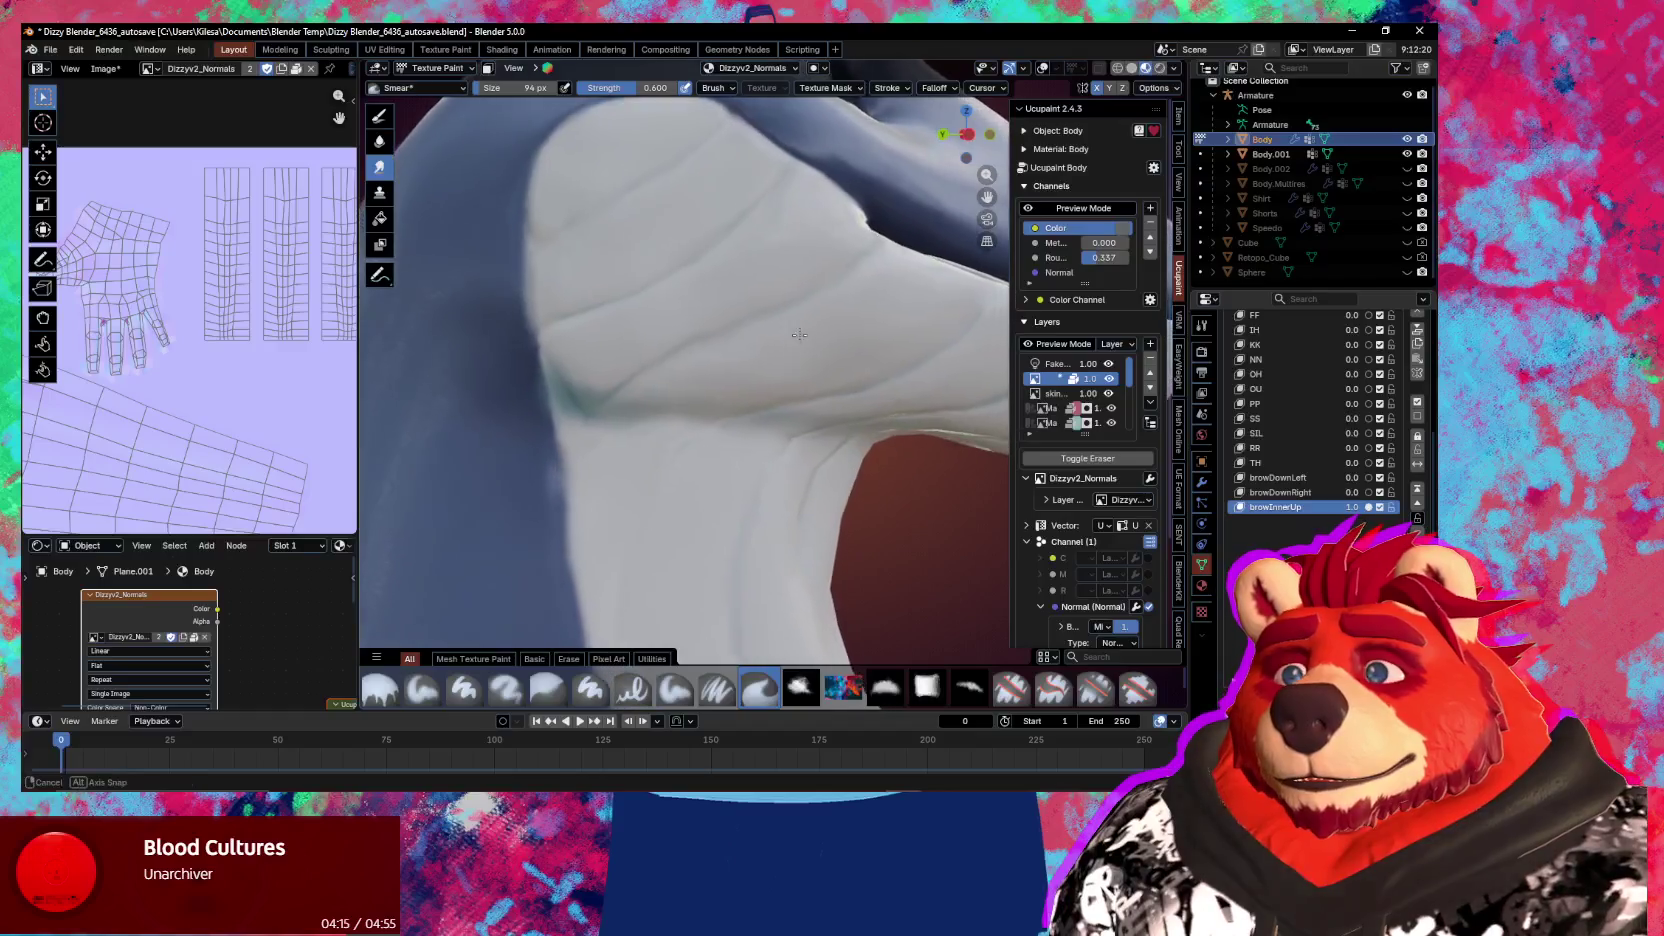
{"action": "key", "text": "f"}
{"action": "left_click", "coordinate": [715, 325]}
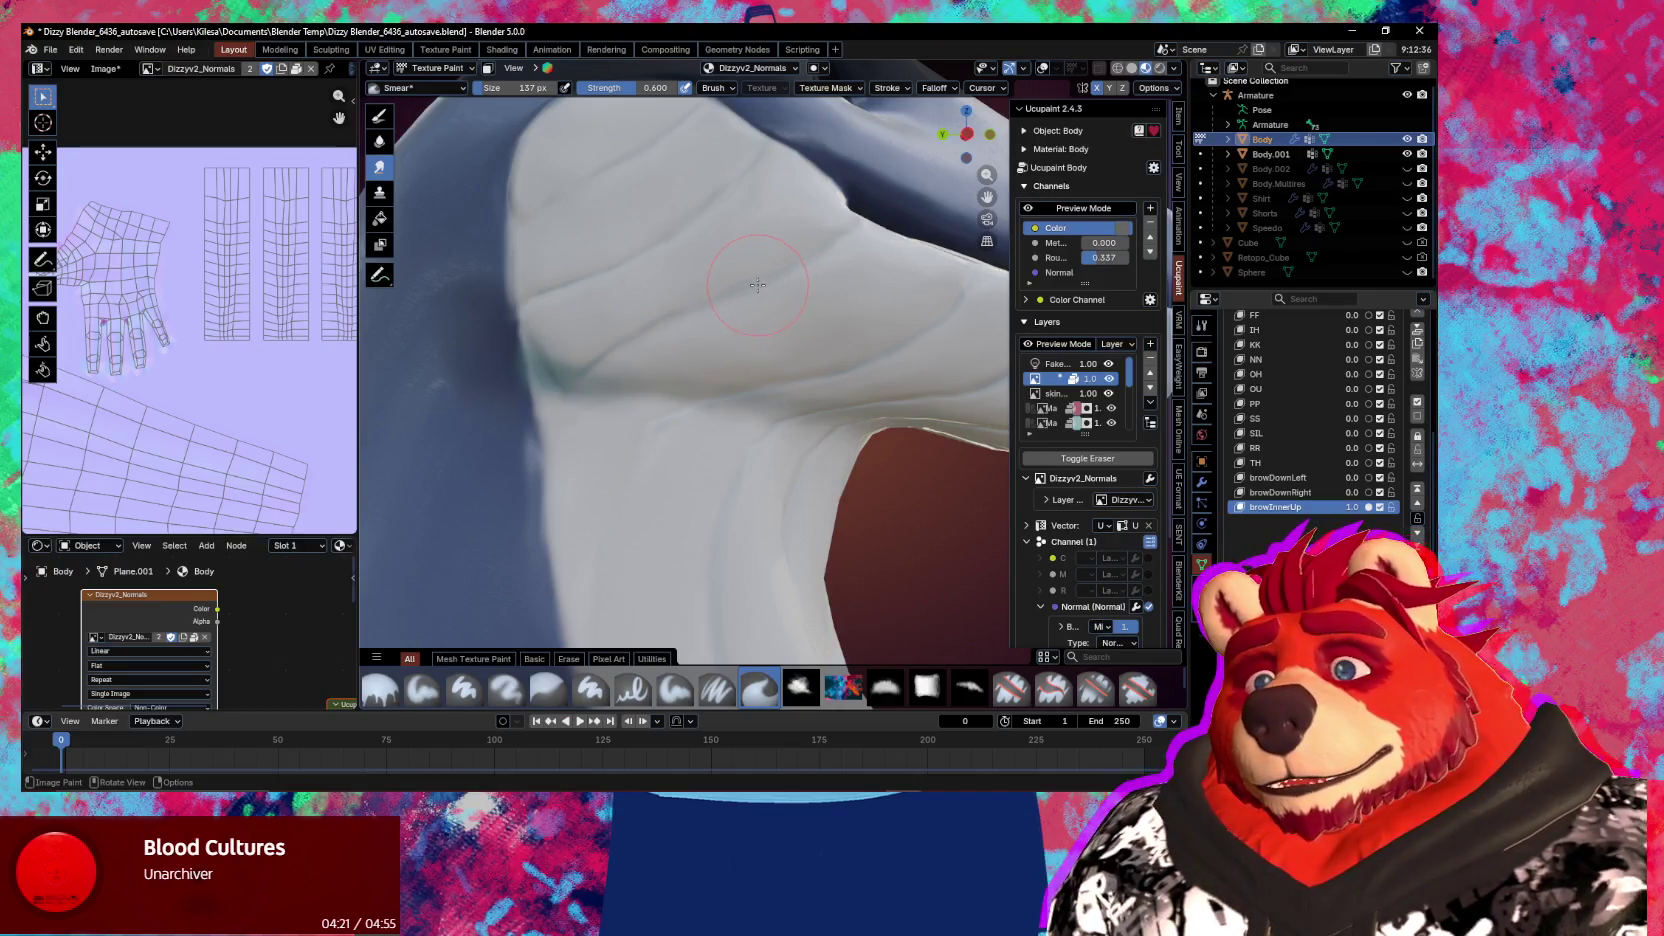
{"action": "mouse_move", "coordinate": [775, 289]}
{"action": "middle_mouse_down"}
{"action": "mouse_move", "coordinate": [754, 282]}
{"action": "mouse_move", "coordinate": [744, 312]}
{"action": "middle_mouse_up"}
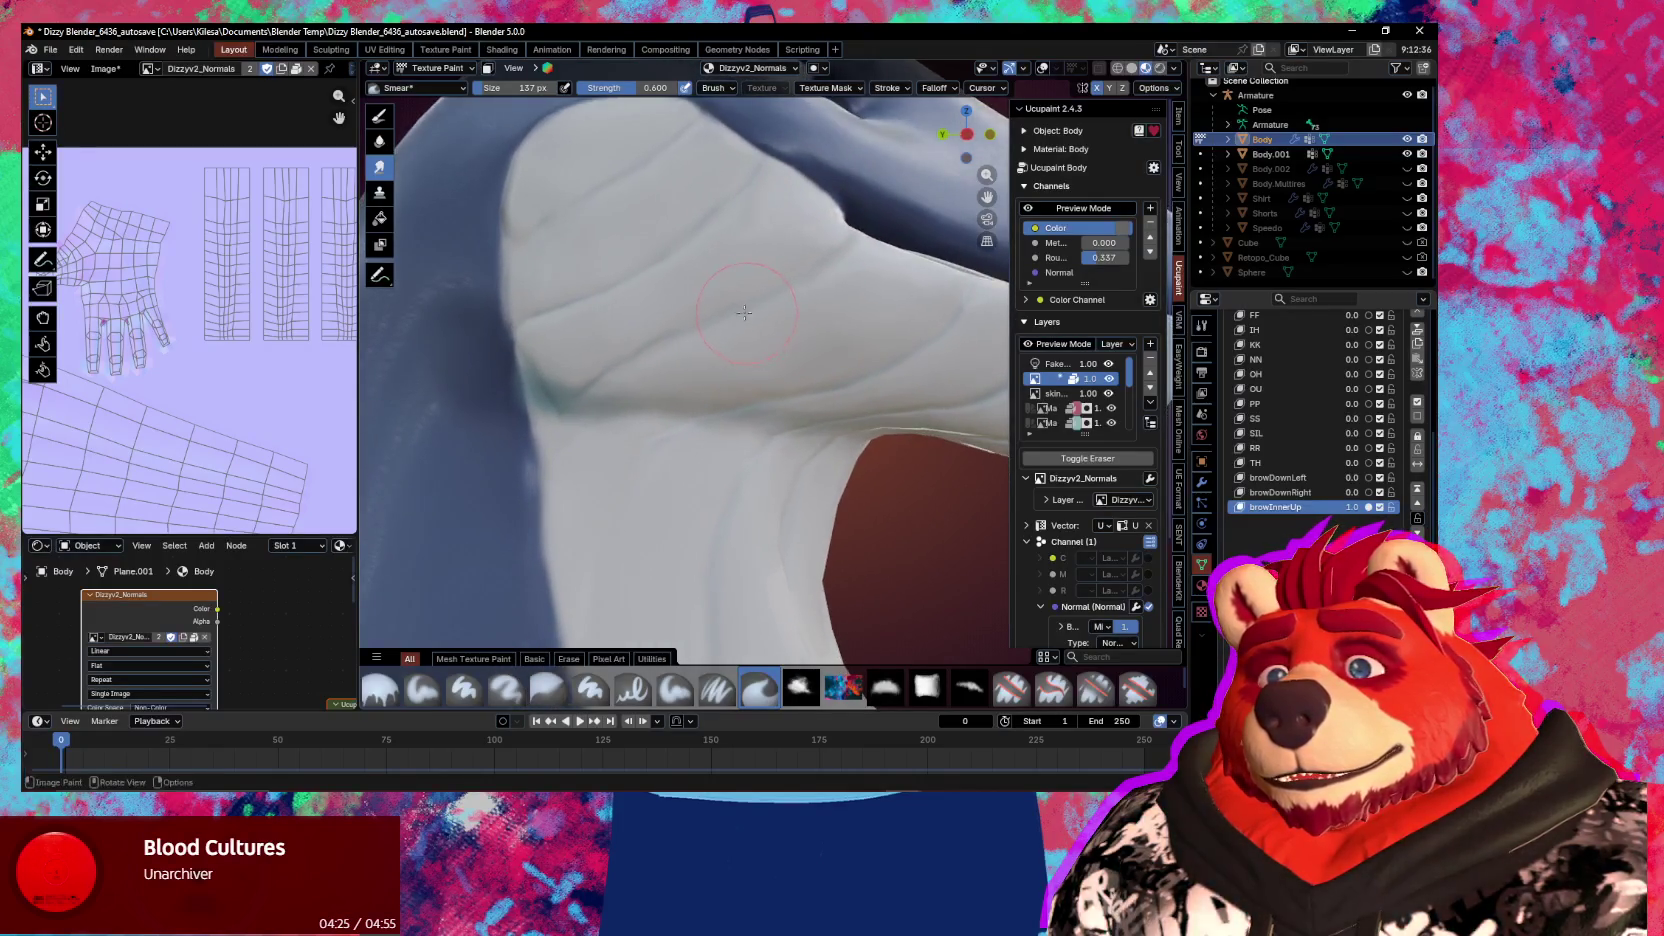
{"action": "middle_click_drag", "start_coordinate": [763, 300], "coordinate": [711, 344]}
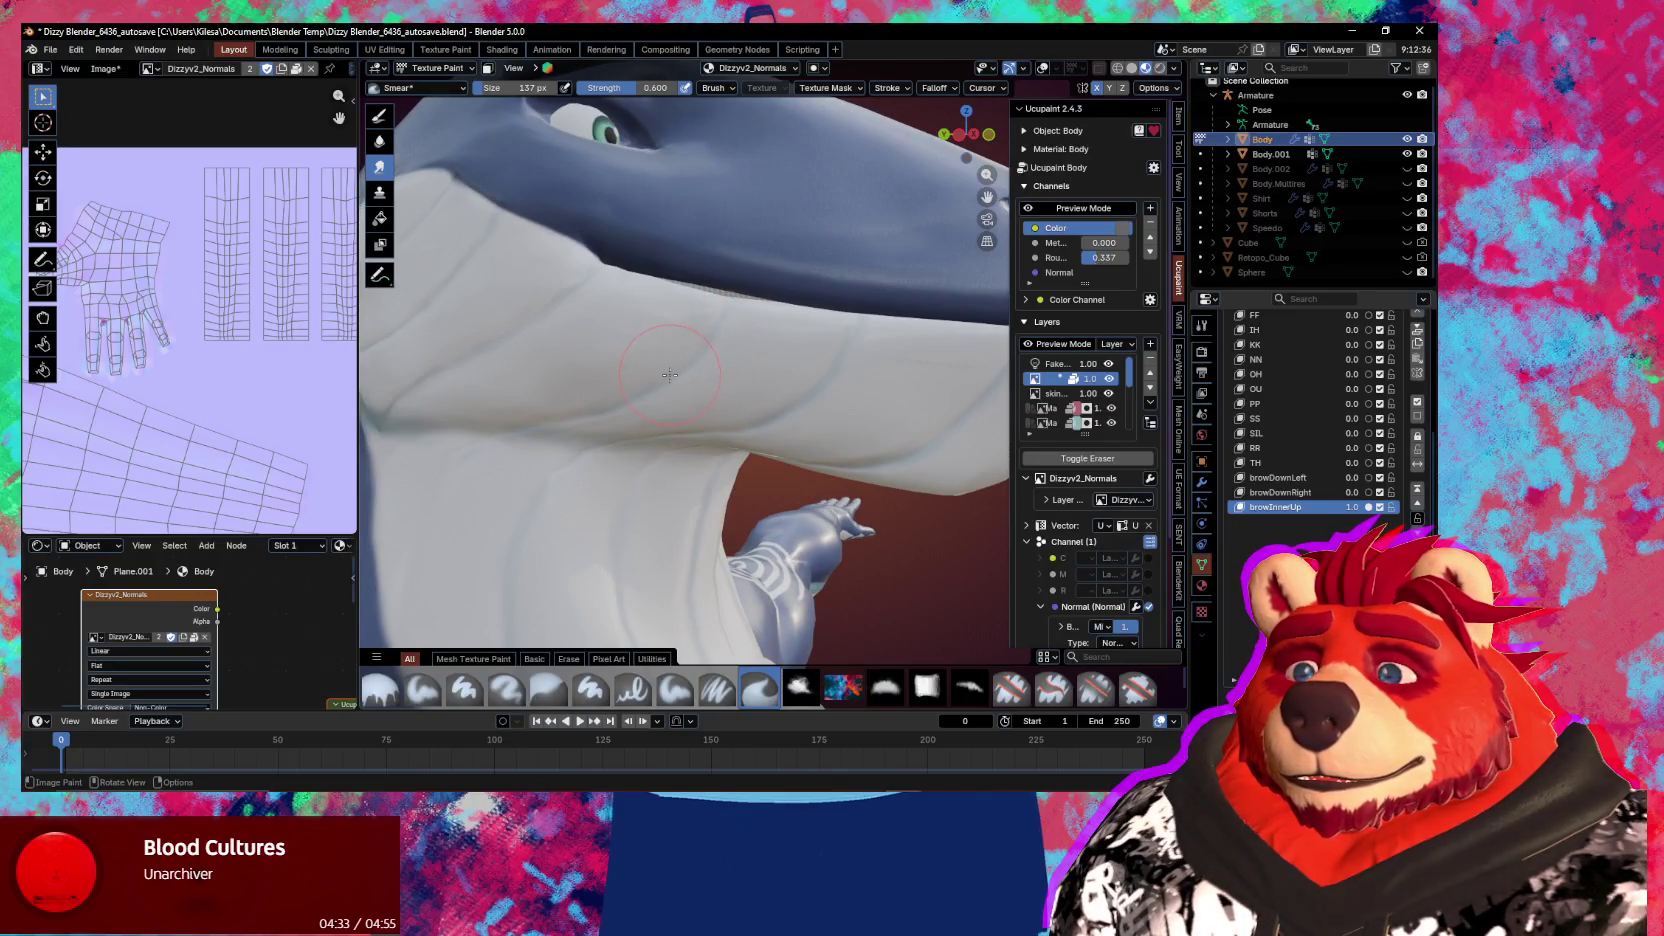
{"action": "scroll", "coordinate": [766, 376], "scroll_direction": "down", "scroll_amount": 5}
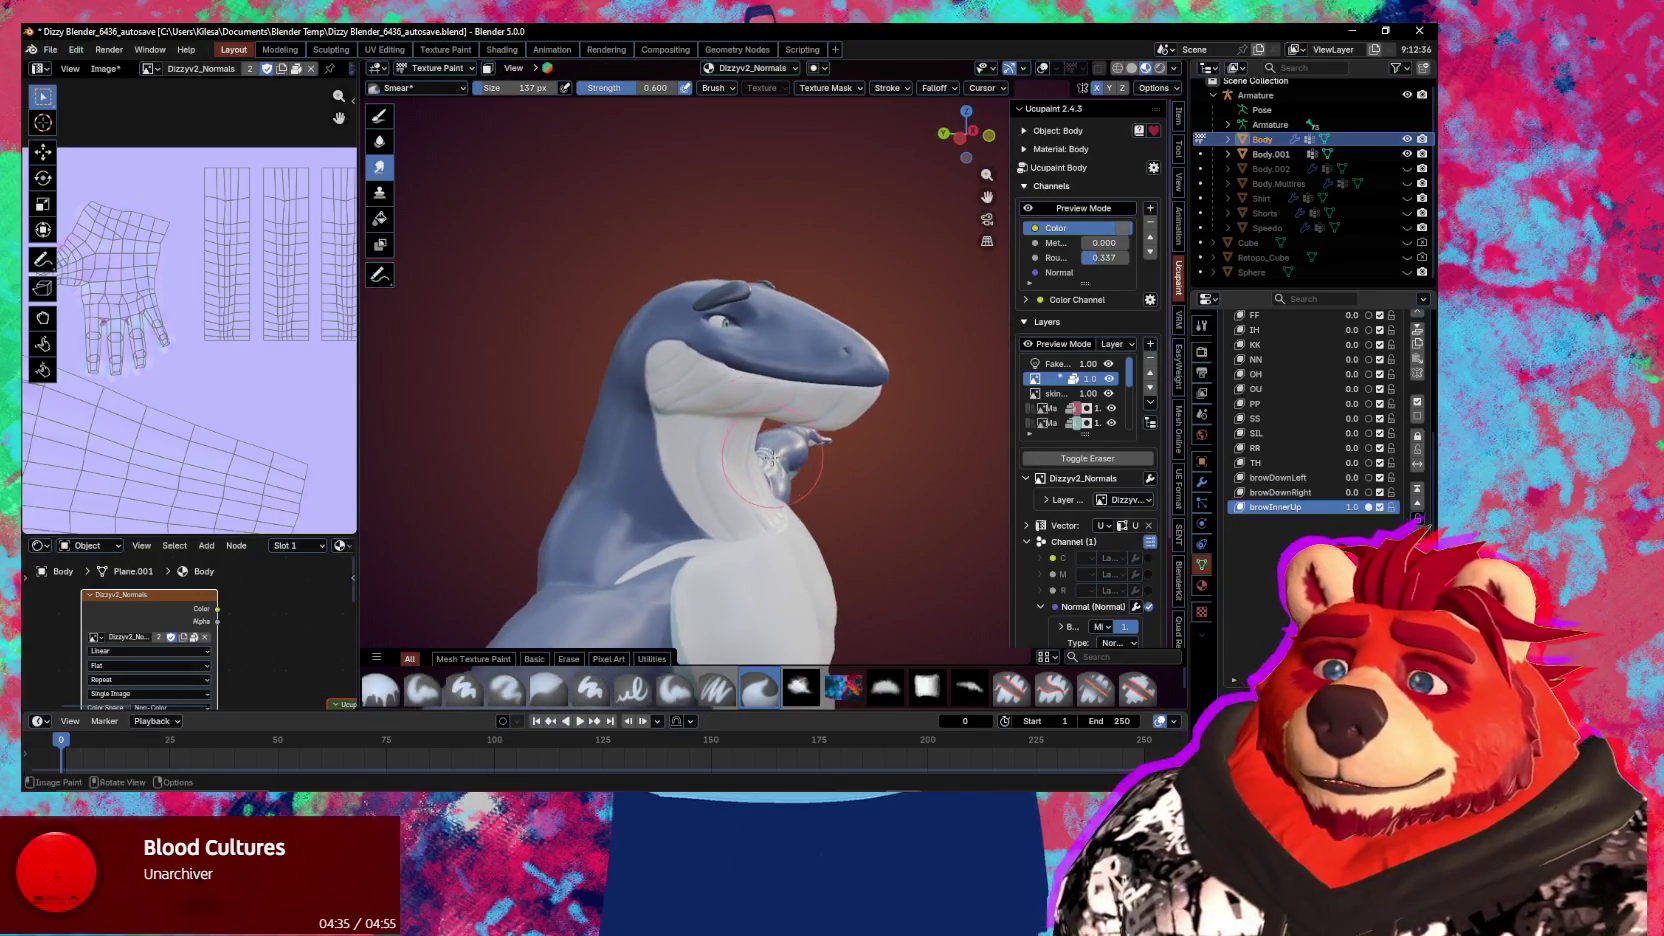
{"action": "middle_click_drag", "start_coordinate": [771, 458], "coordinate": [770, 373]}
{"action": "key", "text": "ctrl+Tab"}
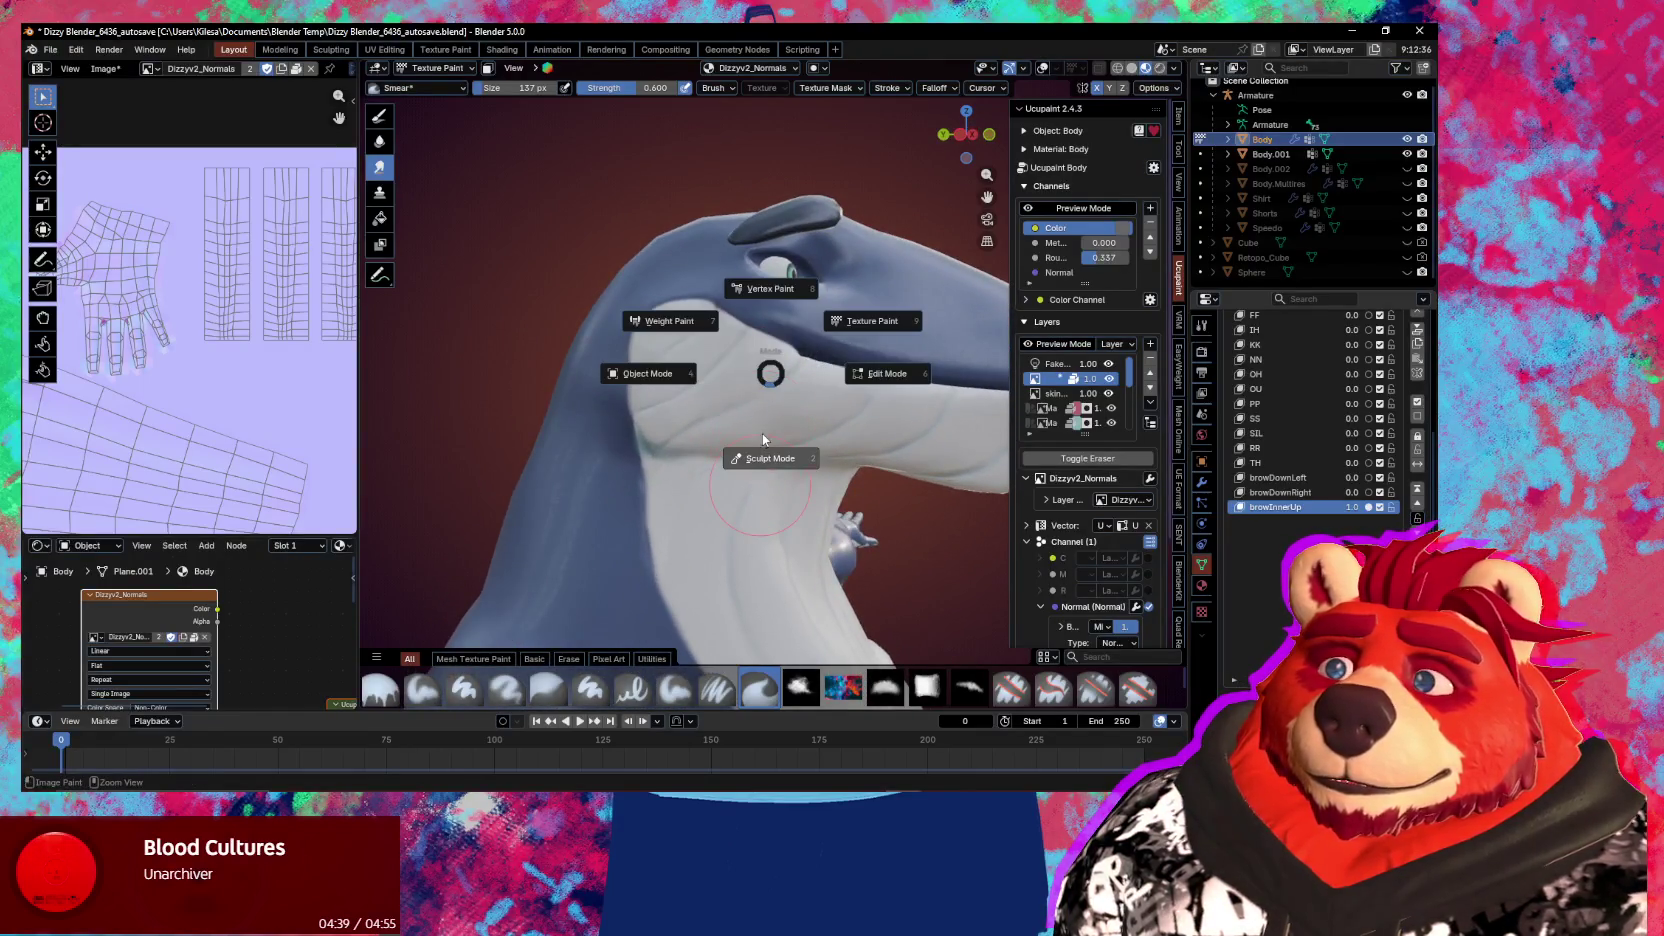
Enter Sculpt Mode and make the Basis shape key the sculpt target
{"action": "left_click", "coordinate": [763, 439]}
{"action": "scroll", "coordinate": [1300, 430], "scroll_direction": "up", "scroll_amount": 3}
{"action": "scroll", "coordinate": [1290, 428], "scroll_direction": "up", "scroll_amount": 2}
{"action": "left_click", "coordinate": [1283, 419]}
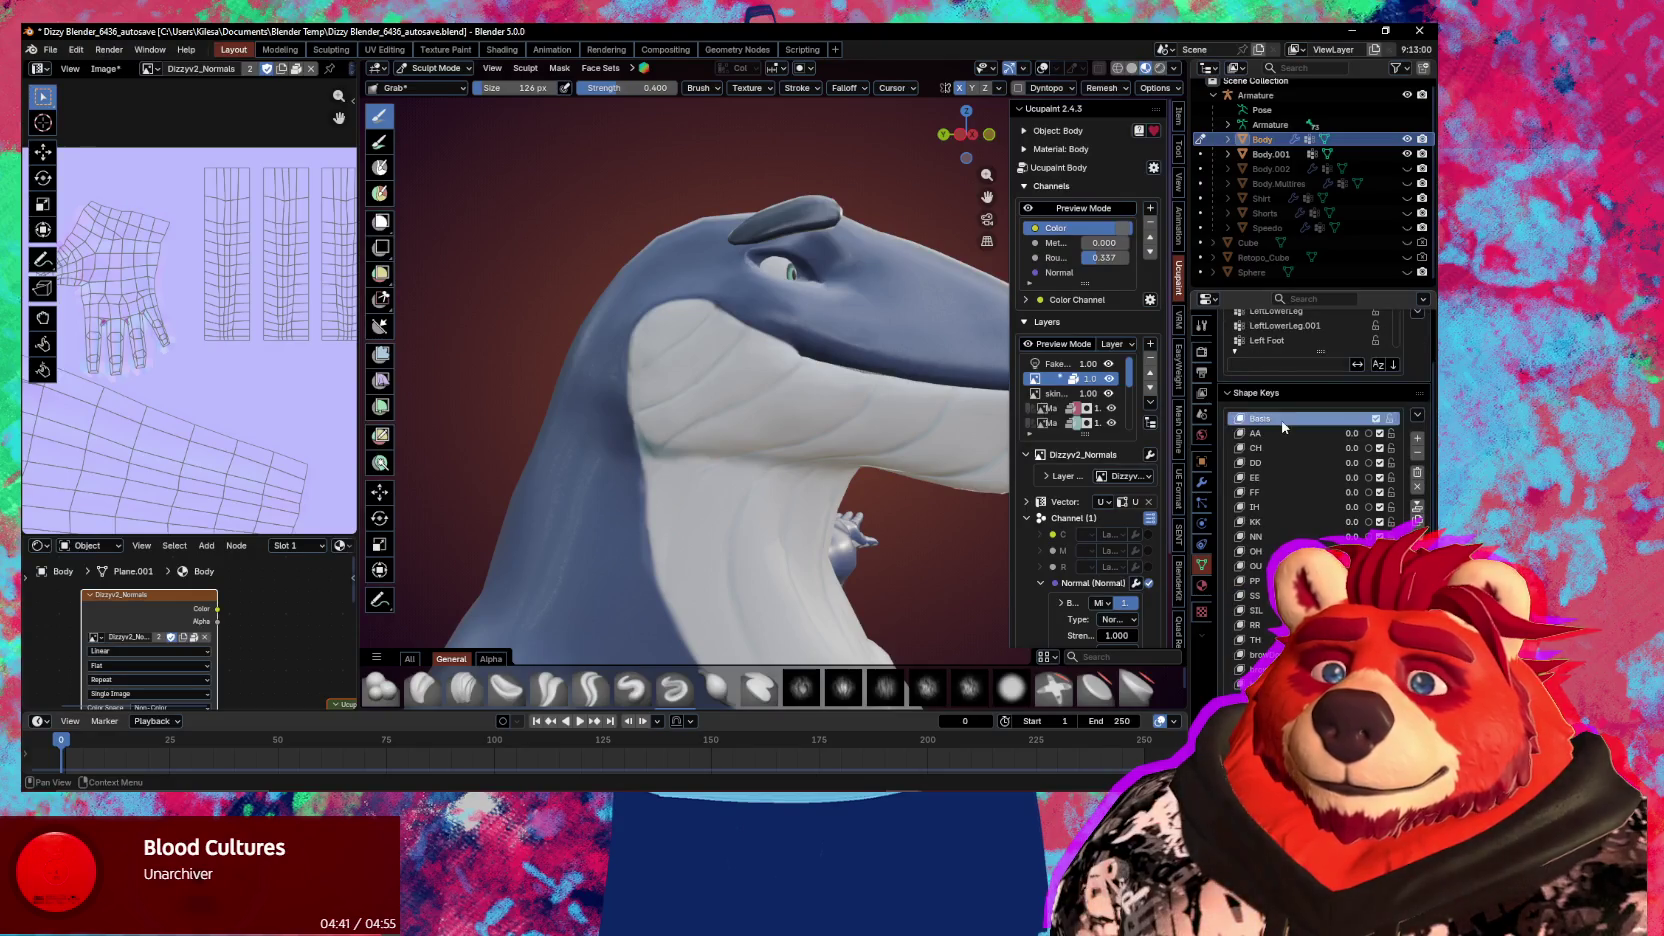
{"action": "middle_click_drag", "start_coordinate": [760, 400], "coordinate": [743, 371]}
Settle the brow ridge at its flatter shape via undo/redo, with the Grab brush at 310 px
{"action": "key", "text": "f"}
{"action": "left_click", "coordinate": [825, 446]}
{"action": "middle_click_drag", "start_coordinate": [825, 446], "coordinate": [787, 420]}
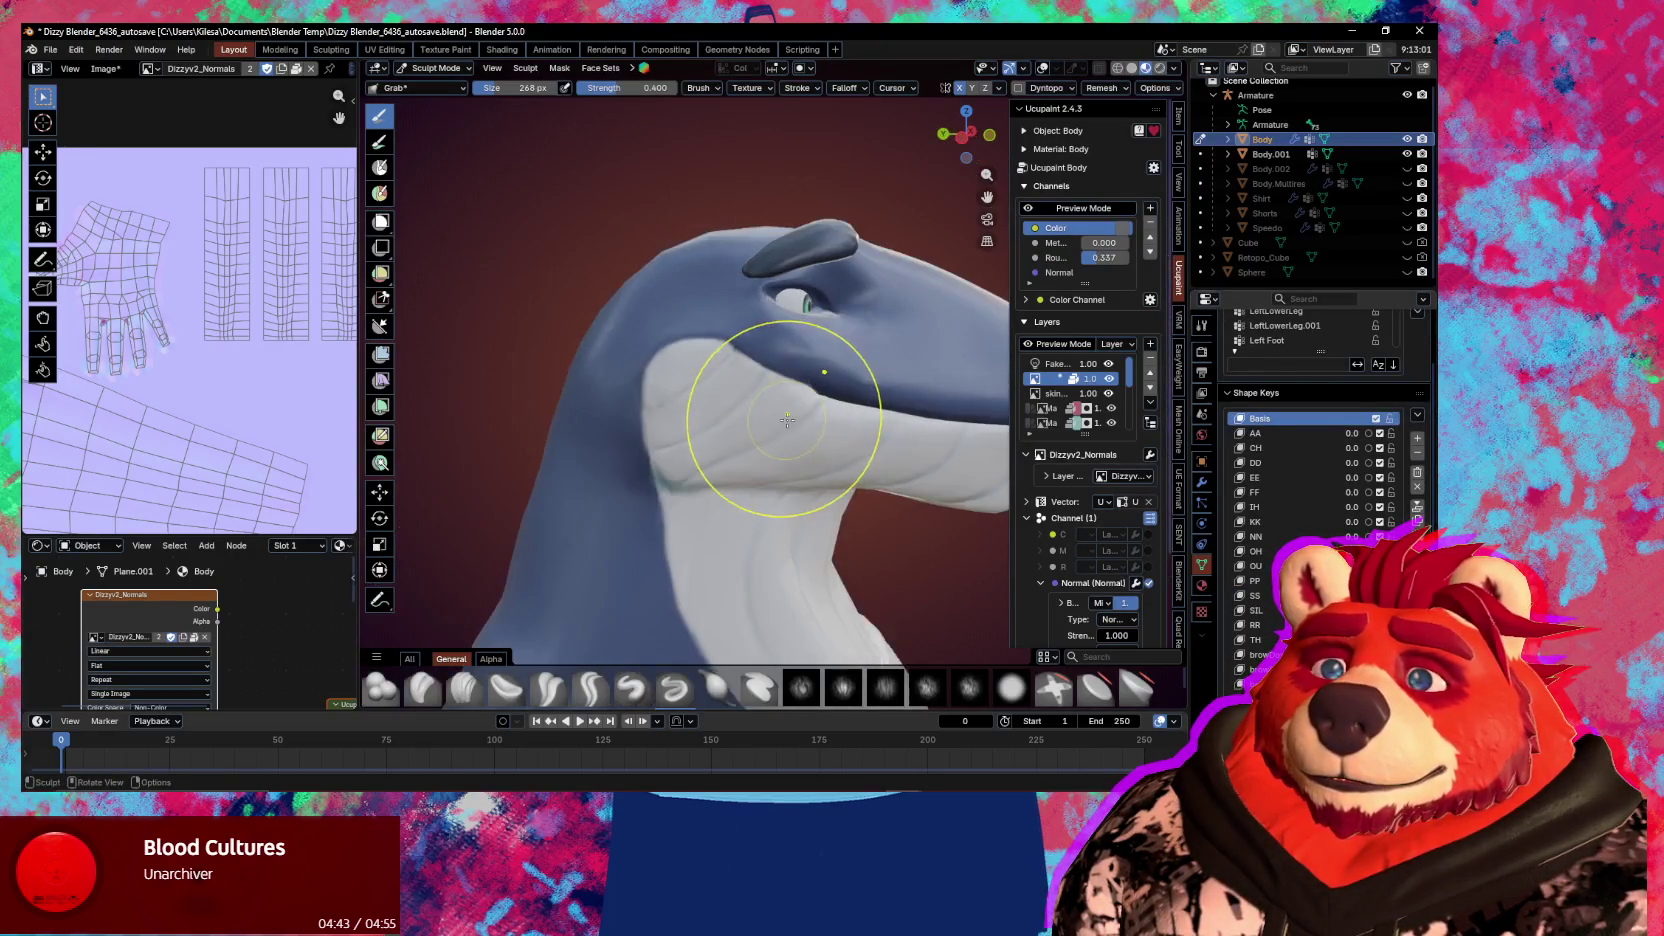
{"action": "key", "text": "ctrl+z"}
{"action": "key", "text": "ctrl+shift+z"}
{"action": "key", "text": "ctrl+z"}
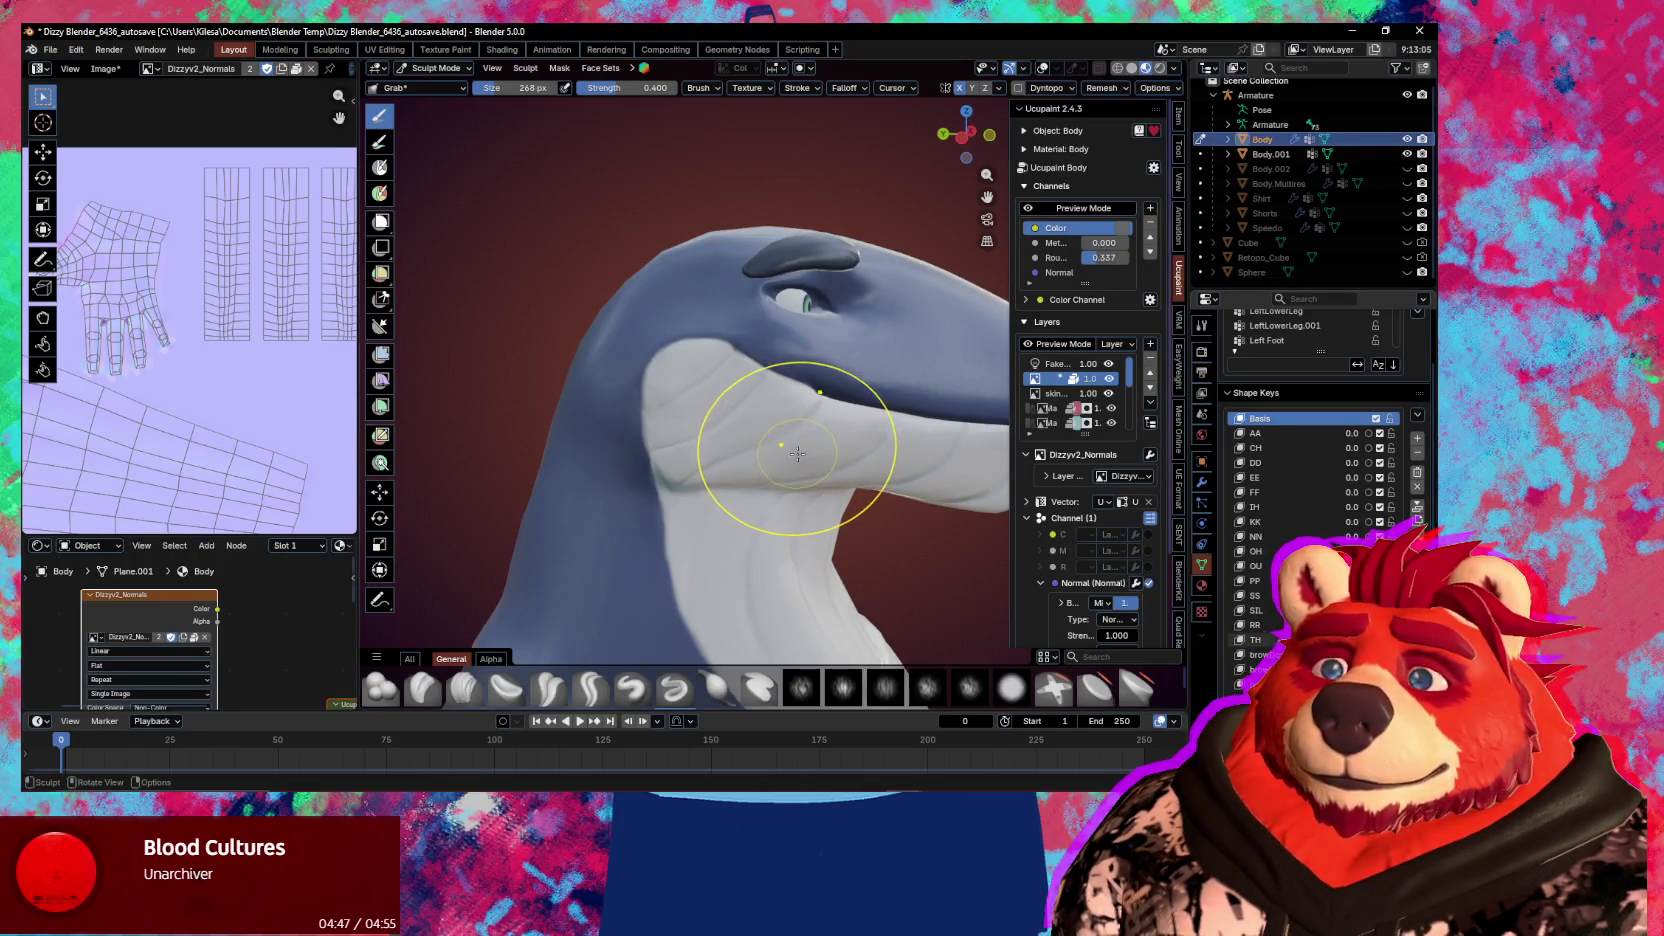
{"action": "scroll", "coordinate": [770, 390], "scroll_direction": "up", "scroll_amount": 2}
{"action": "key", "text": "f"}
{"action": "left_click", "coordinate": [706, 298]}
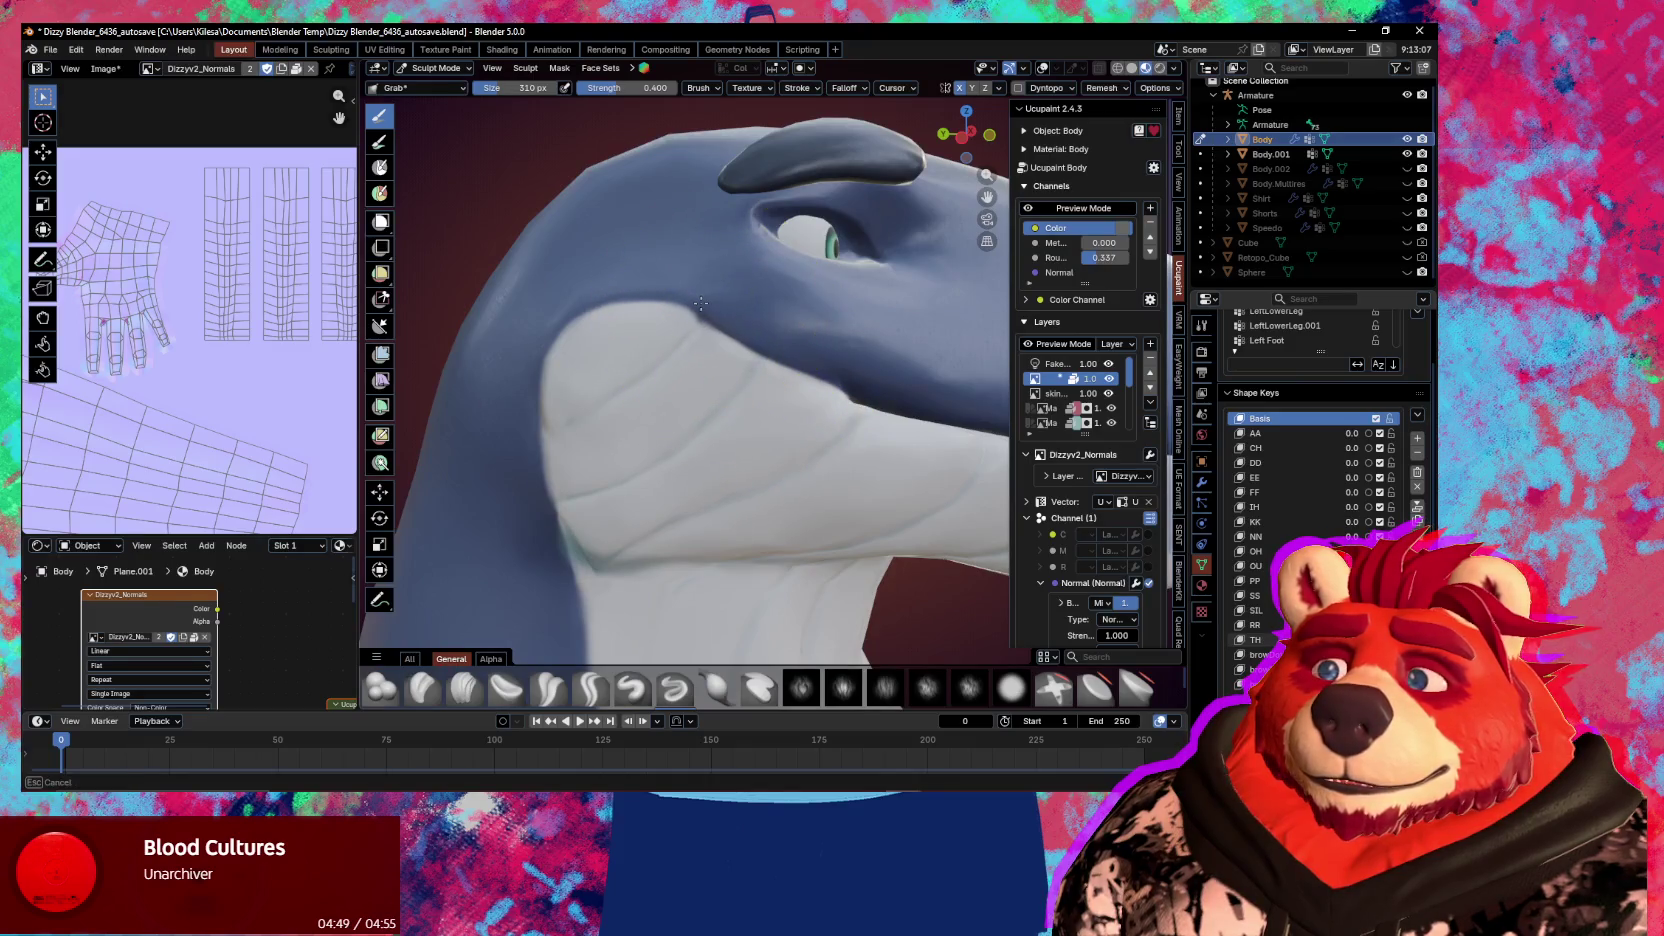
Pull the pale cheek contour below the eye with a 209 px Grab brush, then shrink it to 121 px
{"action": "key", "text": "f"}
{"action": "left_click", "coordinate": [729, 337]}
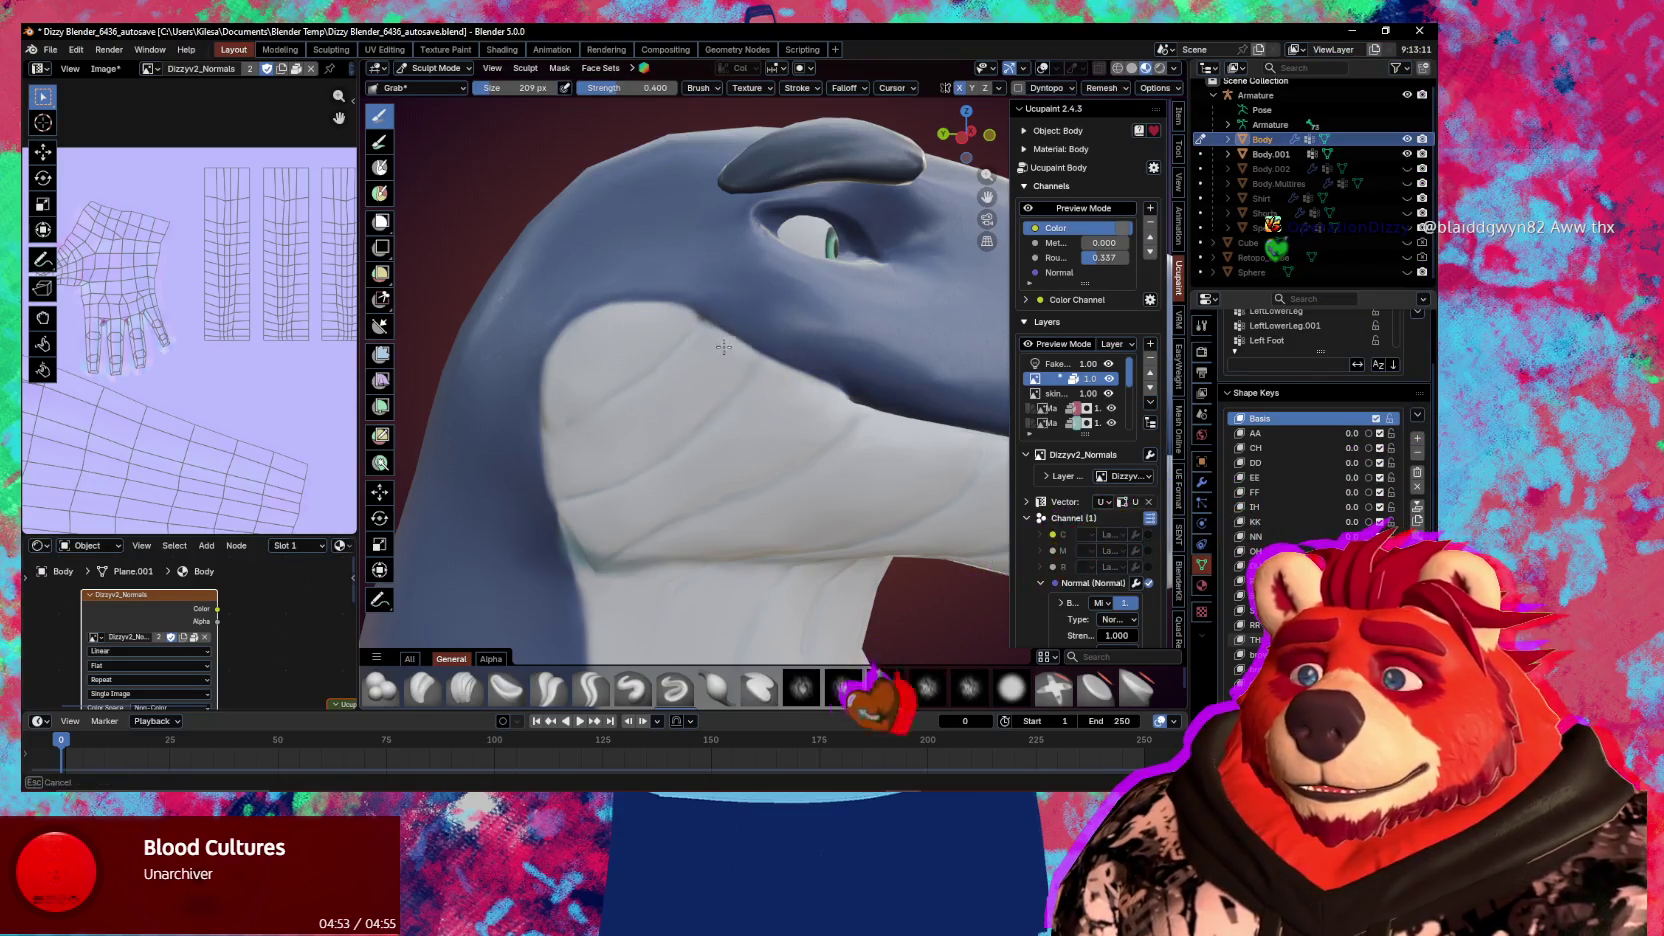
{"action": "left_click_drag", "start_coordinate": [686, 316], "coordinate": [676, 297]}
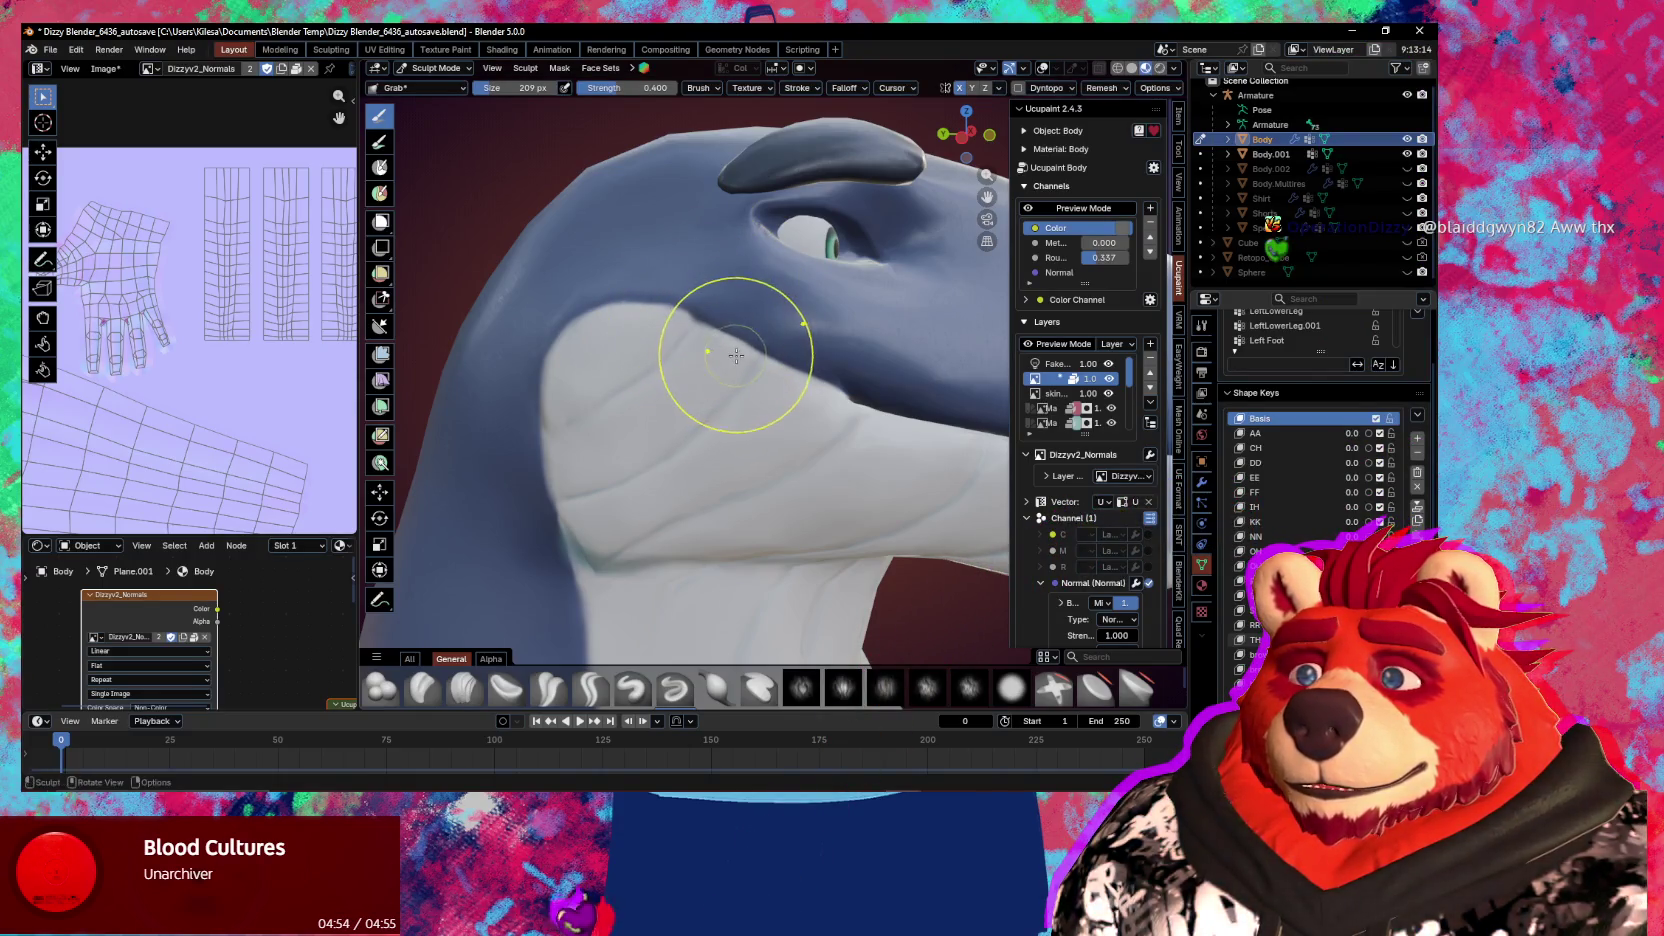
{"action": "middle_click_drag", "start_coordinate": [732, 393], "coordinate": [810, 353]}
{"action": "left_click_drag", "start_coordinate": [810, 353], "coordinate": [812, 350]}
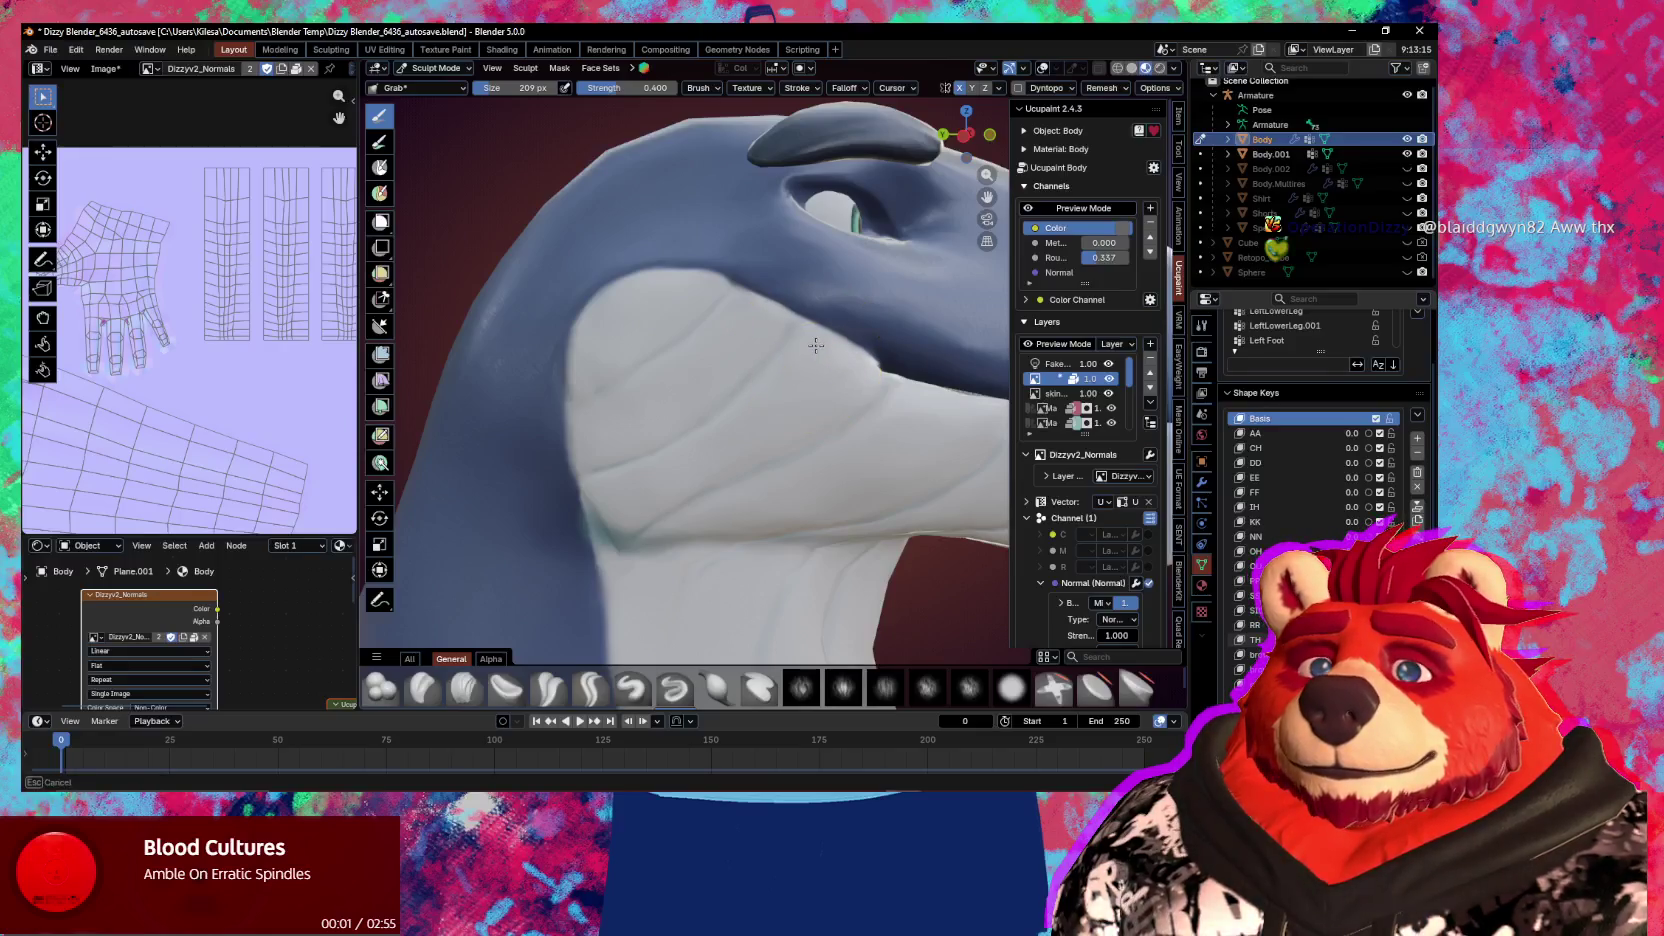
{"action": "middle_click_drag", "start_coordinate": [812, 347], "coordinate": [780, 330]}
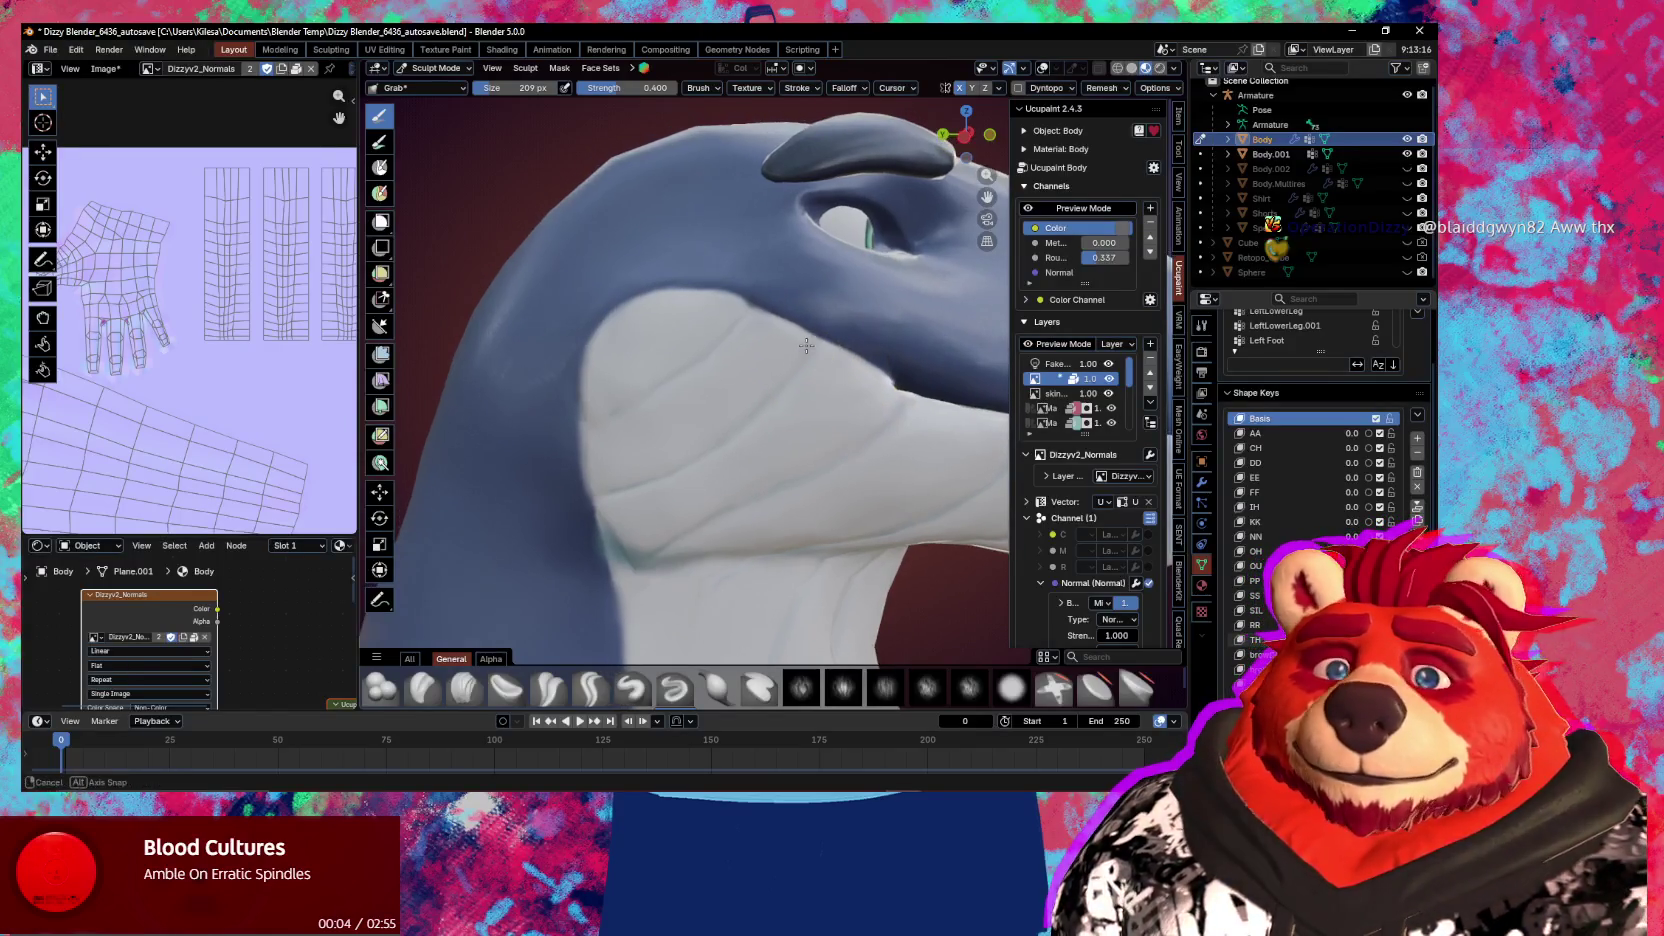
{"action": "mouse_move", "coordinate": [680, 305]}
{"action": "left_mouse_down"}
{"action": "mouse_move", "coordinate": [687, 289]}
{"action": "mouse_move", "coordinate": [723, 297]}
{"action": "left_mouse_up"}
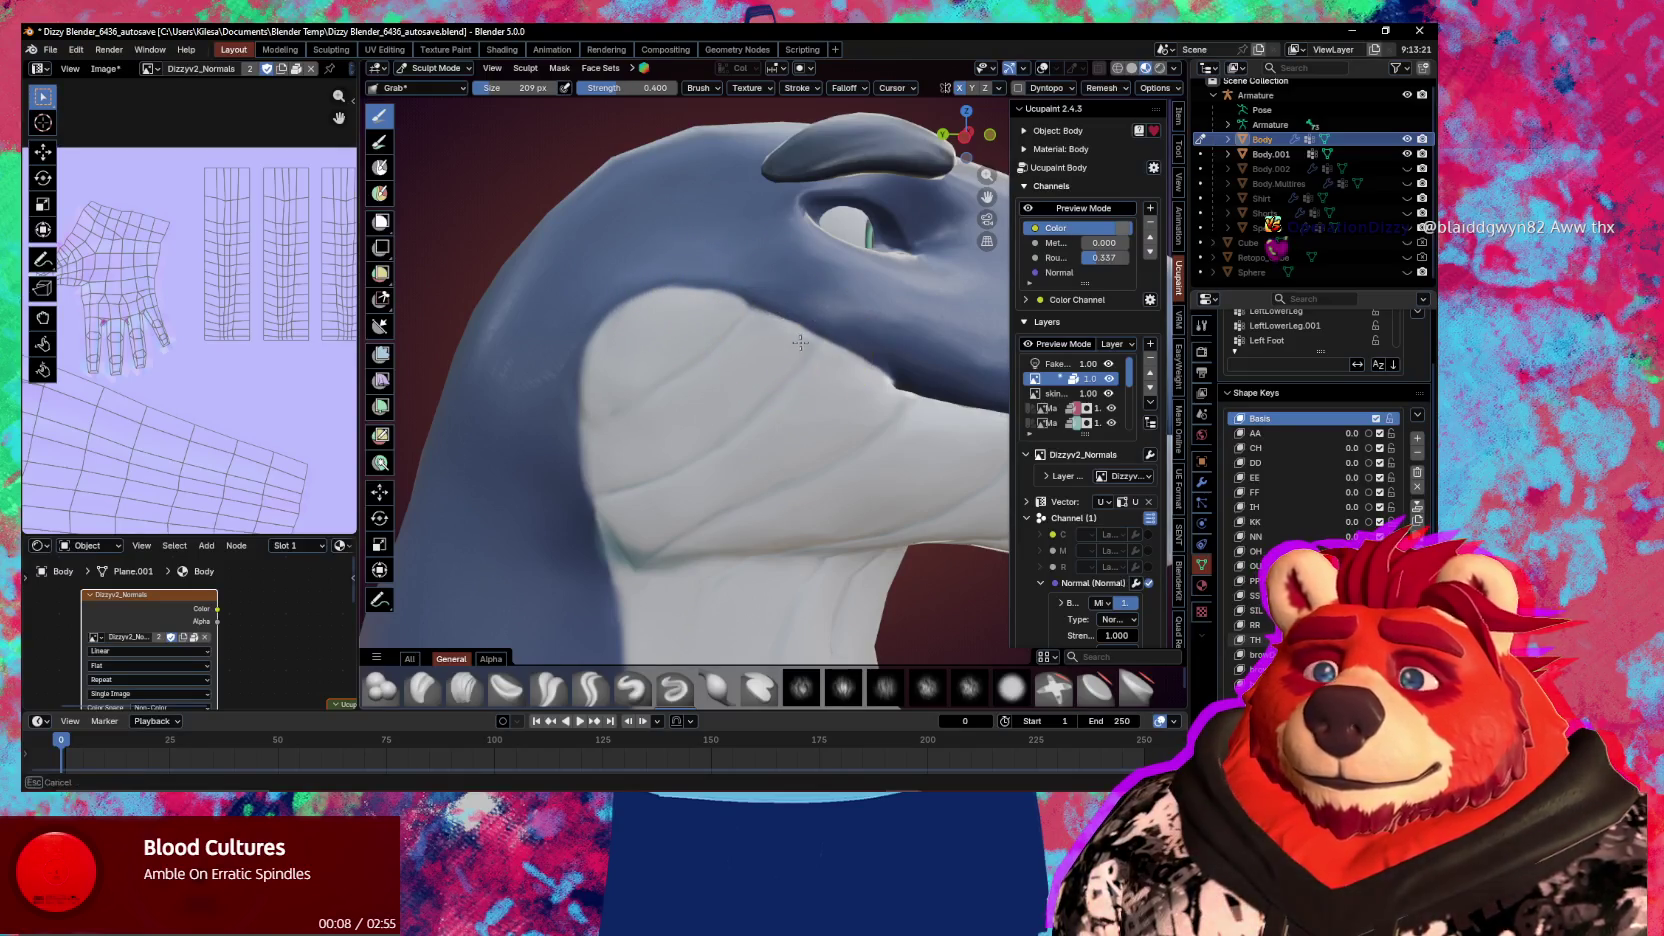
{"action": "key", "text": "f"}
{"action": "left_click", "coordinate": [746, 296]}
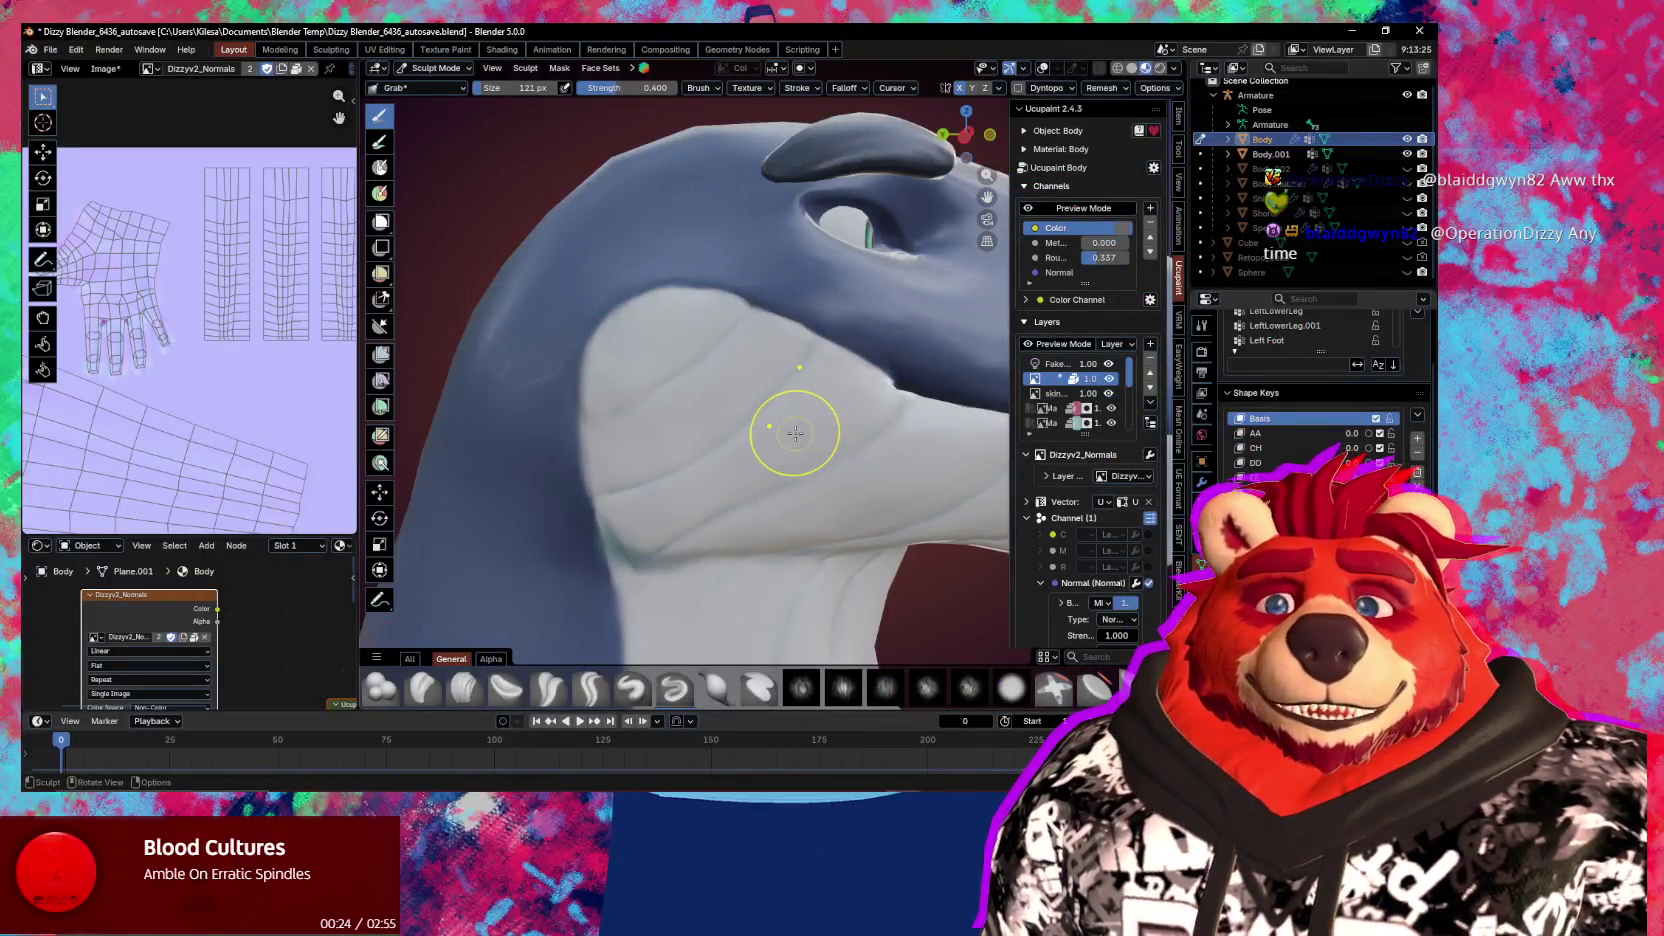
Set the Grab brush to 112 px and toggle the wireframe and statistics overlays
{"action": "mouse_move", "coordinate": [735, 471]}
{"action": "middle_mouse_down"}
{"action": "mouse_move", "coordinate": [767, 489]}
{"action": "mouse_move", "coordinate": [754, 397]}
{"action": "middle_mouse_up"}
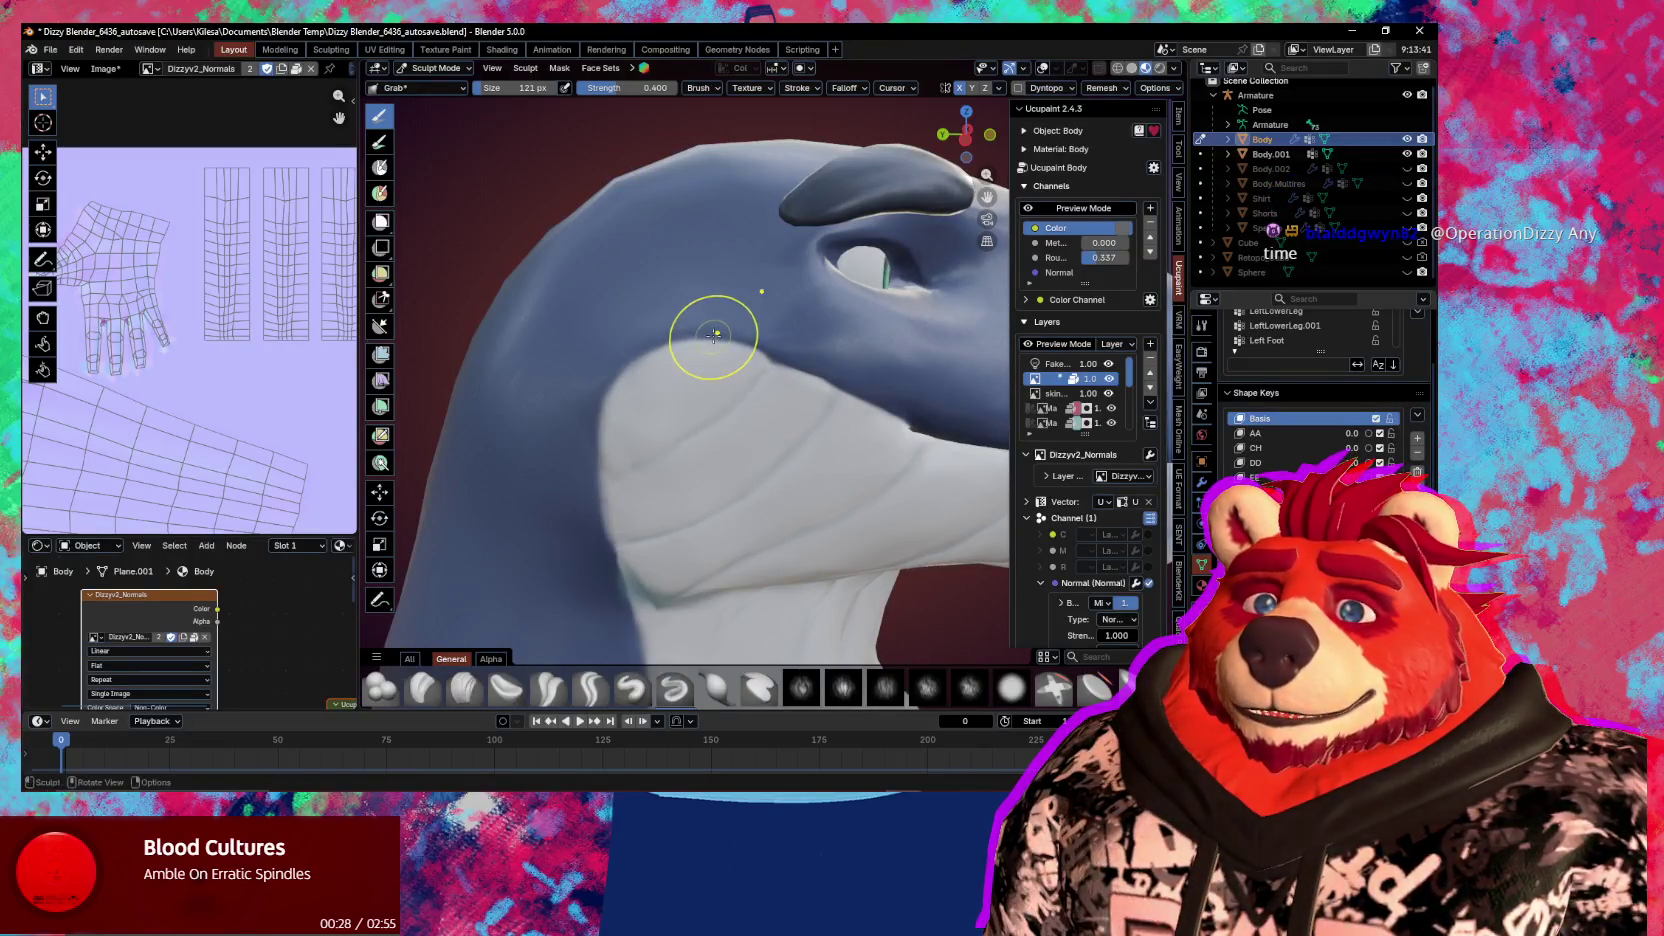
{"action": "mouse_move", "coordinate": [710, 342]}
{"action": "middle_mouse_down"}
{"action": "mouse_move", "coordinate": [903, 494]}
{"action": "mouse_move", "coordinate": [899, 453]}
{"action": "mouse_move", "coordinate": [824, 509]}
{"action": "mouse_move", "coordinate": [746, 513]}
{"action": "mouse_move", "coordinate": [717, 464]}
{"action": "mouse_move", "coordinate": [531, 464]}
{"action": "mouse_move", "coordinate": [561, 482]}
{"action": "mouse_move", "coordinate": [680, 470]}
{"action": "middle_mouse_up"}
{"action": "key", "text": "f"}
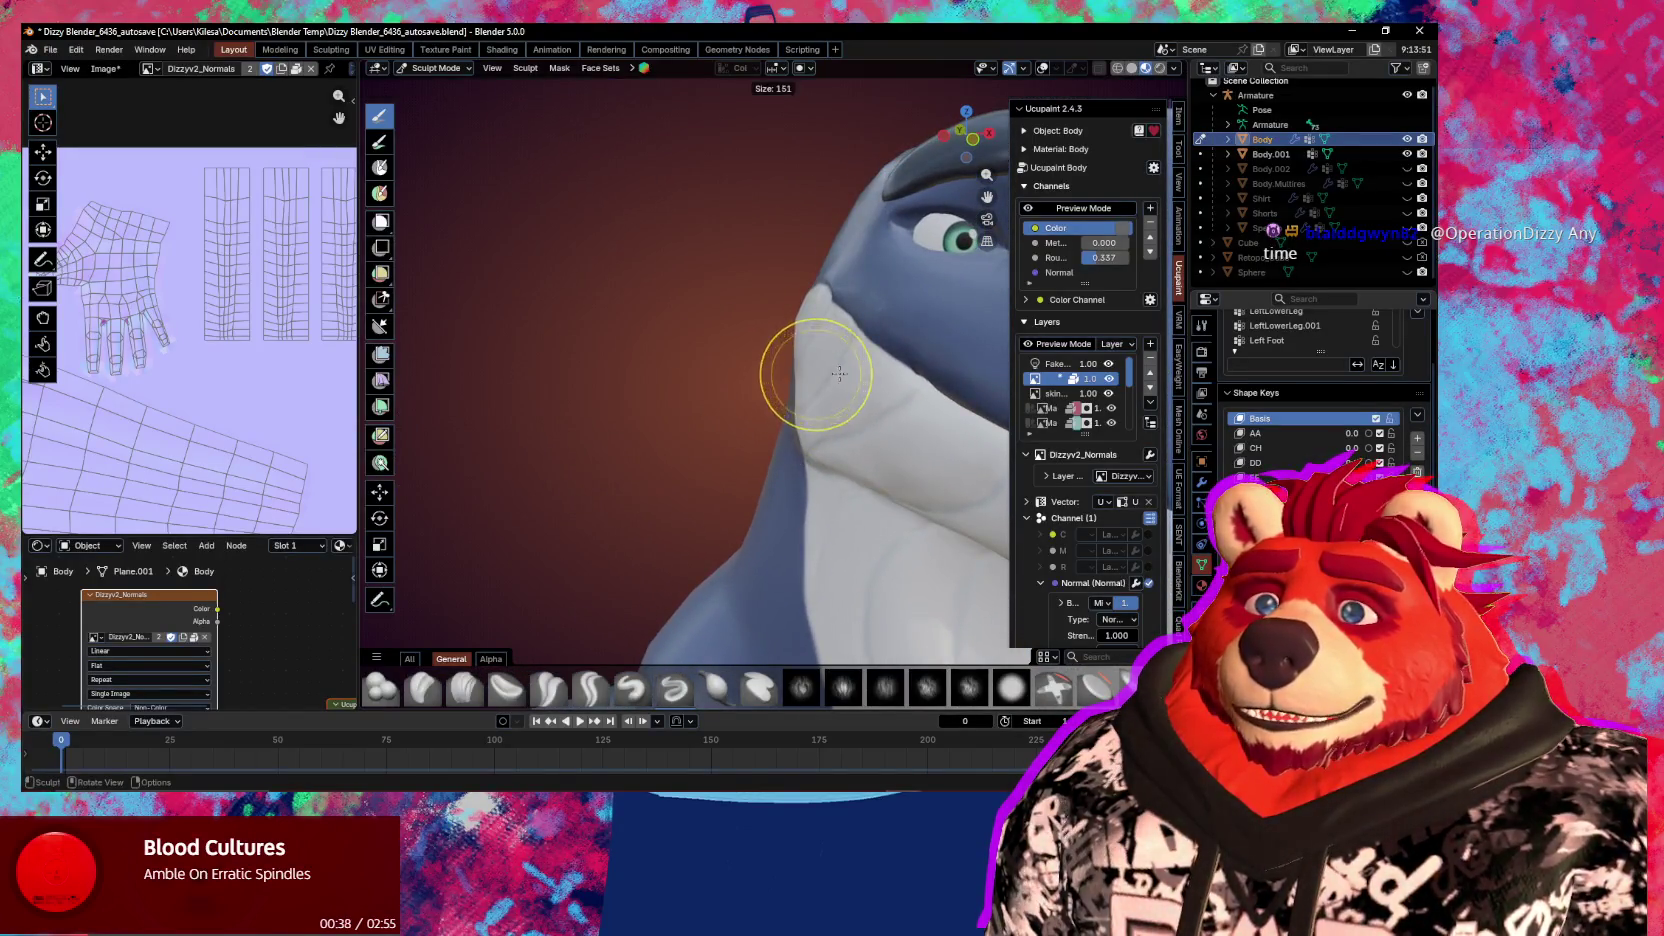
{"action": "left_click", "coordinate": [795, 376]}
{"action": "mouse_move", "coordinate": [805, 414]}
{"action": "middle_mouse_down"}
{"action": "mouse_move", "coordinate": [769, 409]}
{"action": "mouse_move", "coordinate": [847, 316]}
{"action": "middle_mouse_up"}
{"action": "key", "text": "f"}
{"action": "left_click", "coordinate": [828, 320]}
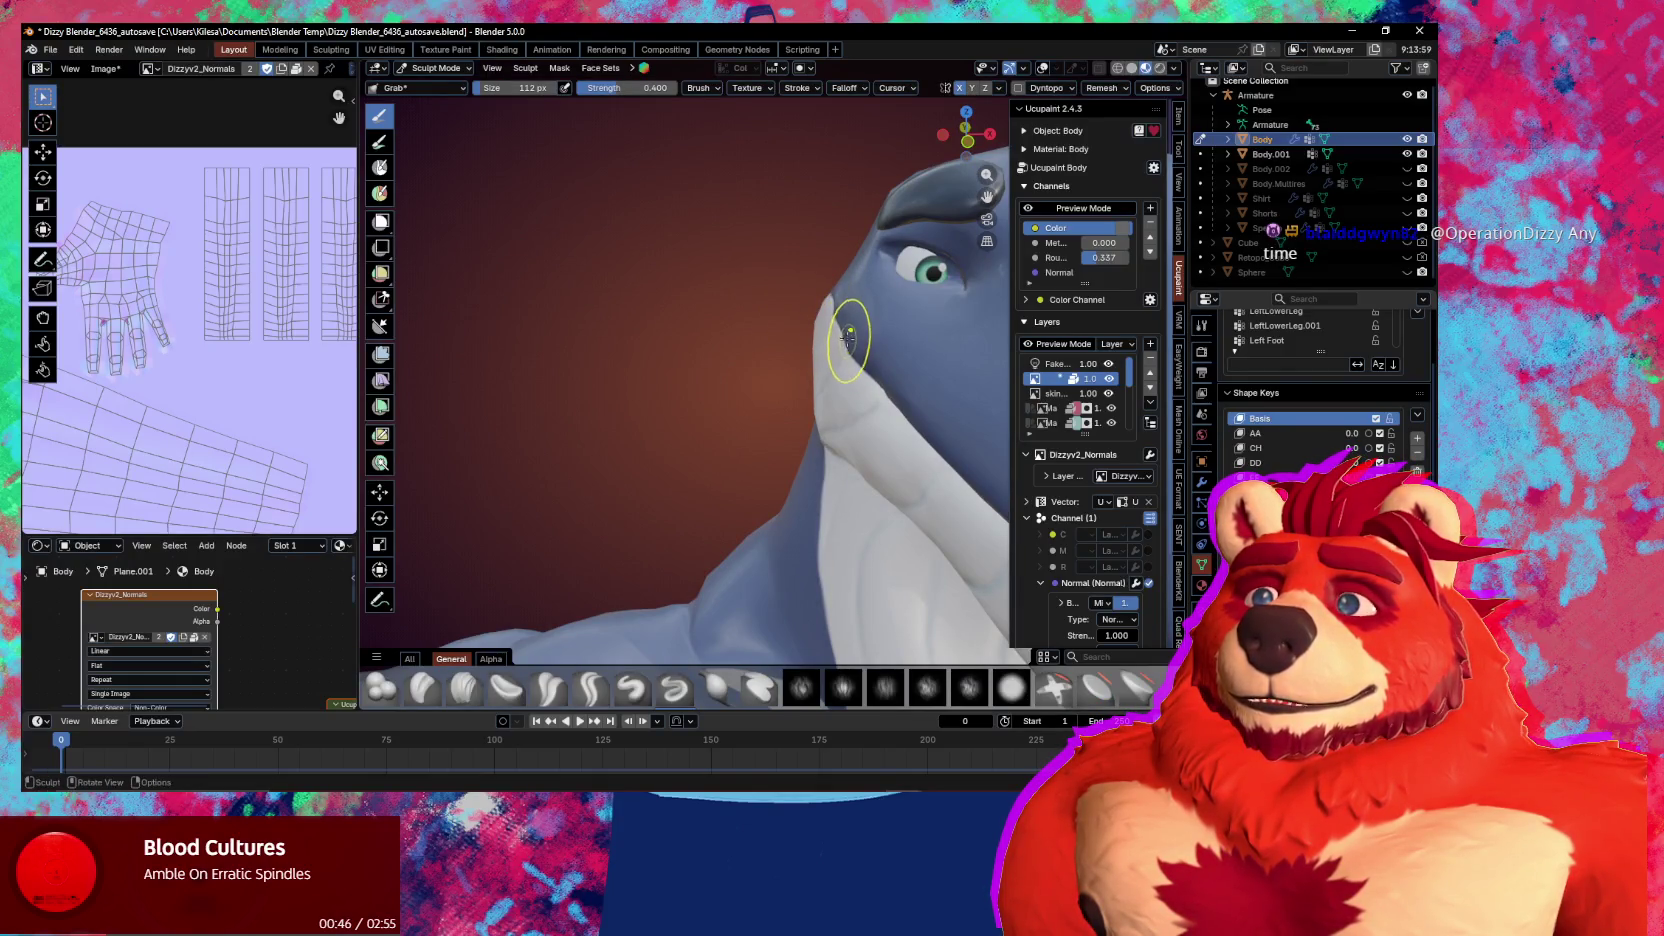
{"action": "mouse_move", "coordinate": [843, 333]}
{"action": "middle_mouse_down"}
{"action": "mouse_move", "coordinate": [872, 347]}
{"action": "mouse_move", "coordinate": [807, 370]}
{"action": "middle_mouse_up"}
{"action": "key", "text": "shift+alt+z"}
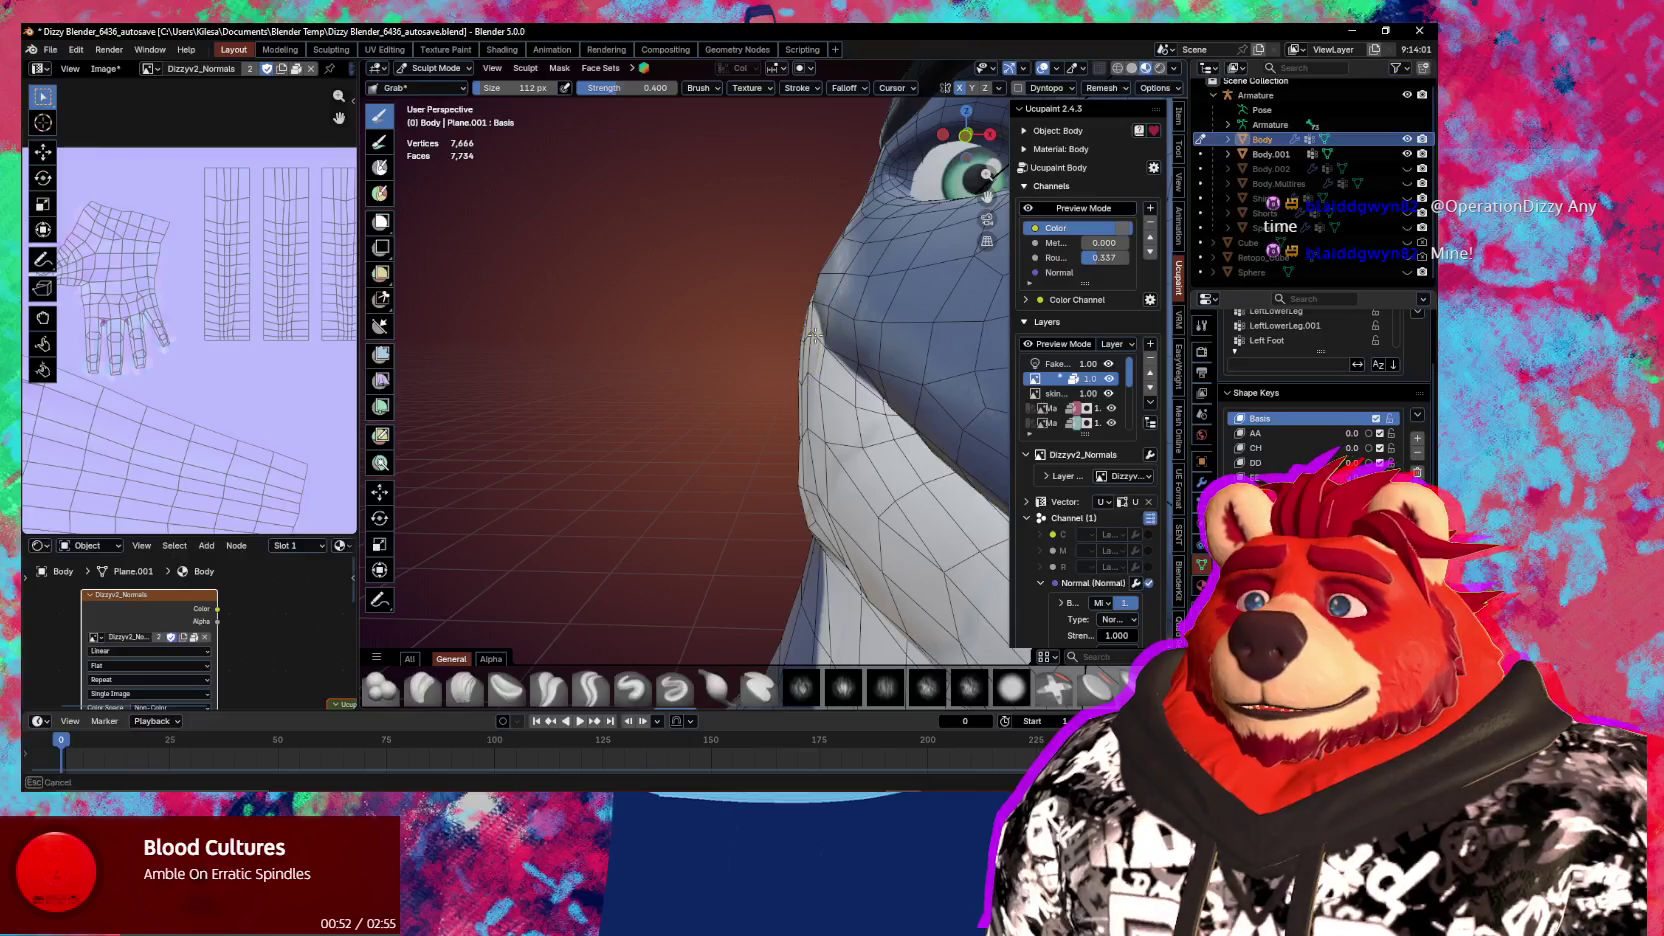
Set the Grab brush to 142 px while orbiting around the neck
{"action": "mouse_move", "coordinate": [812, 330]}
{"action": "middle_mouse_down"}
{"action": "mouse_move", "coordinate": [870, 437]}
{"action": "mouse_move", "coordinate": [835, 445]}
{"action": "mouse_move", "coordinate": [854, 353]}
{"action": "middle_mouse_up"}
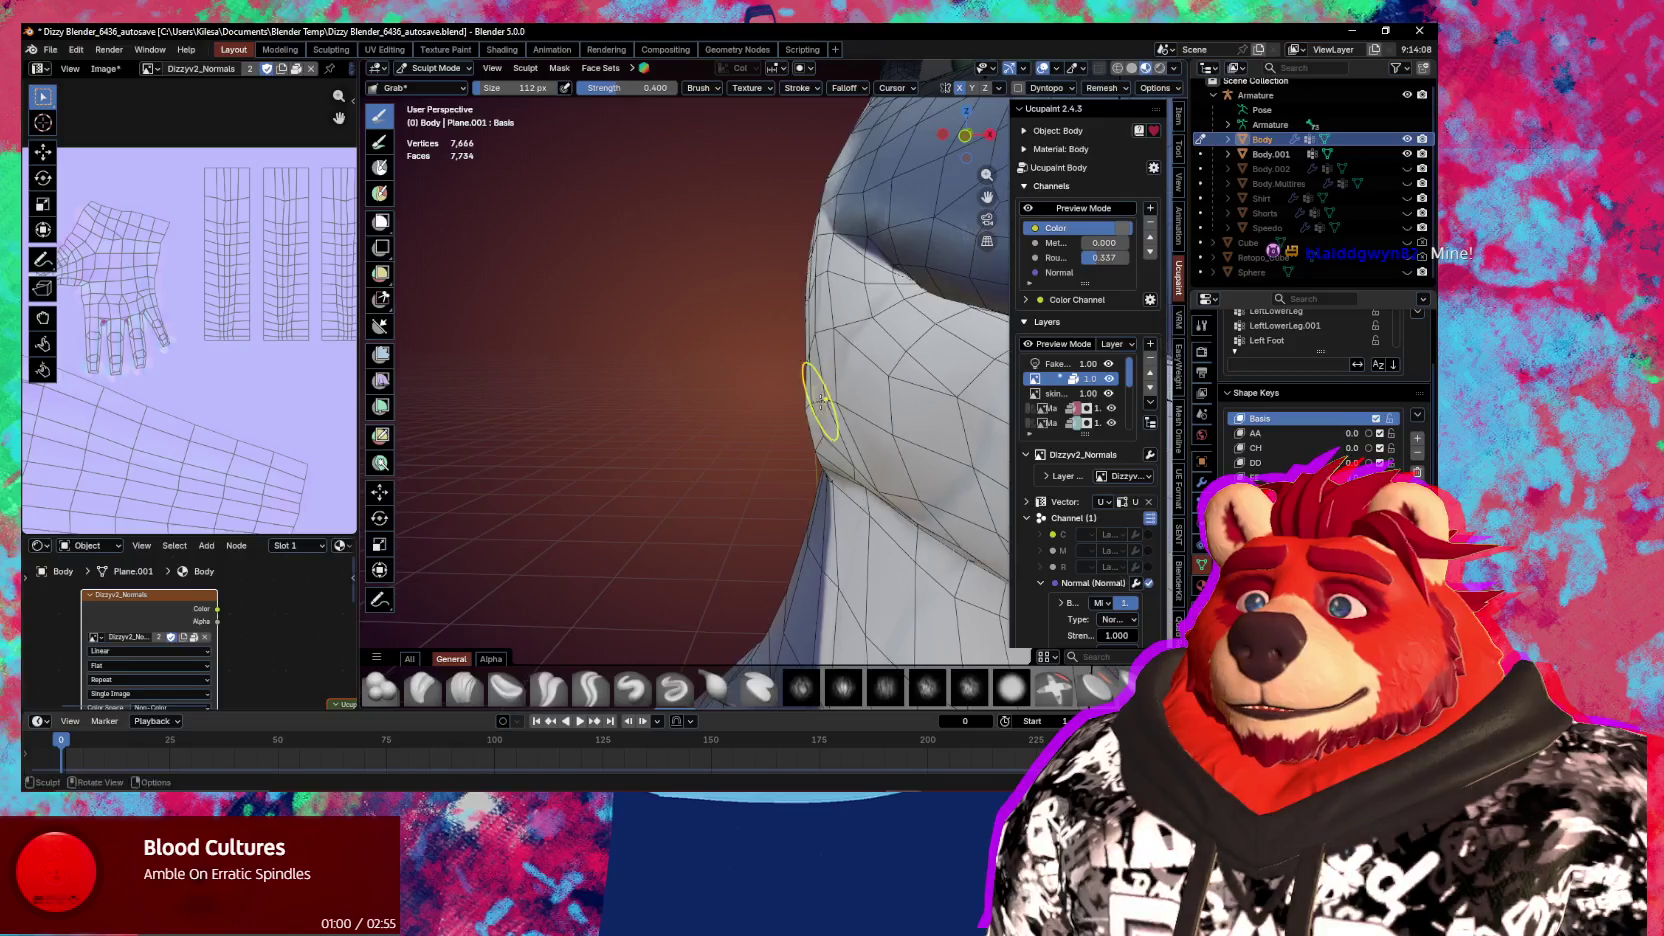
{"action": "middle_click_drag", "start_coordinate": [822, 410], "coordinate": [882, 455]}
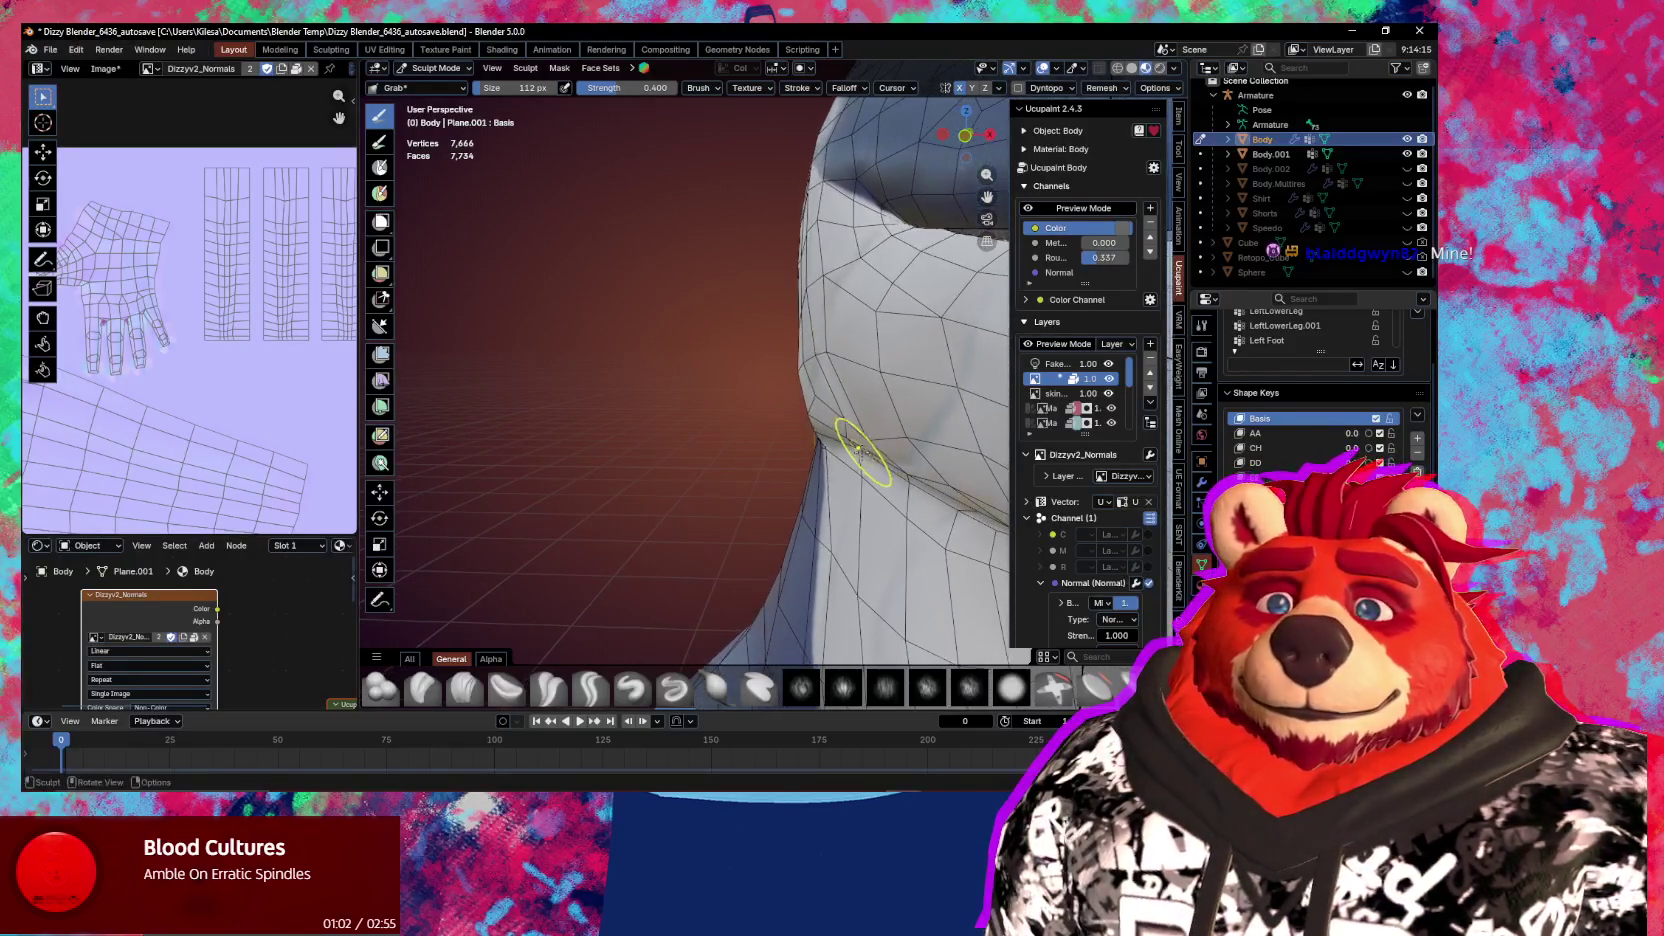
{"action": "key", "text": "f"}
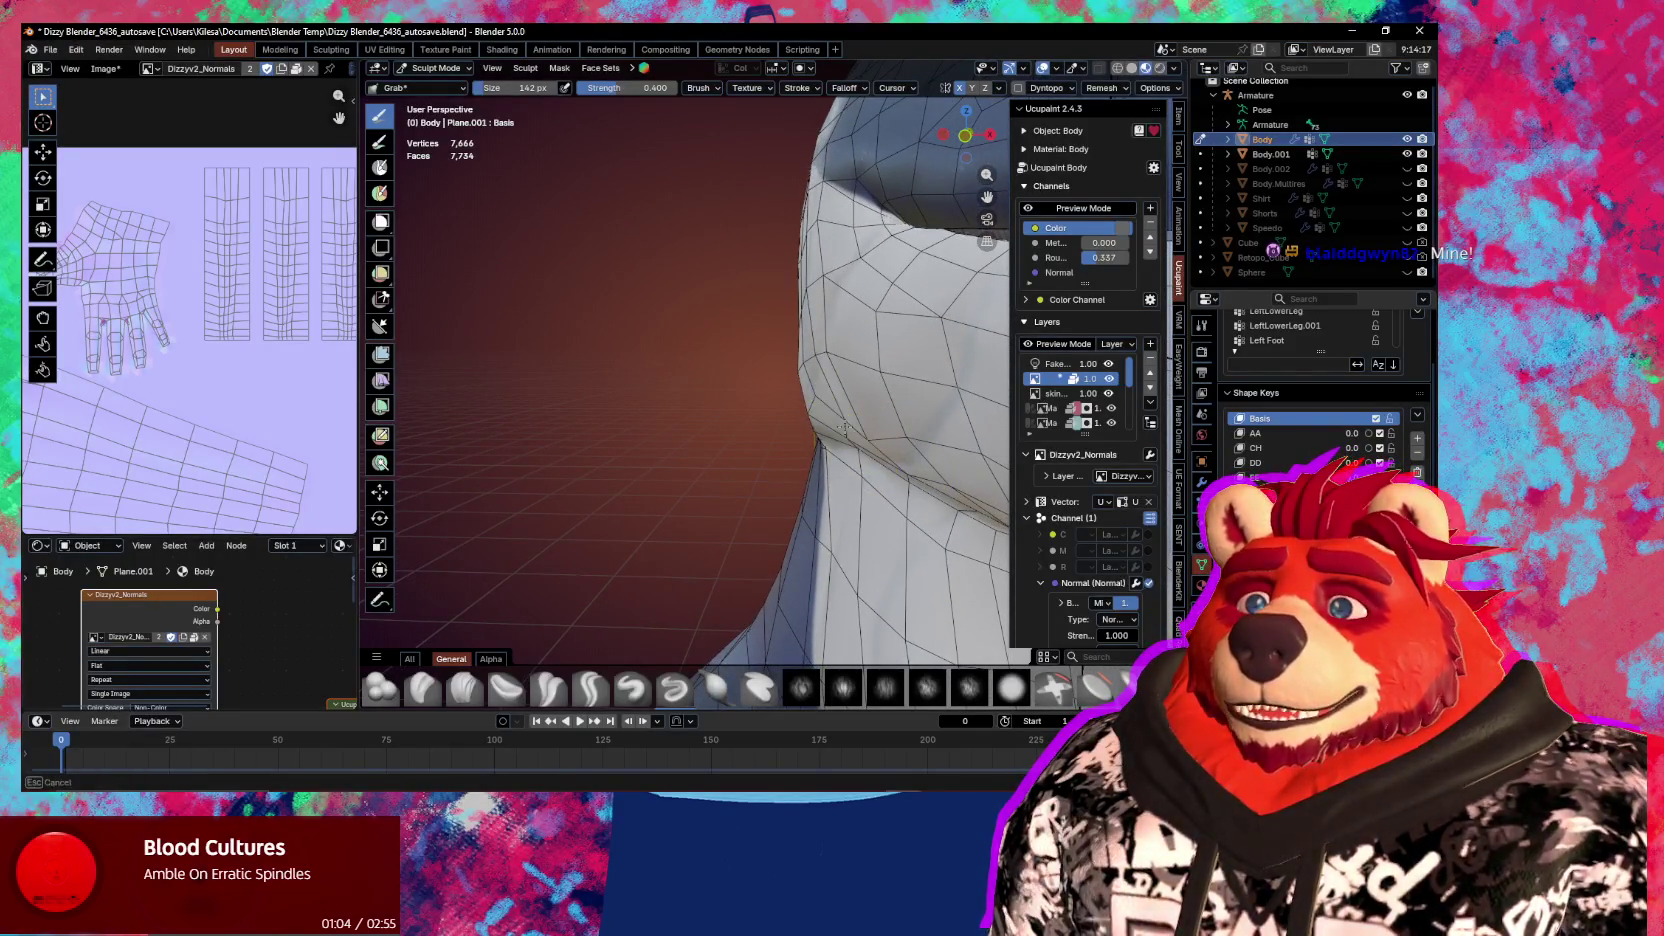
{"action": "left_click", "coordinate": [820, 437]}
{"action": "middle_click_drag", "start_coordinate": [820, 437], "coordinate": [850, 413]}
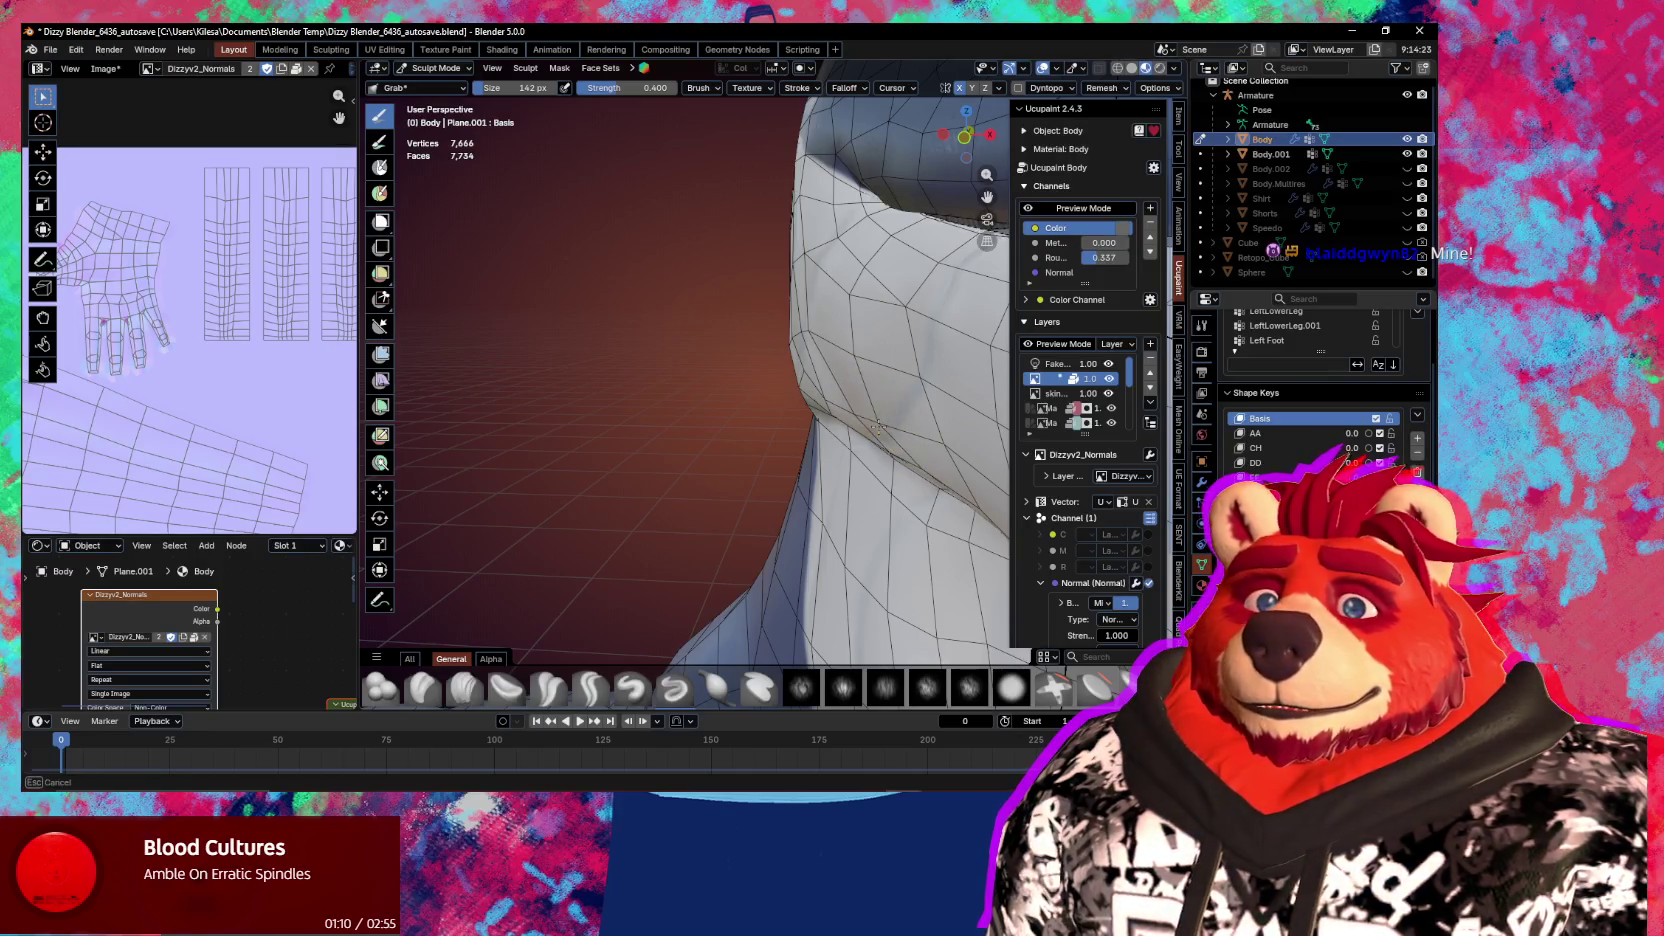
{"action": "middle_click_drag", "start_coordinate": [899, 428], "coordinate": [861, 425]}
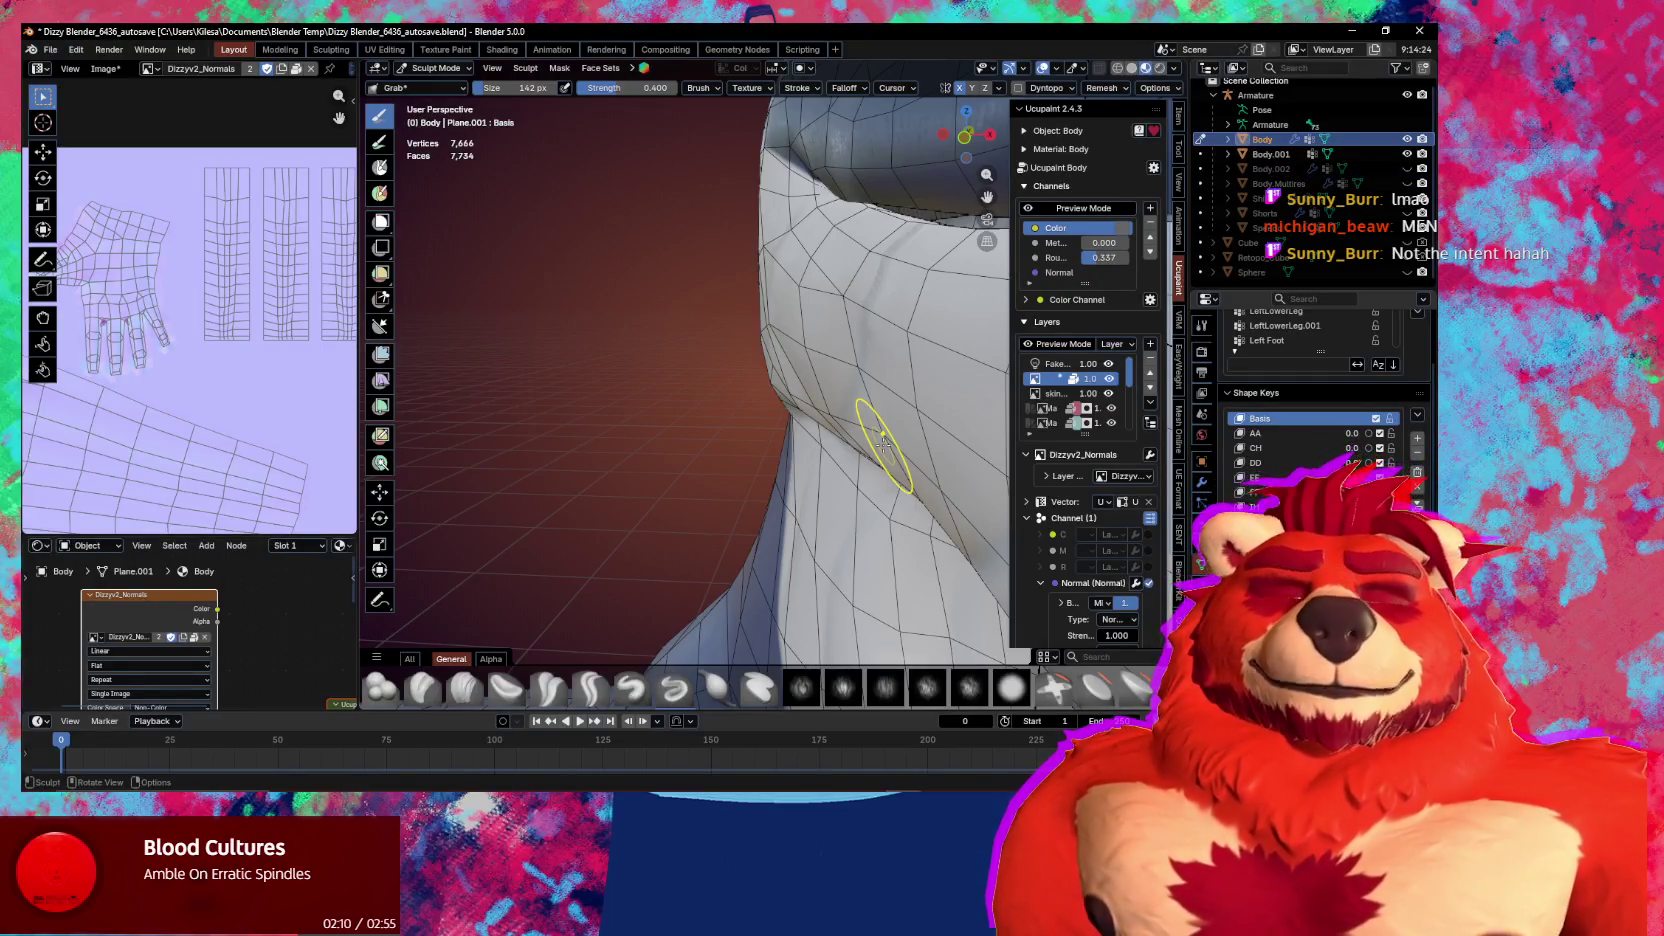
Pull the neck side where the white throat meets the blue into a smoother contour
{"action": "mouse_move", "coordinate": [860, 425]}
{"action": "middle_mouse_down"}
{"action": "mouse_move", "coordinate": [873, 416]}
{"action": "mouse_move", "coordinate": [768, 366]}
{"action": "middle_mouse_up"}
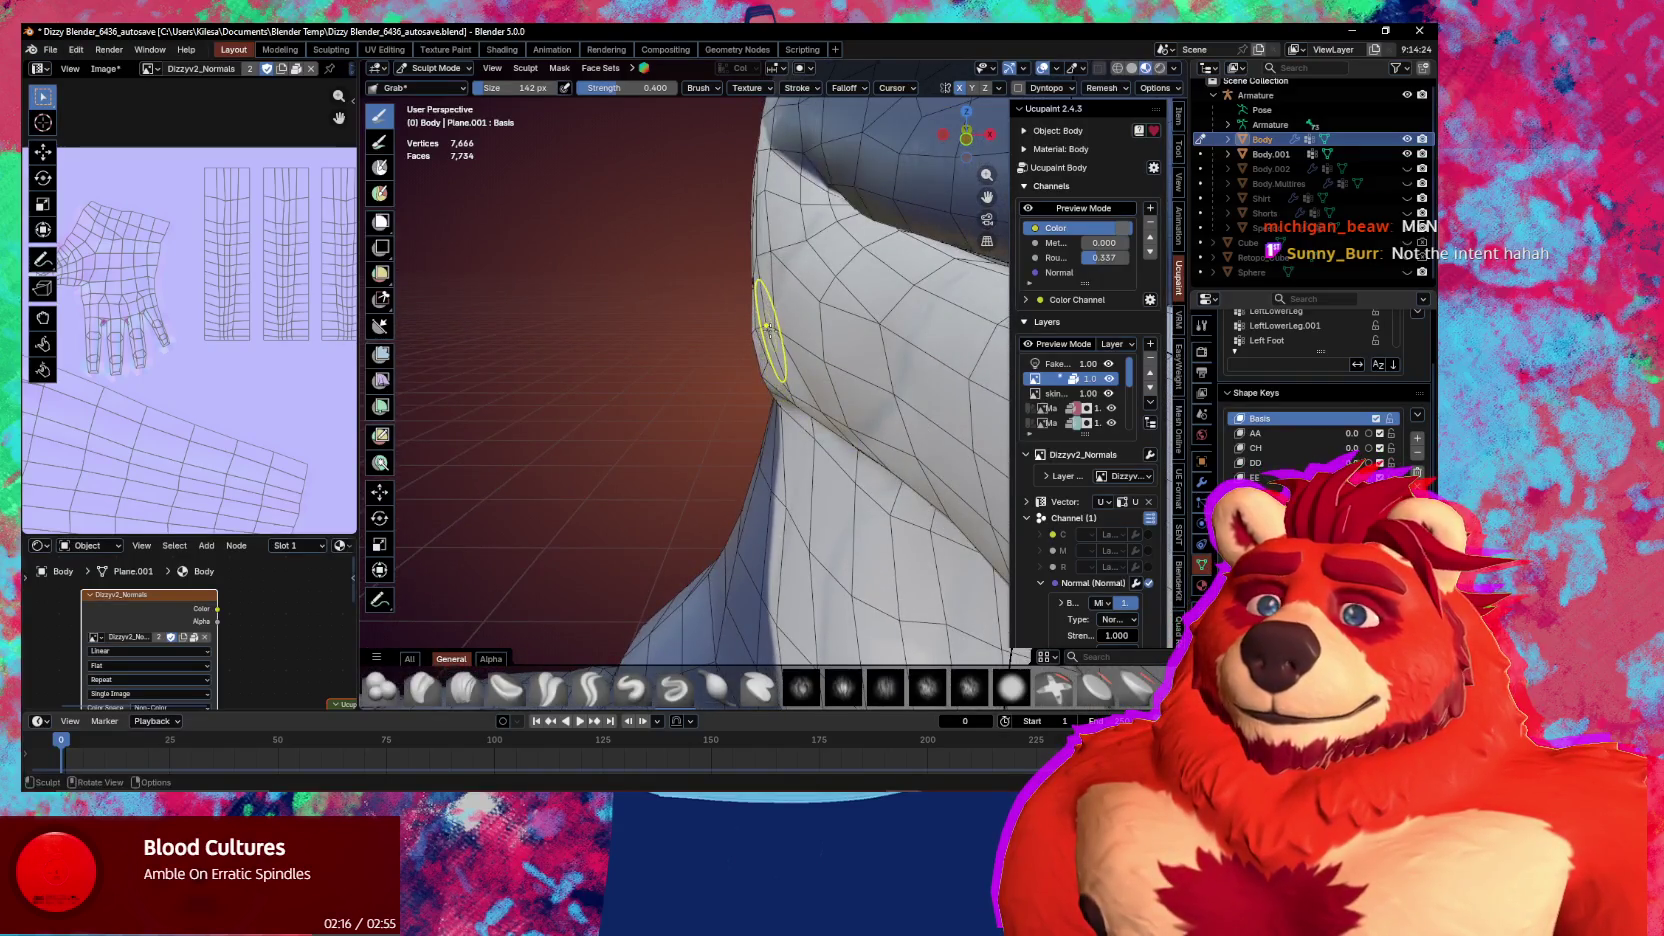
{"action": "left_click_drag", "start_coordinate": [768, 327], "coordinate": [763, 335]}
{"action": "mouse_move", "coordinate": [763, 340]}
{"action": "middle_mouse_down"}
{"action": "mouse_move", "coordinate": [816, 392]}
{"action": "mouse_move", "coordinate": [800, 397]}
{"action": "middle_mouse_up"}
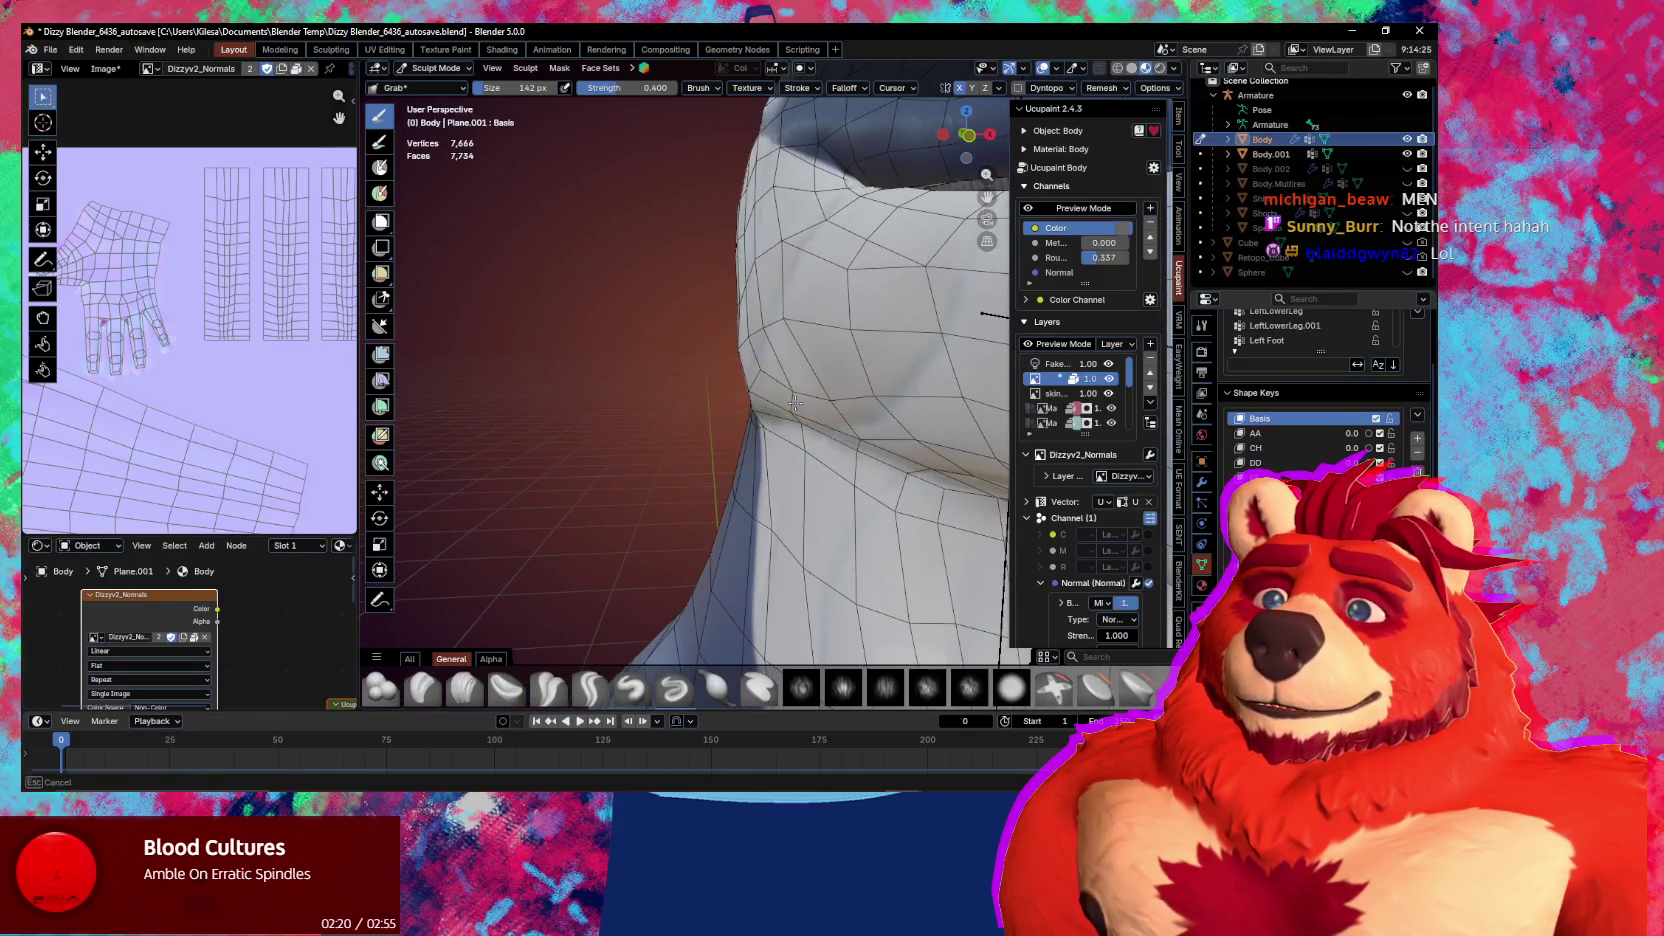
{"action": "left_click_drag", "start_coordinate": [797, 409], "coordinate": [794, 397]}
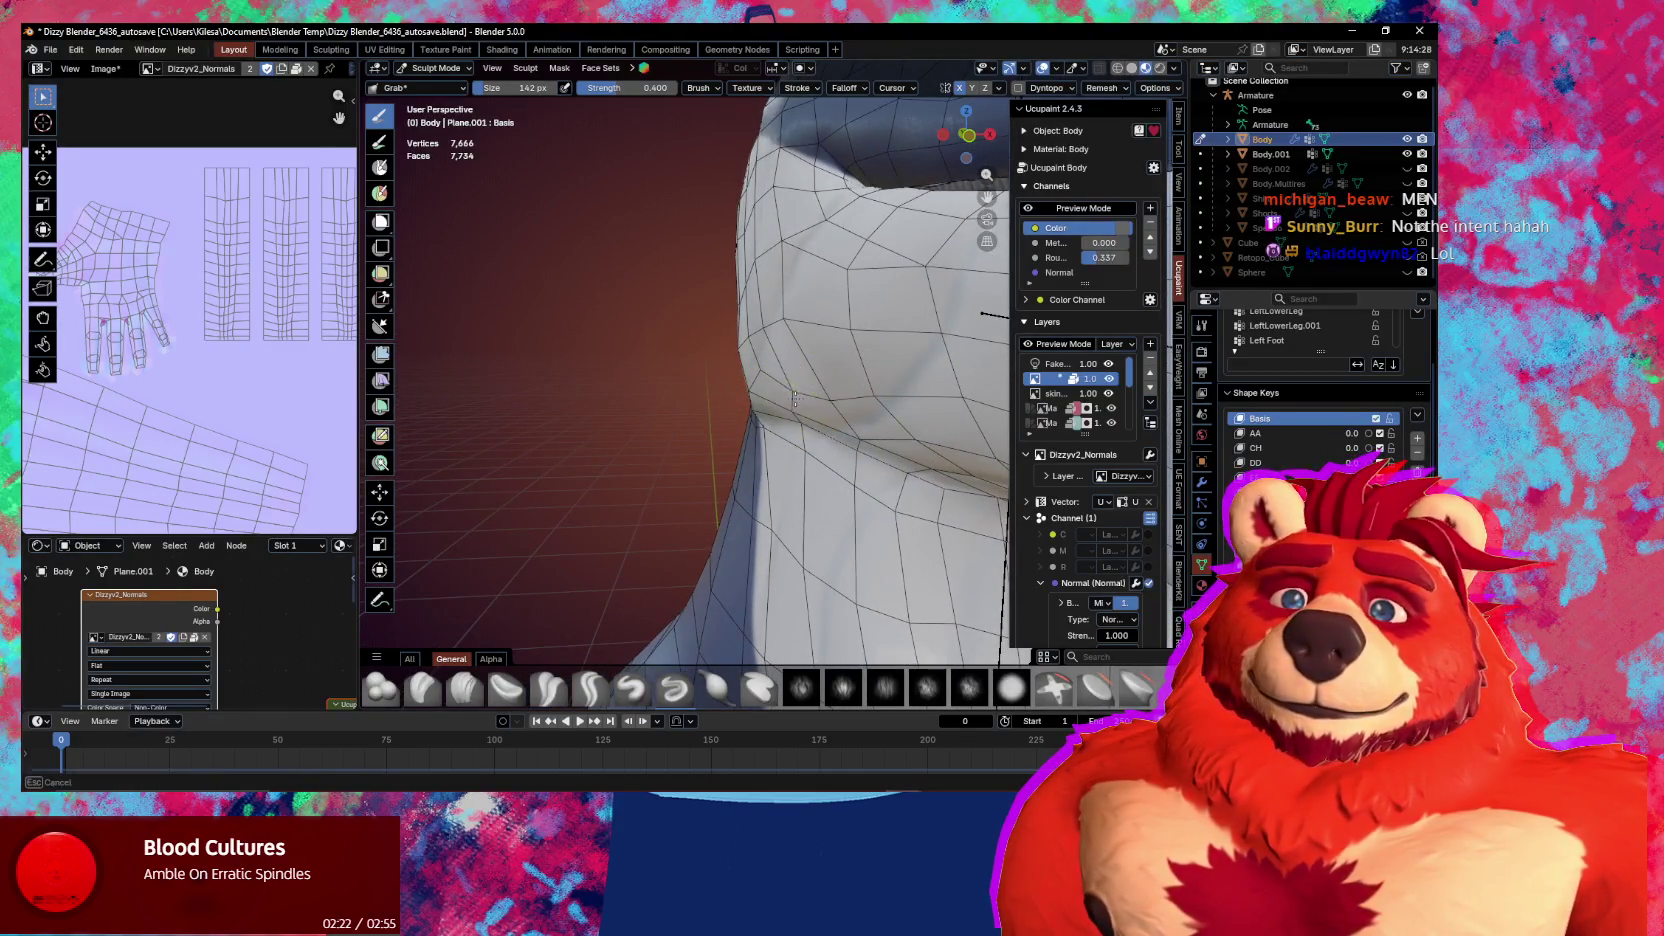
{"action": "mouse_move", "coordinate": [788, 404]}
{"action": "middle_mouse_down"}
{"action": "mouse_move", "coordinate": [787, 425]}
{"action": "mouse_move", "coordinate": [758, 330]}
{"action": "middle_mouse_up"}
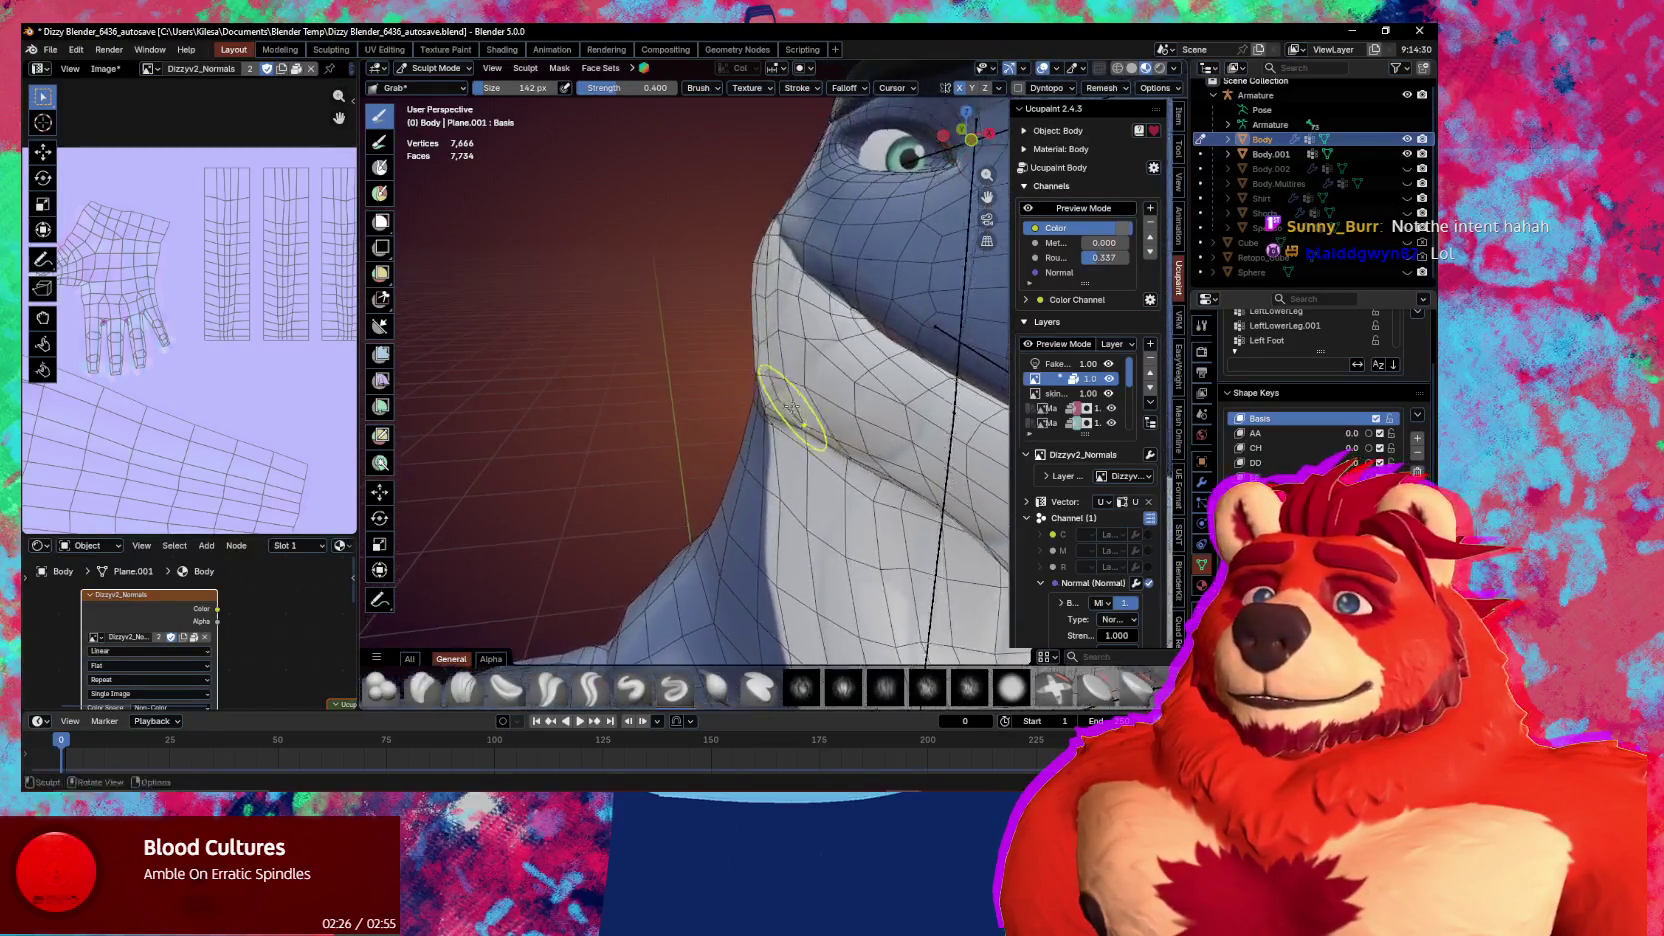
{"action": "left_click_drag", "start_coordinate": [755, 331], "coordinate": [775, 397]}
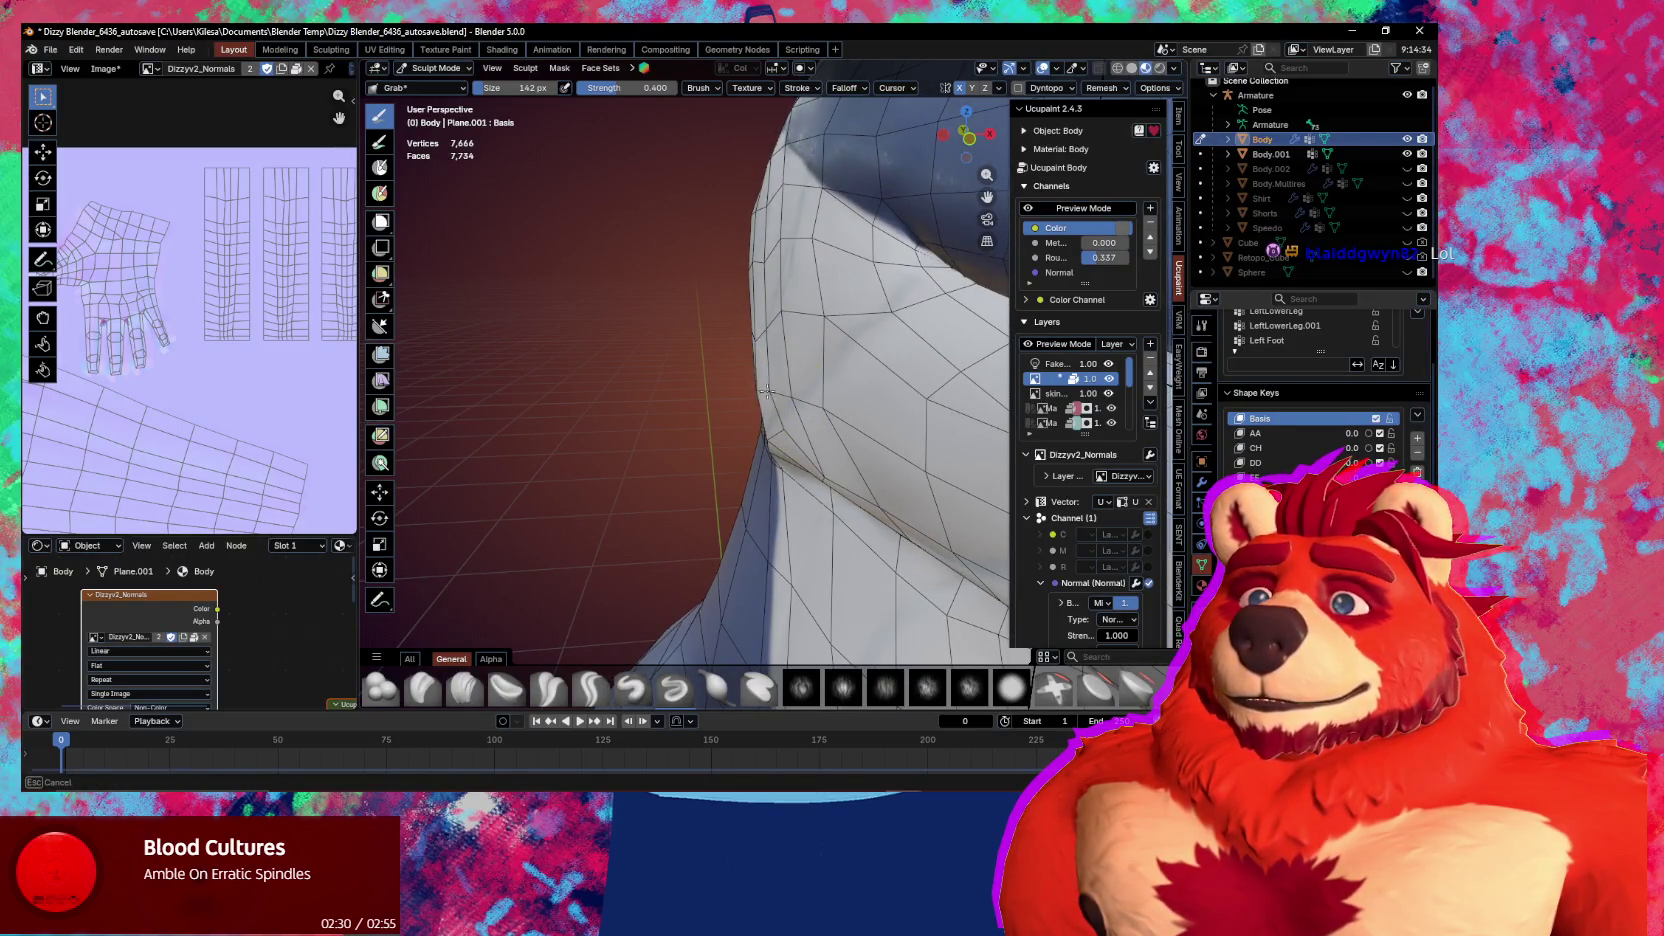
{"action": "middle_click_drag", "start_coordinate": [766, 390], "coordinate": [709, 447]}
{"action": "mouse_move", "coordinate": [838, 436]}
{"action": "middle_mouse_down"}
{"action": "mouse_move", "coordinate": [787, 400]}
{"action": "mouse_move", "coordinate": [761, 445]}
{"action": "mouse_move", "coordinate": [823, 435]}
{"action": "mouse_move", "coordinate": [780, 455]}
{"action": "mouse_move", "coordinate": [802, 468]}
{"action": "mouse_move", "coordinate": [769, 407]}
{"action": "middle_mouse_up"}
{"action": "key", "text": "shift+alt+z"}
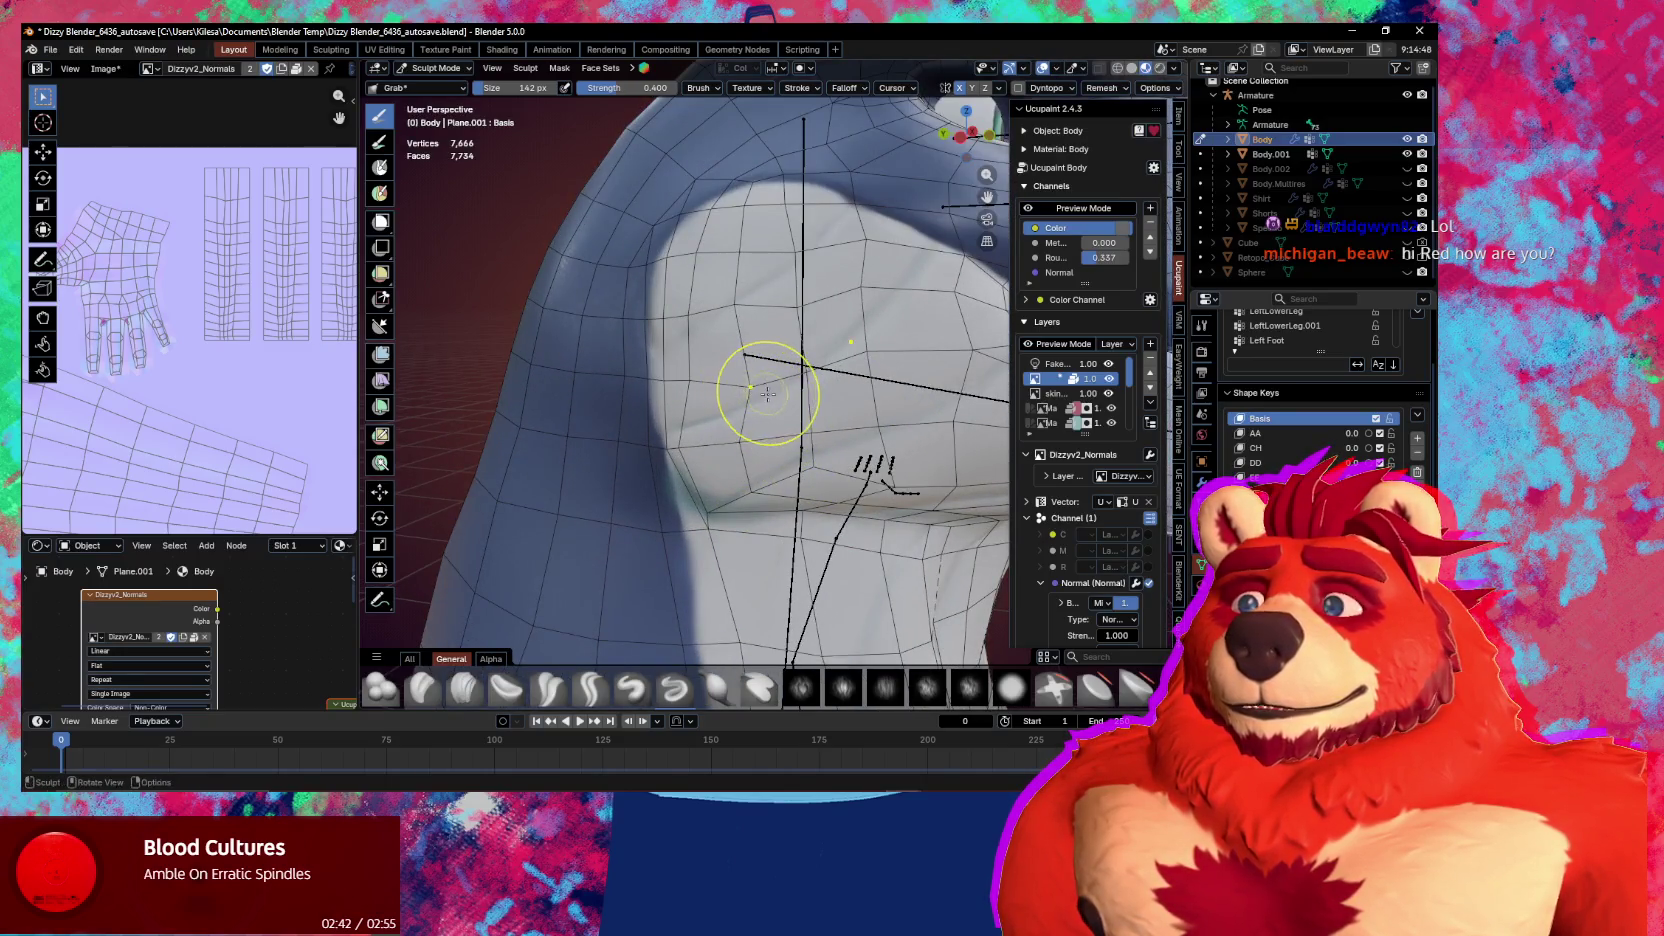
Switch to the Relax Slide brush at 185 px with overlays hidden
{"action": "key", "text": "shift+t"}
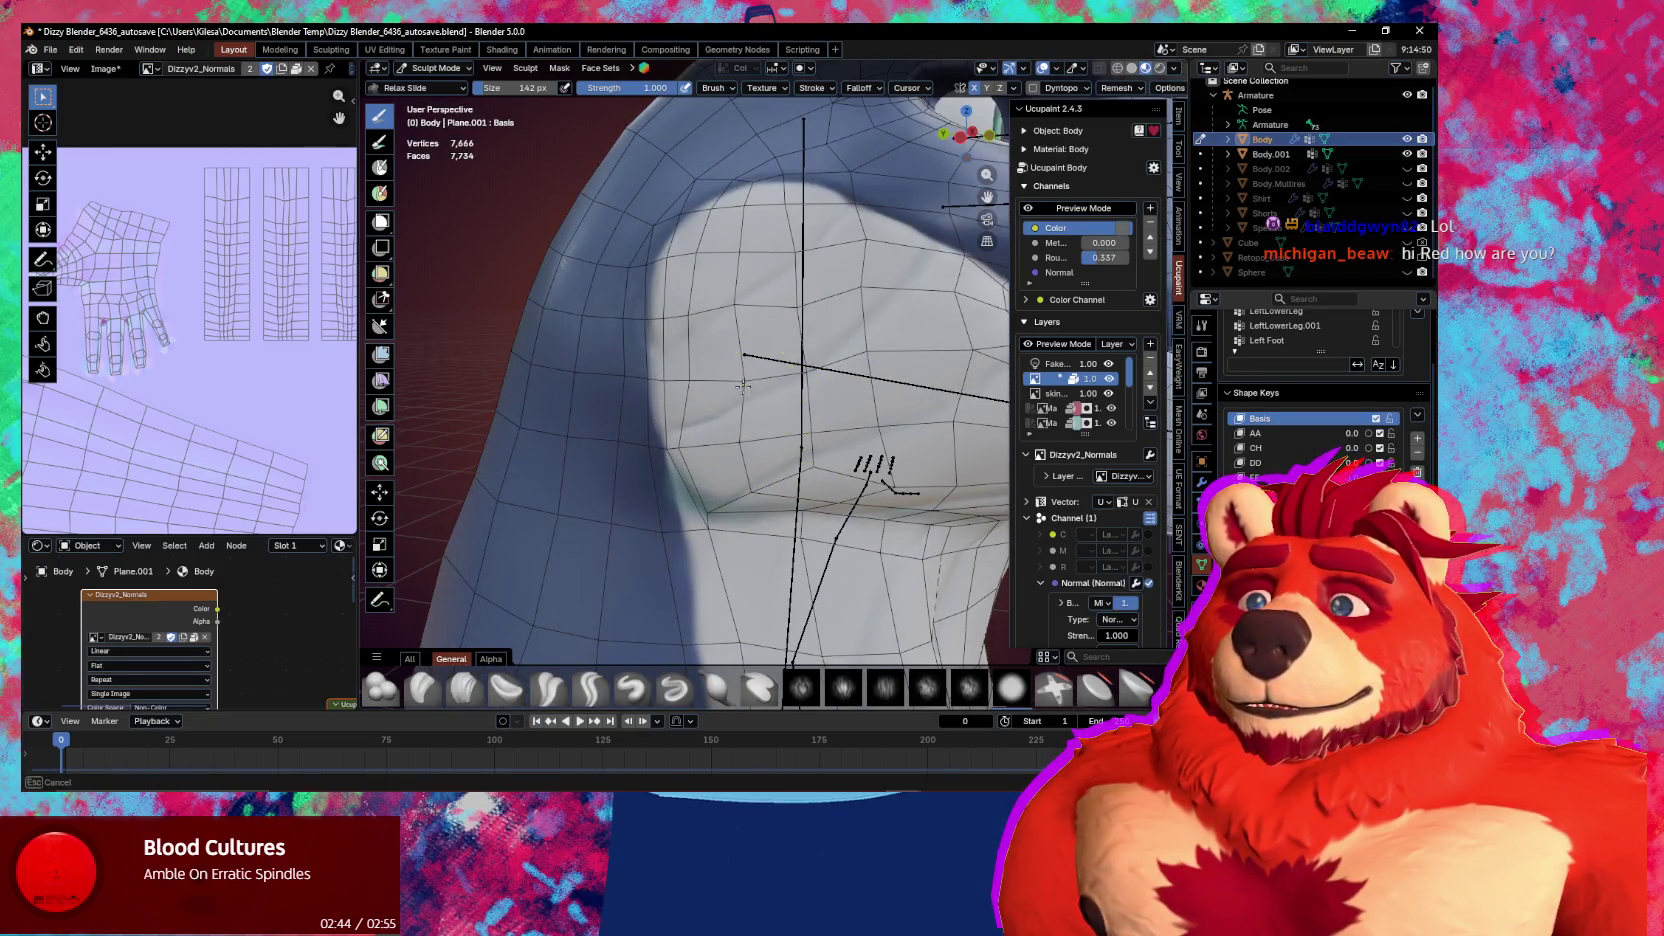
{"action": "key", "text": "shift+alt+z"}
{"action": "key", "text": "shift+alt+z"}
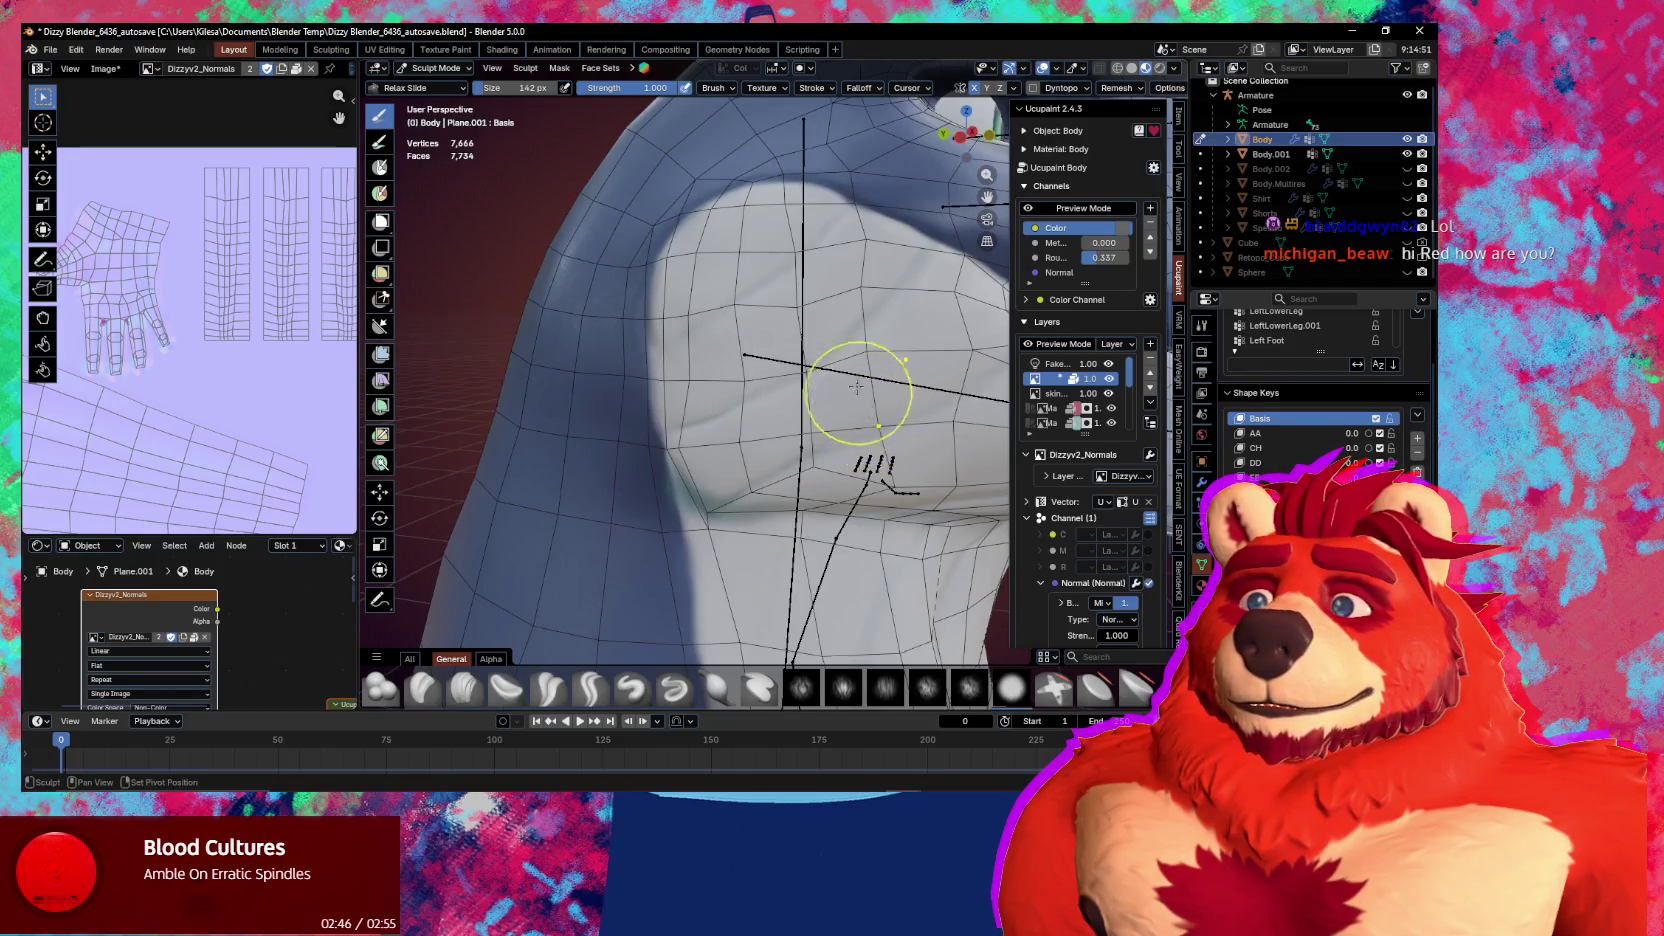
{"action": "middle_click_drag", "start_coordinate": [884, 316], "coordinate": [790, 352]}
{"action": "key", "text": "f"}
{"action": "left_click", "coordinate": [763, 303]}
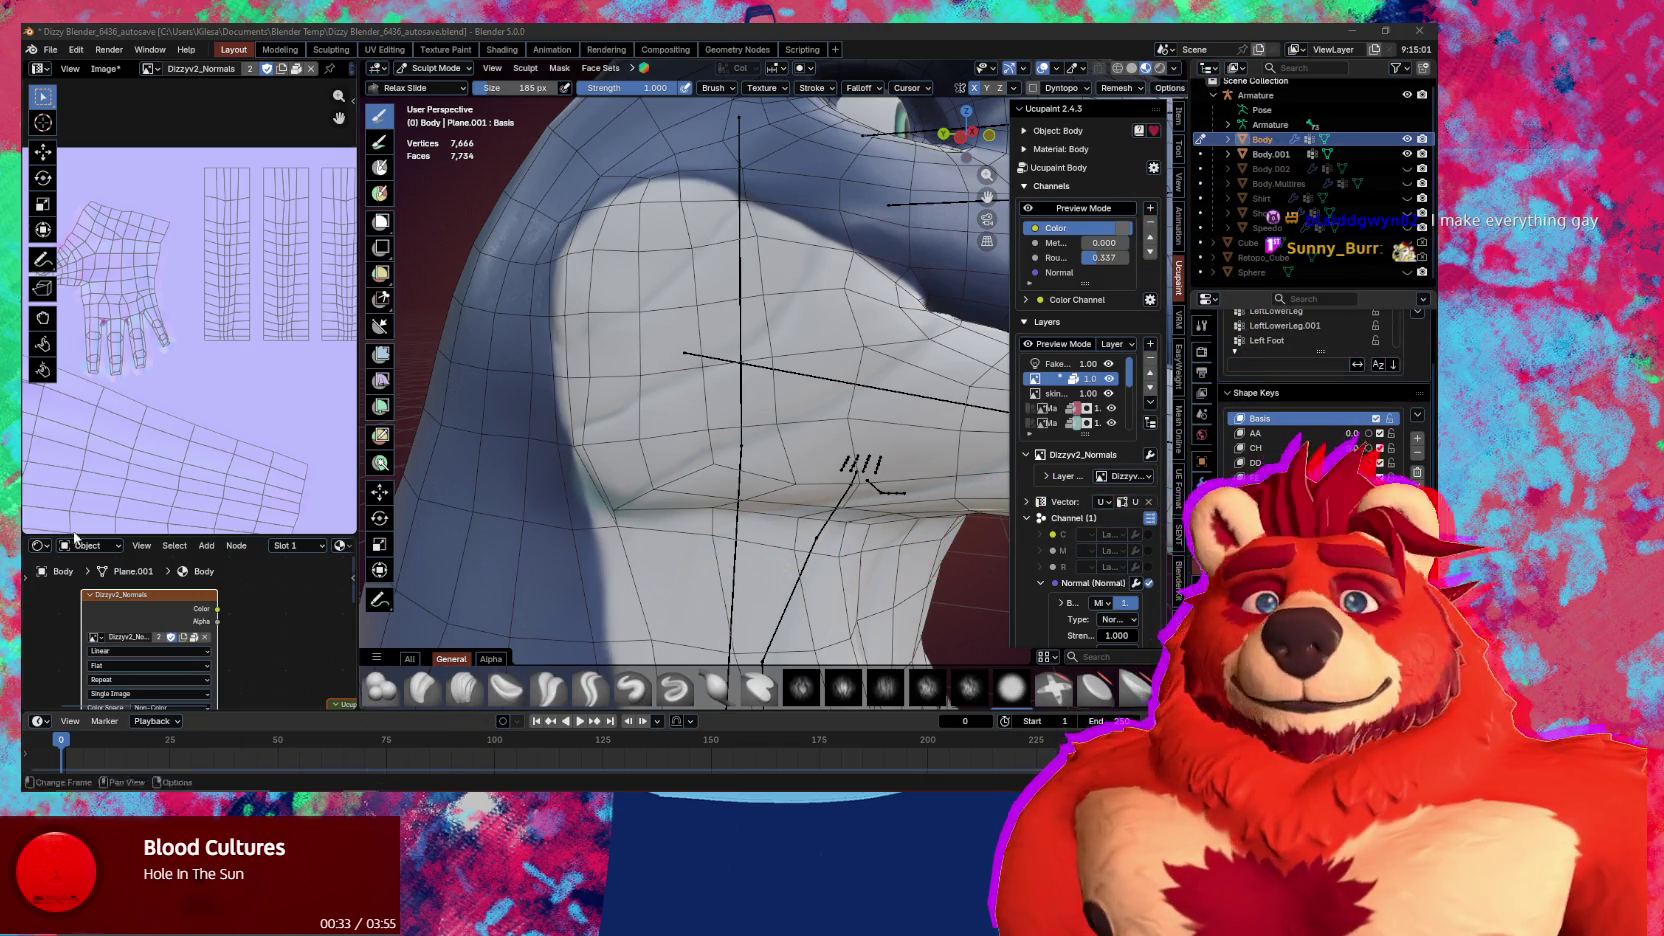
Review the throat from several angles, toggling the overlays off and back on
{"action": "mouse_move", "coordinate": [810, 520]}
{"action": "middle_mouse_down"}
{"action": "mouse_move", "coordinate": [785, 498]}
{"action": "mouse_move", "coordinate": [810, 520]}
{"action": "middle_mouse_up"}
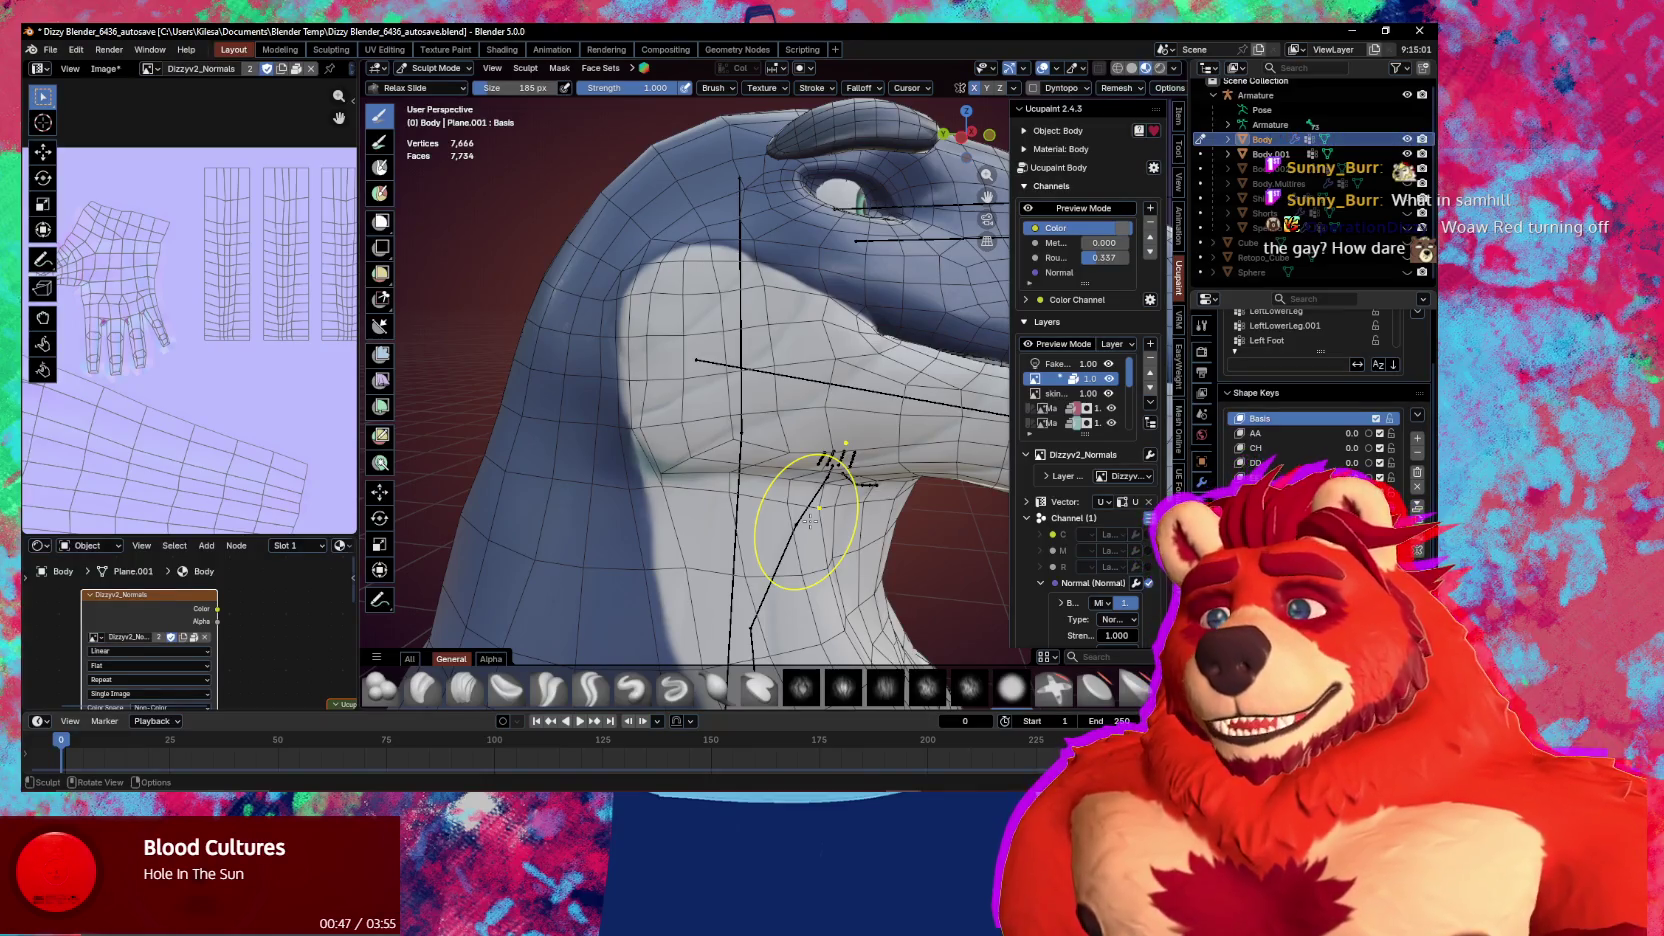
{"action": "middle_click_drag", "start_coordinate": [680, 417], "coordinate": [626, 440], "text": "shift"}
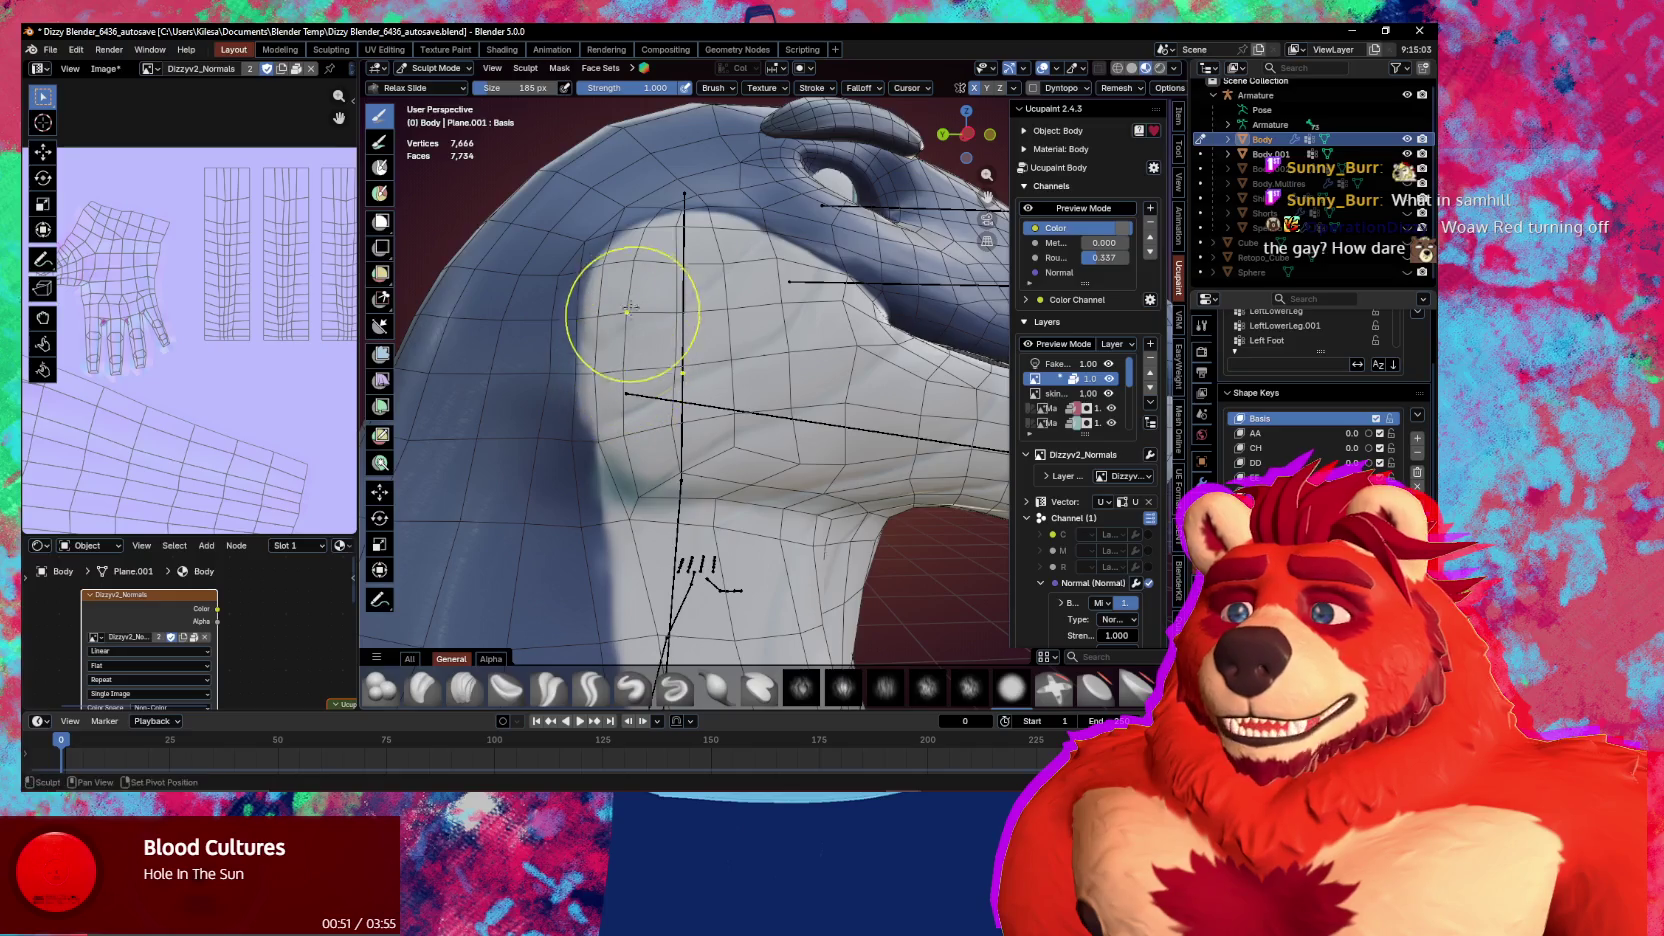
{"action": "key", "text": "shift+alt+z"}
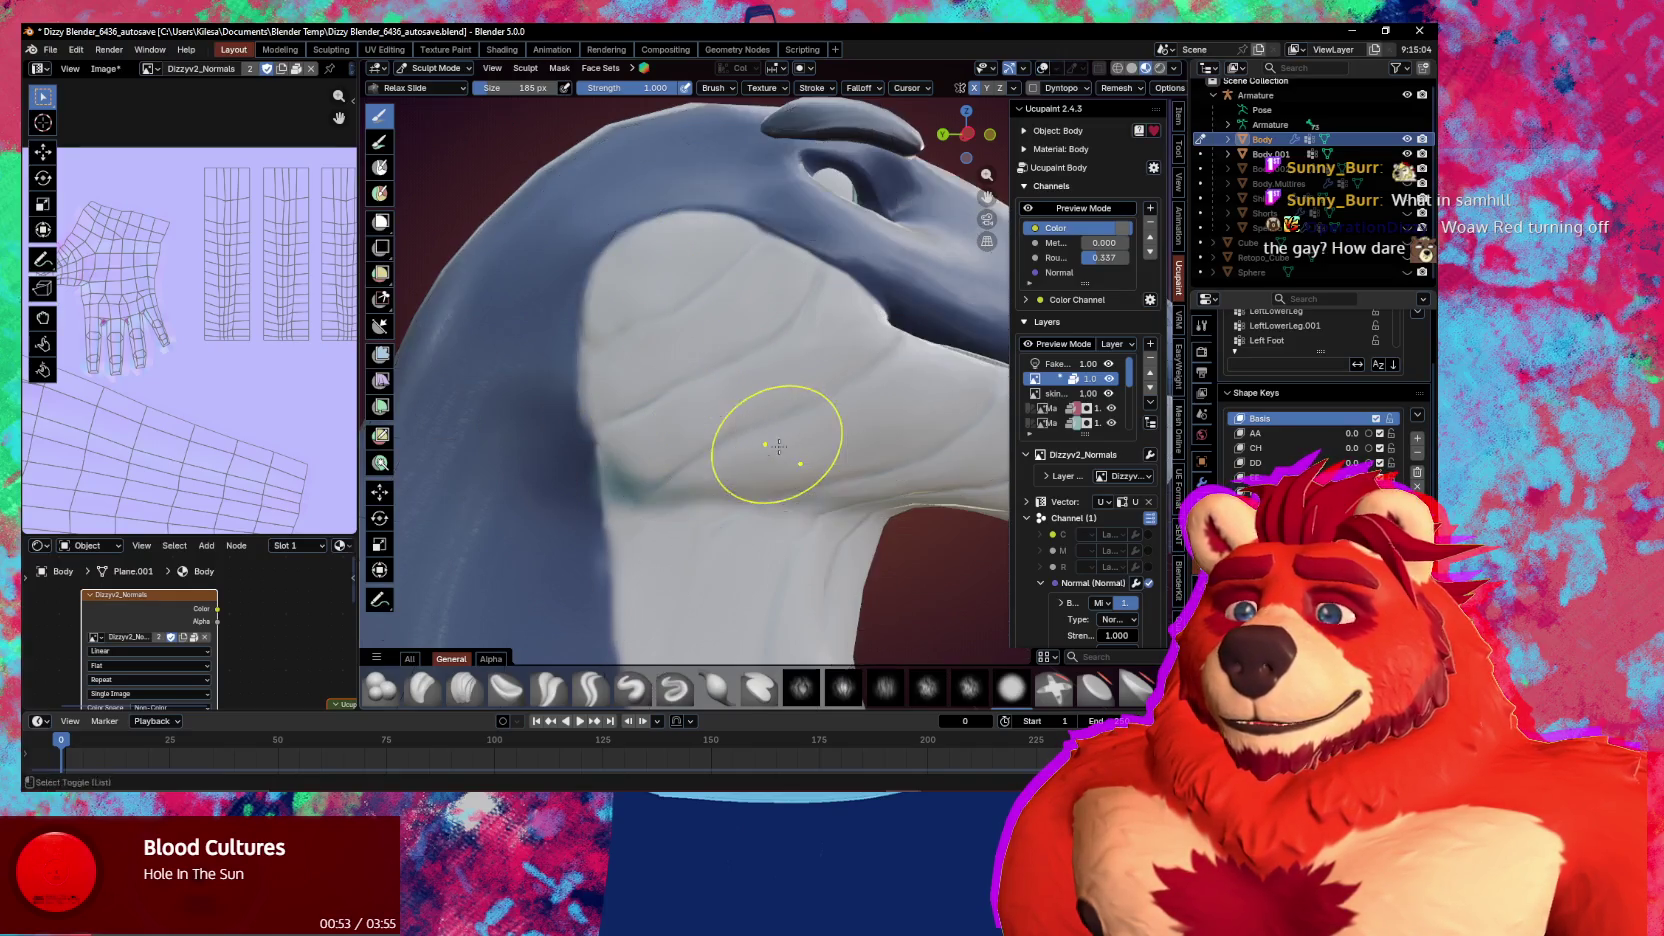
{"action": "mouse_move", "coordinate": [696, 451]}
{"action": "middle_mouse_down"}
{"action": "mouse_move", "coordinate": [873, 483]}
{"action": "mouse_move", "coordinate": [739, 375]}
{"action": "mouse_move", "coordinate": [762, 367]}
{"action": "middle_mouse_up"}
{"action": "key", "text": "shift+alt+z"}
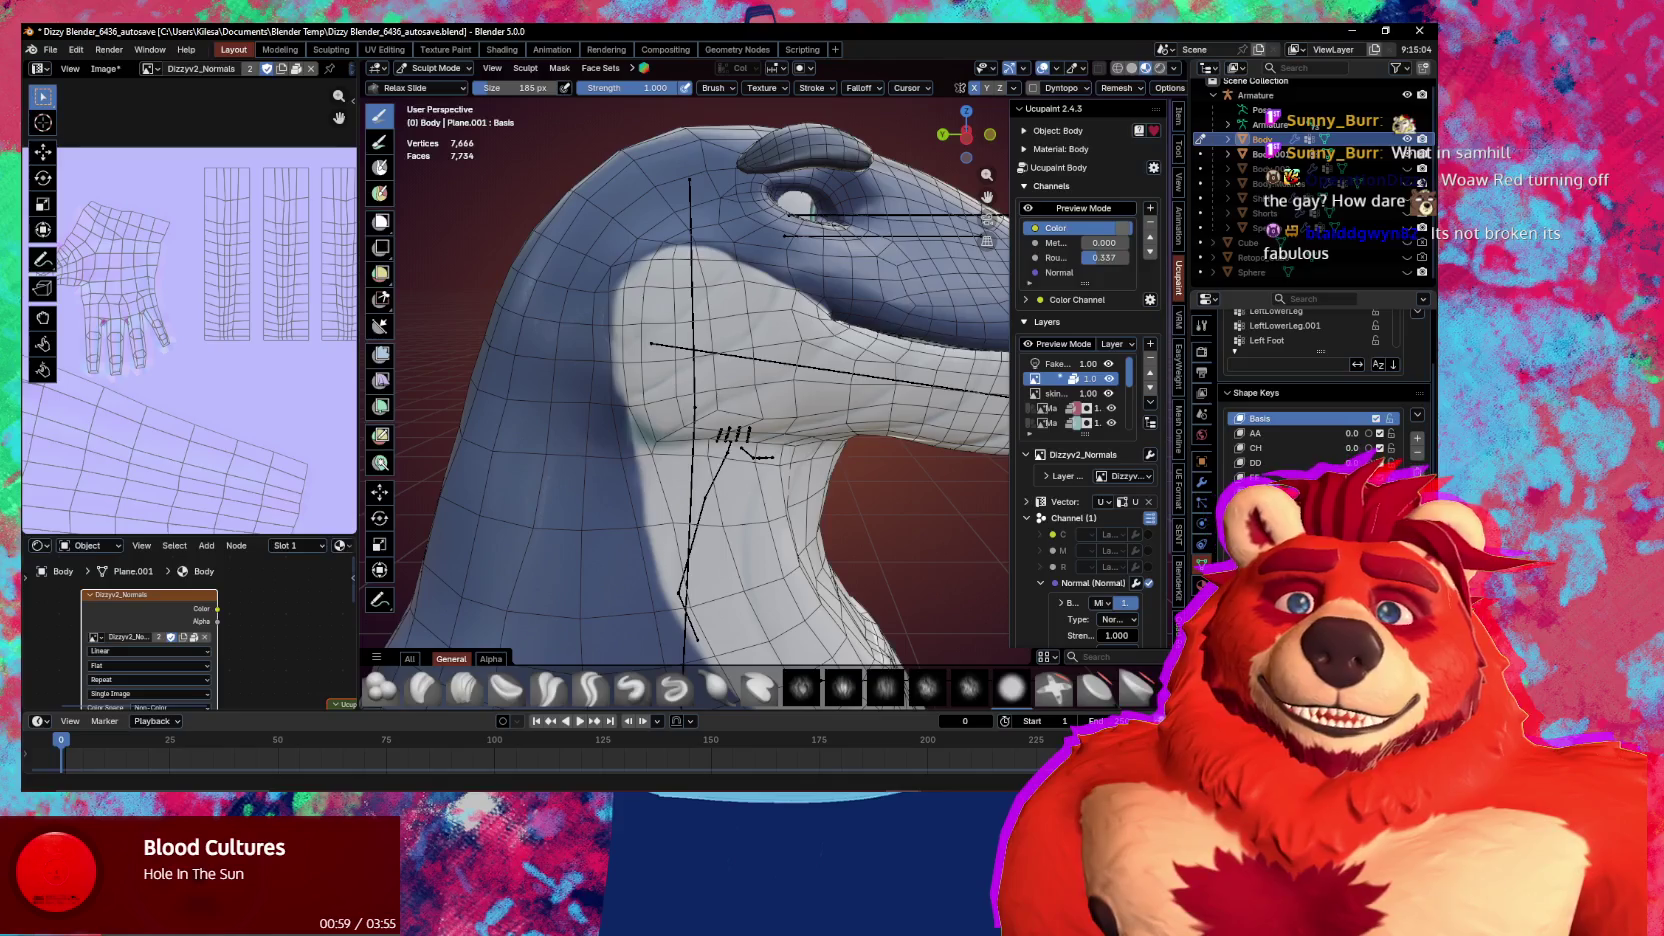
{"action": "key", "text": "alt+Tab"}
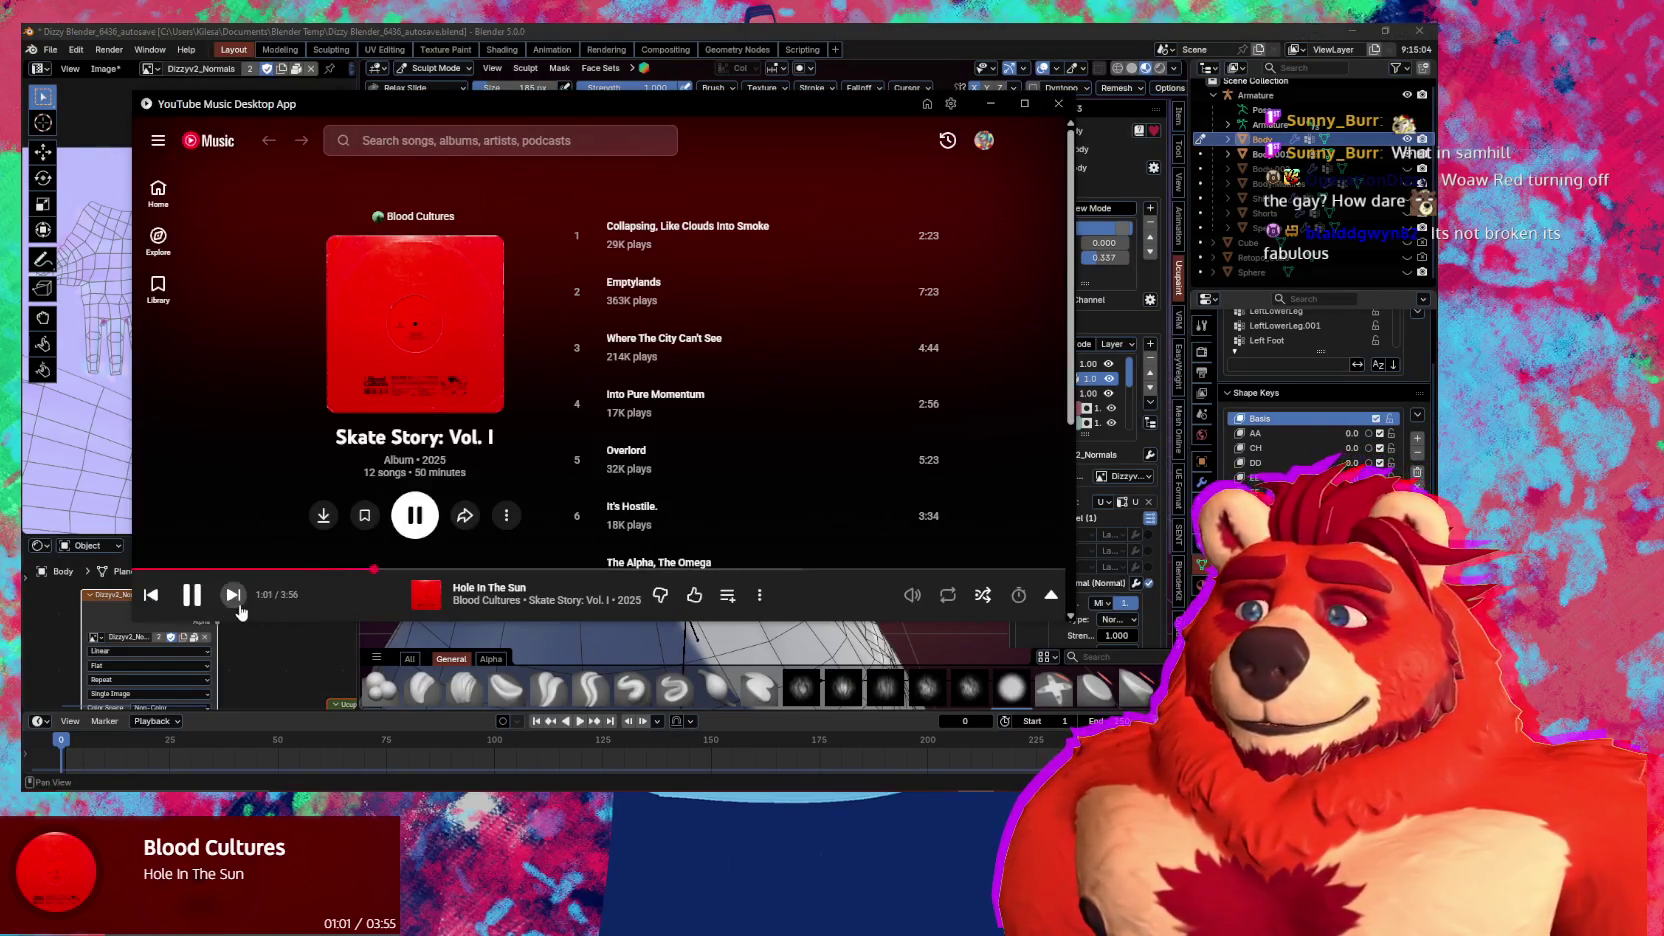
Skip YouTube Music to The Age Of Disbelief and return to Blender
{"action": "left_click", "coordinate": [233, 594]}
{"action": "key", "text": "alt+Tab"}
{"action": "mouse_move", "coordinate": [760, 600]}
{"action": "middle_mouse_down"}
{"action": "mouse_move", "coordinate": [718, 567]}
{"action": "mouse_move", "coordinate": [760, 483]}
{"action": "mouse_move", "coordinate": [698, 471]}
{"action": "mouse_move", "coordinate": [724, 483]}
{"action": "middle_mouse_up"}
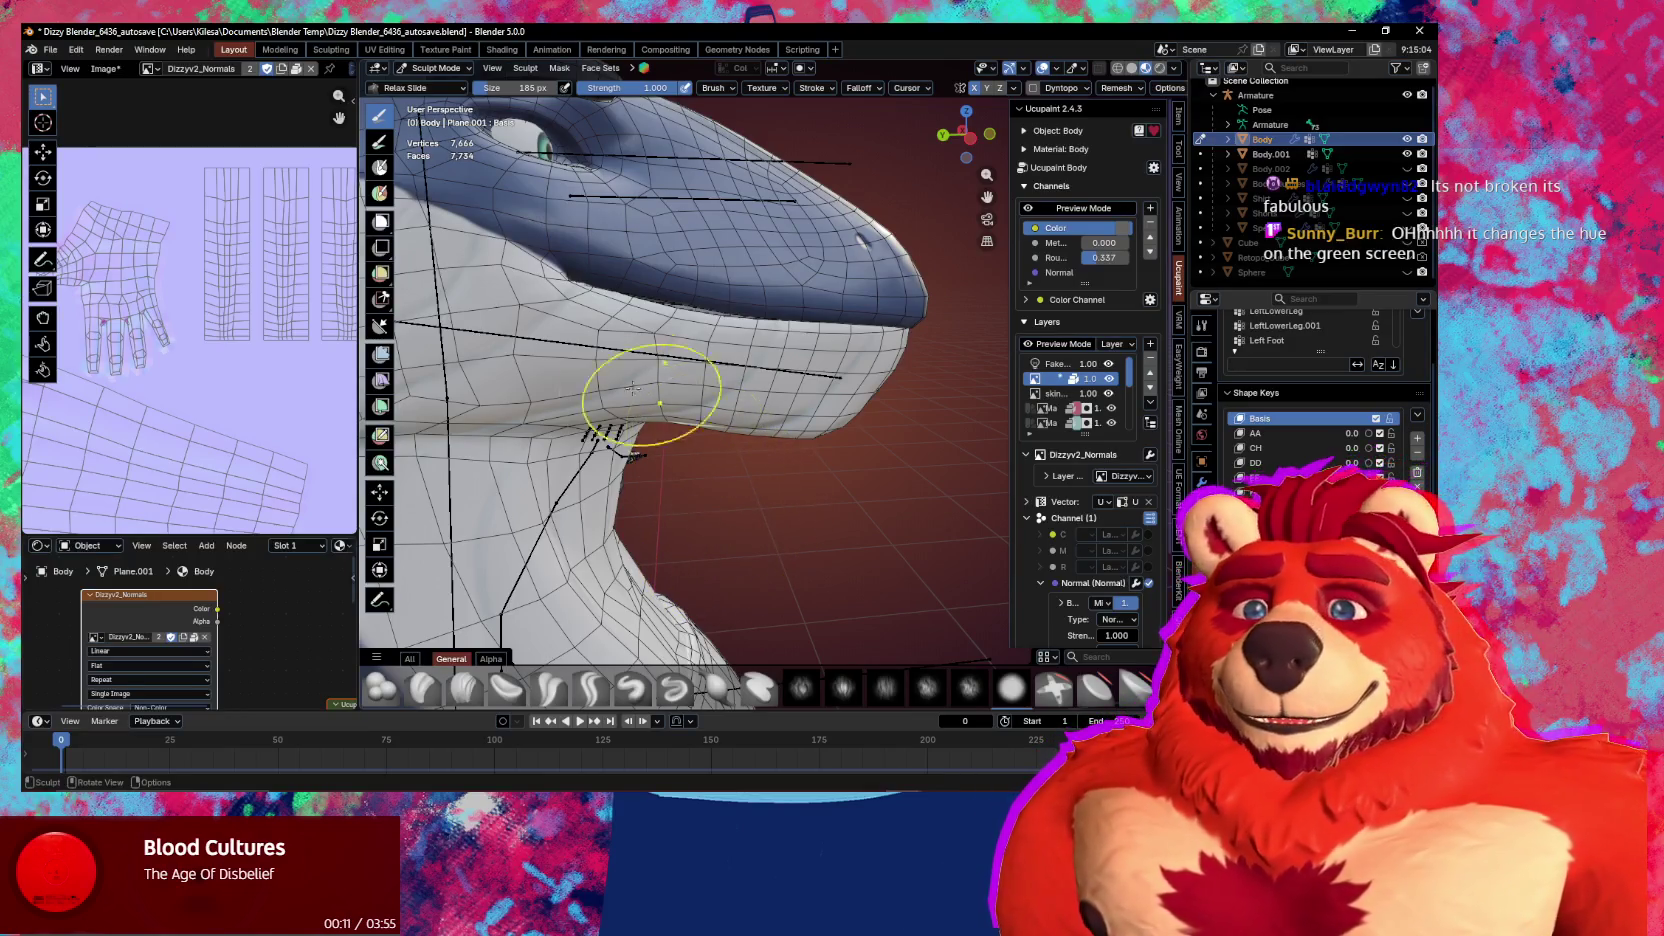
Hide overlays, leave Sculpt Mode via Object Mode, and enter Texture Paint with the Smear brush
{"action": "mouse_move", "coordinate": [708, 477]}
{"action": "middle_mouse_down"}
{"action": "mouse_move", "coordinate": [600, 414]}
{"action": "mouse_move", "coordinate": [835, 538]}
{"action": "mouse_move", "coordinate": [612, 566]}
{"action": "mouse_move", "coordinate": [675, 542]}
{"action": "middle_mouse_up"}
{"action": "key", "text": "shift+alt+z"}
{"action": "key", "text": "ctrl+Tab"}
{"action": "left_click", "coordinate": [819, 566]}
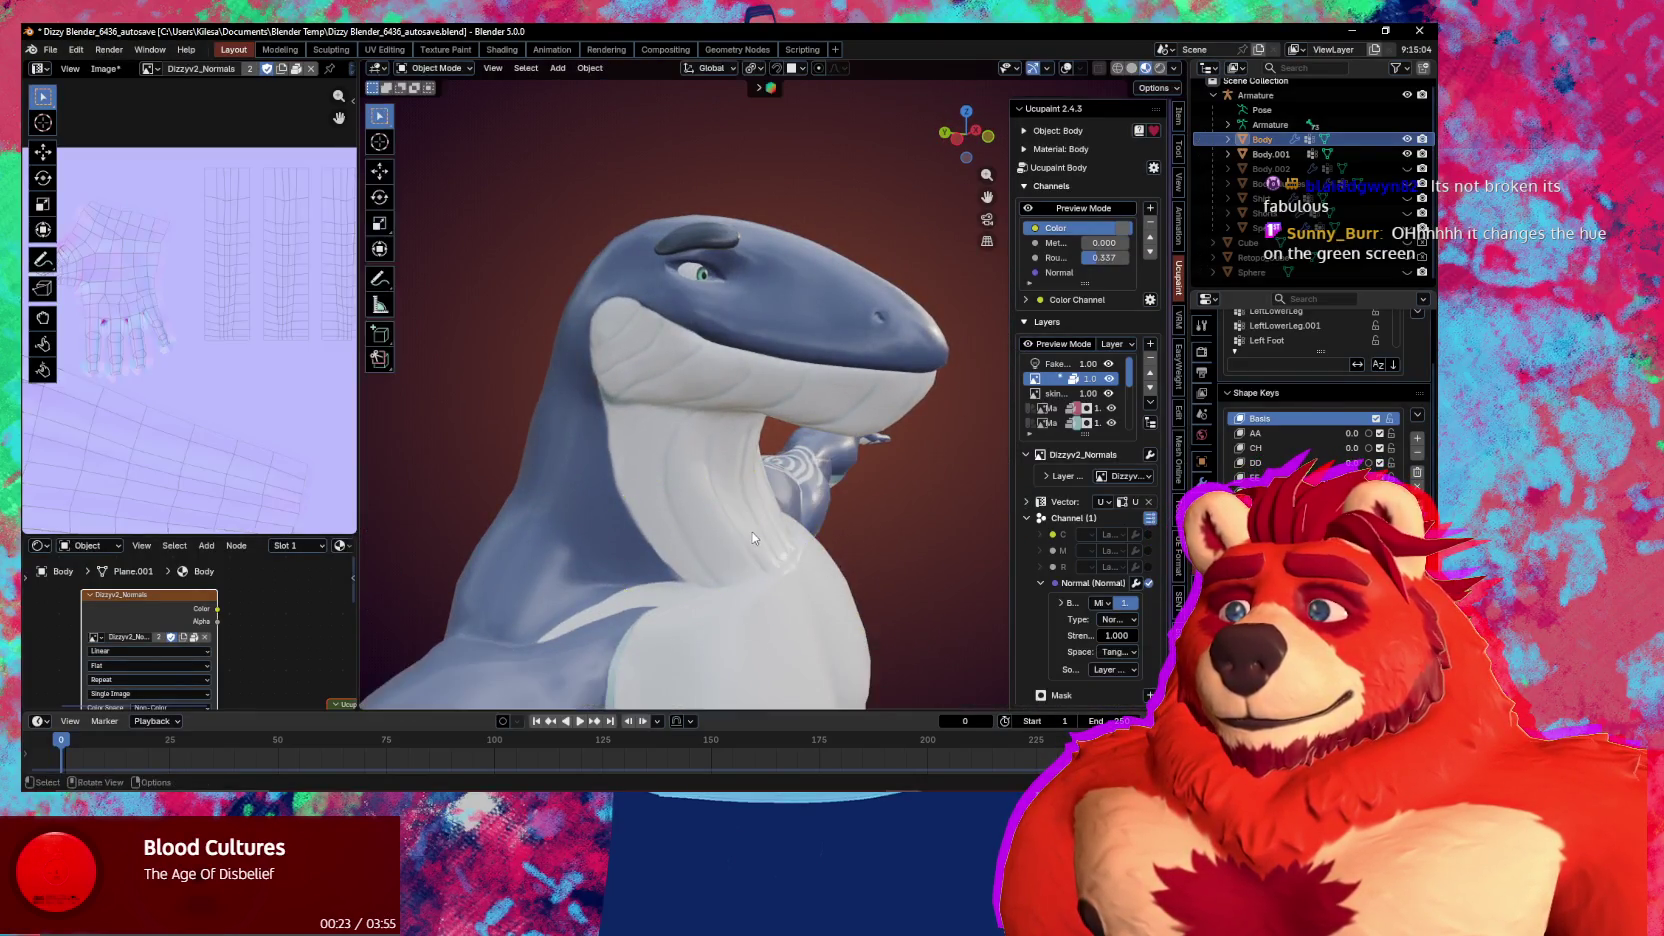
{"action": "scroll", "coordinate": [740, 530], "scroll_direction": "up", "scroll_amount": 2}
{"action": "scroll", "coordinate": [700, 515], "scroll_direction": "up", "scroll_amount": 3}
{"action": "key", "text": "ctrl+Tab"}
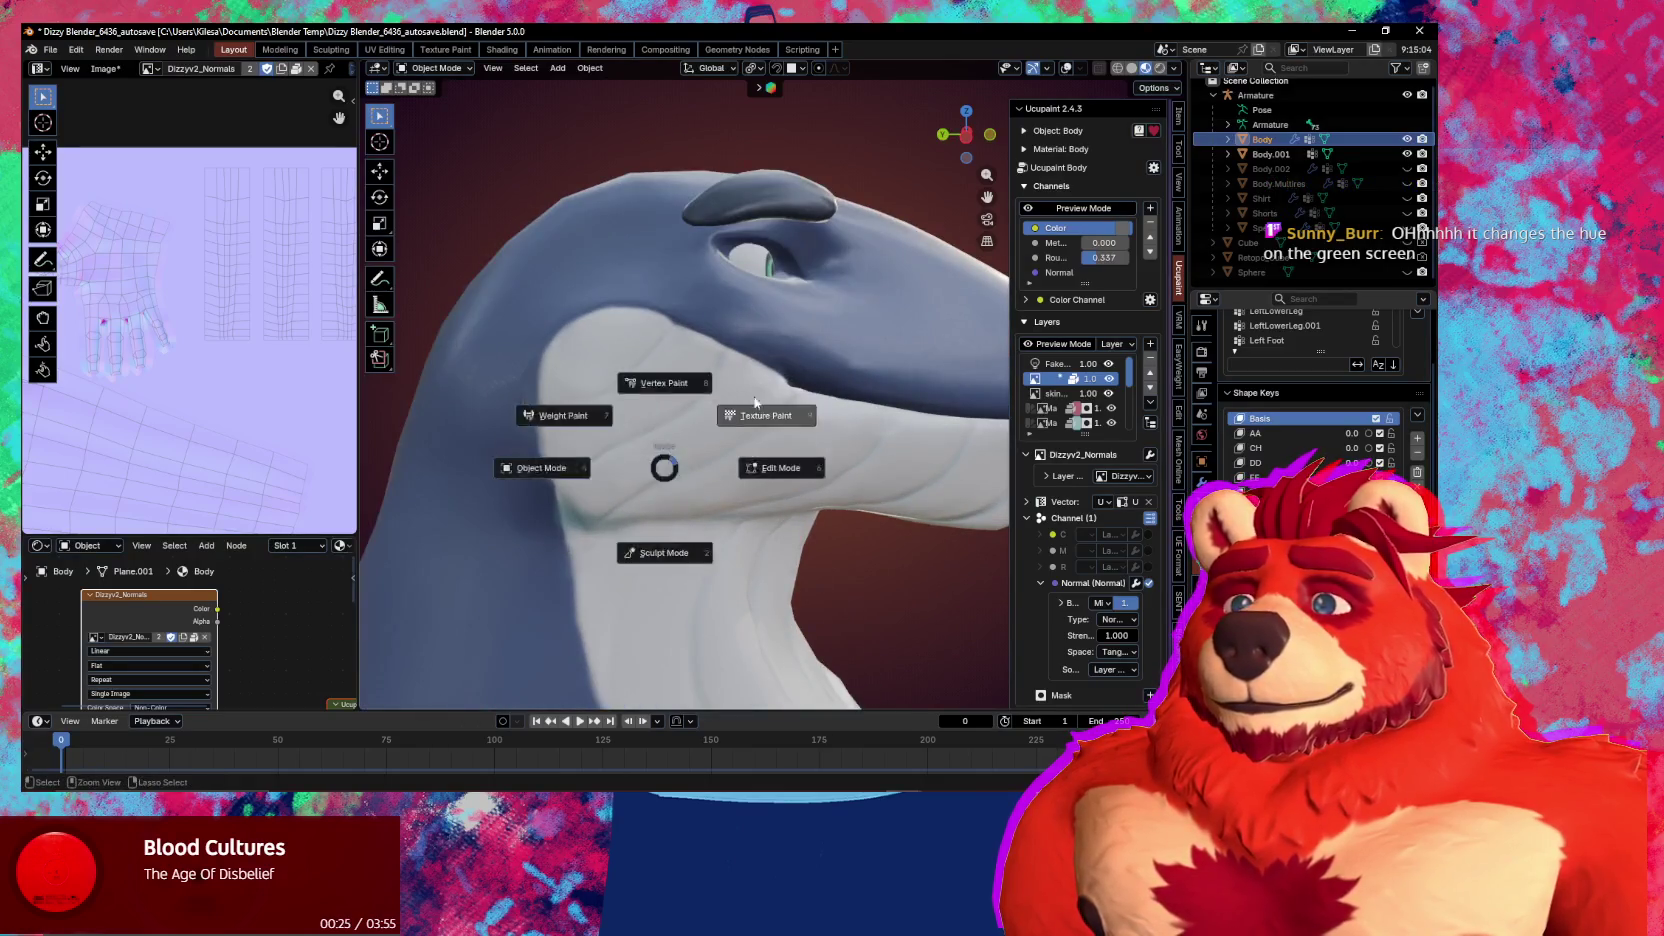
{"action": "left_click", "coordinate": [755, 402]}
{"action": "middle_click_drag", "start_coordinate": [715, 409], "coordinate": [723, 417]}
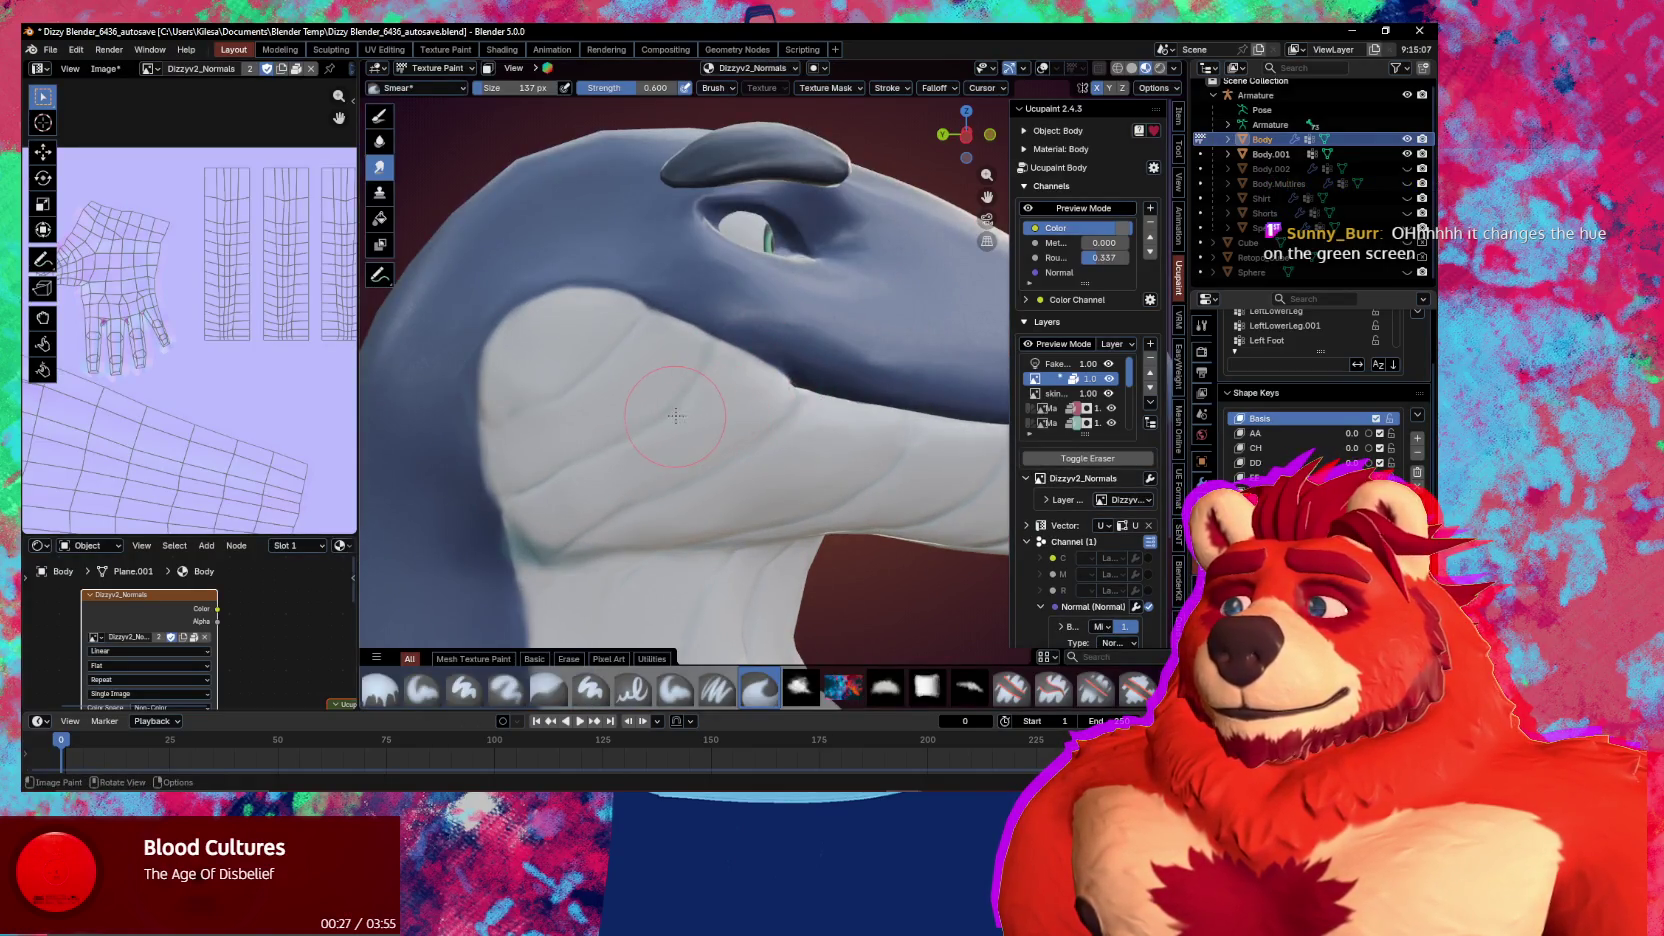
{"action": "key", "text": "alt+Tab"}
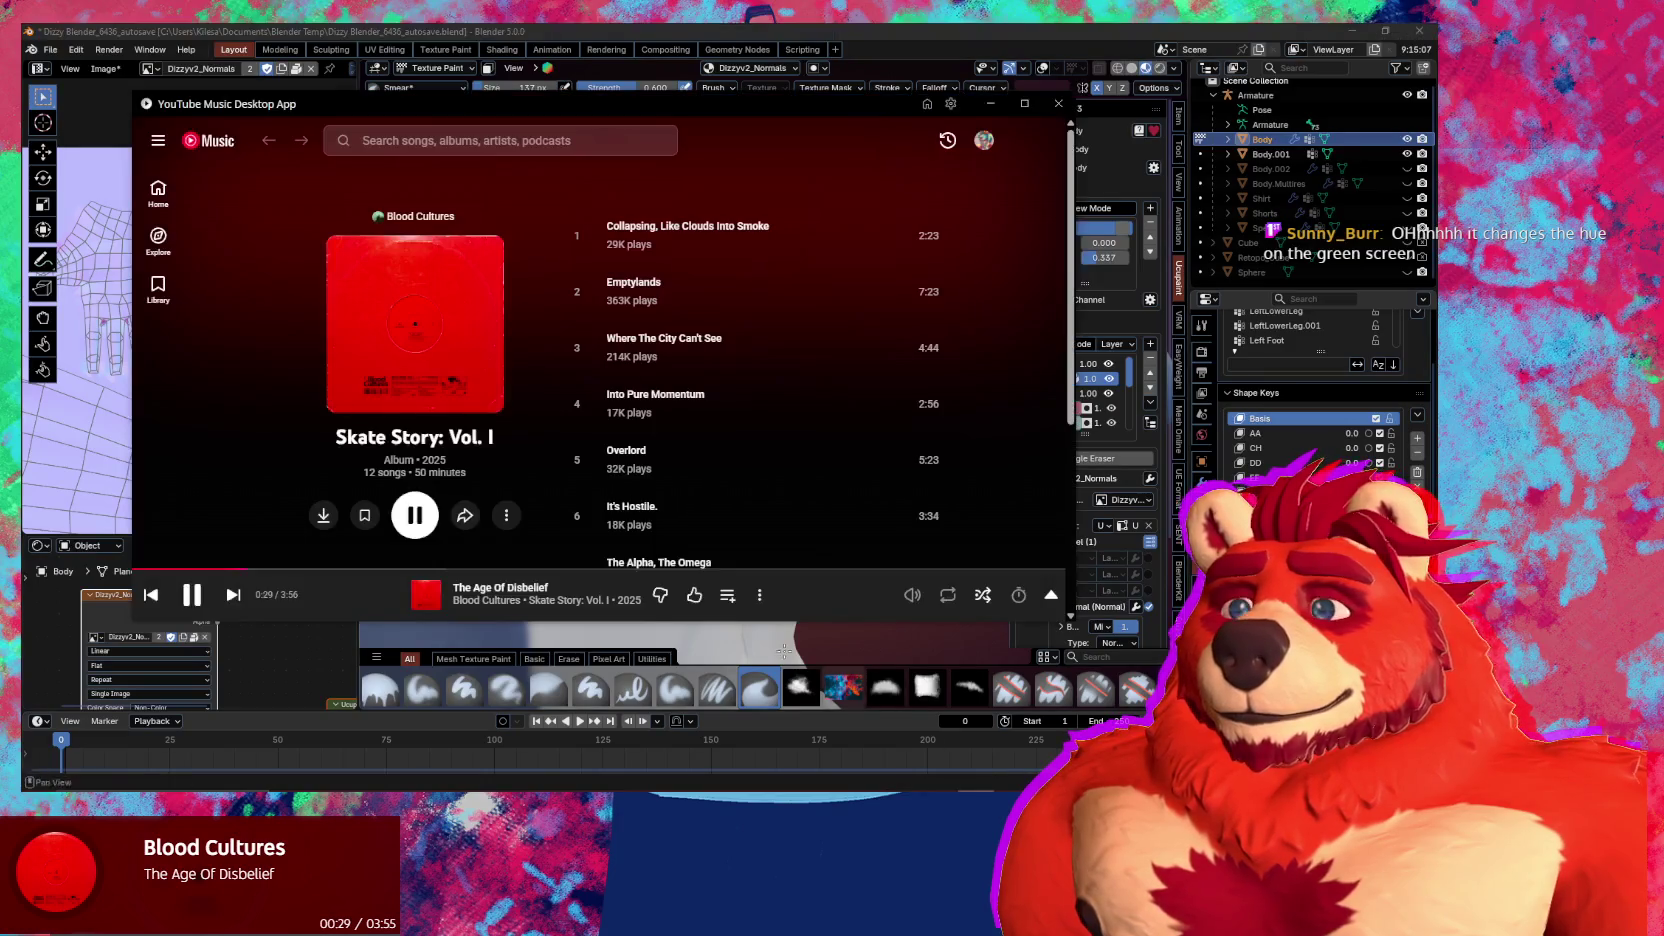
Play Spark It Up by LEISURE from the Up Next queue, then return to Blender's whale head
{"action": "left_click", "coordinate": [405, 600]}
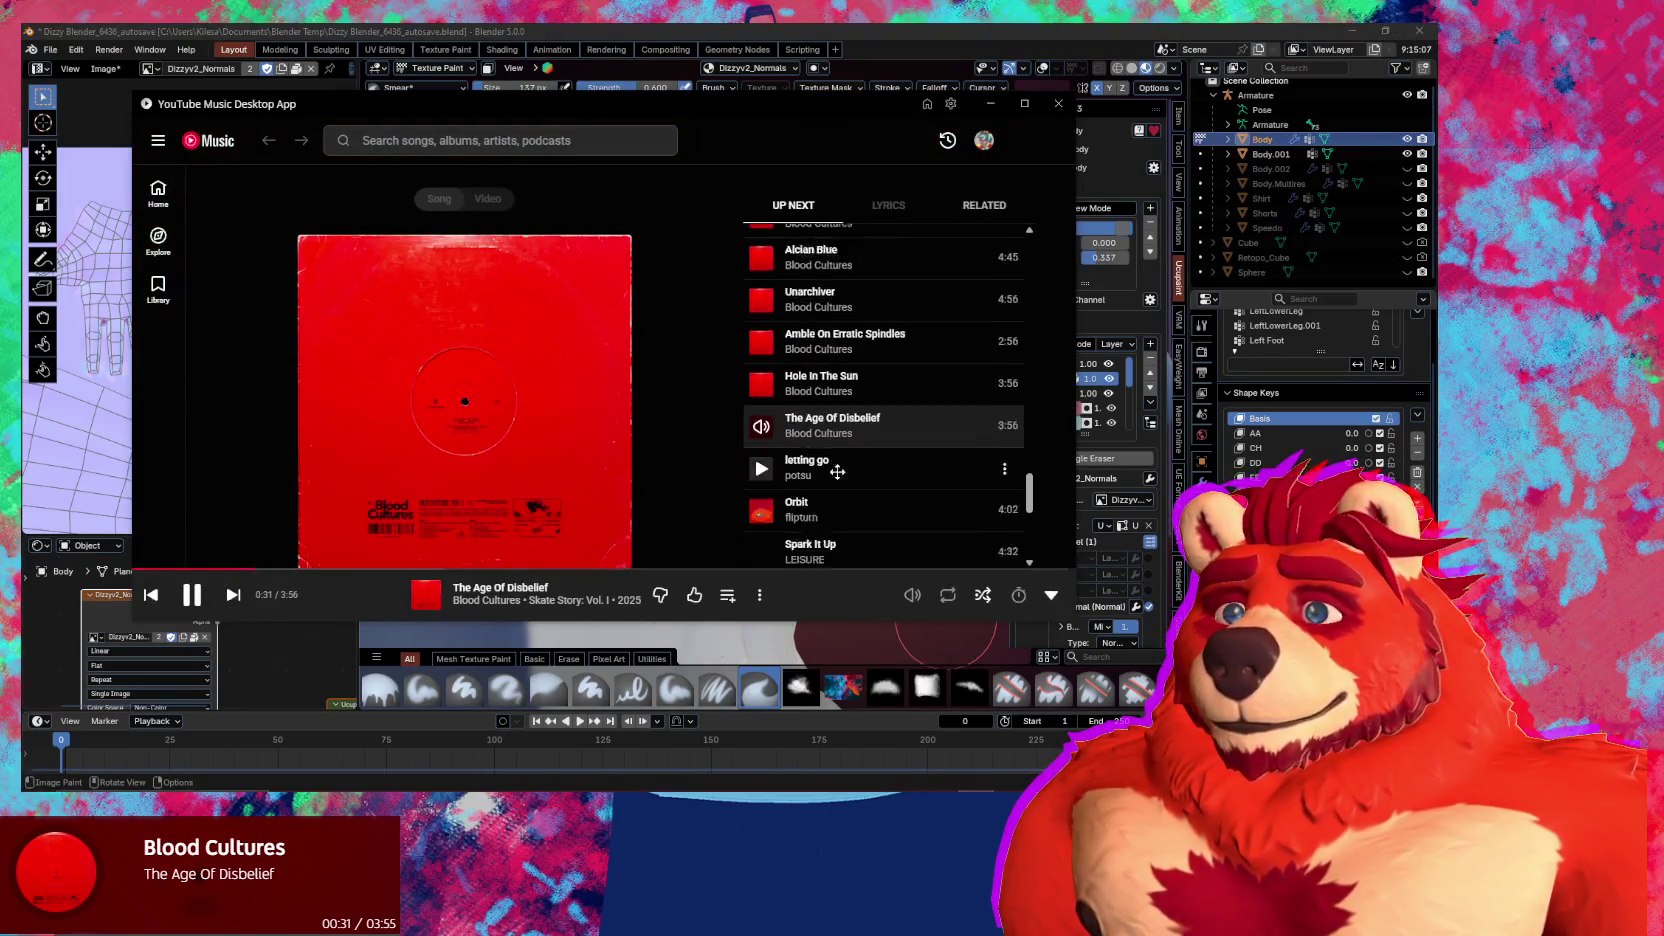
{"action": "scroll", "coordinate": [927, 432], "scroll_direction": "down", "scroll_amount": 2}
{"action": "scroll", "coordinate": [900, 450], "scroll_direction": "up", "scroll_amount": 1}
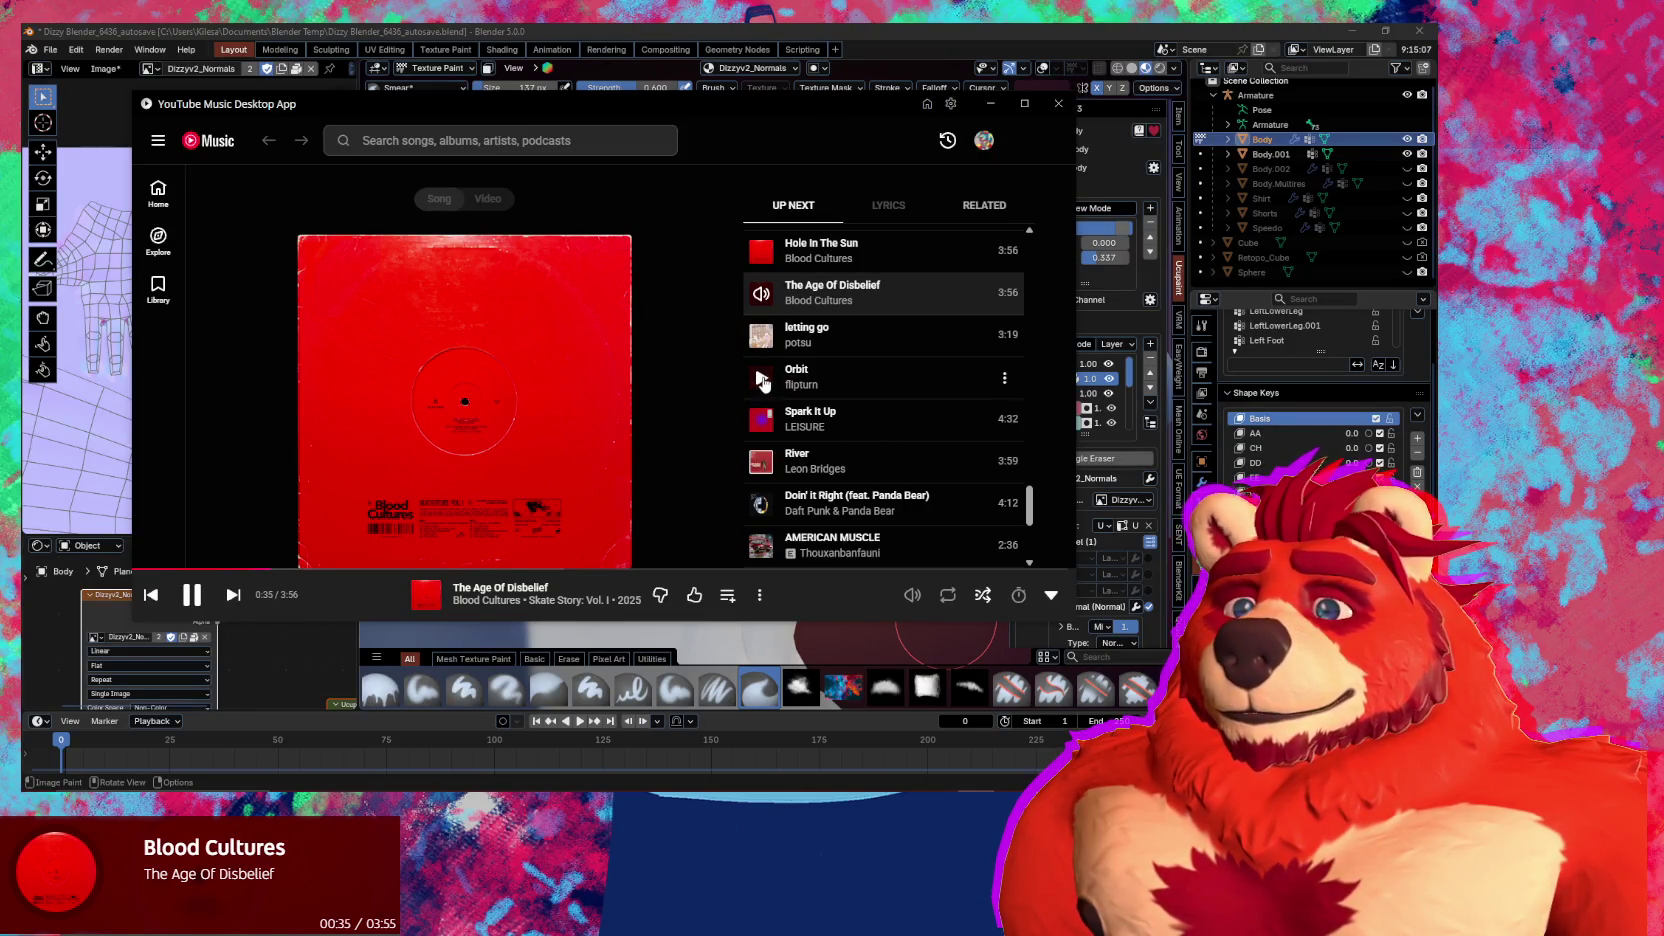
{"action": "left_click", "coordinate": [796, 438]}
{"action": "key", "text": "alt+Tab"}
{"action": "mouse_move", "coordinate": [659, 492]}
{"action": "middle_mouse_down"}
{"action": "mouse_move", "coordinate": [609, 414]}
{"action": "mouse_move", "coordinate": [561, 434]}
{"action": "middle_mouse_up"}
Resize the Smear brush to 149 px and smear along the white jaw patch's edge
{"action": "key", "text": "f"}
{"action": "left_click", "coordinate": [551, 416]}
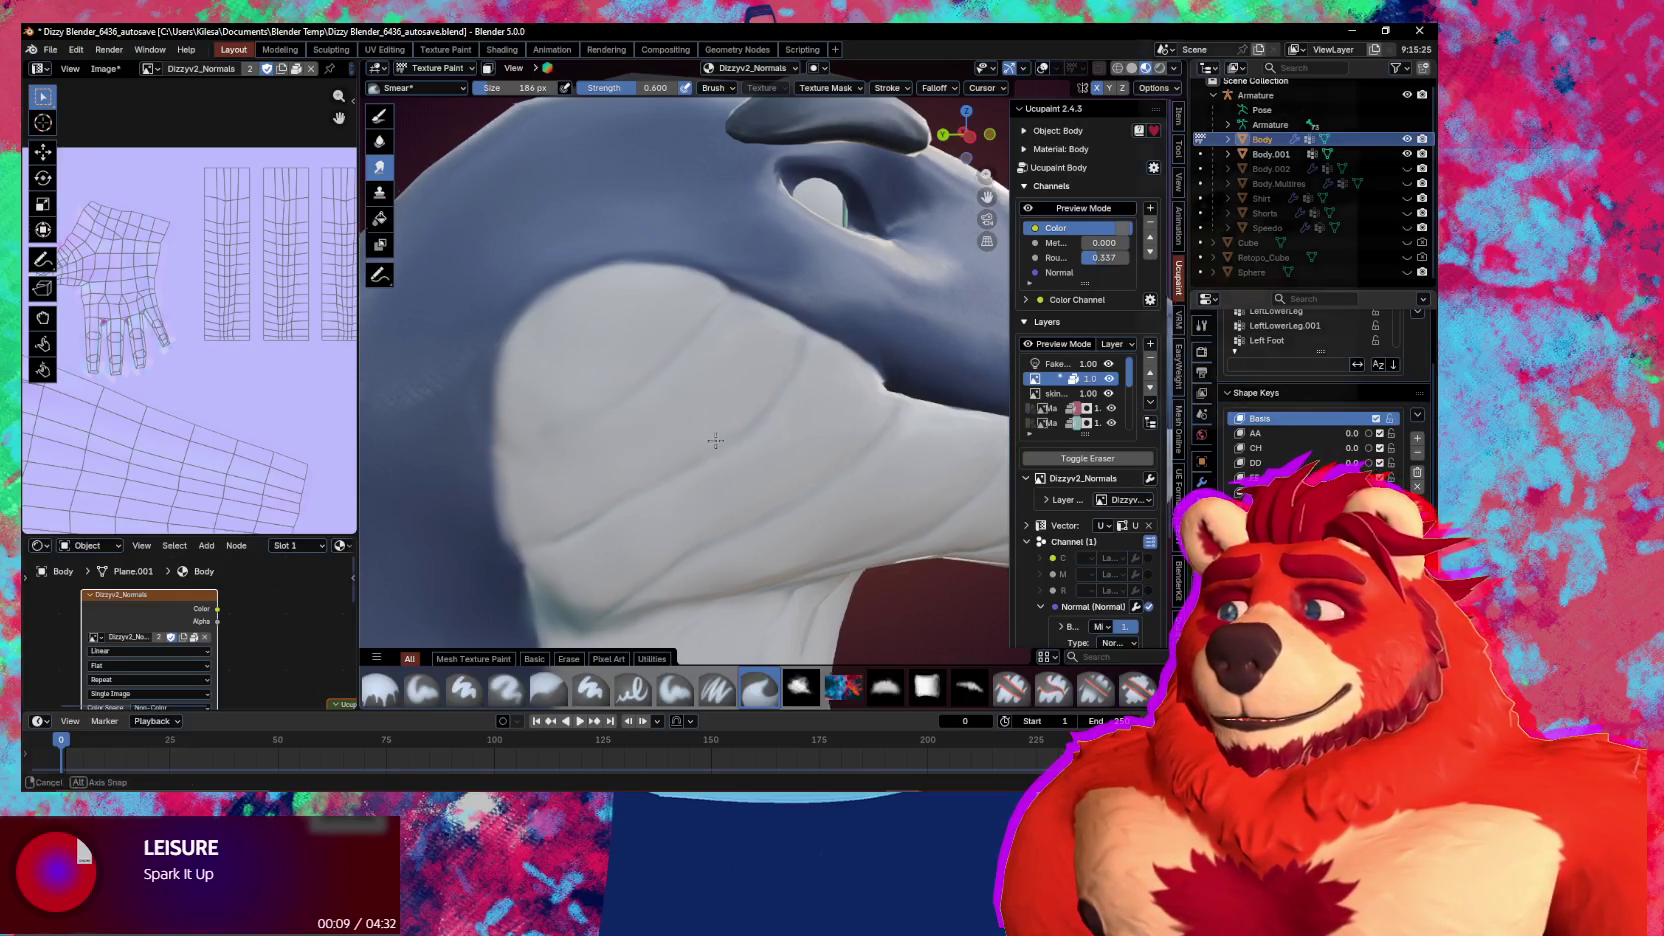
{"action": "middle_click_drag", "start_coordinate": [557, 431], "coordinate": [596, 426]}
{"action": "key", "text": "f"}
{"action": "left_click", "coordinate": [596, 426]}
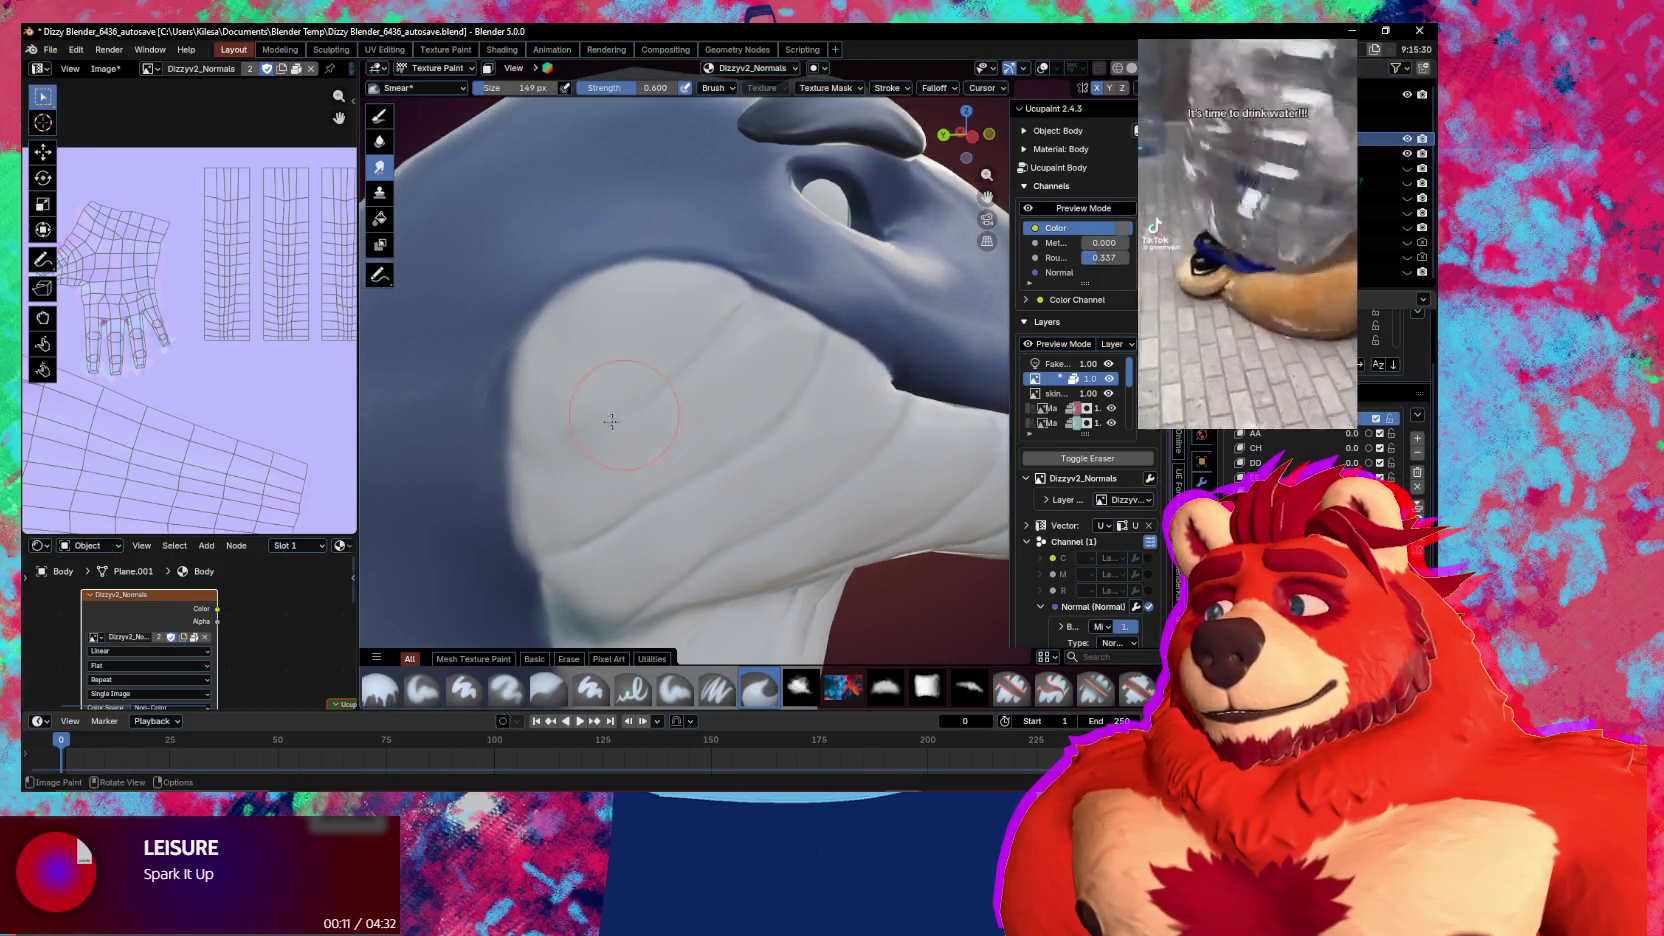
{"action": "left_click_drag", "start_coordinate": [545, 430], "coordinate": [586, 435]}
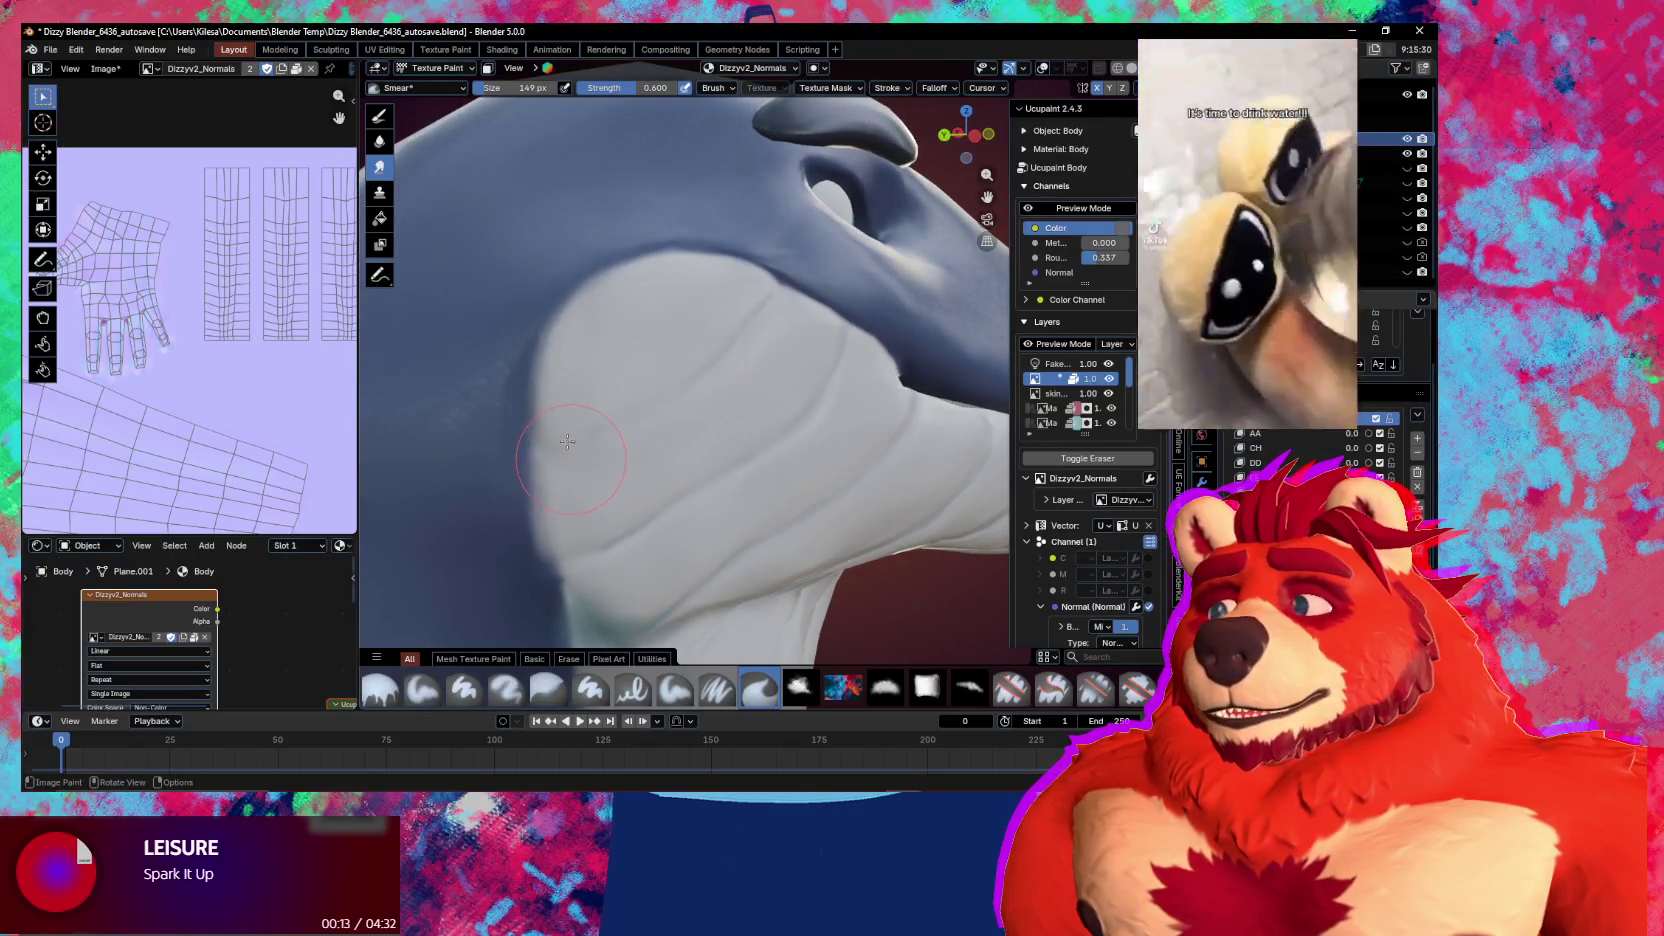
Check the smoothed jaw edge from side and profile views, then return to Object Mode
{"action": "mouse_move", "coordinate": [586, 435]}
{"action": "middle_mouse_down"}
{"action": "mouse_move", "coordinate": [711, 436]}
{"action": "mouse_move", "coordinate": [679, 481]}
{"action": "middle_mouse_up"}
{"action": "scroll", "coordinate": [711, 436], "scroll_direction": "down", "scroll_amount": 3}
{"action": "scroll", "coordinate": [679, 481], "scroll_direction": "up", "scroll_amount": 3}
{"action": "scroll", "coordinate": [679, 481], "scroll_direction": "down", "scroll_amount": 3}
{"action": "scroll", "coordinate": [679, 481], "scroll_direction": "up", "scroll_amount": 3}
{"action": "scroll", "coordinate": [679, 481], "scroll_direction": "down", "scroll_amount": 3}
{"action": "mouse_move", "coordinate": [679, 481]}
{"action": "middle_mouse_down"}
{"action": "mouse_move", "coordinate": [790, 513]}
{"action": "mouse_move", "coordinate": [970, 506]}
{"action": "middle_mouse_up"}
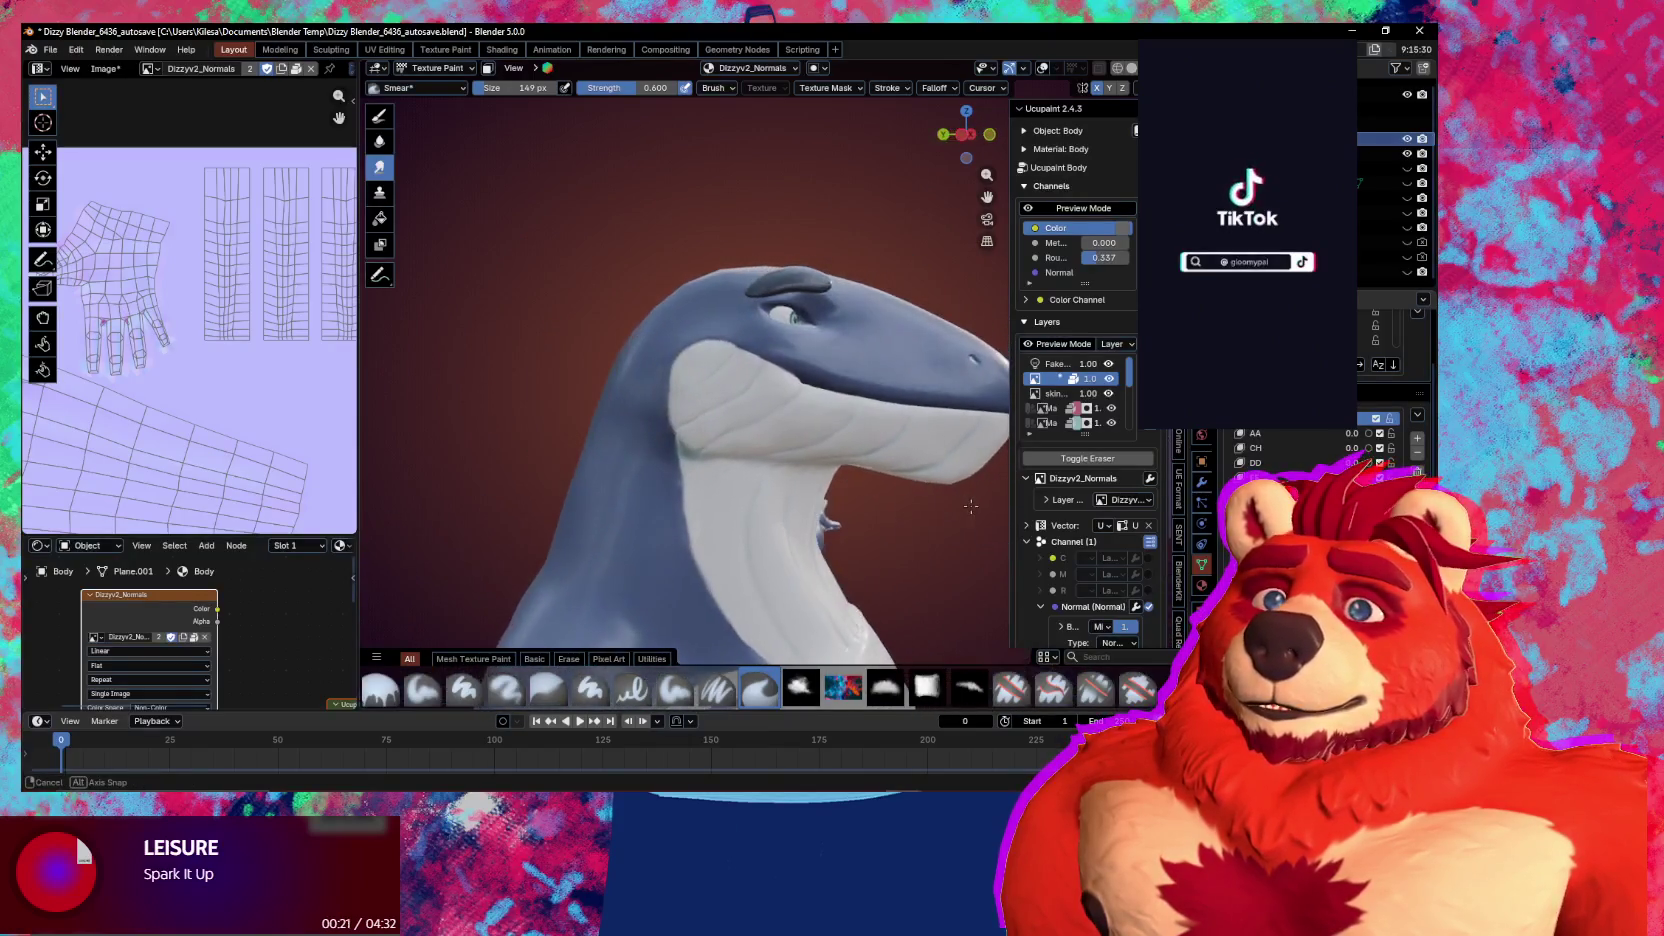
{"action": "scroll", "coordinate": [798, 485], "scroll_direction": "up", "scroll_amount": 2}
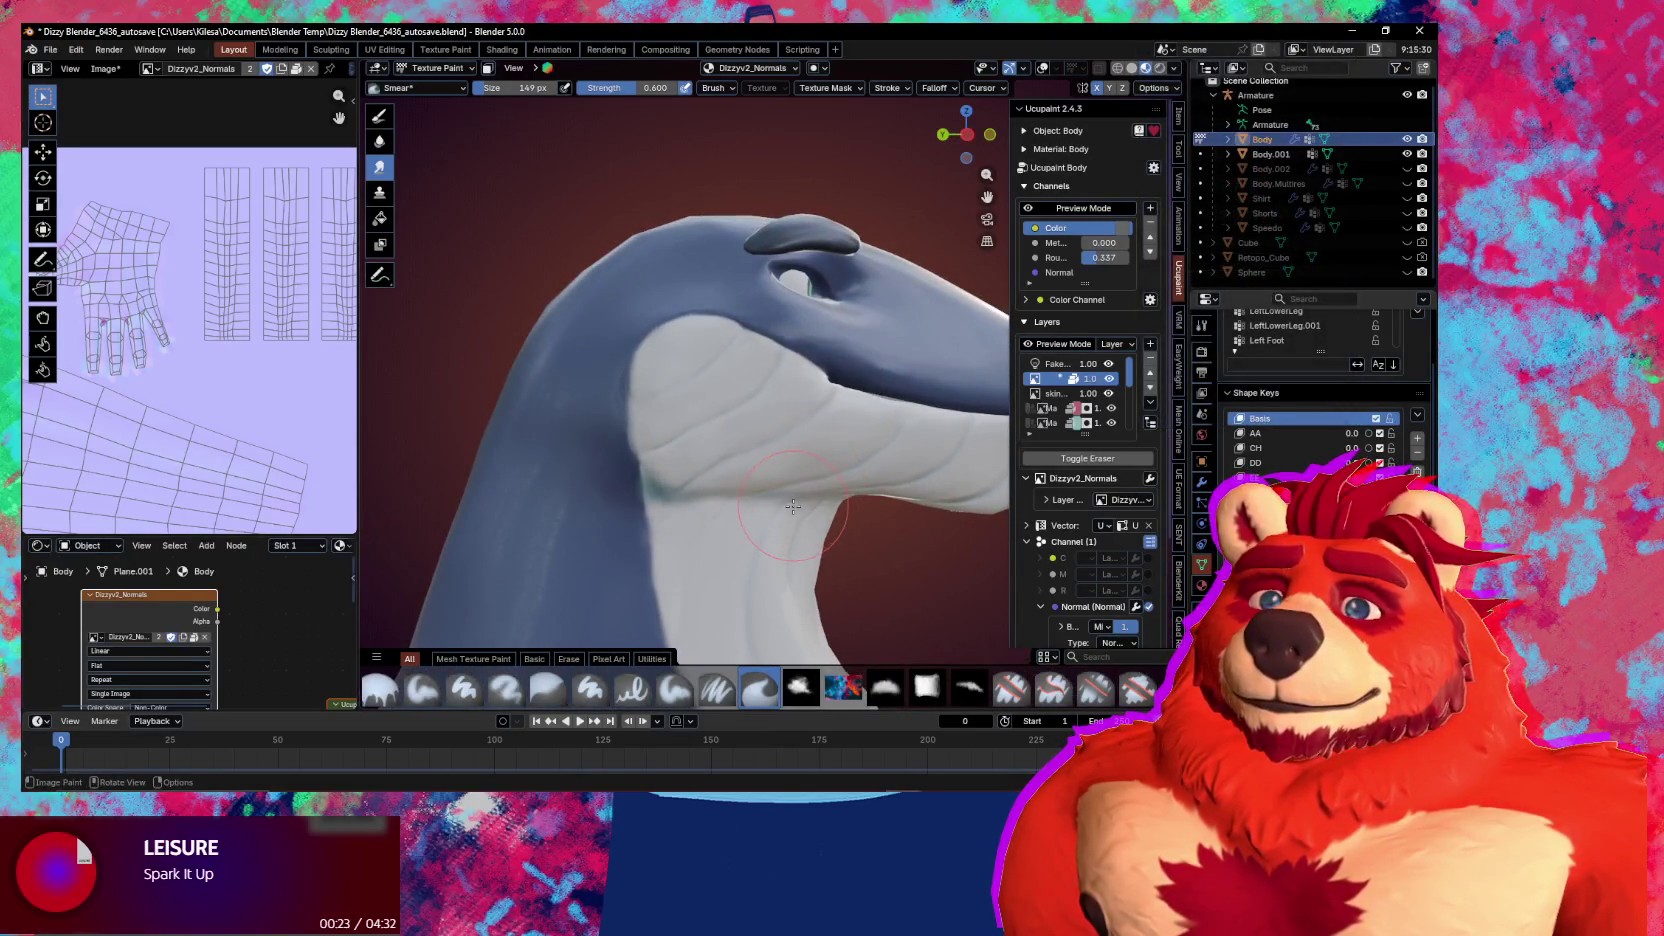
{"action": "scroll", "coordinate": [684, 481], "scroll_direction": "up", "scroll_amount": 2}
{"action": "scroll", "coordinate": [740, 410], "scroll_direction": "up", "scroll_amount": 1}
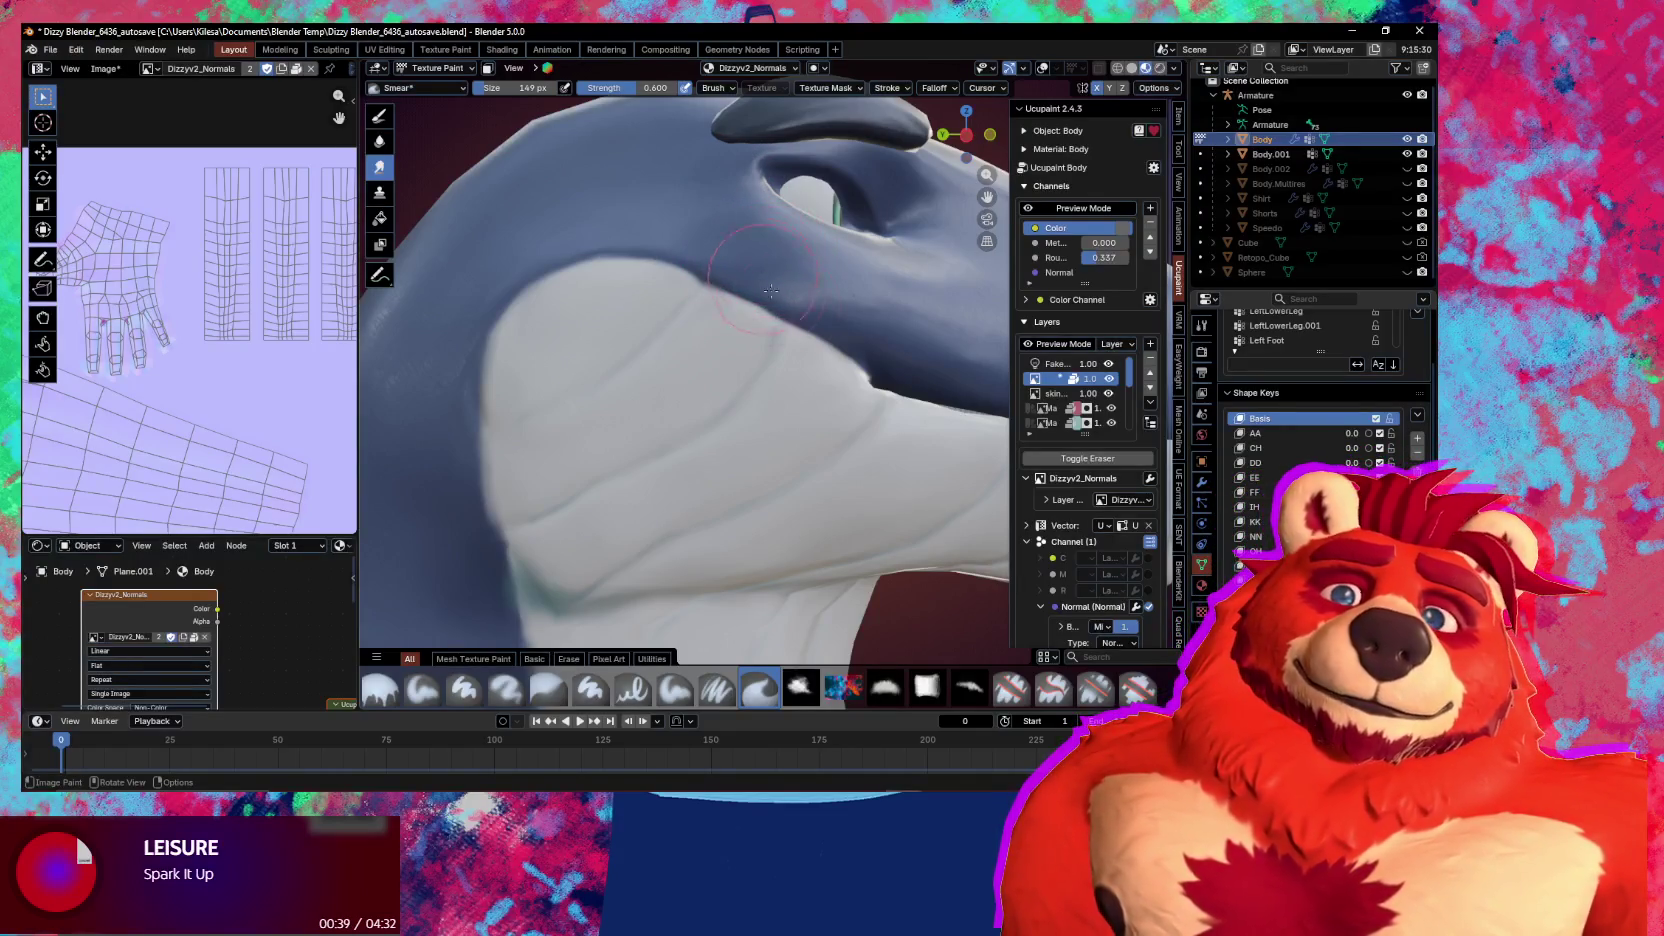
{"action": "scroll", "coordinate": [784, 300], "scroll_direction": "down", "scroll_amount": 4}
{"action": "middle_click_drag", "start_coordinate": [786, 370], "coordinate": [793, 404]}
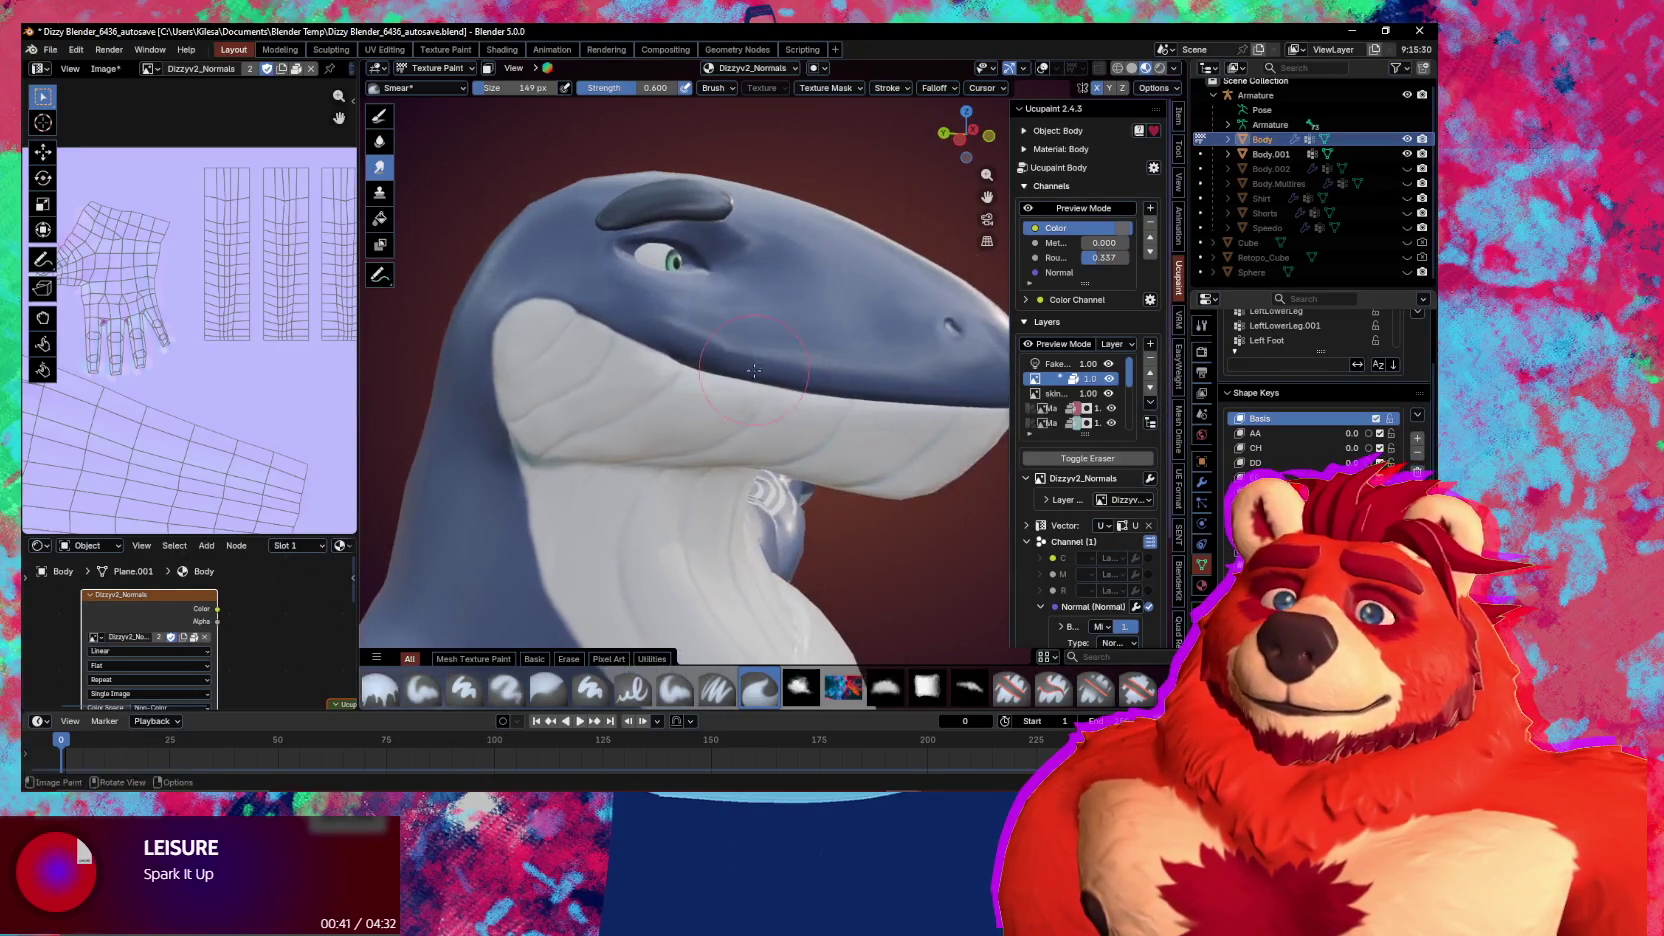
{"action": "key", "text": "ctrl+Tab"}
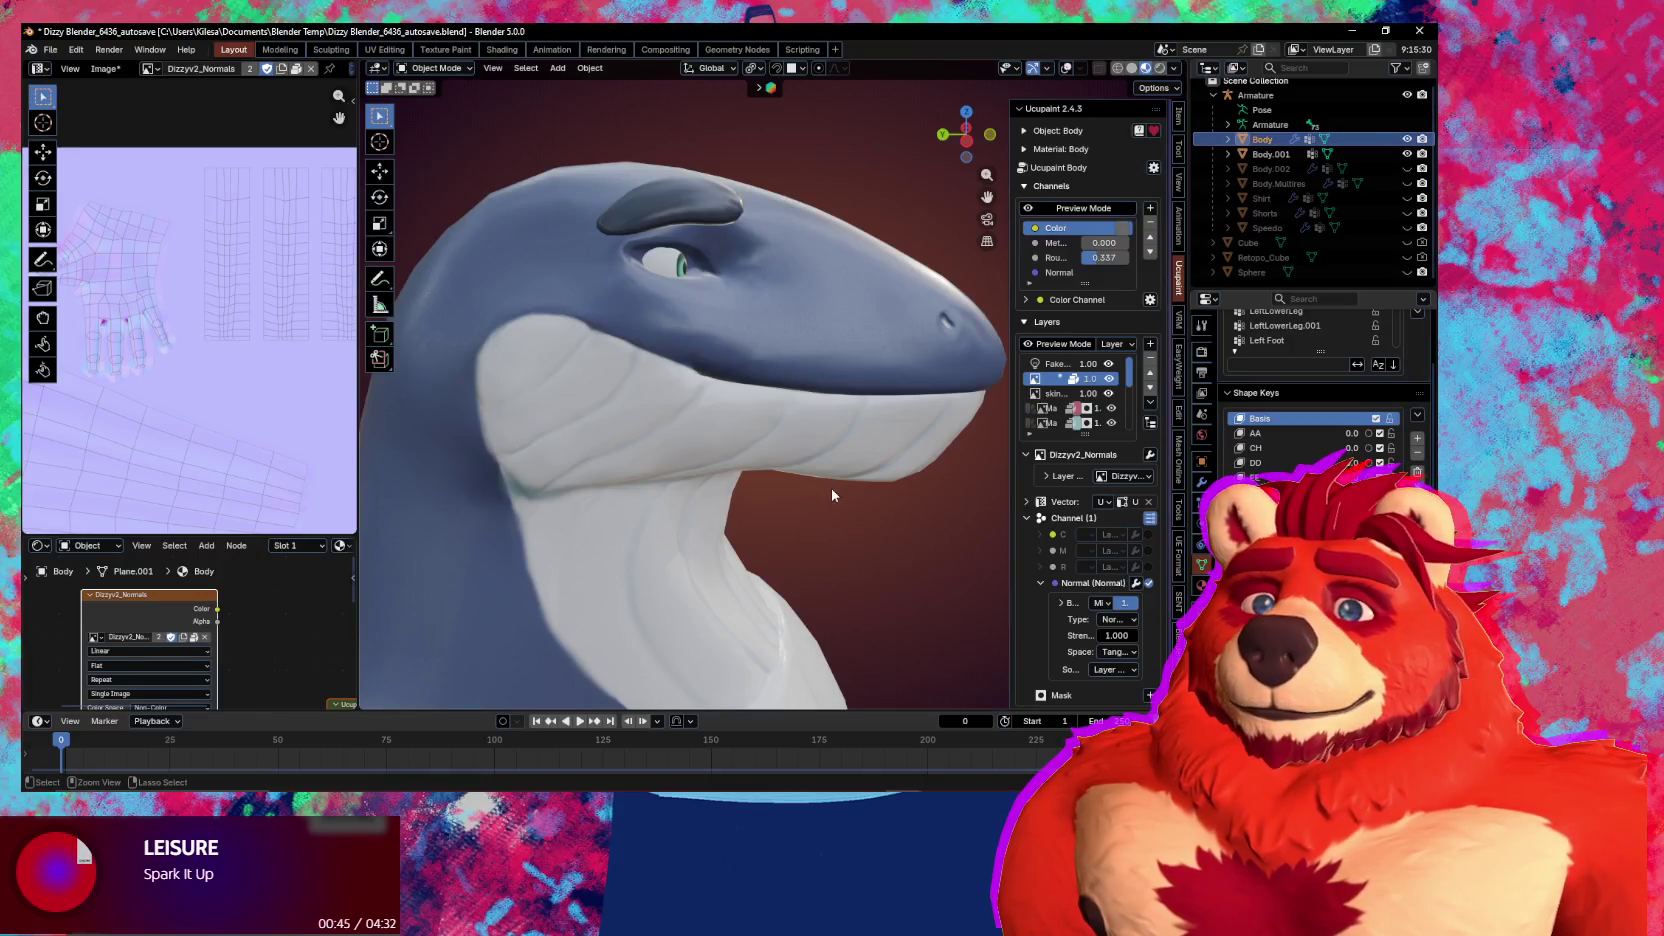
Select another whale shape key, re-confirm its name, and inspect the head and snout from several angles
{"action": "mouse_move", "coordinate": [836, 472]}
{"action": "middle_mouse_down"}
{"action": "mouse_move", "coordinate": [837, 486]}
{"action": "mouse_move", "coordinate": [774, 487]}
{"action": "middle_mouse_up"}
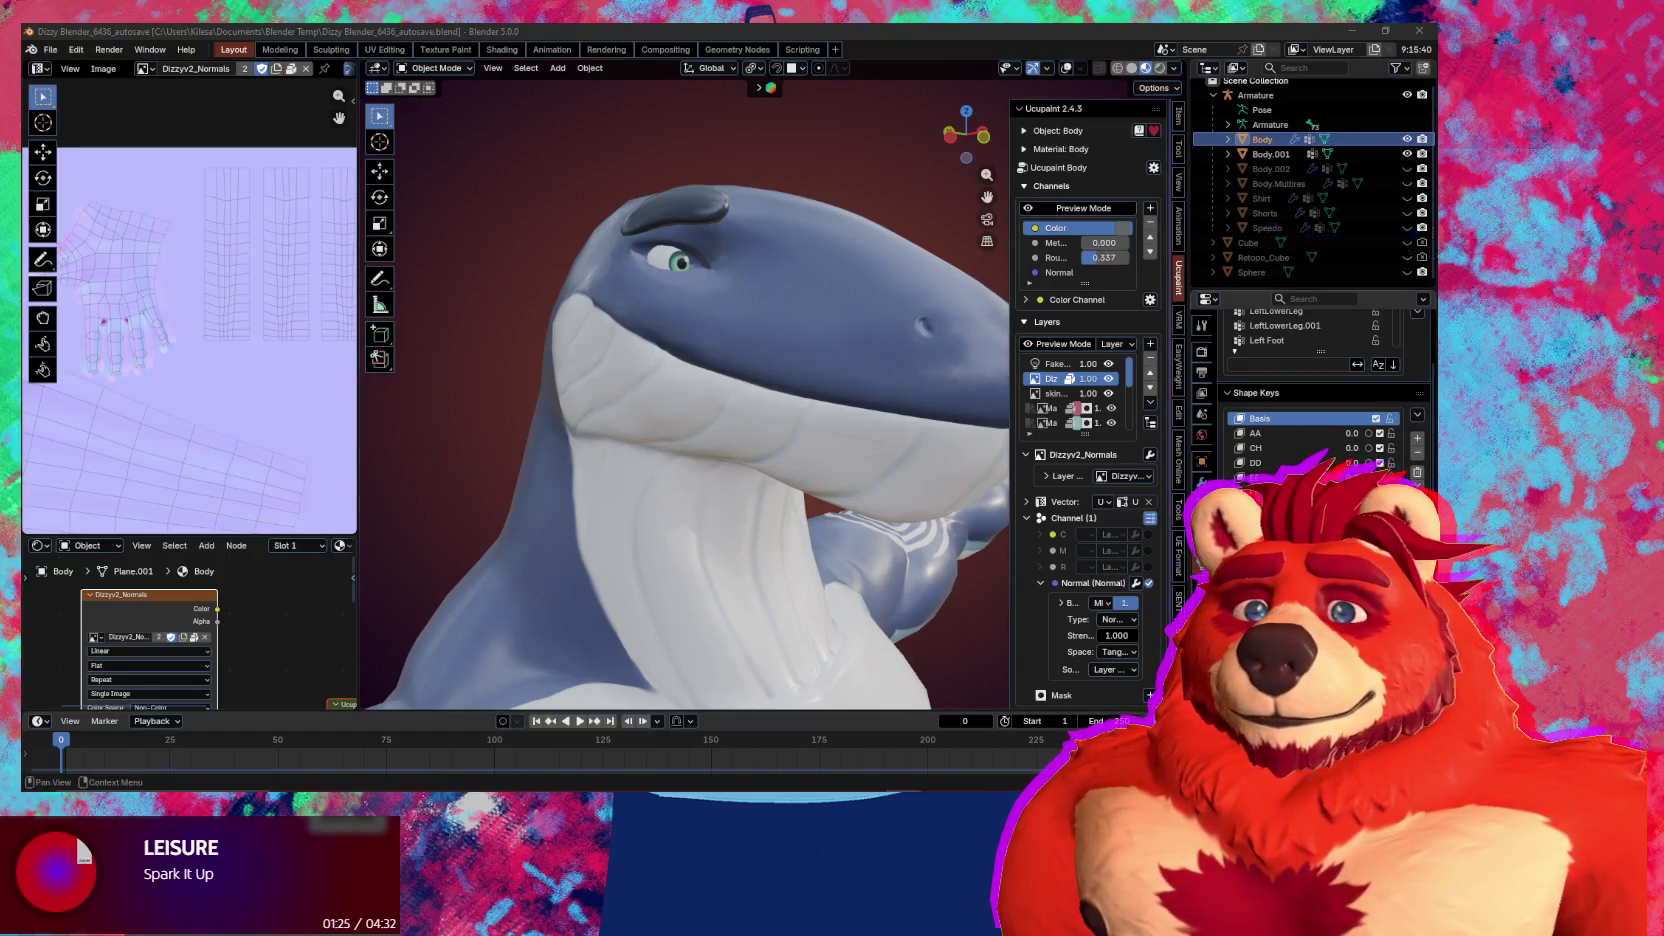
{"action": "left_click", "coordinate": [1300, 493]}
{"action": "double_click", "coordinate": [1300, 493]}
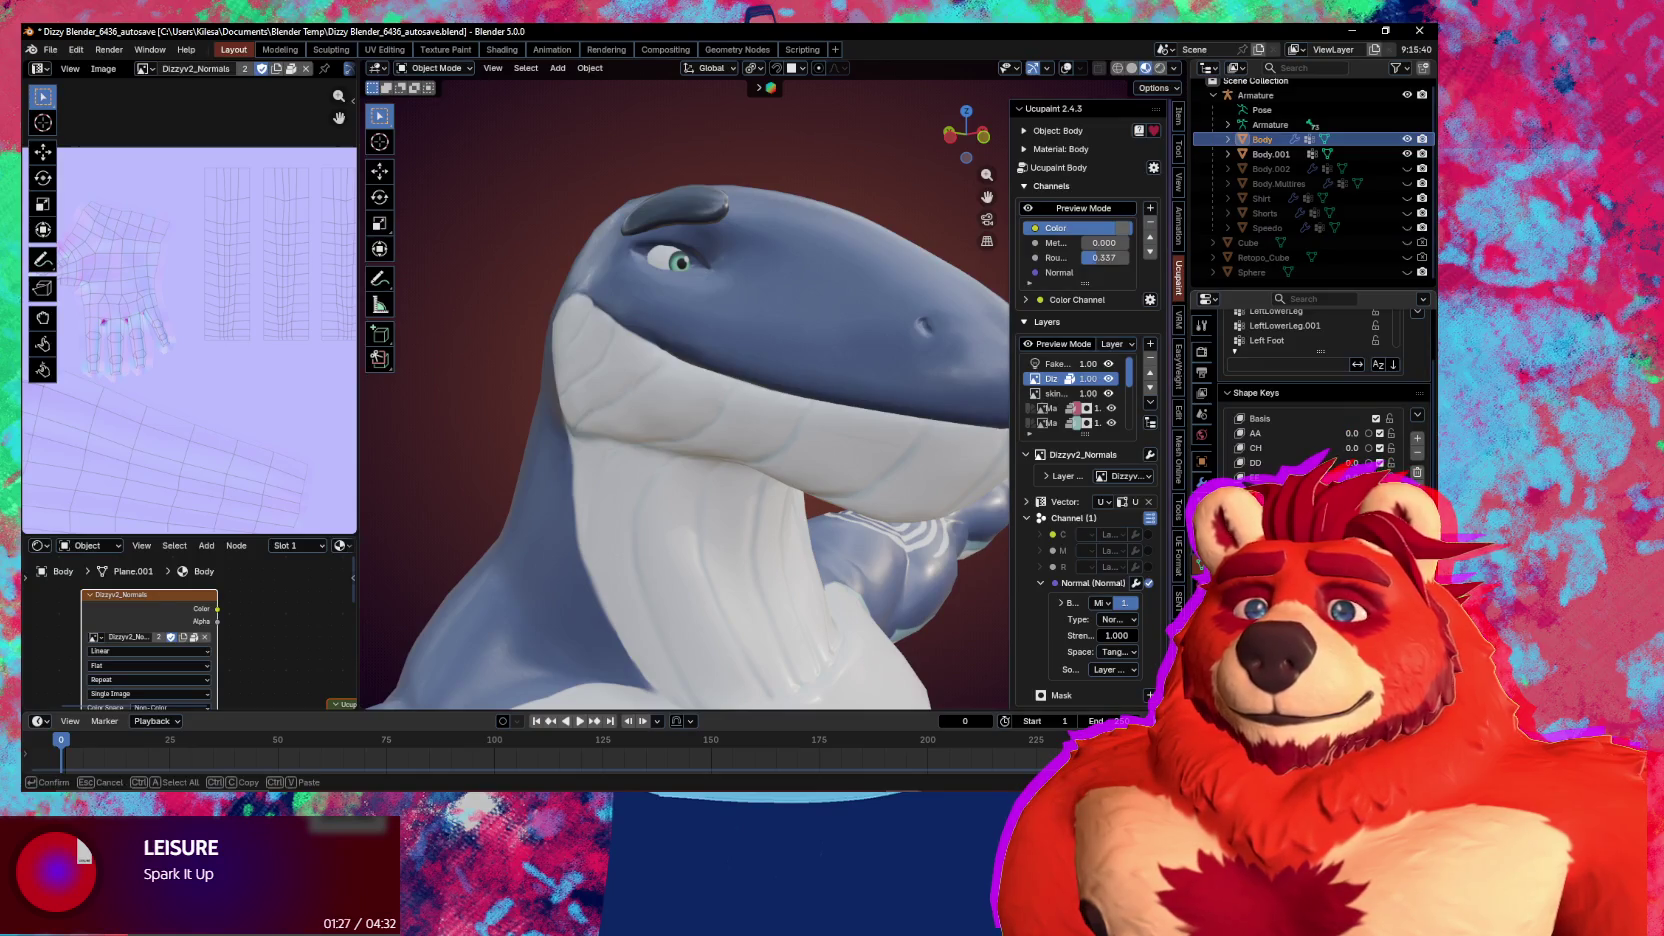
{"action": "key", "text": "Return"}
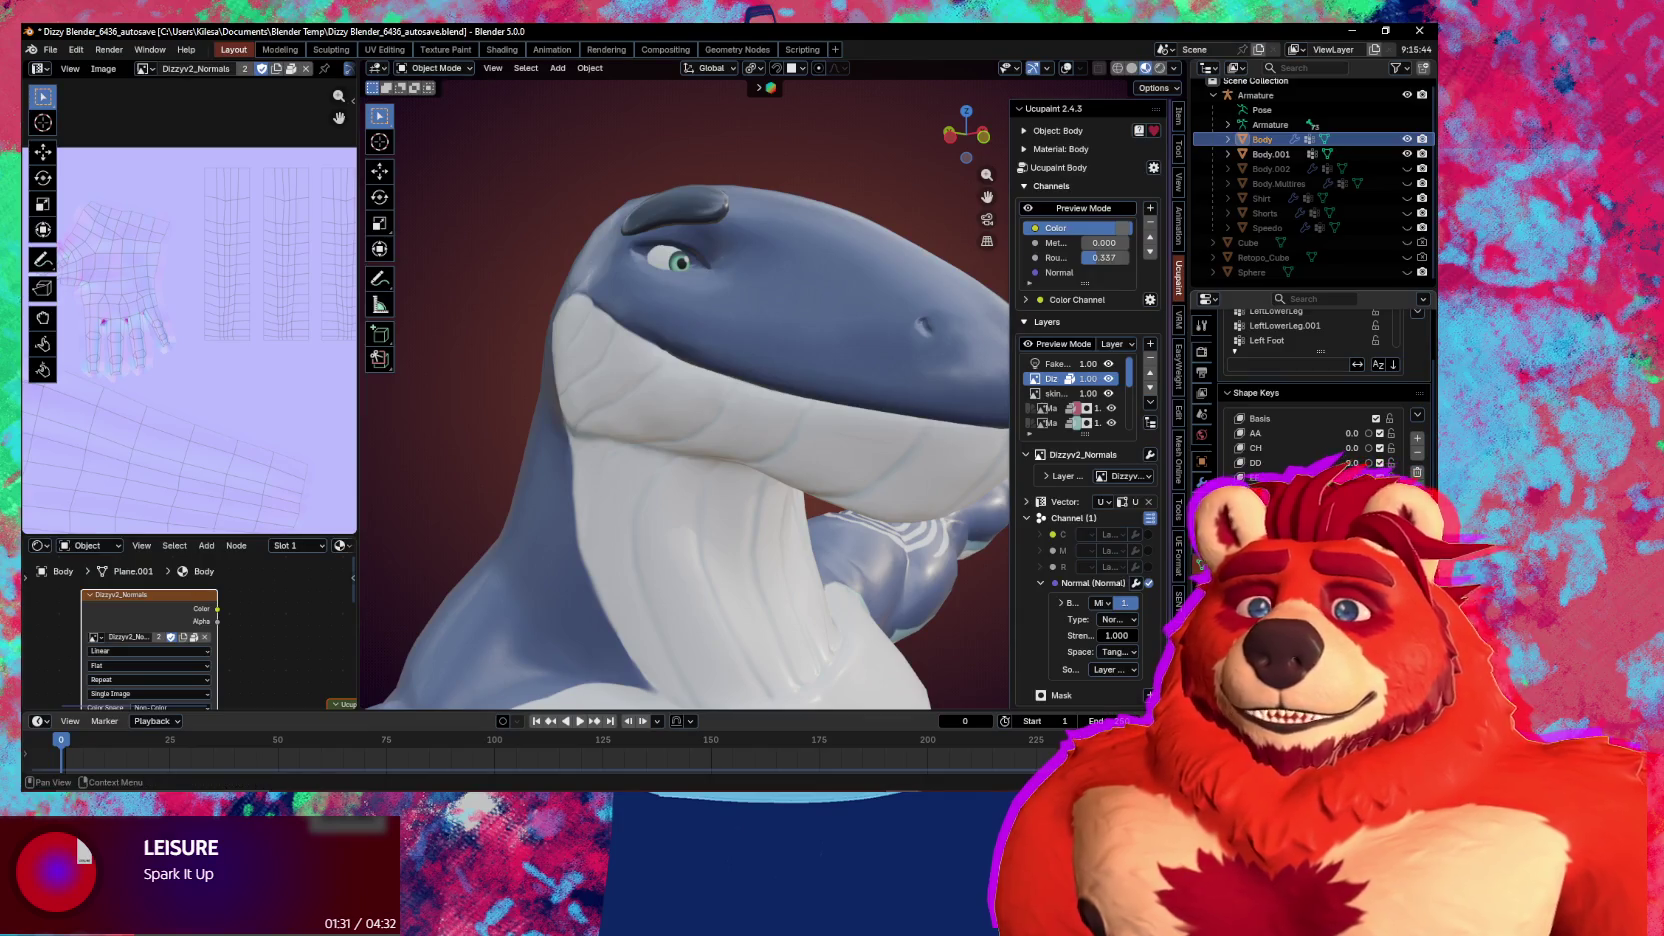
{"action": "mouse_move", "coordinate": [741, 313]}
{"action": "middle_mouse_down"}
{"action": "mouse_move", "coordinate": [763, 352]}
{"action": "mouse_move", "coordinate": [649, 336]}
{"action": "mouse_move", "coordinate": [1003, 430]}
{"action": "middle_mouse_up"}
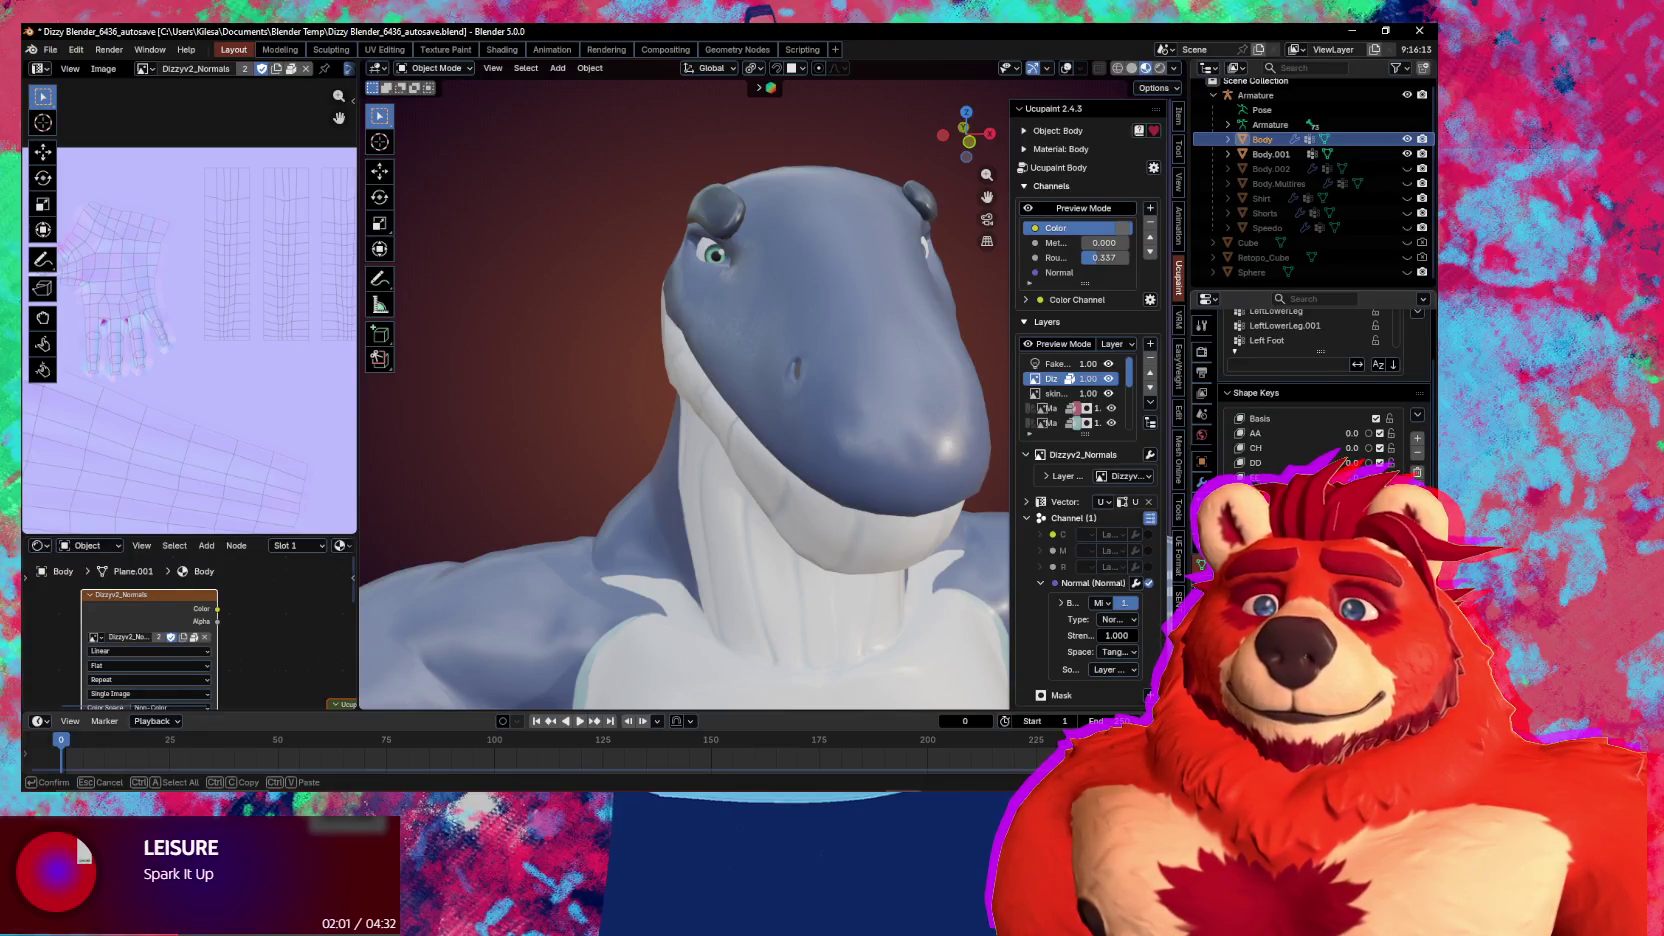
{"action": "mouse_move", "coordinate": [883, 451]}
{"action": "middle_mouse_down"}
{"action": "mouse_move", "coordinate": [881, 422]}
{"action": "mouse_move", "coordinate": [870, 520]}
{"action": "middle_mouse_up"}
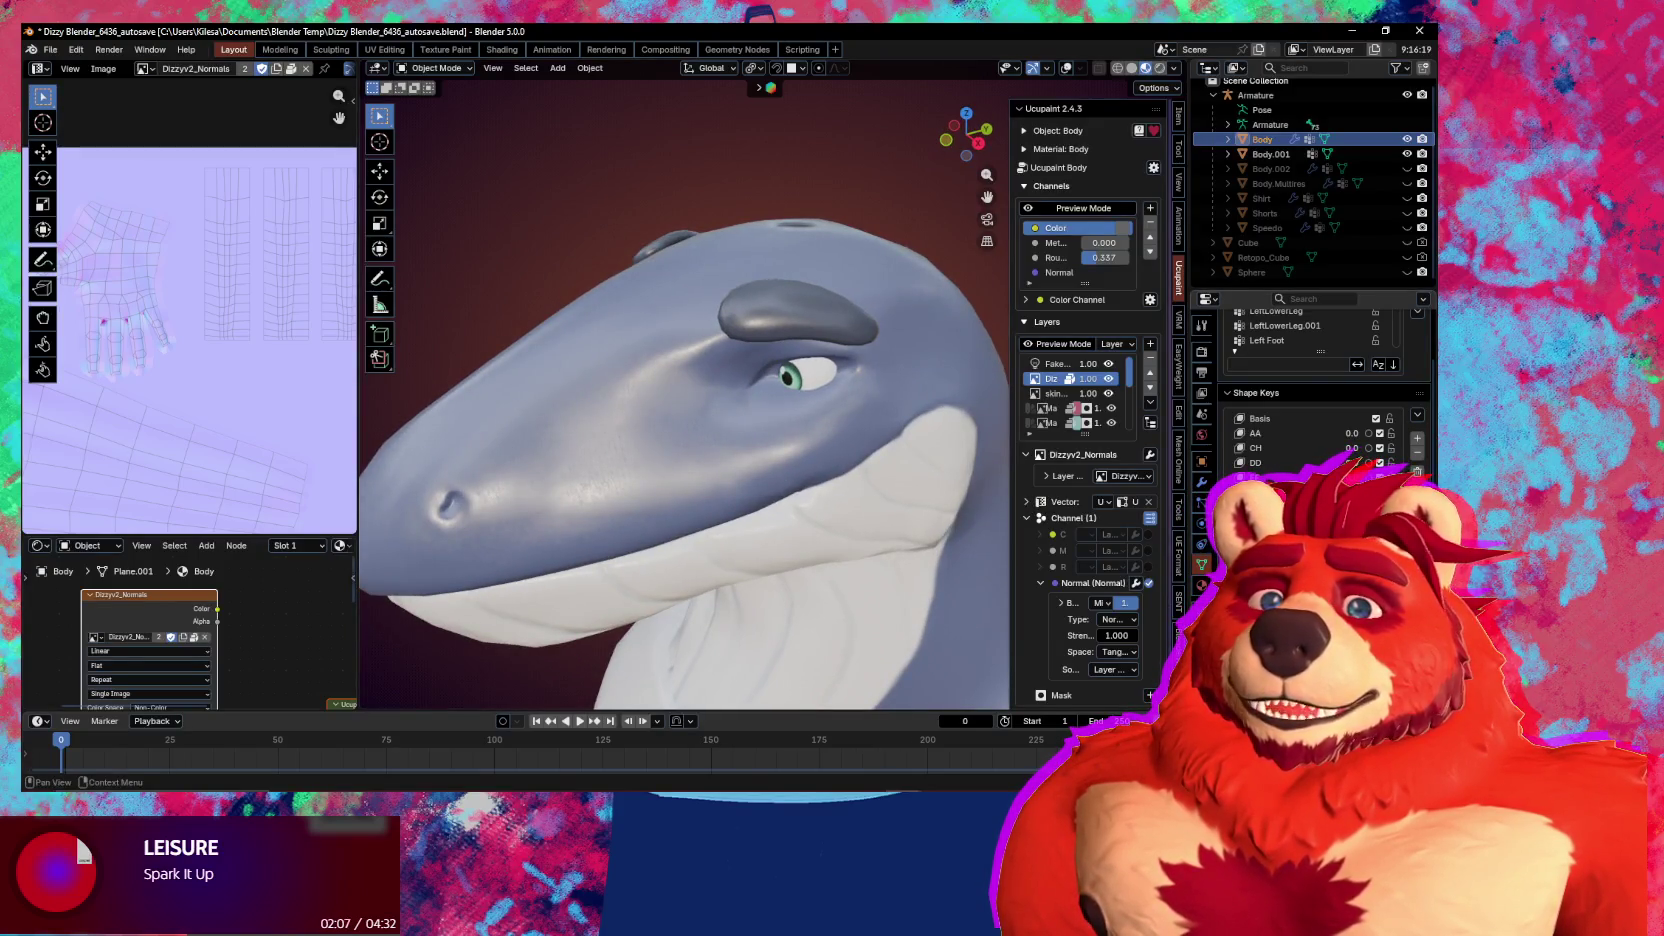
Enter Sculpt Mode, switch to the Grab brush, and pull the shape above the brow
{"action": "key", "text": "ctrl+Tab"}
{"action": "left_click", "coordinate": [787, 424]}
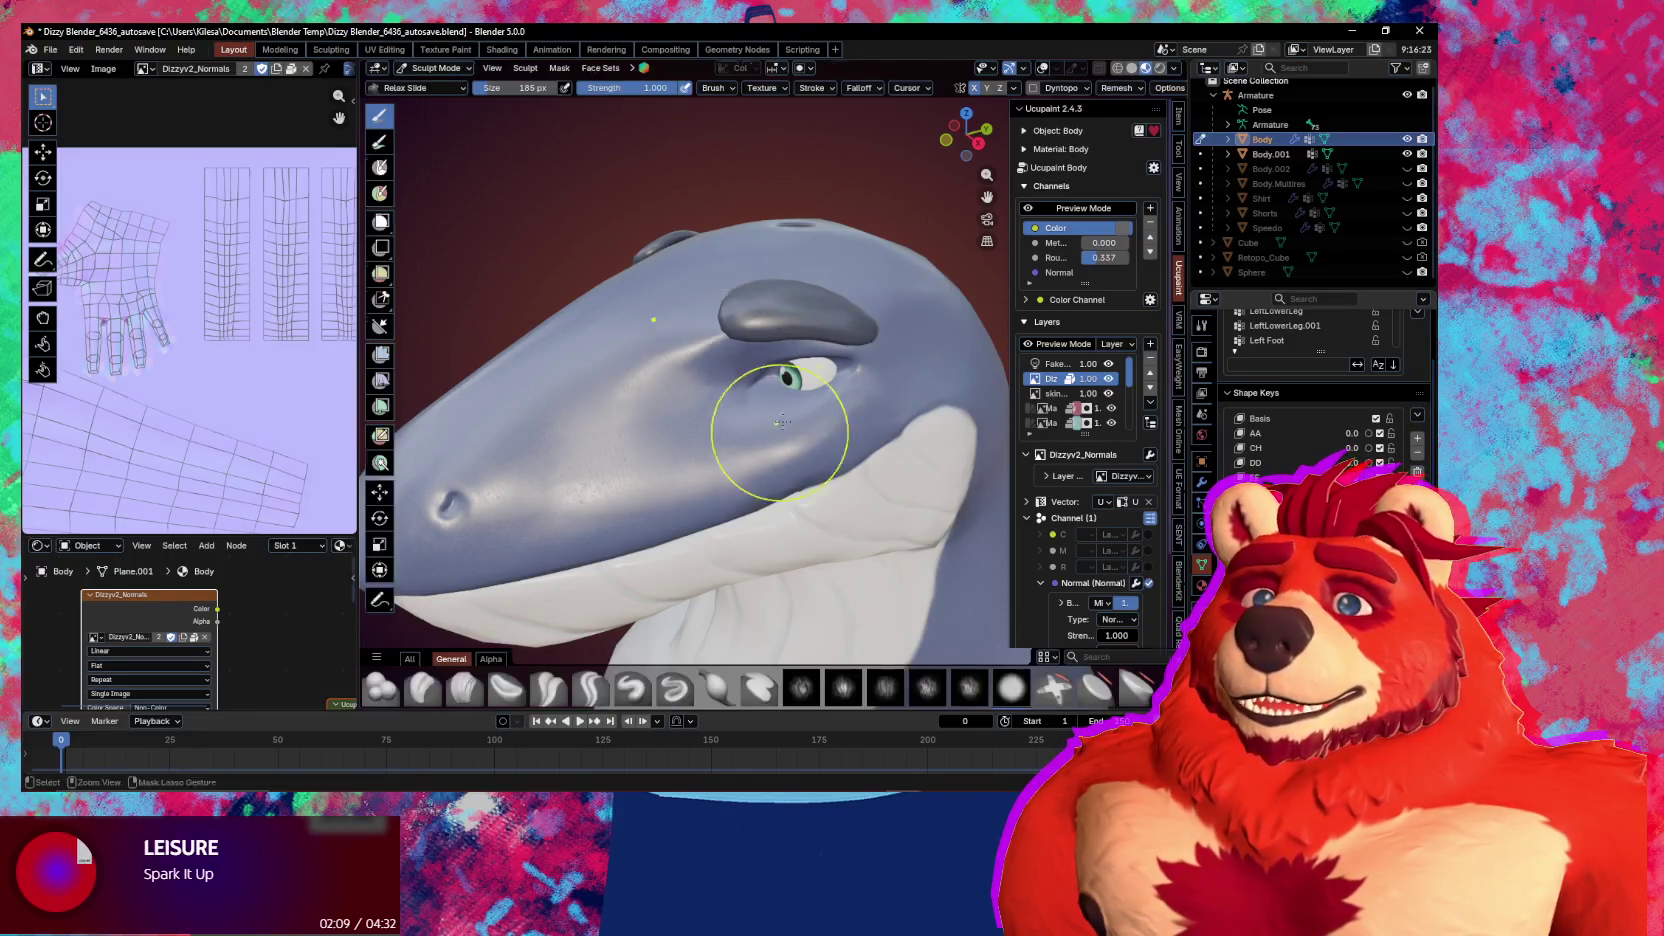
{"action": "mouse_move", "coordinate": [780, 279]}
{"action": "middle_mouse_down"}
{"action": "mouse_move", "coordinate": [865, 327]}
{"action": "mouse_move", "coordinate": [844, 326]}
{"action": "middle_mouse_up"}
{"action": "left_click_drag", "start_coordinate": [846, 328], "coordinate": [817, 327]}
{"action": "key", "text": "g"}
{"action": "middle_click_drag", "start_coordinate": [817, 327], "coordinate": [817, 312]}
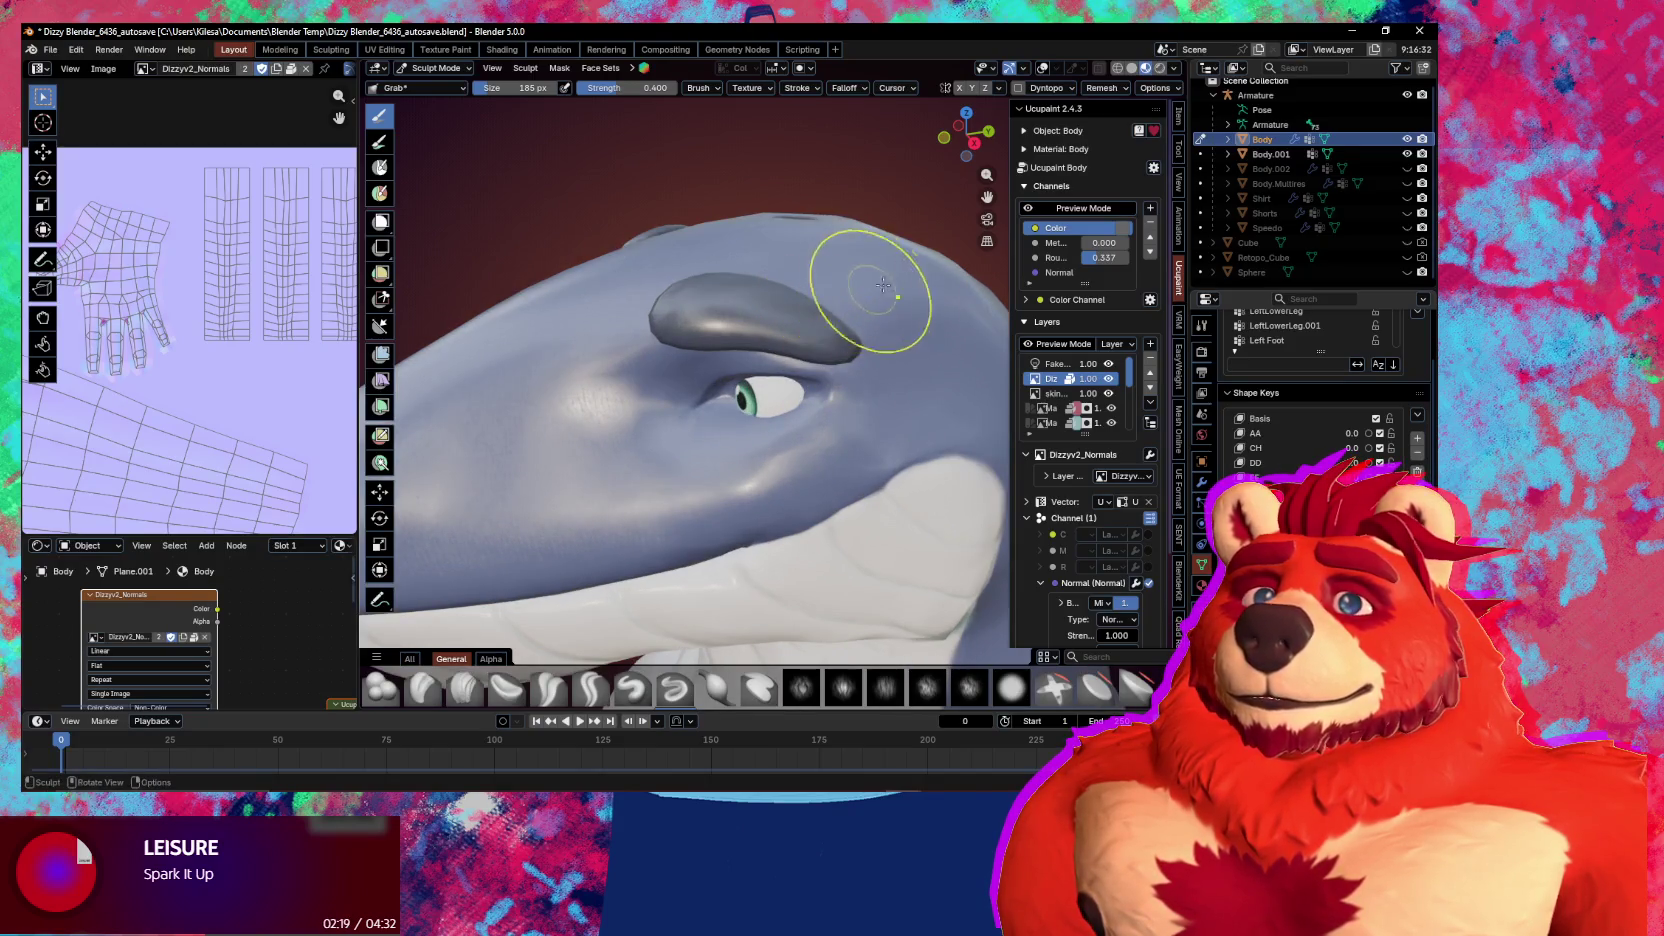
Turn on Topology auto-masking in the Grab brush settings
{"action": "left_click", "coordinate": [1178, 150]}
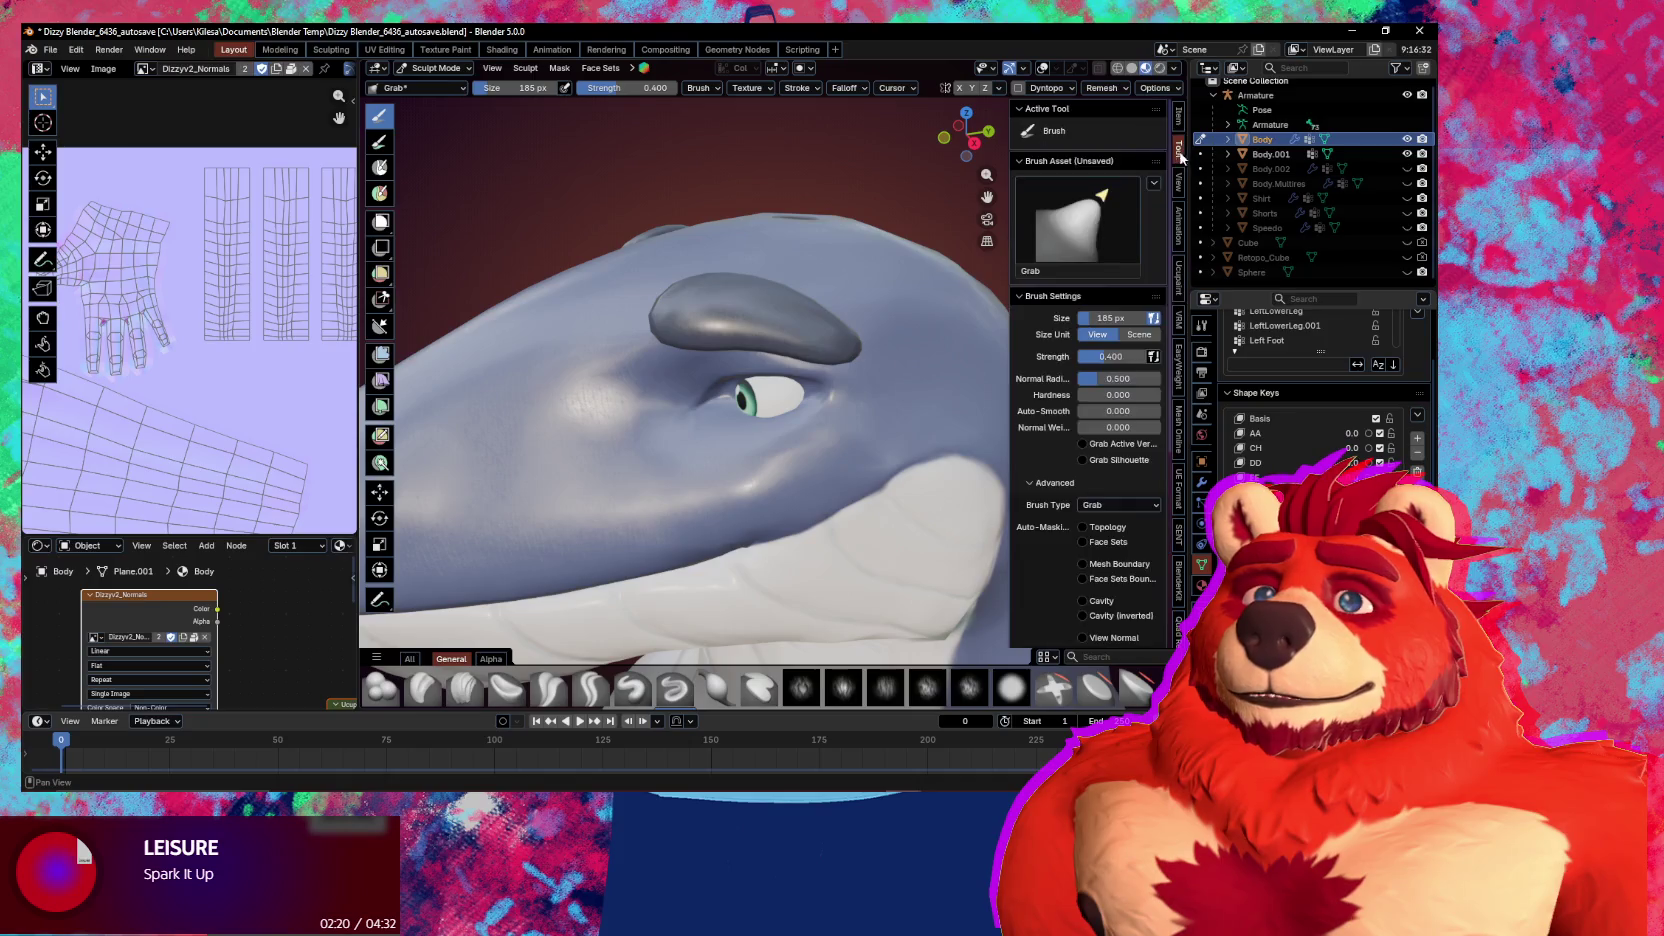
{"action": "right_click", "coordinate": [1105, 527]}
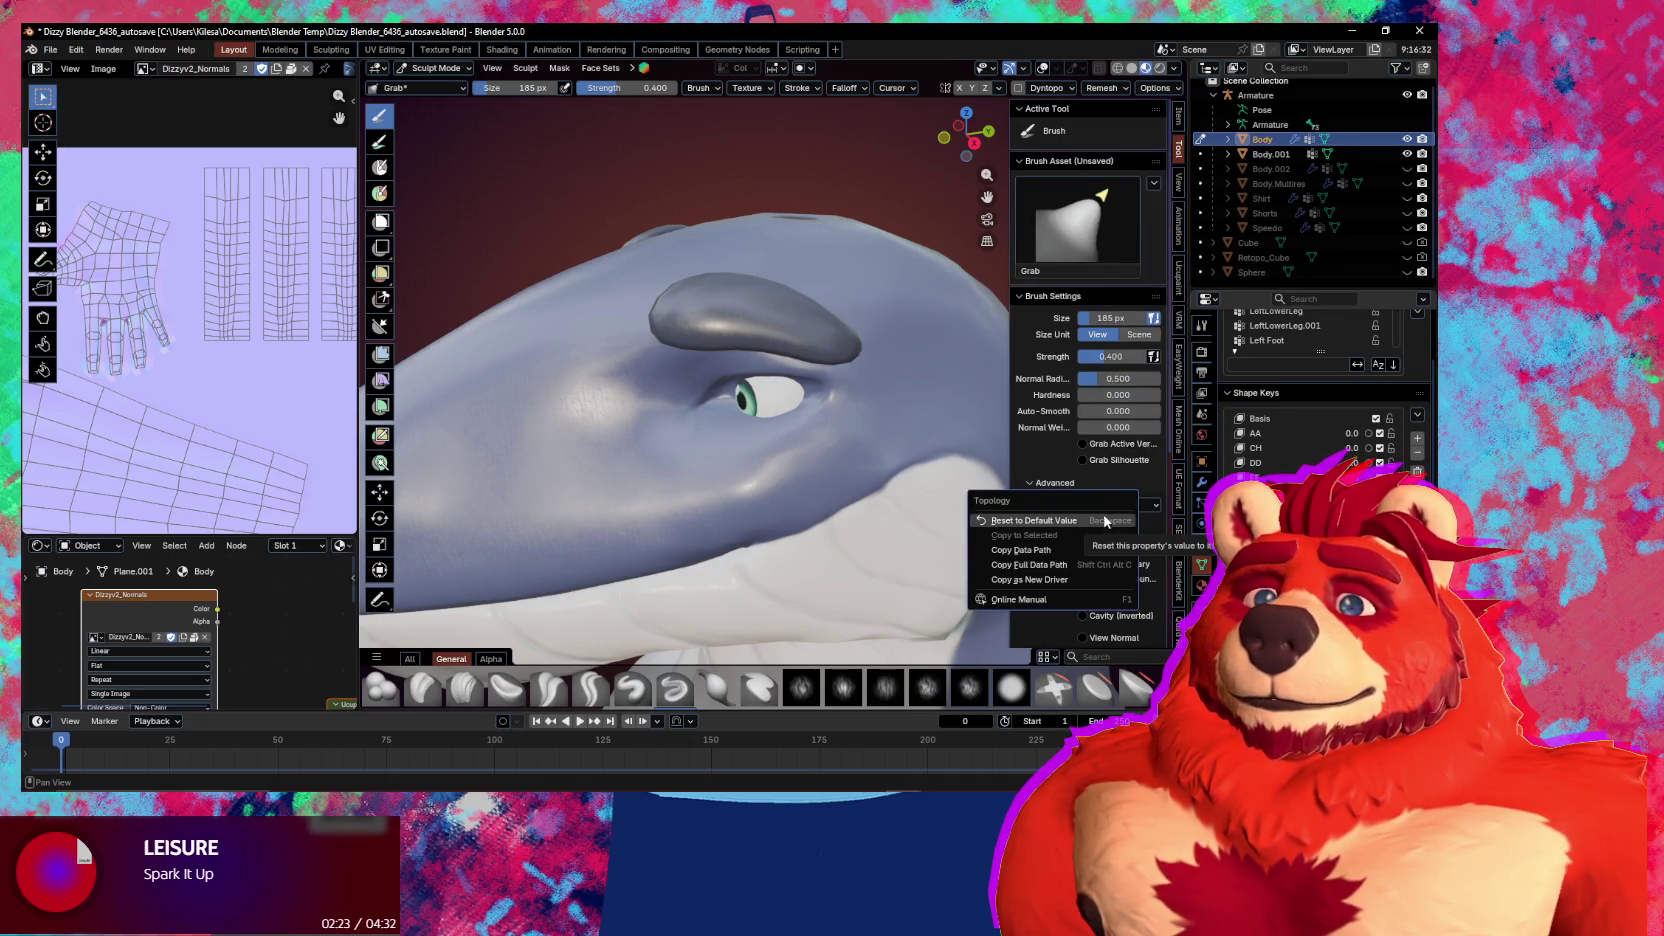
{"action": "left_click", "coordinate": [1107, 487]}
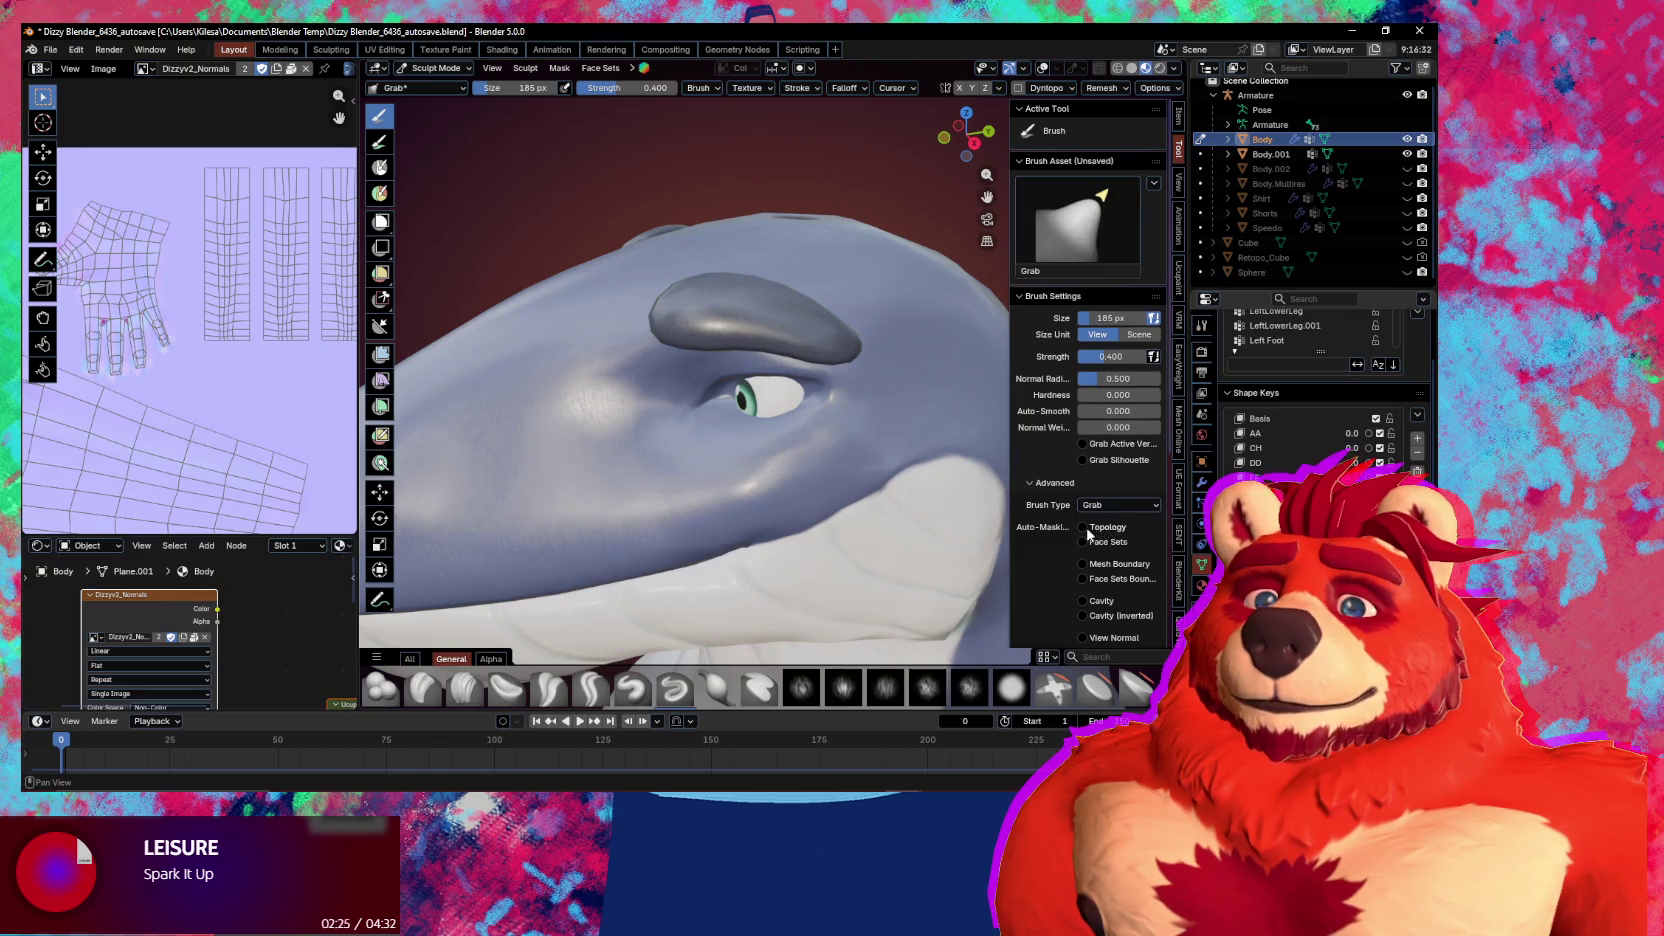
{"action": "right_click", "coordinate": [1088, 535]}
{"action": "left_click", "coordinate": [1116, 513]}
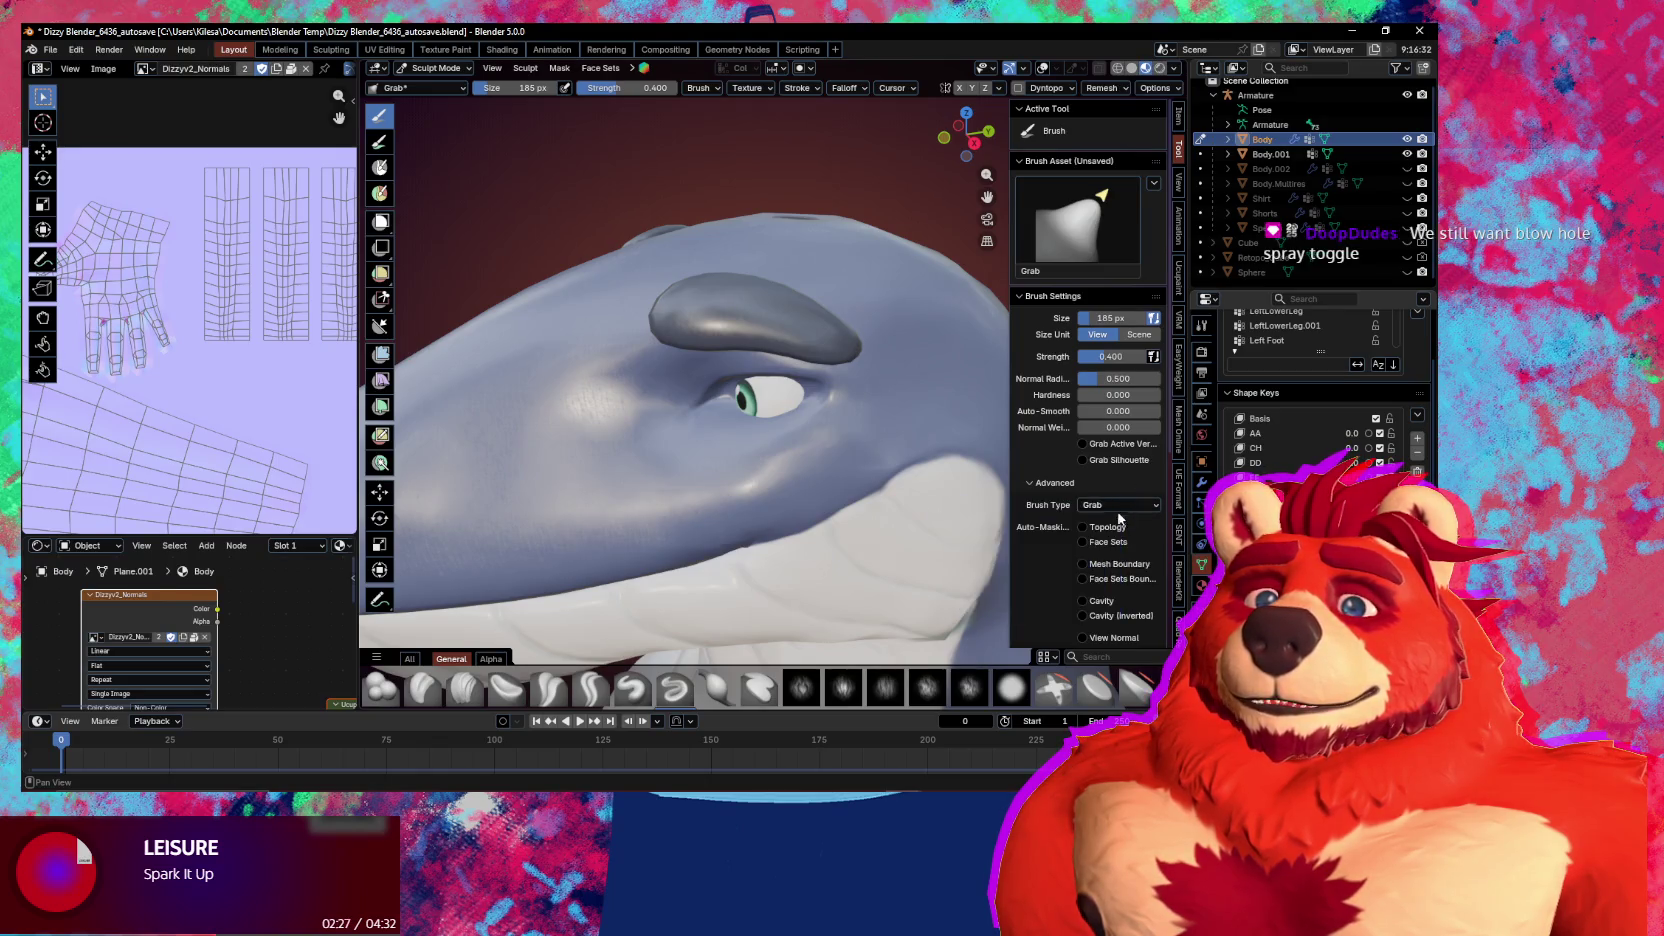
{"action": "right_click", "coordinate": [1106, 531]}
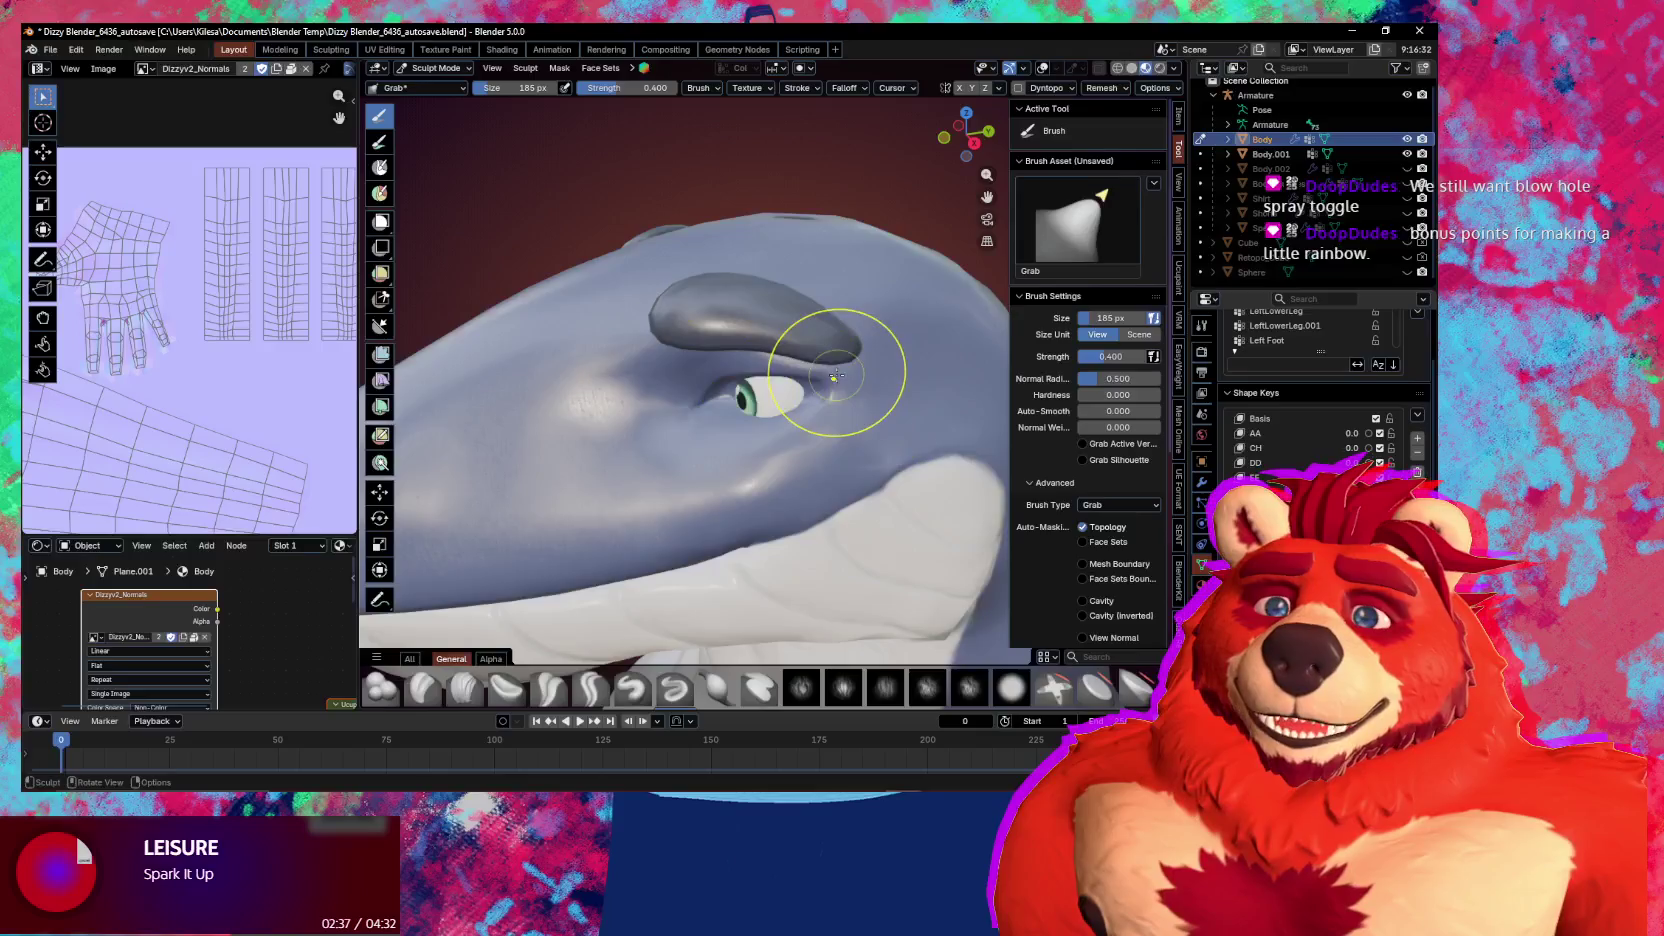
With the brush at 296 px, pull the brow ridge's end outward and smooth it, then return to Object Mode
{"action": "middle_click_drag", "start_coordinate": [836, 360], "coordinate": [825, 372]}
{"action": "key", "text": "f"}
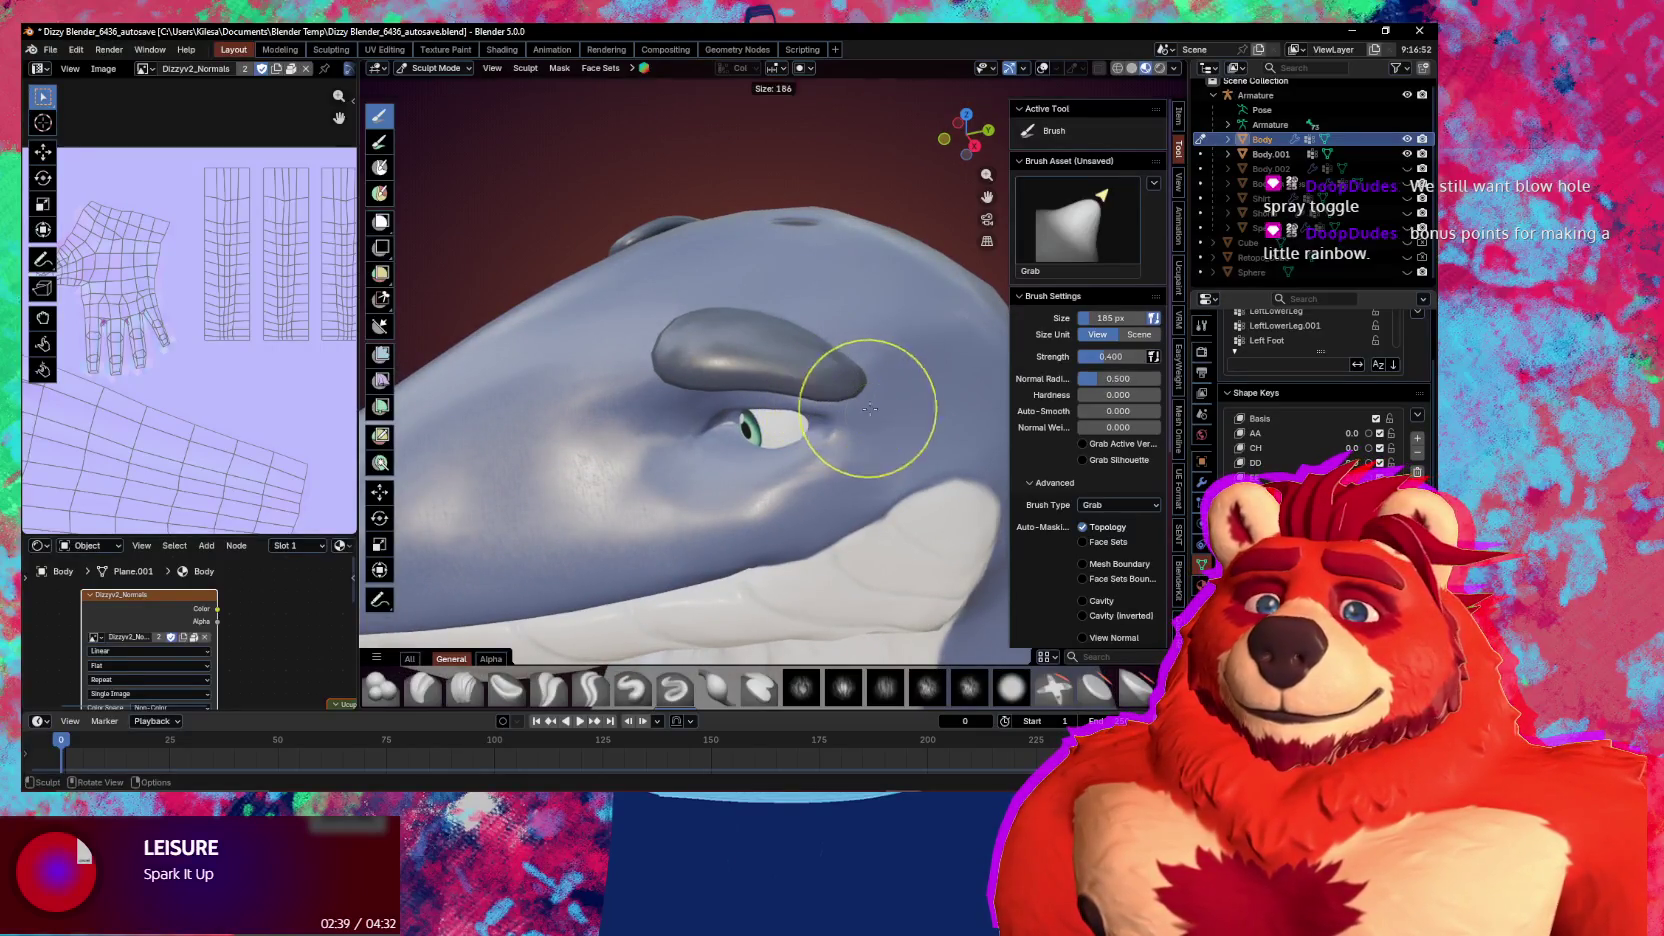
{"action": "left_click", "coordinate": [828, 386]}
{"action": "mouse_move", "coordinate": [828, 386]}
{"action": "left_mouse_down"}
{"action": "mouse_move", "coordinate": [780, 330]}
{"action": "mouse_move", "coordinate": [857, 373]}
{"action": "left_mouse_up"}
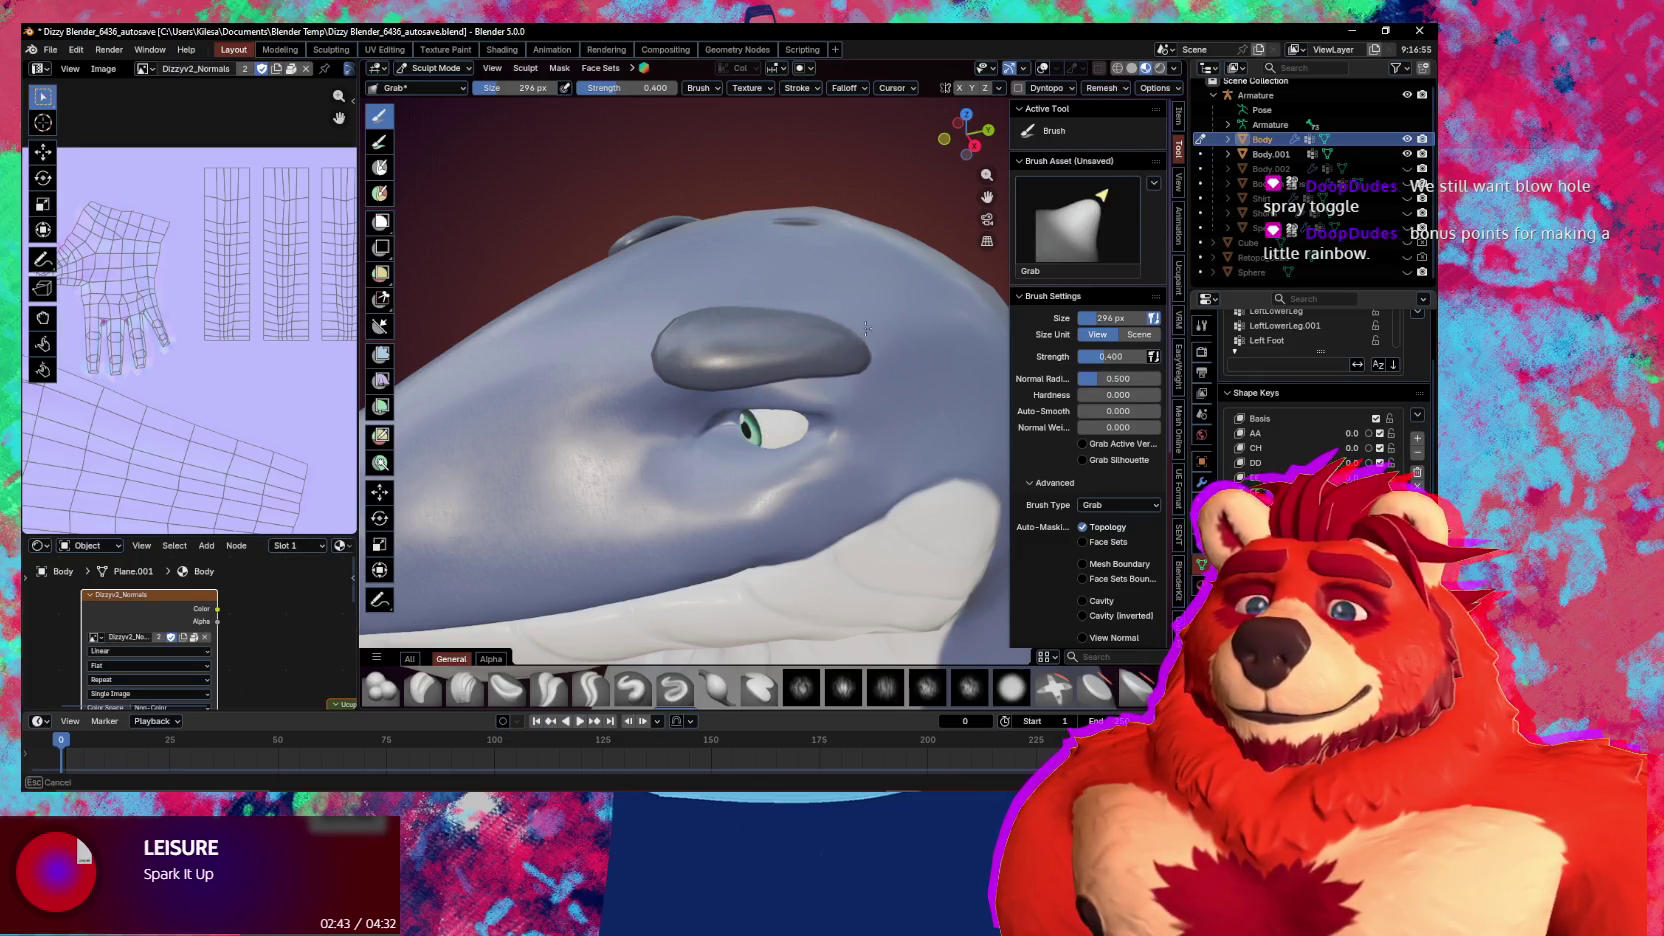
{"action": "mouse_move", "coordinate": [857, 373]}
{"action": "middle_mouse_down"}
{"action": "mouse_move", "coordinate": [811, 282]}
{"action": "mouse_move", "coordinate": [624, 416]}
{"action": "mouse_move", "coordinate": [824, 311]}
{"action": "middle_mouse_up"}
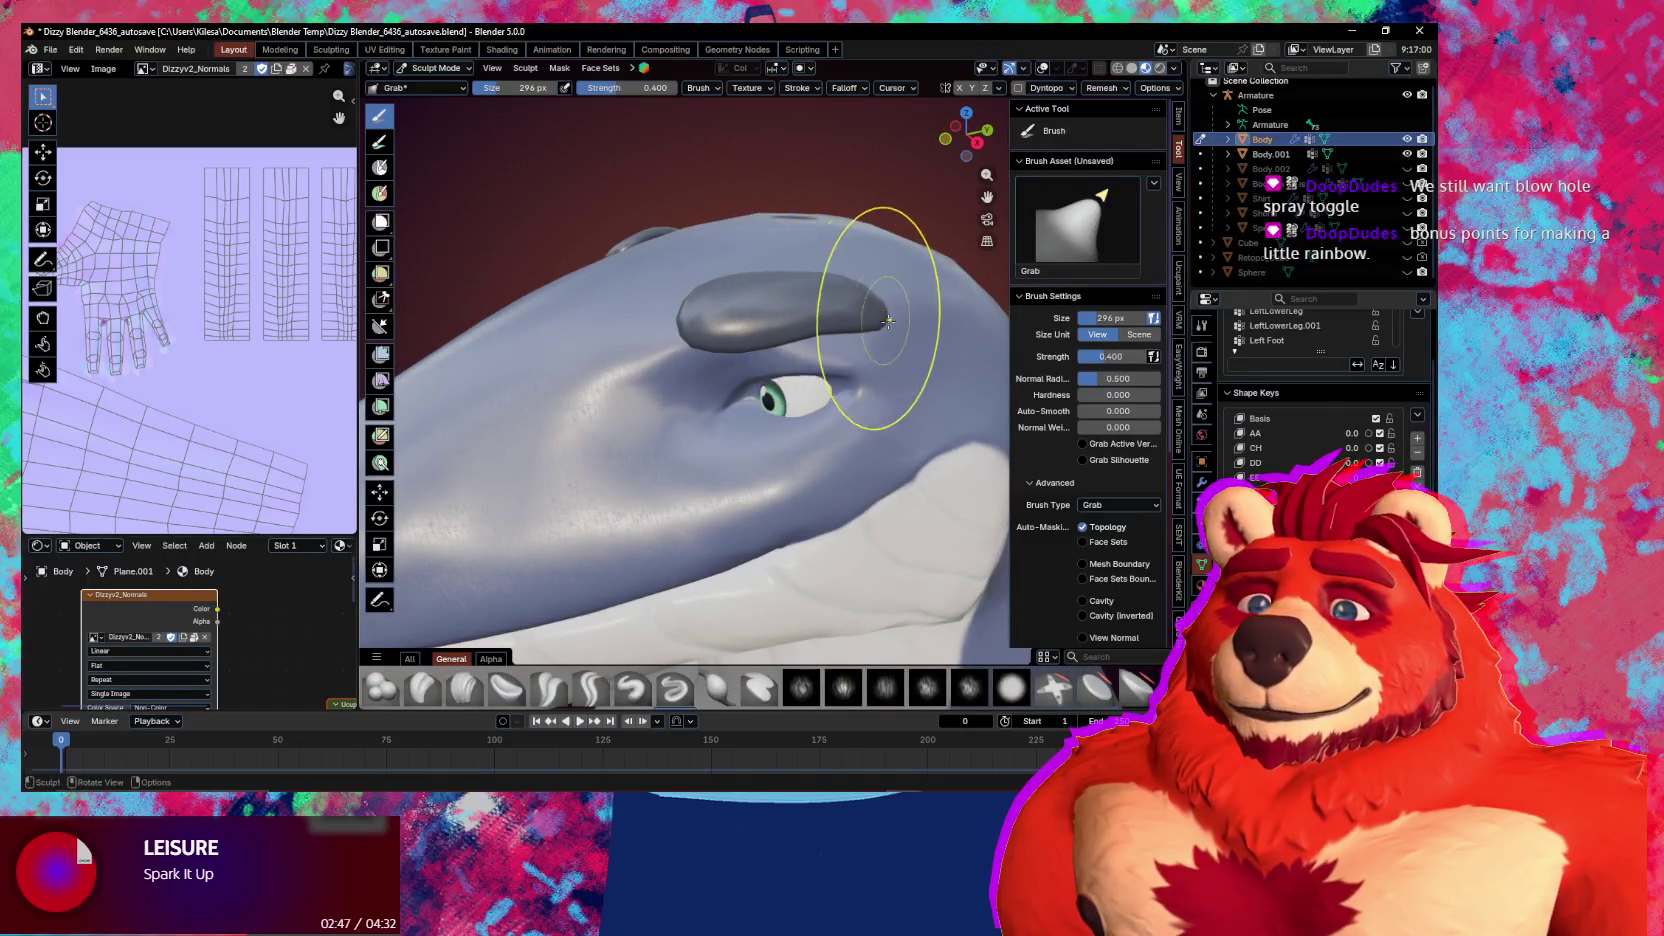
{"action": "mouse_move", "coordinate": [891, 349]}
{"action": "left_mouse_down"}
{"action": "mouse_move", "coordinate": [821, 309]}
{"action": "mouse_move", "coordinate": [821, 290]}
{"action": "left_mouse_up"}
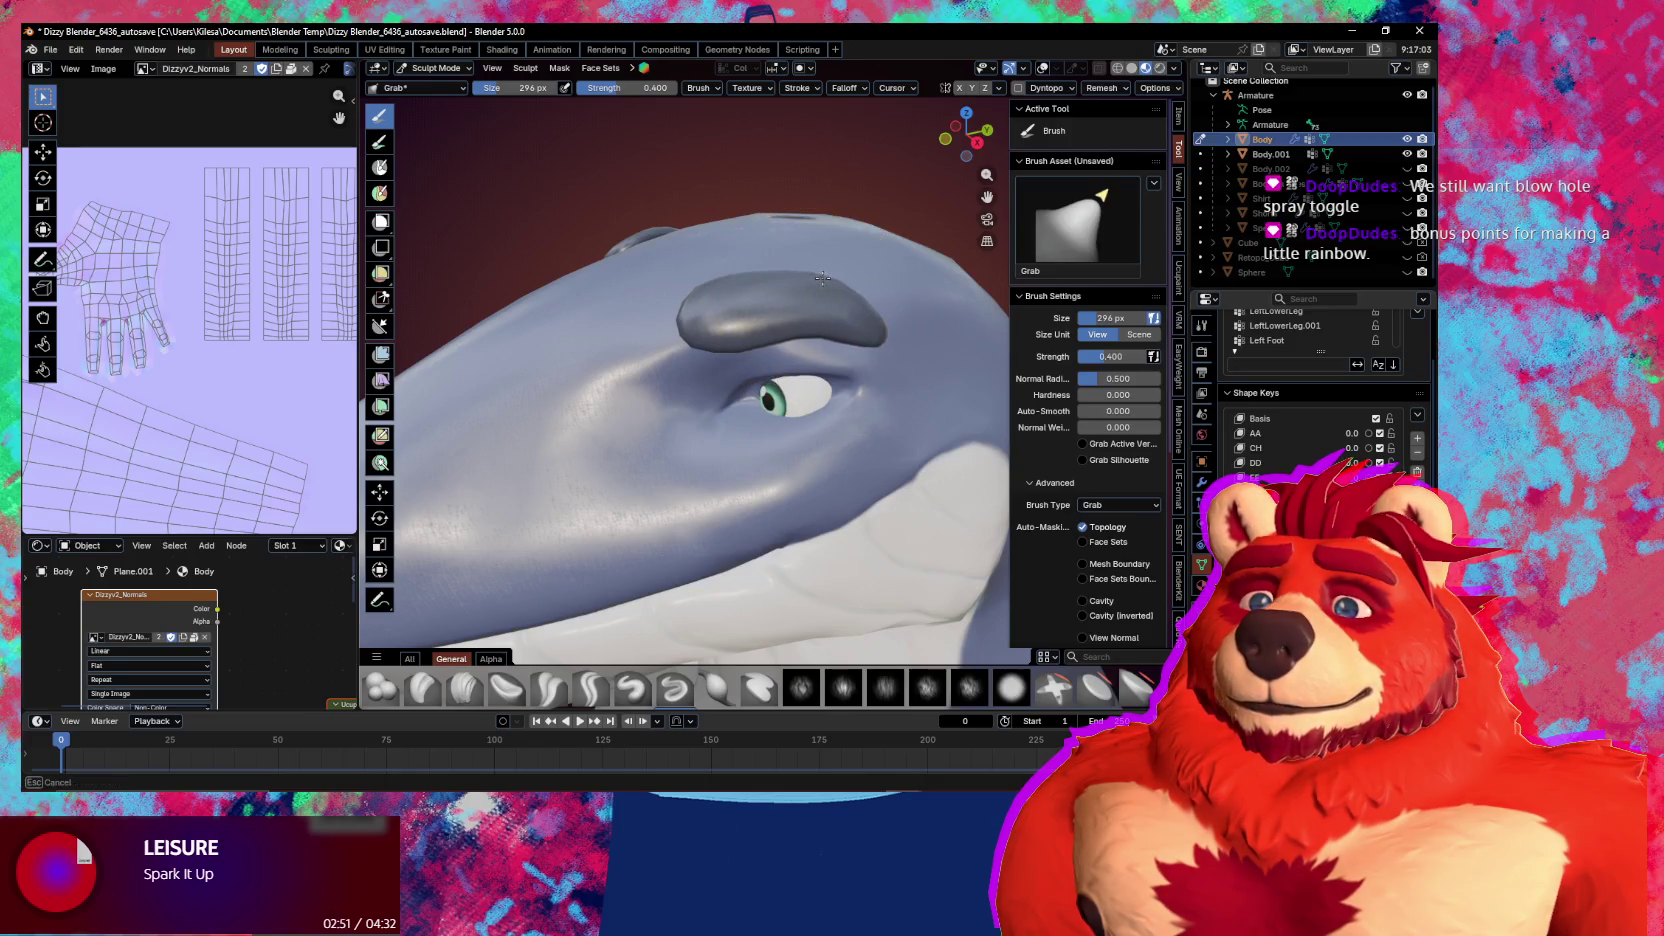
{"action": "left_click_drag", "start_coordinate": [823, 276], "coordinate": [743, 316]}
{"action": "mouse_move", "coordinate": [743, 316]}
{"action": "middle_mouse_down"}
{"action": "mouse_move", "coordinate": [726, 310]}
{"action": "mouse_move", "coordinate": [817, 390]}
{"action": "middle_mouse_up"}
{"action": "key", "text": "ctrl+Tab"}
{"action": "left_click", "coordinate": [922, 415]}
Pull the brow into a new shape with the Grab brush, then return to Object Mode
{"action": "key", "text": "shift"}
{"action": "middle_click_drag", "start_coordinate": [770, 330], "coordinate": [772, 332], "text": "shift"}
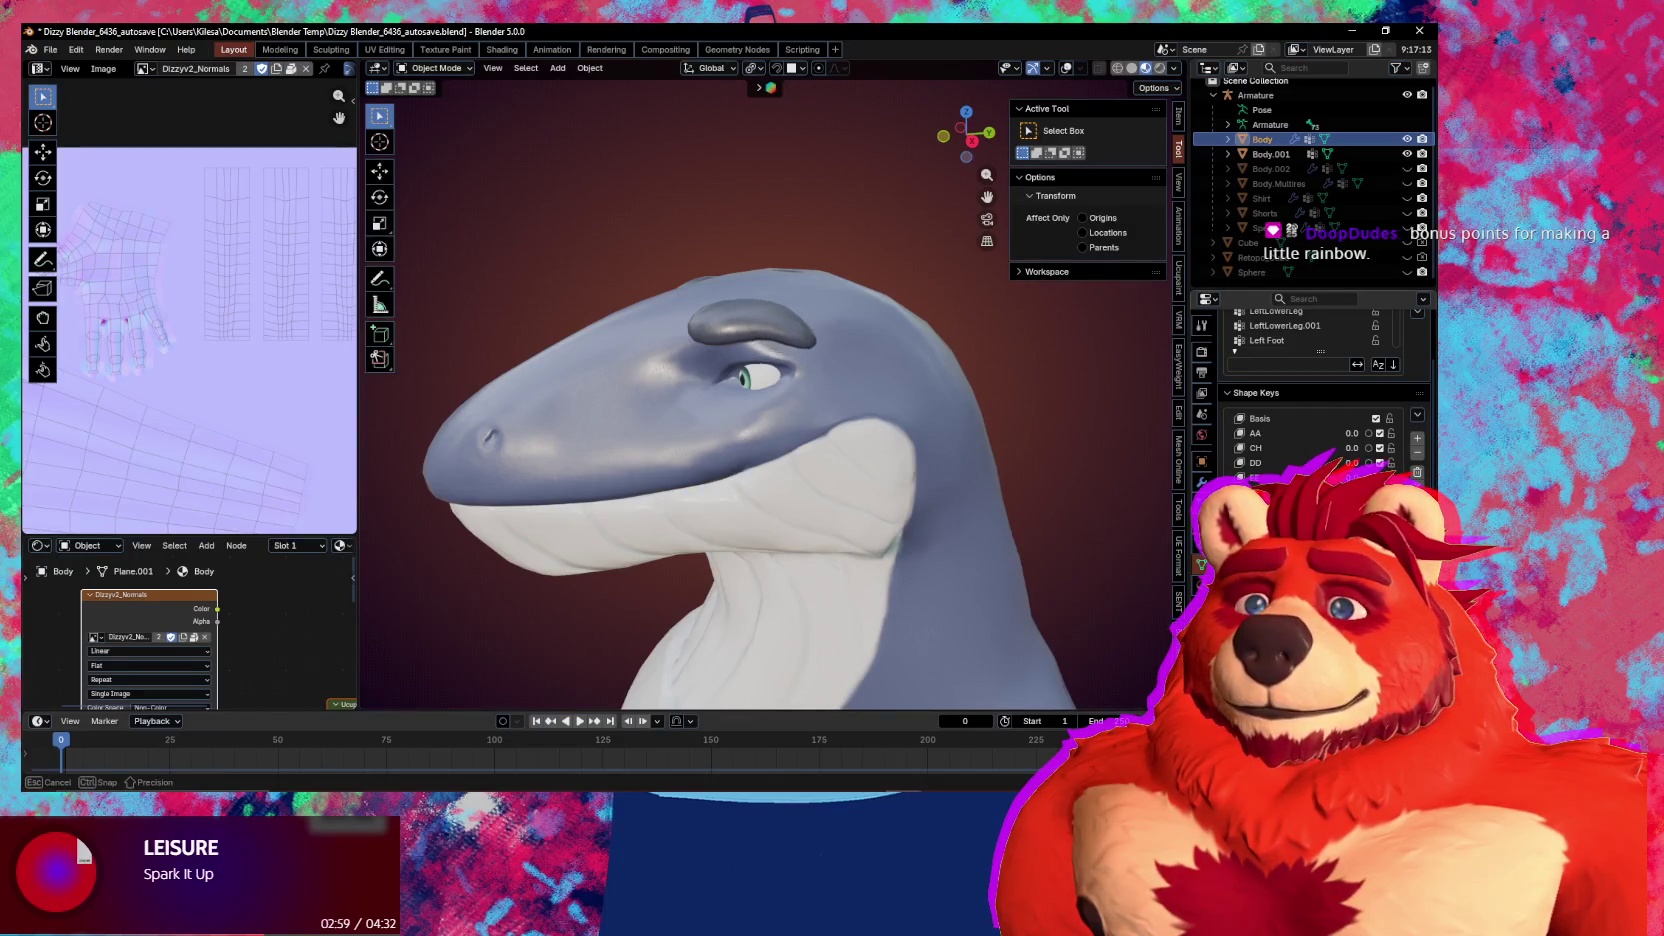
{"action": "scroll", "coordinate": [774, 325], "scroll_direction": "up", "scroll_amount": 3}
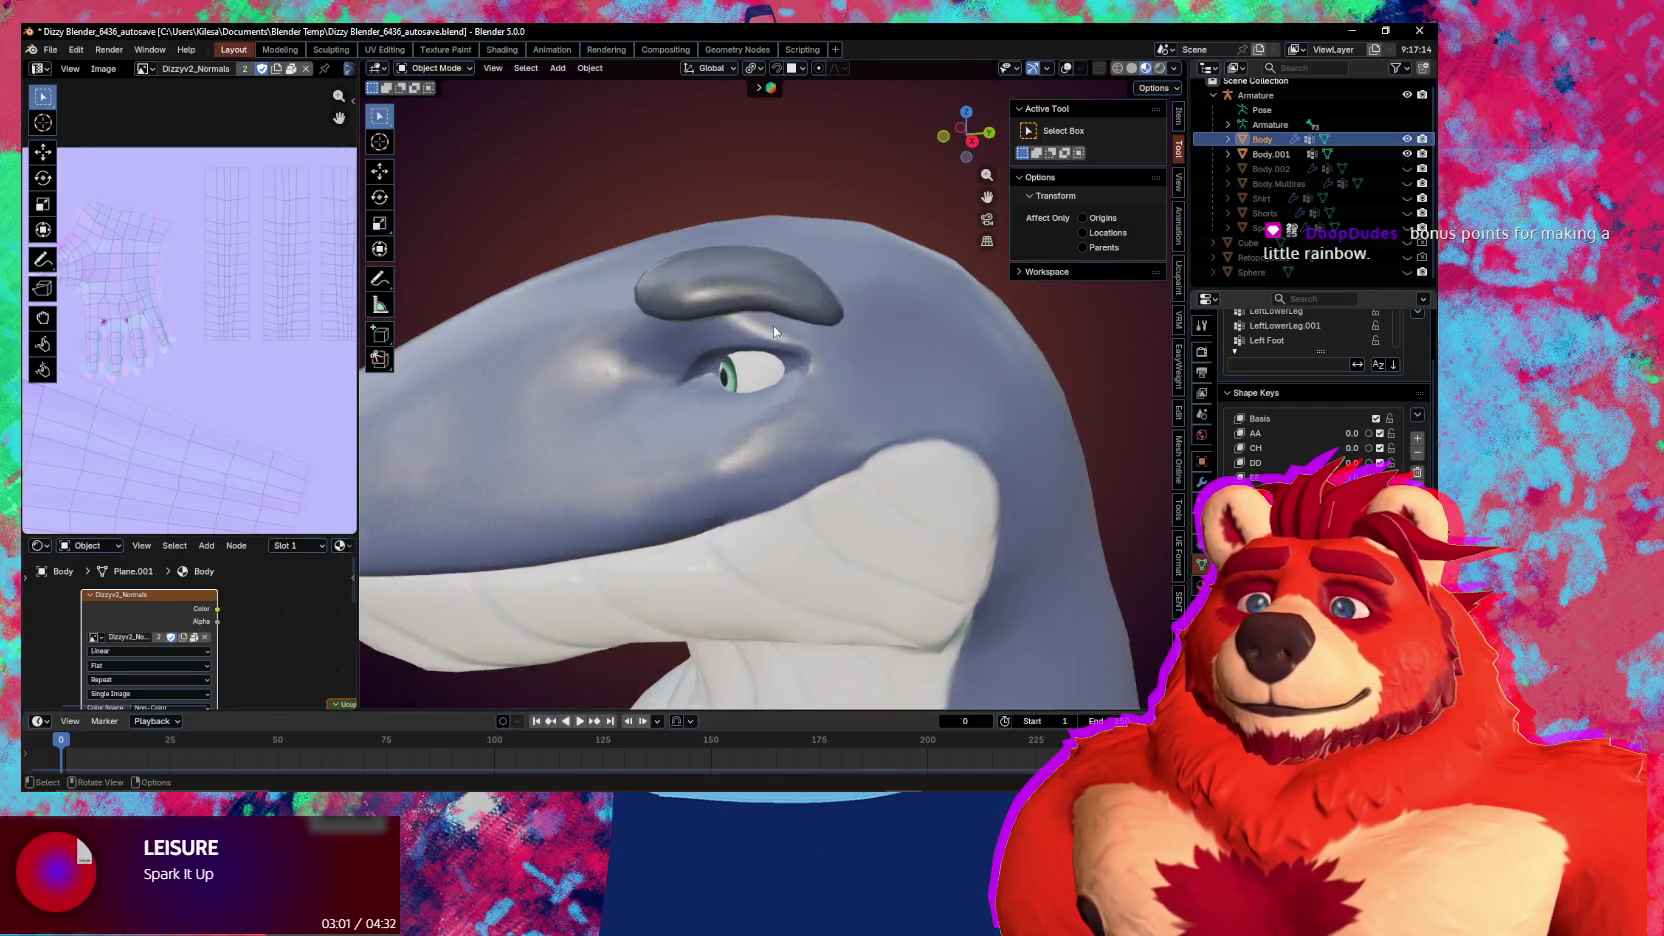
{"action": "scroll", "coordinate": [770, 330], "scroll_direction": "up", "scroll_amount": 3}
{"action": "key", "text": "ctrl+Tab"}
{"action": "mouse_move", "coordinate": [776, 327]}
{"action": "left_mouse_down"}
{"action": "mouse_move", "coordinate": [757, 345]}
{"action": "mouse_move", "coordinate": [839, 291]}
{"action": "mouse_move", "coordinate": [852, 258]}
{"action": "left_mouse_up"}
{"action": "mouse_move", "coordinate": [854, 353]}
{"action": "middle_mouse_down"}
{"action": "mouse_move", "coordinate": [654, 387]}
{"action": "mouse_move", "coordinate": [660, 440]}
{"action": "middle_mouse_up"}
{"action": "key", "text": "ctrl+Tab"}
Adjust the eye-look shape key's strength and mirror it across the head
{"action": "scroll", "coordinate": [705, 413], "scroll_direction": "down", "scroll_amount": 4}
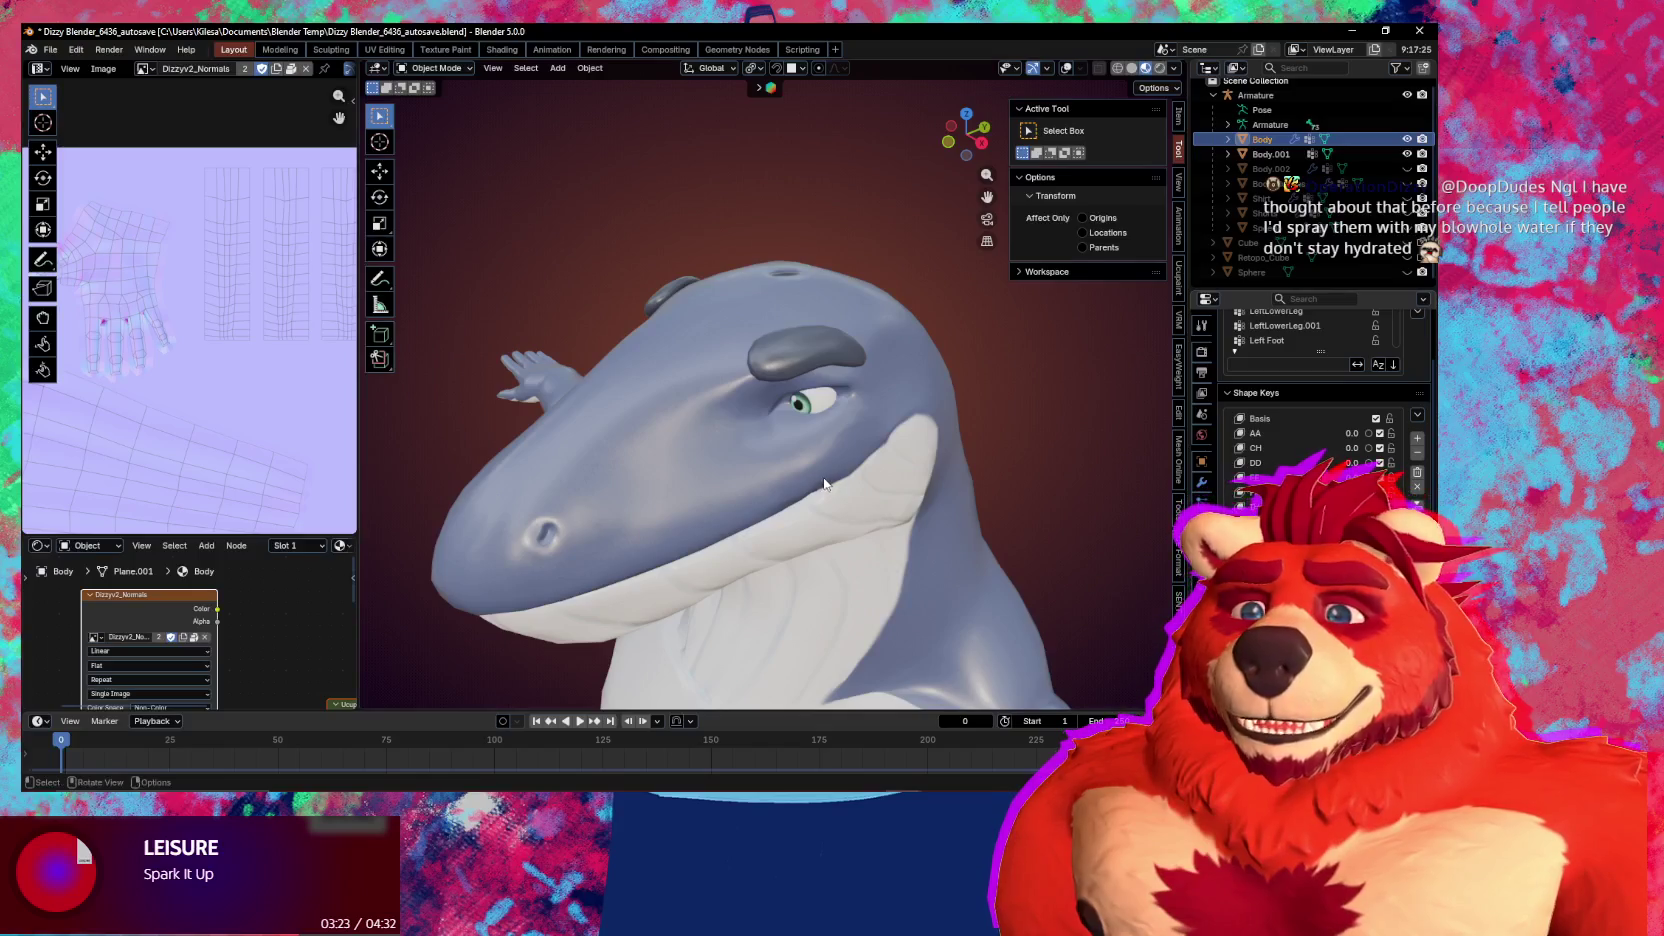
{"action": "mouse_move", "coordinate": [887, 500]}
{"action": "middle_mouse_down"}
{"action": "mouse_move", "coordinate": [805, 426]}
{"action": "mouse_move", "coordinate": [838, 440]}
{"action": "mouse_move", "coordinate": [821, 482]}
{"action": "middle_mouse_up"}
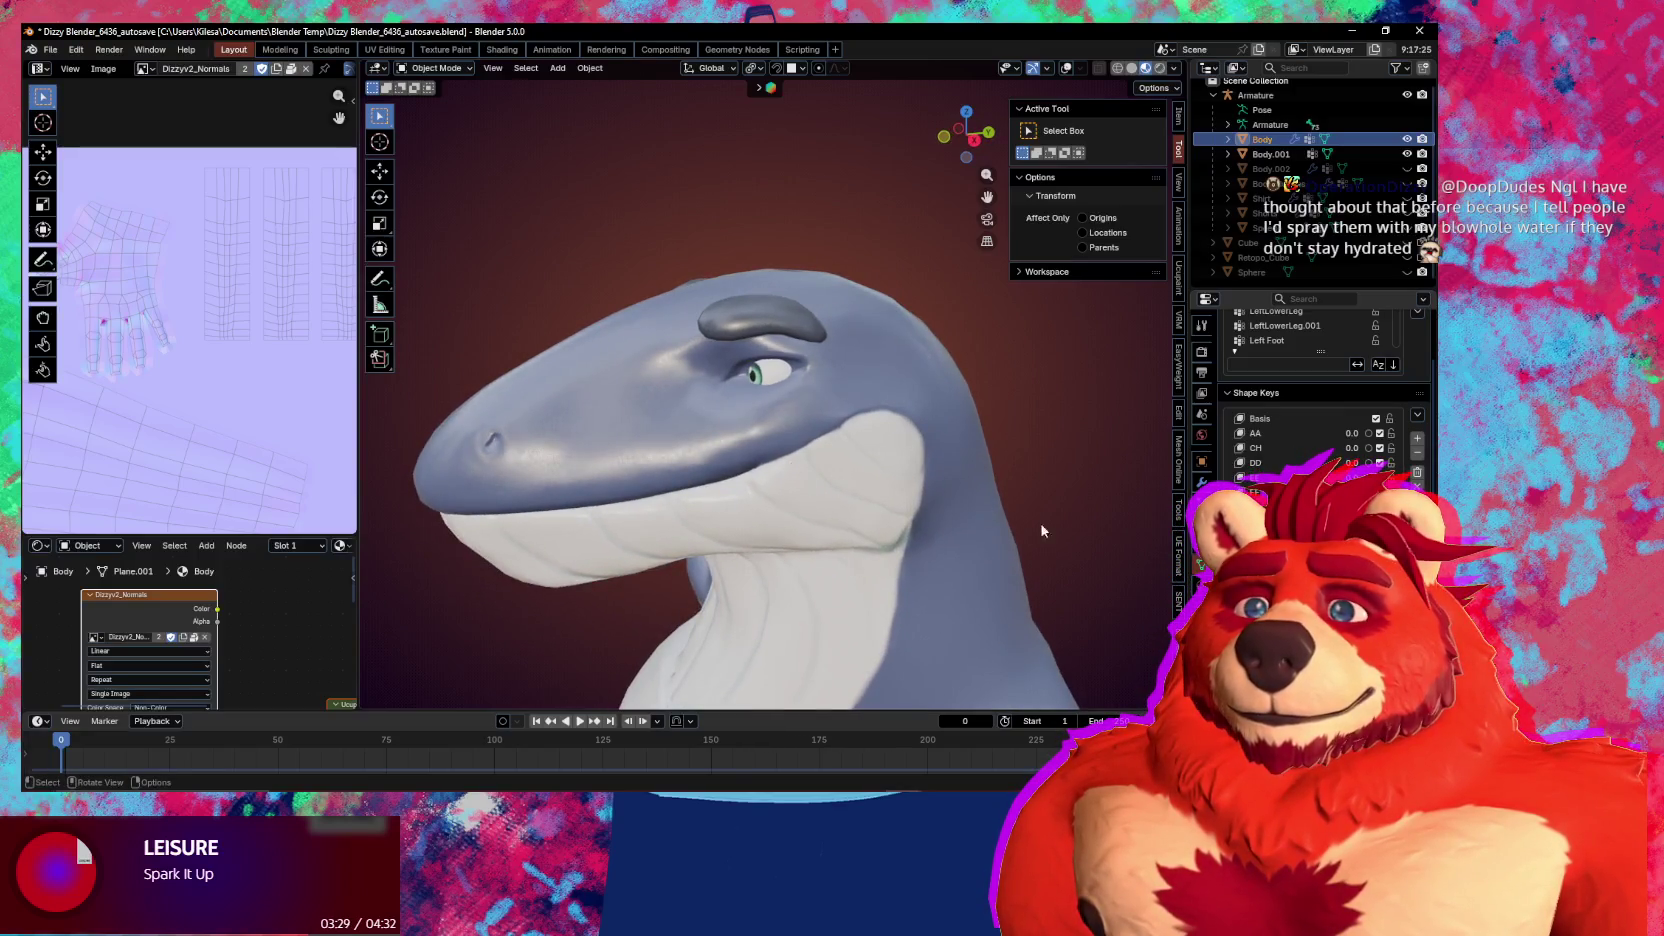
{"action": "middle_click_drag", "start_coordinate": [790, 330], "coordinate": [792, 328]}
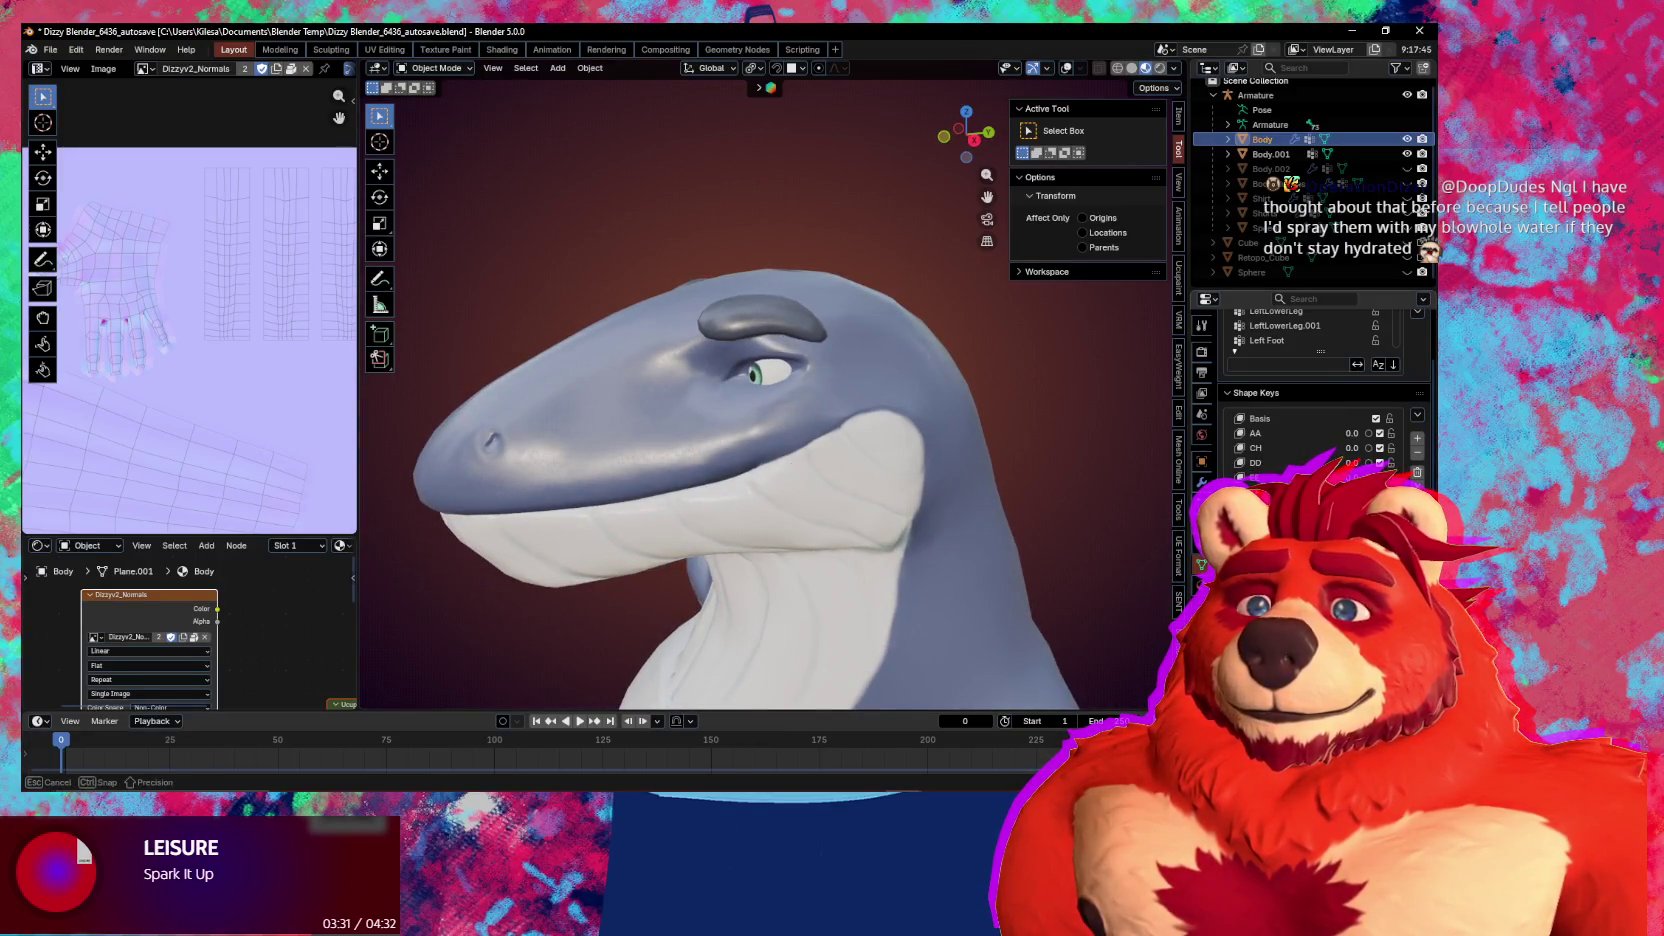
{"action": "left_click_drag", "start_coordinate": [1350, 477], "coordinate": [1370, 477]}
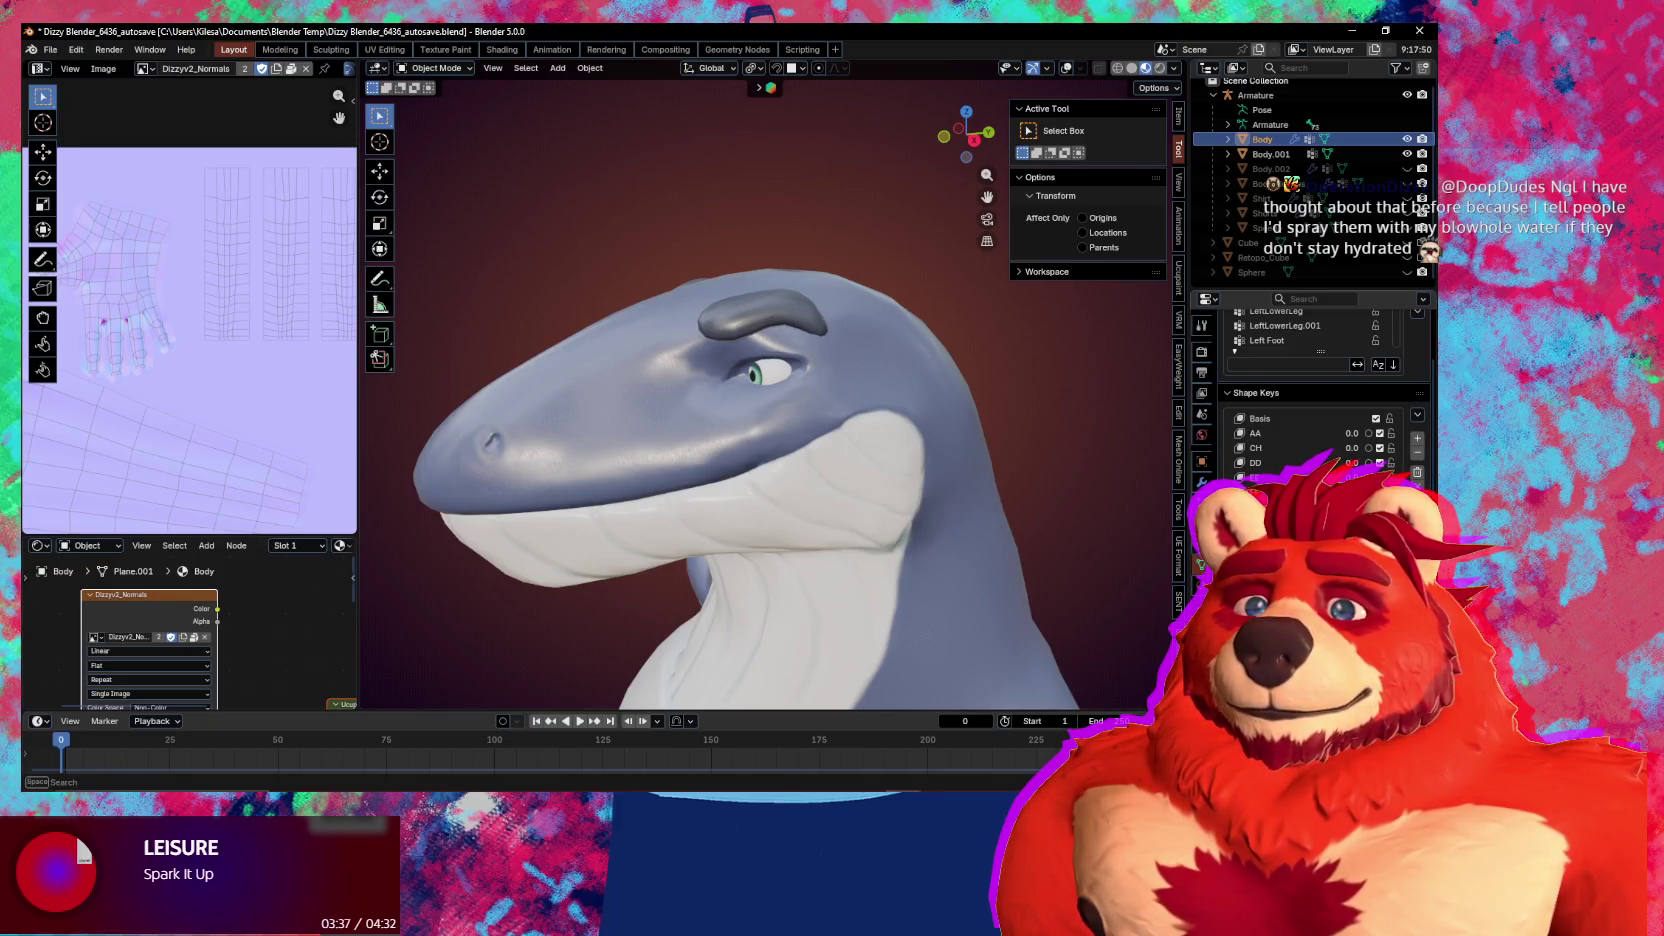
{"action": "left_click", "coordinate": [1320, 470]}
{"action": "middle_click_drag", "start_coordinate": [1000, 604], "coordinate": [988, 566]}
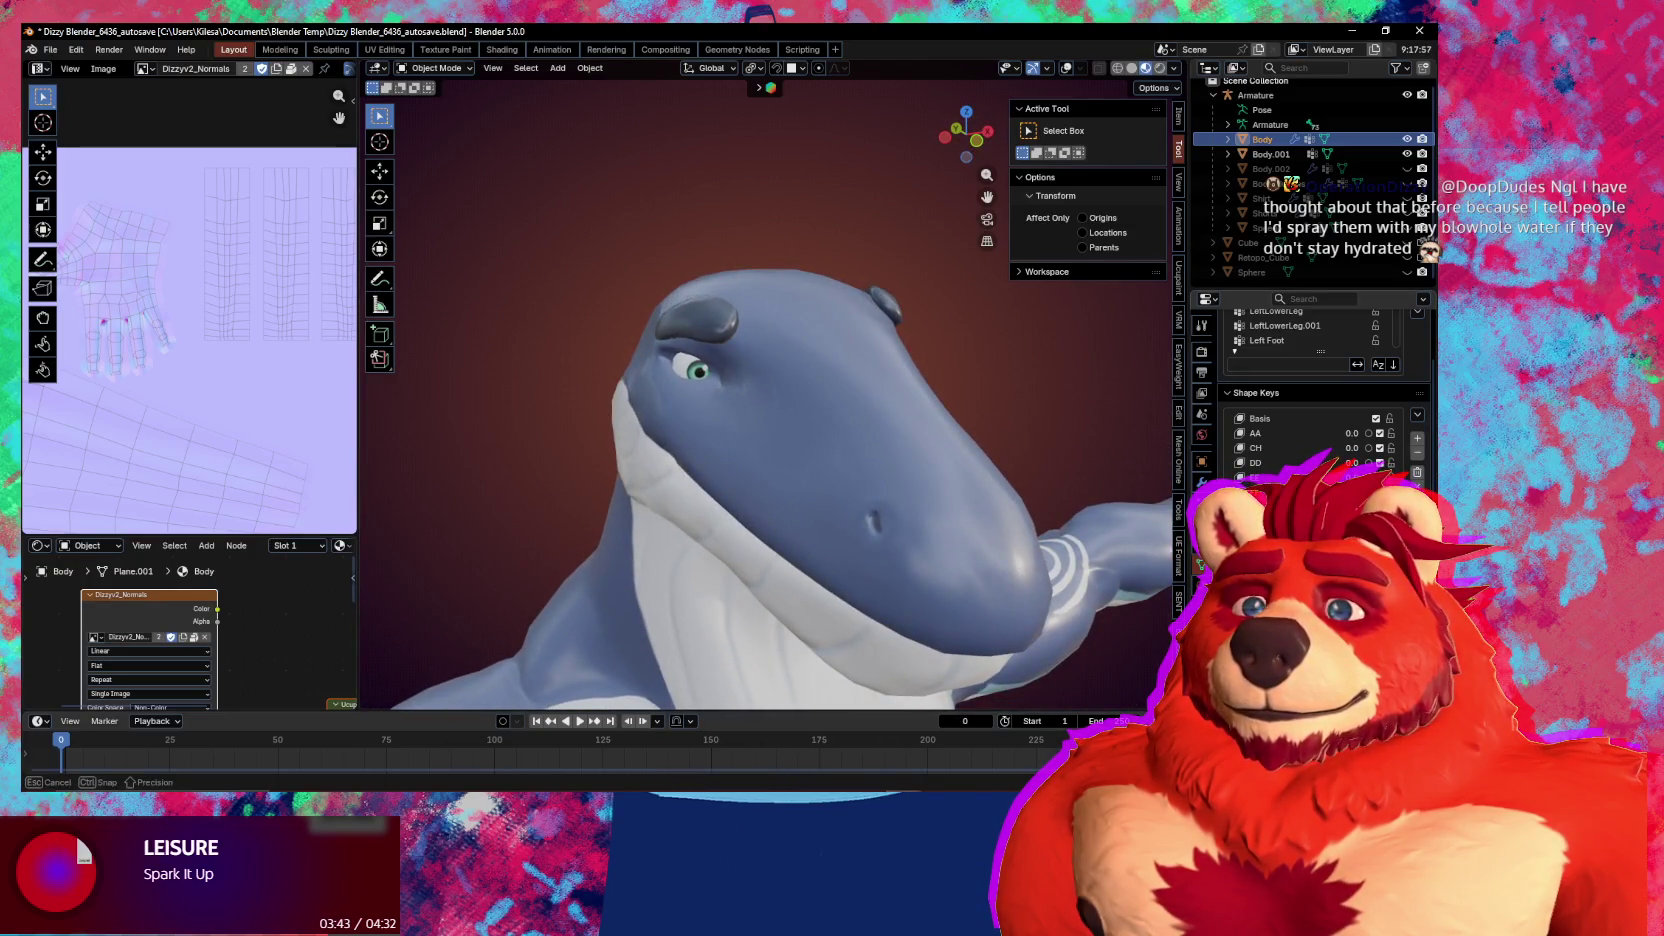
{"action": "left_click_drag", "start_coordinate": [1352, 478], "coordinate": [1360, 478]}
Rename two shape keys in the Shape Keys list
{"action": "mouse_move", "coordinate": [1117, 563]}
{"action": "middle_mouse_down"}
{"action": "mouse_move", "coordinate": [838, 504]}
{"action": "mouse_move", "coordinate": [907, 537]}
{"action": "middle_mouse_up"}
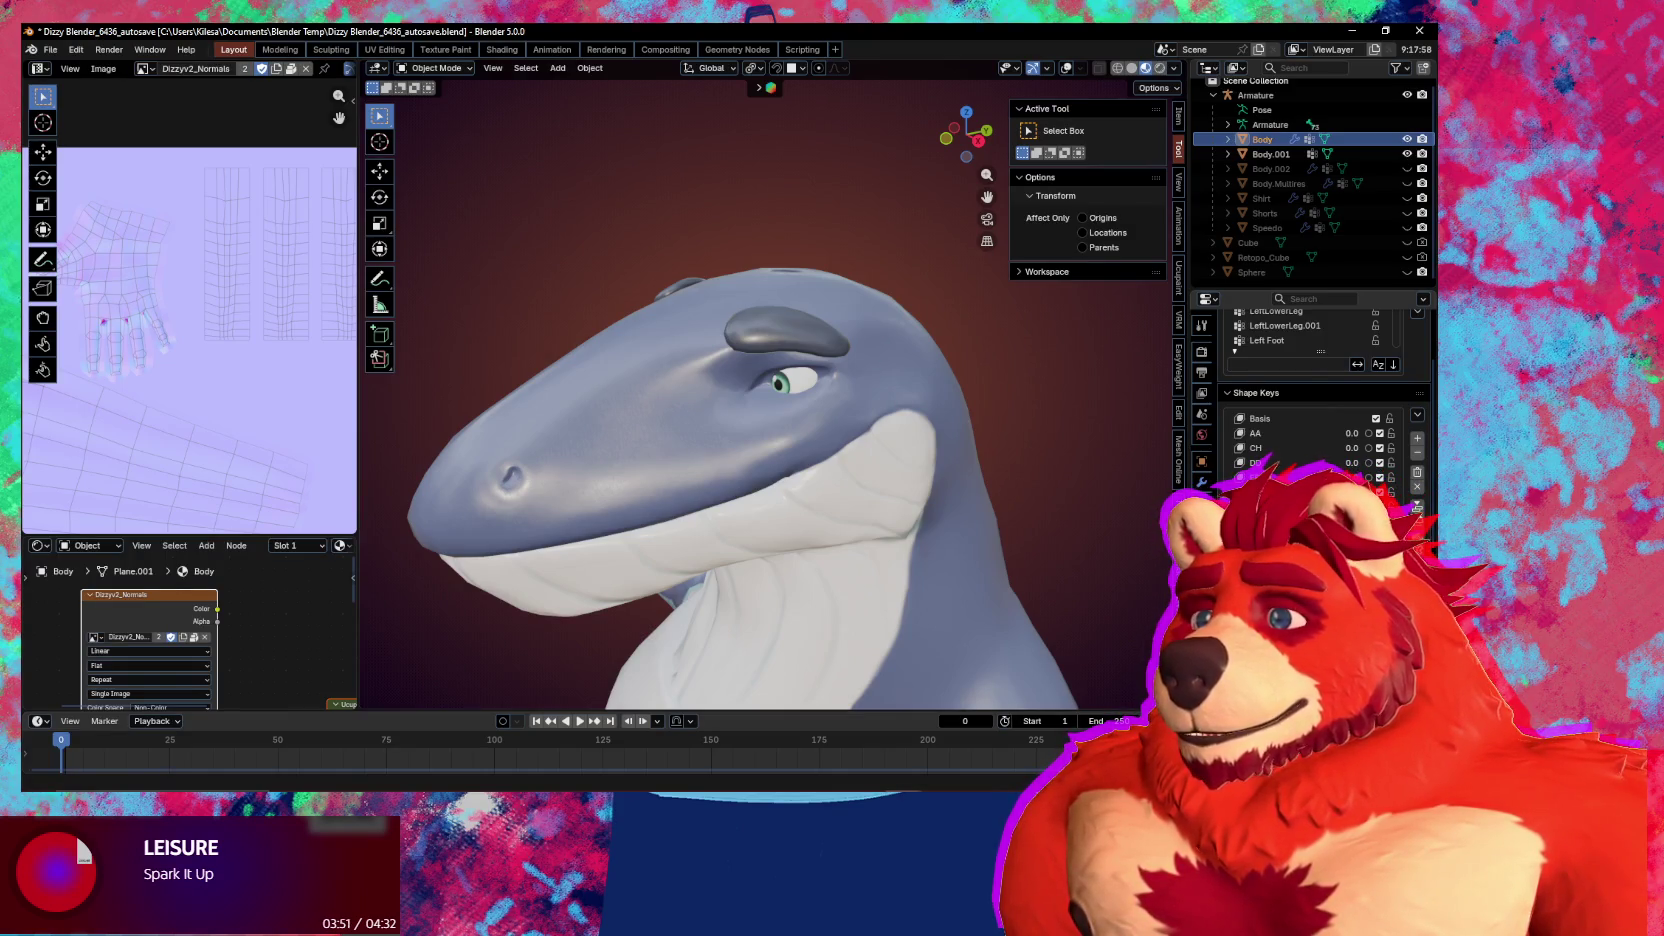
{"action": "middle_click_drag", "start_coordinate": [815, 530], "coordinate": [870, 522]}
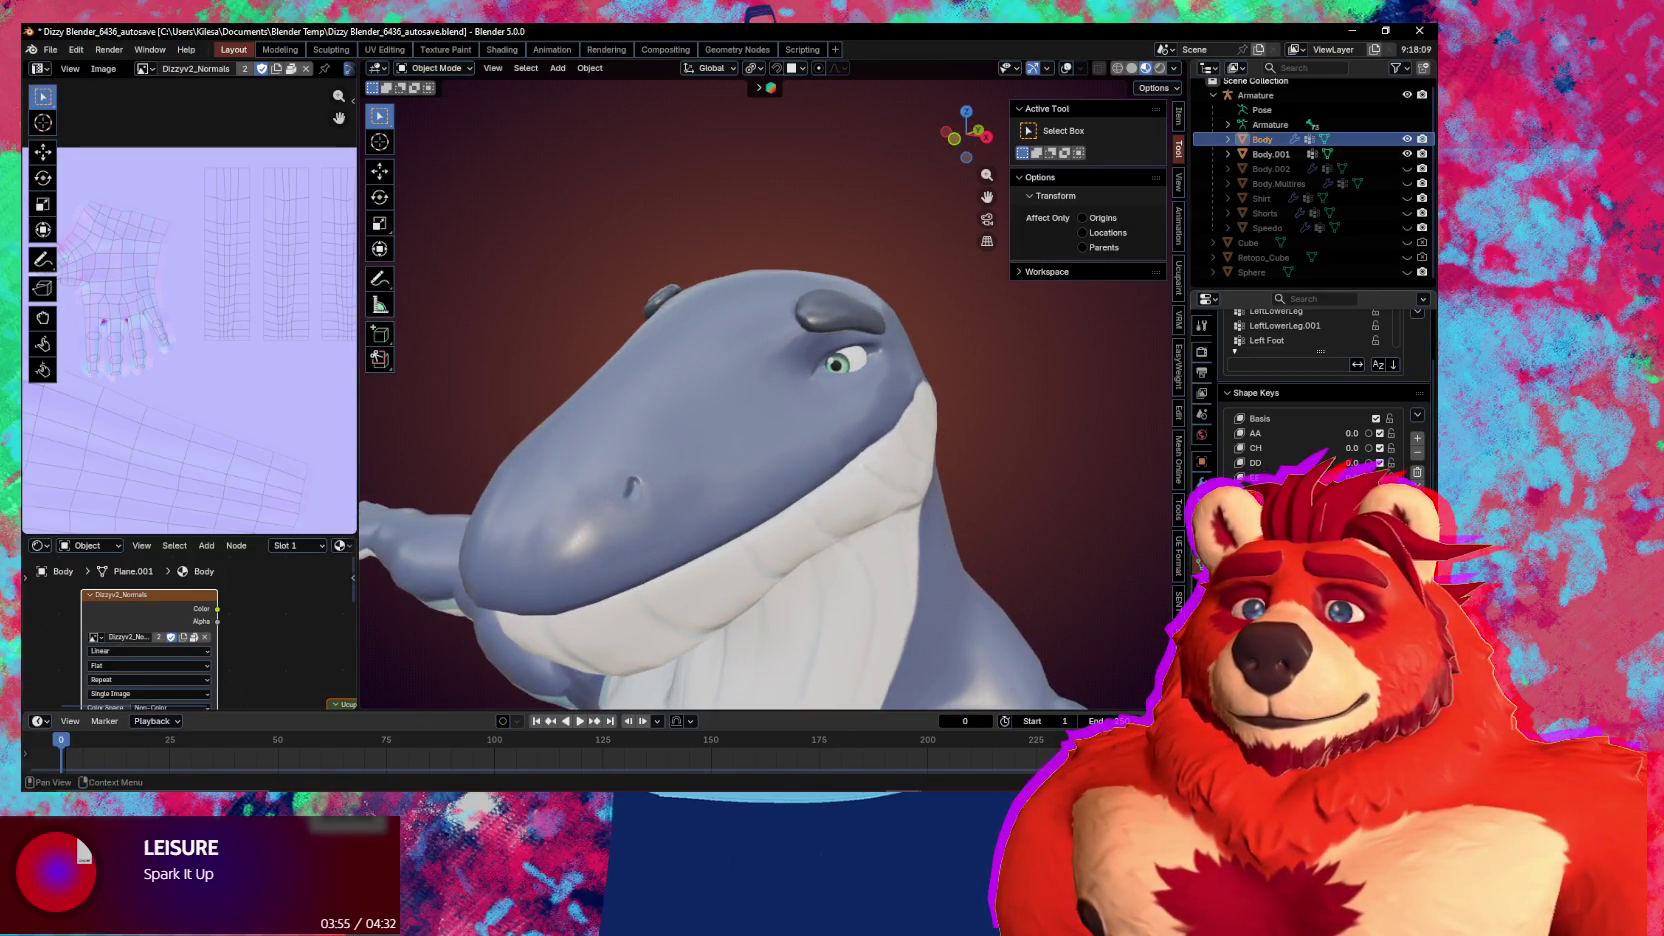
{"action": "double_click", "coordinate": [1290, 492]}
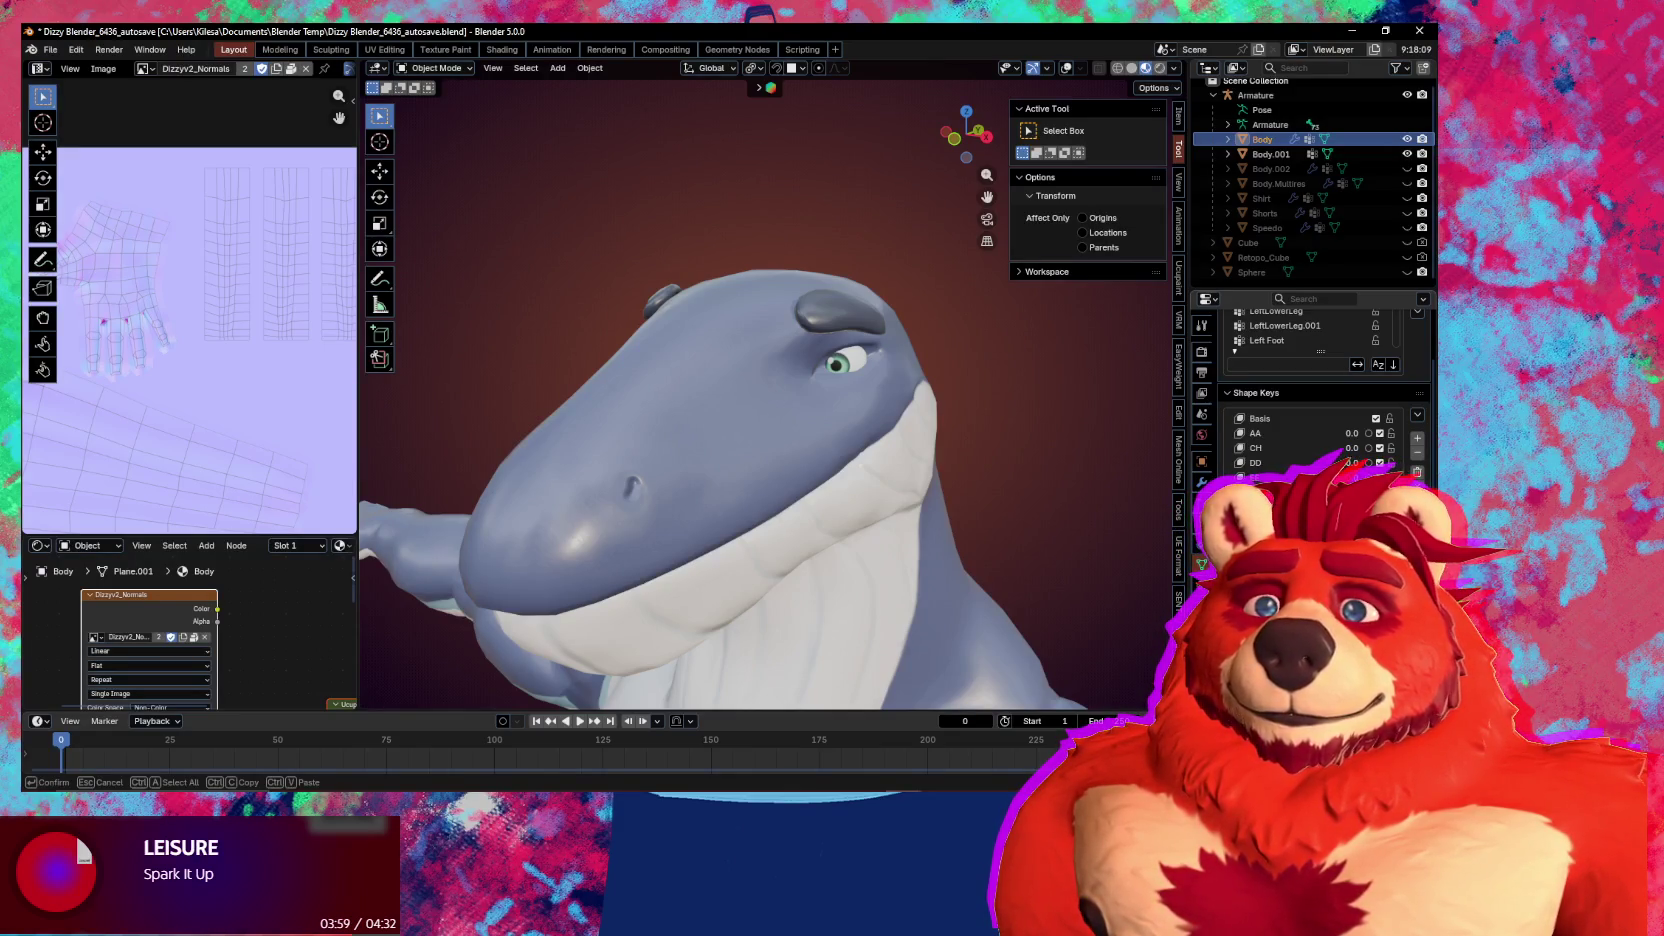
{"action": "key", "text": "Return"}
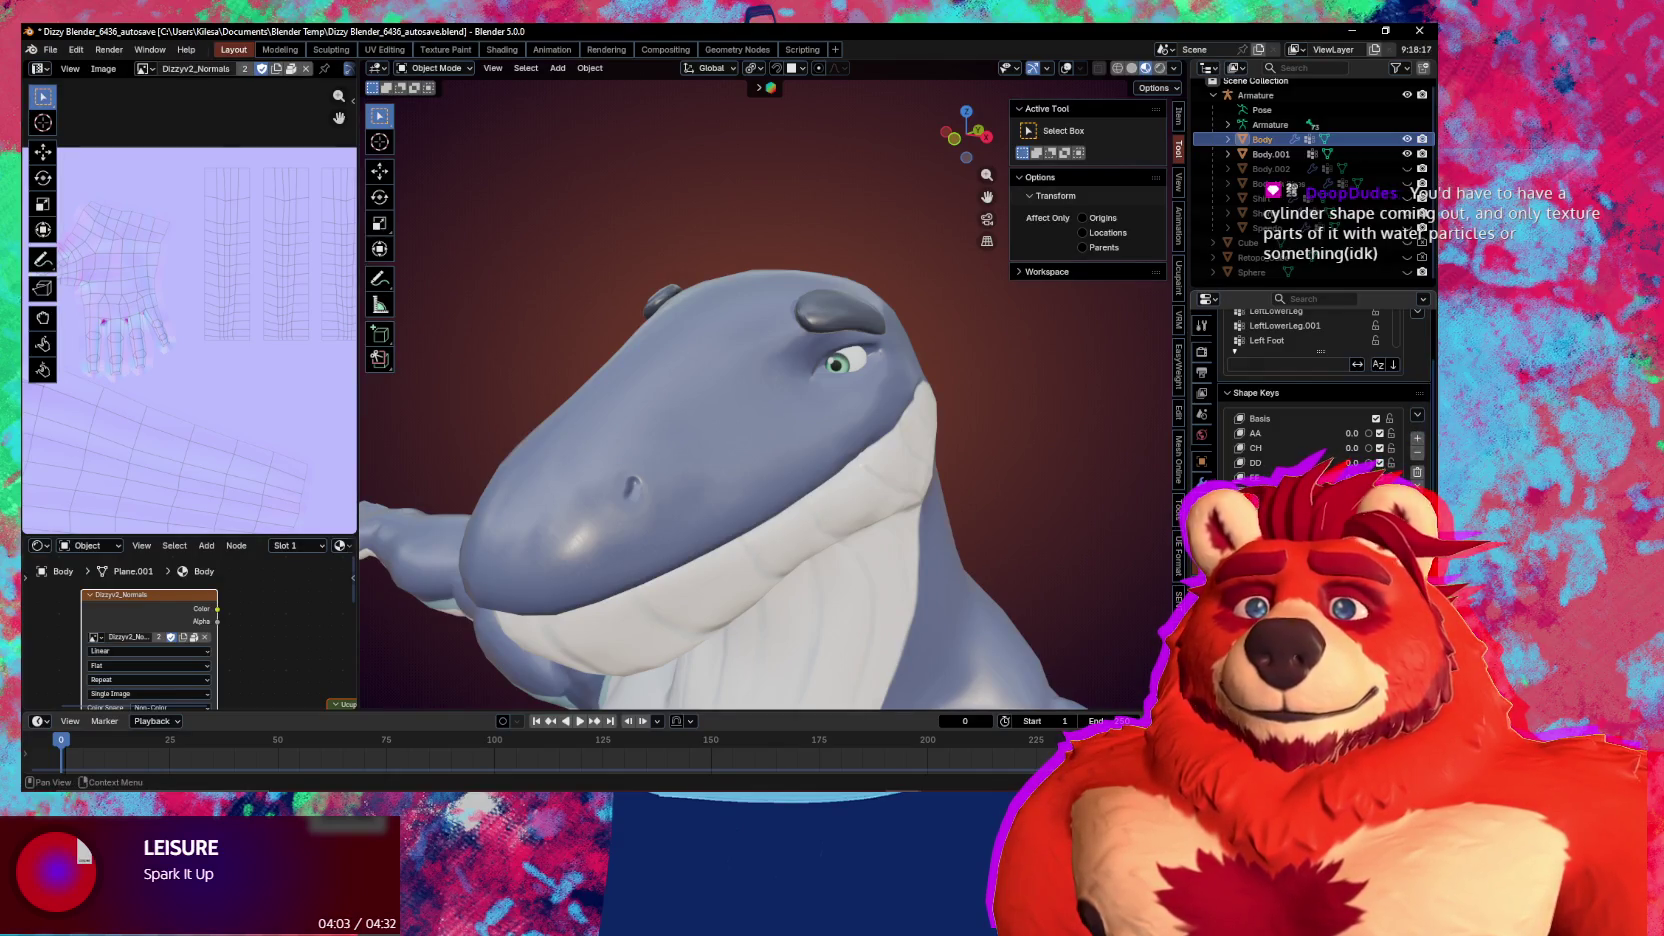
{"action": "double_click", "coordinate": [1290, 492]}
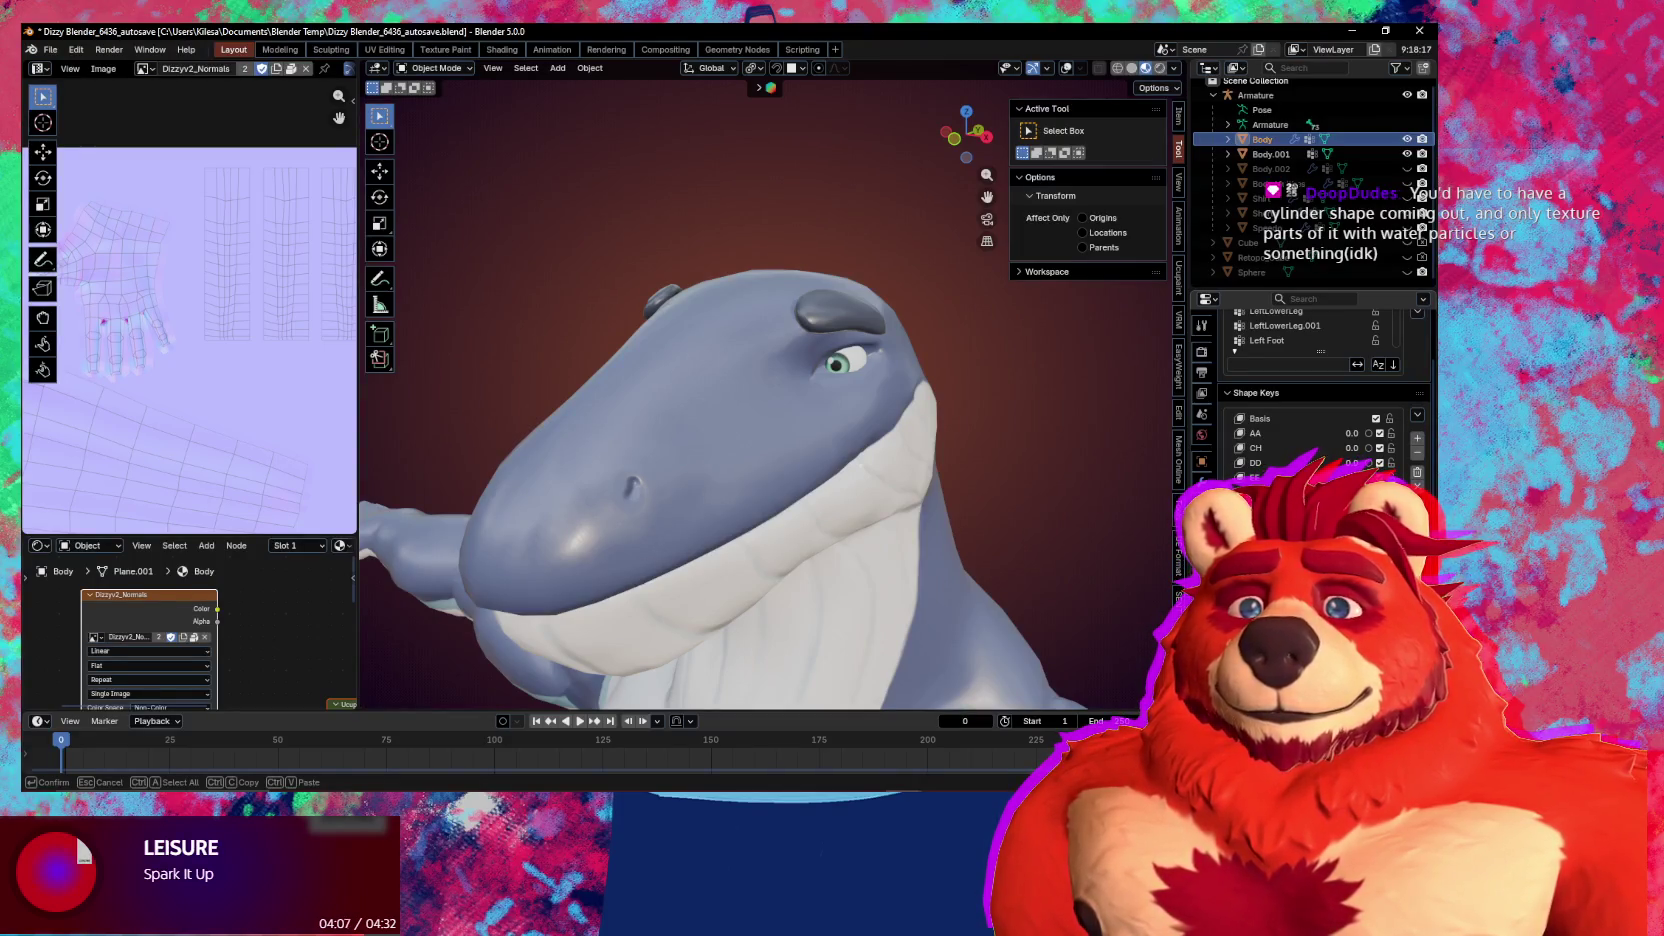
{"action": "key", "text": "Return"}
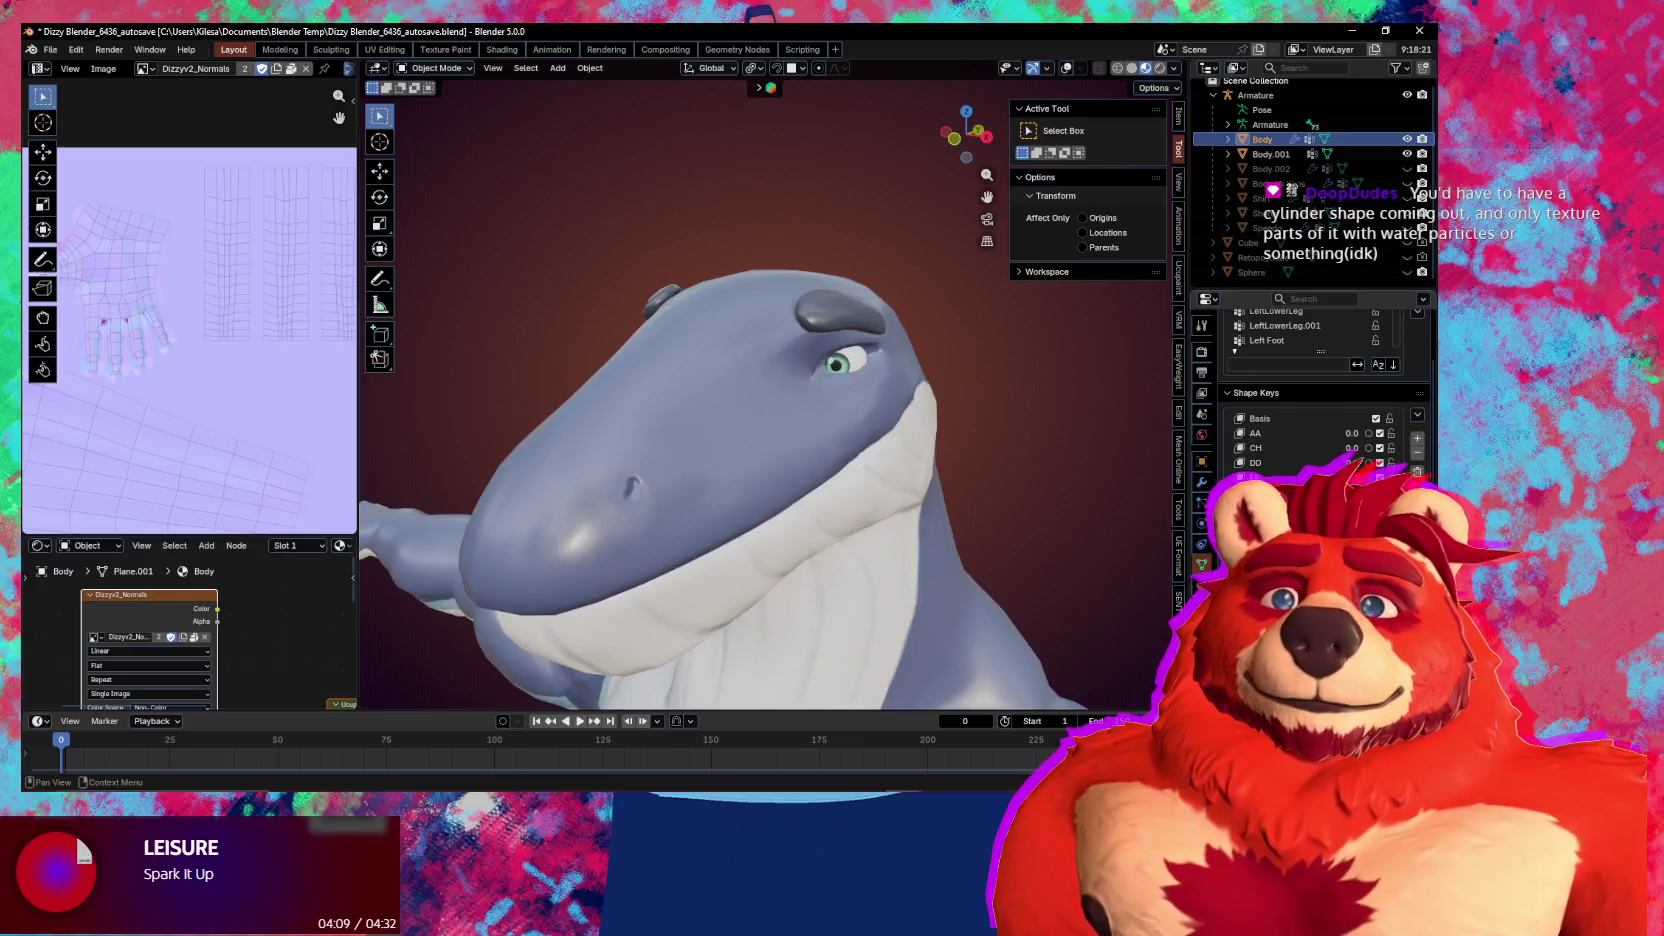
{"action": "scroll", "coordinate": [1320, 390], "scroll_direction": "down", "scroll_amount": 2}
Scroll through the Shape Keys list, then bring the YouTube Music window to the front
{"action": "scroll", "coordinate": [1320, 390], "scroll_direction": "down", "scroll_amount": 2}
{"action": "scroll", "coordinate": [1320, 390], "scroll_direction": "down", "scroll_amount": 1}
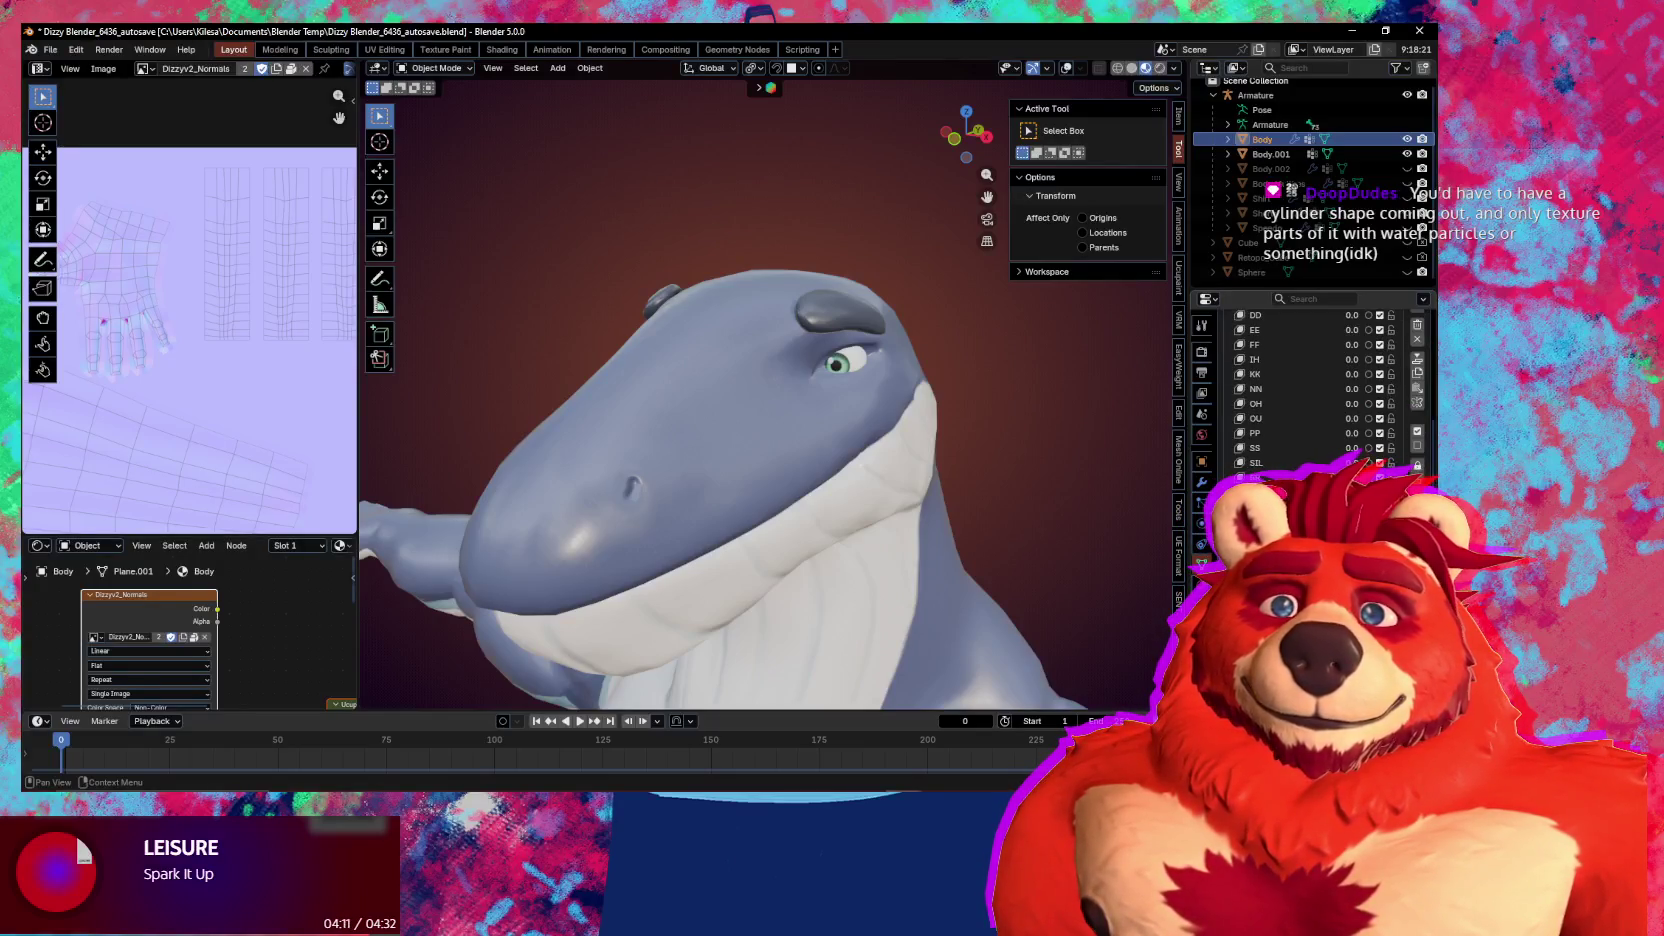
{"action": "scroll", "coordinate": [1320, 390], "scroll_direction": "up", "scroll_amount": 1}
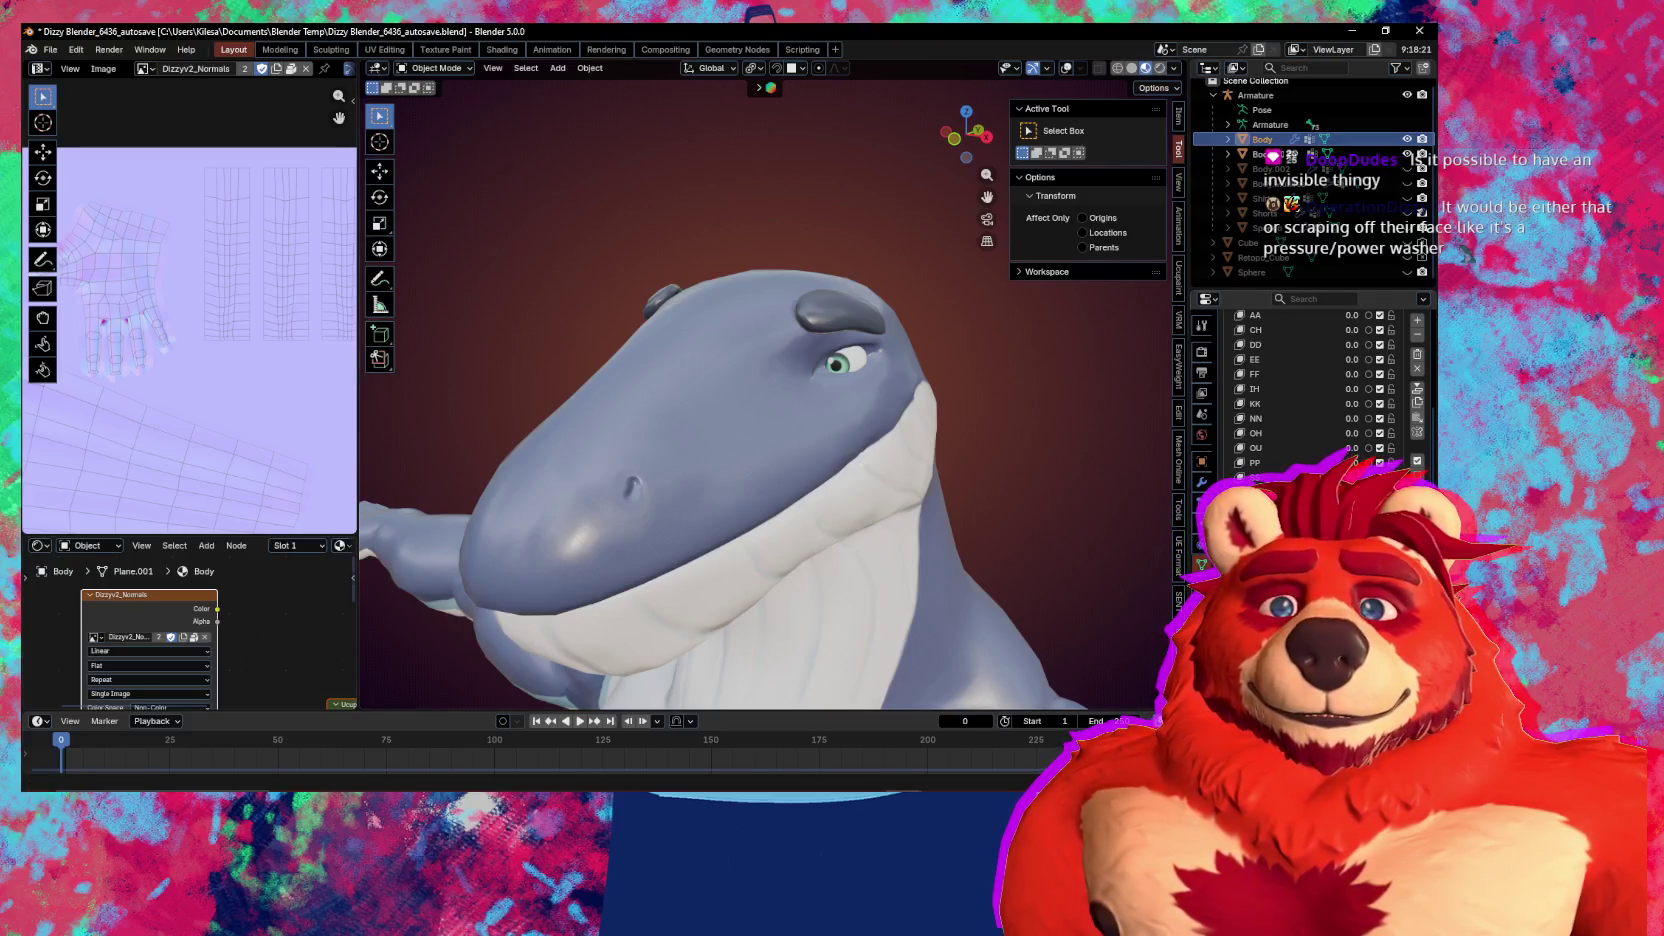
{"action": "key", "text": "alt+Tab"}
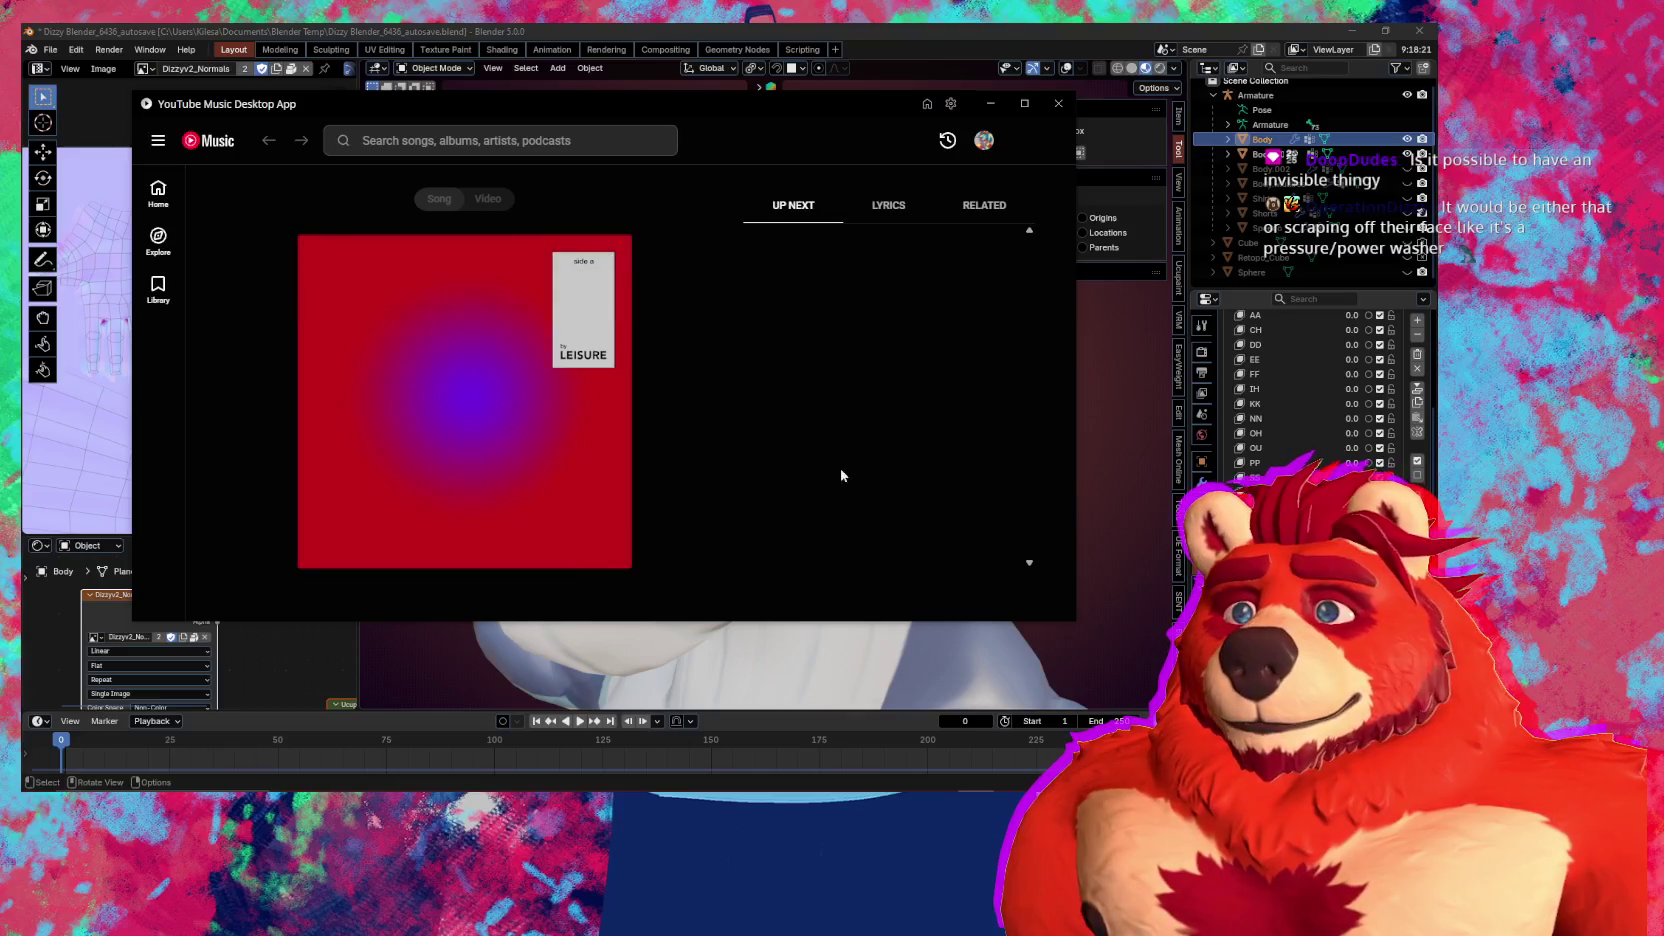
Play Redeye from the Home feed's Forgotten favorites shelf
{"action": "left_click", "coordinate": [164, 213]}
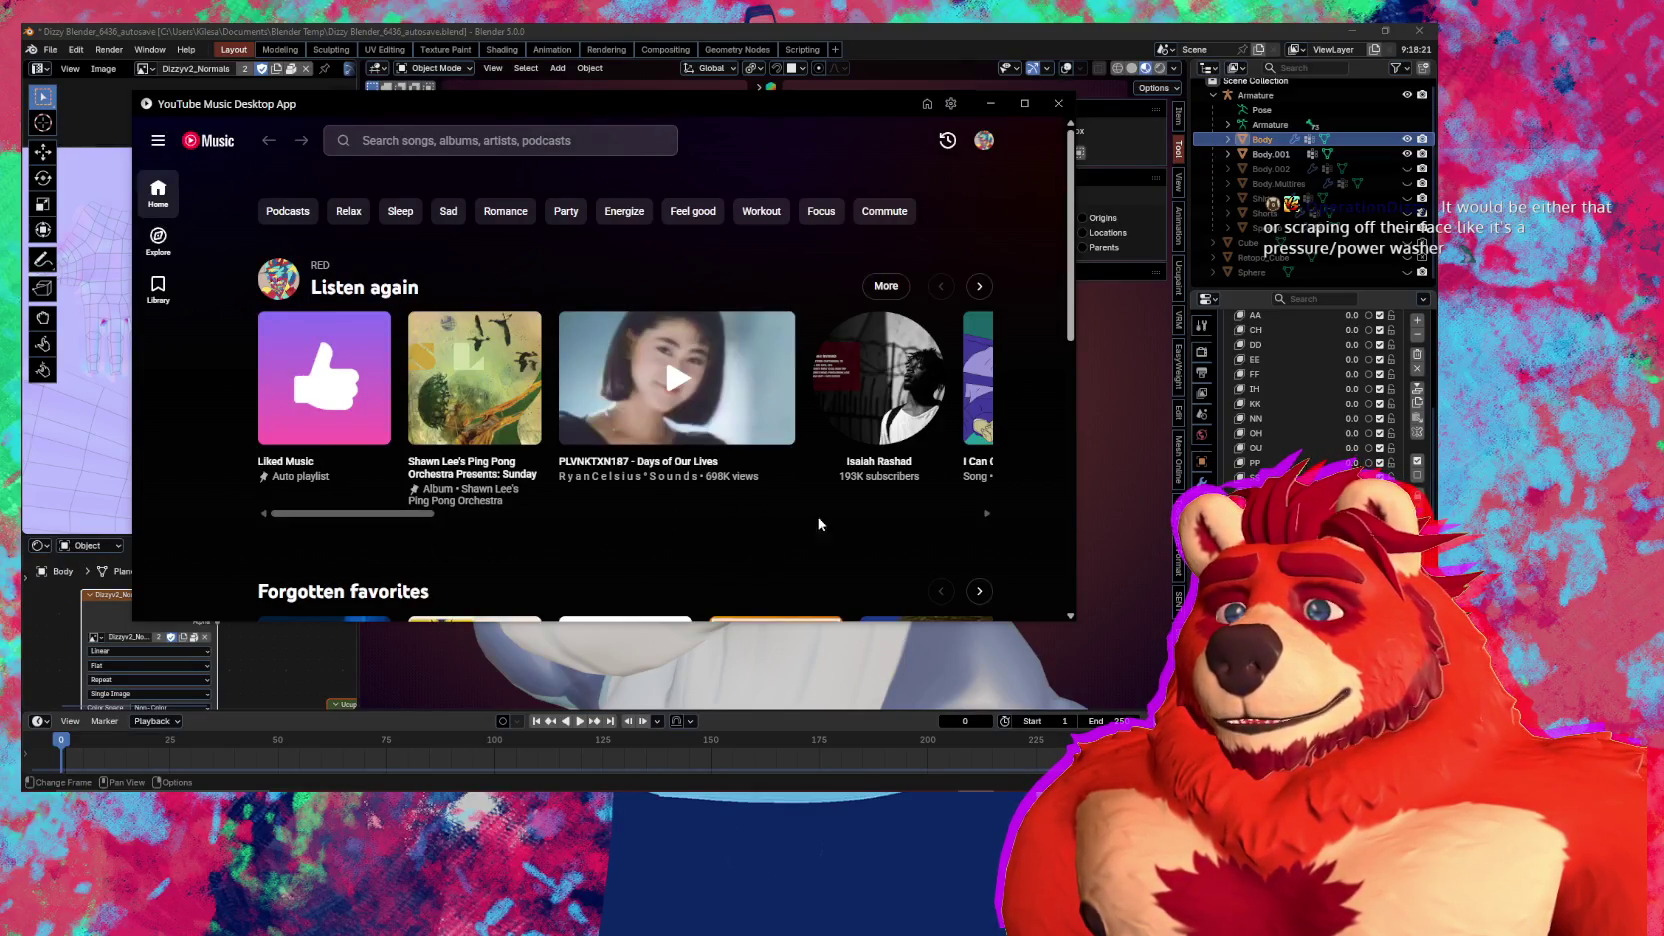
{"action": "scroll", "coordinate": [760, 510], "scroll_direction": "down", "scroll_amount": 1}
{"action": "scroll", "coordinate": [650, 485], "scroll_direction": "down", "scroll_amount": 1}
{"action": "scroll", "coordinate": [550, 465], "scroll_direction": "down", "scroll_amount": 2}
{"action": "mouse_move", "coordinate": [624, 325]}
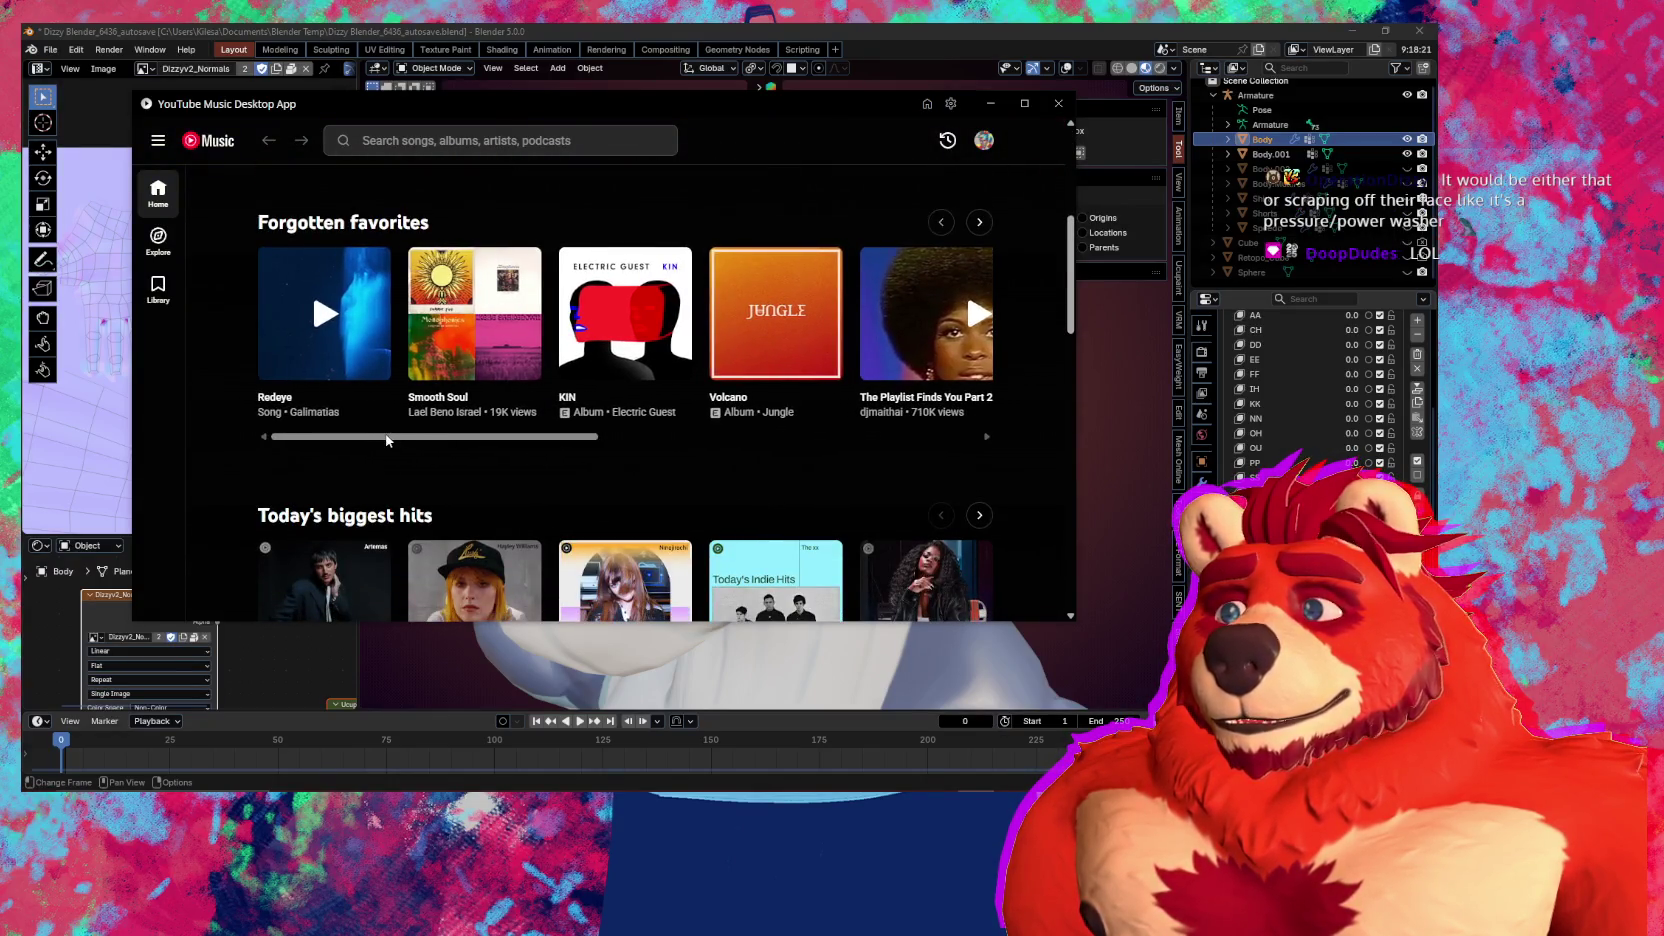
{"action": "mouse_move", "coordinate": [324, 313]}
{"action": "left_click", "coordinate": [312, 320]}
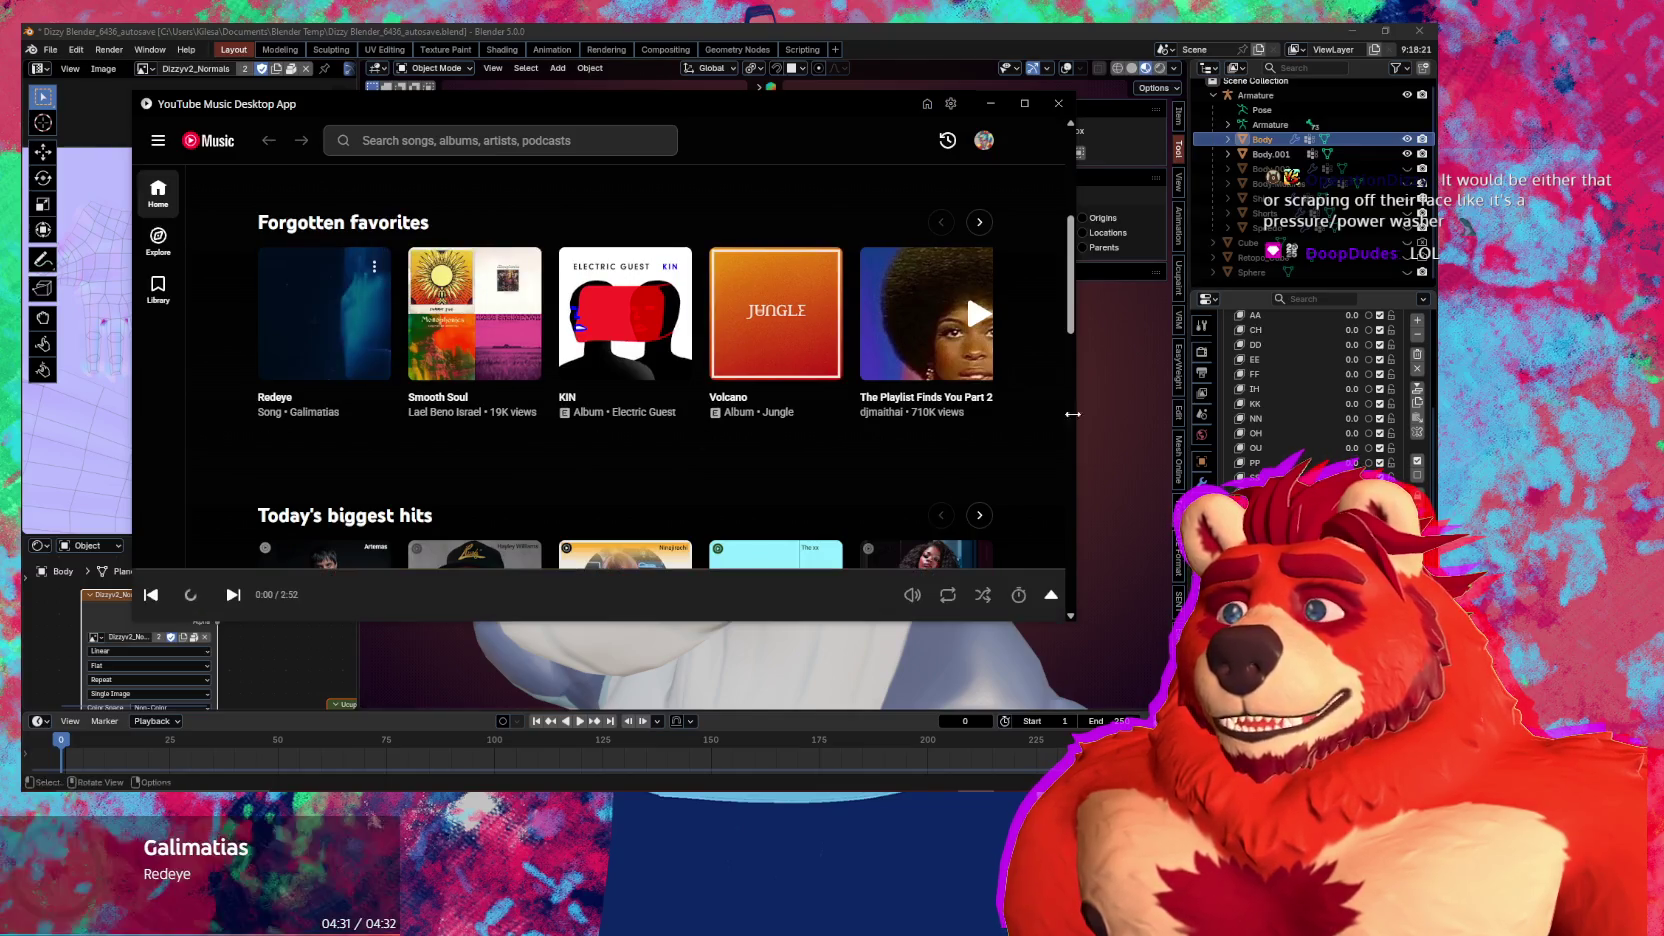
Show the now-playing page with Up Next filtered to familiar songs, then return to Blender
{"action": "left_click", "coordinate": [385, 602]}
{"action": "left_click", "coordinate": [800, 292]}
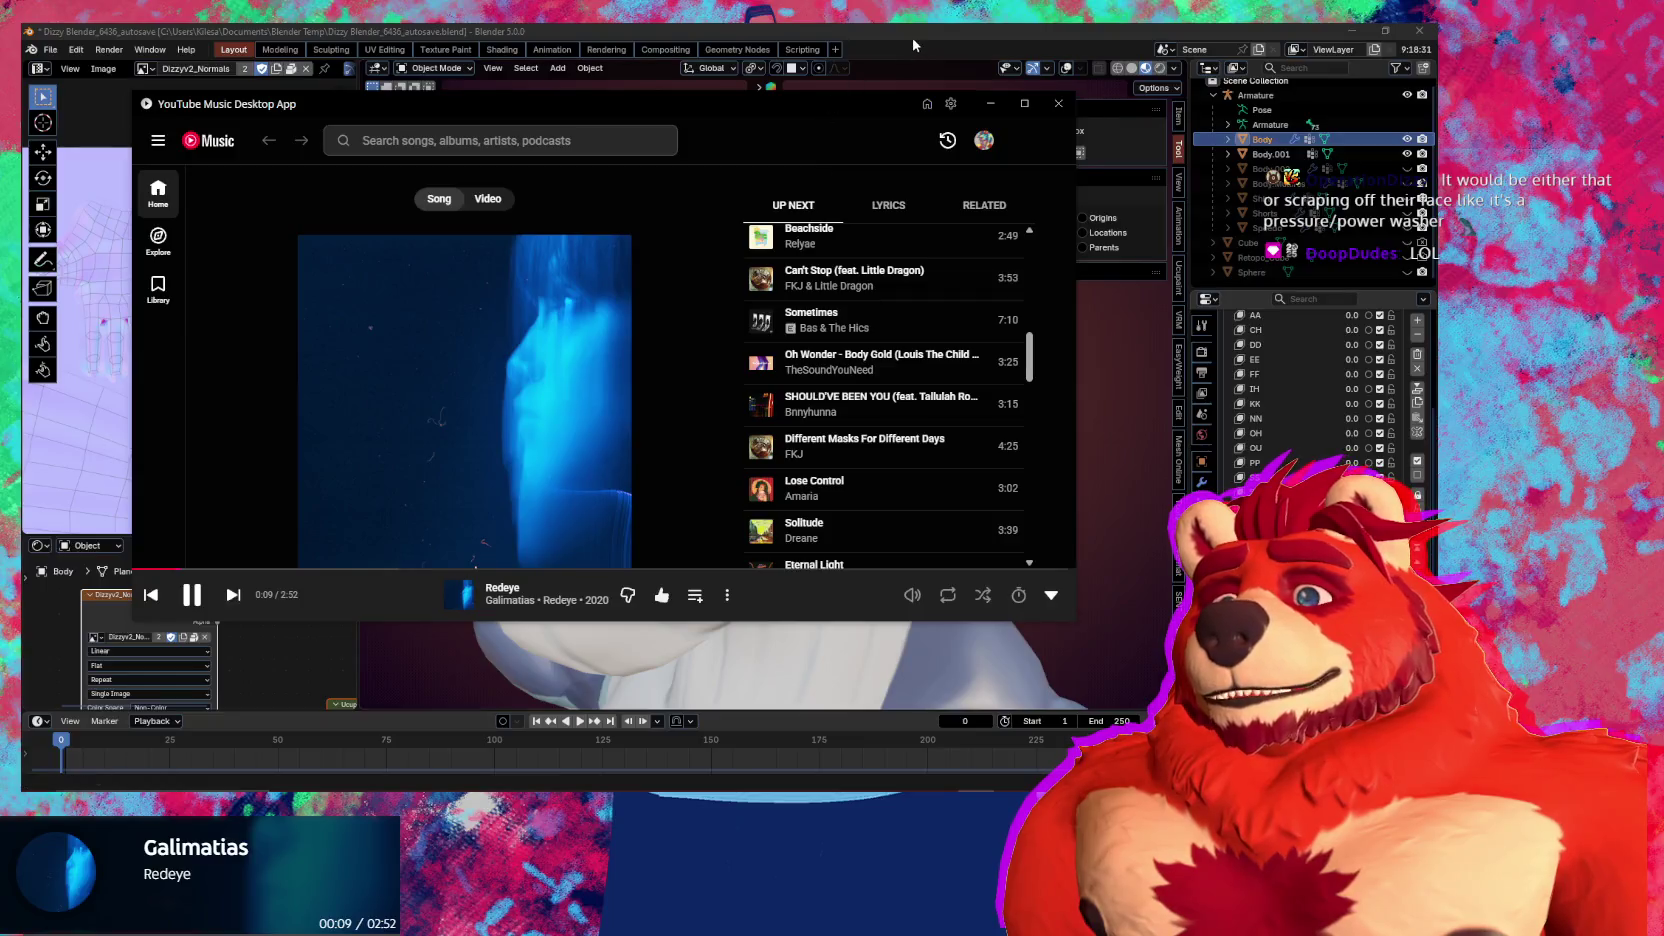
{"action": "left_click", "coordinate": [914, 43]}
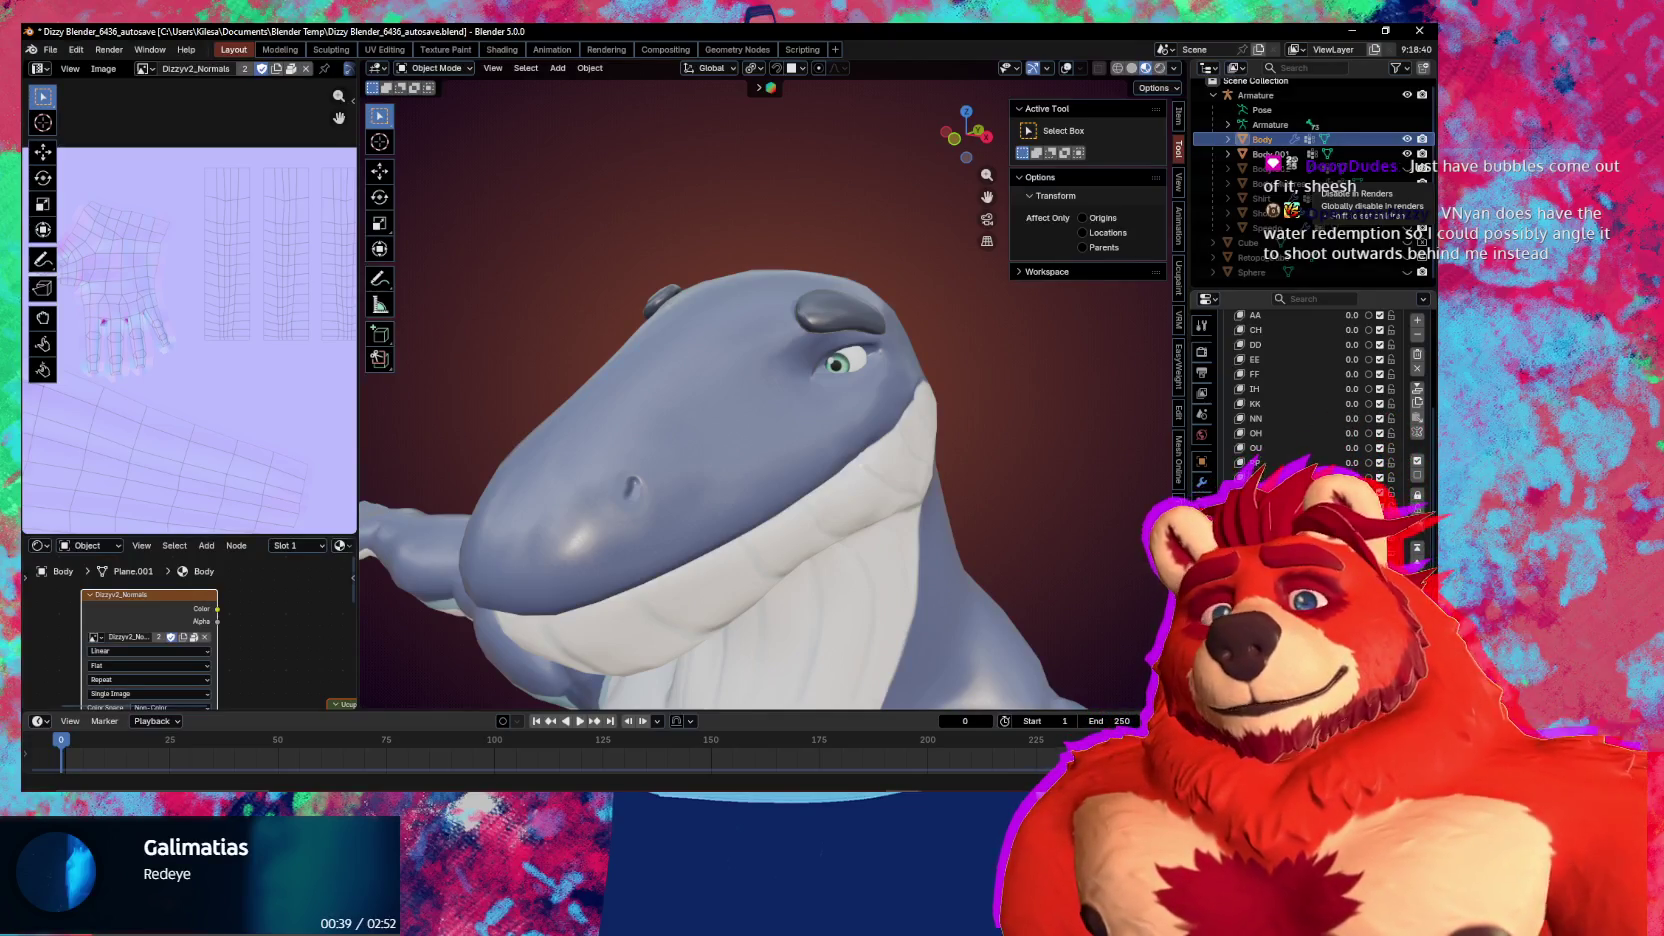
Enter Sculpt Mode and reshape the eyelid around the whale's eye with the Grab brush
{"action": "mouse_move", "coordinate": [880, 480]}
{"action": "middle_mouse_down"}
{"action": "mouse_move", "coordinate": [823, 475]}
{"action": "mouse_move", "coordinate": [863, 468]}
{"action": "middle_mouse_up"}
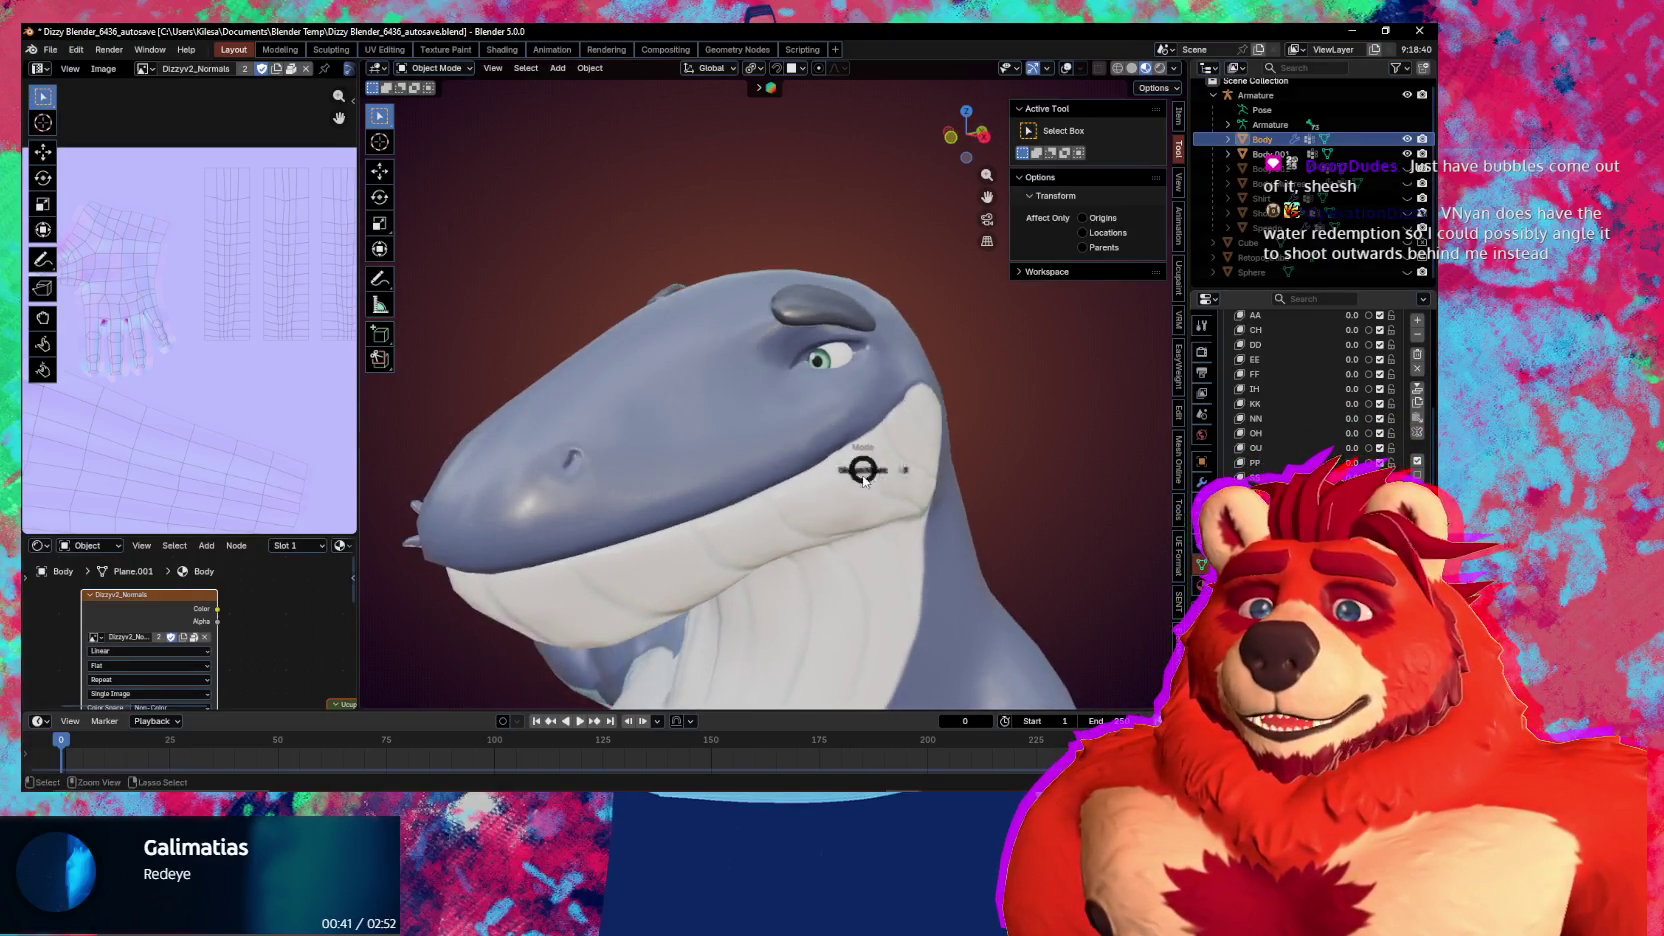
{"action": "key", "text": "ctrl+Tab"}
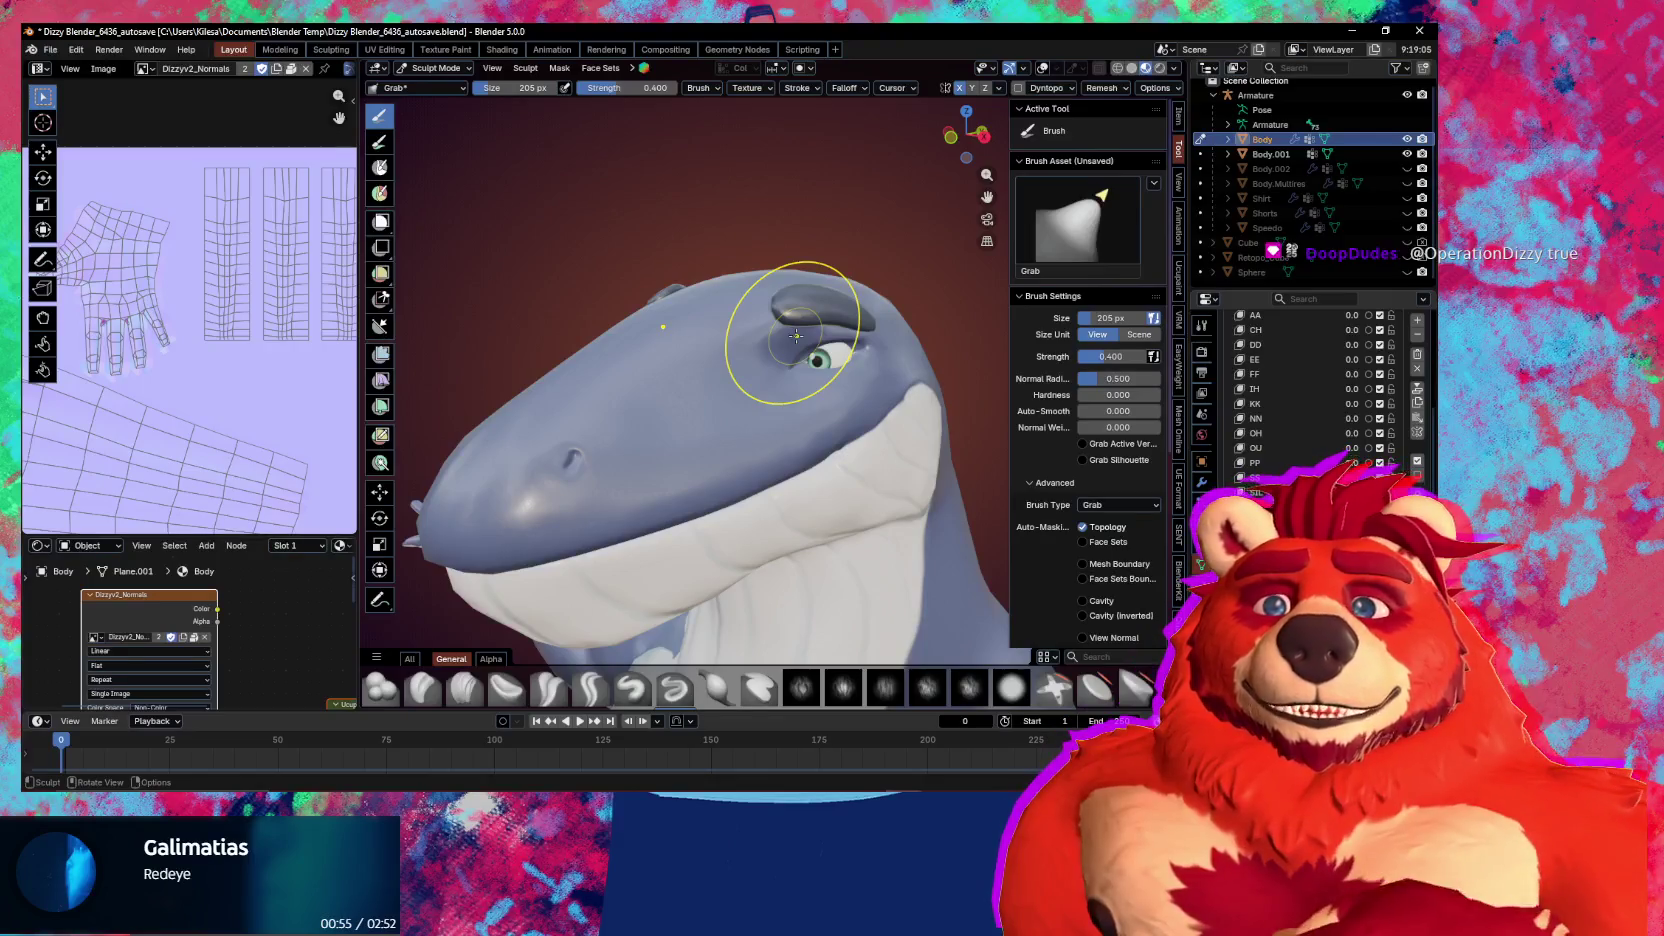
{"action": "left_click_drag", "start_coordinate": [836, 440], "coordinate": [850, 428]}
{"action": "mouse_move", "coordinate": [850, 428]}
{"action": "middle_mouse_down"}
{"action": "mouse_move", "coordinate": [836, 446]}
{"action": "mouse_move", "coordinate": [836, 385]}
{"action": "mouse_move", "coordinate": [761, 438]}
{"action": "mouse_move", "coordinate": [798, 464]}
{"action": "mouse_move", "coordinate": [838, 432]}
{"action": "mouse_move", "coordinate": [826, 443]}
{"action": "mouse_move", "coordinate": [884, 436]}
{"action": "mouse_move", "coordinate": [902, 408]}
{"action": "middle_mouse_up"}
Sculpt around the eye and cheek with the Draw brush, sized at 295 then 342 px
{"action": "key", "text": "x"}
{"action": "key", "text": "f"}
{"action": "left_click", "coordinate": [861, 440]}
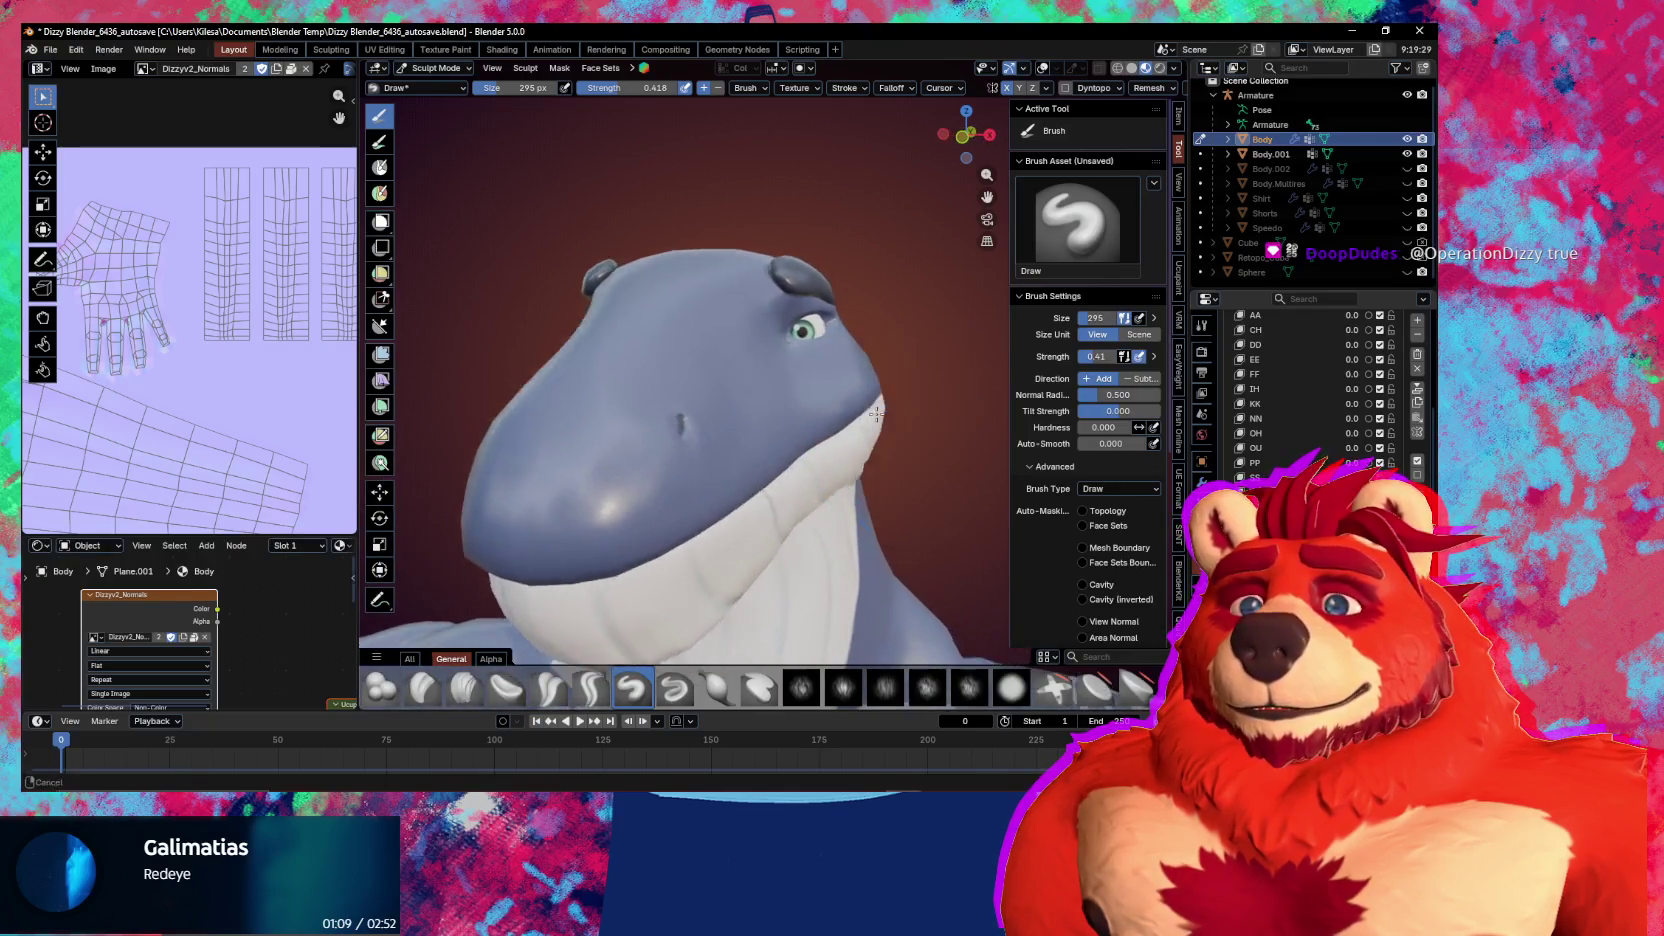
{"action": "middle_click_drag", "start_coordinate": [898, 470], "coordinate": [820, 450]}
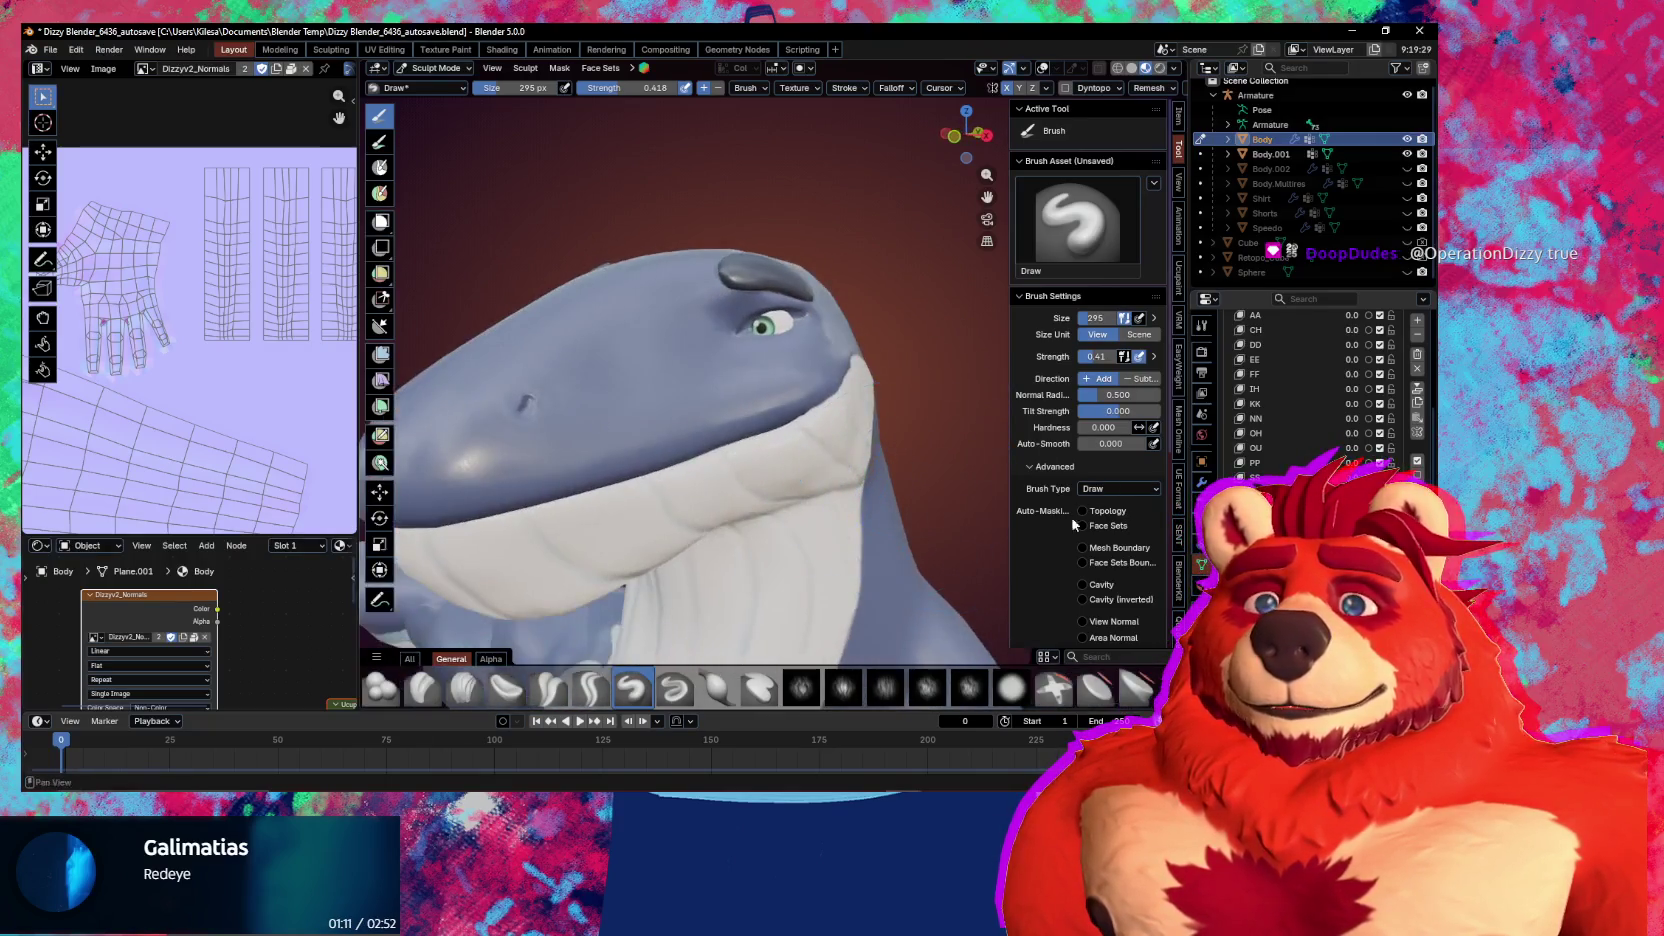
{"action": "left_click_drag", "start_coordinate": [780, 386], "coordinate": [790, 388]}
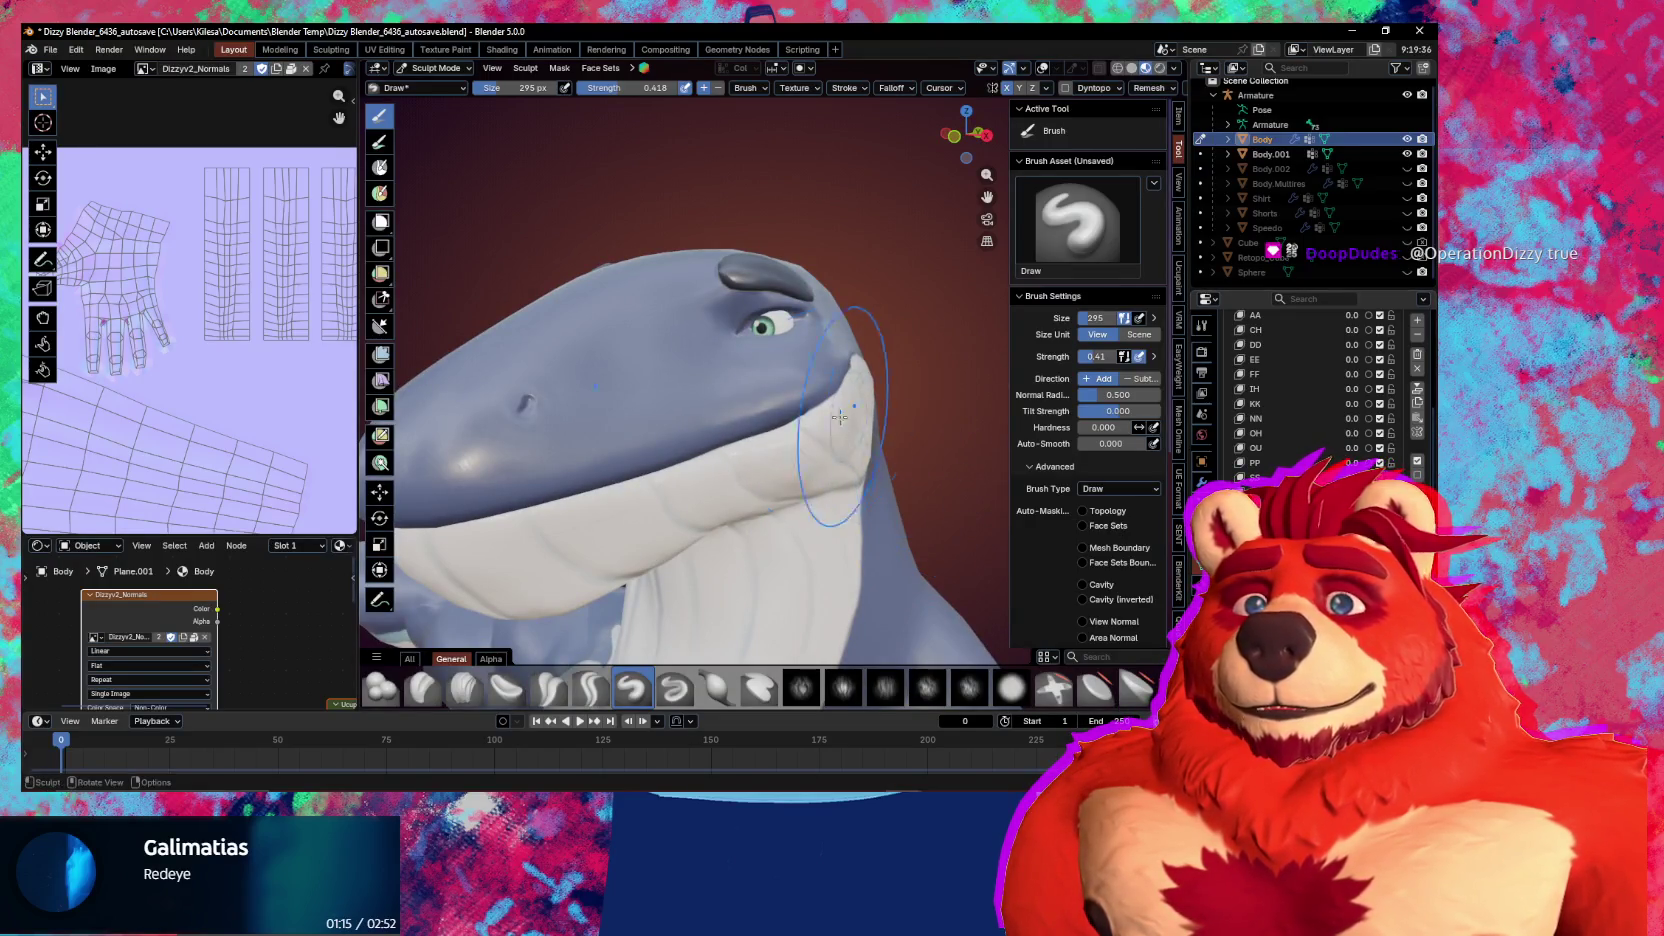
{"action": "middle_click_drag", "start_coordinate": [850, 416], "coordinate": [830, 425]}
{"action": "key", "text": "f"}
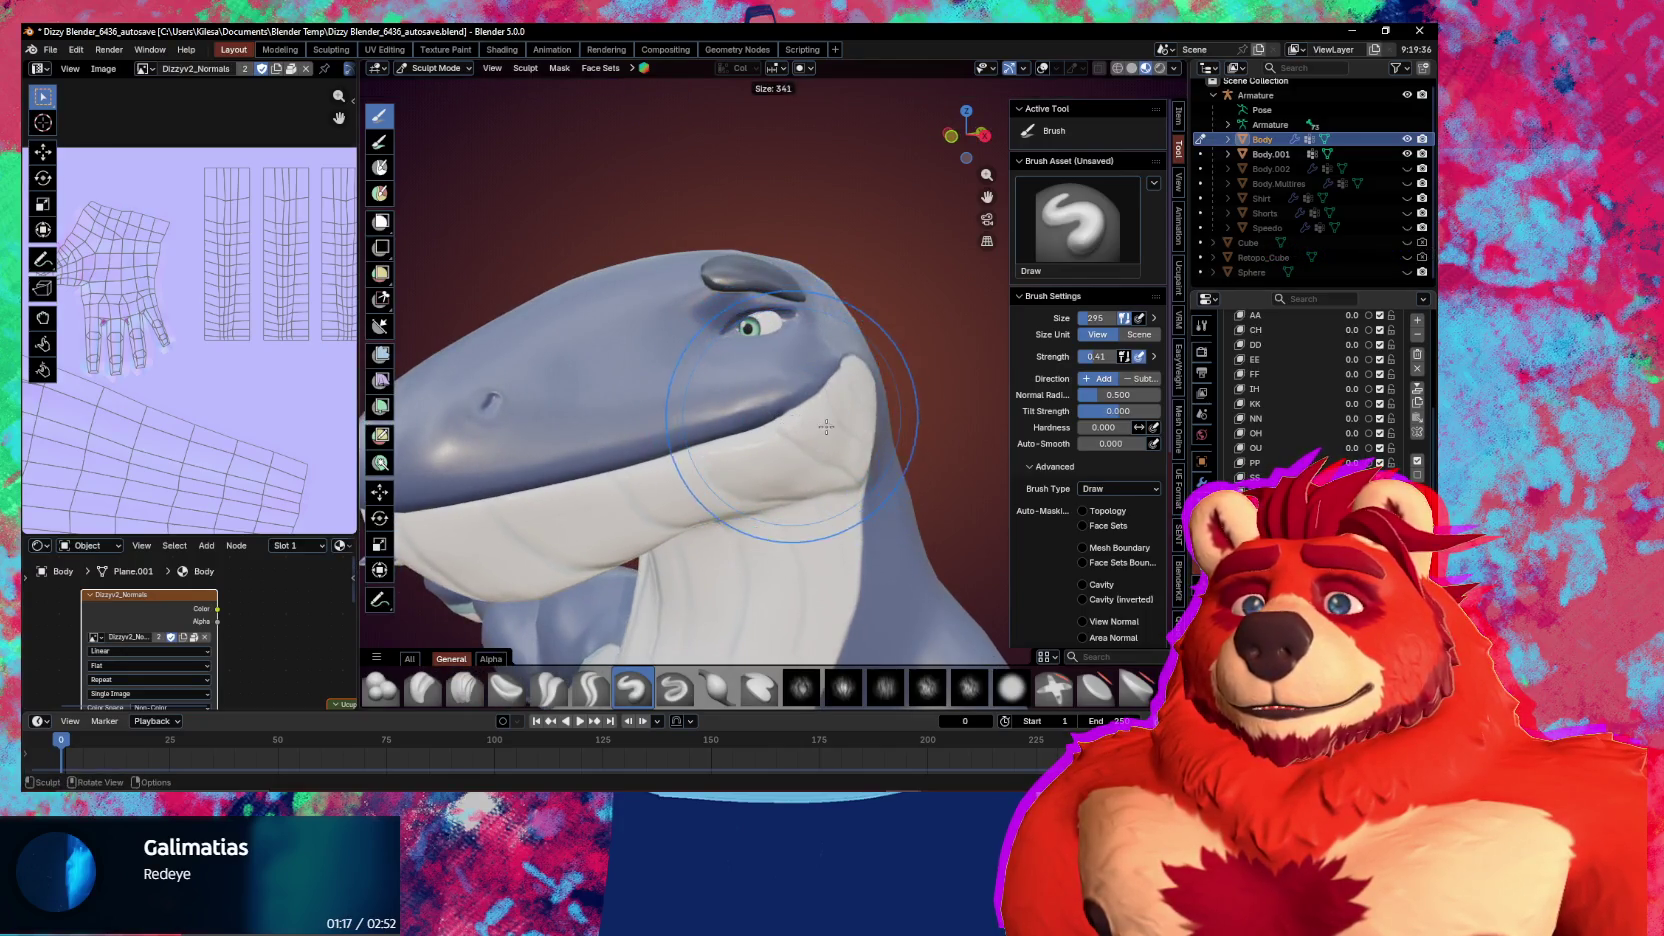
{"action": "left_click", "coordinate": [826, 427]}
{"action": "middle_click_drag", "start_coordinate": [840, 435], "coordinate": [862, 447]}
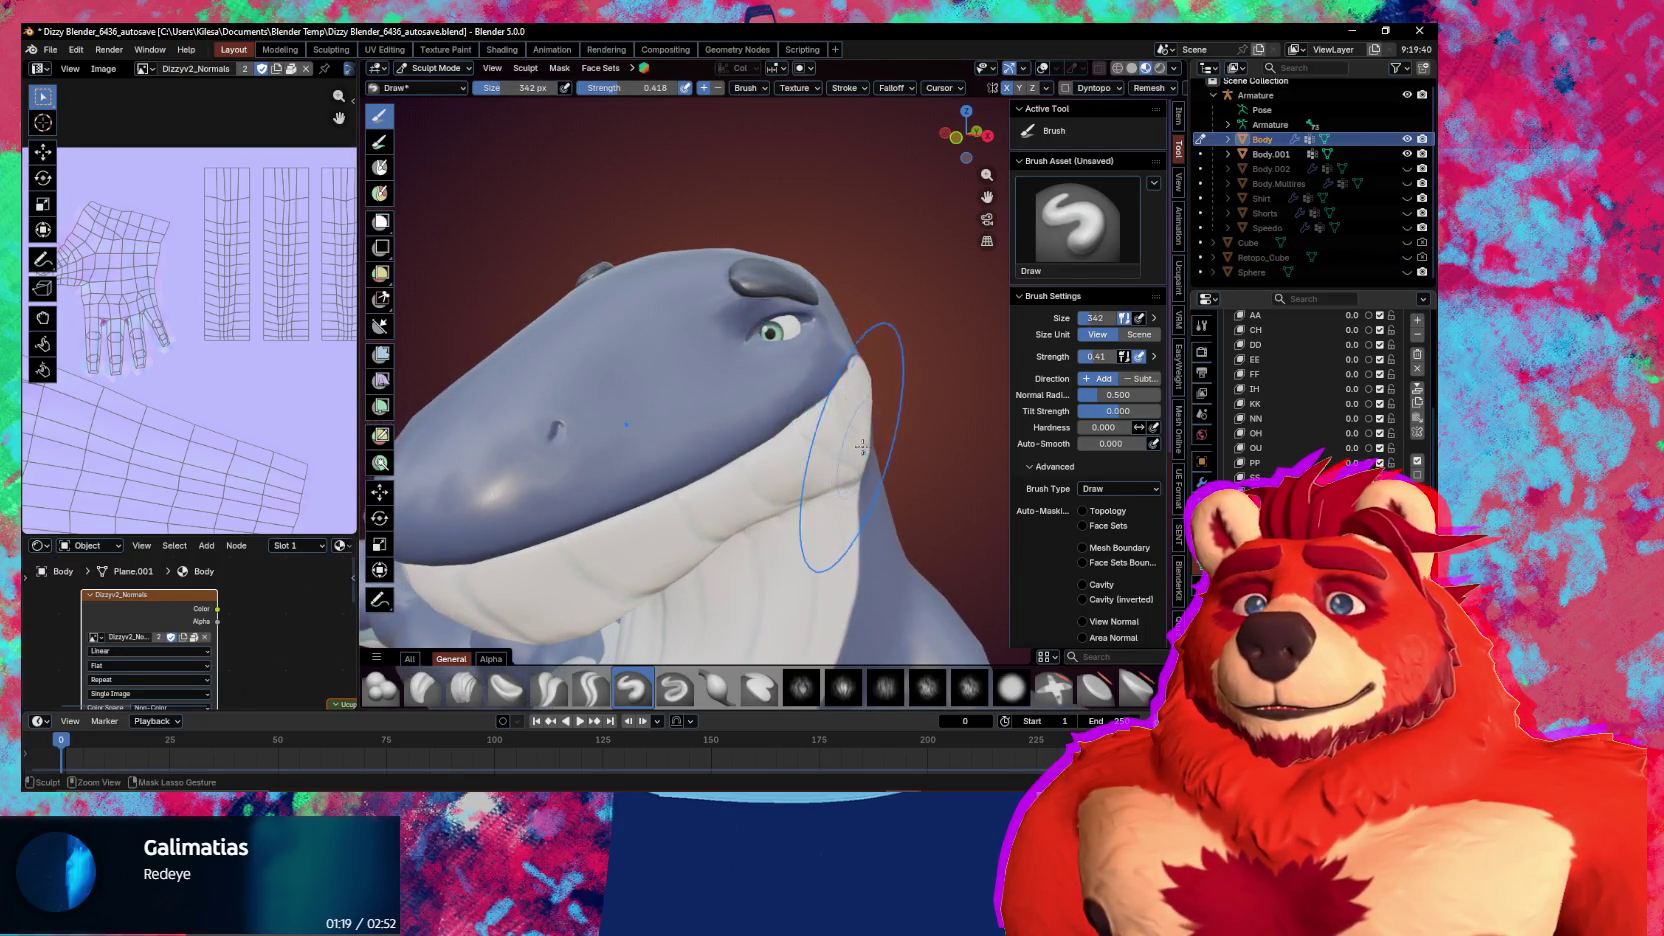
Re-enter Sculpt Mode with the brush at 290 px and review the cheek from three-quarter views
{"action": "key", "text": "ctrl+Tab"}
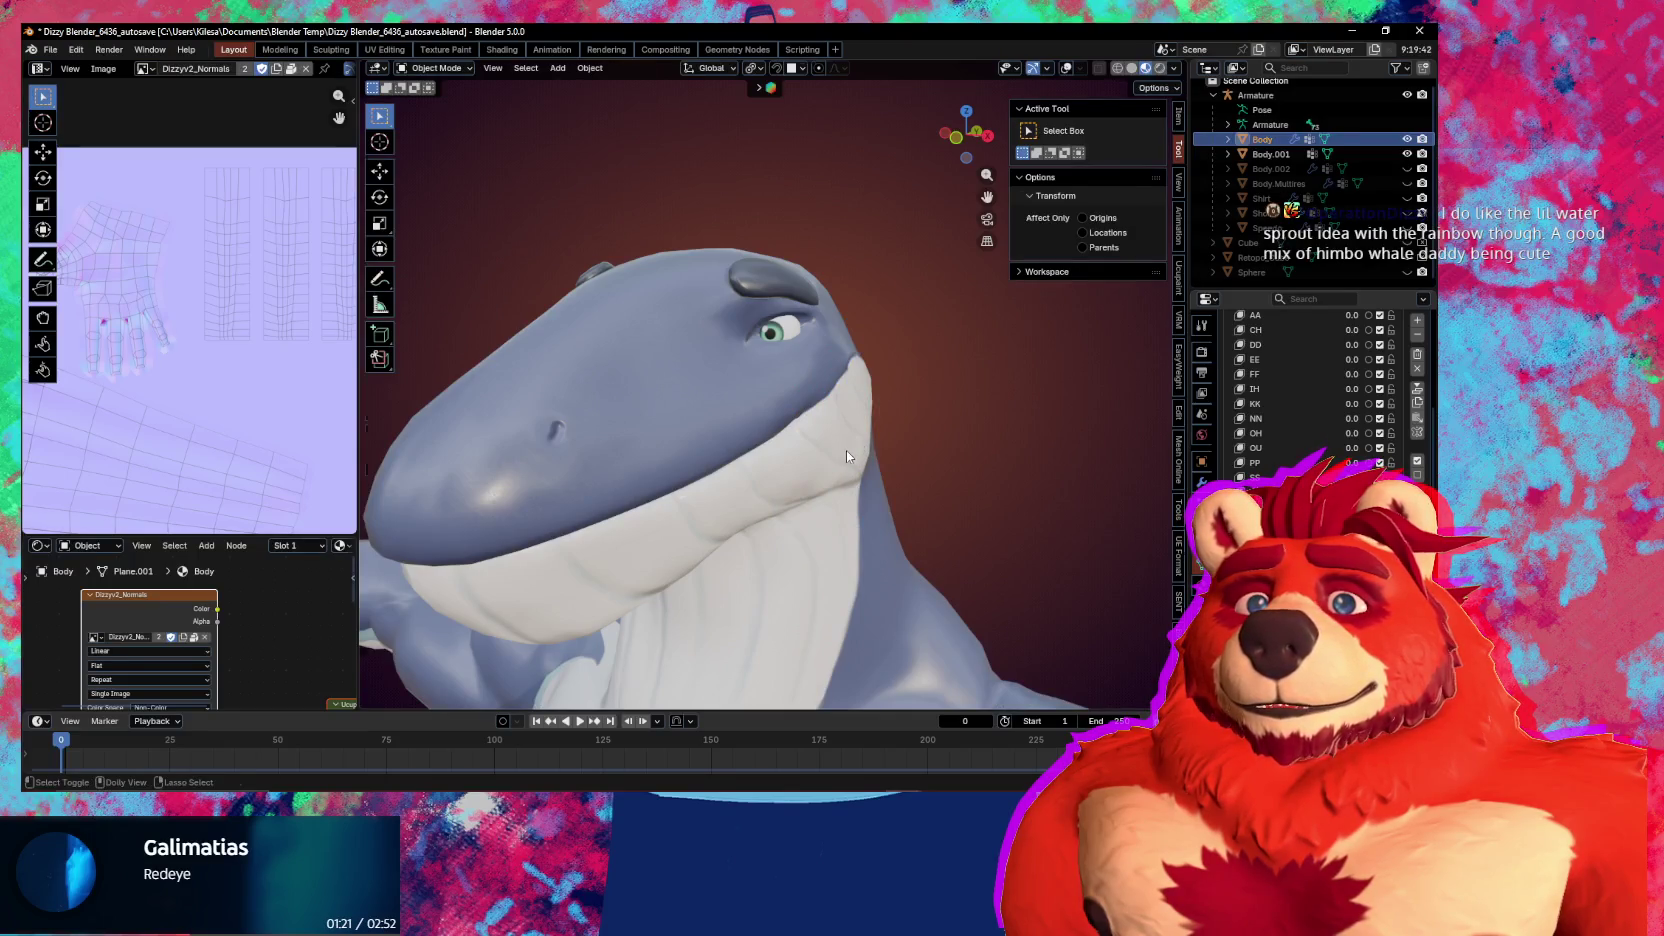
{"action": "key", "text": "ctrl+Tab"}
{"action": "key", "text": "f"}
{"action": "left_click", "coordinate": [843, 398]}
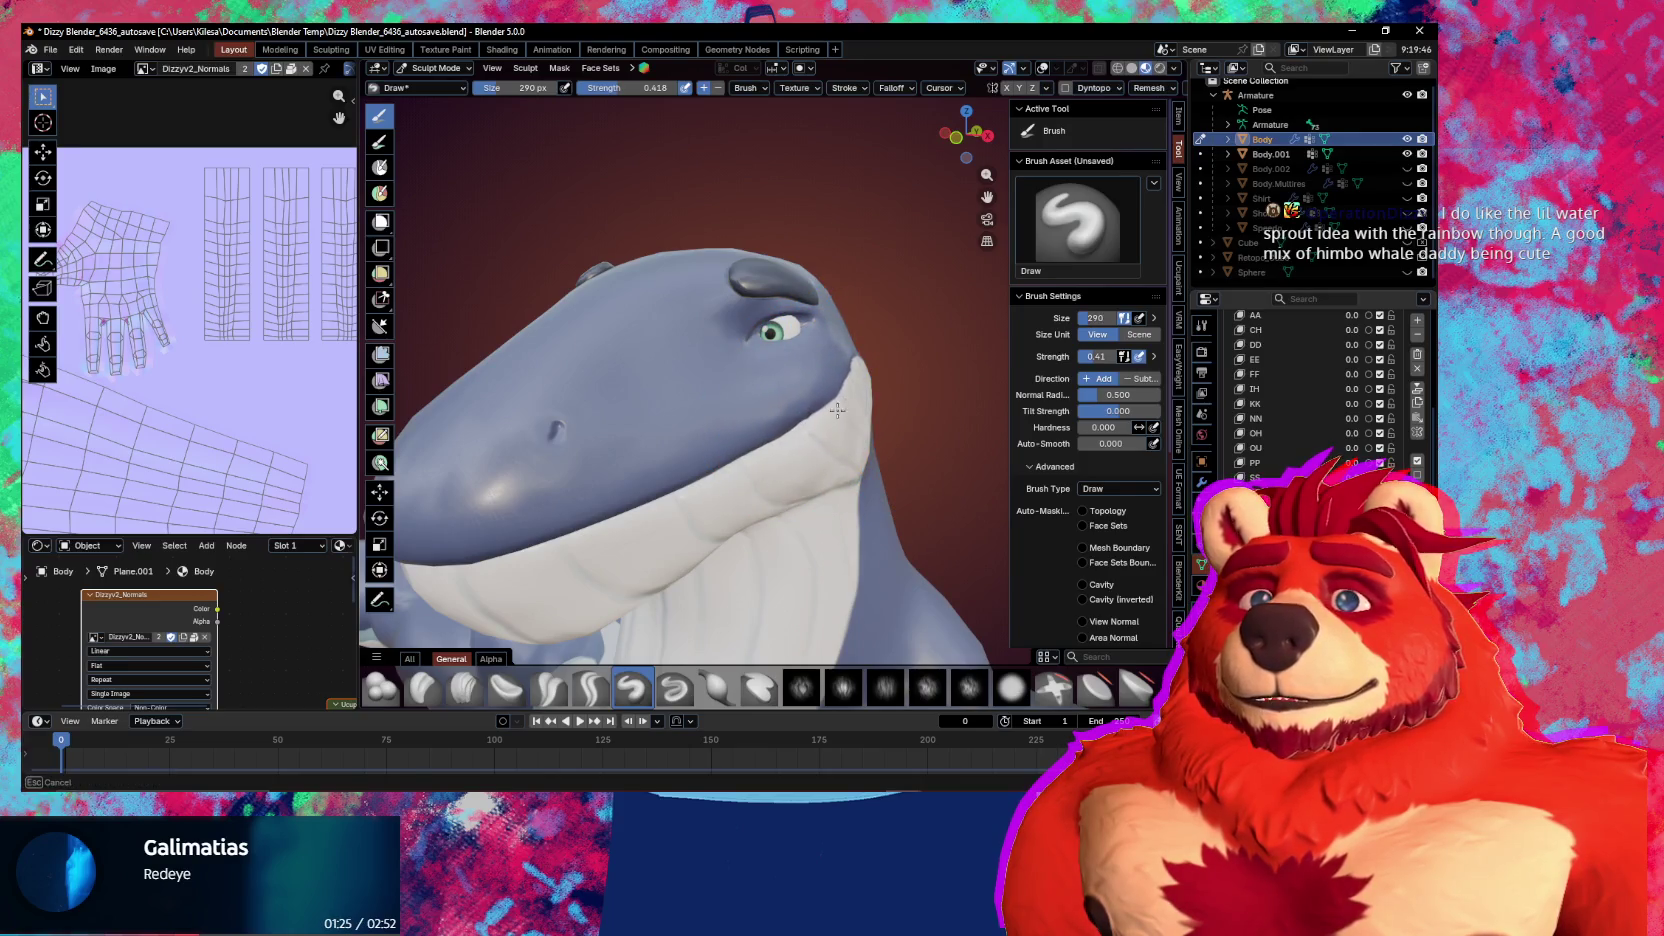
{"action": "mouse_move", "coordinate": [849, 398]}
{"action": "middle_mouse_down"}
{"action": "mouse_move", "coordinate": [878, 408]}
{"action": "mouse_move", "coordinate": [905, 375]}
{"action": "middle_mouse_up"}
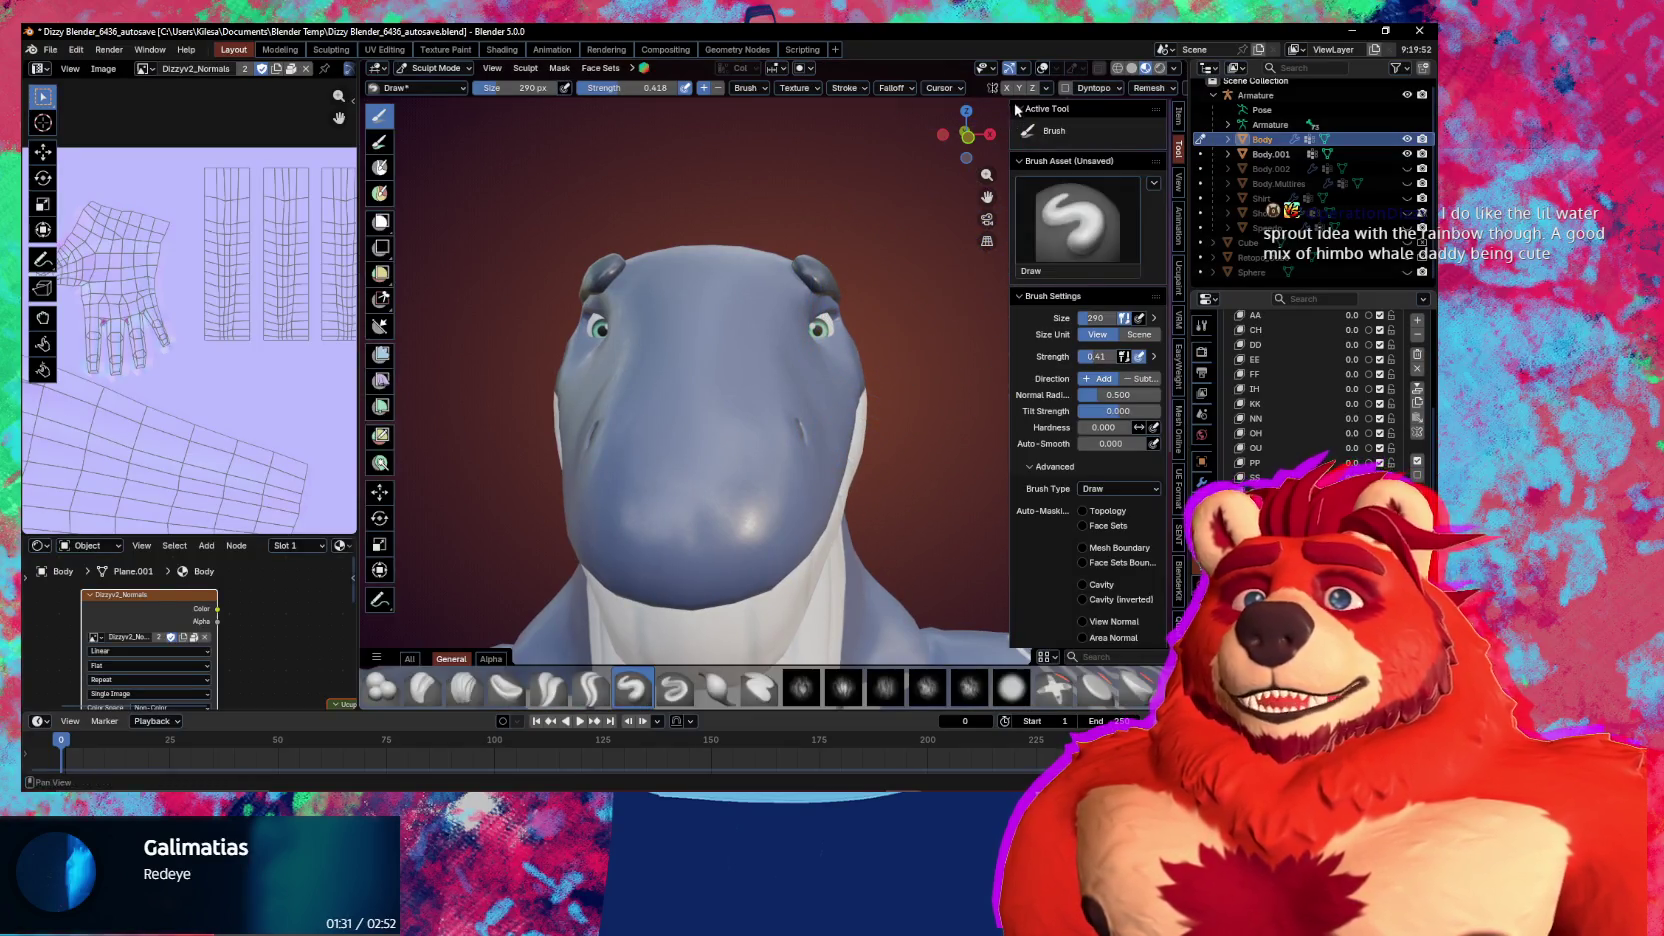
{"action": "mouse_move", "coordinate": [855, 480]}
{"action": "middle_mouse_down"}
{"action": "mouse_move", "coordinate": [856, 380]}
{"action": "mouse_move", "coordinate": [821, 413]}
{"action": "mouse_move", "coordinate": [865, 398]}
{"action": "mouse_move", "coordinate": [683, 417]}
{"action": "middle_mouse_up"}
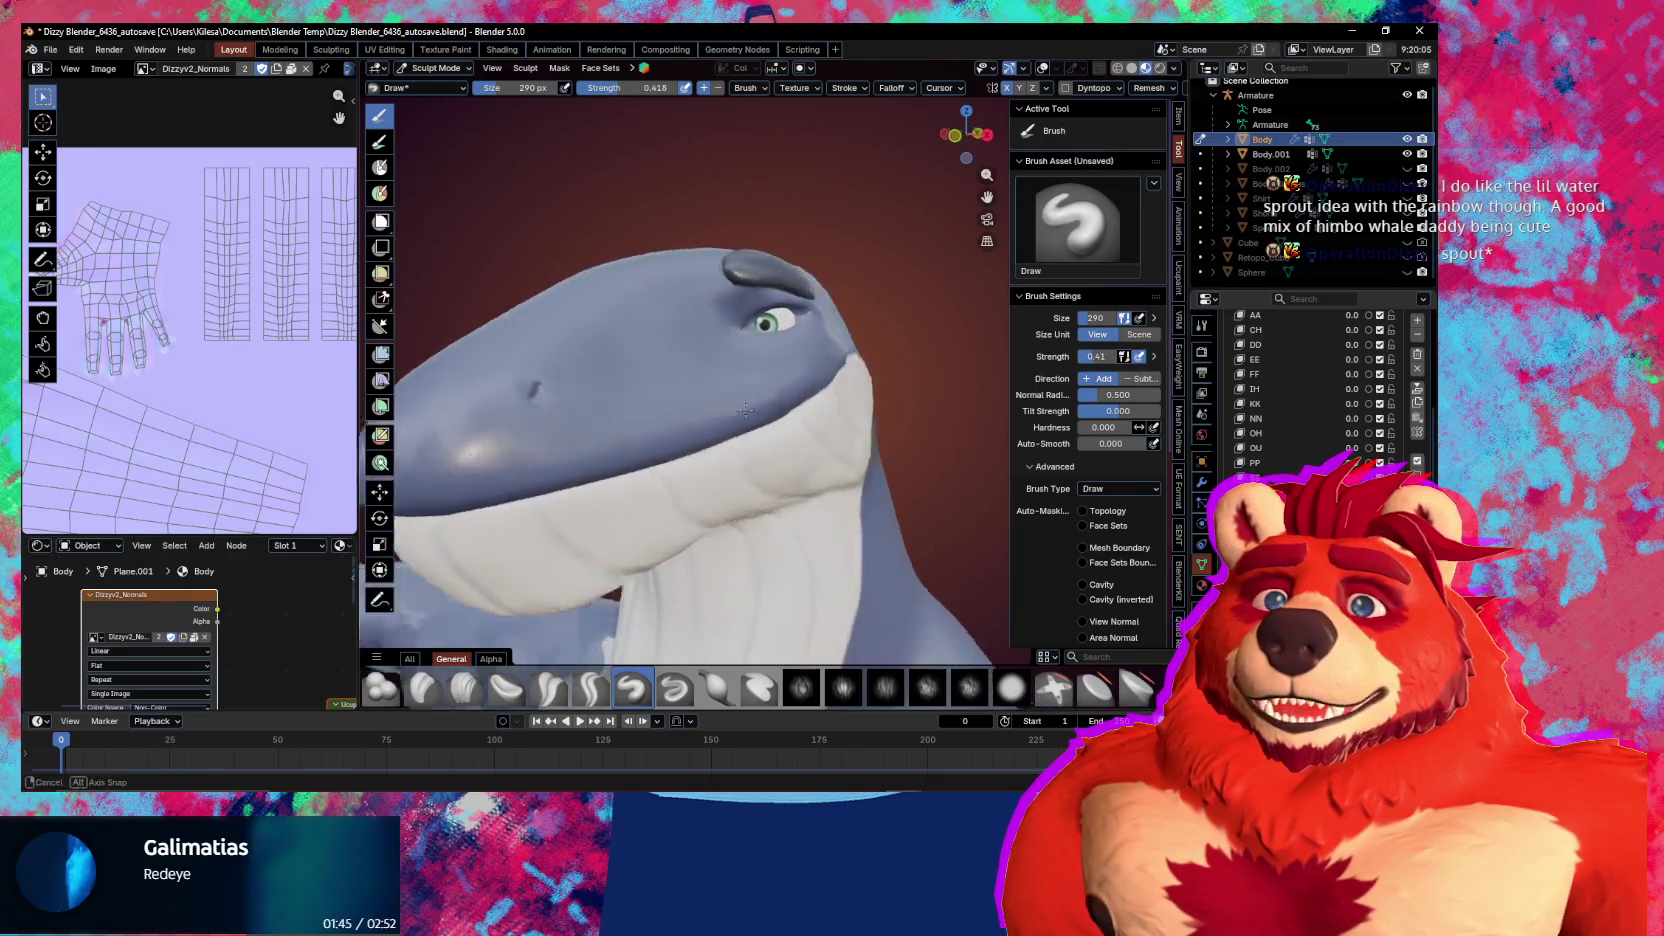
{"action": "middle_click_drag", "start_coordinate": [683, 417], "coordinate": [786, 405]}
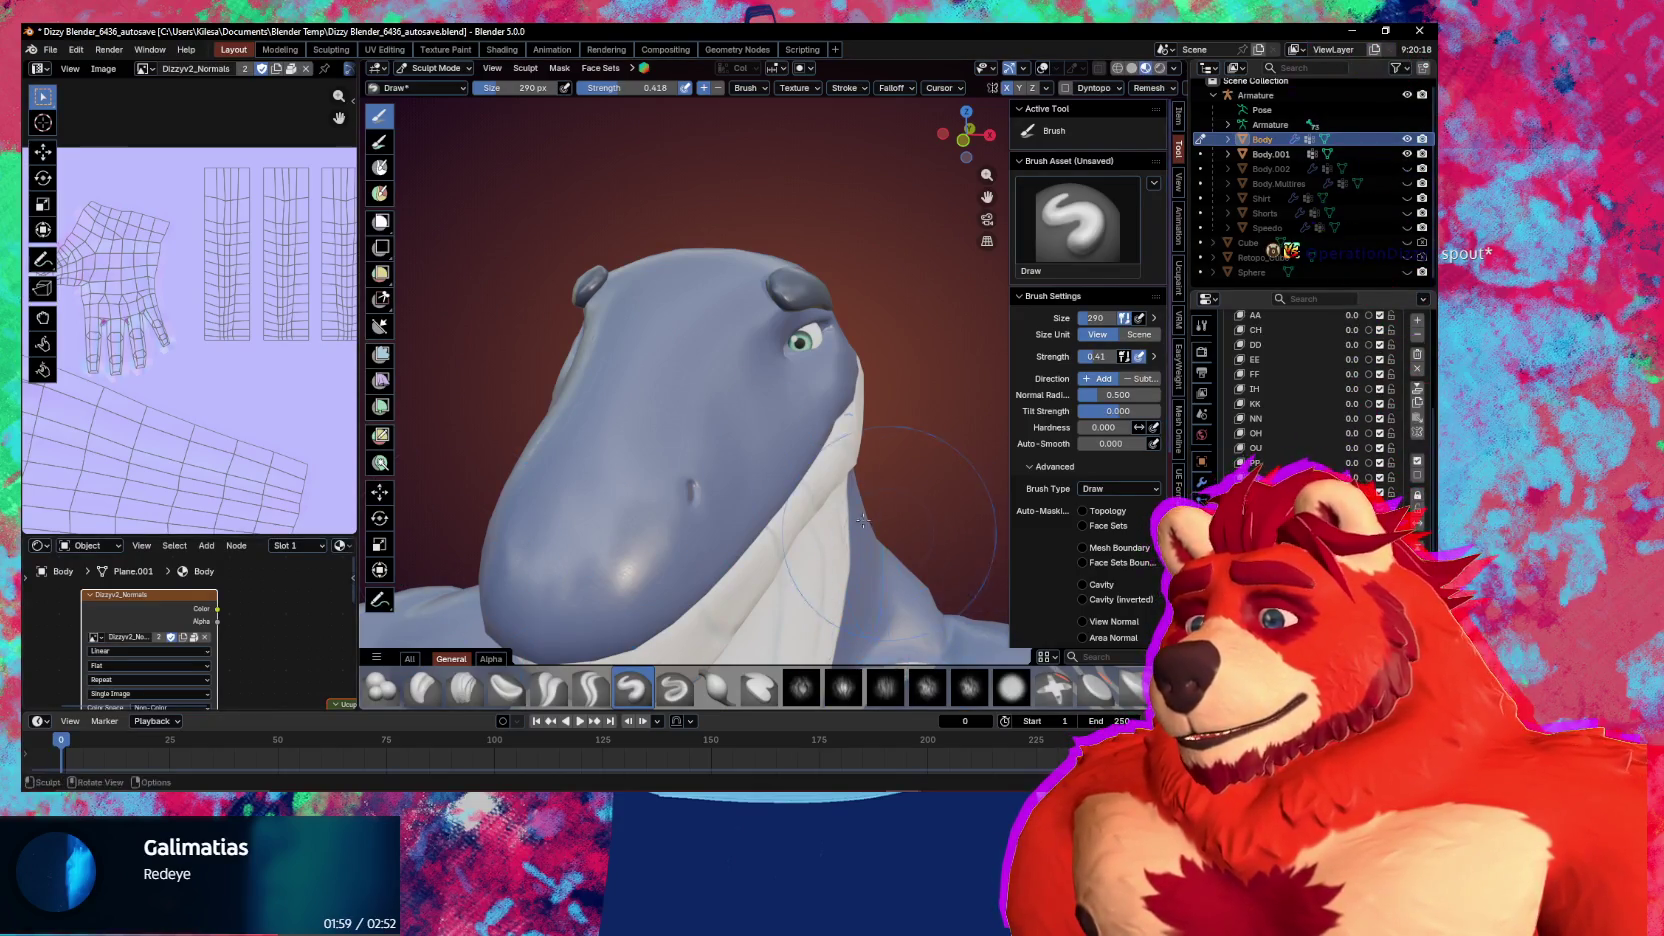
{"action": "middle_click_drag", "start_coordinate": [861, 509], "coordinate": [830, 520]}
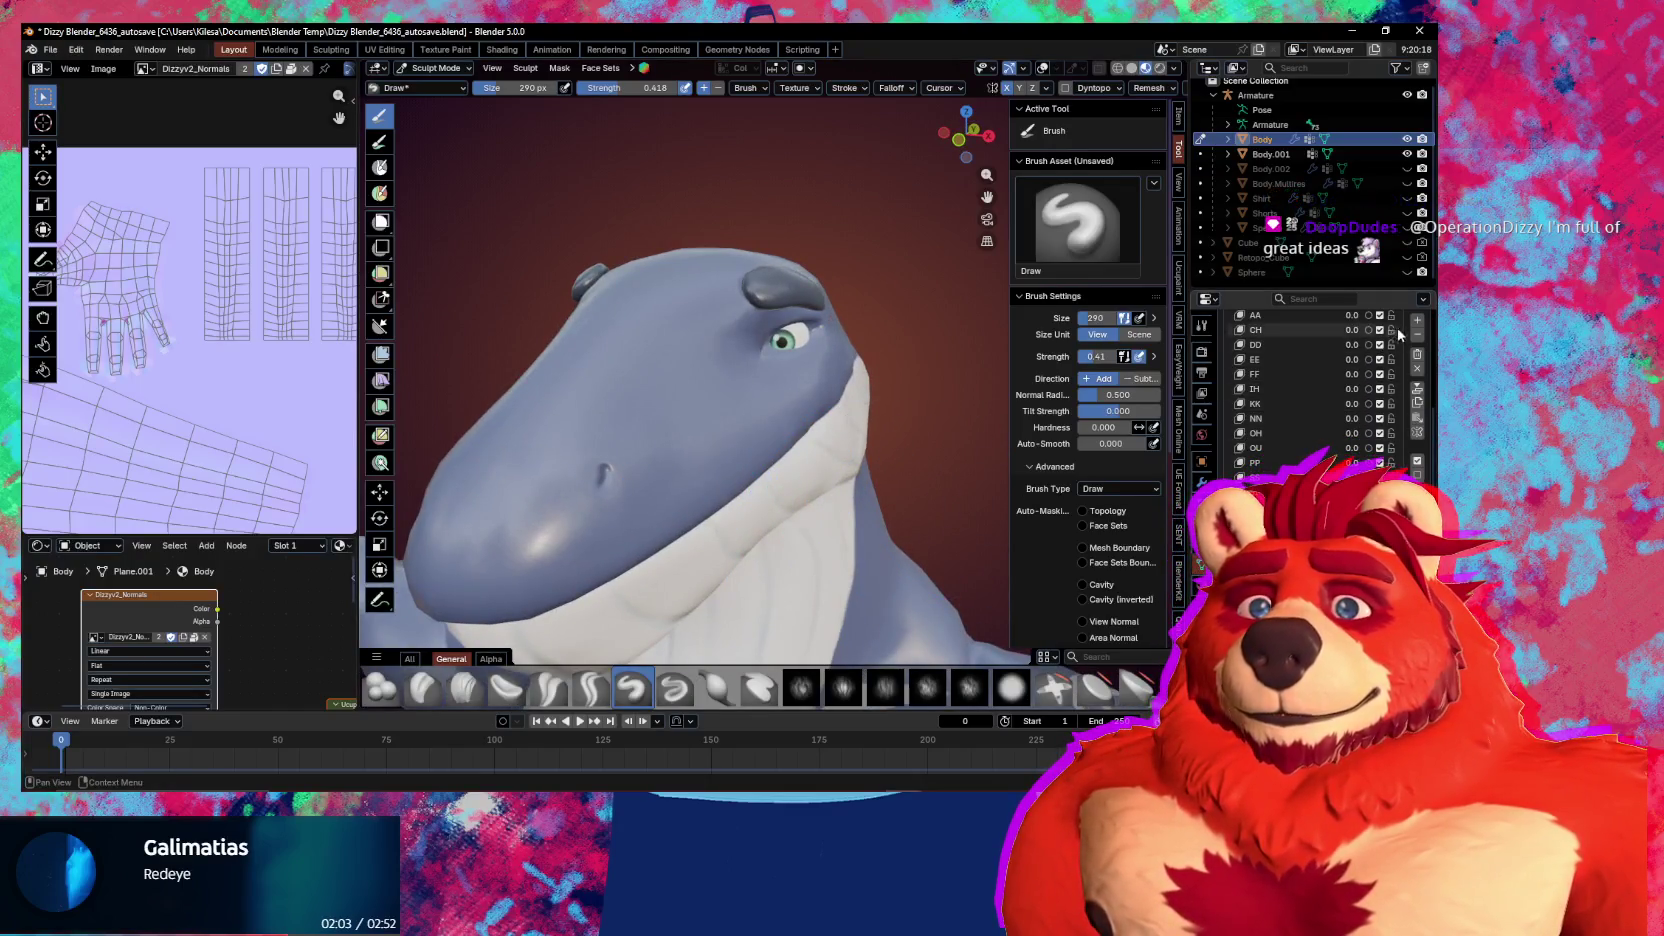
Leave a shape key's name unchanged, then switch to the Grab brush at 207 px
{"action": "double_click", "coordinate": [1256, 477]}
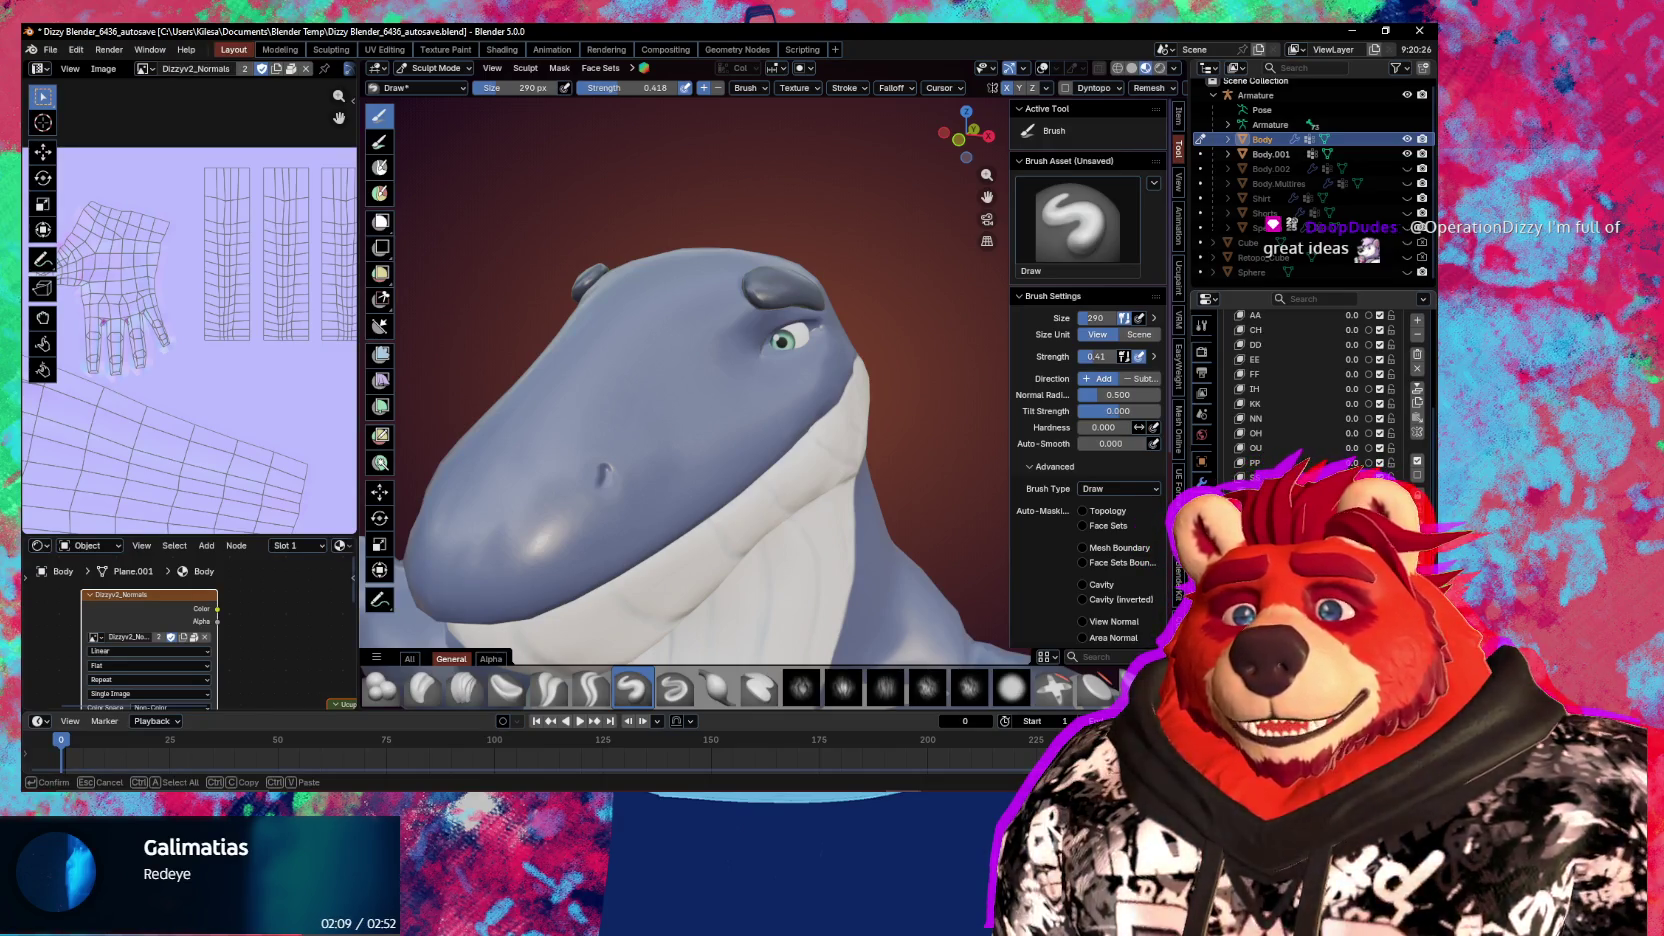
{"action": "key", "text": "Return"}
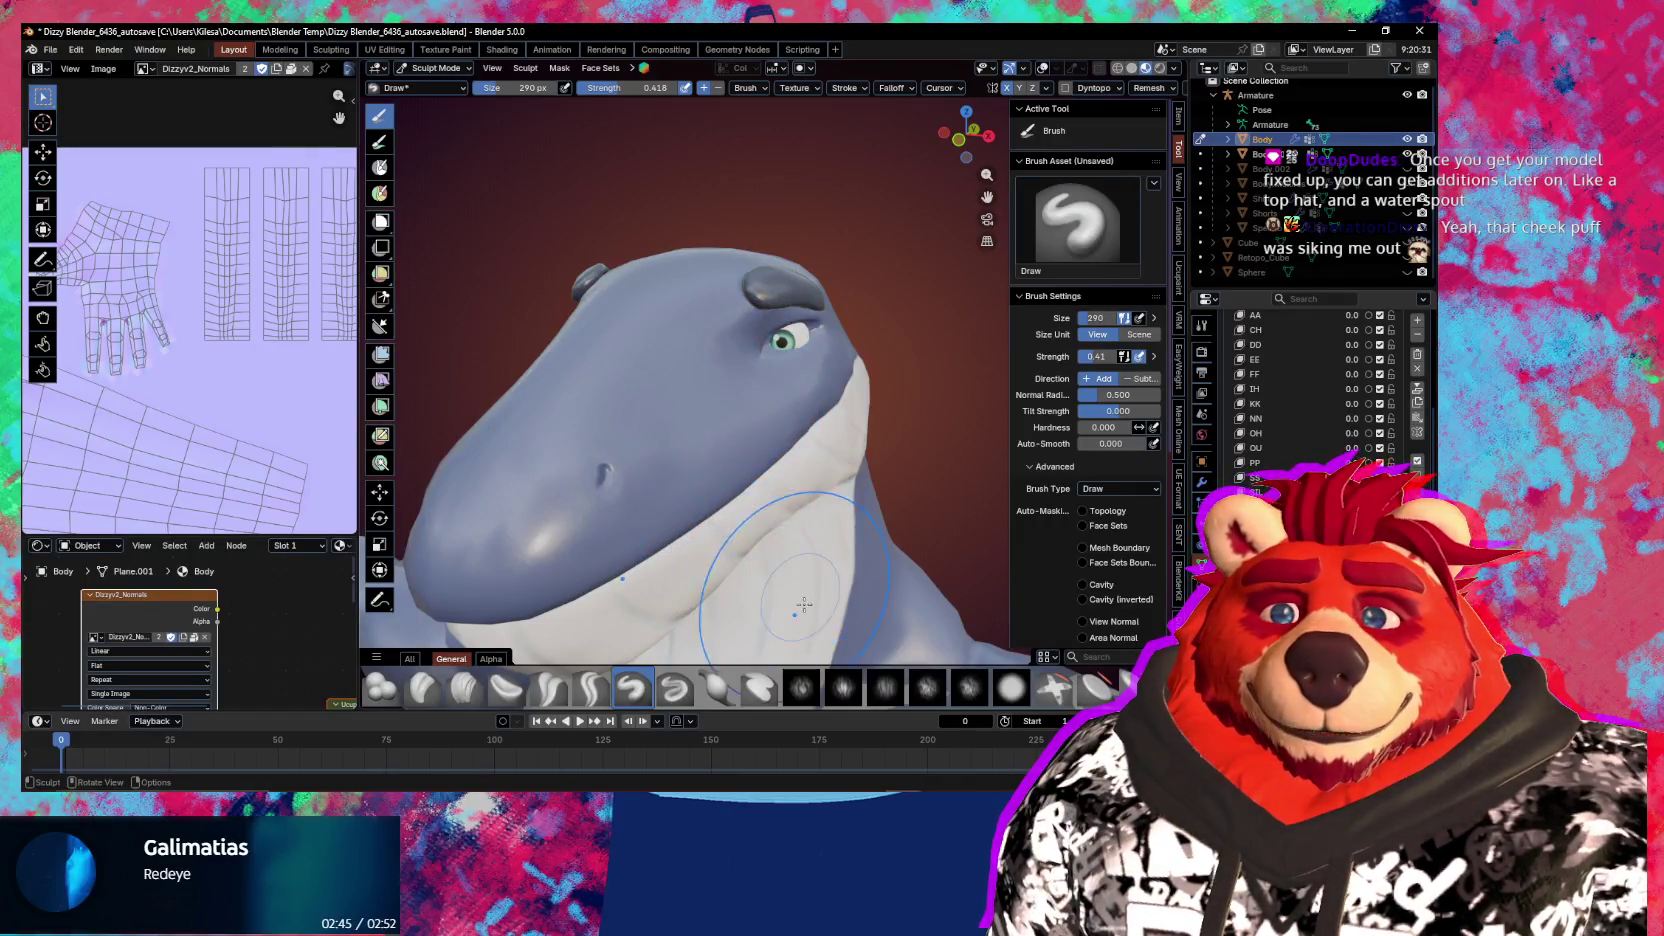
{"action": "mouse_move", "coordinate": [794, 522]}
{"action": "middle_mouse_down"}
{"action": "mouse_move", "coordinate": [766, 503]}
{"action": "mouse_move", "coordinate": [767, 411]}
{"action": "middle_mouse_up"}
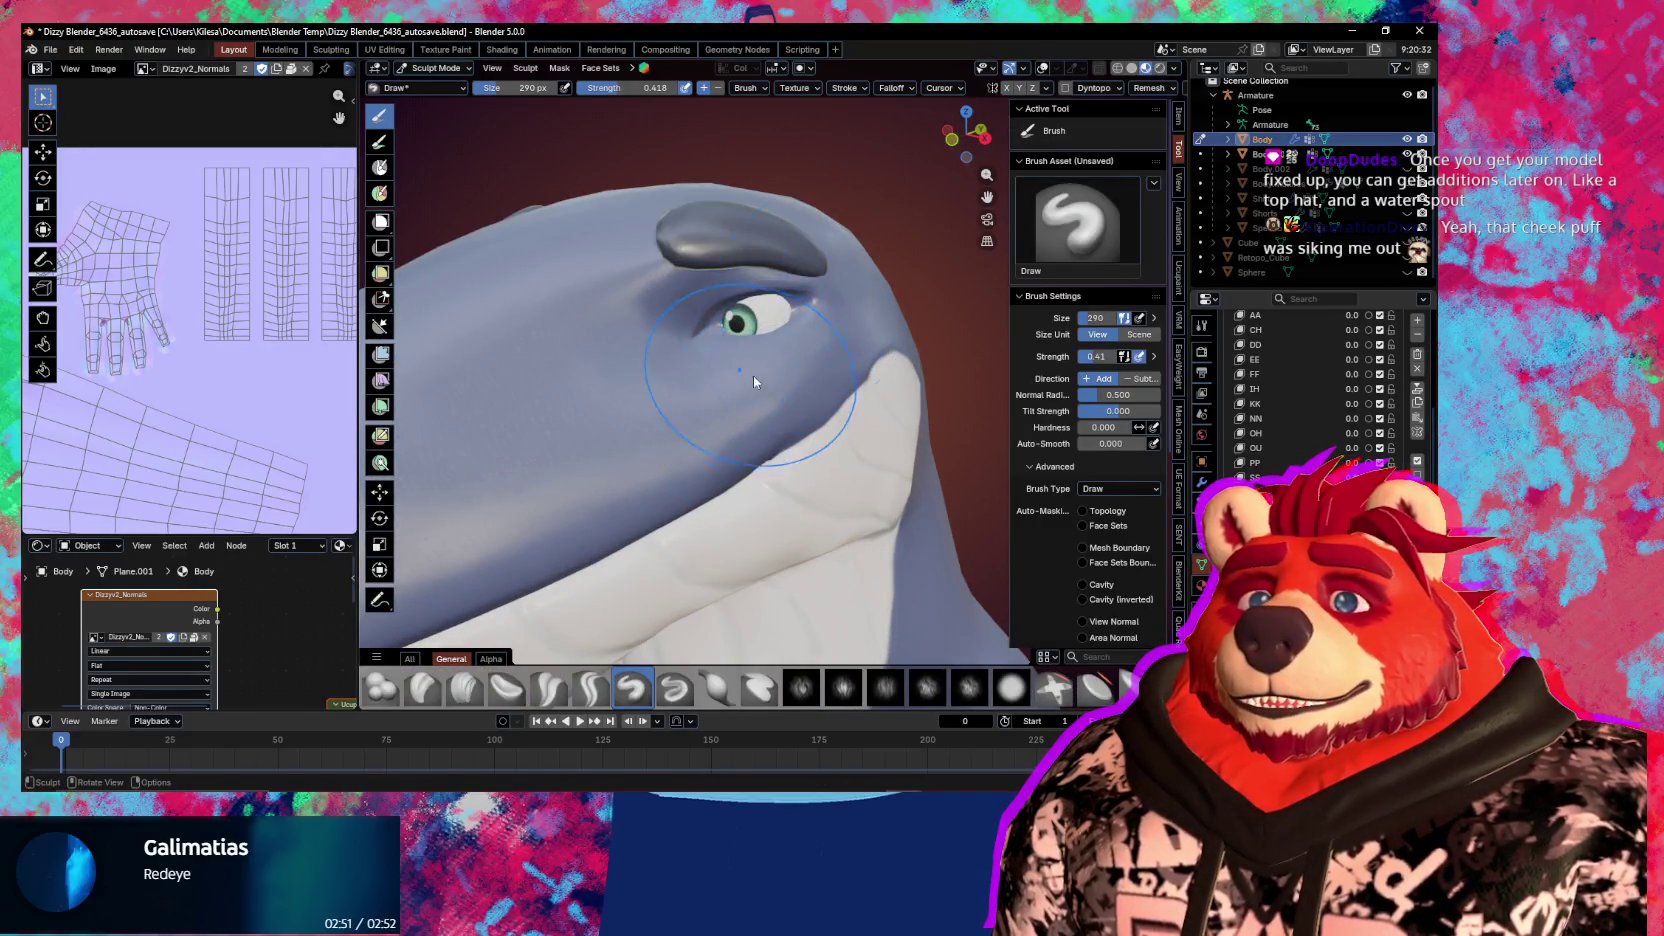
{"action": "key", "text": "g"}
{"action": "mouse_move", "coordinate": [786, 342]}
{"action": "middle_mouse_down"}
{"action": "mouse_move", "coordinate": [750, 340]}
{"action": "mouse_move", "coordinate": [766, 388]}
{"action": "middle_mouse_up"}
{"action": "key", "text": "f"}
{"action": "left_click", "coordinate": [750, 340]}
{"action": "scroll", "coordinate": [766, 400], "scroll_direction": "up", "scroll_amount": 2}
Enlarge the Grab brush to 392 px and push the jaw and side of the head outward
{"action": "key", "text": "f"}
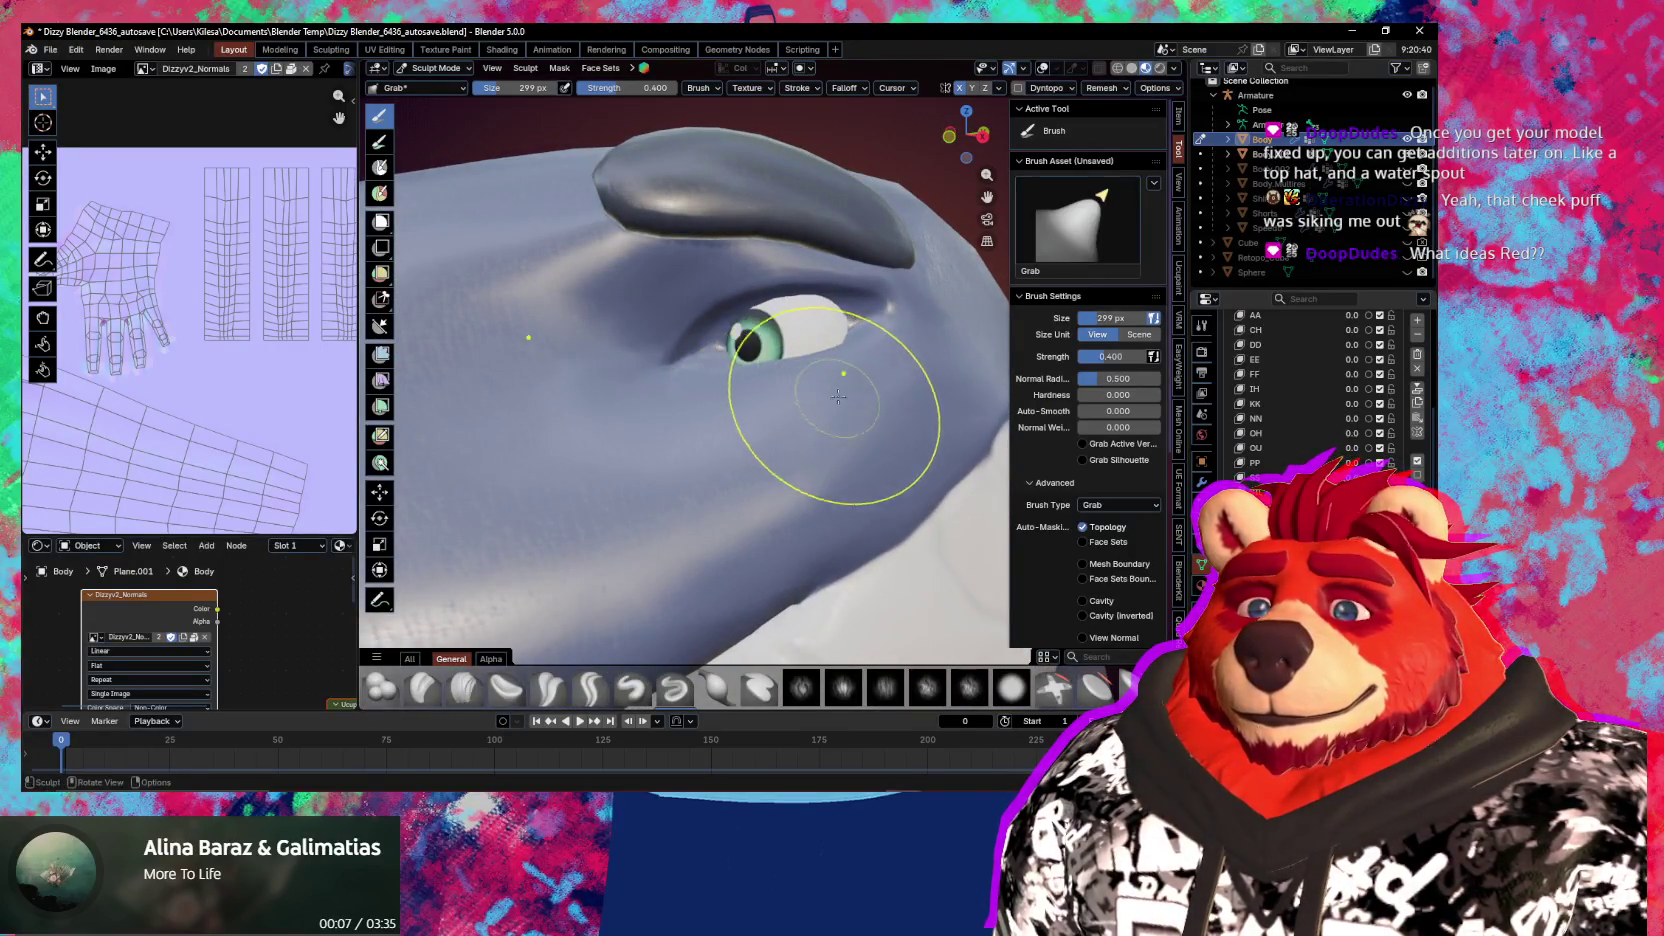
{"action": "left_click", "coordinate": [865, 440]}
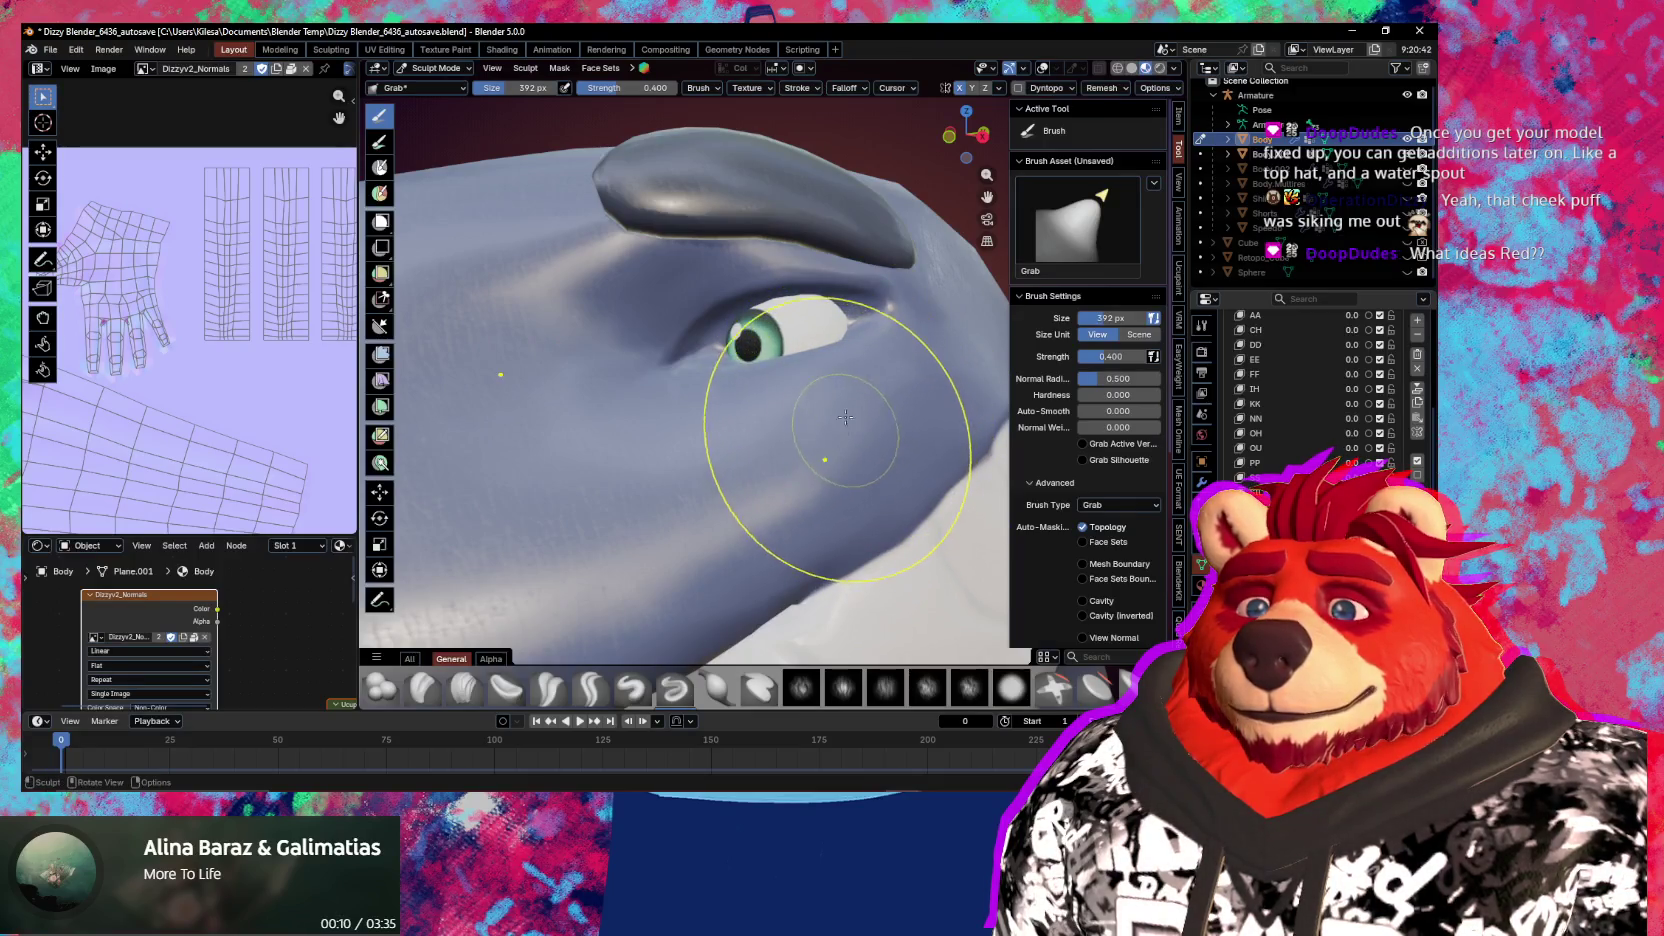
{"action": "mouse_move", "coordinate": [800, 465]}
{"action": "middle_mouse_down"}
{"action": "mouse_move", "coordinate": [857, 411]}
{"action": "mouse_move", "coordinate": [1105, 481]}
{"action": "middle_mouse_up"}
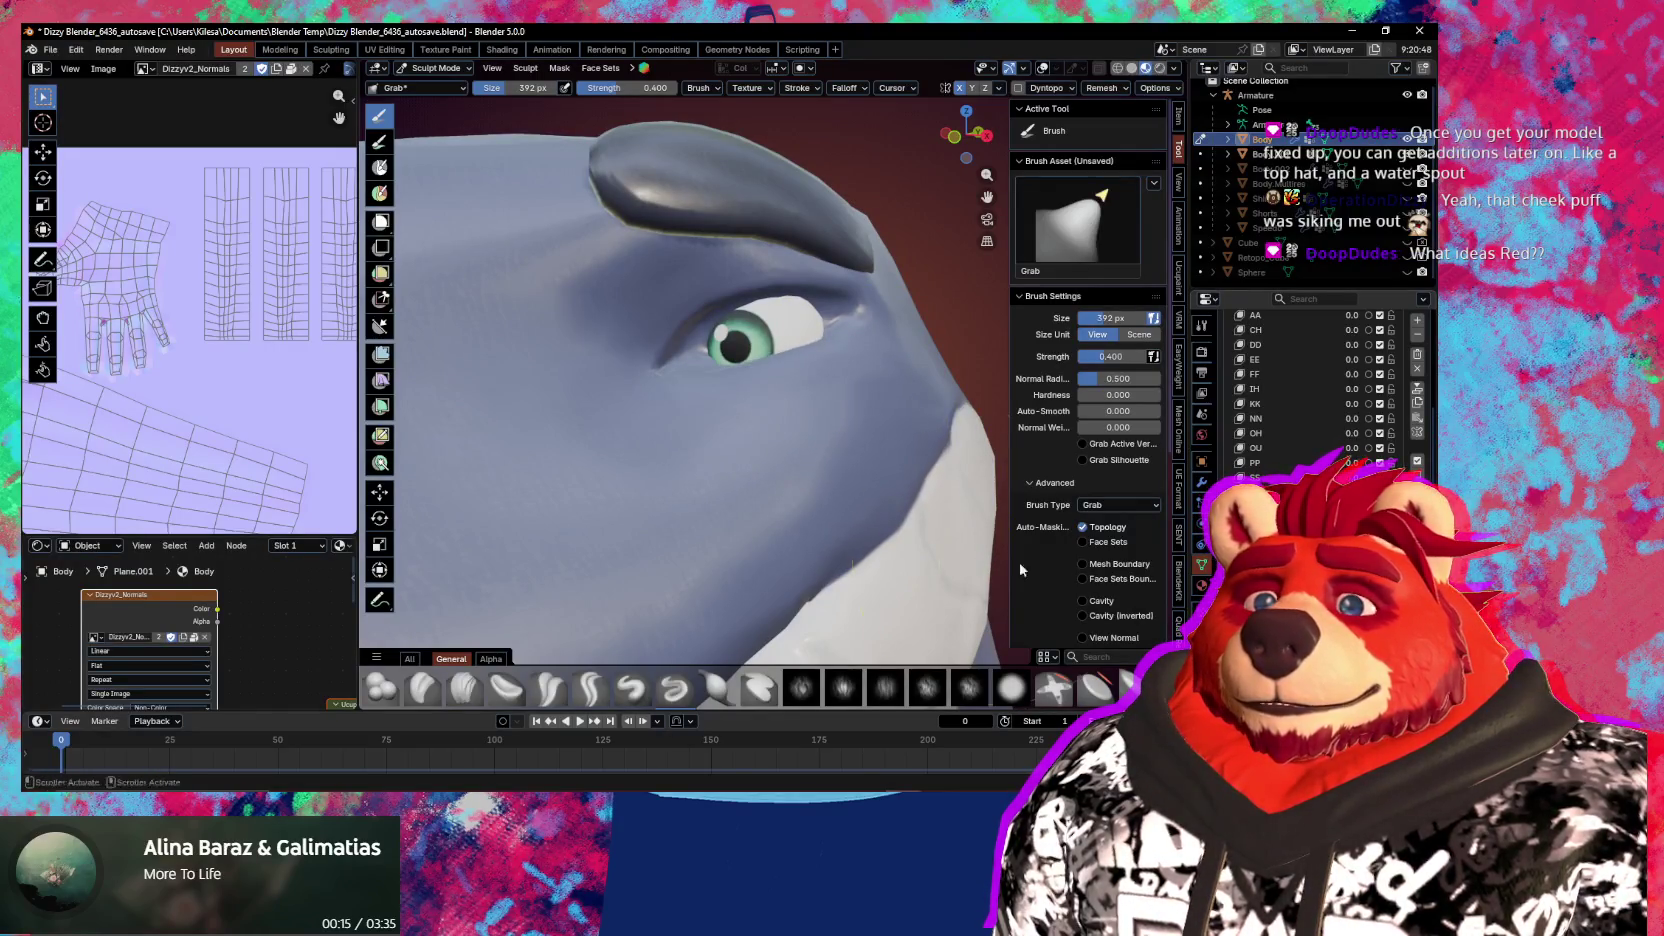
{"action": "middle_click_drag", "start_coordinate": [960, 480], "coordinate": [880, 446]}
{"action": "key", "text": "ctrl+Tab"}
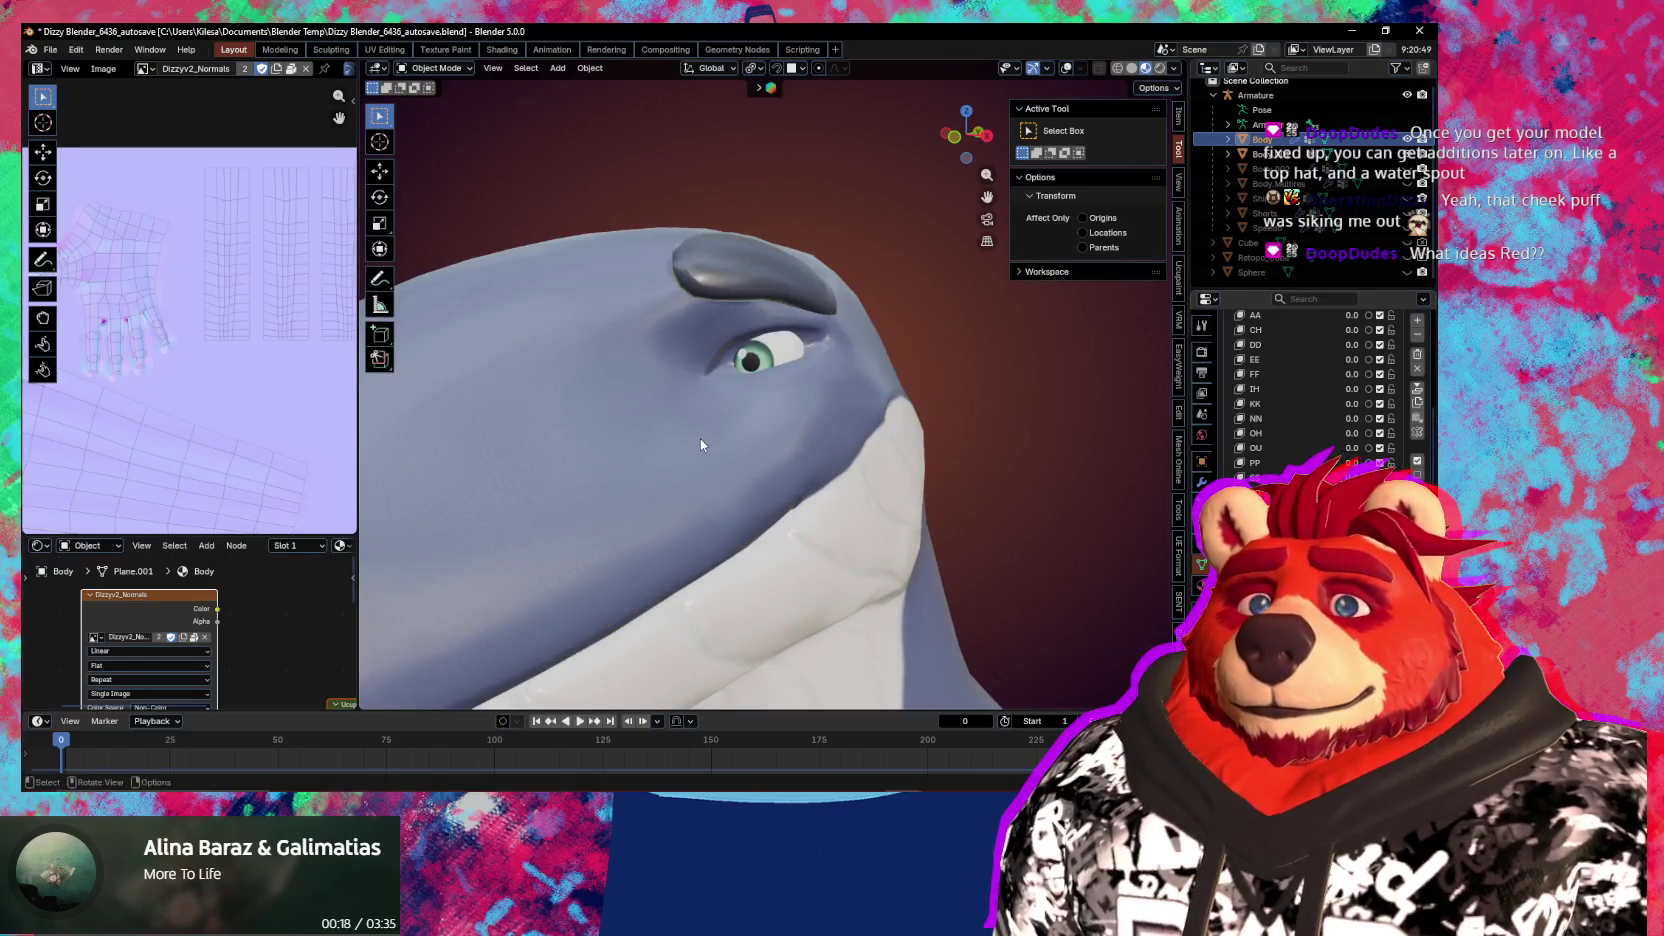
{"action": "key", "text": "ctrl+Tab"}
{"action": "left_click", "coordinate": [712, 500]}
{"action": "mouse_move", "coordinate": [705, 483]}
{"action": "middle_mouse_down"}
{"action": "mouse_move", "coordinate": [862, 538]}
{"action": "mouse_move", "coordinate": [817, 451]}
{"action": "middle_mouse_up"}
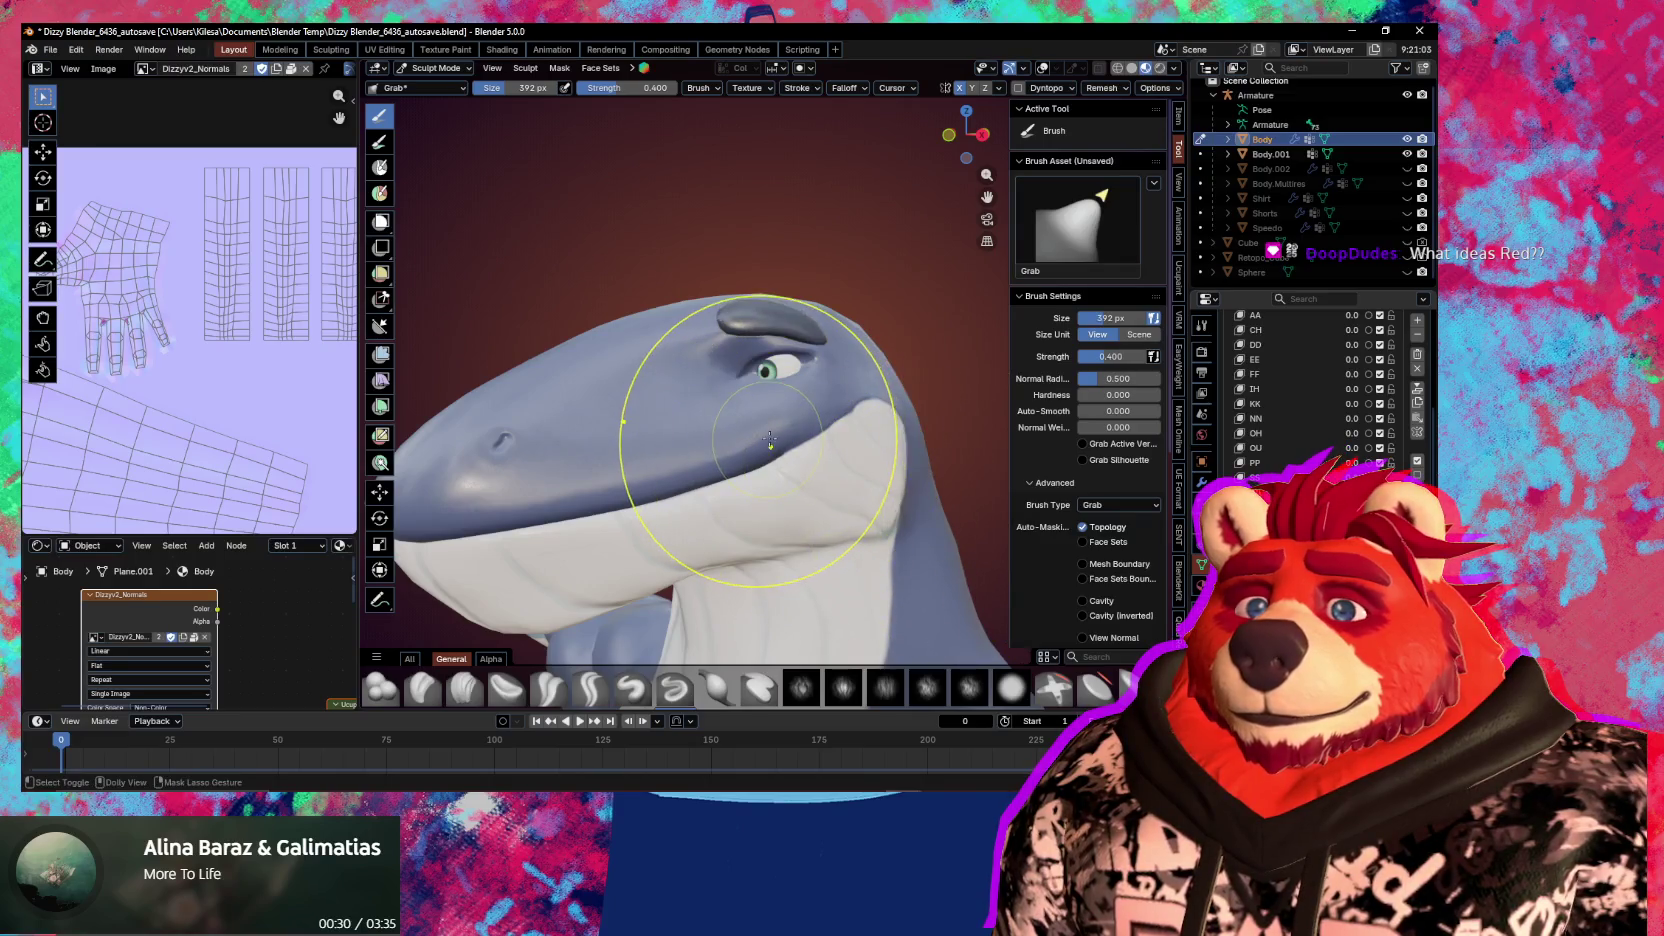
{"action": "left_click_drag", "start_coordinate": [770, 442], "coordinate": [820, 433]}
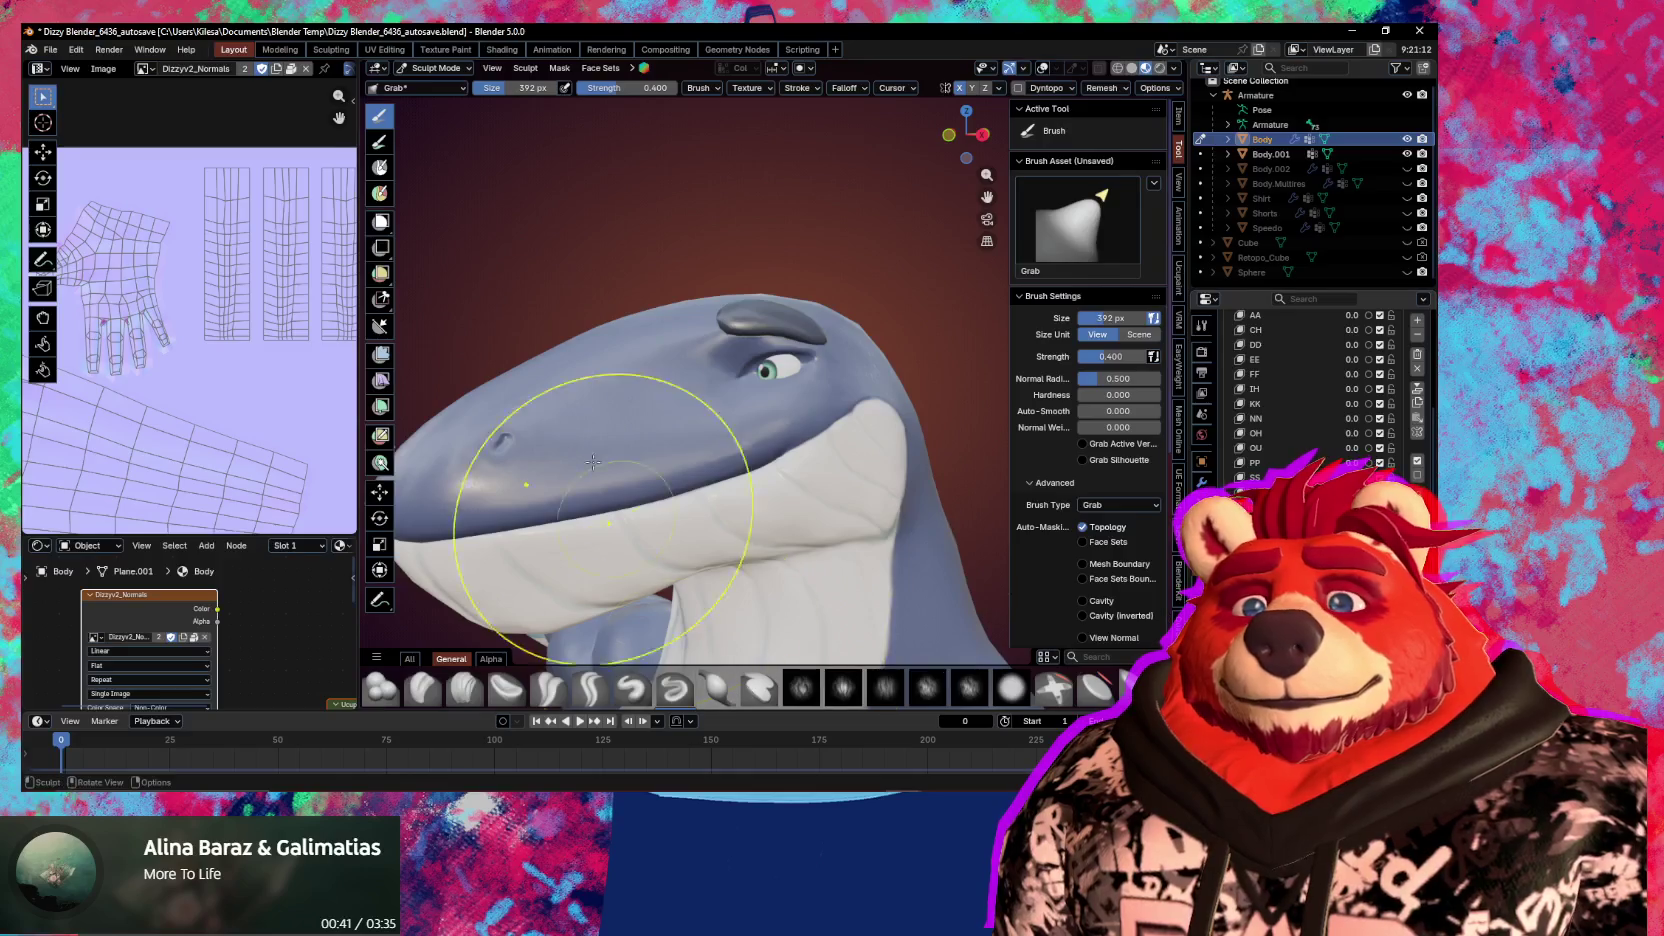
Pull the lower eyelid and the mesh below the eye upward around the eye
{"action": "scroll", "coordinate": [800, 375], "scroll_direction": "up", "scroll_amount": 3}
{"action": "scroll", "coordinate": [816, 404], "scroll_direction": "up", "scroll_amount": 1}
{"action": "scroll", "coordinate": [816, 404], "scroll_direction": "up", "scroll_amount": 2}
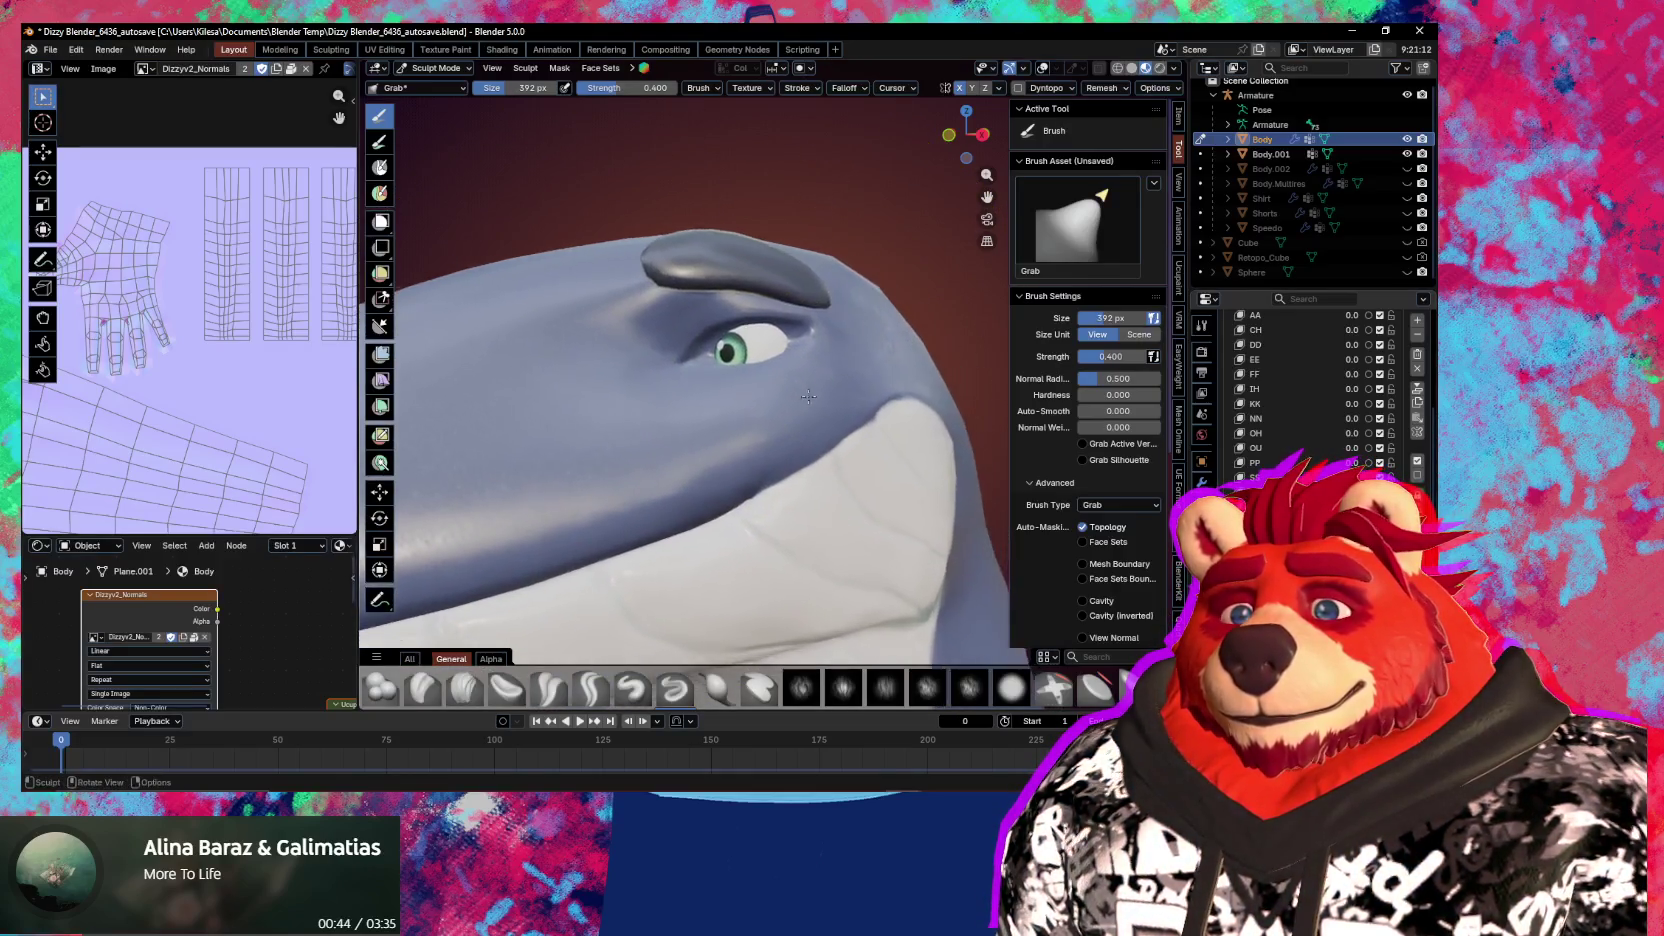
{"action": "scroll", "coordinate": [816, 404], "scroll_direction": "up", "scroll_amount": 2}
{"action": "left_click_drag", "start_coordinate": [780, 408], "coordinate": [764, 342]}
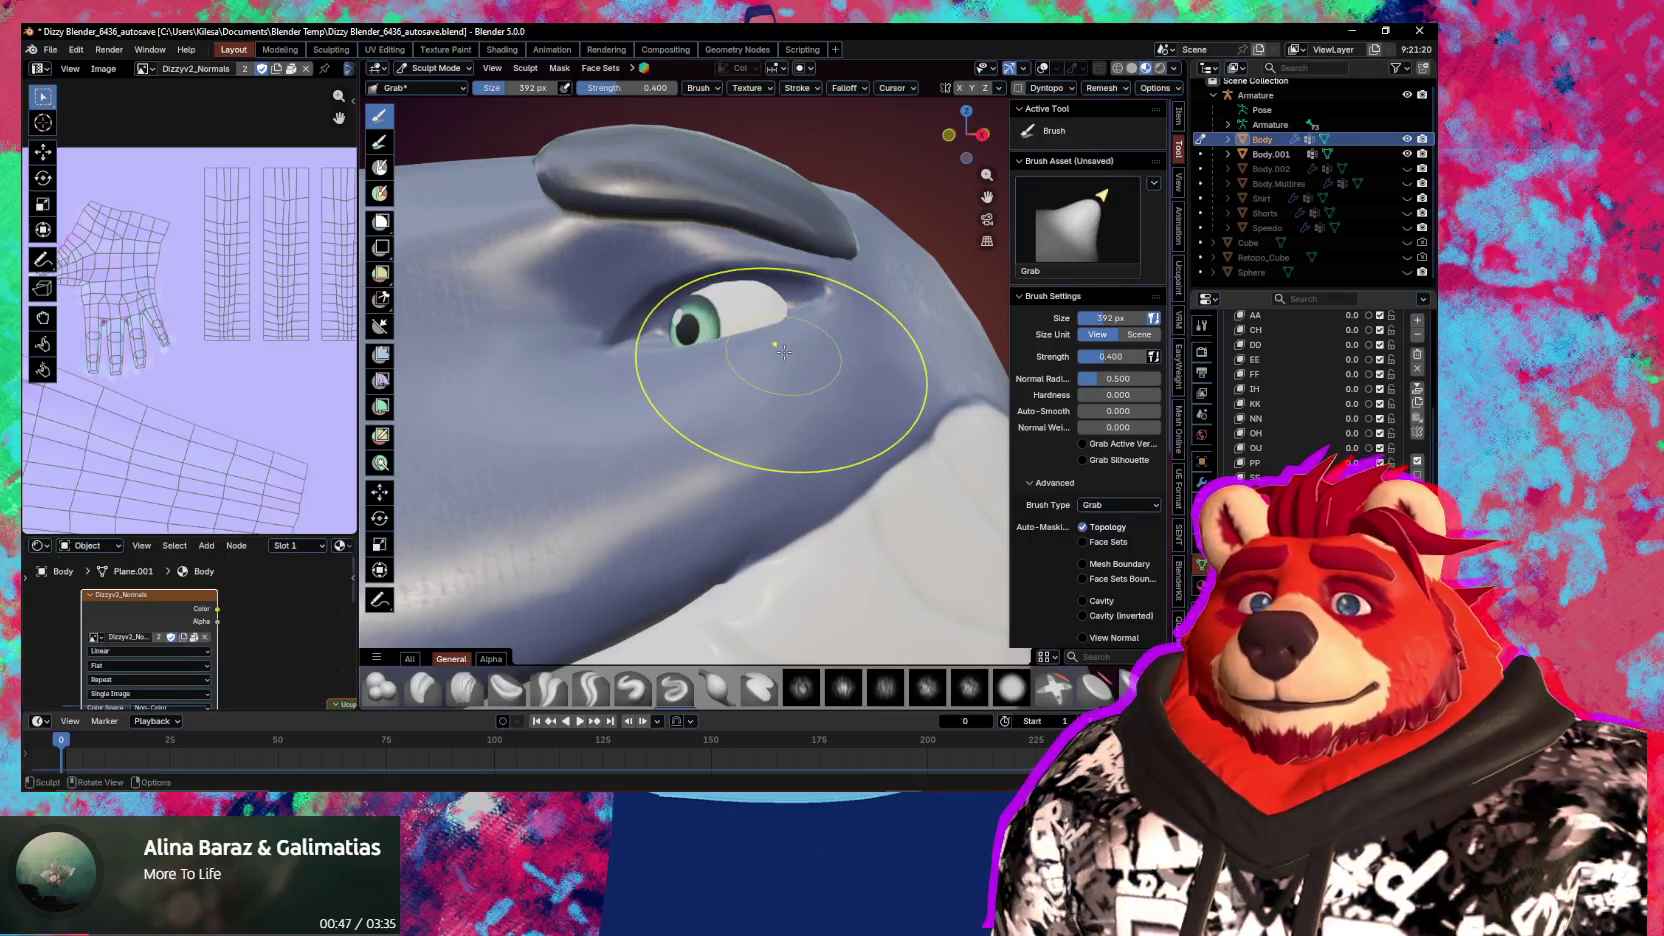
{"action": "middle_click_drag", "start_coordinate": [770, 350], "coordinate": [764, 403]}
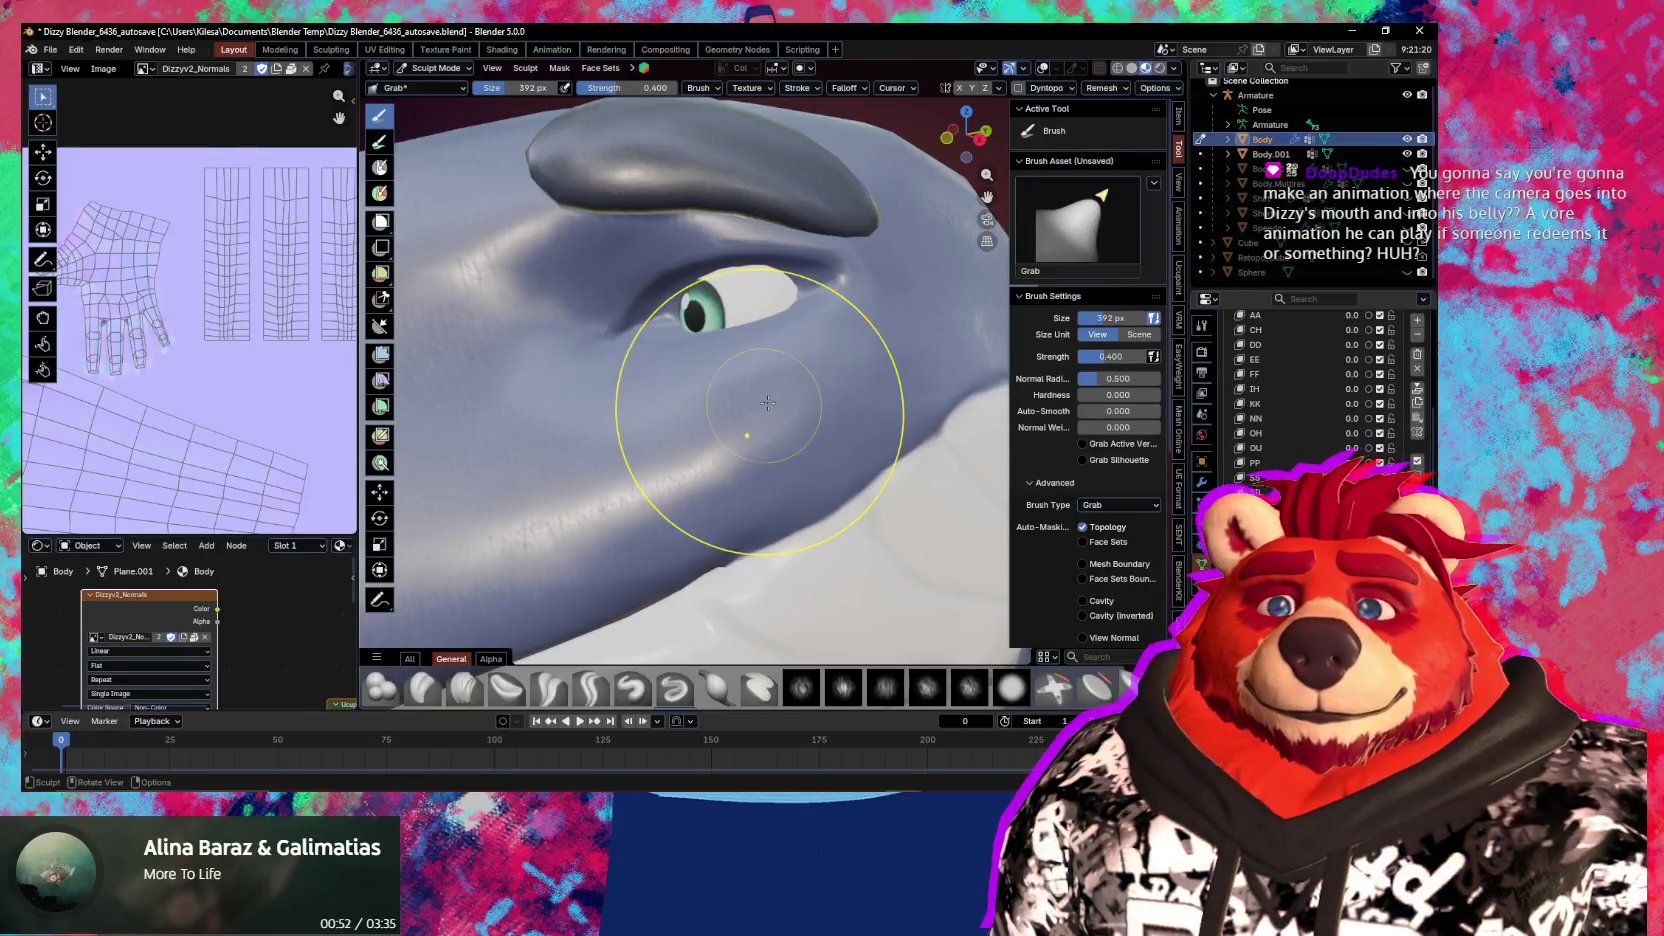
{"action": "mouse_move", "coordinate": [821, 367]}
{"action": "left_mouse_down"}
{"action": "mouse_move", "coordinate": [798, 330]}
{"action": "mouse_move", "coordinate": [782, 352]}
{"action": "left_mouse_up"}
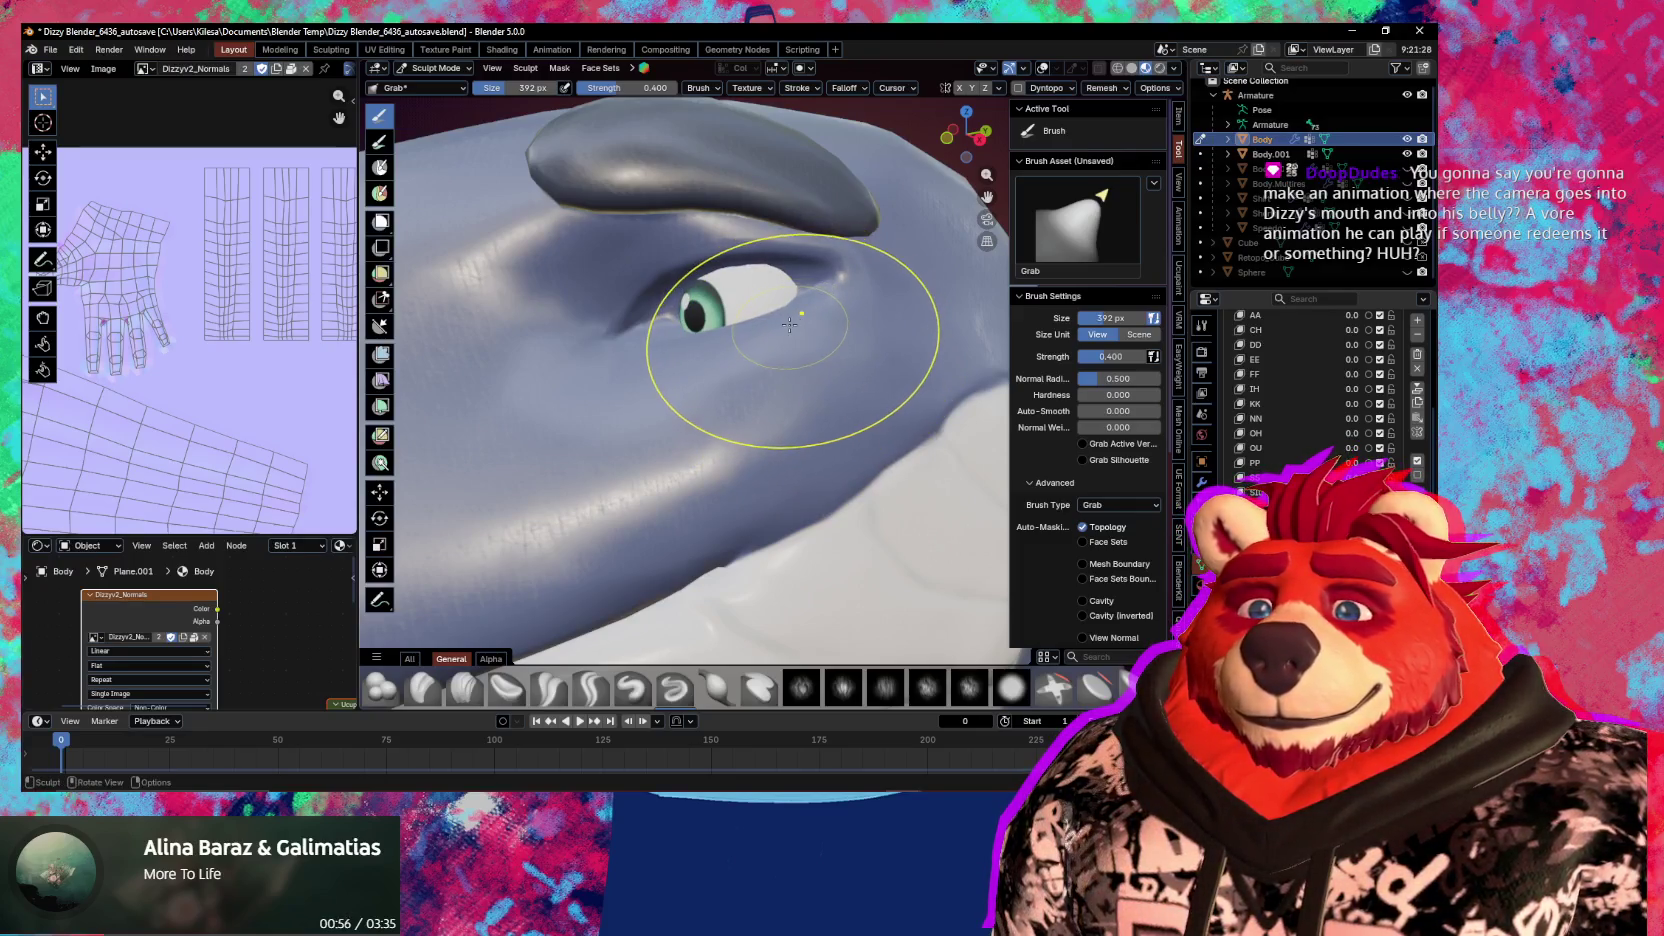
{"action": "mouse_move", "coordinate": [780, 356]}
{"action": "middle_mouse_down"}
{"action": "mouse_move", "coordinate": [770, 341]}
{"action": "mouse_move", "coordinate": [817, 381]}
{"action": "mouse_move", "coordinate": [805, 369]}
{"action": "middle_mouse_up"}
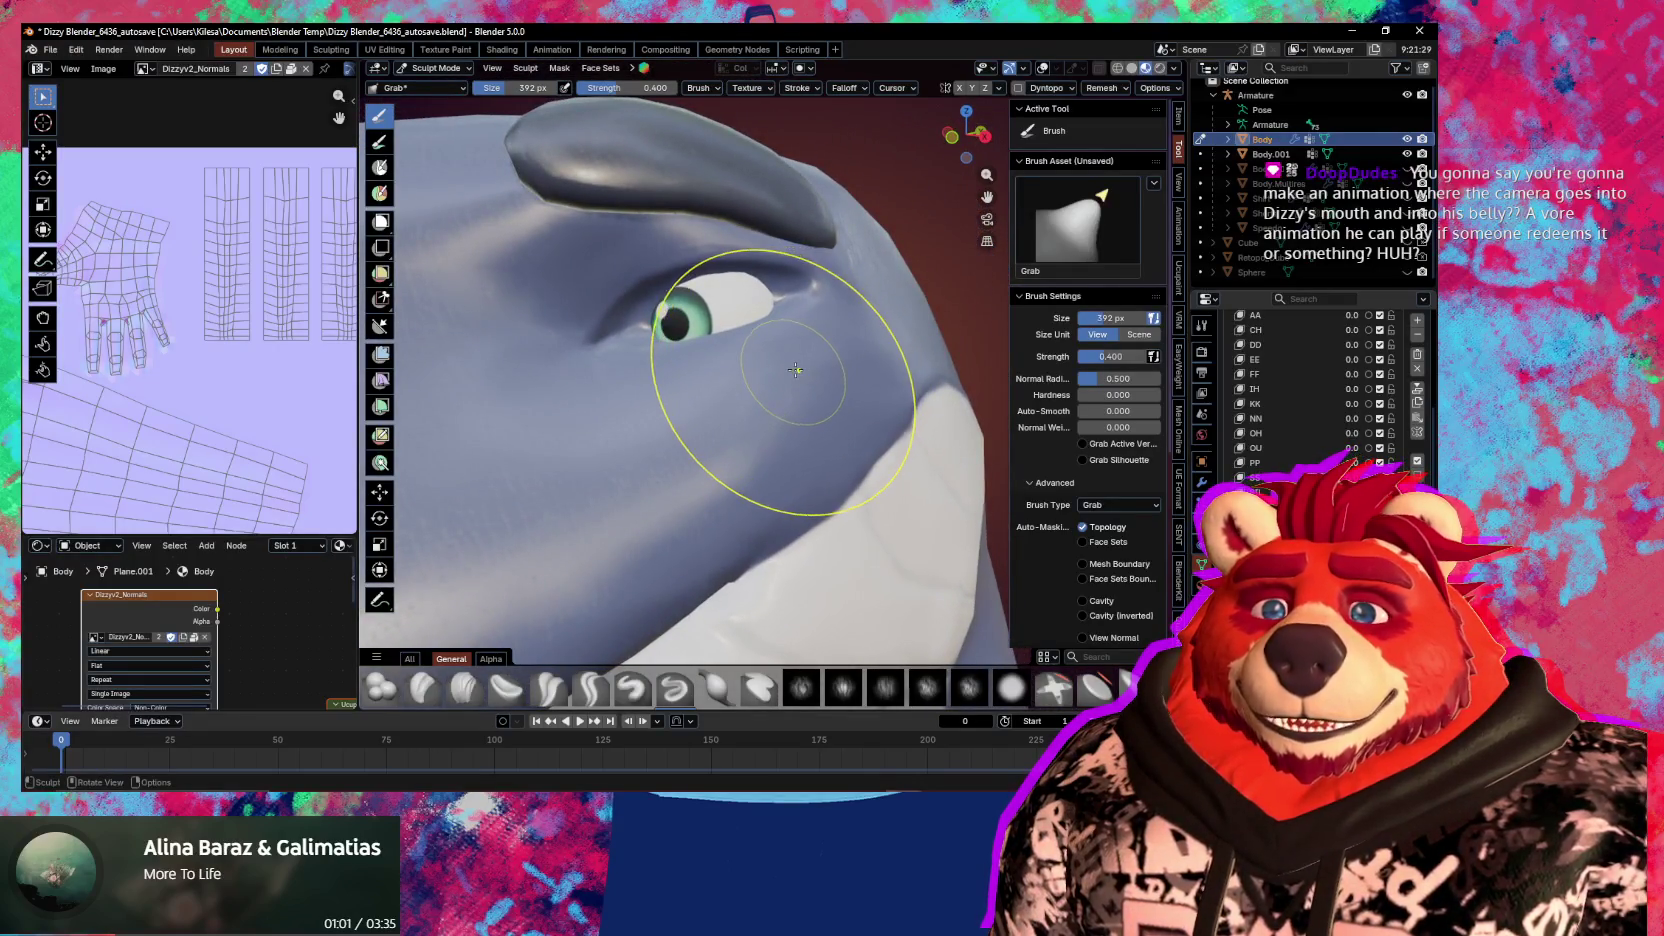
{"action": "middle_click_drag", "start_coordinate": [765, 375], "coordinate": [760, 371]}
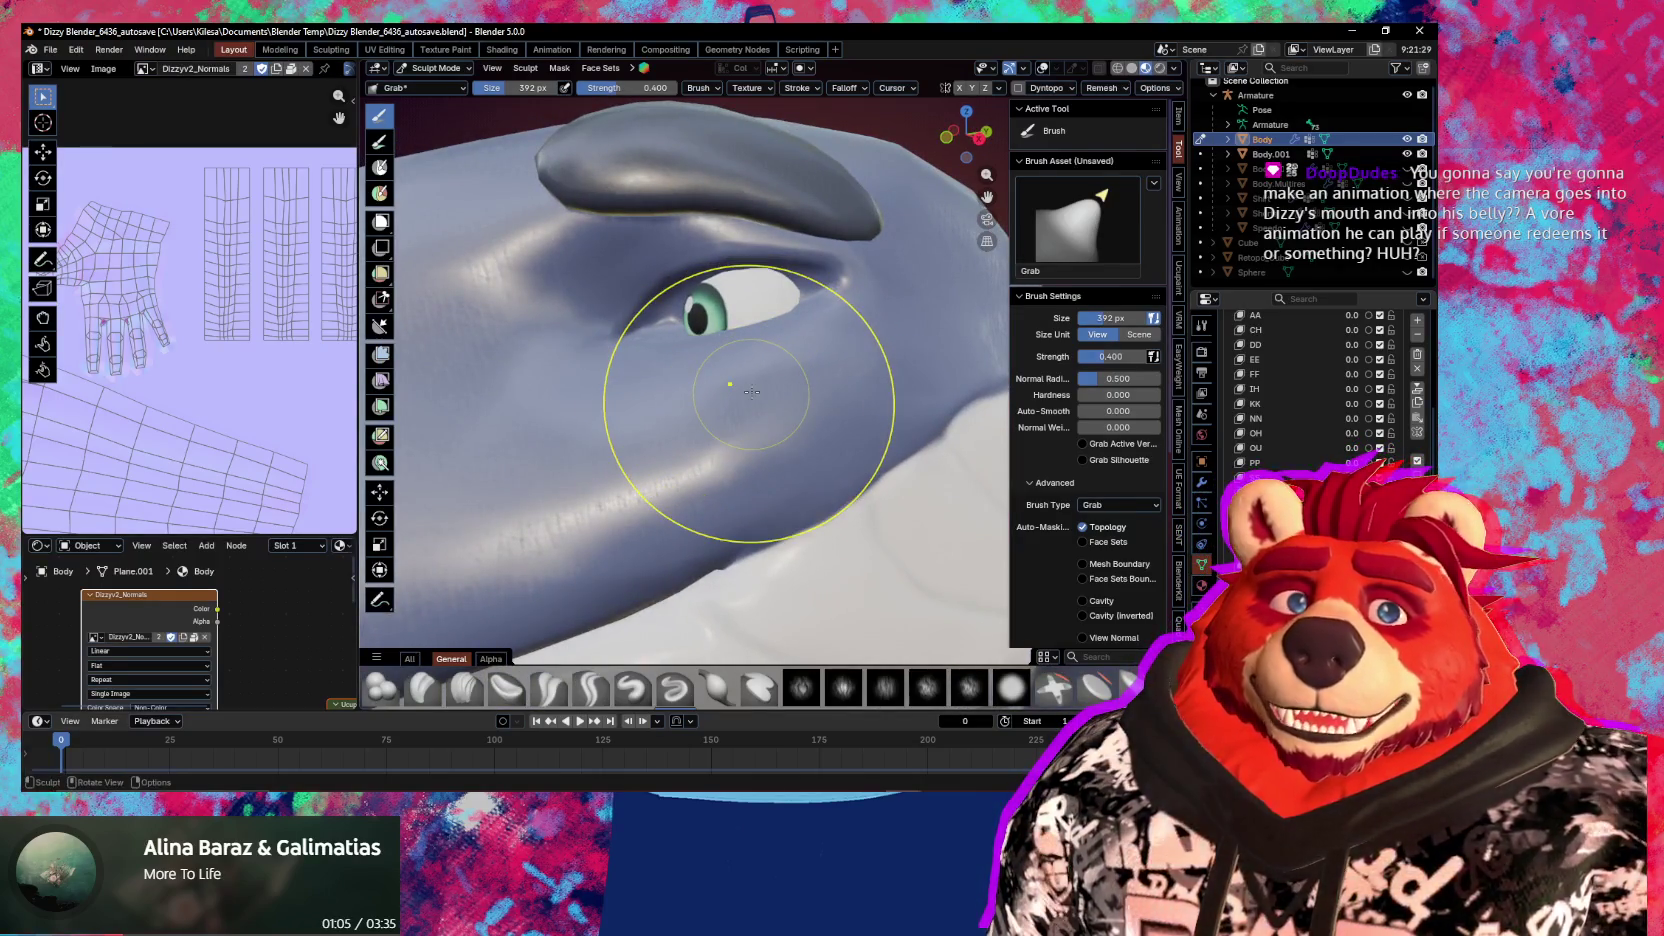
{"action": "left_click_drag", "start_coordinate": [788, 359], "coordinate": [787, 353]}
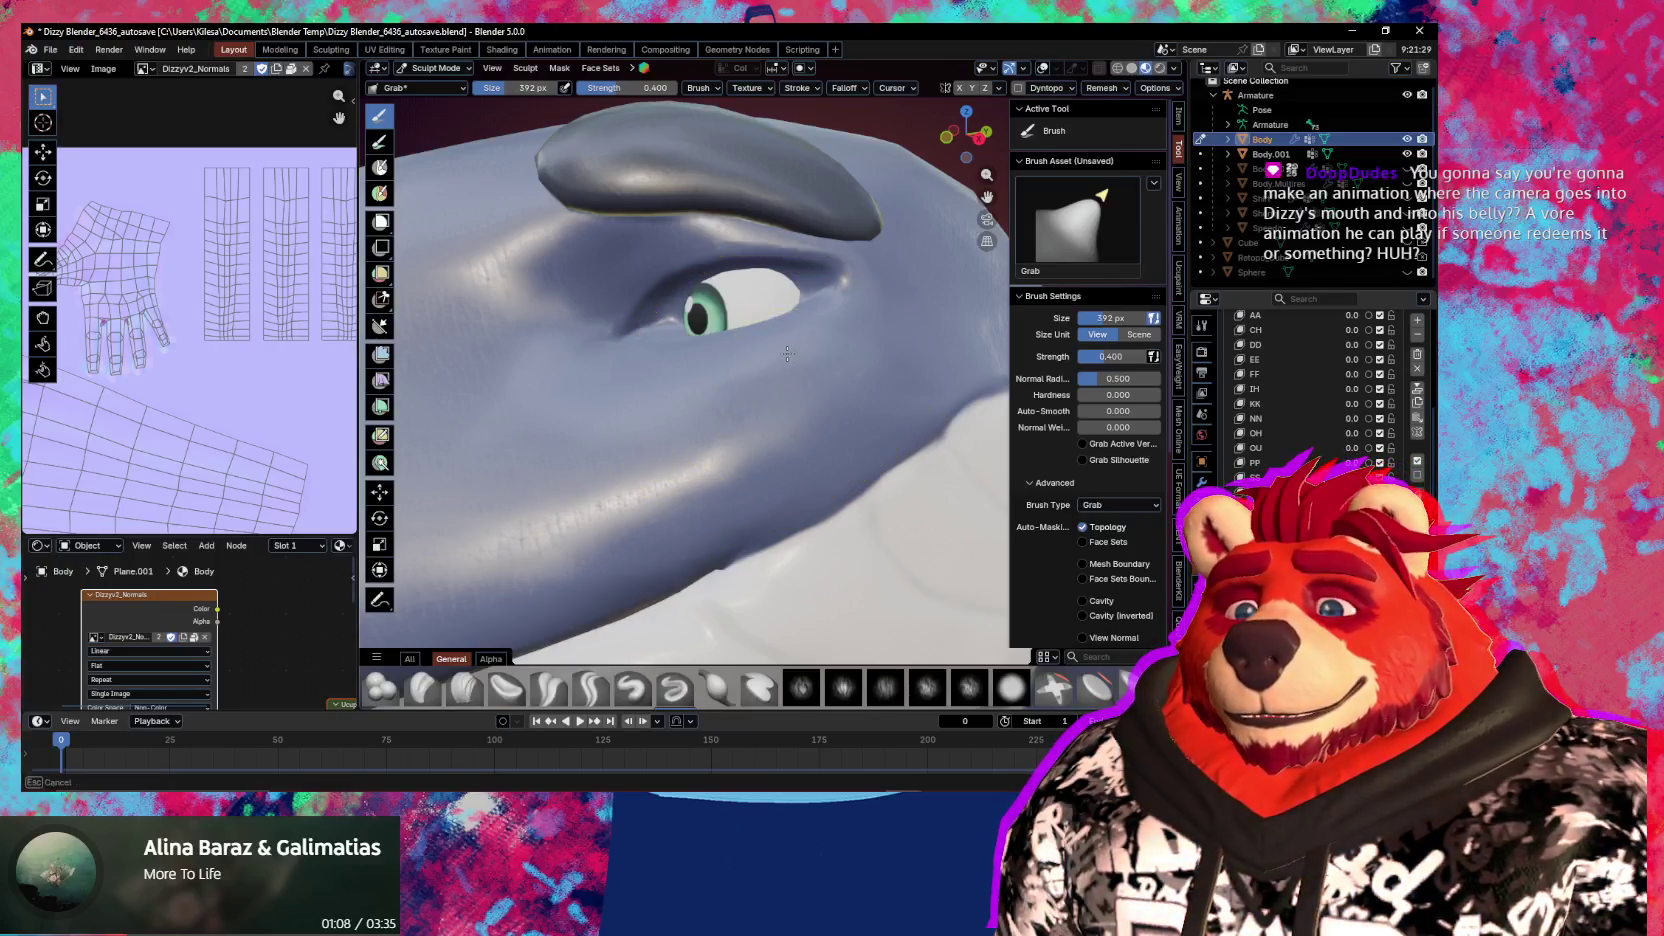
{"action": "mouse_move", "coordinate": [782, 335]}
{"action": "middle_mouse_down"}
{"action": "mouse_move", "coordinate": [769, 357]}
{"action": "mouse_move", "coordinate": [767, 334]}
{"action": "mouse_move", "coordinate": [800, 355]}
{"action": "middle_mouse_up"}
{"action": "middle_click_drag", "start_coordinate": [1140, 540], "coordinate": [1155, 548], "text": "shift"}
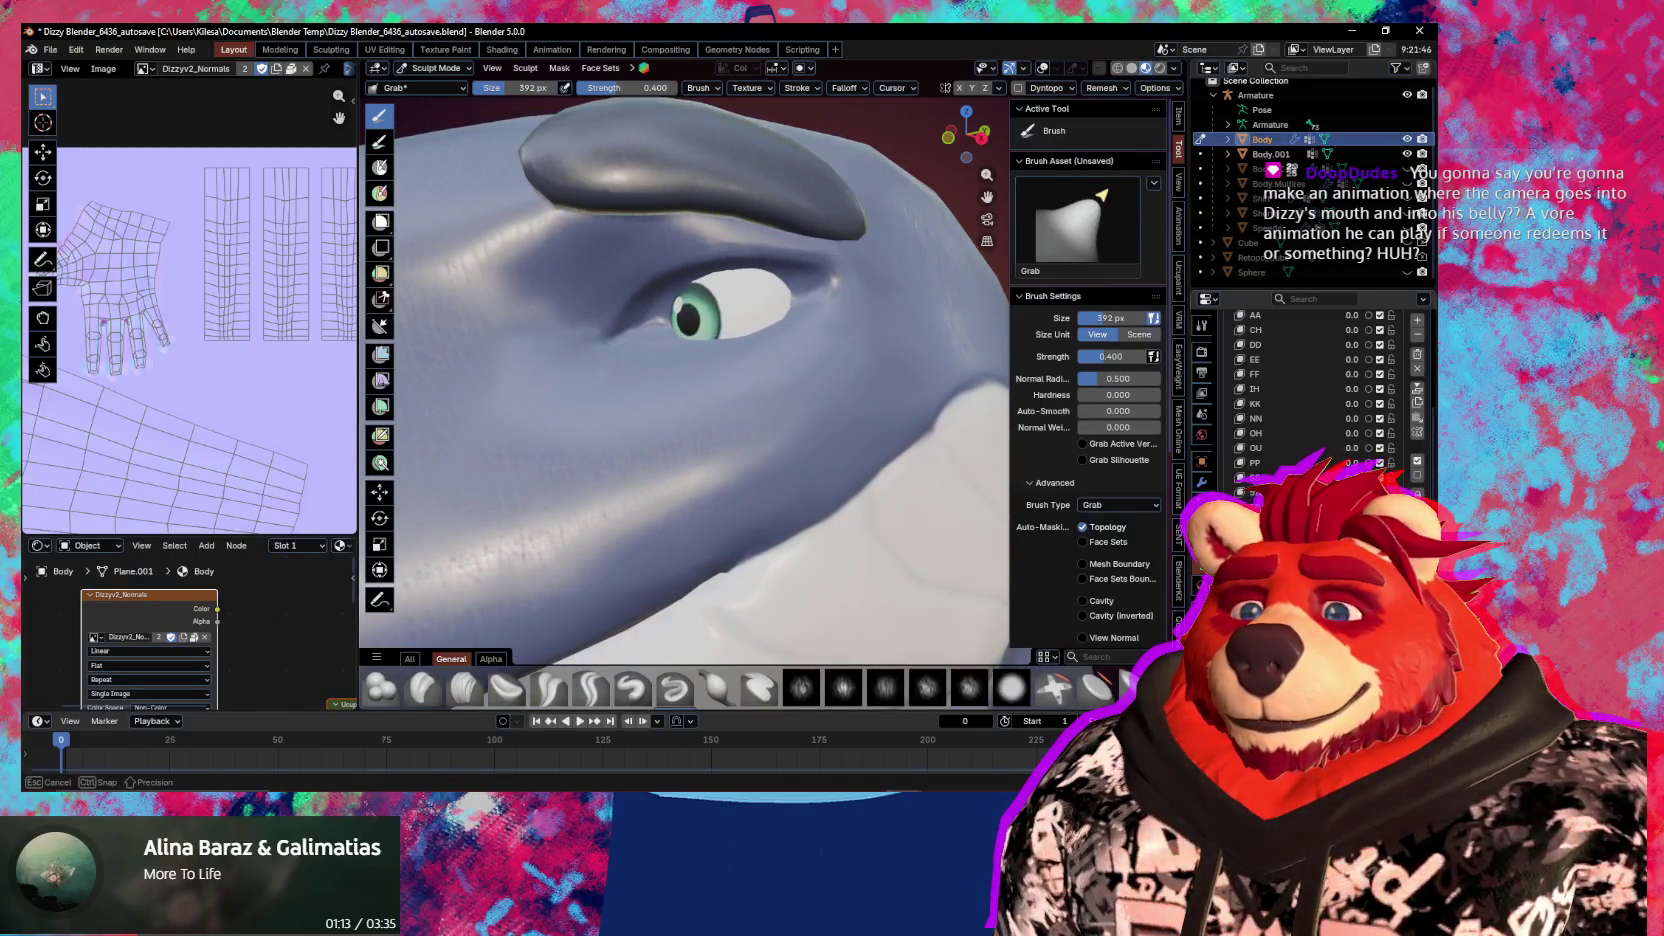
{"action": "left_click_drag", "start_coordinate": [720, 400], "coordinate": [743, 446]}
Shrink the Grab brush to 307 px and push the eyelid and cheek further up
{"action": "key", "text": "f"}
{"action": "left_click", "coordinate": [677, 386]}
{"action": "left_click_drag", "start_coordinate": [587, 401], "coordinate": [733, 335]}
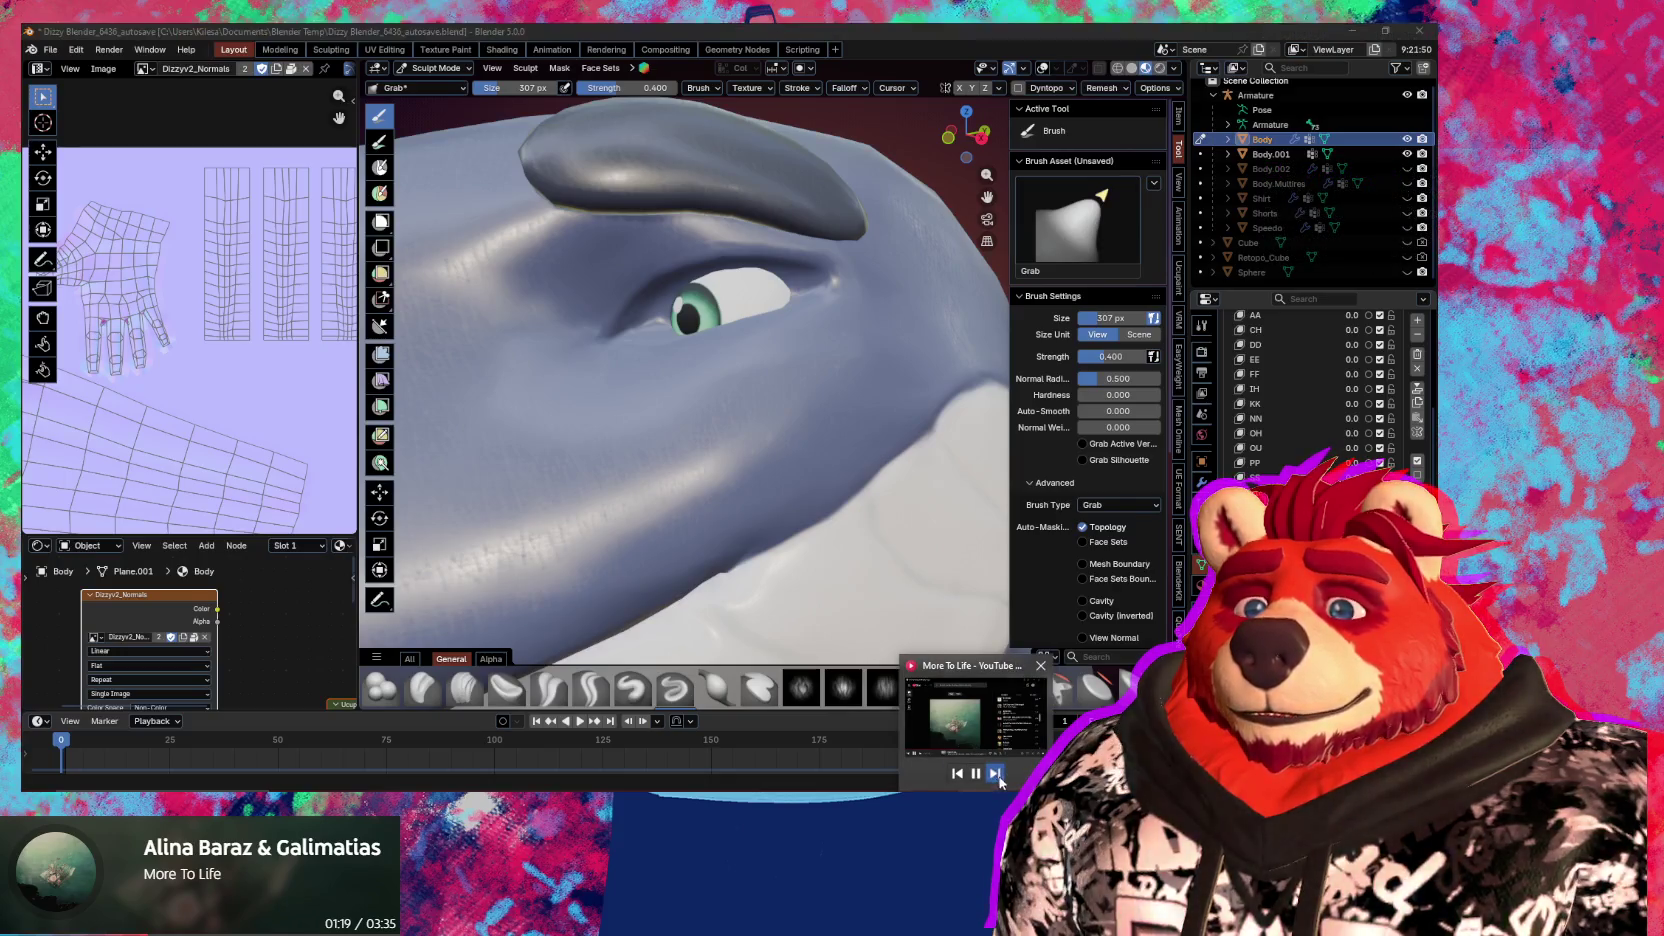
{"action": "mouse_move", "coordinate": [780, 446]}
{"action": "left_mouse_down"}
{"action": "mouse_move", "coordinate": [723, 358]}
{"action": "mouse_move", "coordinate": [772, 312]}
{"action": "left_mouse_up"}
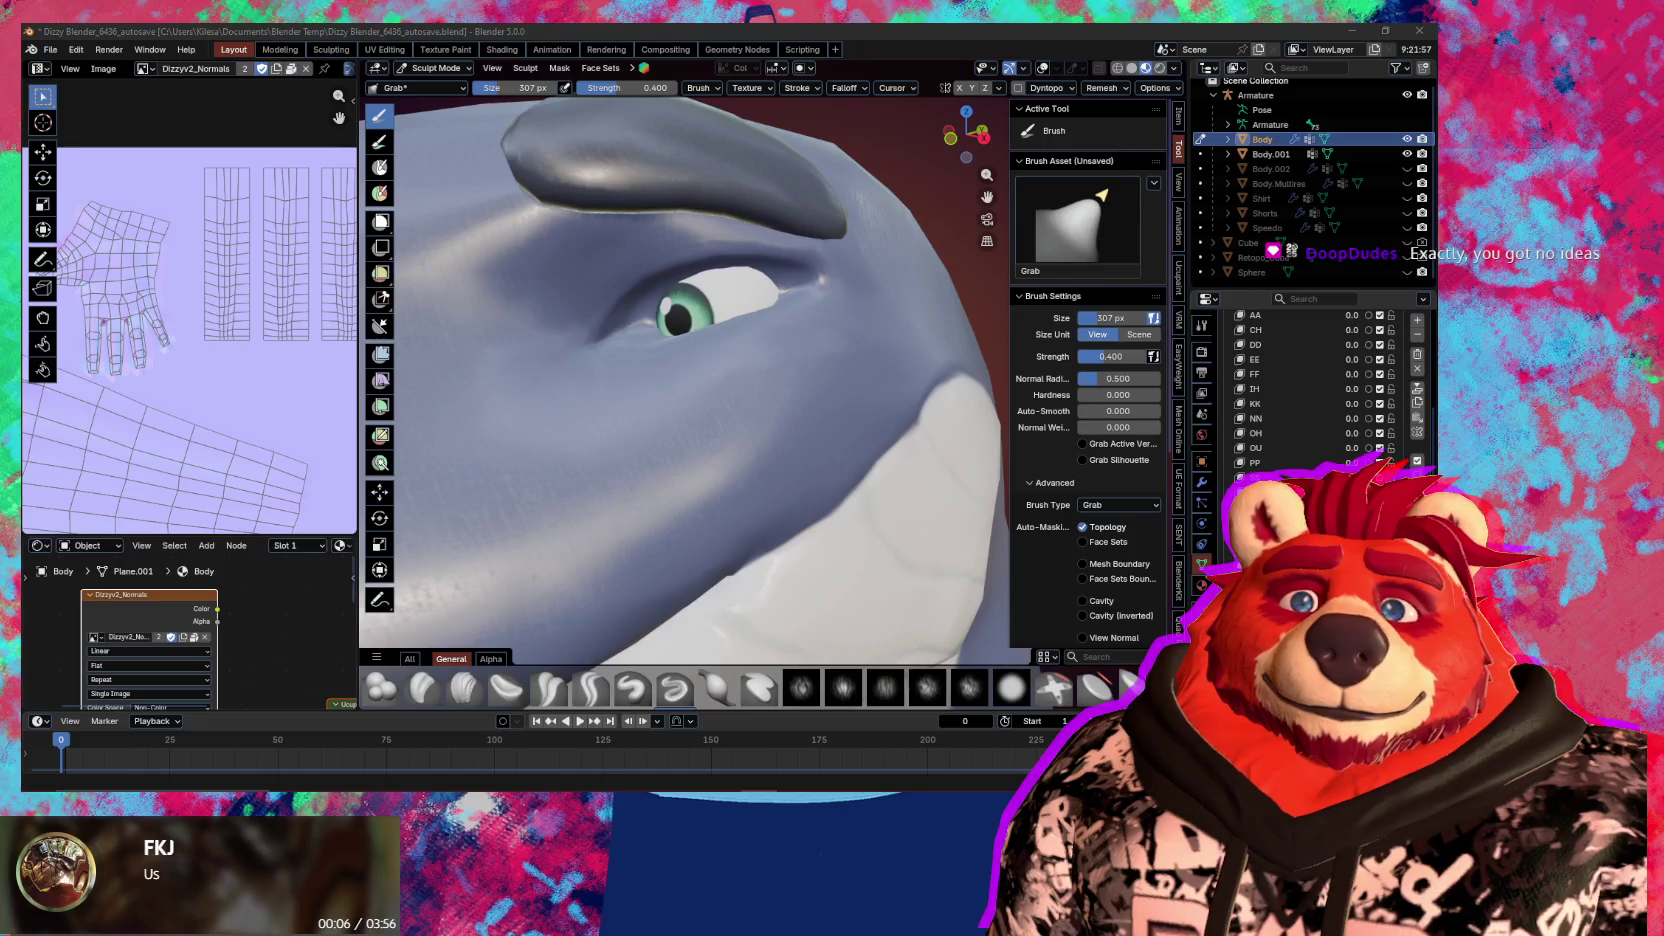
{"action": "mouse_move", "coordinate": [798, 430]}
{"action": "middle_mouse_down"}
{"action": "mouse_move", "coordinate": [788, 455]}
{"action": "mouse_move", "coordinate": [794, 424]}
{"action": "mouse_move", "coordinate": [751, 427]}
{"action": "mouse_move", "coordinate": [763, 401]}
{"action": "middle_mouse_up"}
Switch to the Draw brush at 208 px and look over the sculpted cheek
{"action": "key", "text": "x"}
{"action": "key", "text": "f"}
{"action": "left_click", "coordinate": [745, 405]}
{"action": "mouse_move", "coordinate": [745, 405]}
{"action": "middle_mouse_down"}
{"action": "mouse_move", "coordinate": [727, 428]}
{"action": "mouse_move", "coordinate": [760, 441]}
{"action": "middle_mouse_up"}
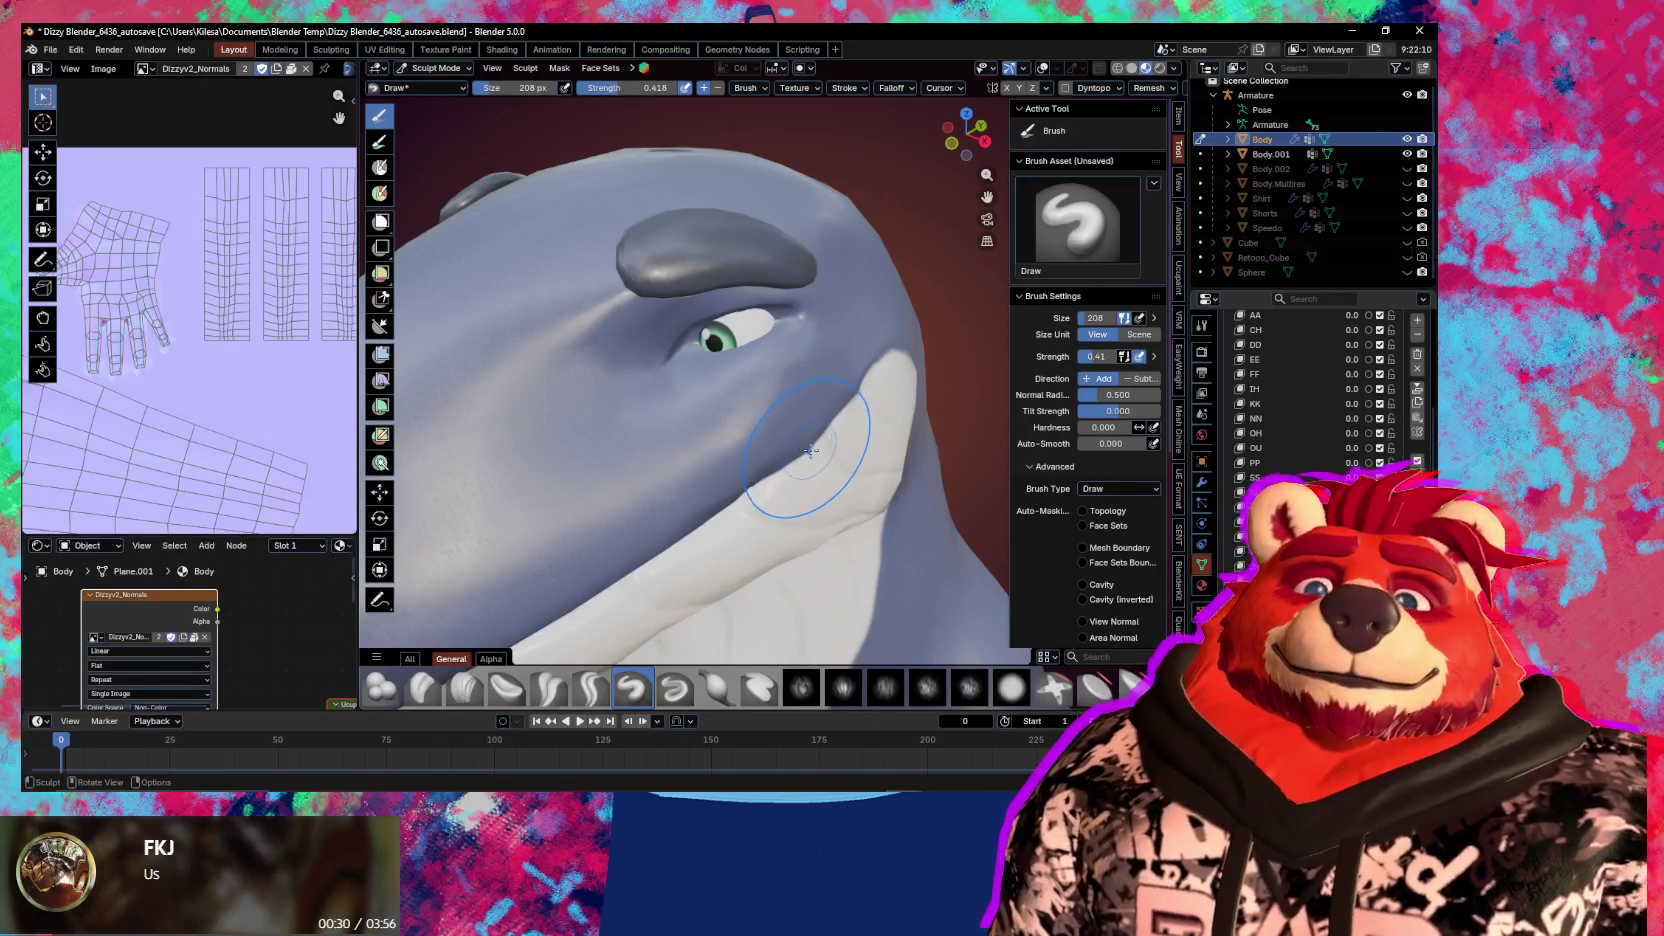
{"action": "mouse_move", "coordinate": [760, 485]}
{"action": "middle_mouse_down"}
{"action": "mouse_move", "coordinate": [743, 444]}
{"action": "mouse_move", "coordinate": [780, 440]}
{"action": "middle_mouse_up"}
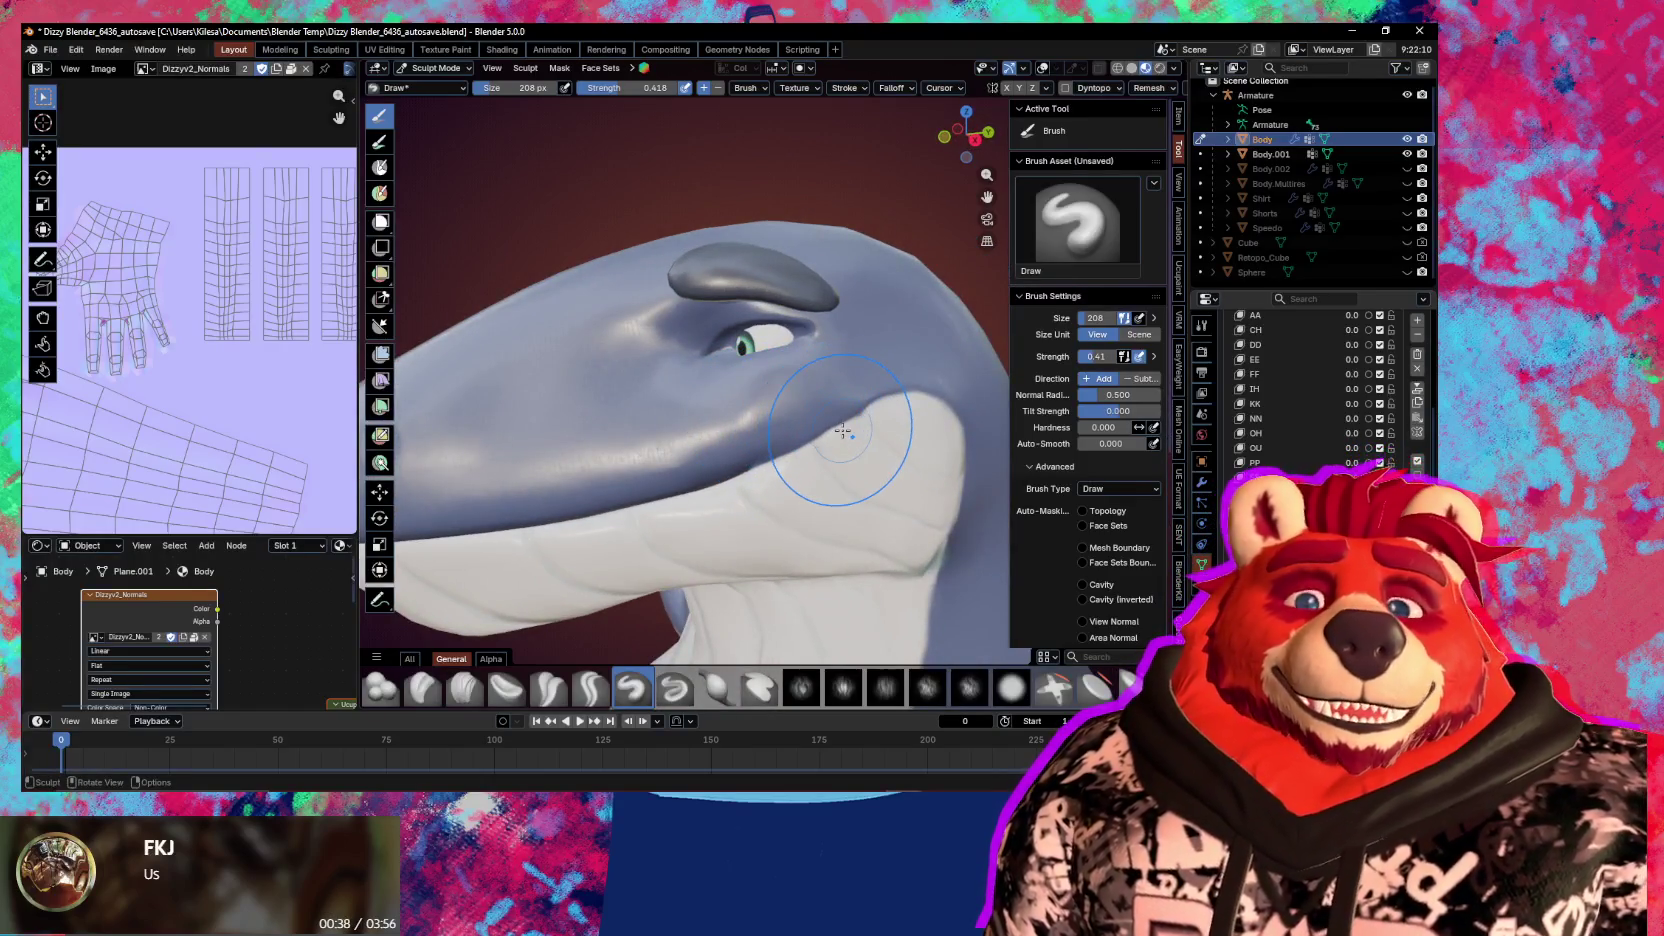
{"action": "mouse_move", "coordinate": [845, 455]}
{"action": "middle_mouse_down"}
{"action": "mouse_move", "coordinate": [908, 455]}
{"action": "mouse_move", "coordinate": [1001, 505]}
{"action": "mouse_move", "coordinate": [852, 534]}
{"action": "mouse_move", "coordinate": [1124, 627]}
{"action": "middle_mouse_up"}
Return the whale body to Object Mode
{"action": "key", "text": "ctrl+Tab"}
{"action": "left_click", "coordinate": [684, 438]}
{"action": "scroll", "coordinate": [933, 574], "scroll_direction": "up", "scroll_amount": 1}
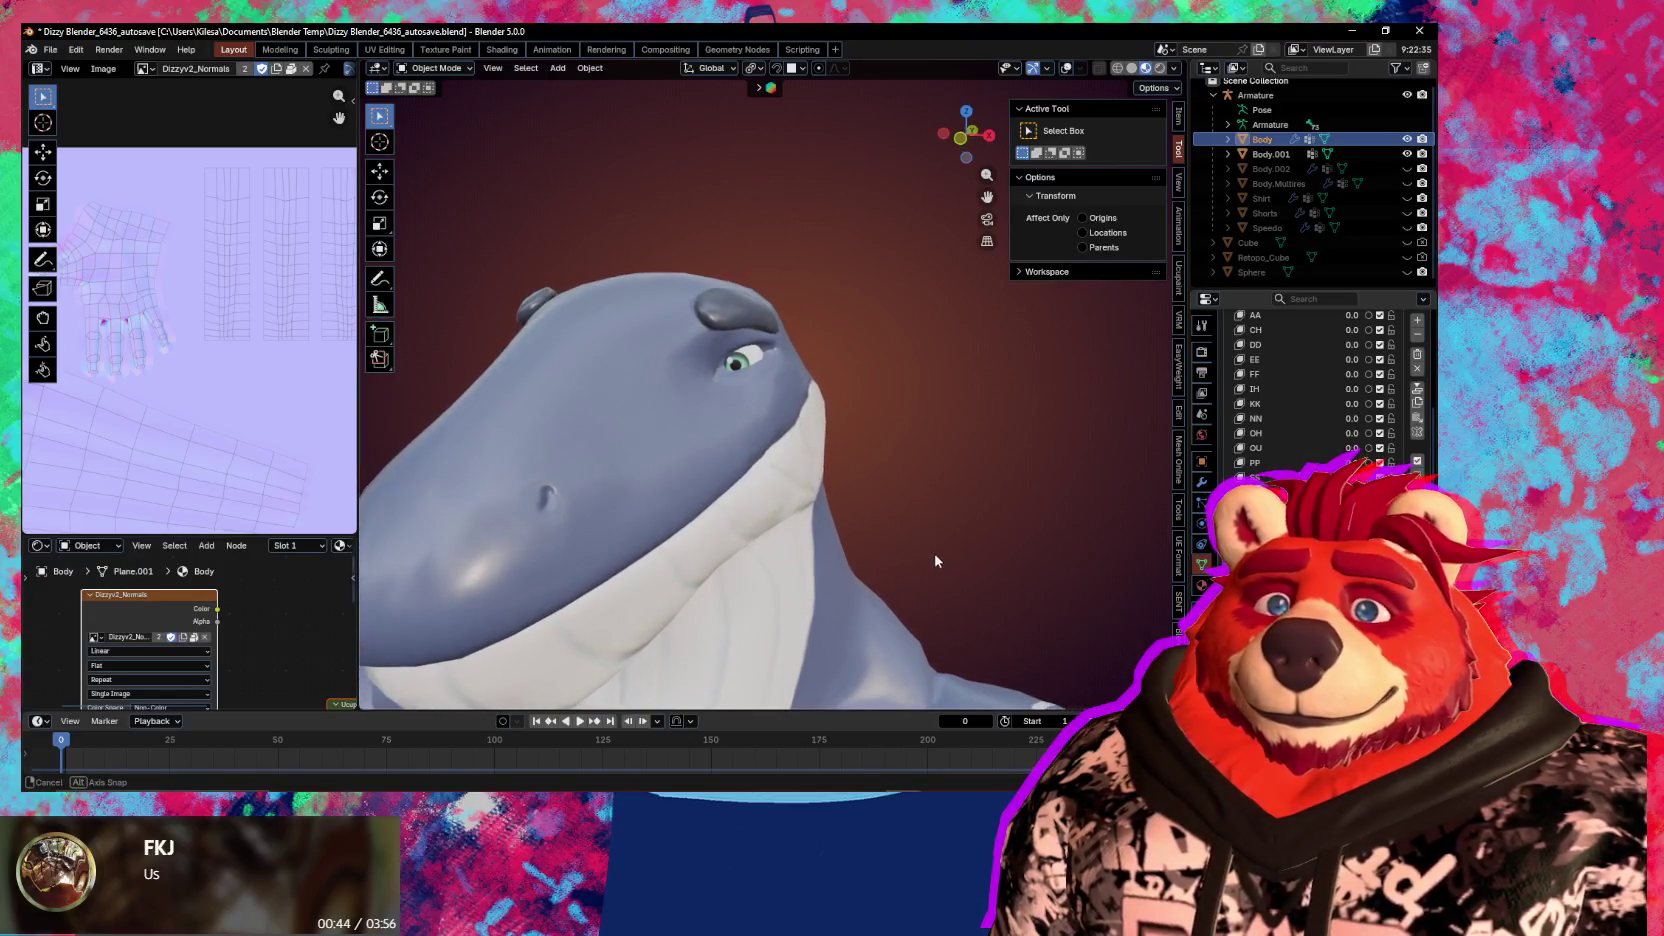
Mirror the whale body's shape across both sides and orbit to check the head
{"action": "scroll", "coordinate": [933, 574], "scroll_direction": "up", "scroll_amount": 1}
{"action": "key", "text": "q"}
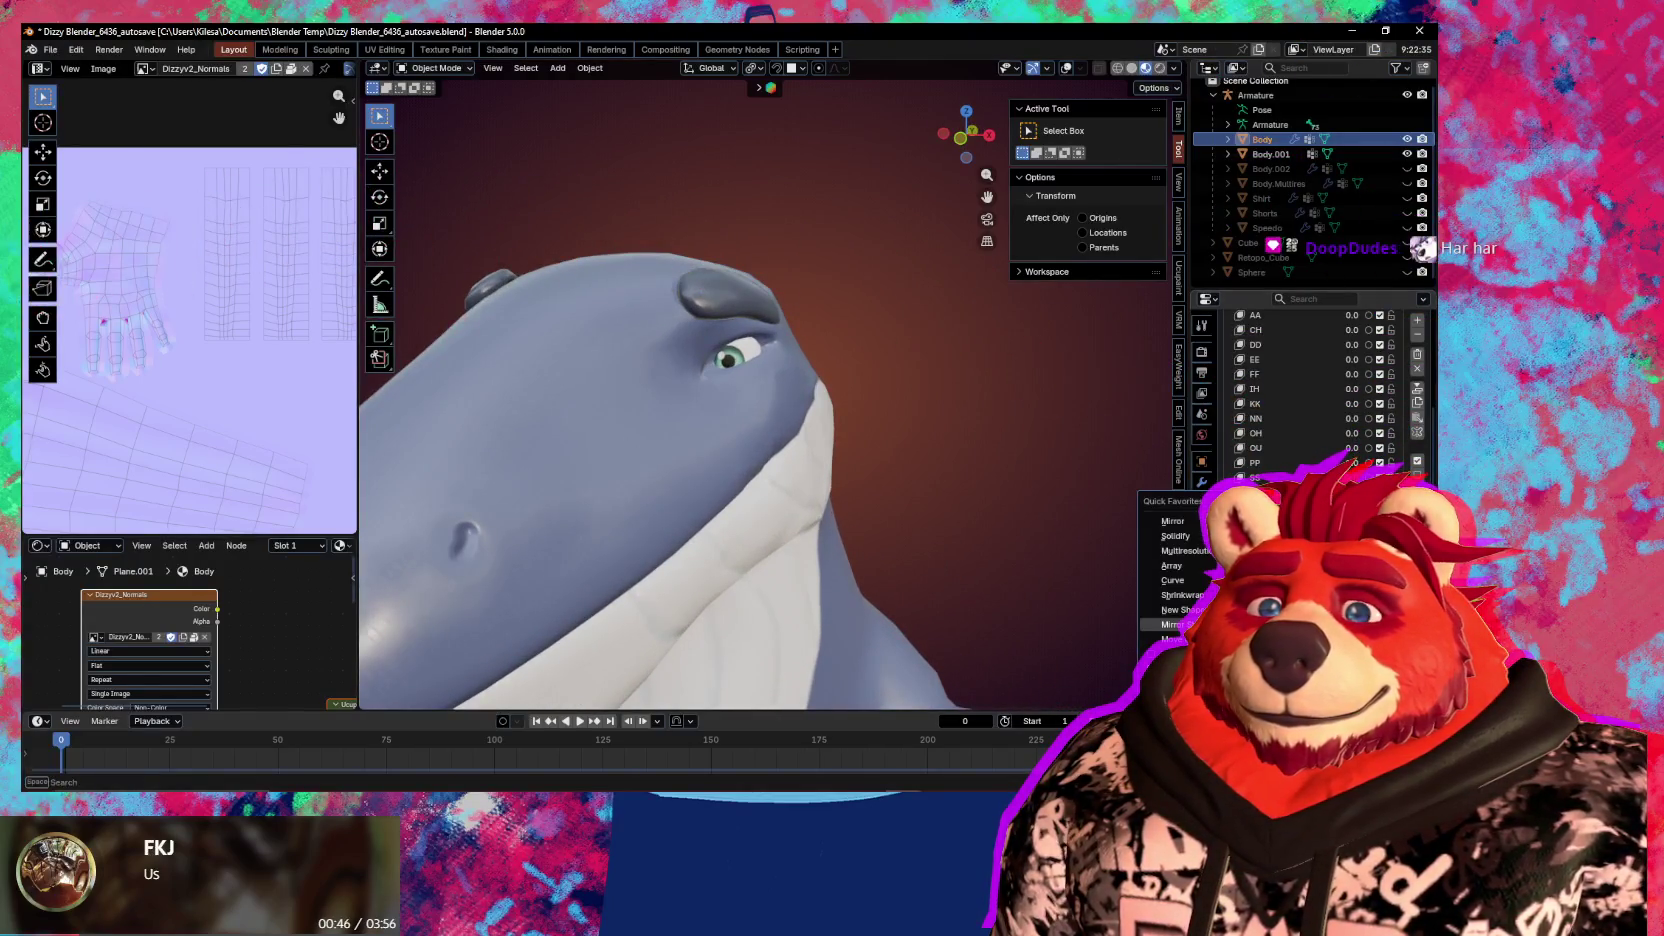
{"action": "key", "text": "Escape"}
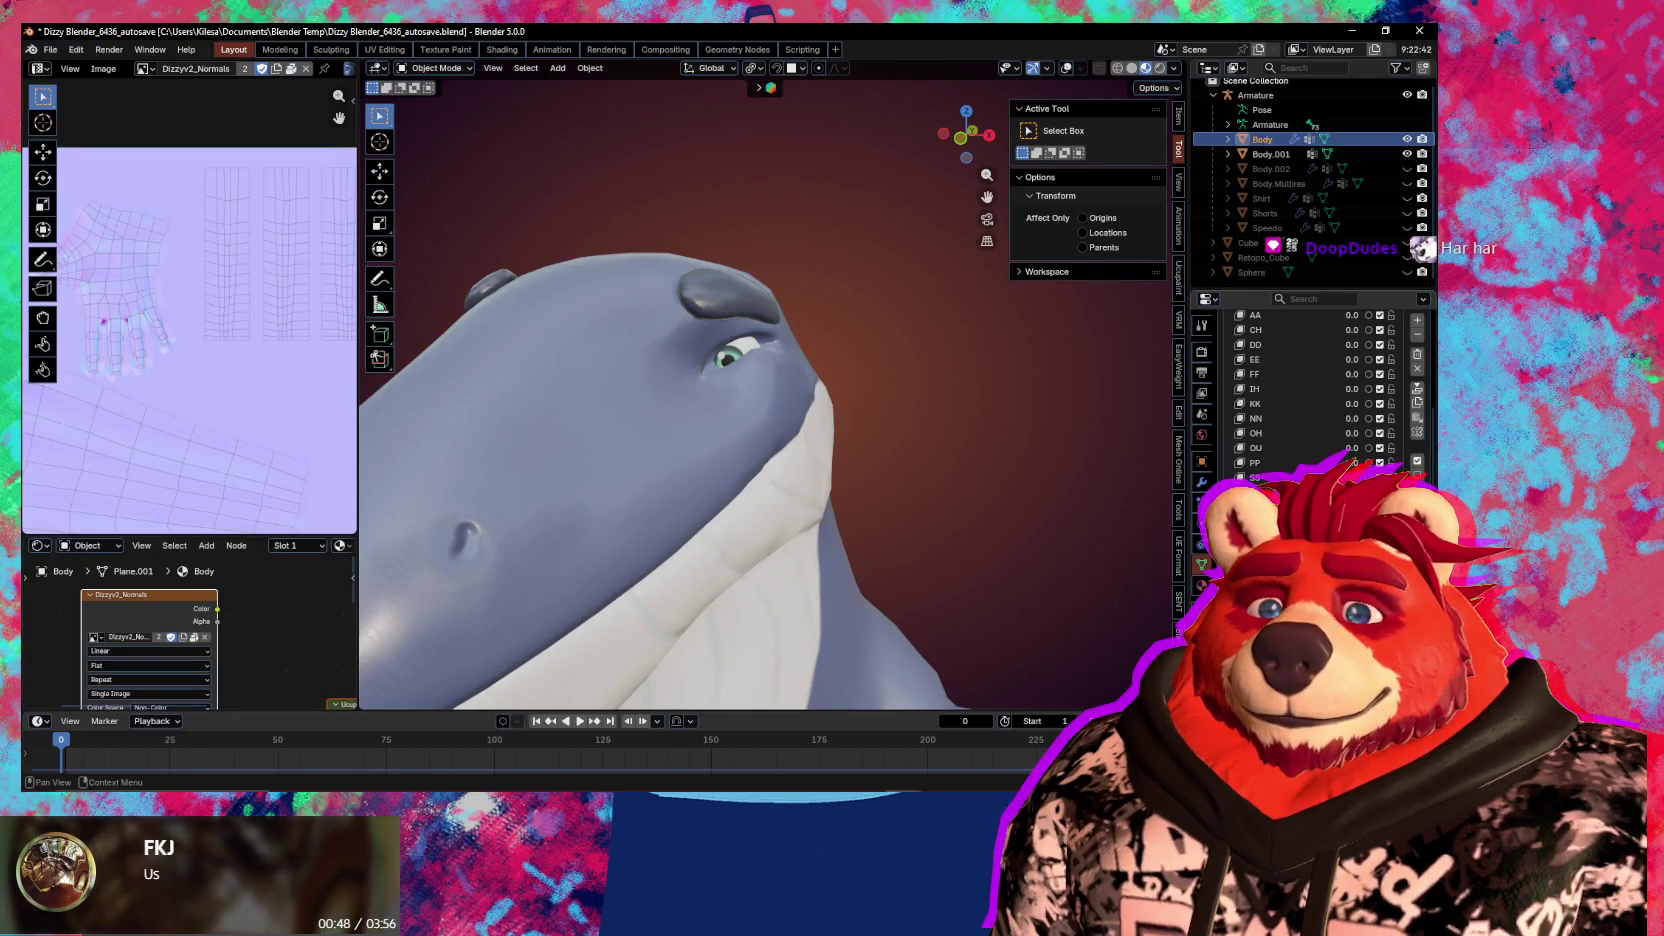
{"action": "key", "text": "Return"}
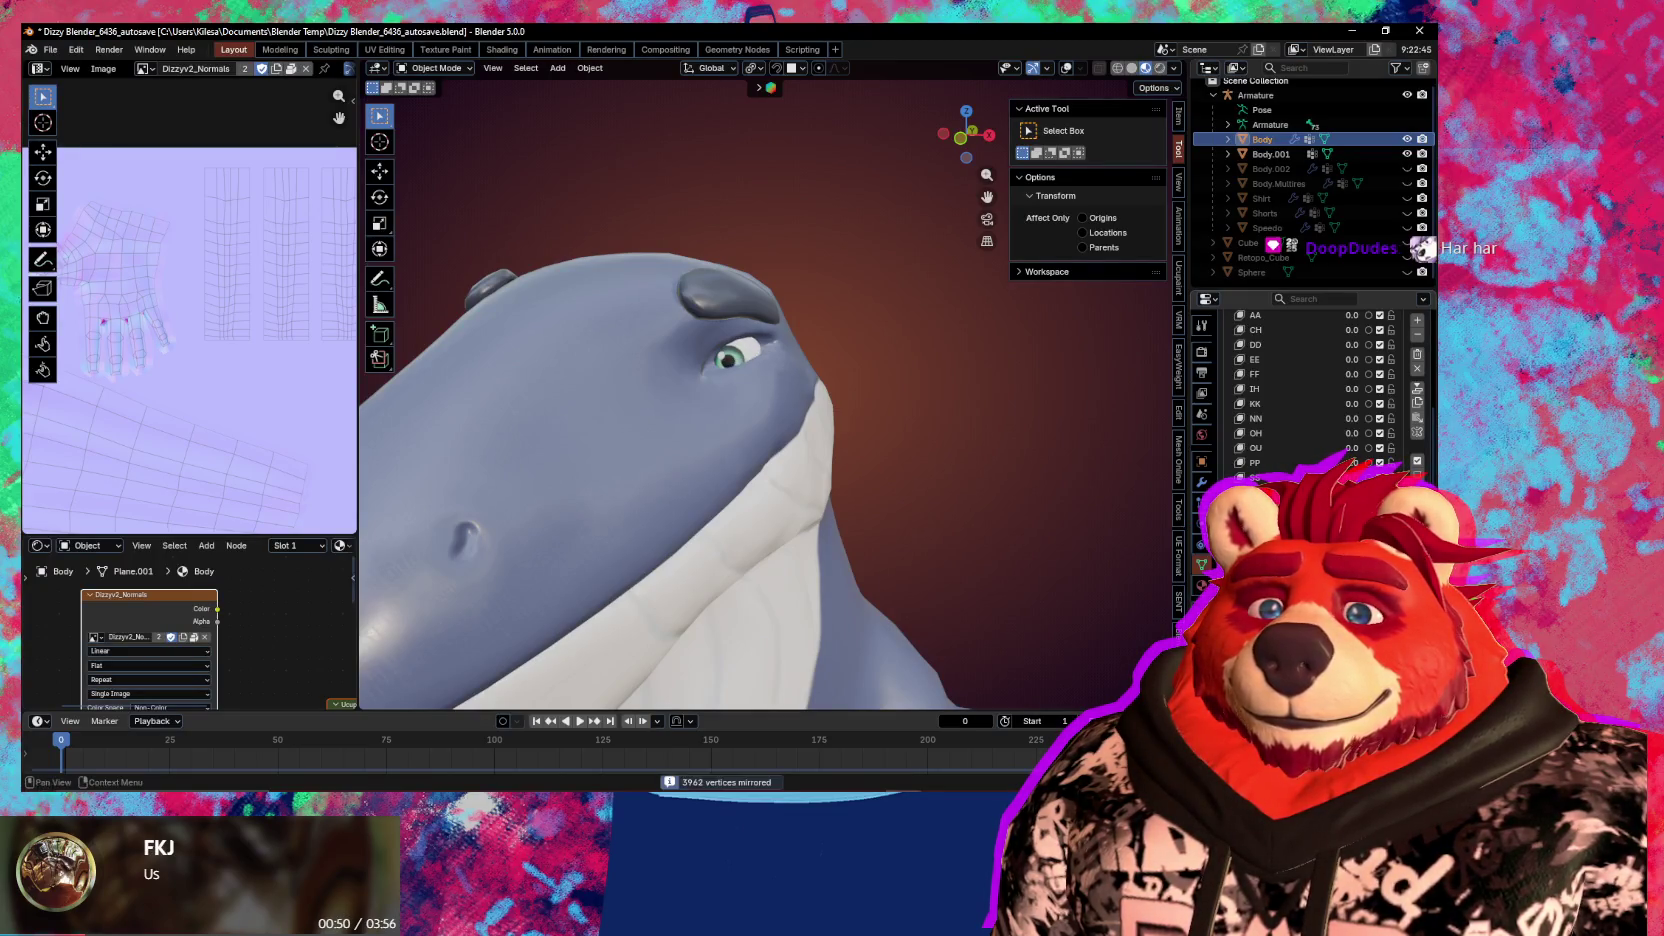
{"action": "mouse_move", "coordinate": [880, 530]}
{"action": "middle_mouse_down"}
{"action": "mouse_move", "coordinate": [896, 538]}
{"action": "mouse_move", "coordinate": [859, 534]}
{"action": "middle_mouse_up"}
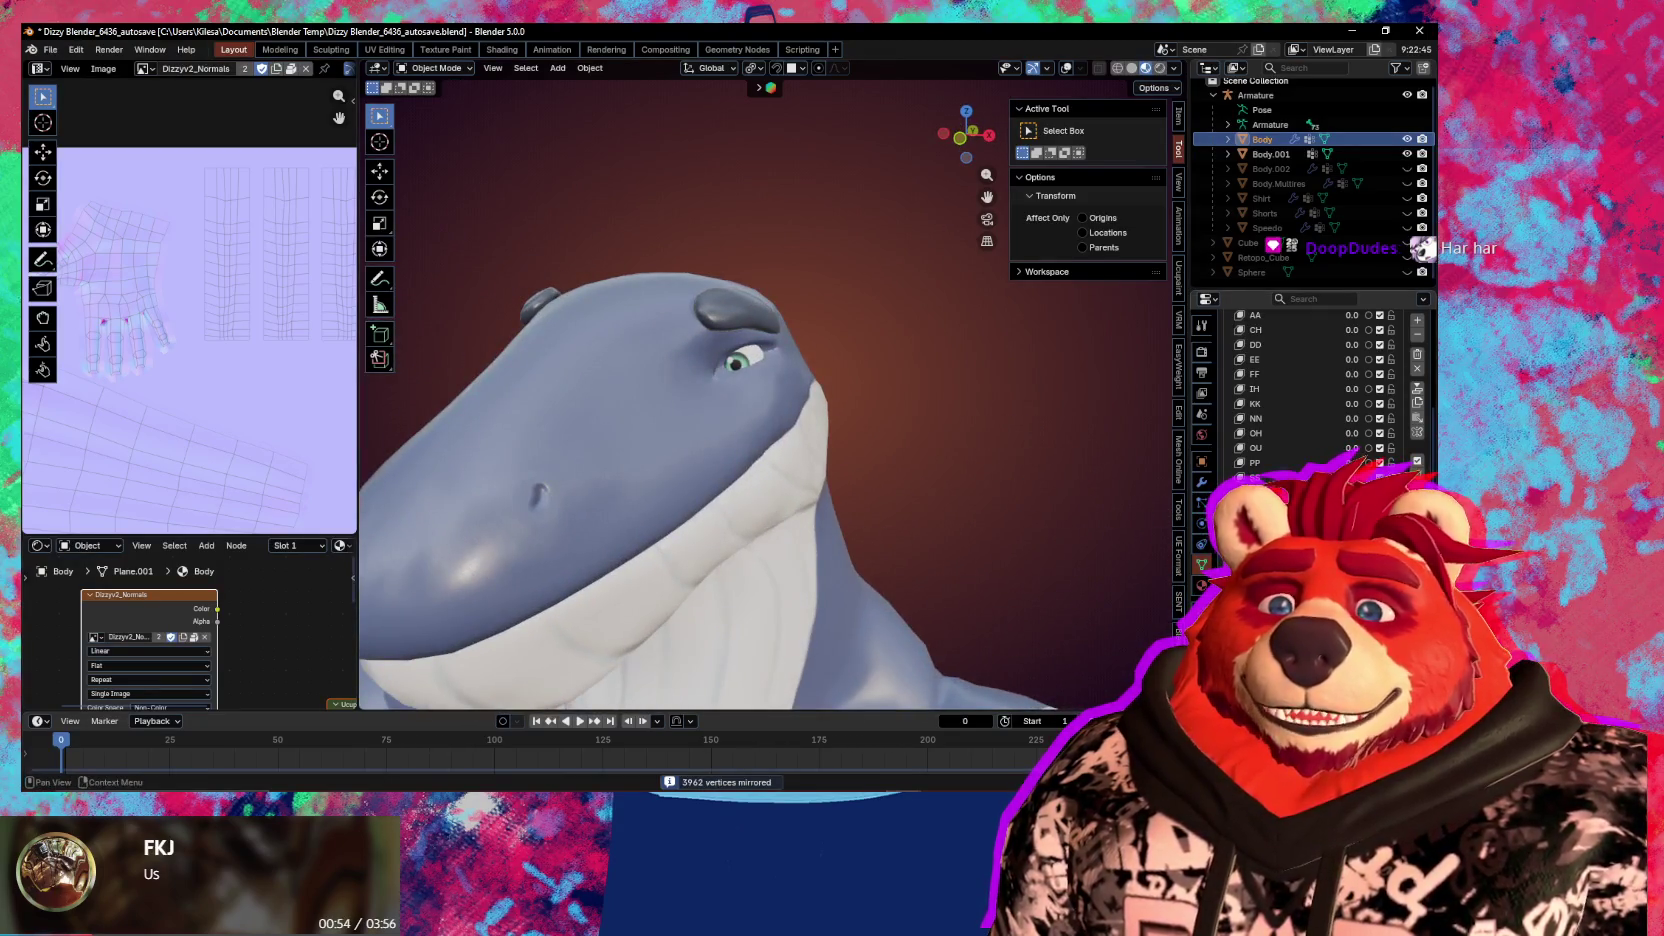
{"action": "double_click", "coordinate": [1265, 477]}
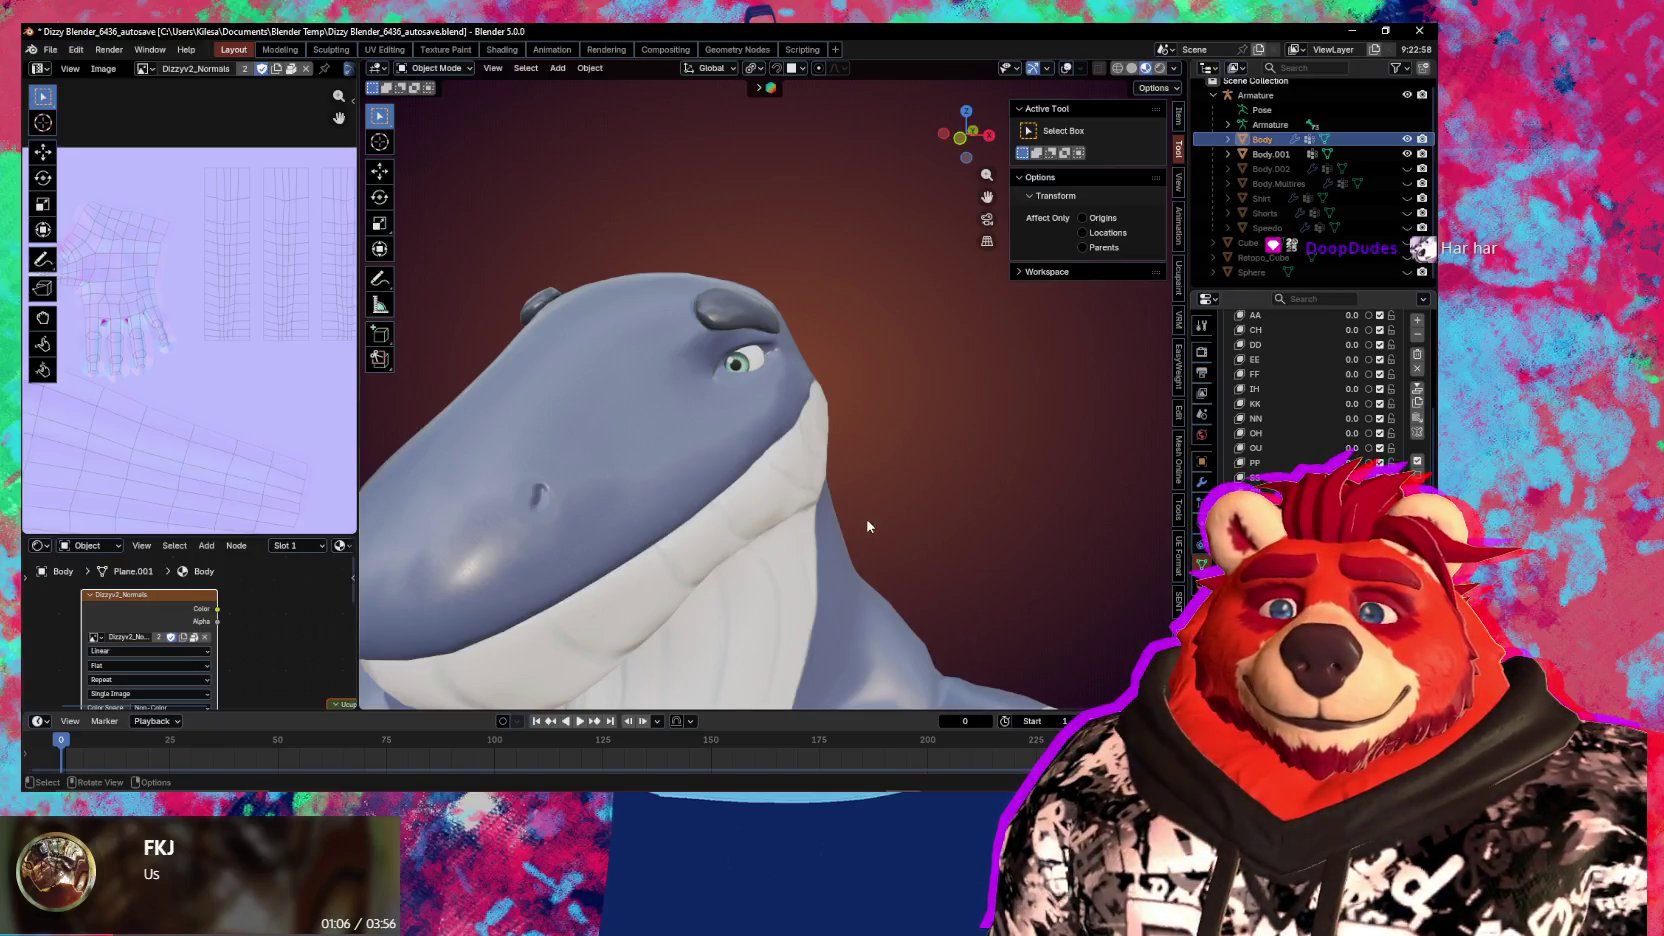
{"action": "mouse_move", "coordinate": [741, 446]}
{"action": "middle_mouse_down"}
{"action": "mouse_move", "coordinate": [848, 505]}
{"action": "mouse_move", "coordinate": [815, 468]}
{"action": "middle_mouse_up"}
{"action": "scroll", "coordinate": [840, 472], "scroll_direction": "up", "scroll_amount": 2}
{"action": "scroll", "coordinate": [861, 478], "scroll_direction": "up", "scroll_amount": 1}
{"action": "scroll", "coordinate": [887, 450], "scroll_direction": "up", "scroll_amount": 1}
{"action": "scroll", "coordinate": [910, 442], "scroll_direction": "up", "scroll_amount": 2}
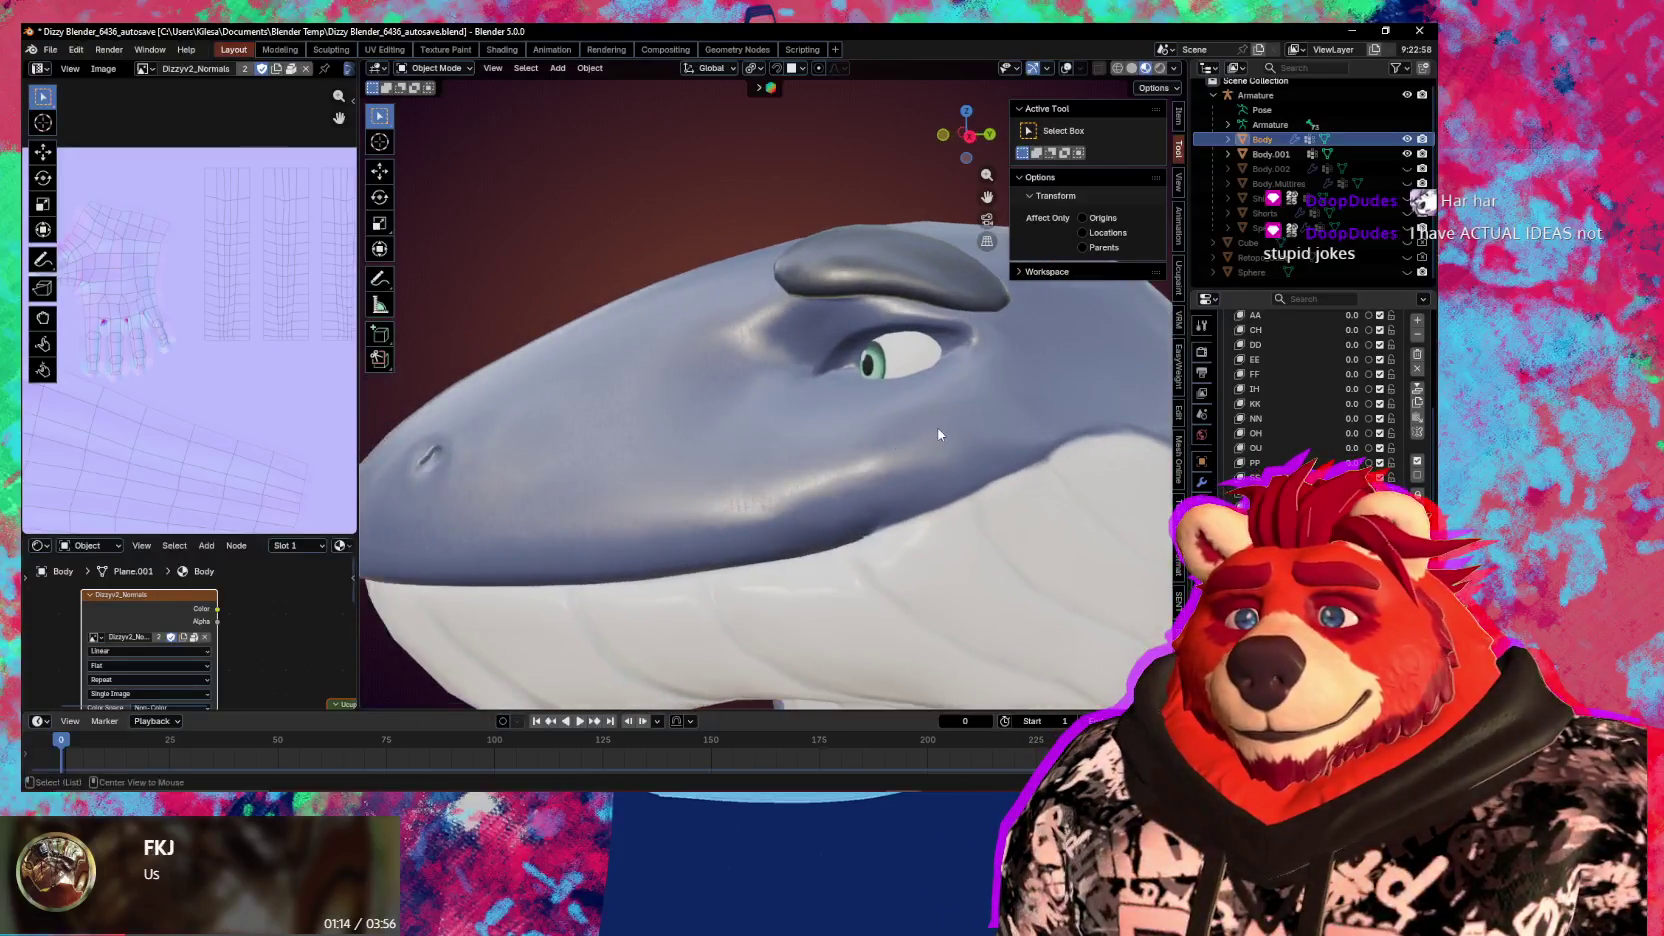
{"action": "mouse_move", "coordinate": [907, 422]}
{"action": "middle_mouse_down"}
{"action": "mouse_move", "coordinate": [941, 445]}
{"action": "mouse_move", "coordinate": [810, 416]}
{"action": "mouse_move", "coordinate": [841, 443]}
{"action": "mouse_move", "coordinate": [822, 441]}
{"action": "mouse_move", "coordinate": [903, 453]}
{"action": "mouse_move", "coordinate": [827, 454]}
{"action": "middle_mouse_up"}
{"action": "scroll", "coordinate": [840, 440], "scroll_direction": "up", "scroll_amount": 3}
{"action": "scroll", "coordinate": [899, 460], "scroll_direction": "down", "scroll_amount": 1}
{"action": "scroll", "coordinate": [898, 464], "scroll_direction": "down", "scroll_amount": 1}
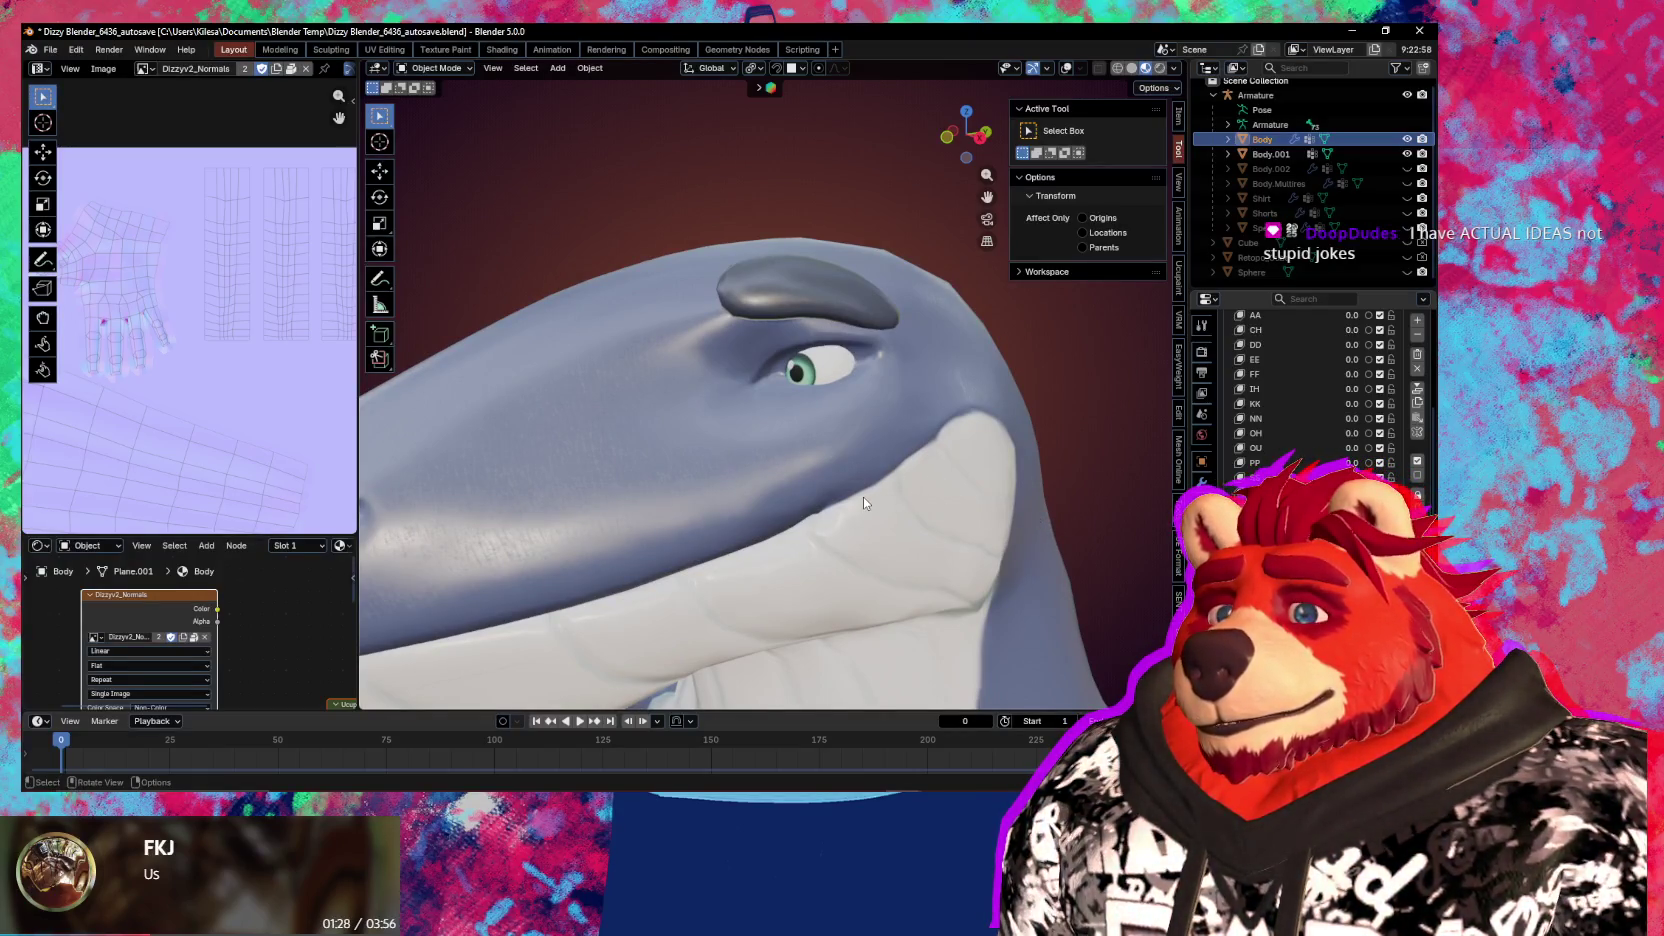
{"action": "key", "text": "ctrl+z"}
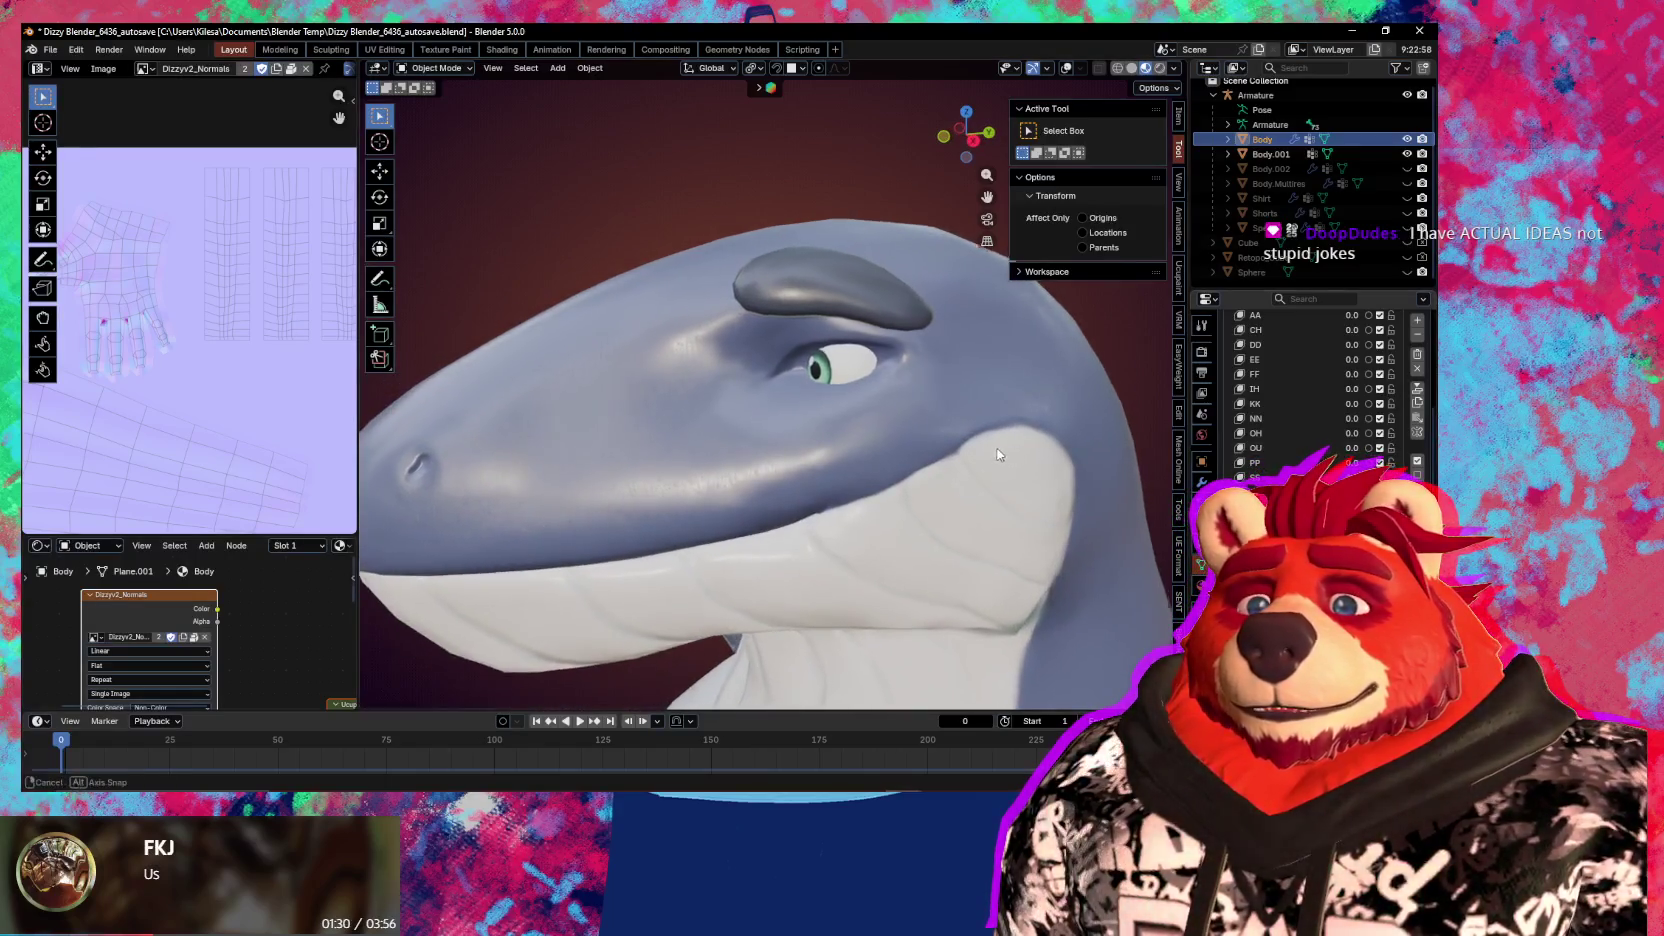
{"action": "key", "text": "ctrl+shift+z"}
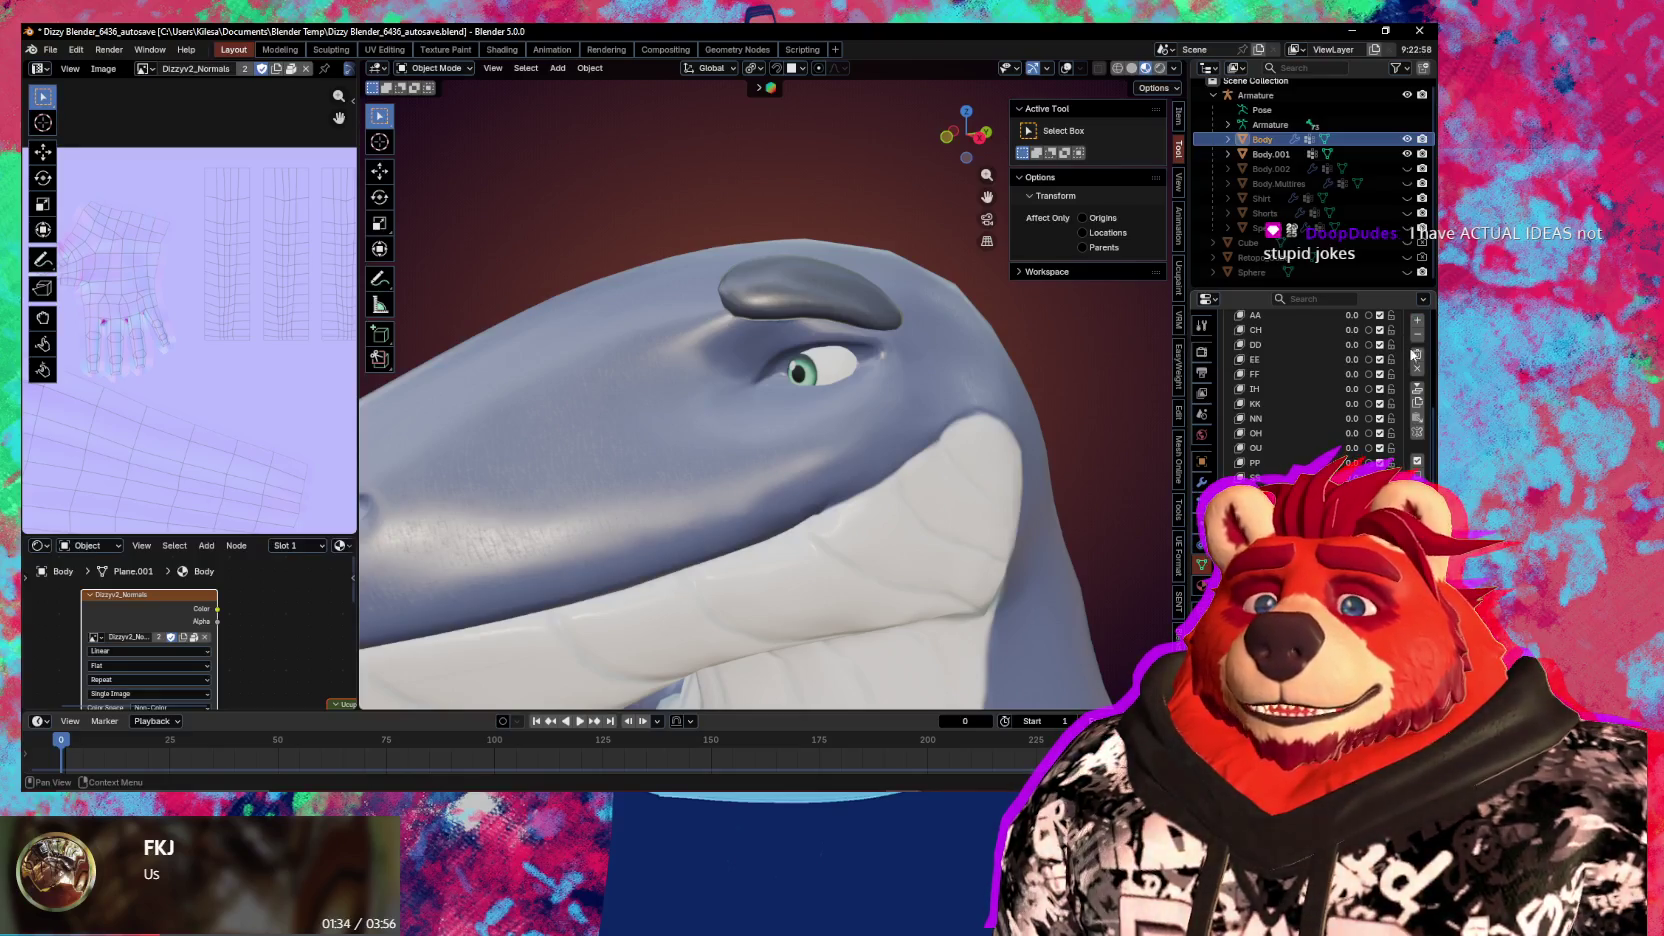
{"action": "double_click", "coordinate": [1265, 492]}
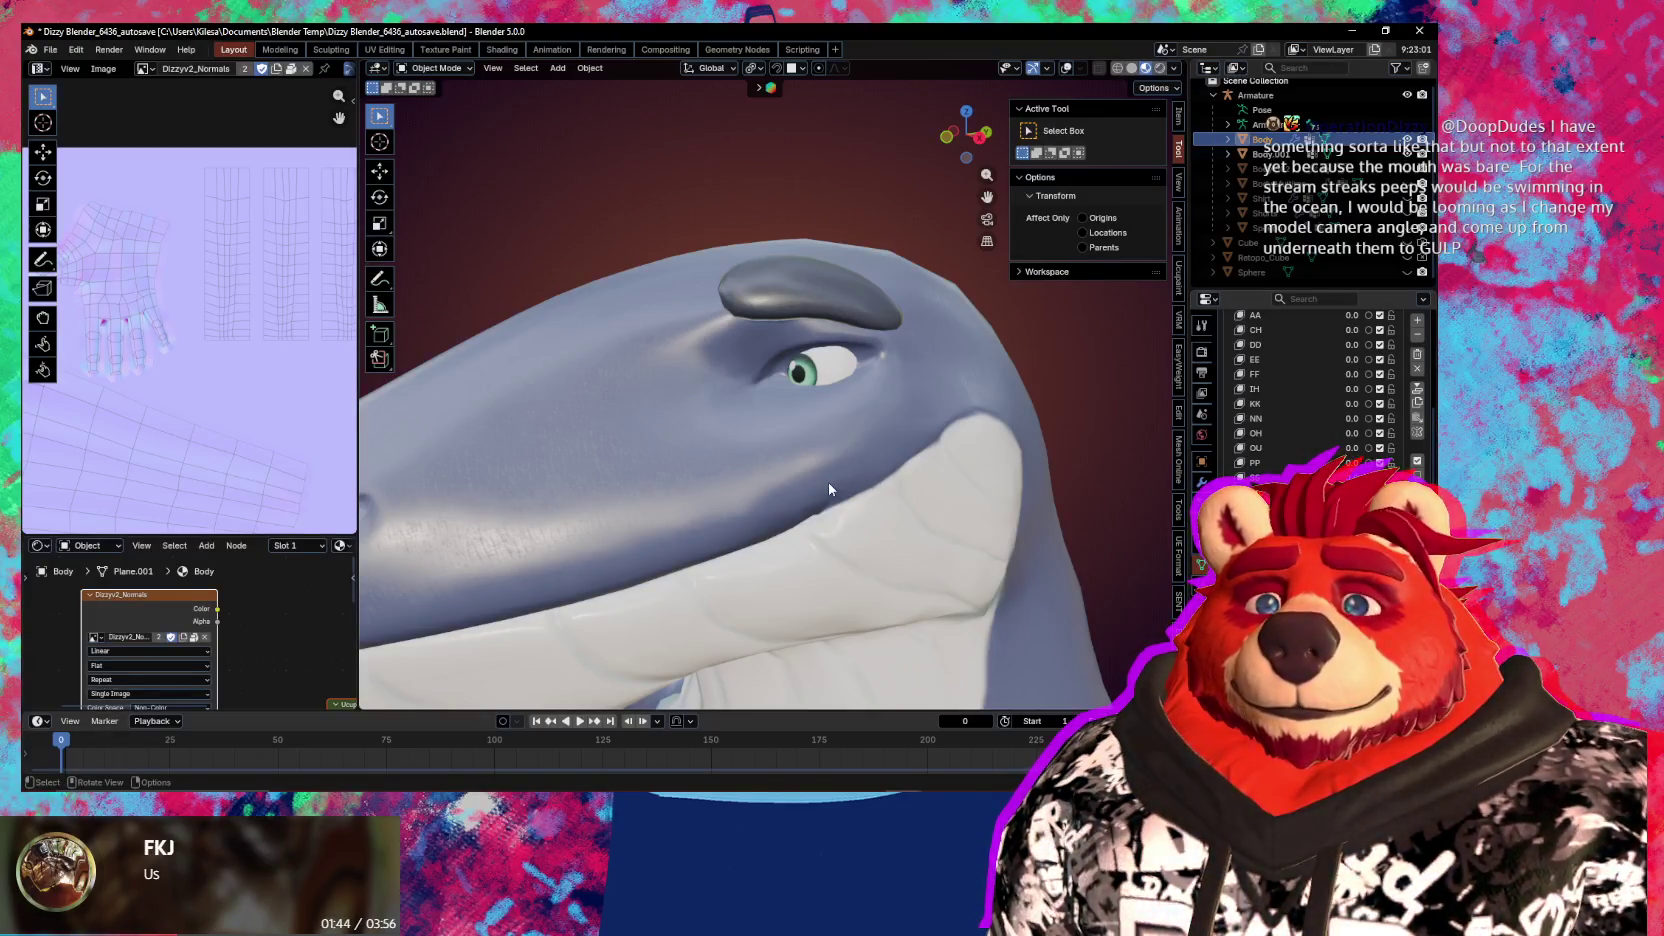
{"action": "middle_click_drag", "start_coordinate": [792, 445], "coordinate": [783, 432]}
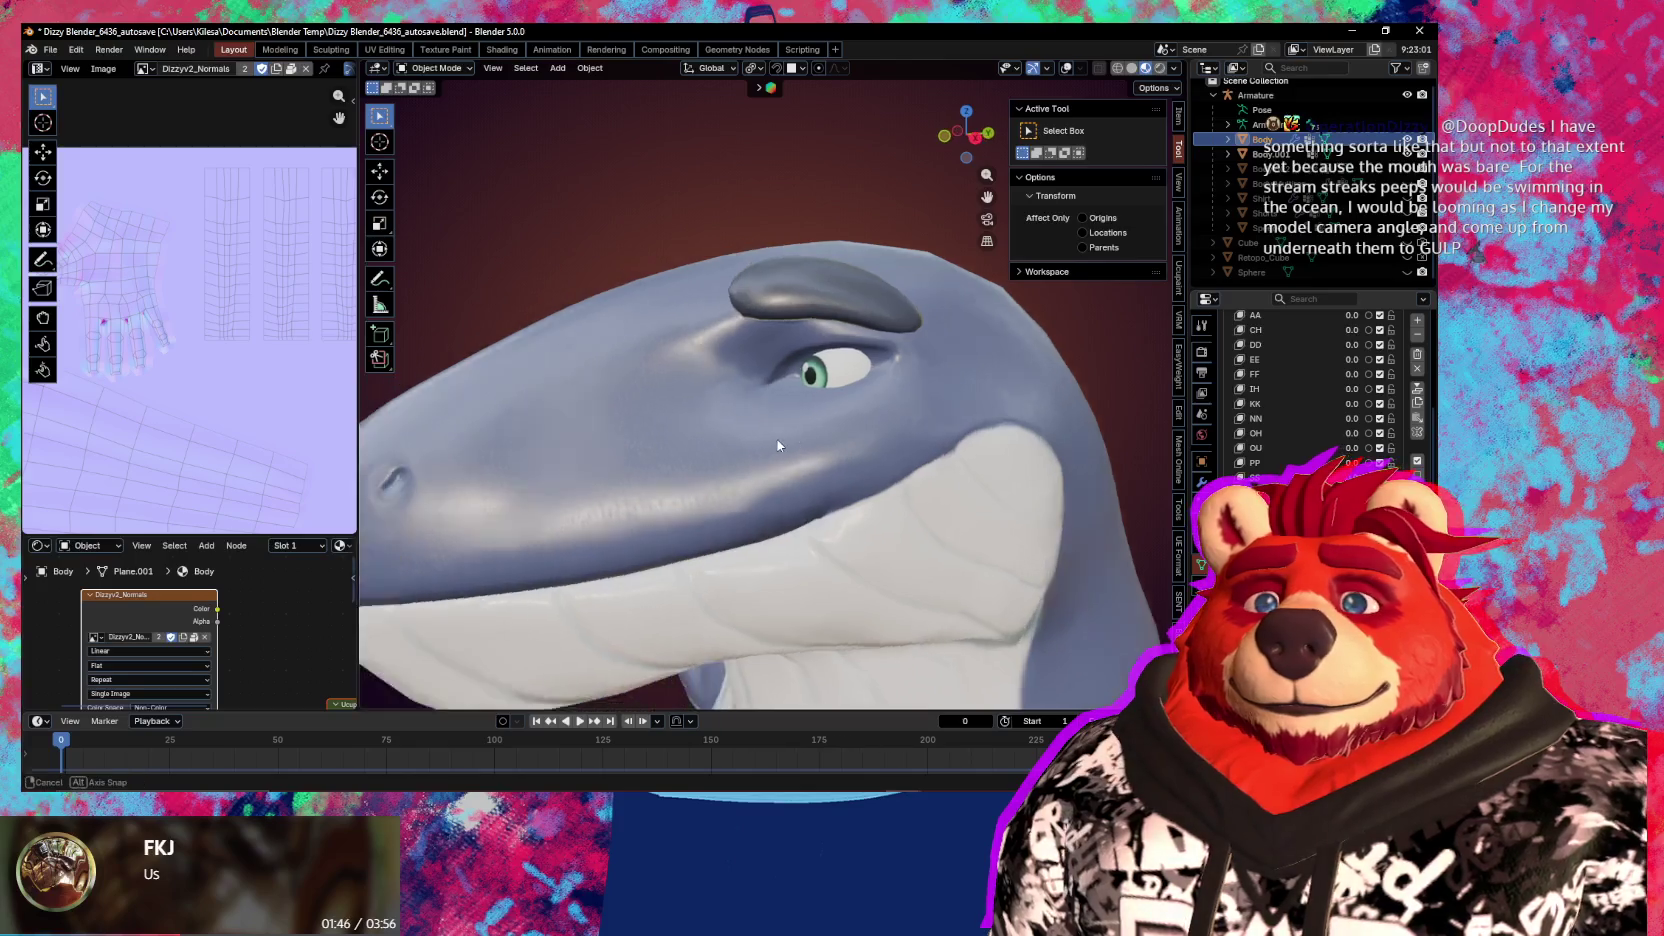
{"action": "scroll", "coordinate": [859, 424], "scroll_direction": "up", "scroll_amount": 2}
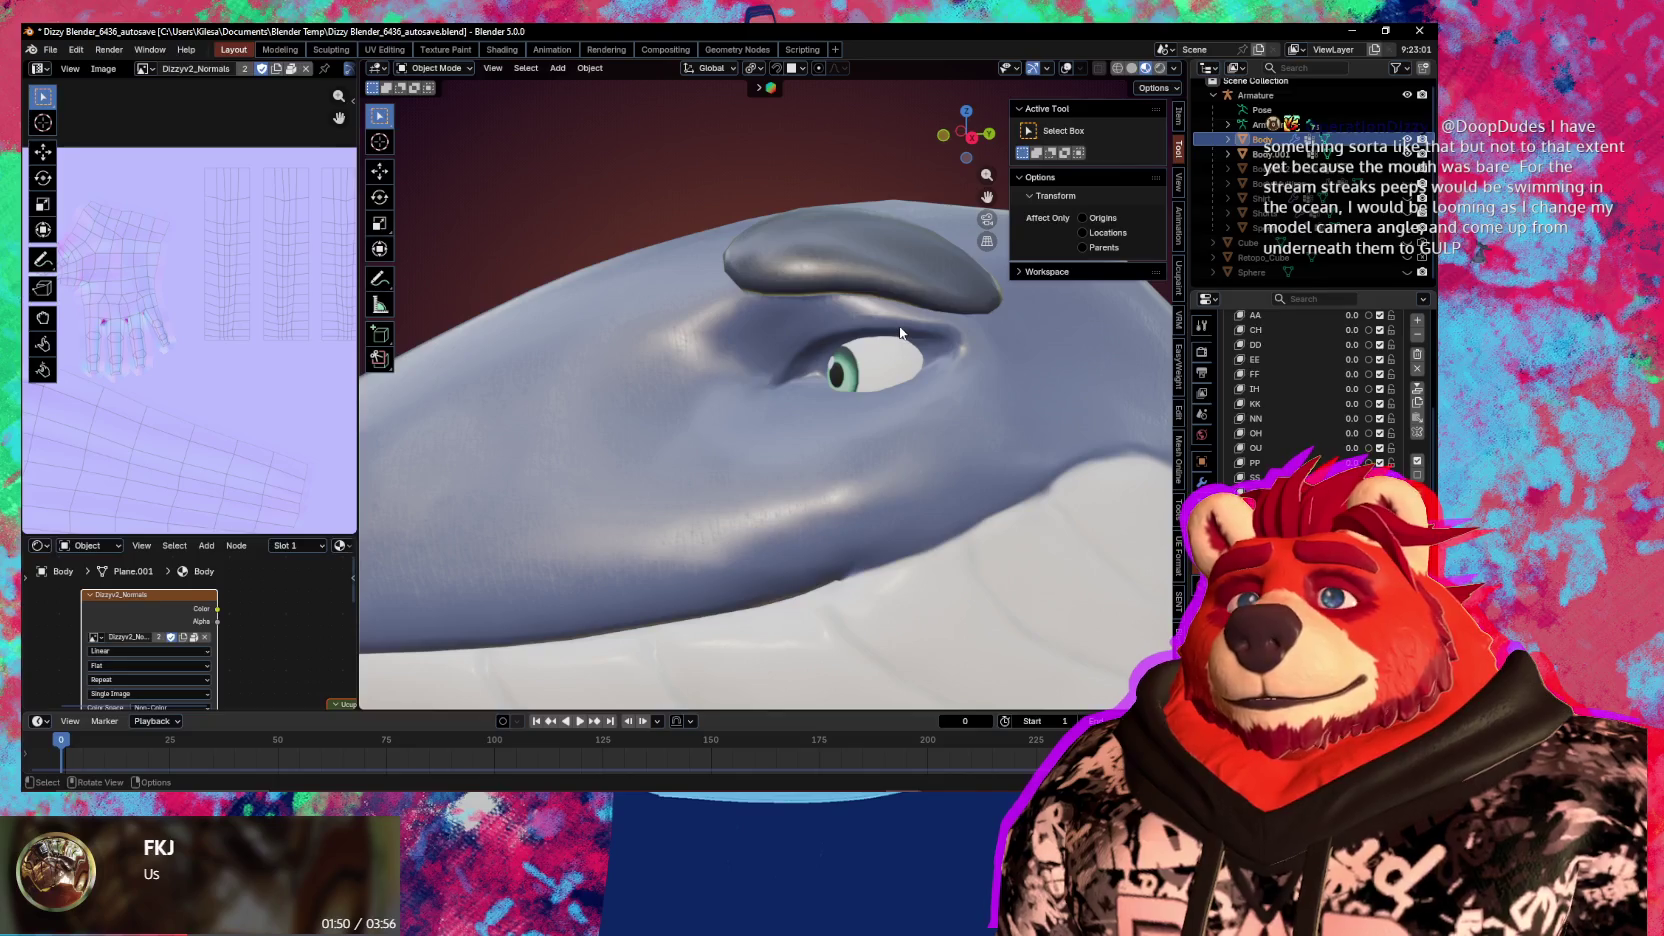
{"action": "key", "text": "Tab"}
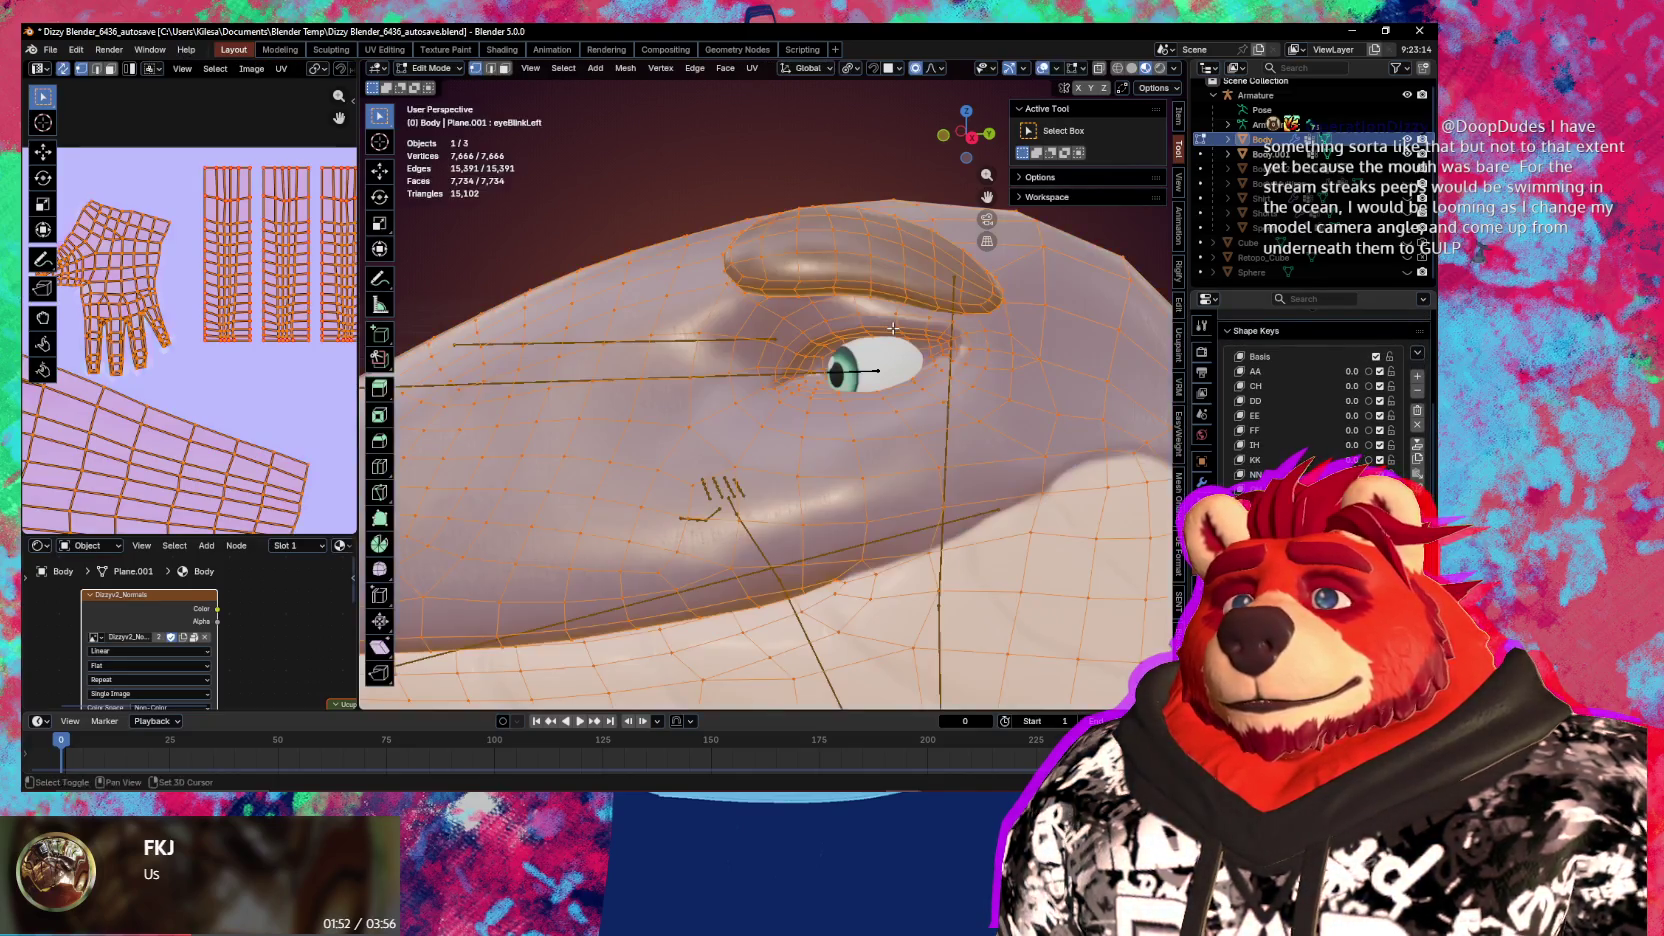
Select a single edge just above the eye in edge-select mode
{"action": "mouse_move", "coordinate": [918, 336]}
{"action": "middle_mouse_down"}
{"action": "mouse_move", "coordinate": [912, 357]}
{"action": "mouse_move", "coordinate": [869, 327]}
{"action": "mouse_move", "coordinate": [812, 323]}
{"action": "middle_mouse_up"}
{"action": "key", "text": "2"}
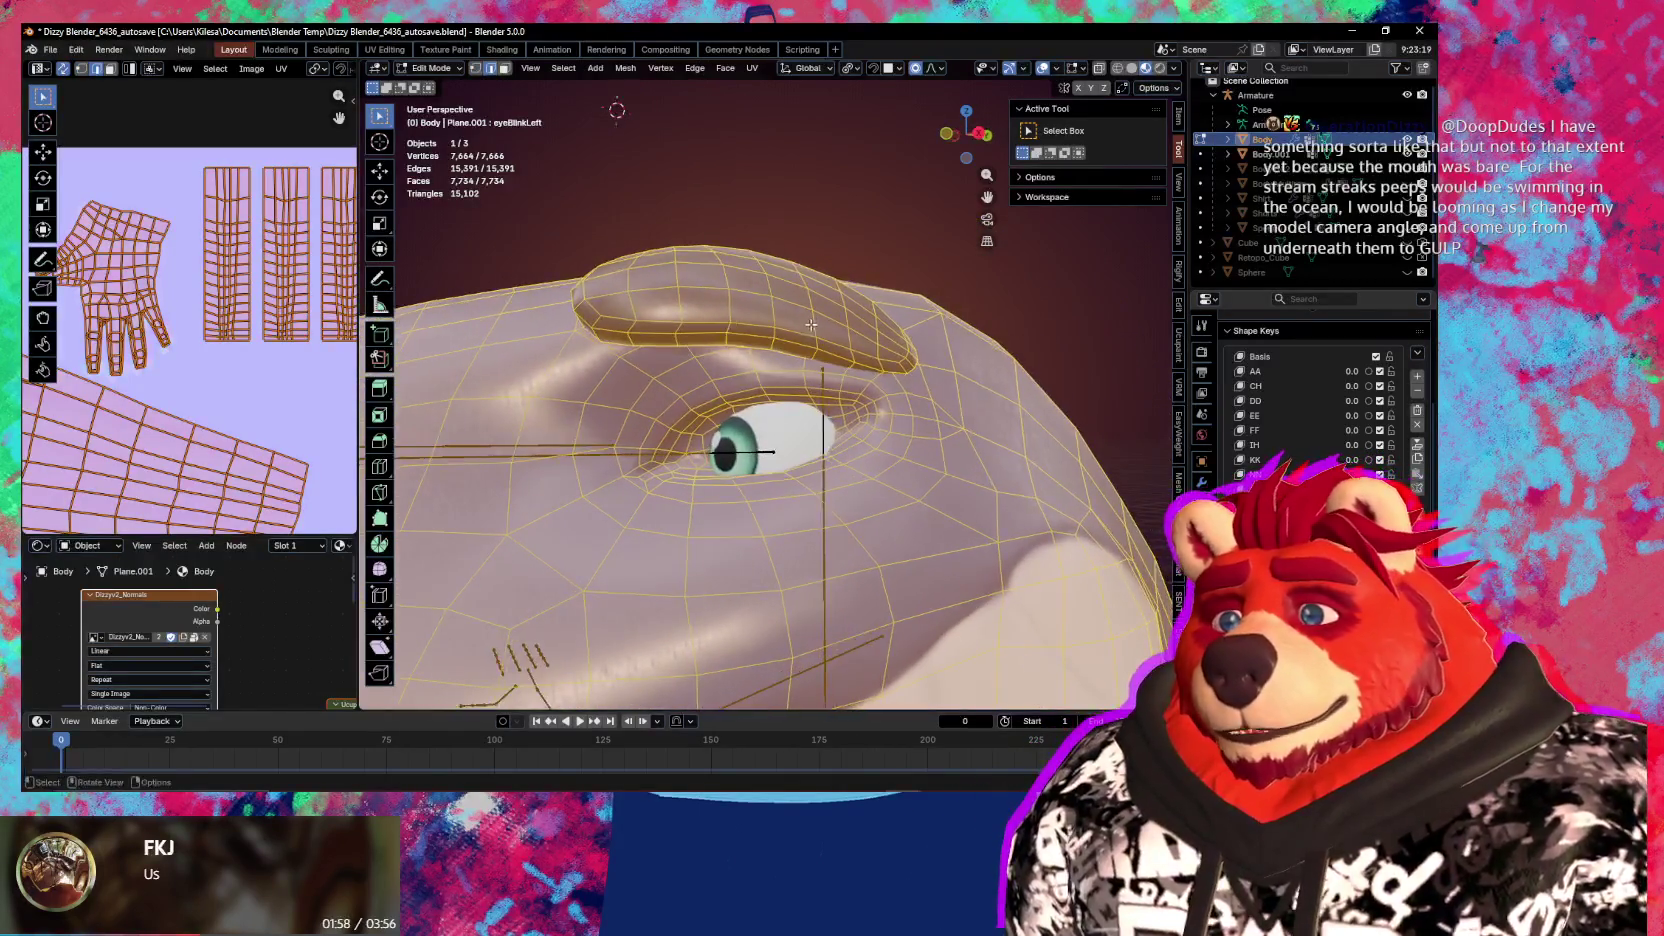
{"action": "left_click", "coordinate": [759, 380]}
{"action": "scroll", "coordinate": [715, 421], "scroll_direction": "up", "scroll_amount": 3}
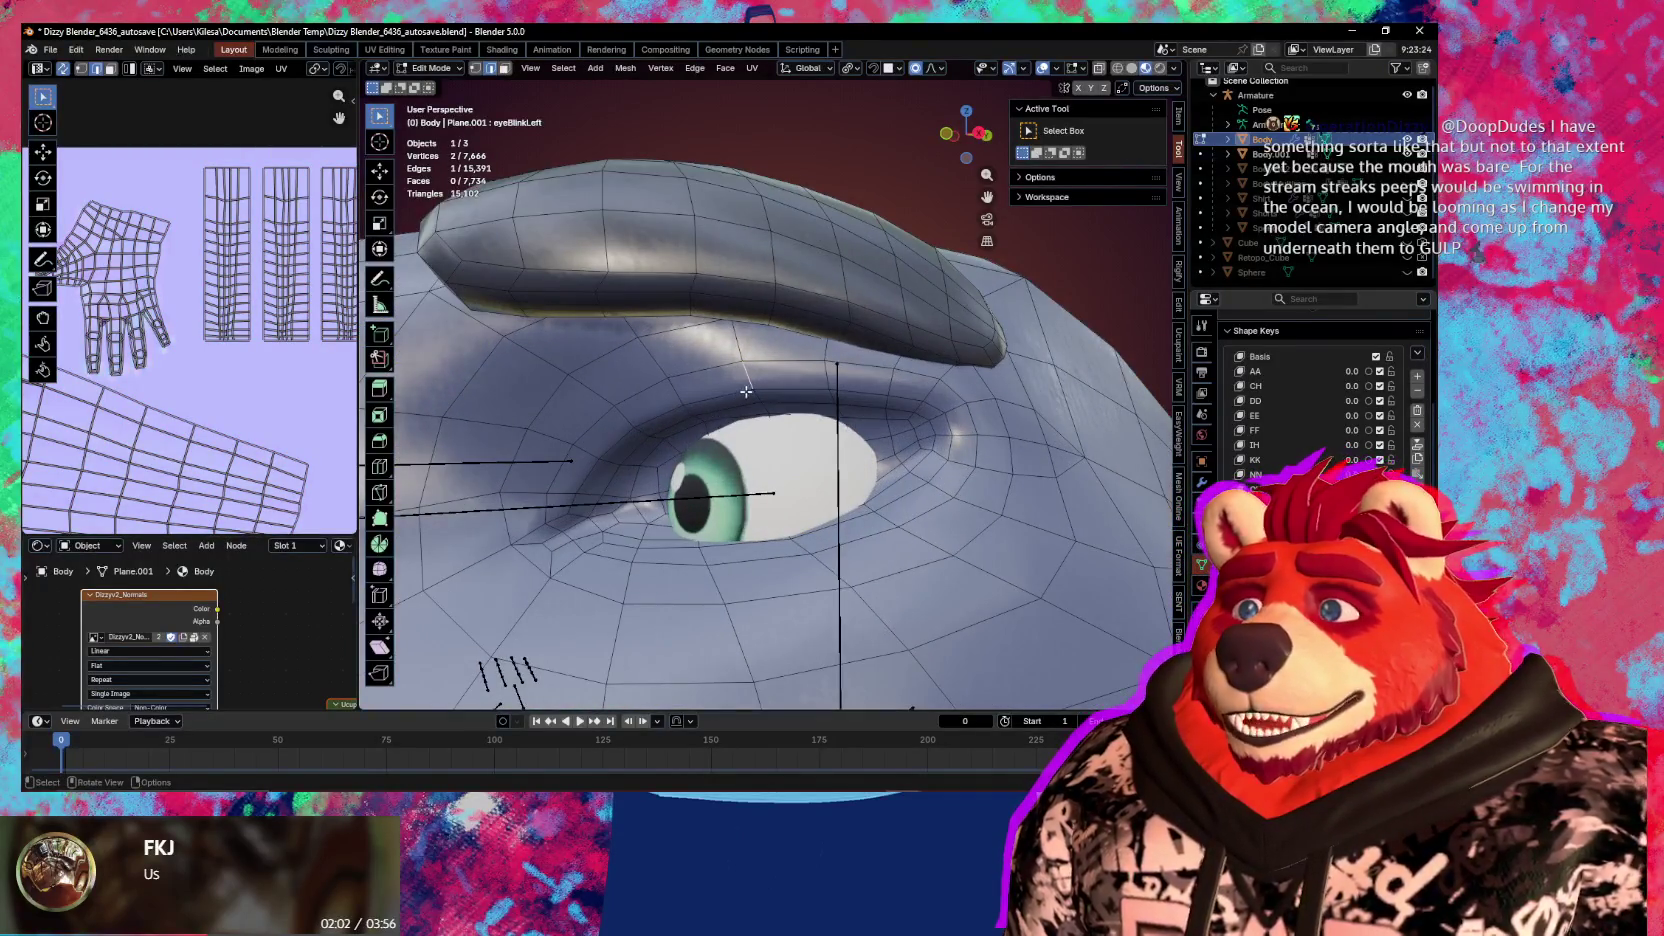
Create a custom transform orientation 'Edge' from that edge and activate the Move tool
{"action": "left_click", "coordinate": [852, 68]}
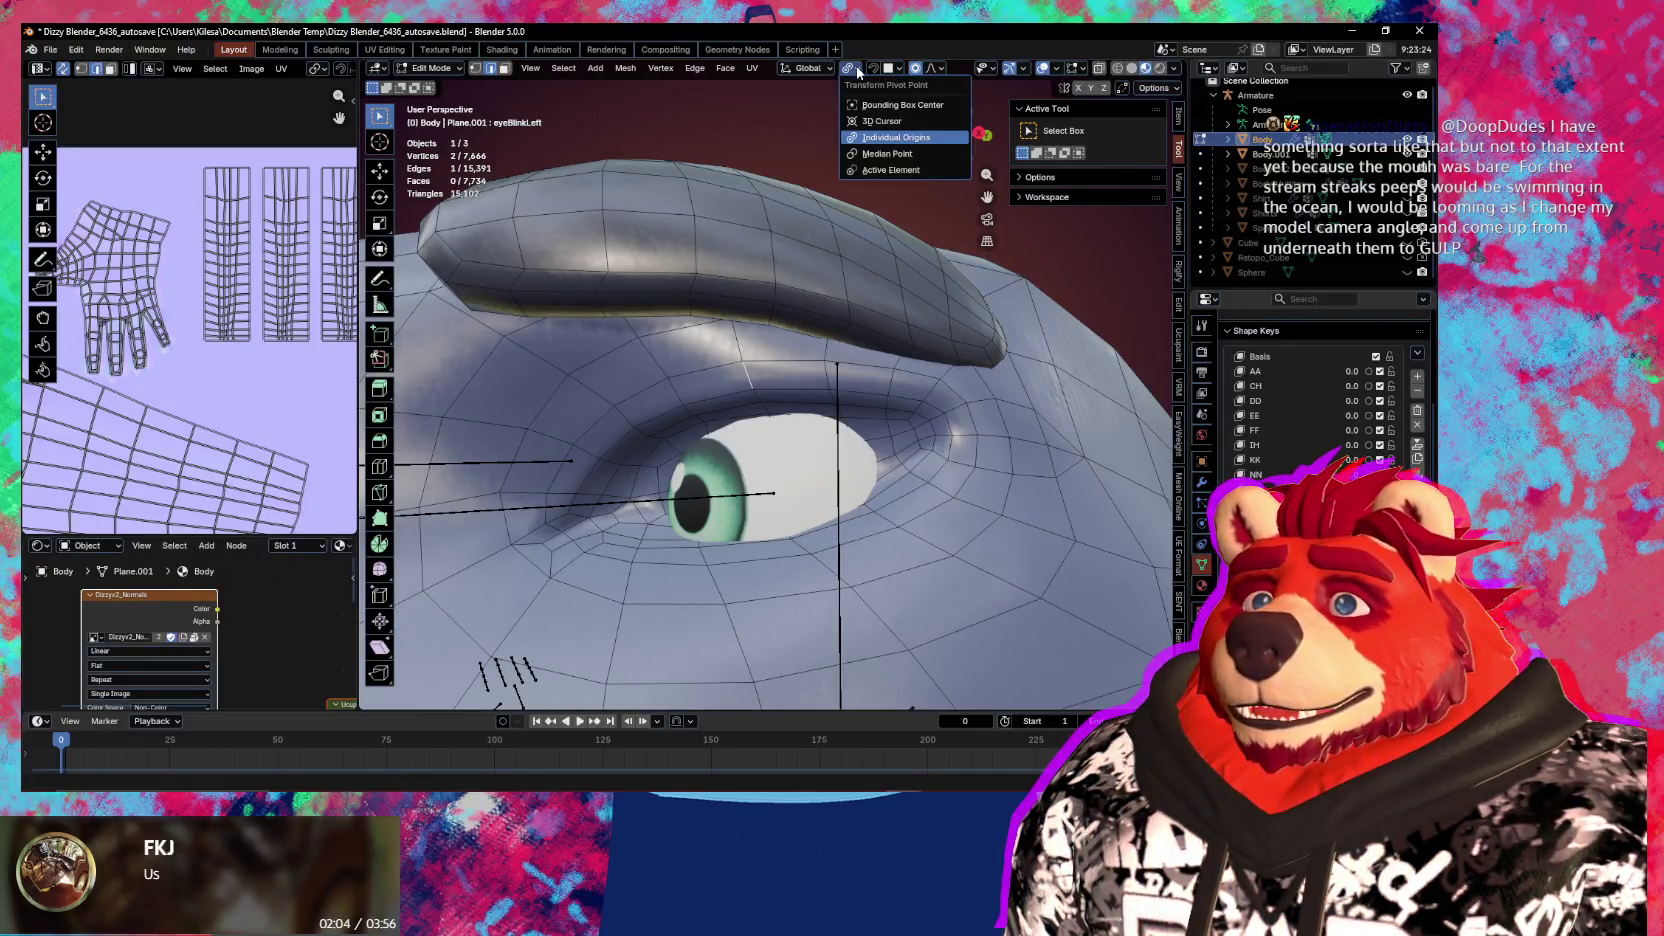
{"action": "left_click", "coordinate": [813, 68]}
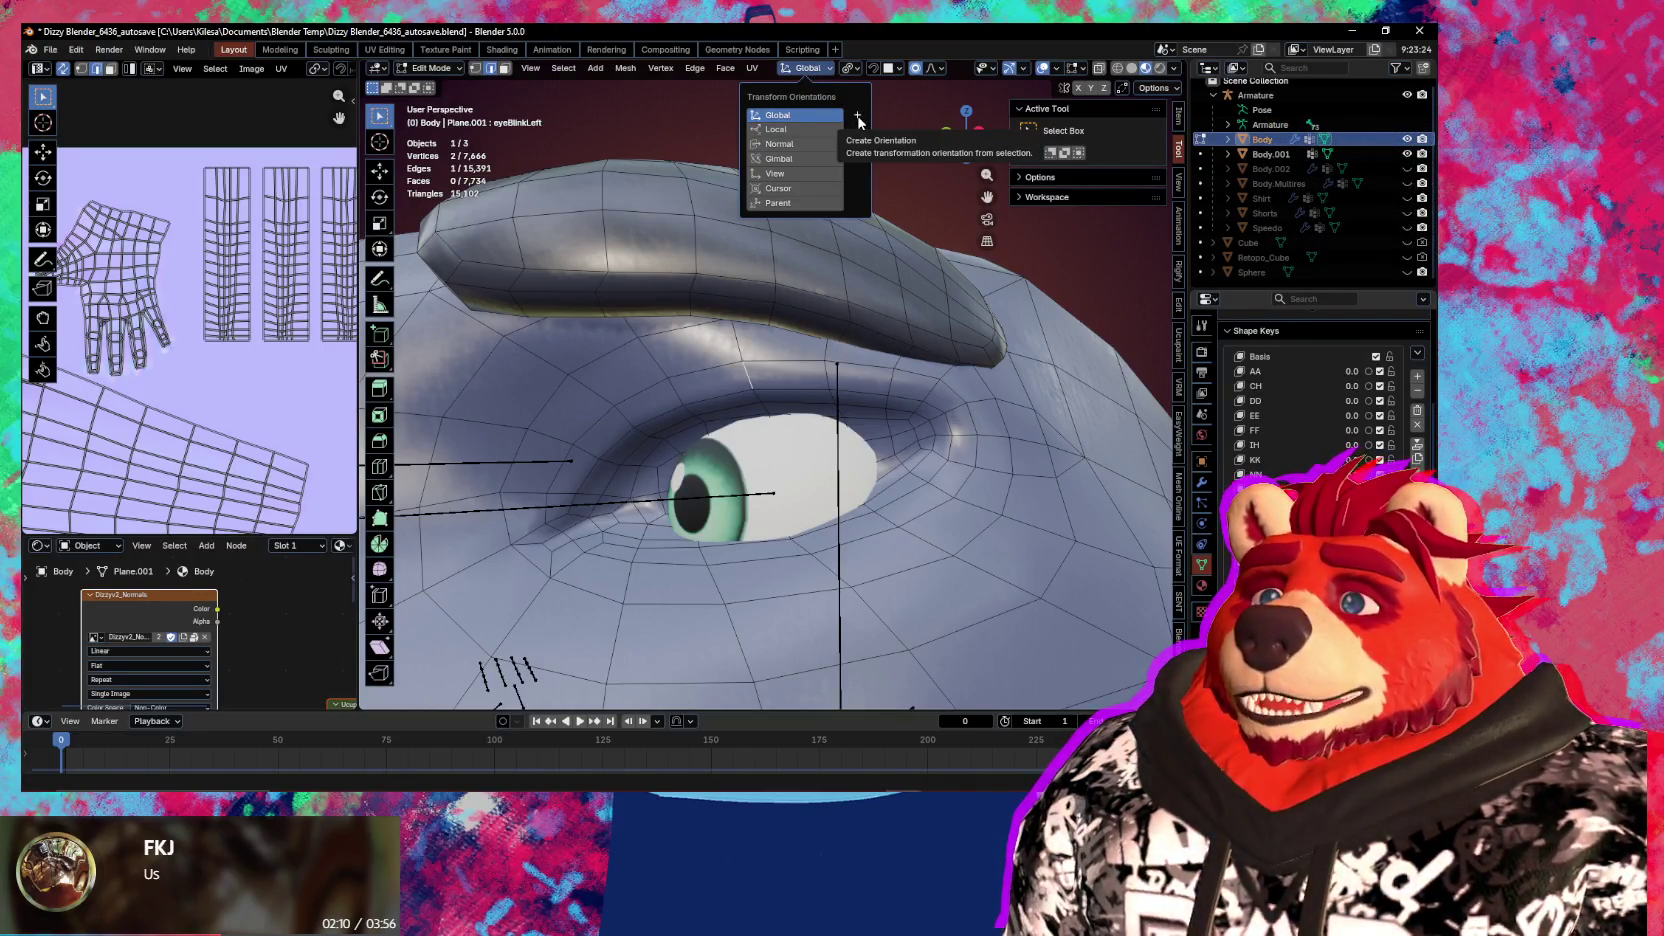
{"action": "left_click", "coordinate": [857, 117]}
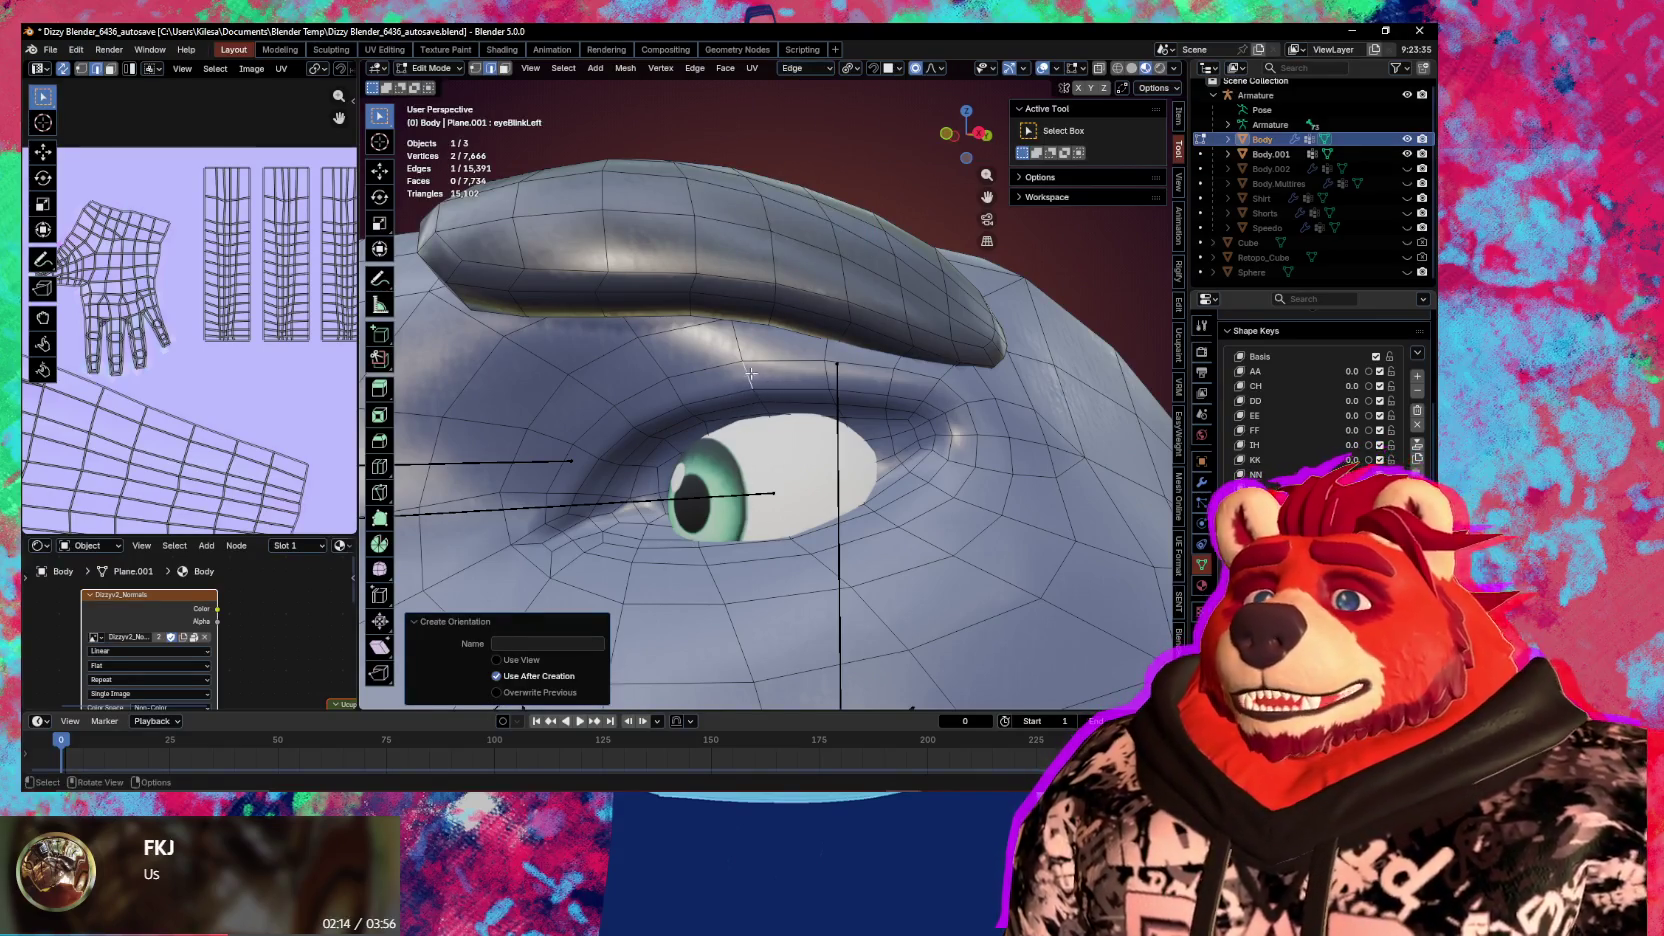
{"action": "middle_click_drag", "start_coordinate": [731, 408], "coordinate": [405, 157]}
{"action": "left_click", "coordinate": [380, 171]}
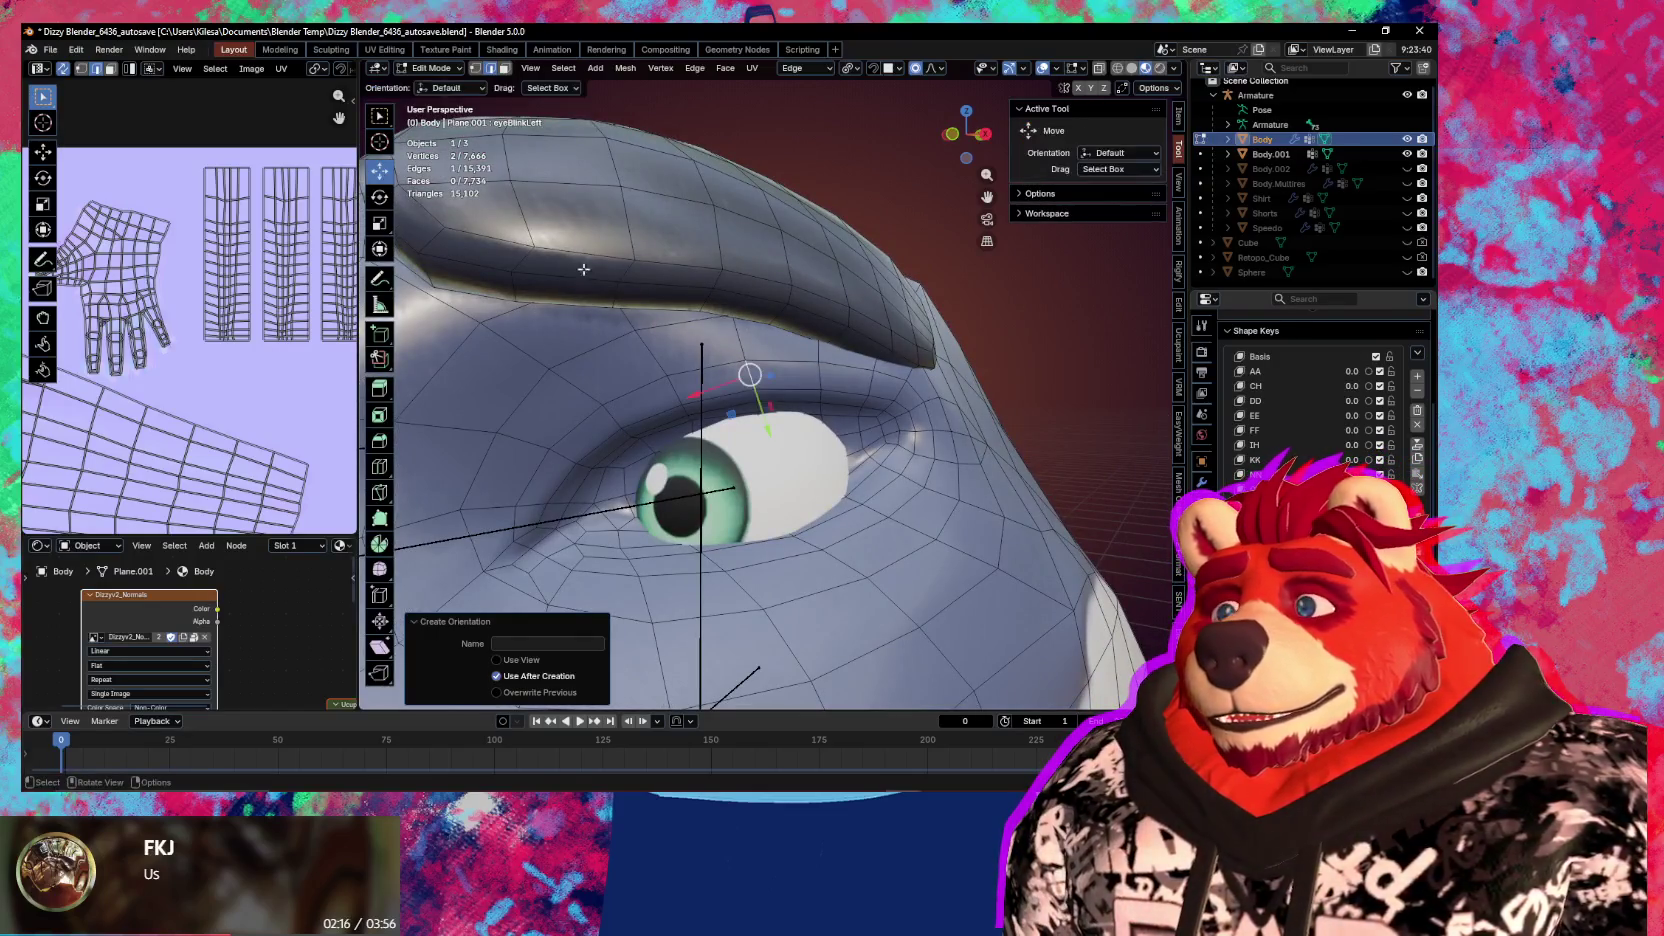
Scale the eye's edge loop to 0.116 along Edge Y, nearly shutting the eyelid
{"action": "middle_click_drag", "start_coordinate": [620, 300], "coordinate": [797, 424]}
{"action": "left_click", "coordinate": [833, 508], "text": "alt"}
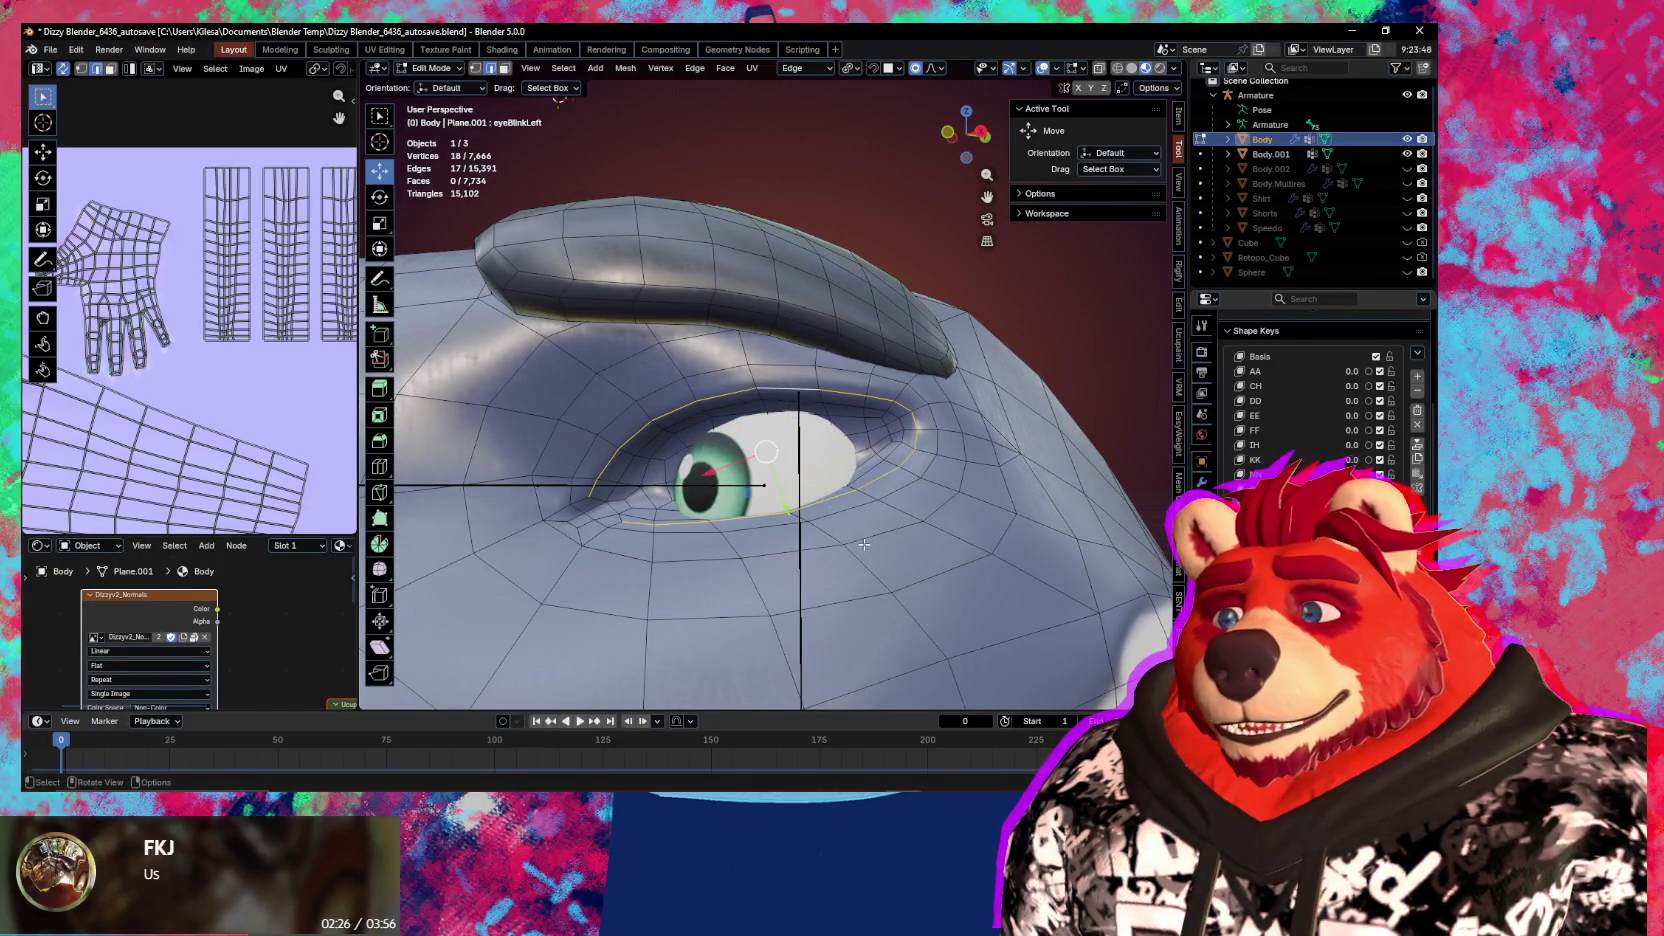
{"action": "key", "text": "s"}
{"action": "key", "text": "z"}
{"action": "key", "text": "z"}
{"action": "scroll", "coordinate": [920, 535], "scroll_direction": "up", "scroll_amount": 6}
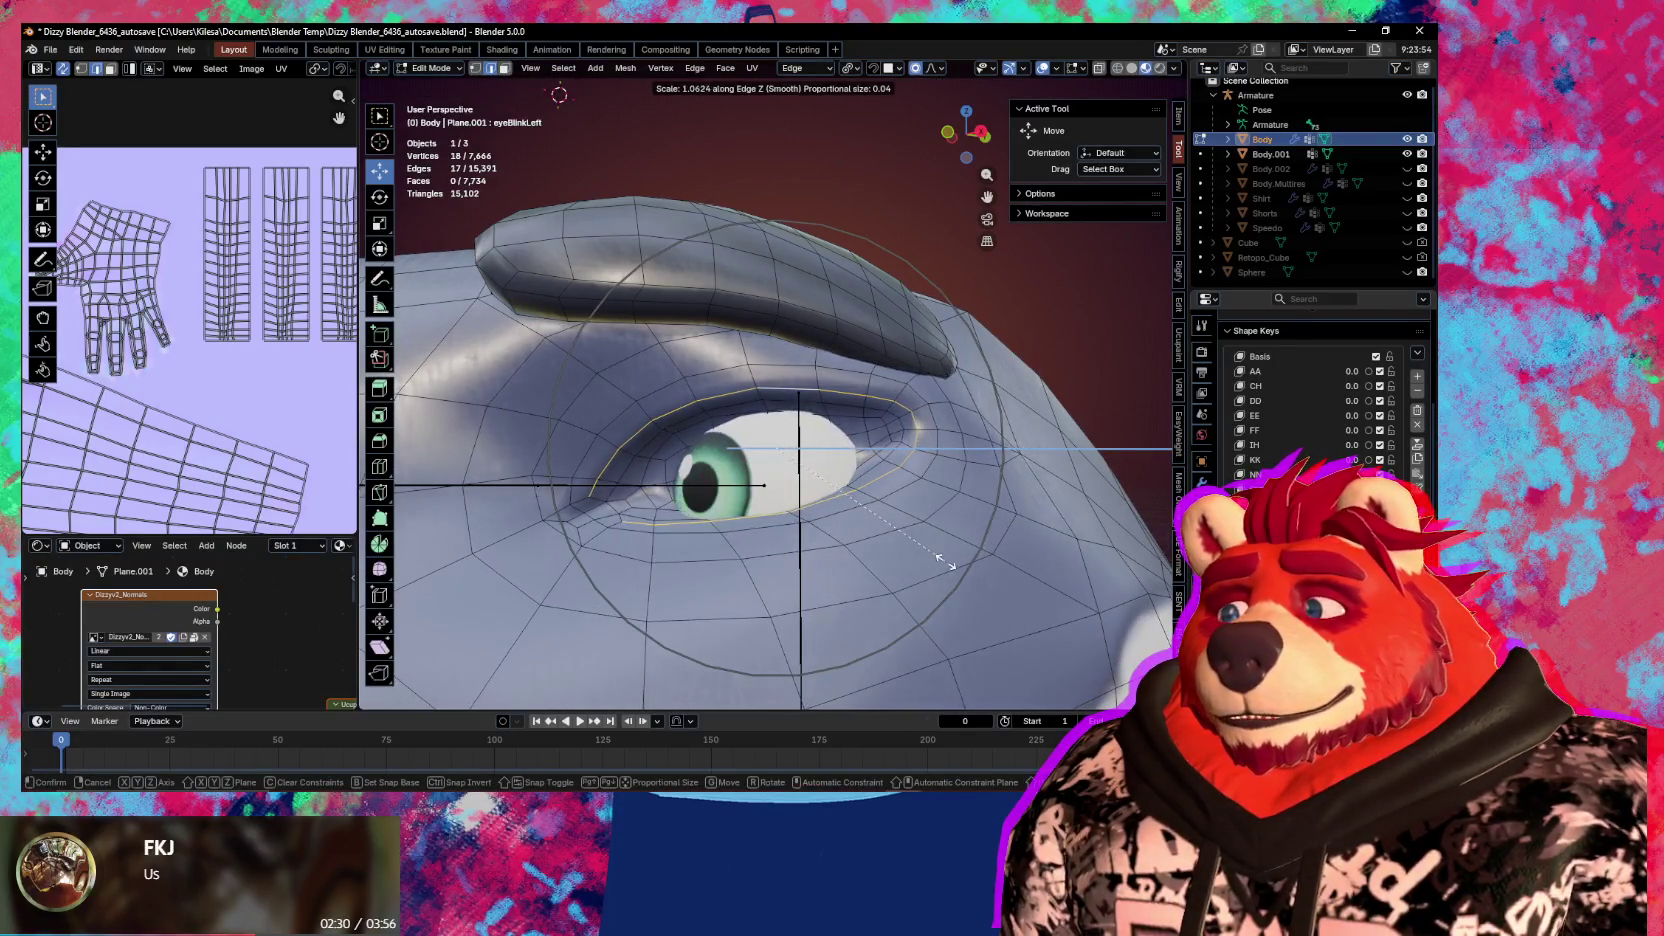
{"action": "key", "text": "y"}
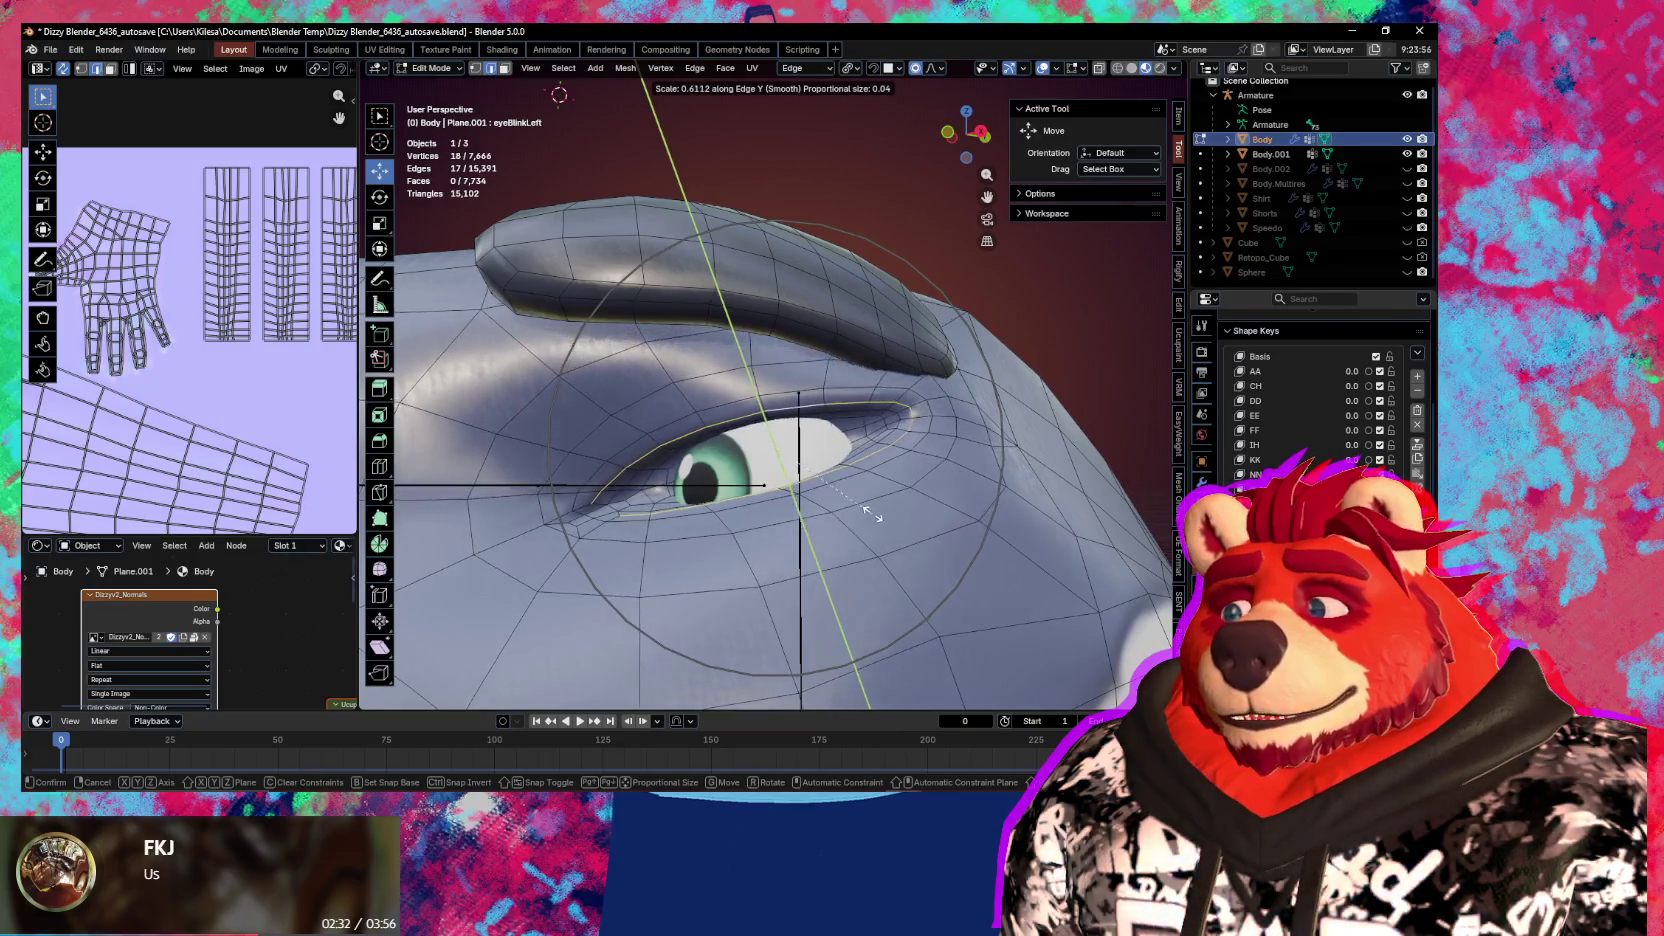
{"action": "scroll", "coordinate": [867, 508], "scroll_direction": "up", "scroll_amount": 2}
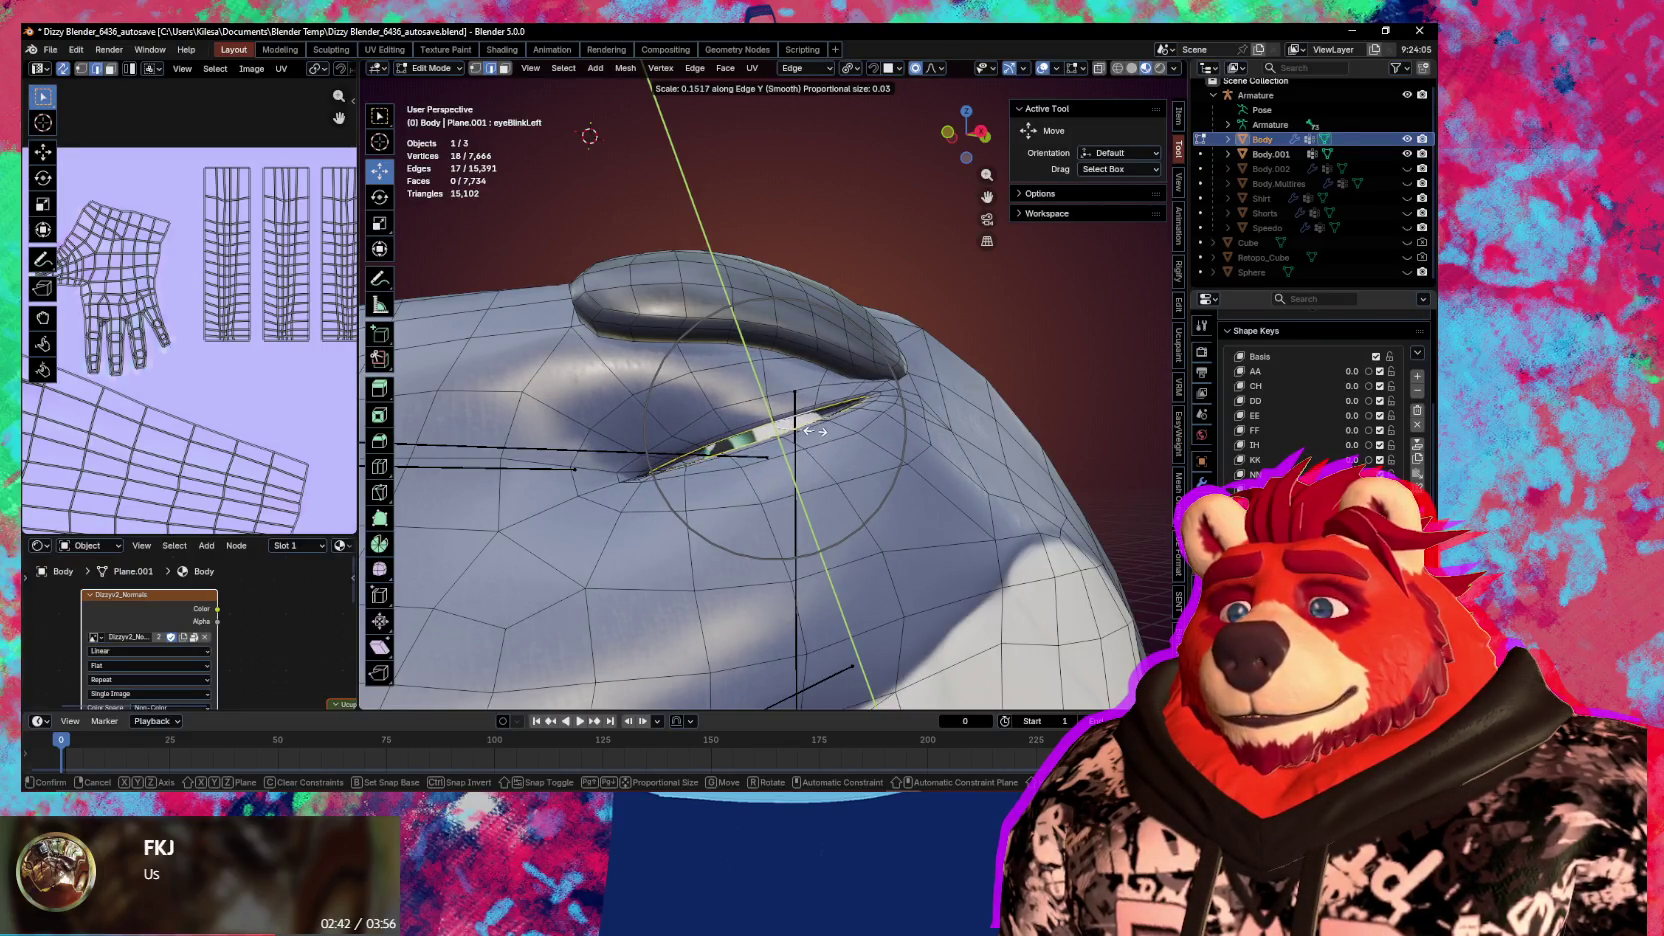
{"action": "left_click", "coordinate": [797, 437]}
{"action": "mouse_move", "coordinate": [797, 437]}
{"action": "middle_mouse_down"}
{"action": "mouse_move", "coordinate": [771, 478]}
{"action": "mouse_move", "coordinate": [822, 468]}
{"action": "middle_mouse_up"}
{"action": "key", "text": "s"}
{"action": "key", "text": "y"}
{"action": "key", "text": "Escape"}
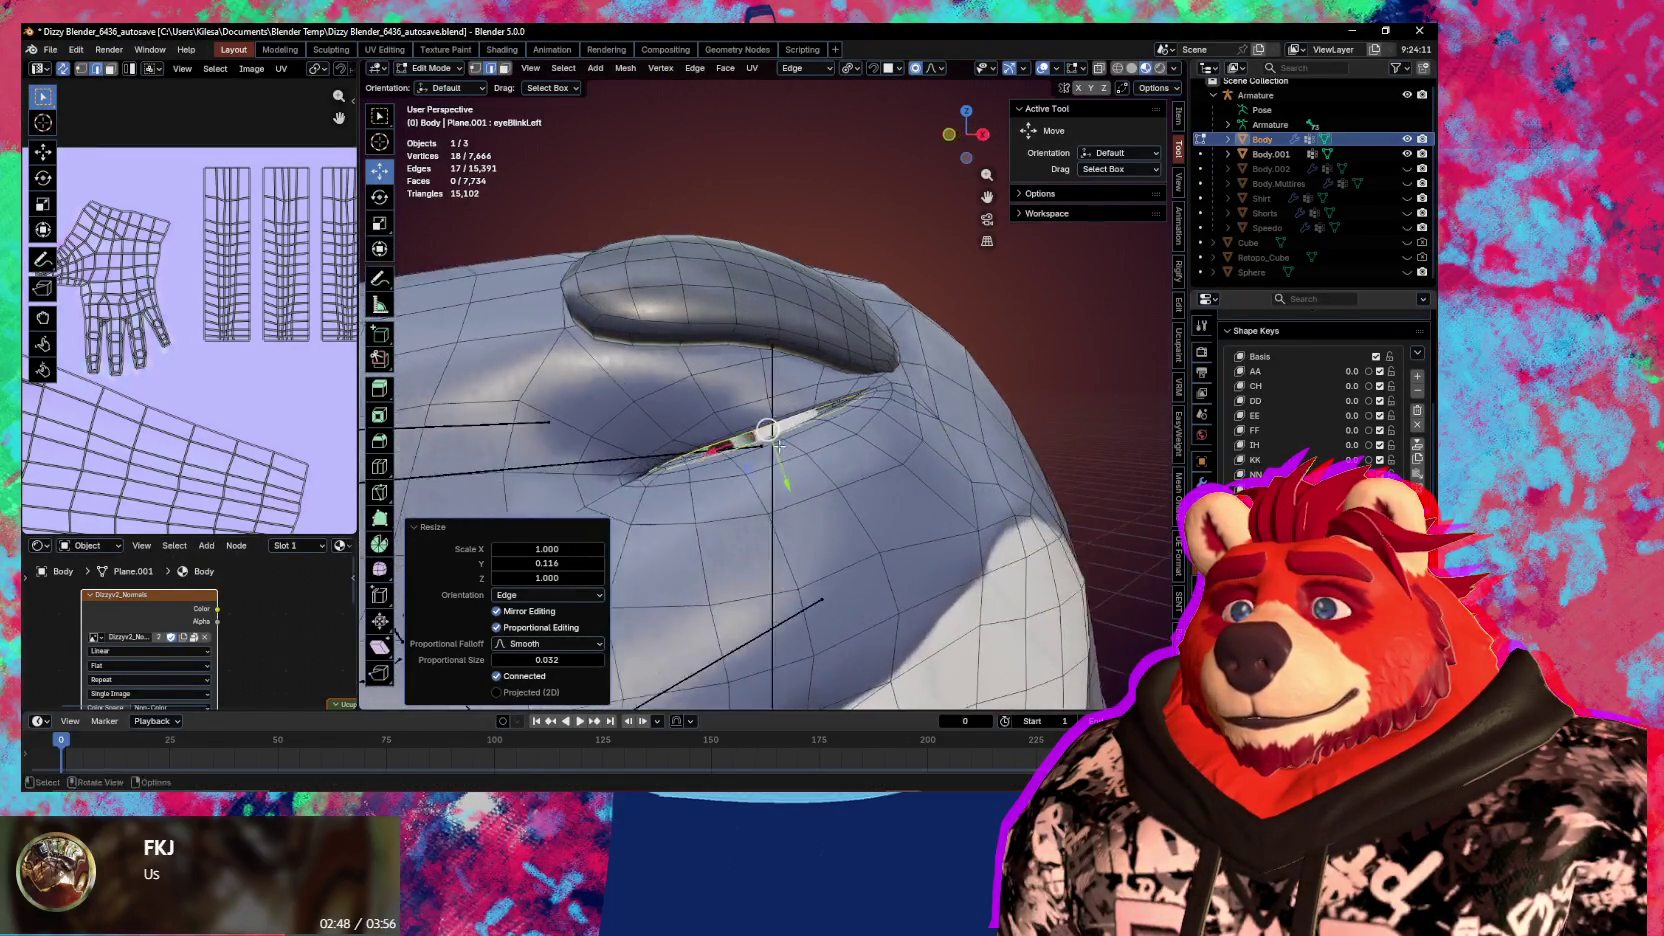
{"action": "scroll", "coordinate": [793, 482], "scroll_direction": "up", "scroll_amount": 5}
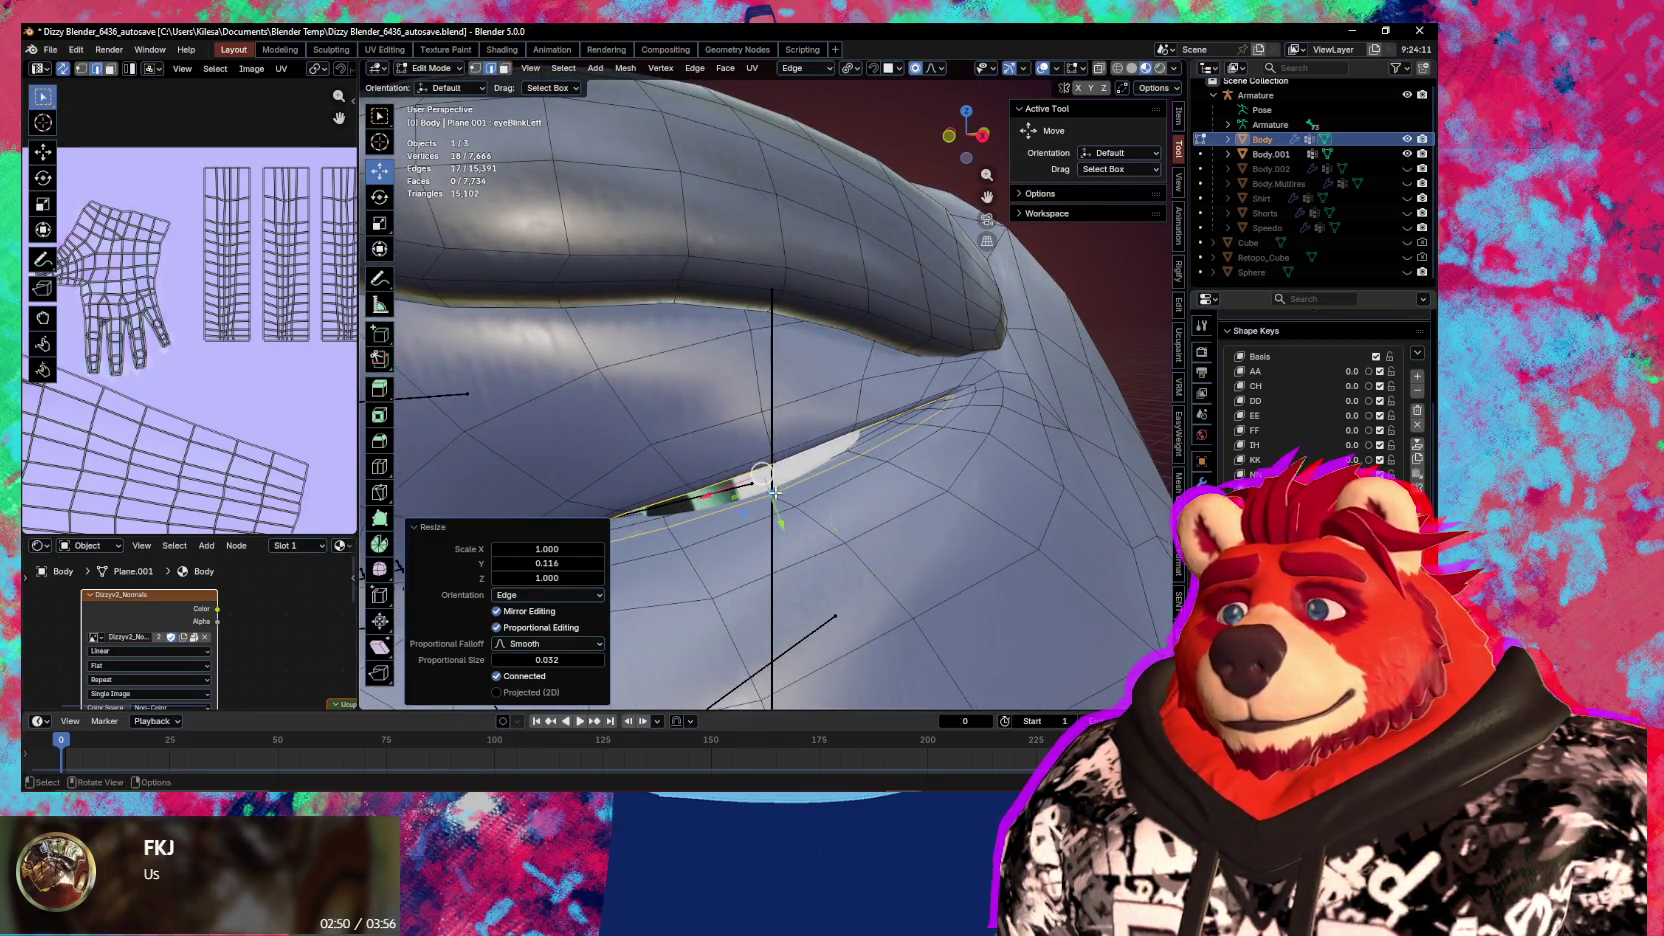
Select a path of vertices along the eyelid slit
{"action": "left_click", "coordinate": [782, 468]}
{"action": "left_click", "coordinate": [770, 495]}
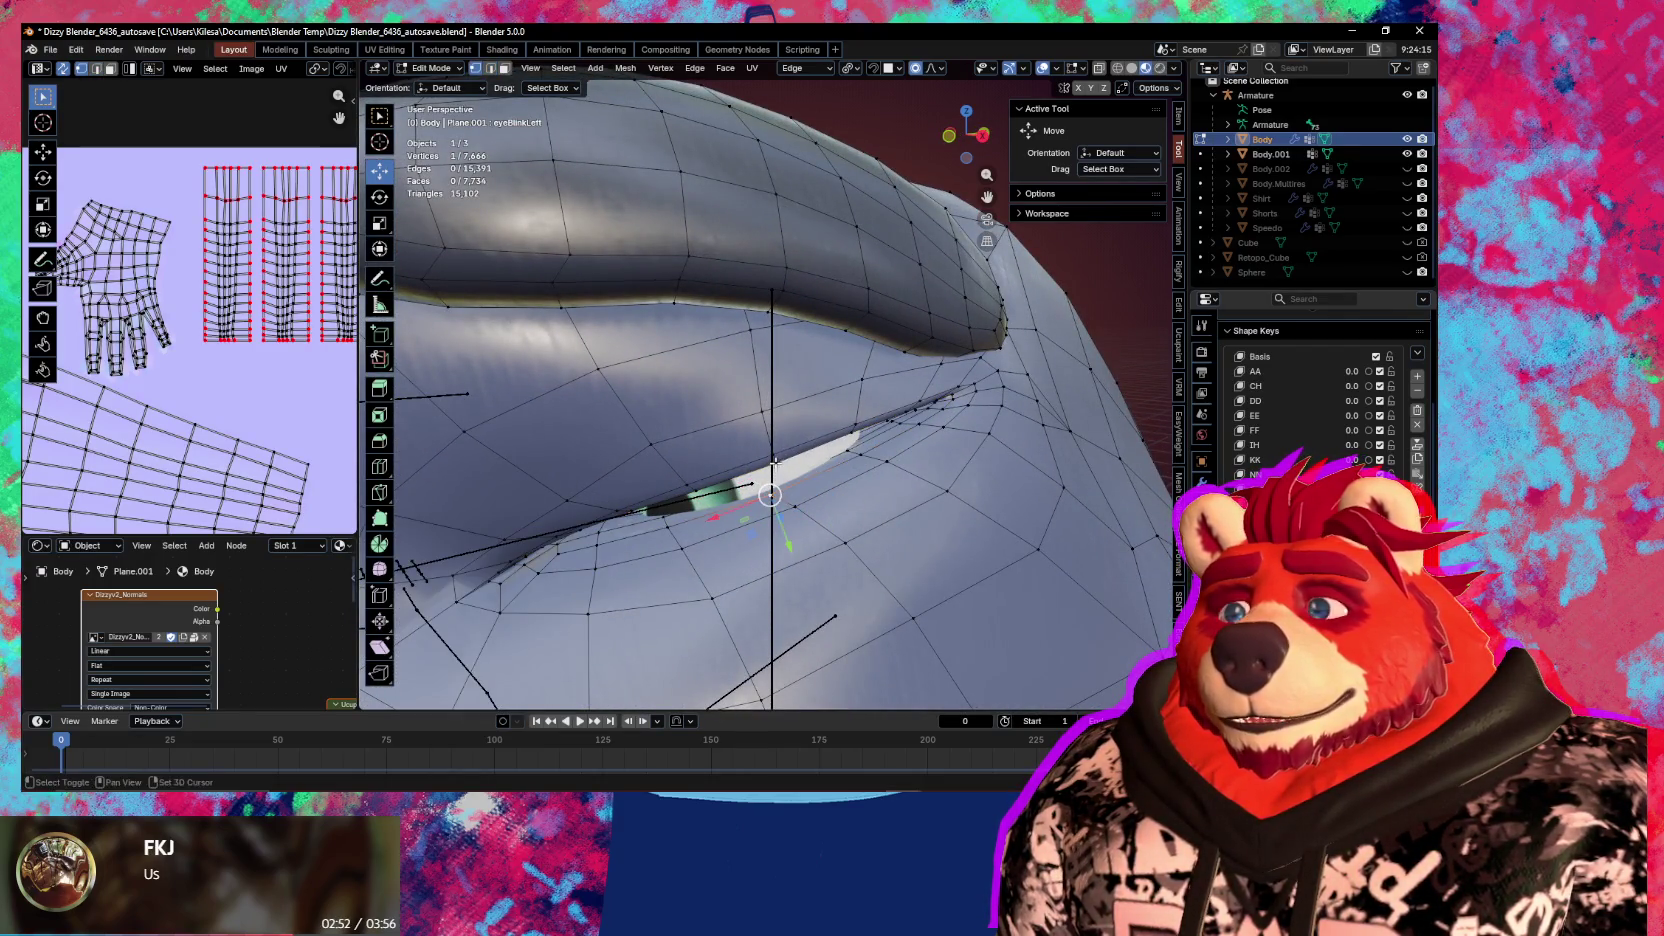
{"action": "key", "text": "alt+a"}
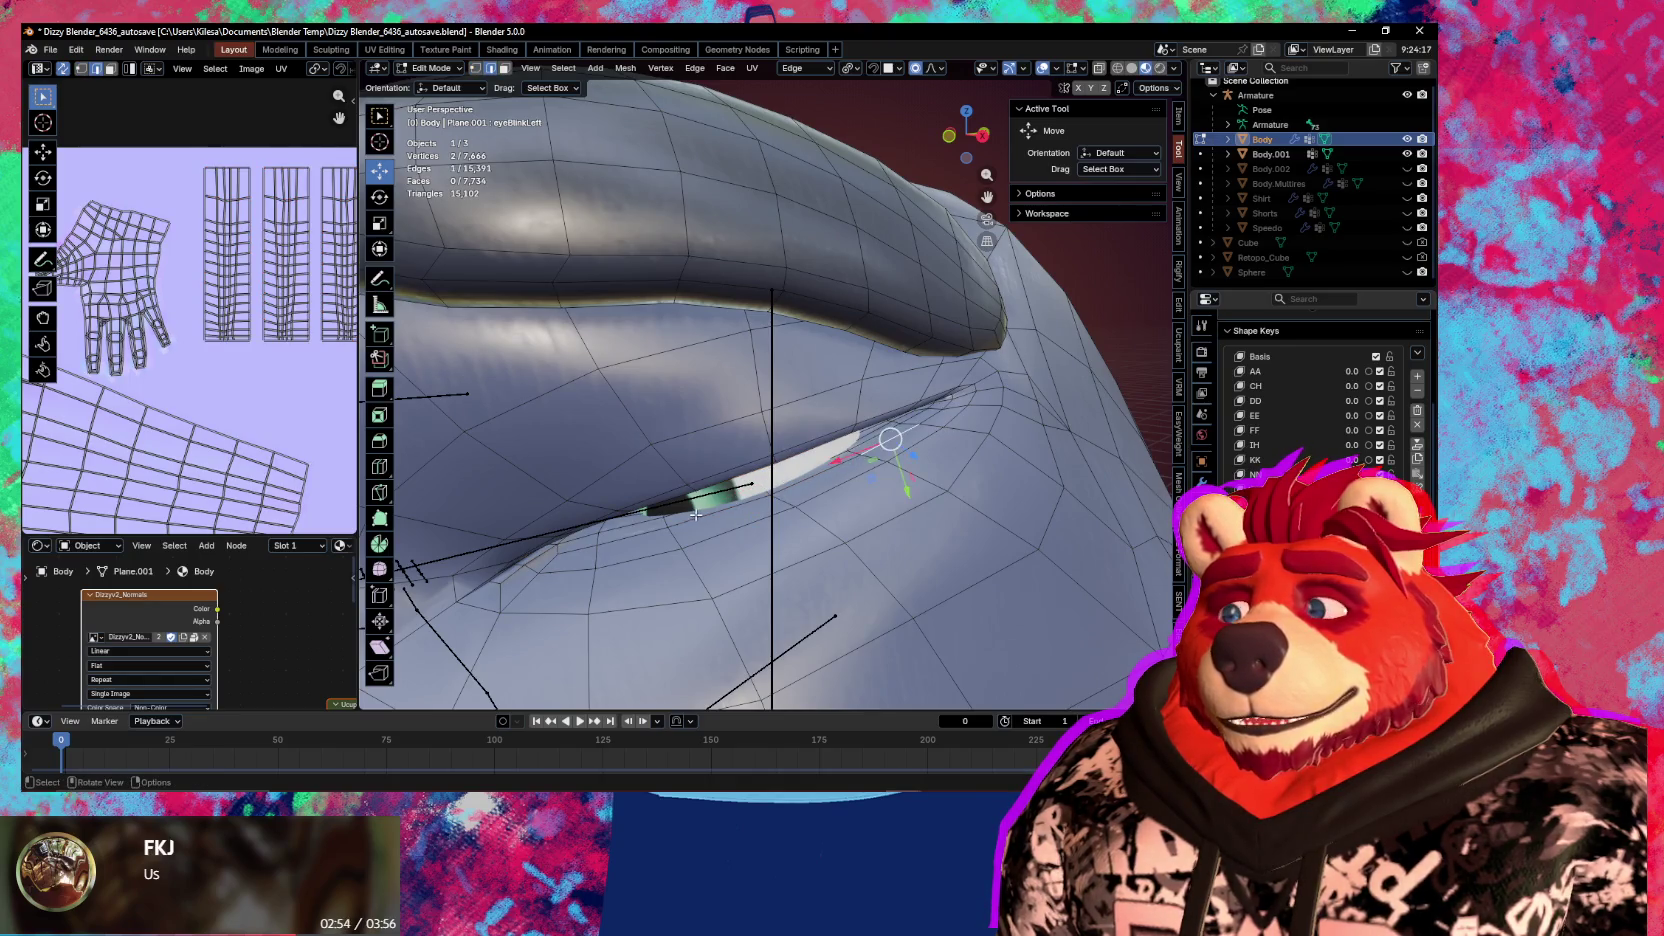
{"action": "left_click", "coordinate": [698, 521], "text": "ctrl"}
{"action": "middle_click_drag", "start_coordinate": [698, 521], "coordinate": [700, 492]}
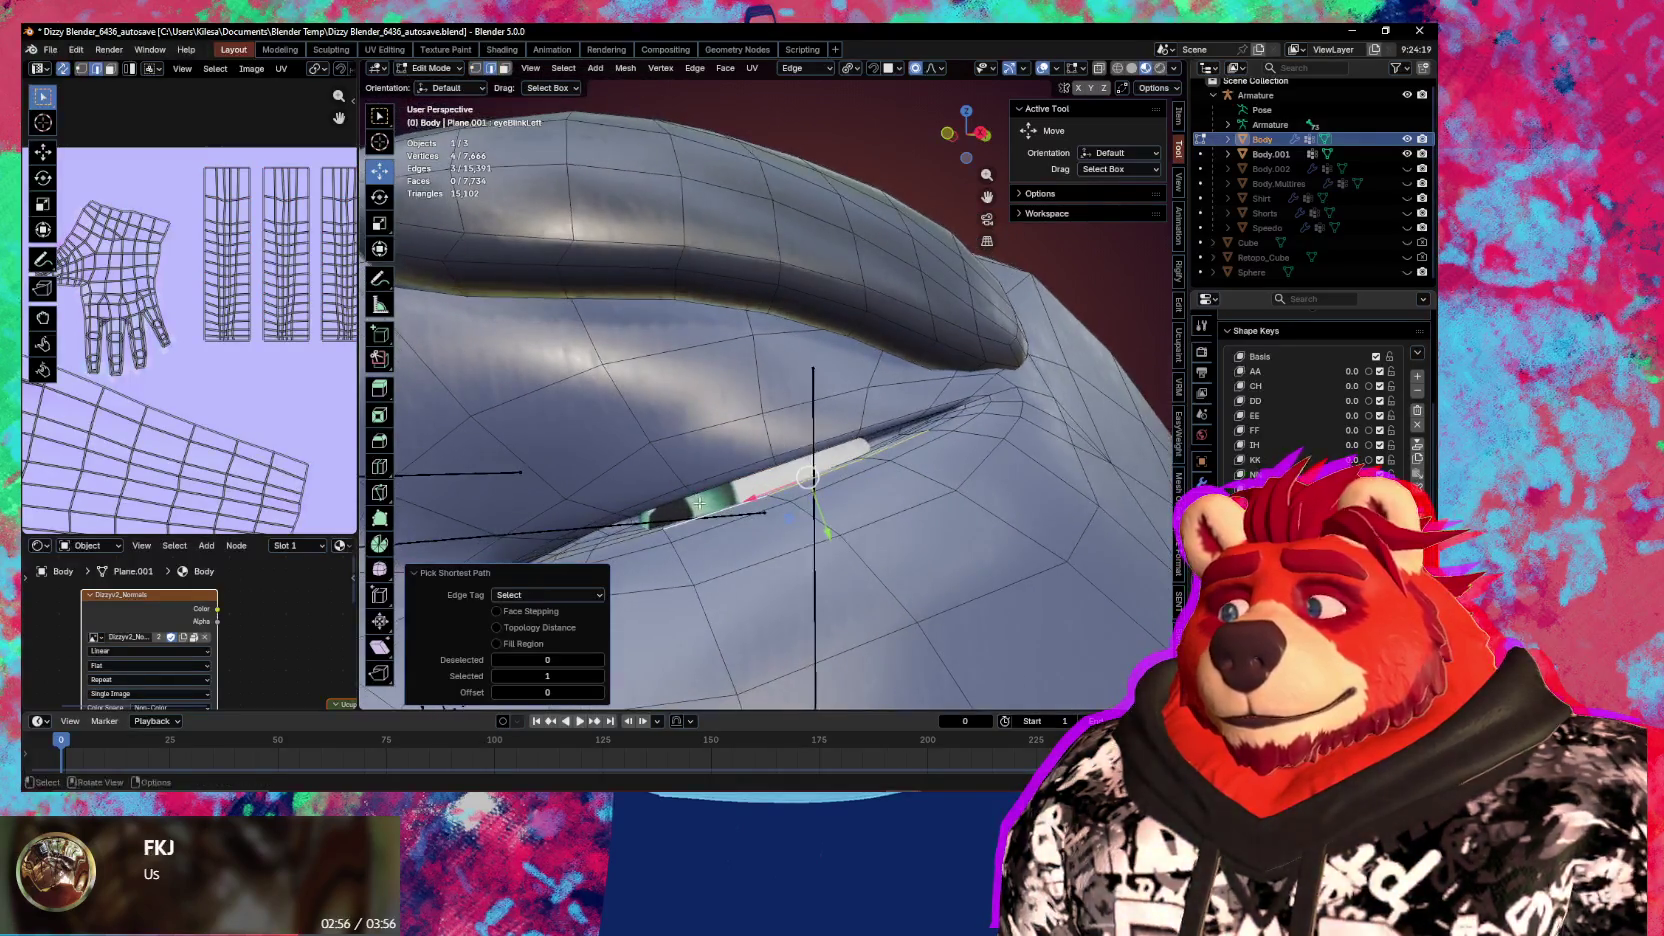
Move the eyelid vertices twice along Edge Y to close the slit, then enter Sculpt Mode
{"action": "key", "text": "g"}
{"action": "key", "text": "z"}
{"action": "key", "text": "z"}
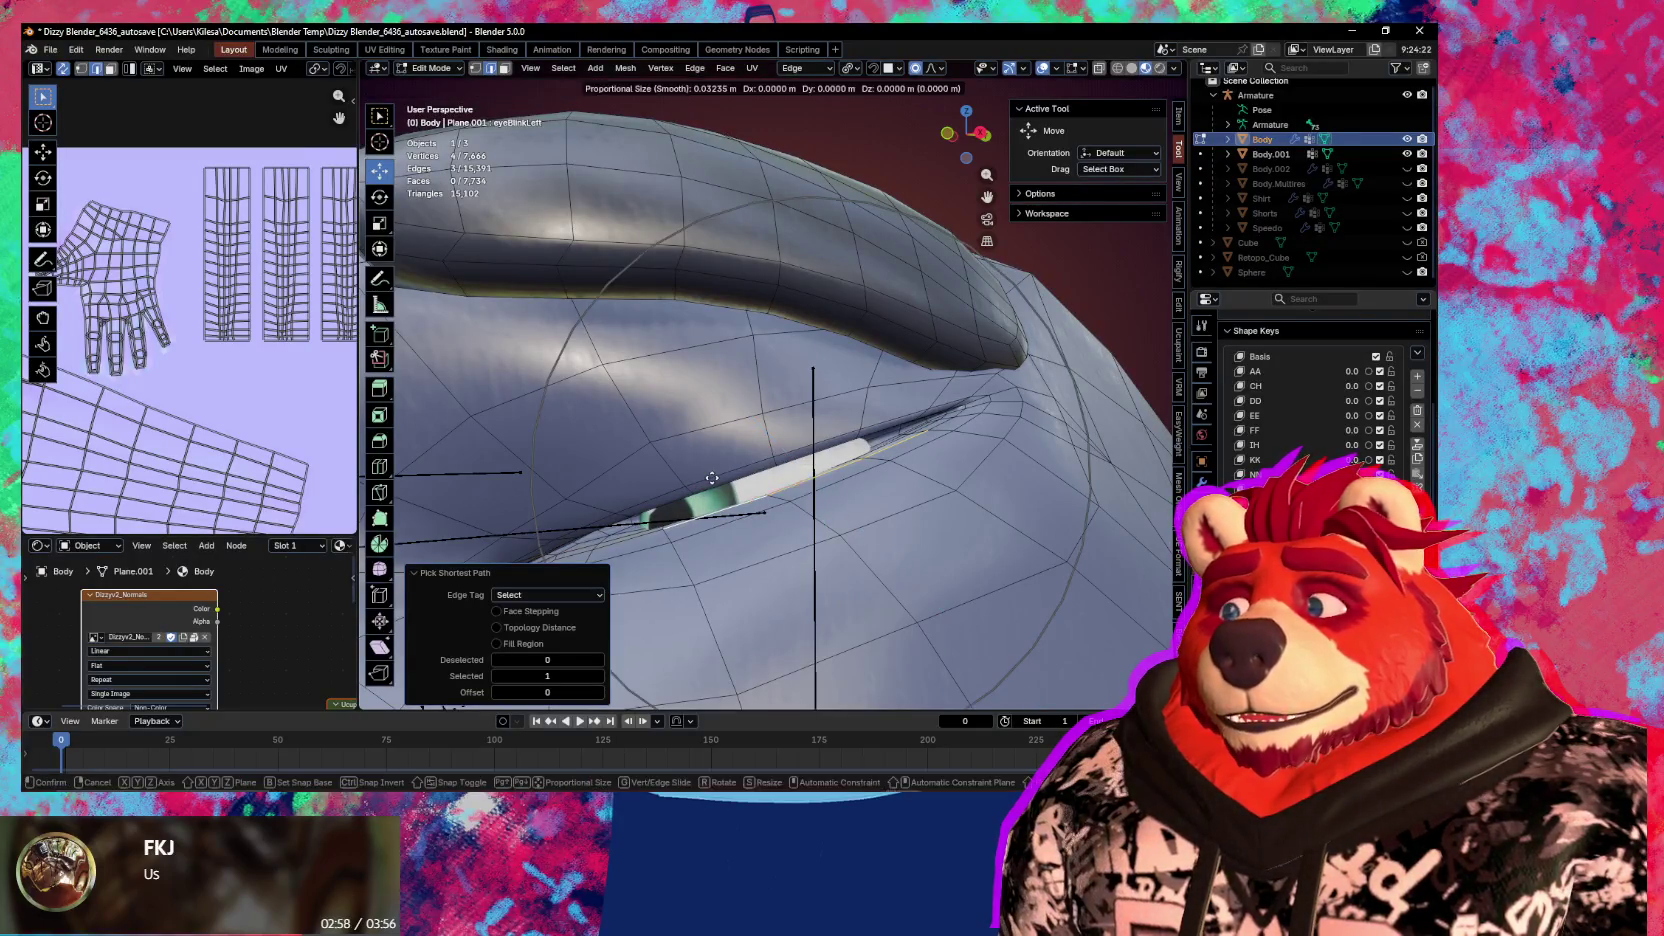
{"action": "key", "text": "y"}
{"action": "scroll", "coordinate": [712, 473], "scroll_direction": "up", "scroll_amount": 5}
{"action": "scroll", "coordinate": [712, 471], "scroll_direction": "up", "scroll_amount": 4}
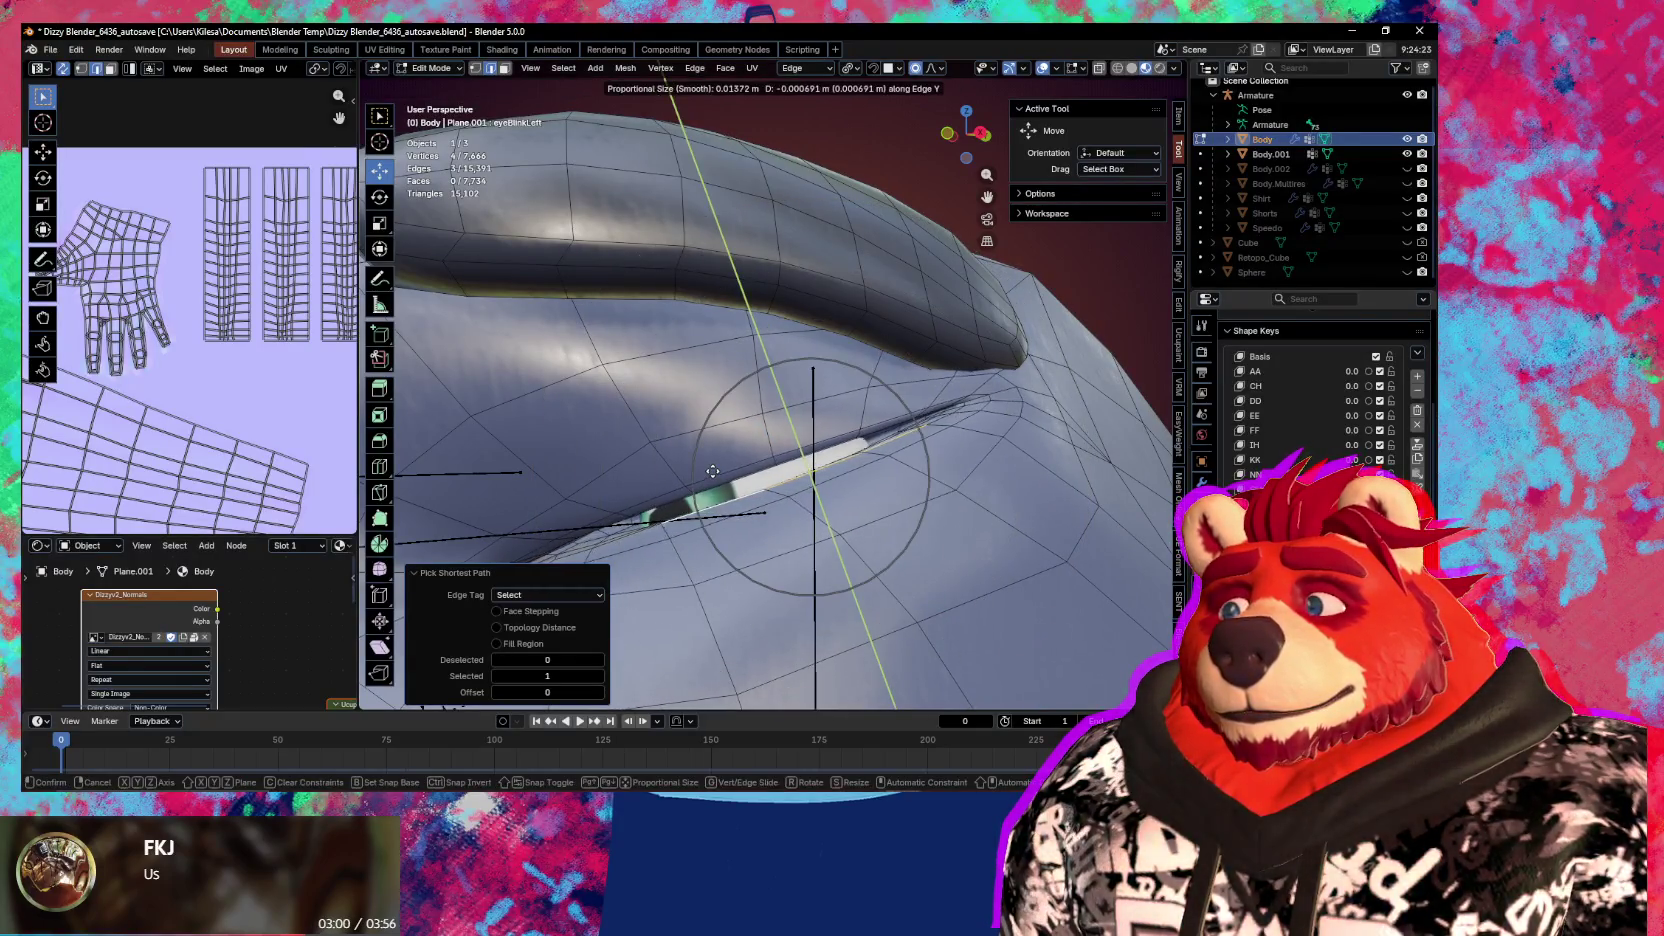
{"action": "left_click", "coordinate": [738, 480]}
{"action": "key", "text": "g"}
{"action": "key", "text": "y"}
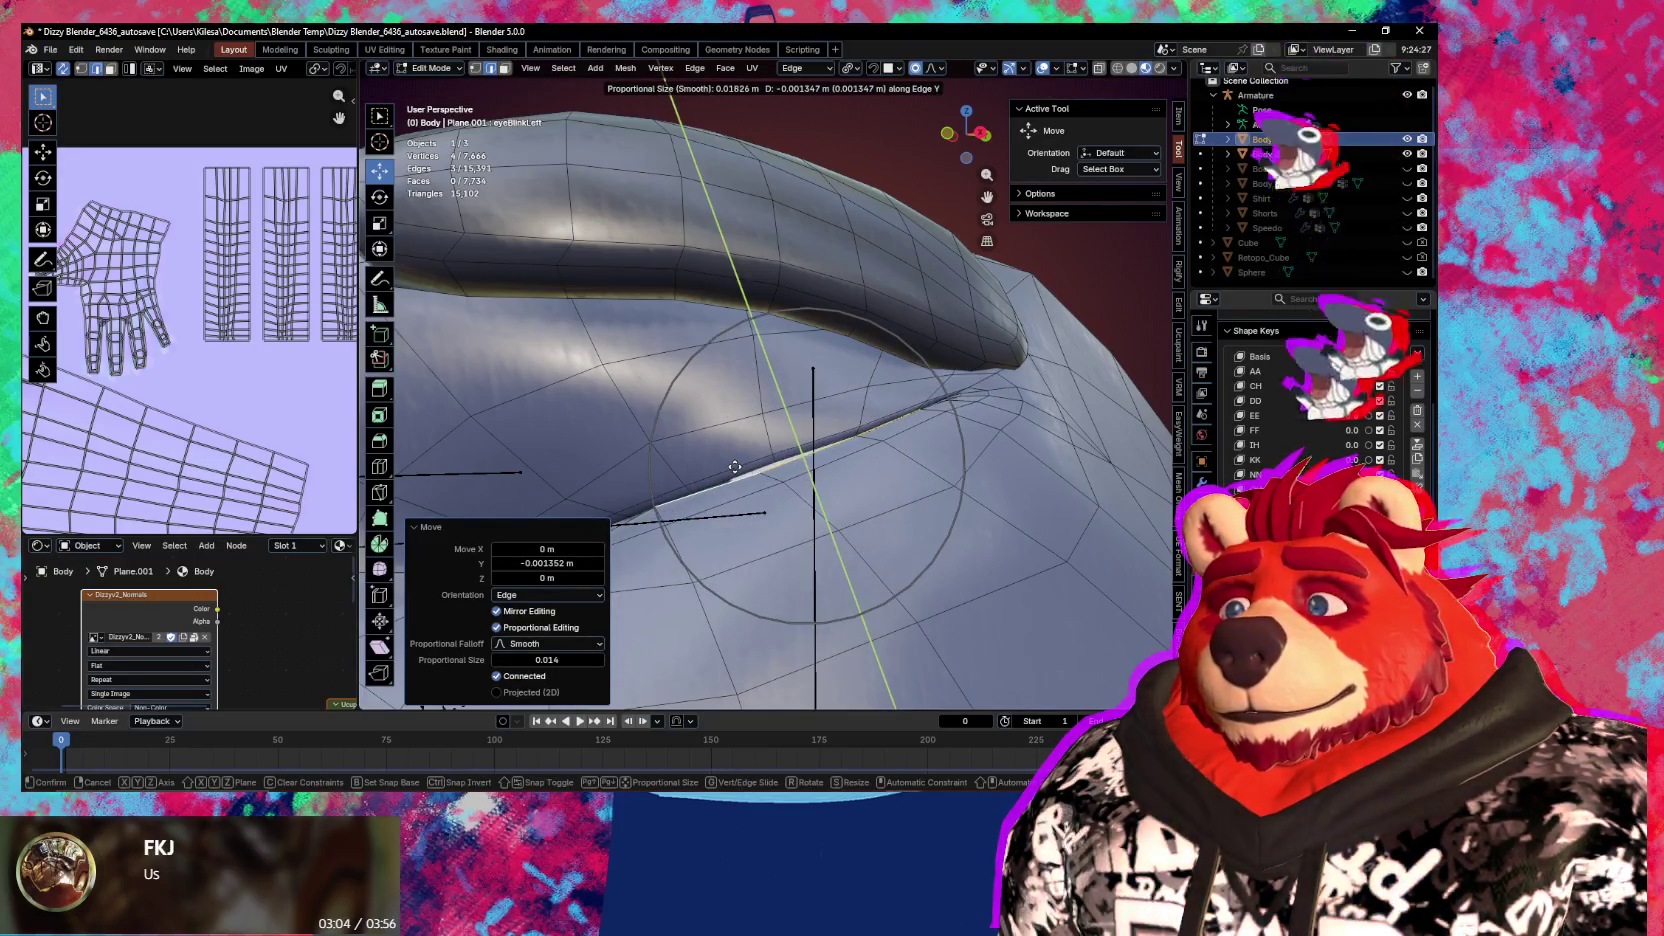
{"action": "scroll", "coordinate": [735, 467], "scroll_direction": "down", "scroll_amount": 3}
{"action": "left_click", "coordinate": [738, 470]}
{"action": "mouse_move", "coordinate": [738, 470]}
{"action": "middle_mouse_down"}
{"action": "mouse_move", "coordinate": [864, 443]}
{"action": "mouse_move", "coordinate": [850, 468]}
{"action": "mouse_move", "coordinate": [884, 531]}
{"action": "middle_mouse_up"}
{"action": "key", "text": "ctrl+Tab"}
{"action": "left_click", "coordinate": [838, 519]}
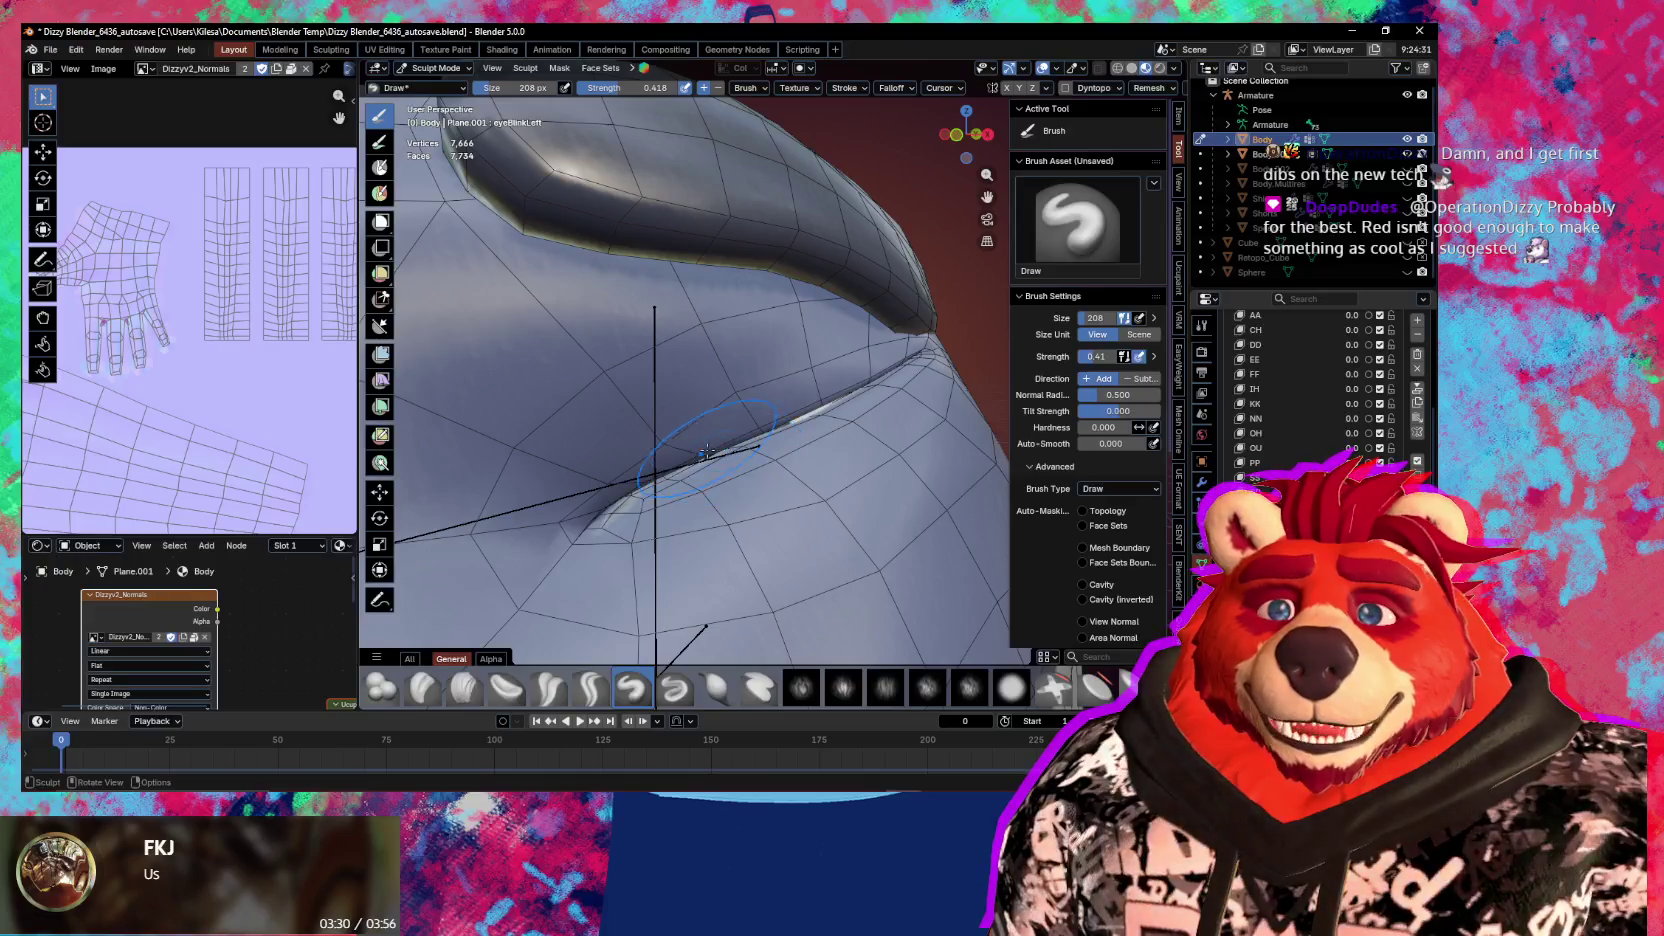
Cycle through Inflate and Grab, set the radius to 230 px, and select Relax Slide
{"action": "middle_click_drag", "start_coordinate": [670, 401], "coordinate": [724, 411]}
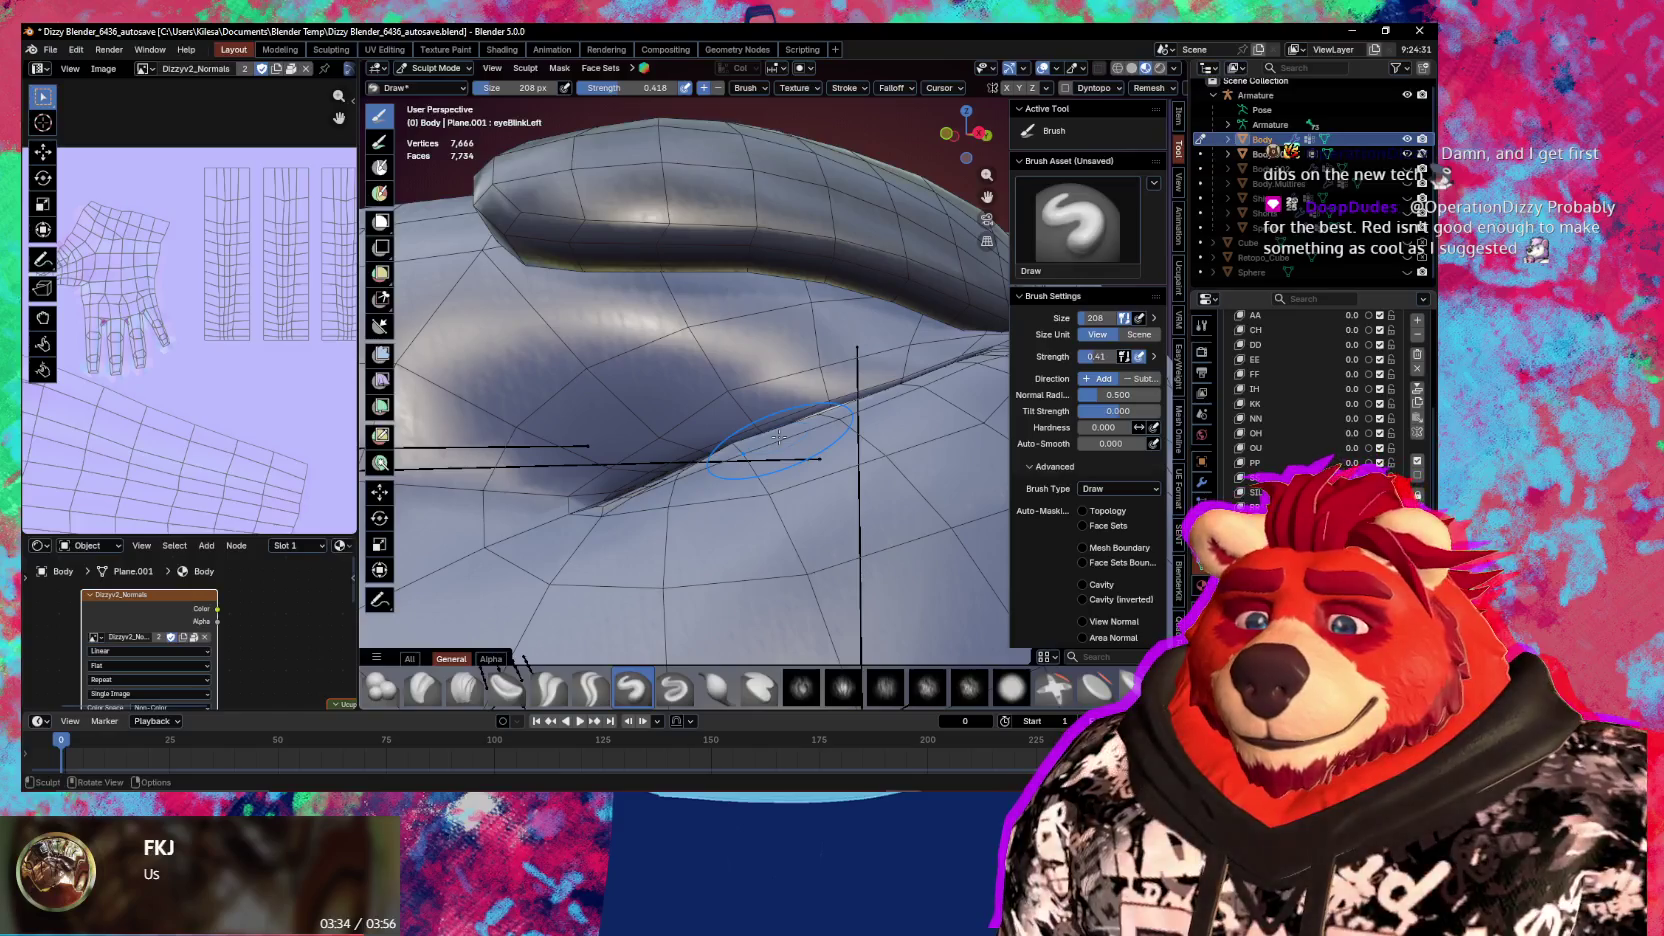
{"action": "key", "text": "i"}
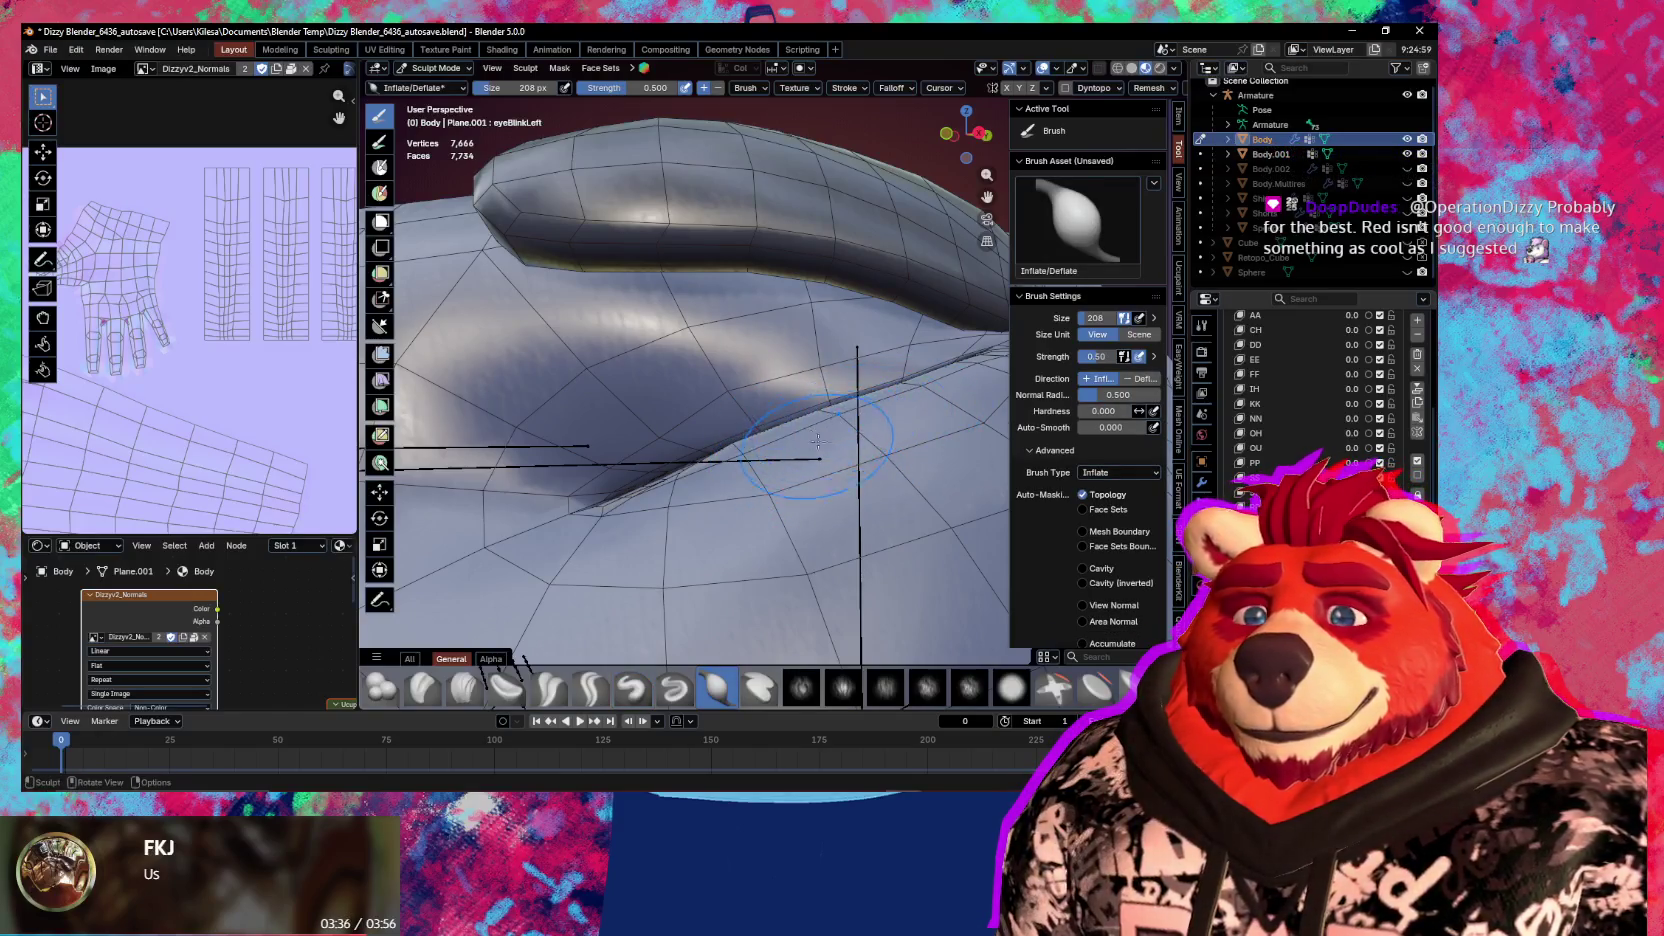
{"action": "middle_click_drag", "start_coordinate": [812, 440], "coordinate": [874, 468]}
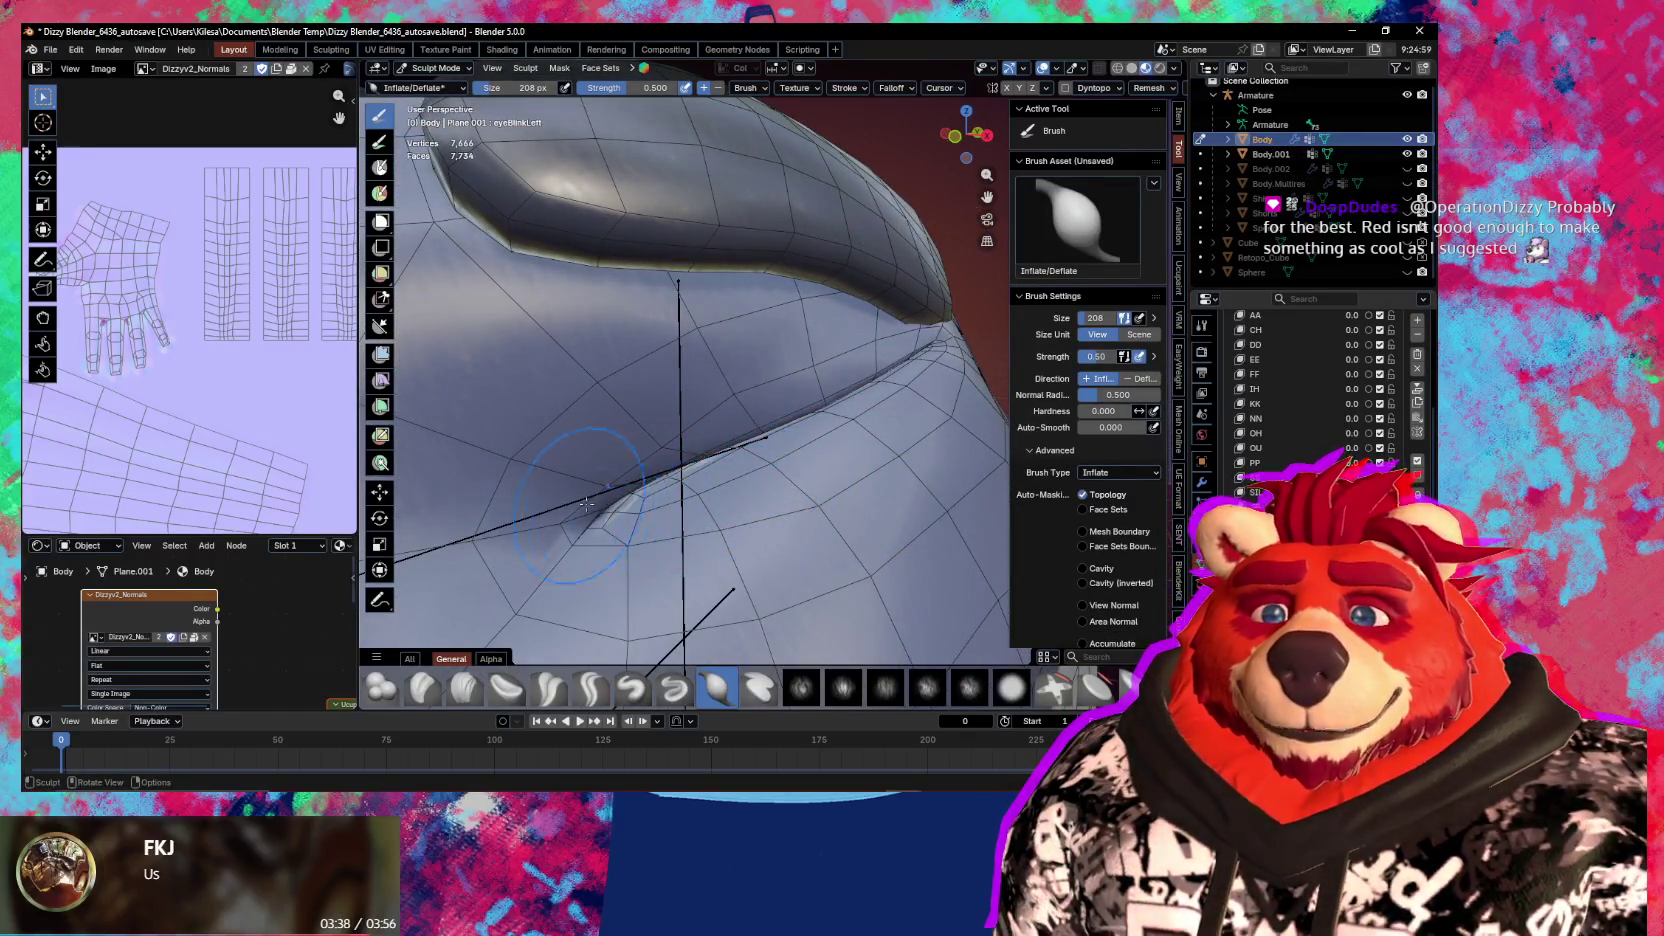
{"action": "mouse_move", "coordinate": [690, 470]}
{"action": "middle_mouse_down"}
{"action": "mouse_move", "coordinate": [645, 481]}
{"action": "mouse_move", "coordinate": [829, 410]}
{"action": "mouse_move", "coordinate": [874, 413]}
{"action": "mouse_move", "coordinate": [800, 440]}
{"action": "mouse_move", "coordinate": [830, 430]}
{"action": "middle_mouse_up"}
{"action": "key", "text": "g"}
{"action": "left_click", "coordinate": [874, 413]}
{"action": "mouse_move", "coordinate": [685, 478]}
{"action": "middle_mouse_down"}
{"action": "mouse_move", "coordinate": [700, 480]}
{"action": "mouse_move", "coordinate": [684, 478]}
{"action": "middle_mouse_up"}
{"action": "middle_click_drag", "start_coordinate": [660, 340], "coordinate": [650, 352]}
{"action": "key", "text": "shift+r"}
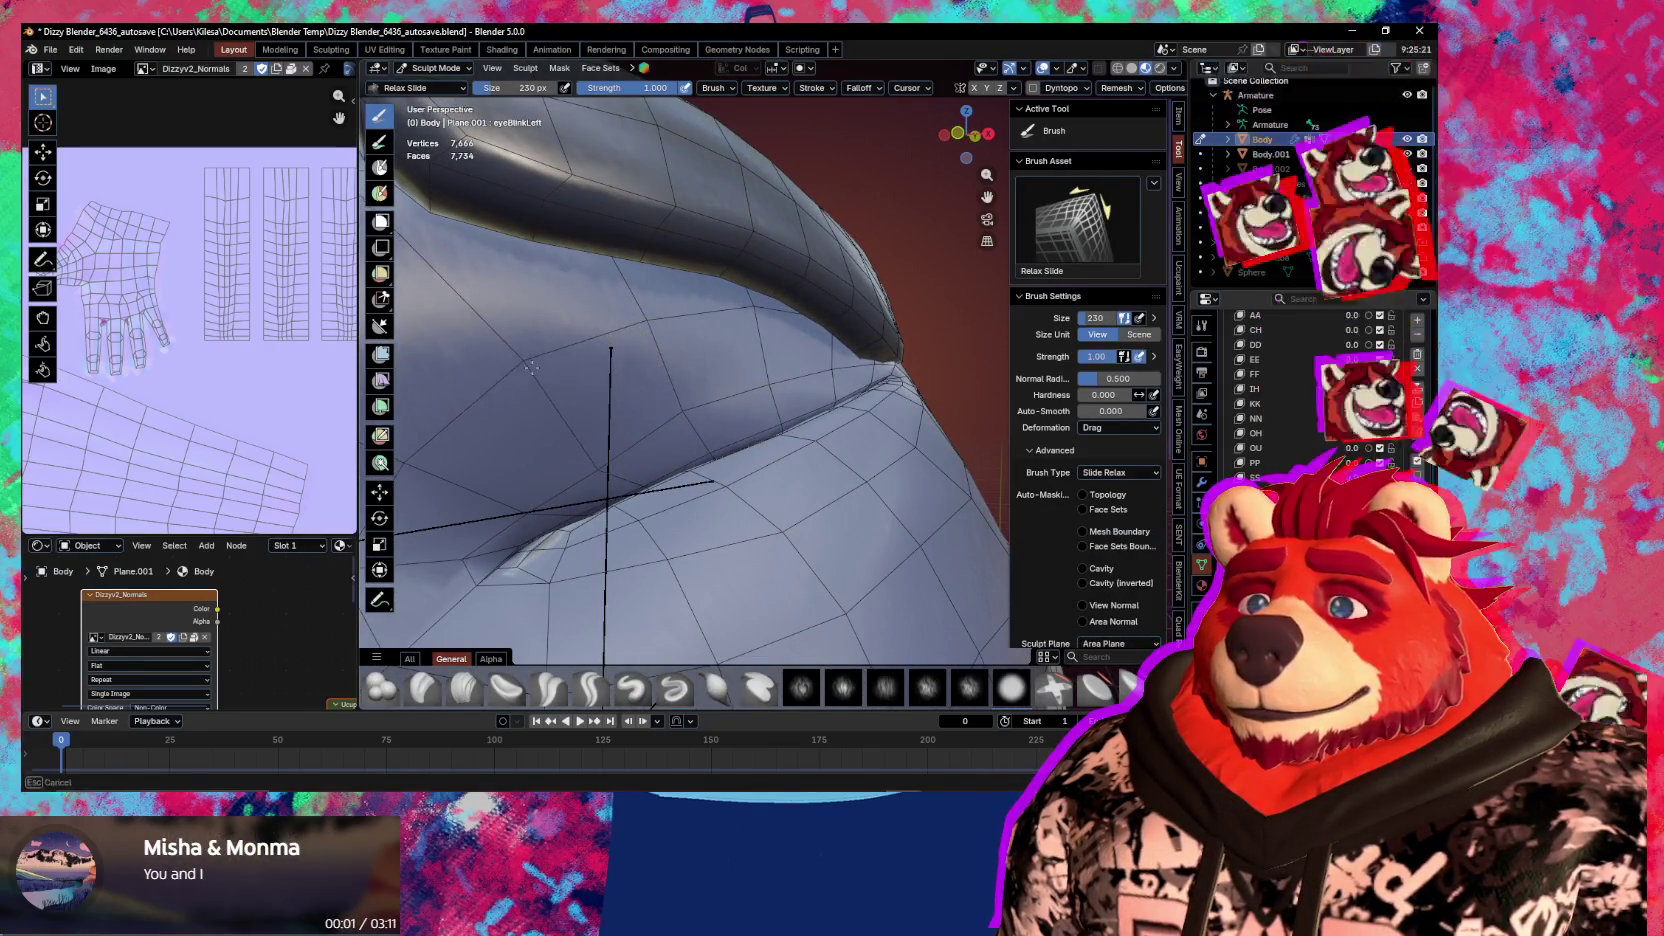
Smooth the closed eyelid with Relax Slide, hiding overlays to judge the surface
{"action": "middle_click_drag", "start_coordinate": [538, 353], "coordinate": [772, 348]}
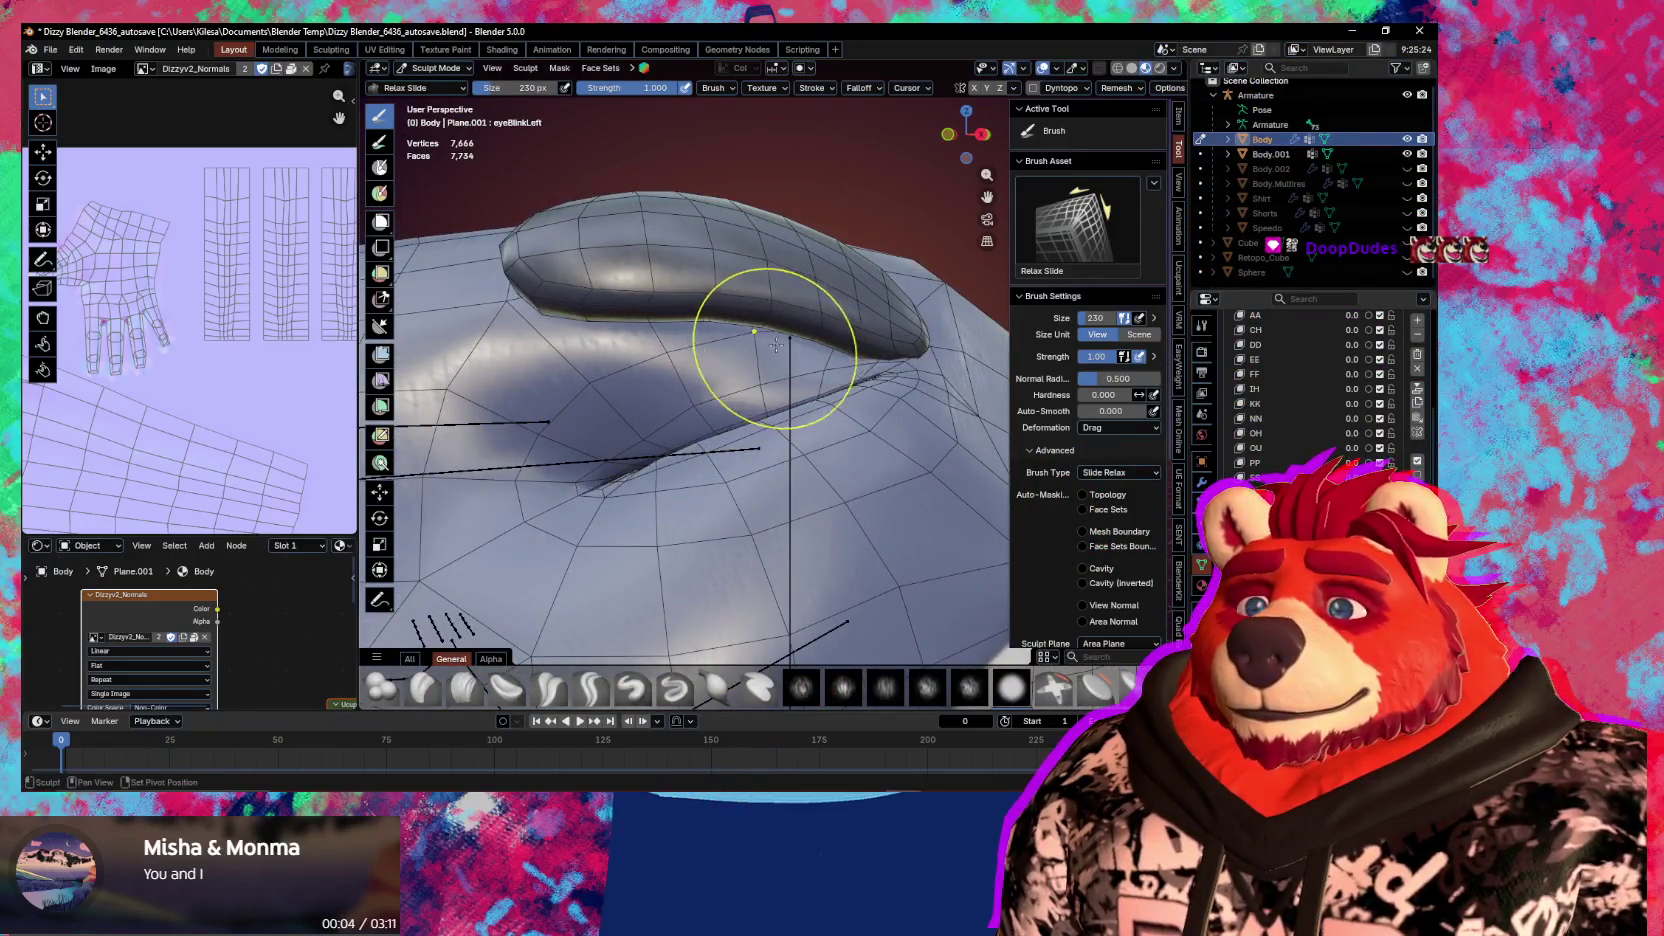
{"action": "middle_click_drag", "start_coordinate": [706, 438], "coordinate": [784, 517]}
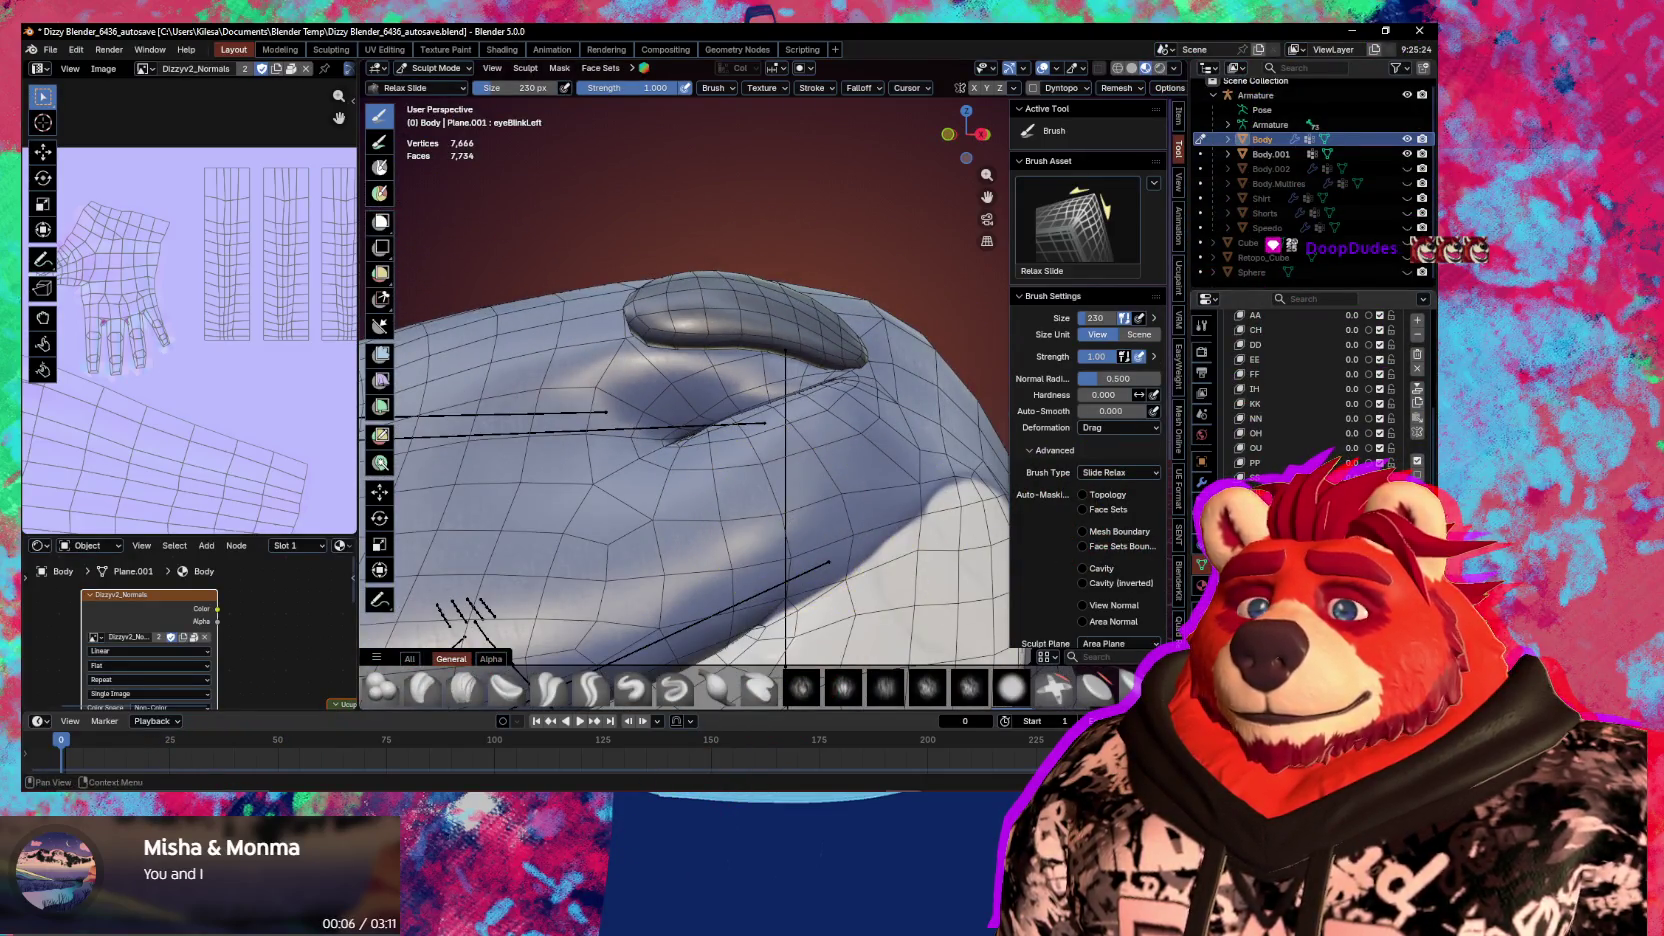
{"action": "key", "text": "shift+alt+z"}
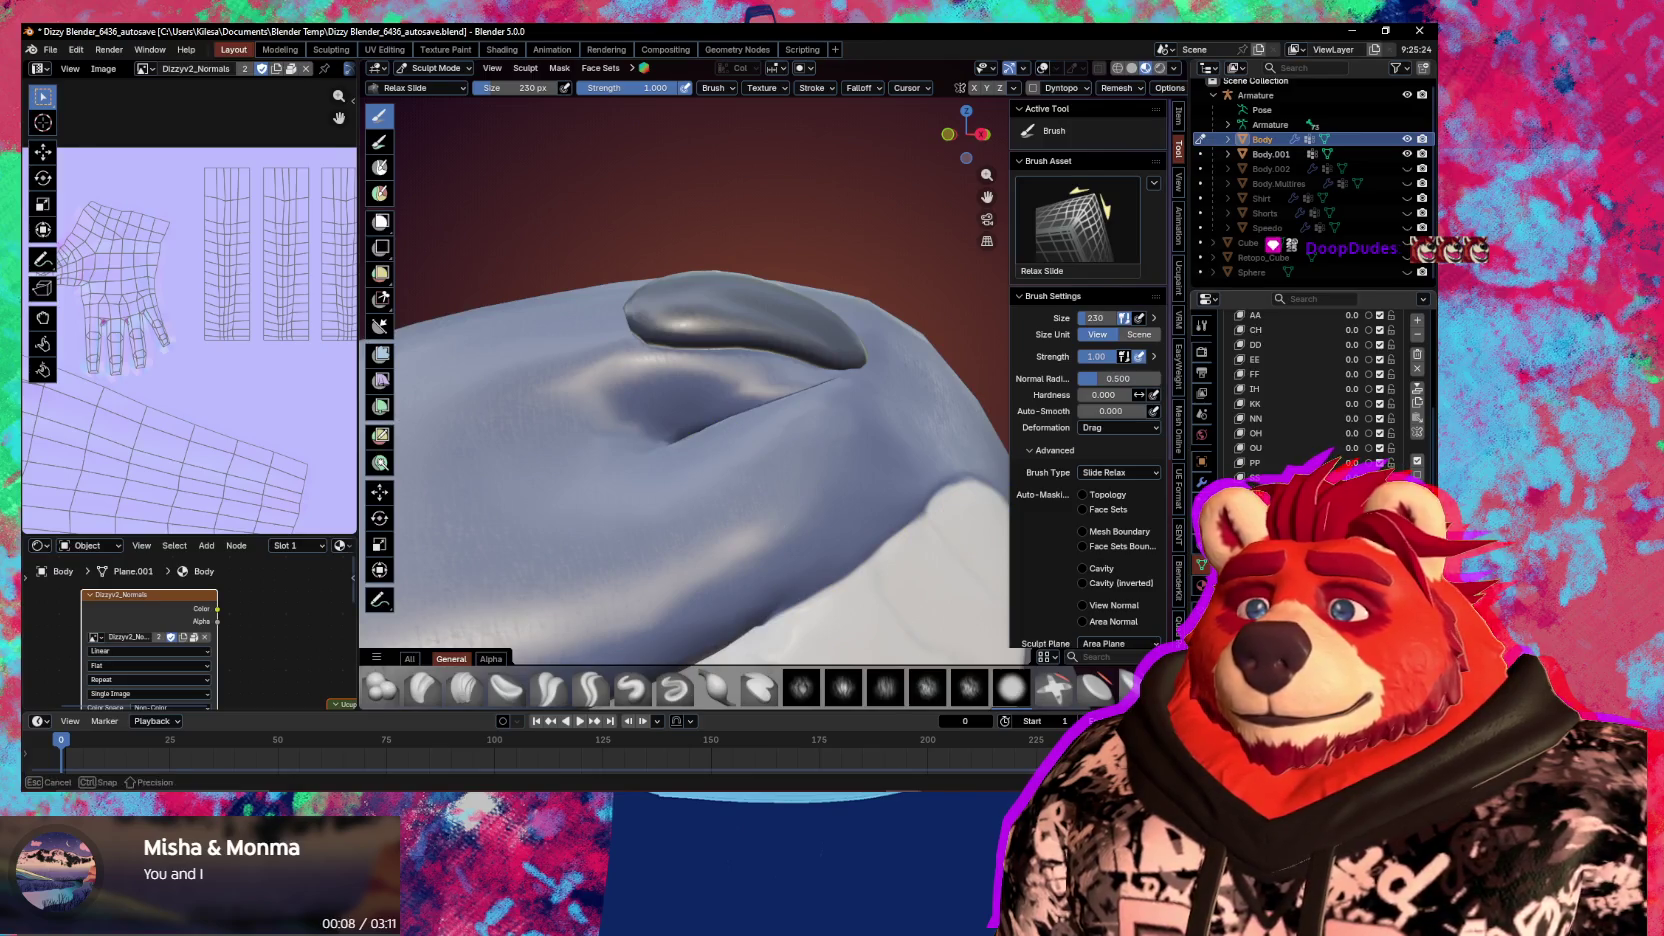
{"action": "left_click_drag", "start_coordinate": [1351, 477], "coordinate": [1380, 477]}
{"action": "scroll", "coordinate": [799, 520], "scroll_direction": "down", "scroll_amount": 3}
{"action": "mouse_move", "coordinate": [799, 520]}
{"action": "middle_mouse_down"}
{"action": "mouse_move", "coordinate": [834, 543]}
{"action": "mouse_move", "coordinate": [820, 530]}
{"action": "middle_mouse_up"}
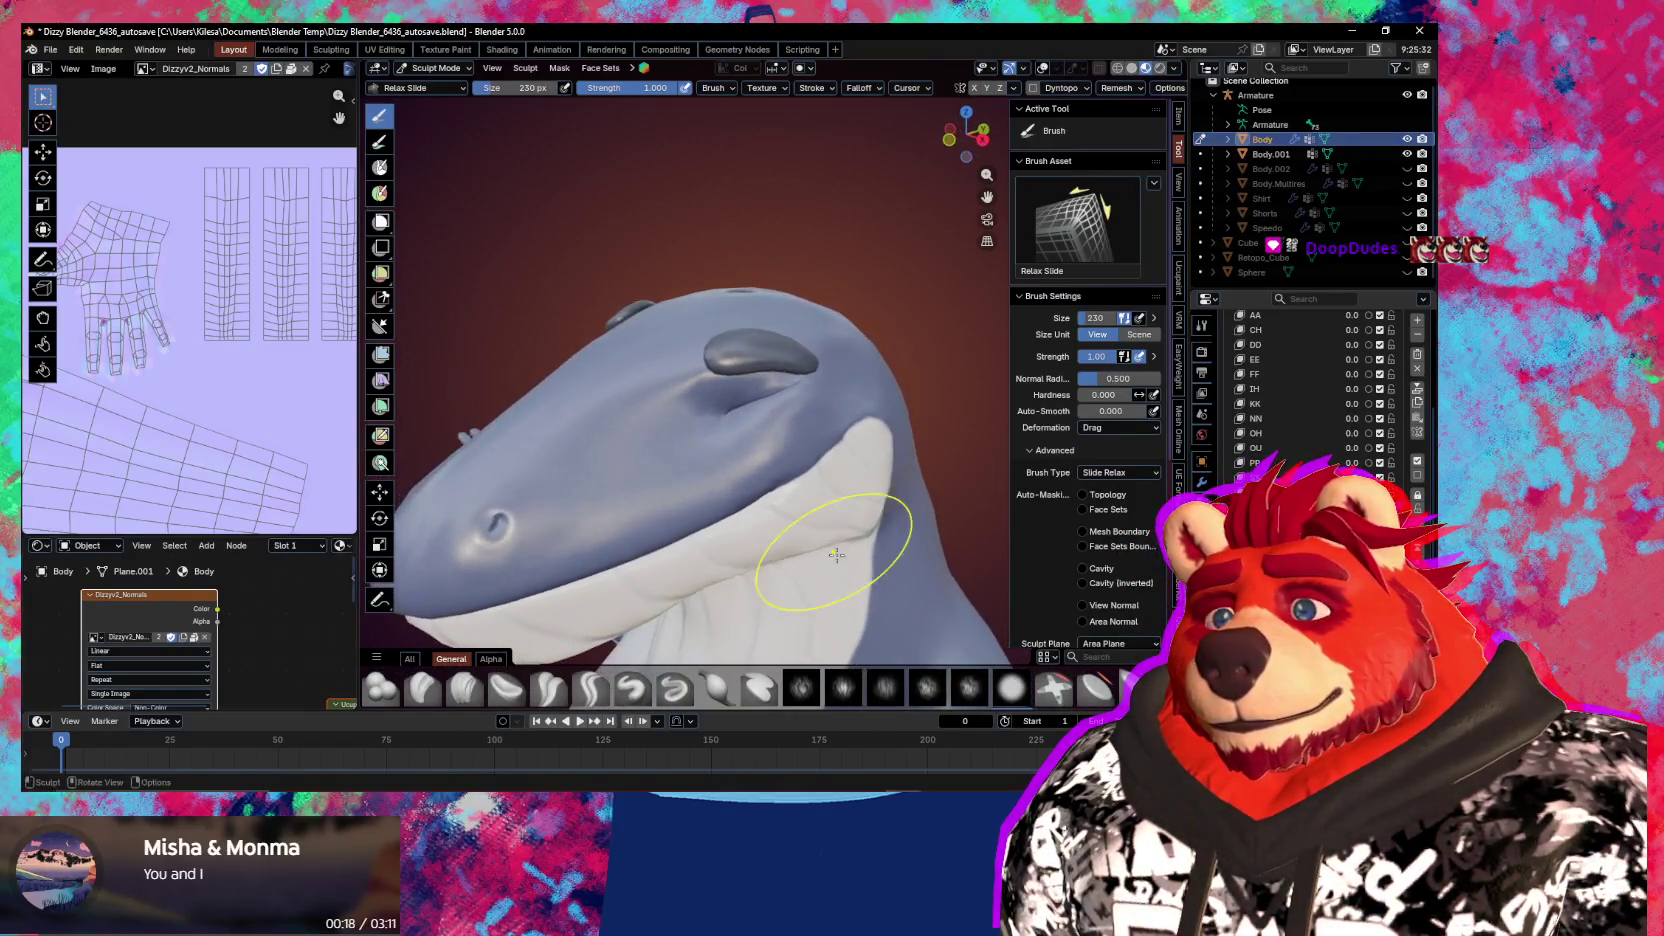
{"action": "scroll", "coordinate": [817, 500], "scroll_direction": "up", "scroll_amount": 3}
{"action": "scroll", "coordinate": [879, 465], "scroll_direction": "up", "scroll_amount": 3}
{"action": "middle_click_drag", "start_coordinate": [879, 465], "coordinate": [838, 428]}
{"action": "key", "text": "shift+alt+z"}
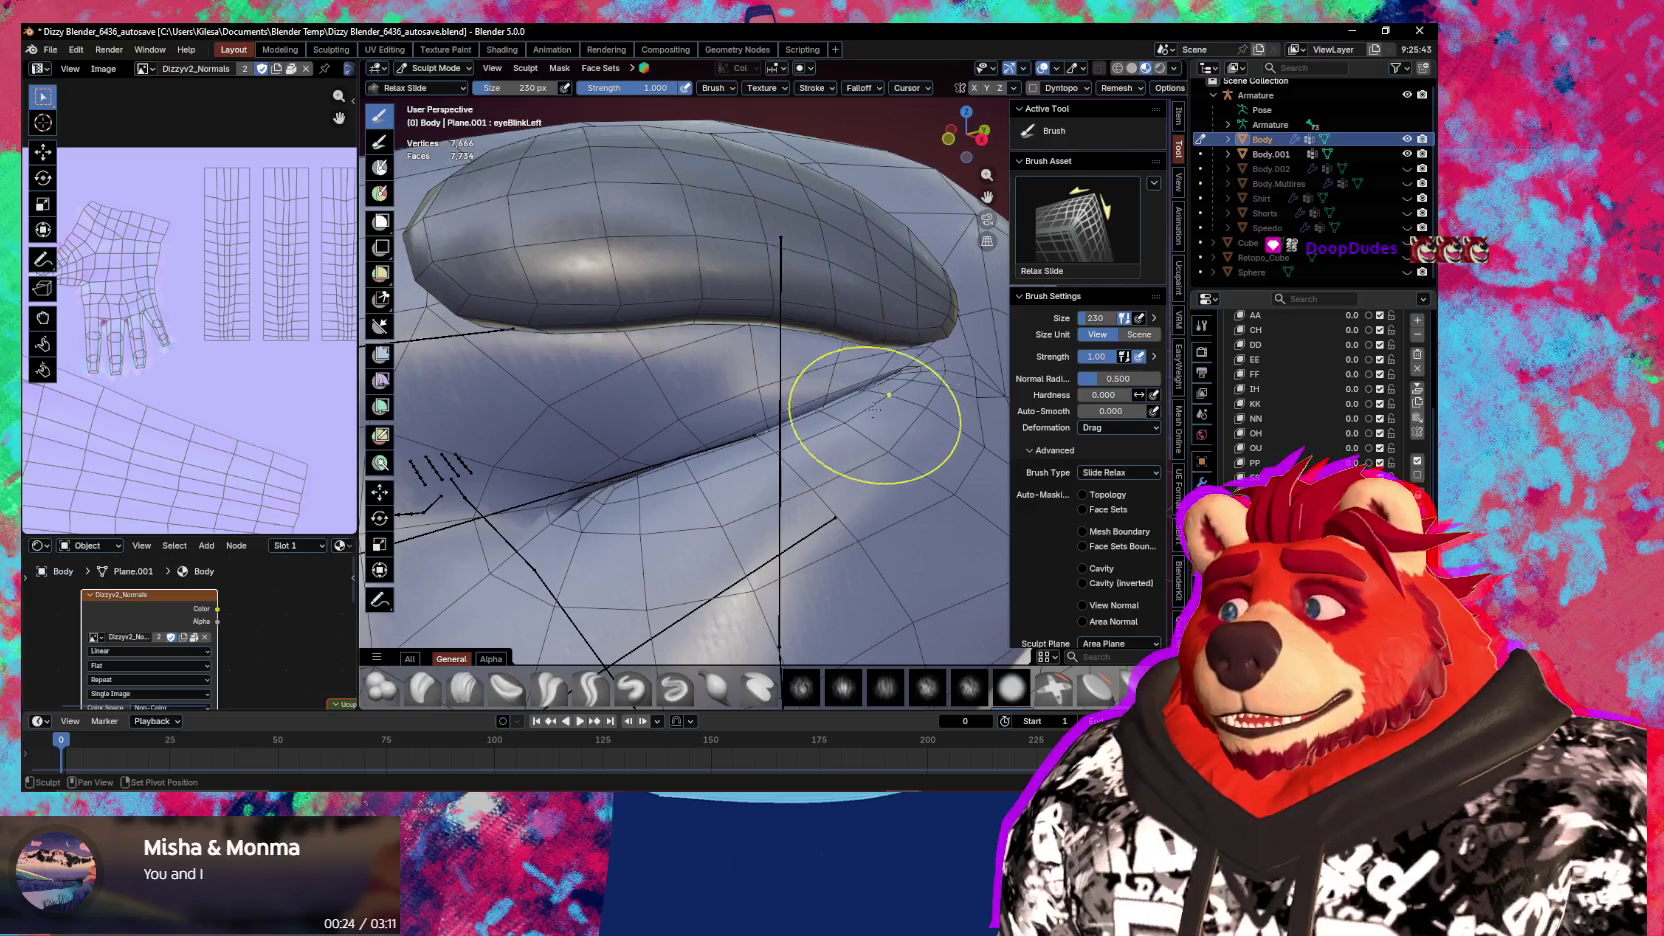
{"action": "middle_click_drag", "start_coordinate": [872, 392], "coordinate": [856, 402]}
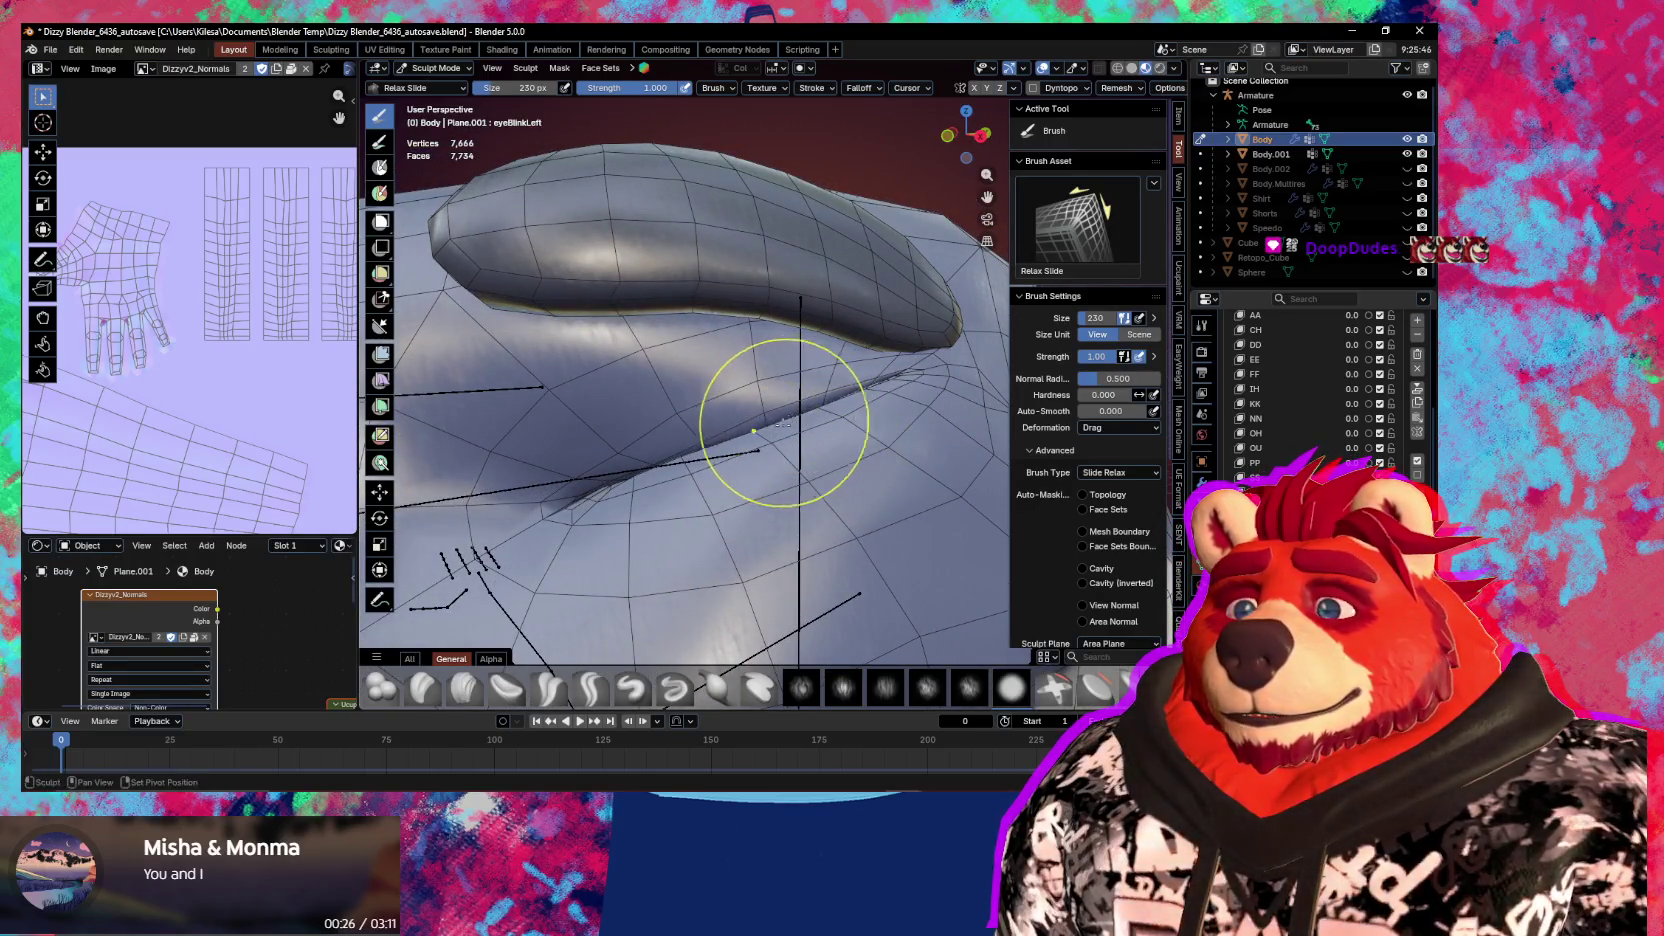
{"action": "mouse_move", "coordinate": [741, 432]}
{"action": "middle_mouse_down"}
{"action": "mouse_move", "coordinate": [751, 472]}
{"action": "mouse_move", "coordinate": [795, 442]}
{"action": "middle_mouse_up"}
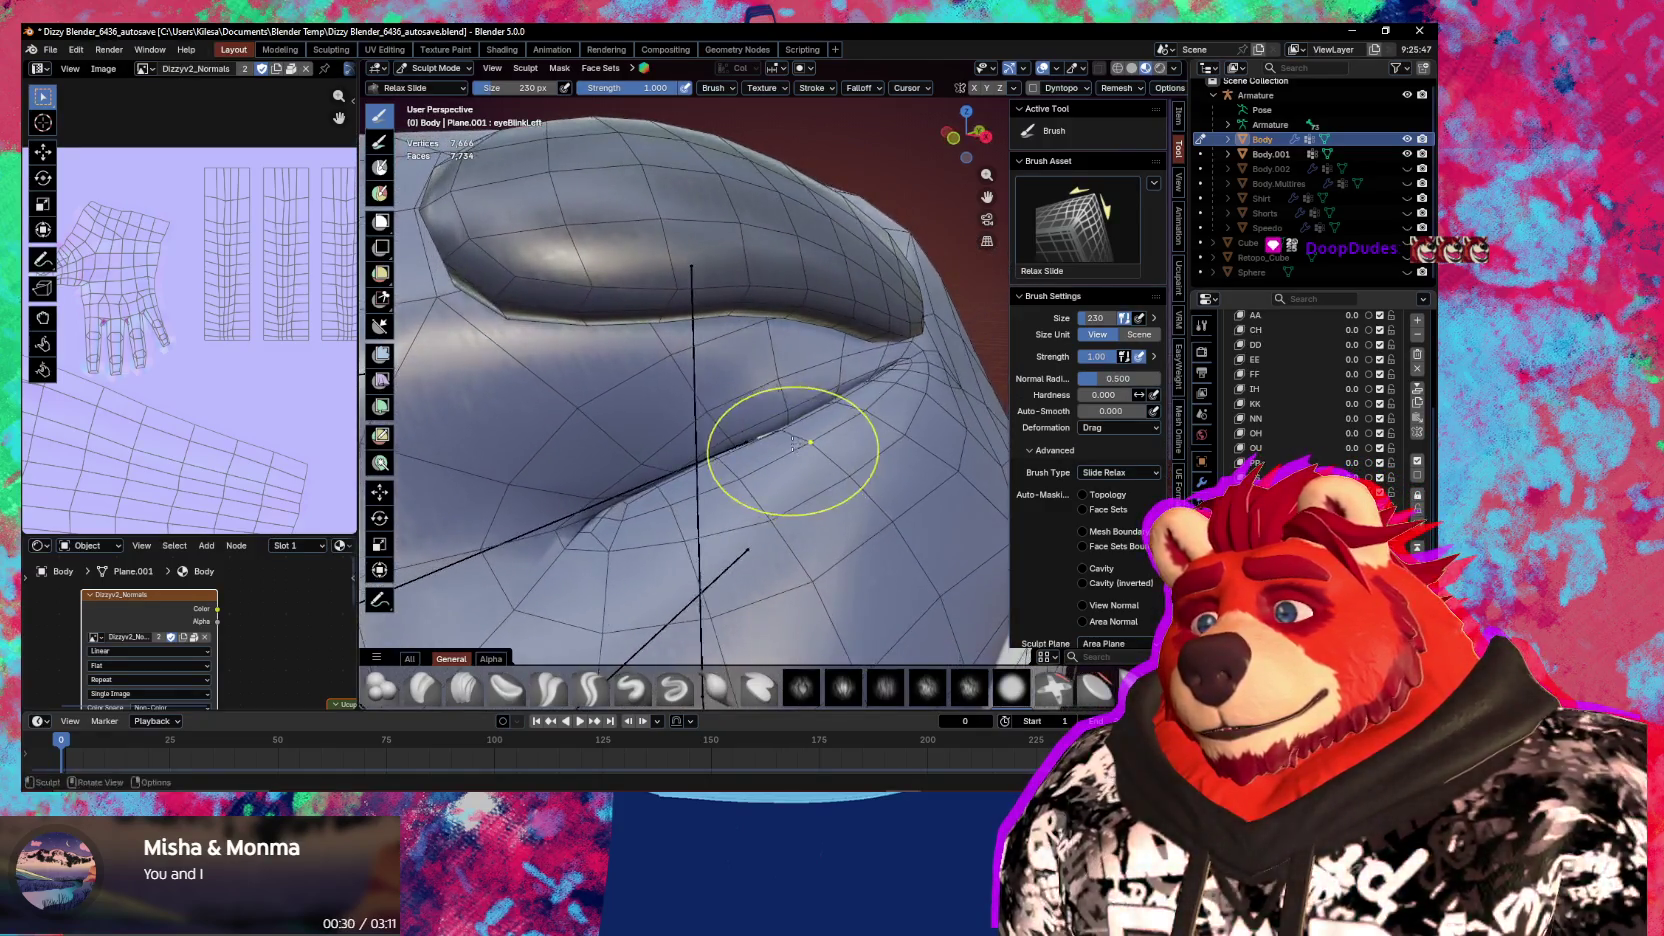
Puff up the eyelid with a 280 px Inflate/Deflate brush
{"action": "key", "text": "i"}
{"action": "key", "text": "f"}
{"action": "left_click", "coordinate": [724, 455]}
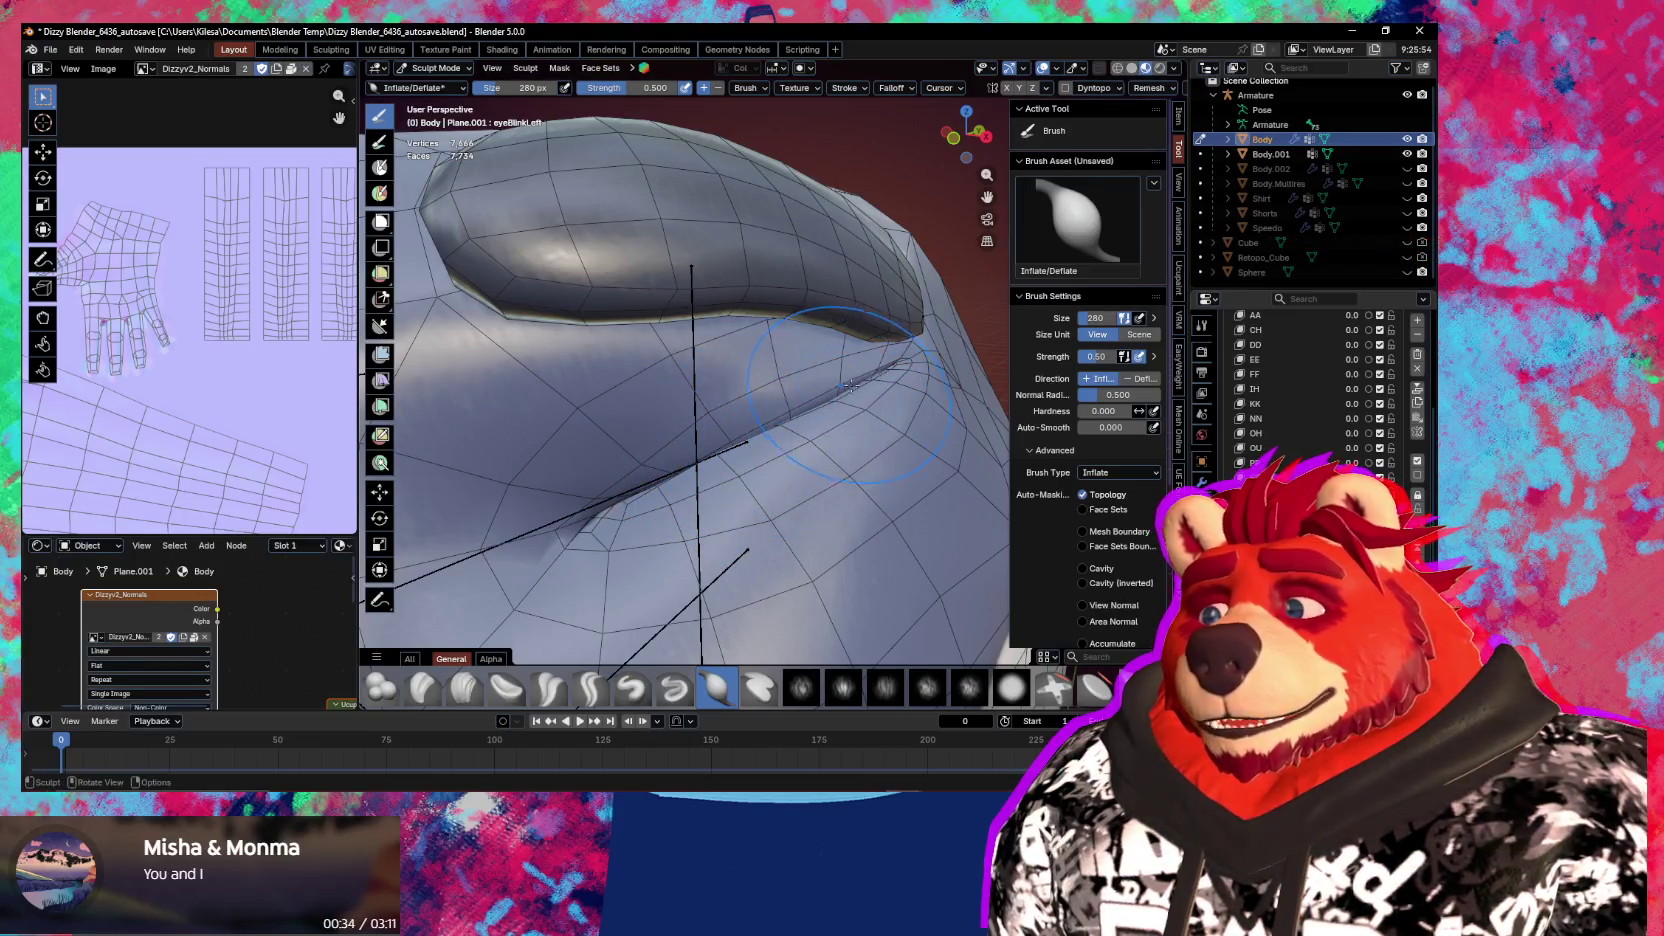
{"action": "key", "text": "shift+alt+z"}
{"action": "mouse_move", "coordinate": [848, 410]}
{"action": "middle_mouse_down", "text": "shift"}
{"action": "mouse_move", "coordinate": [931, 381]}
{"action": "mouse_move", "coordinate": [819, 440]}
{"action": "mouse_move", "coordinate": [800, 430]}
{"action": "middle_mouse_up", "text": "shift"}
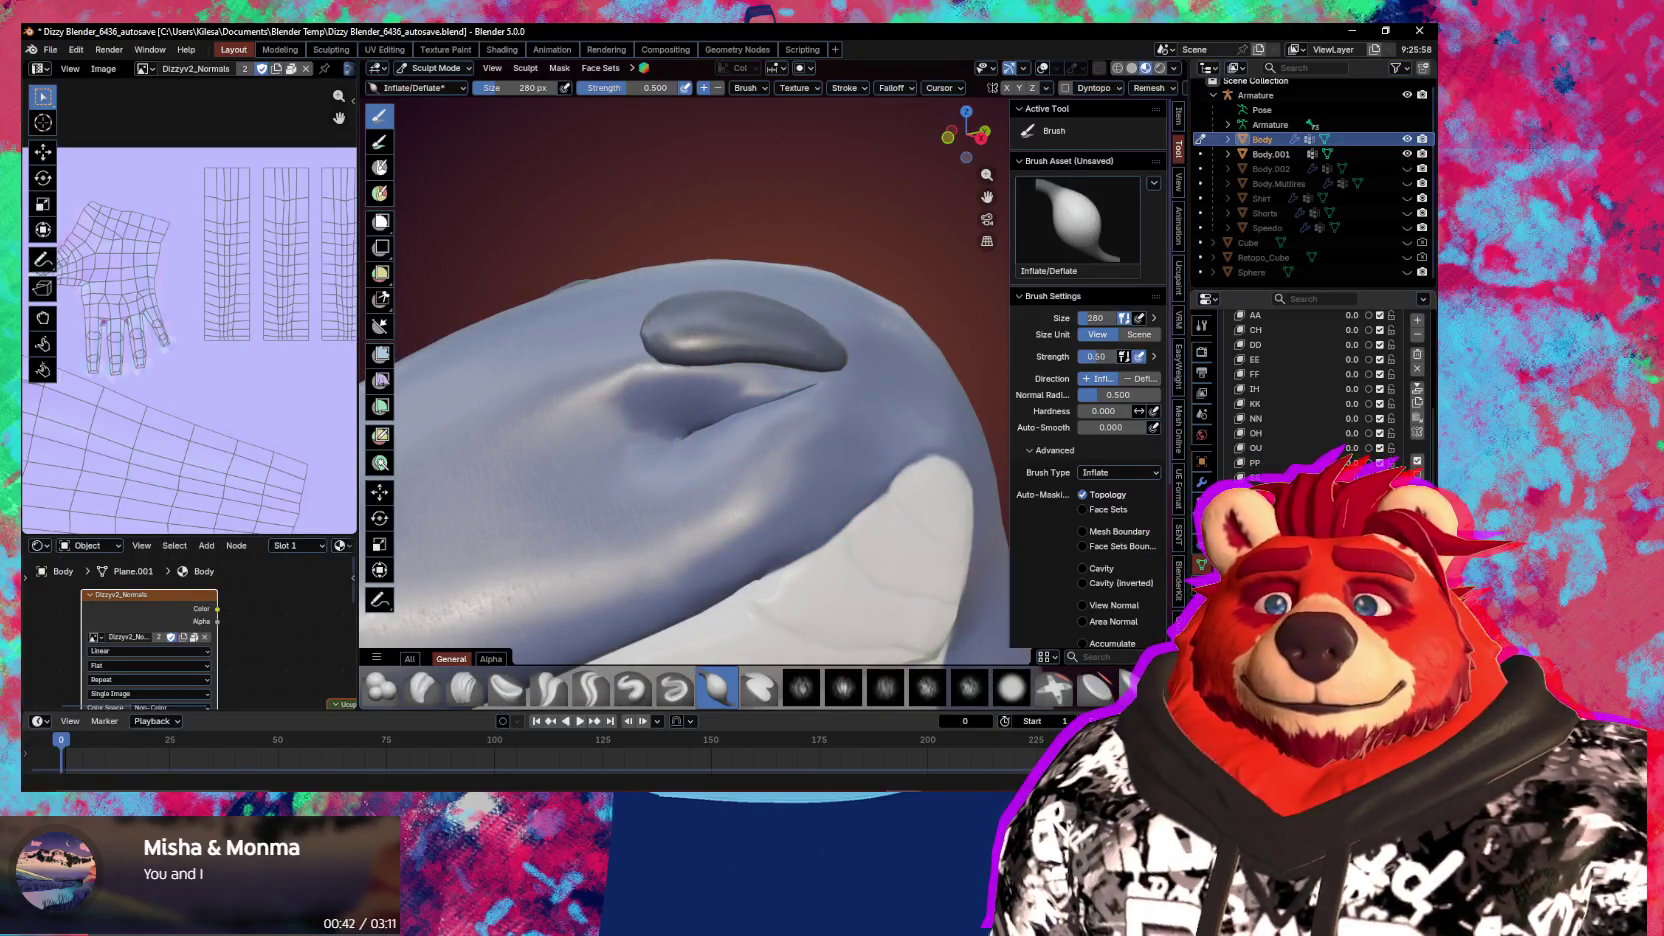
{"action": "mouse_move", "coordinate": [853, 557]}
{"action": "middle_mouse_down"}
{"action": "mouse_move", "coordinate": [824, 631]}
{"action": "mouse_move", "coordinate": [712, 452]}
{"action": "middle_mouse_up"}
{"action": "key", "text": "g"}
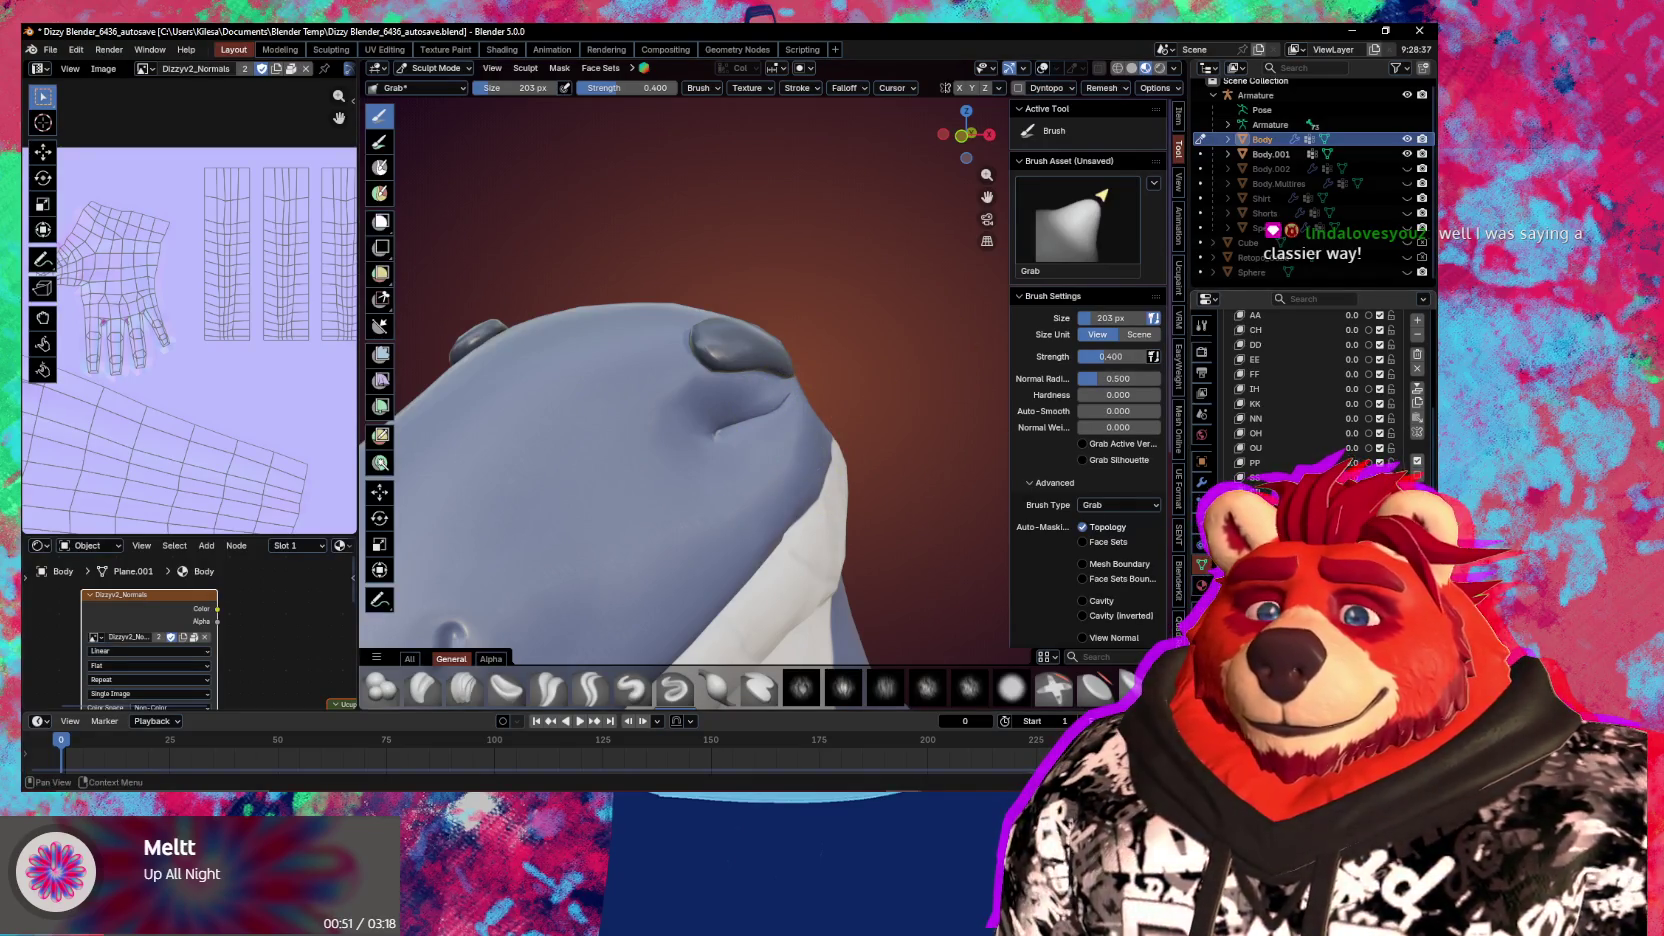
Switch the whale head to Object Mode
{"action": "key", "text": "ctrl+Tab"}
{"action": "left_click", "coordinate": [766, 527]}
{"action": "right_click", "coordinate": [766, 527]}
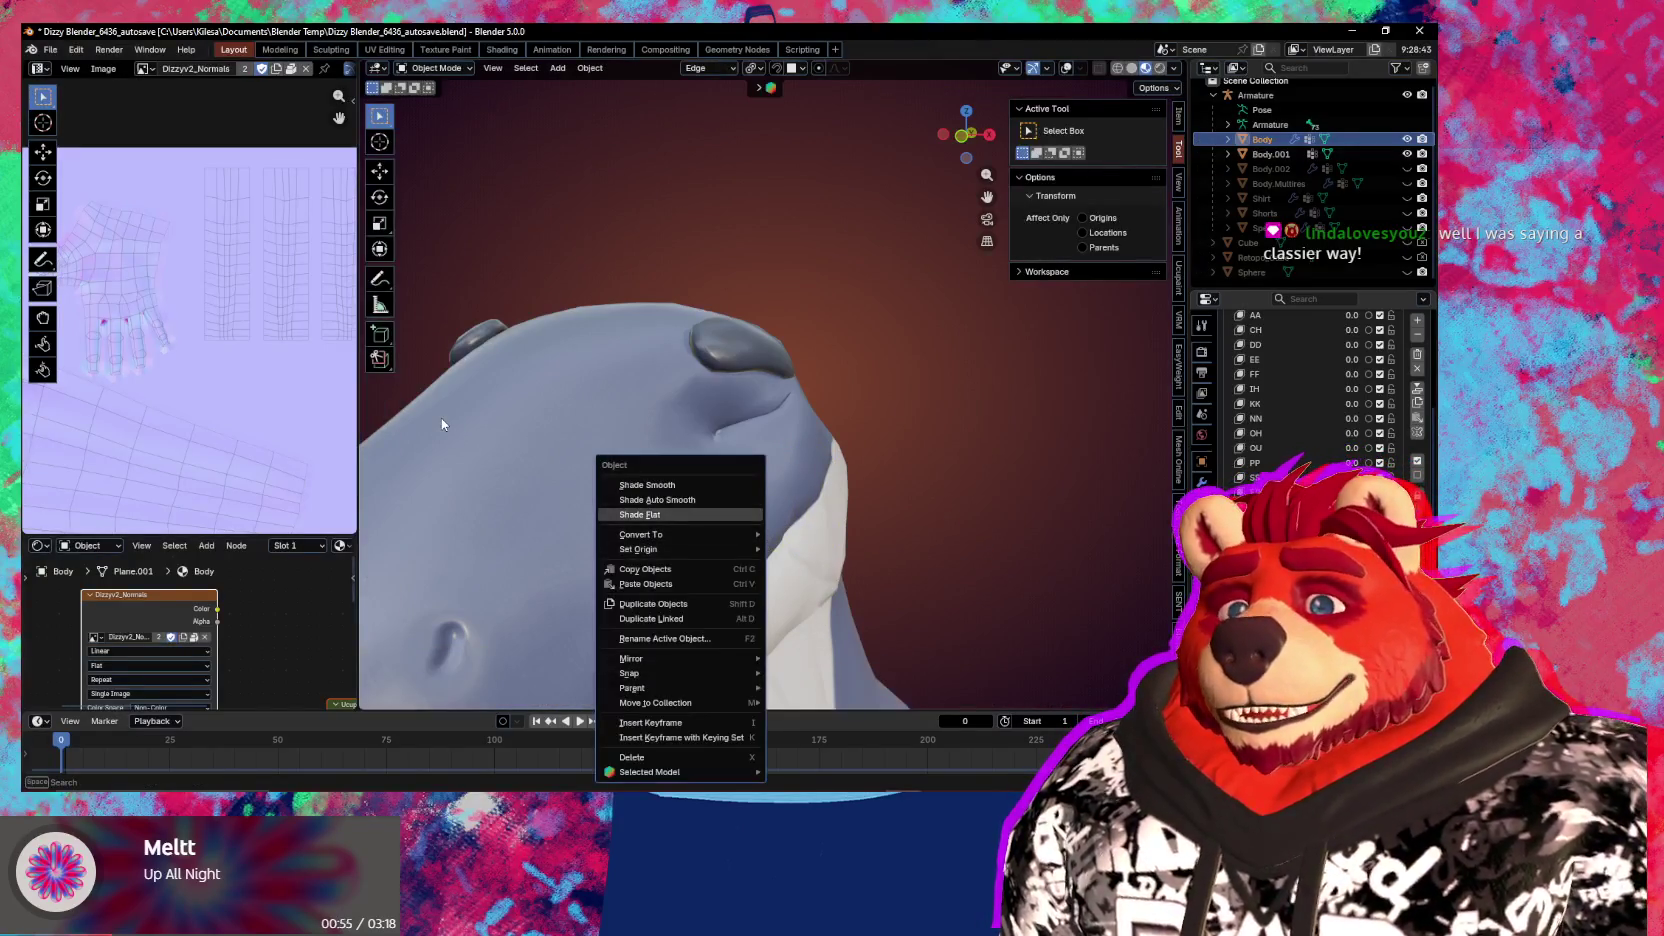
{"action": "key", "text": "Escape"}
{"action": "key", "text": "ctrl+Tab"}
{"action": "left_click", "coordinate": [636, 482]}
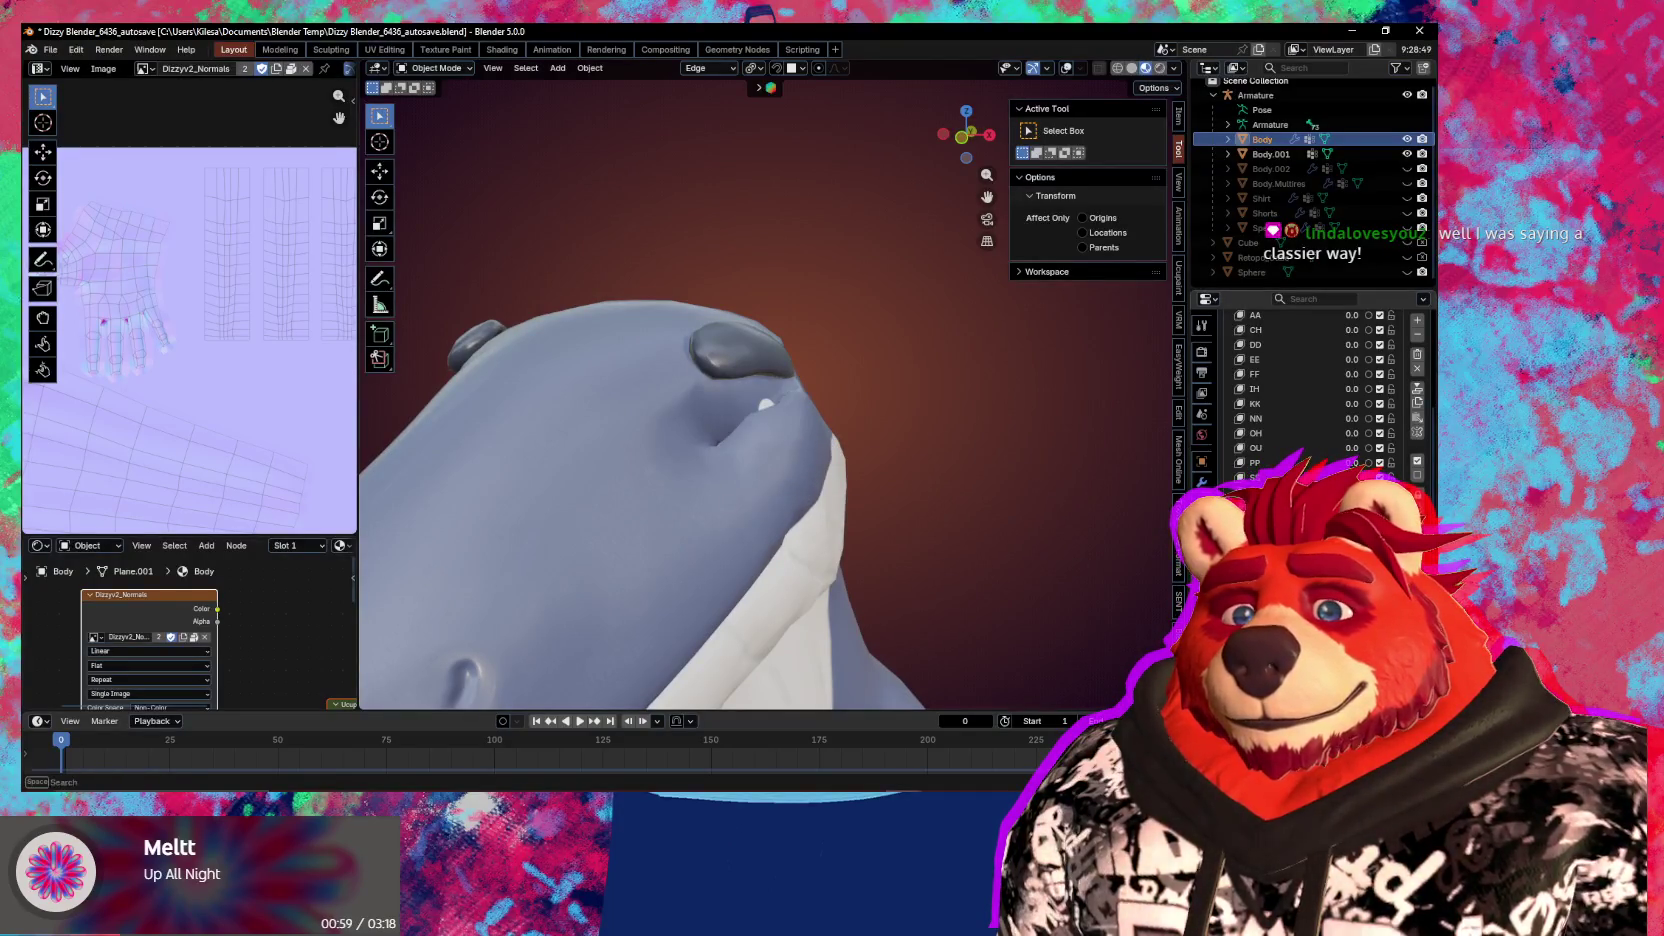
Mirror the mesh changes to the other side and check both eyes from the front
{"action": "left_click", "coordinate": [1330, 530]}
{"action": "middle_click_drag", "start_coordinate": [857, 557], "coordinate": [891, 550]}
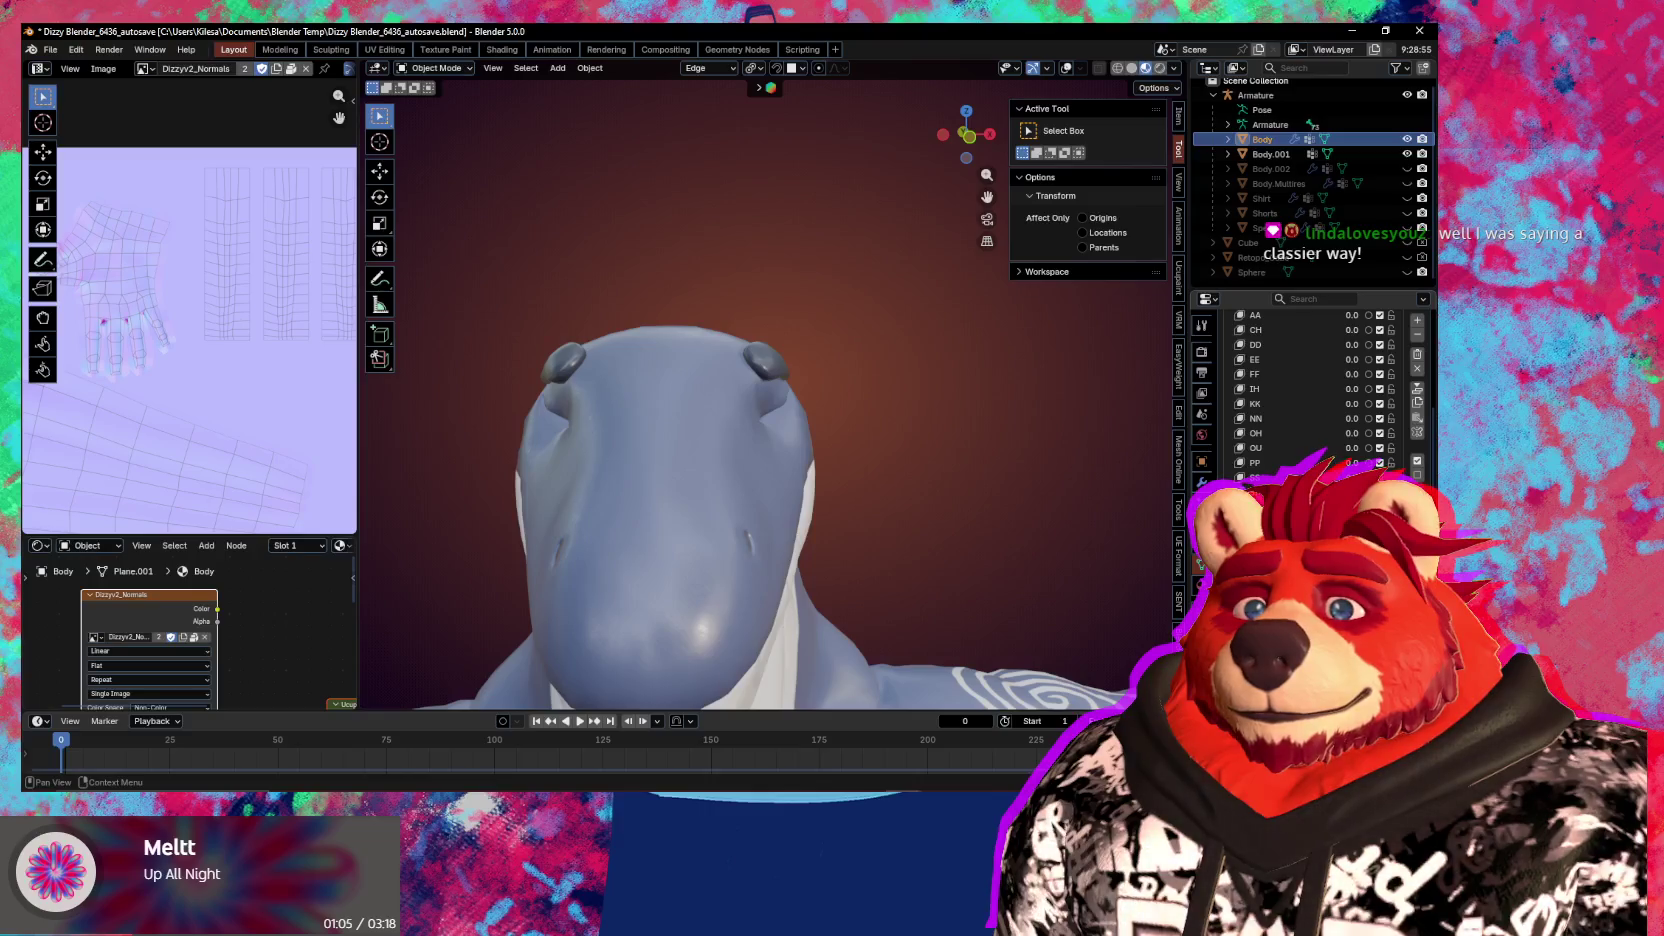
{"action": "key", "text": "g"}
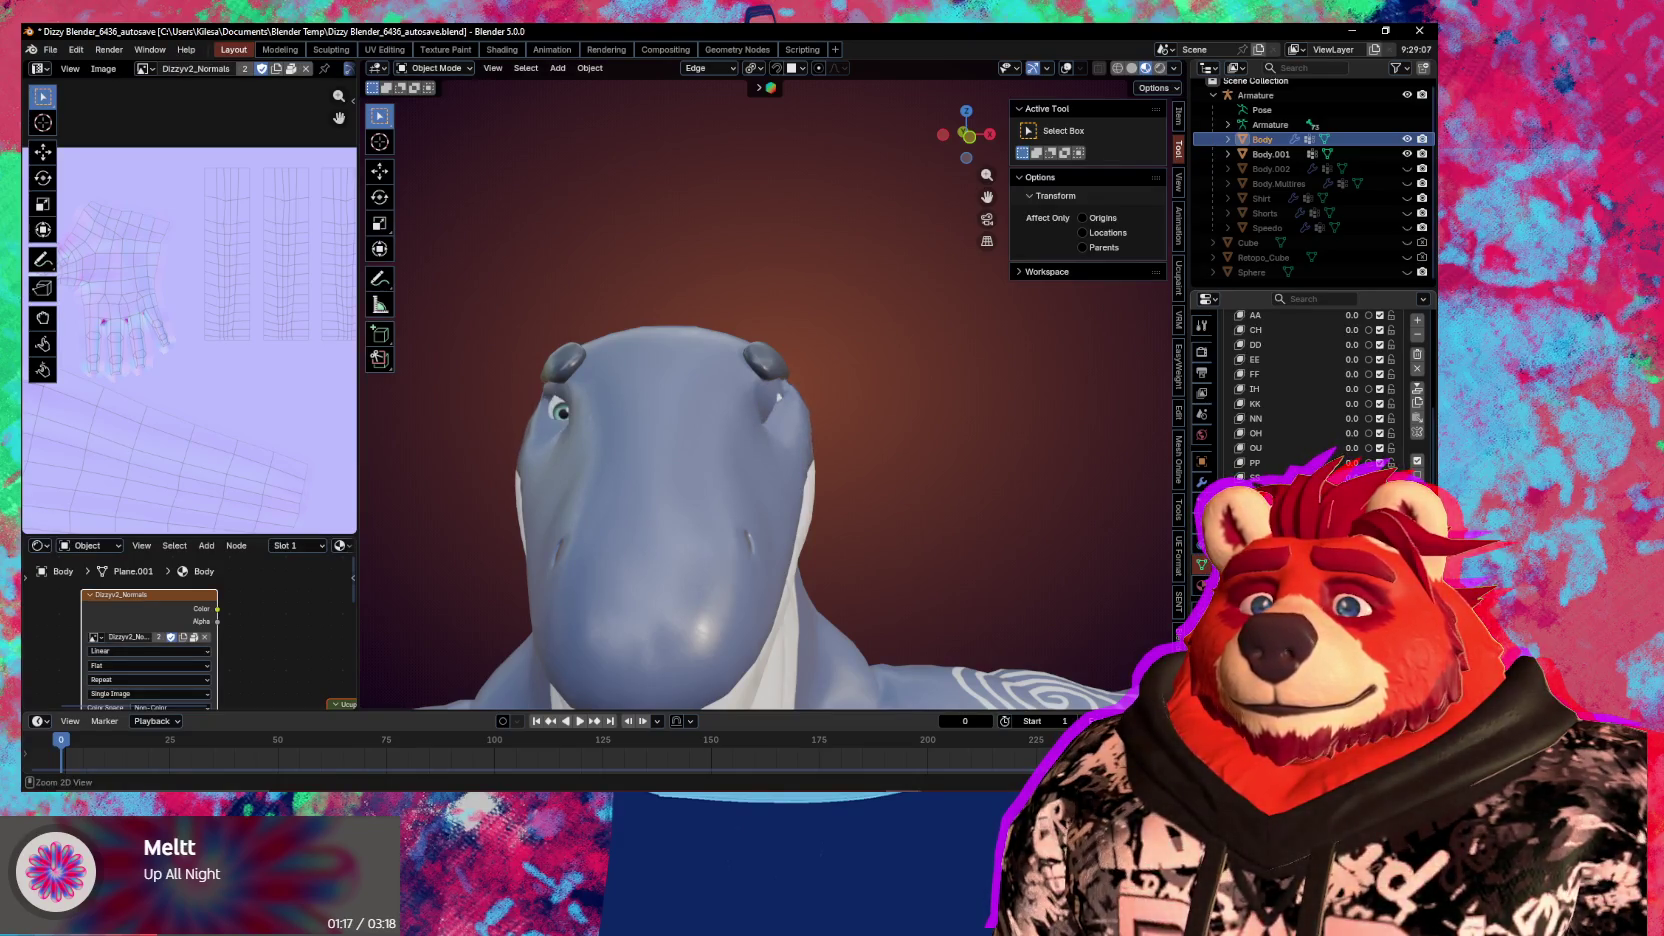
{"action": "middle_click_drag", "start_coordinate": [917, 494], "coordinate": [864, 436], "text": "shift"}
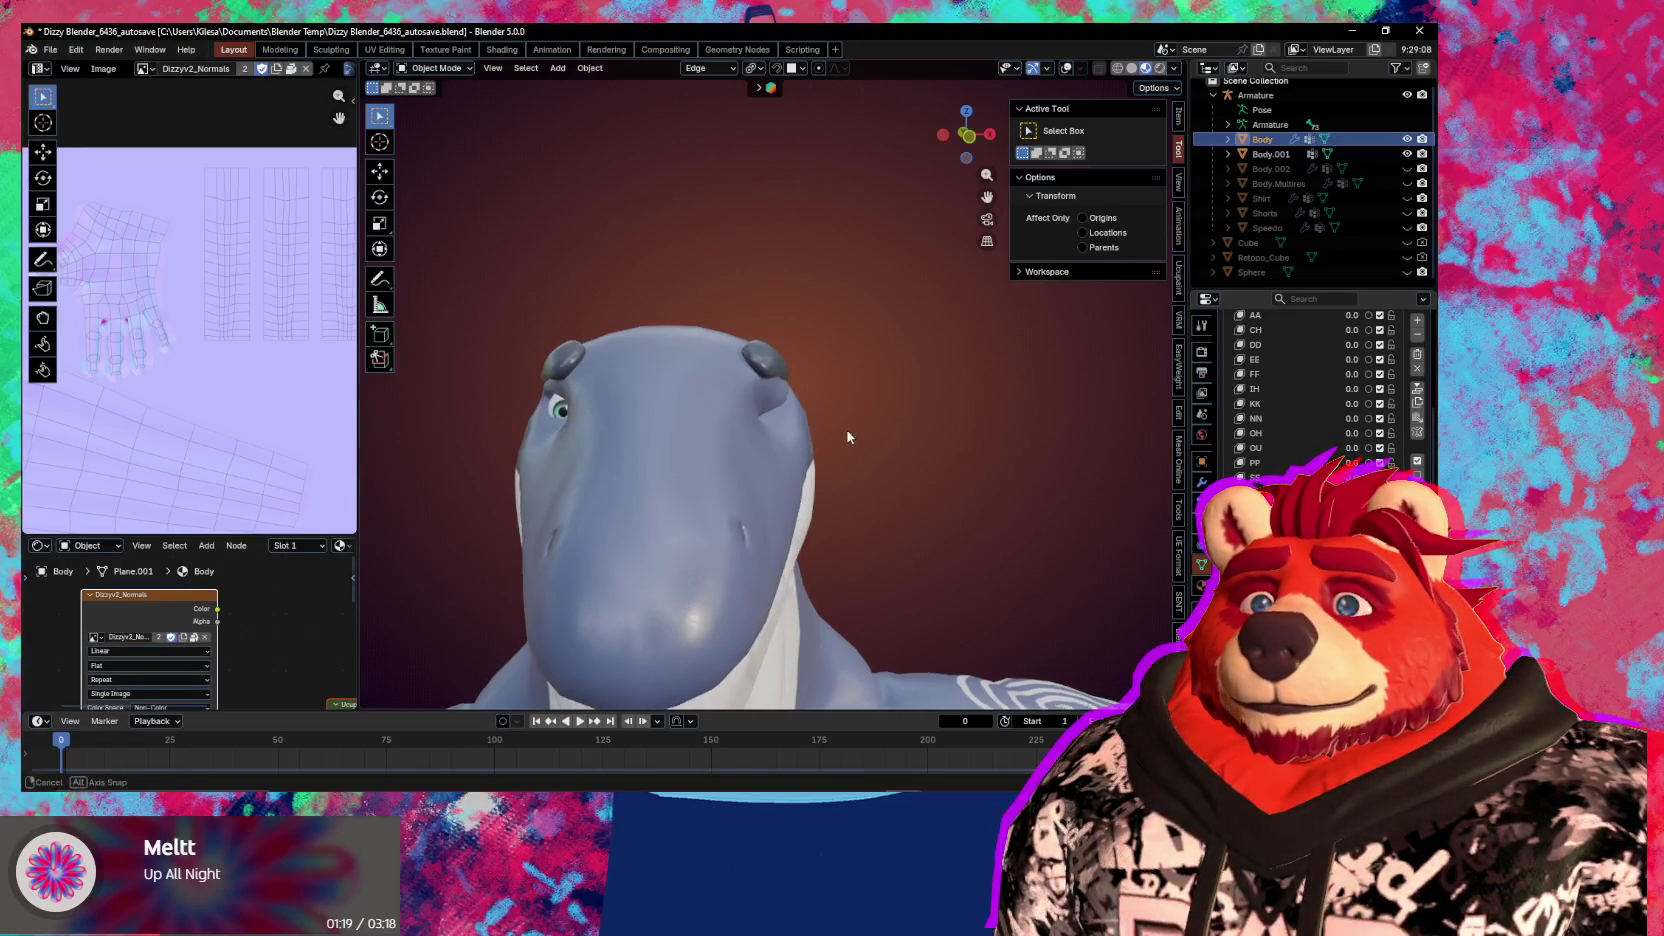
{"action": "key", "text": "g"}
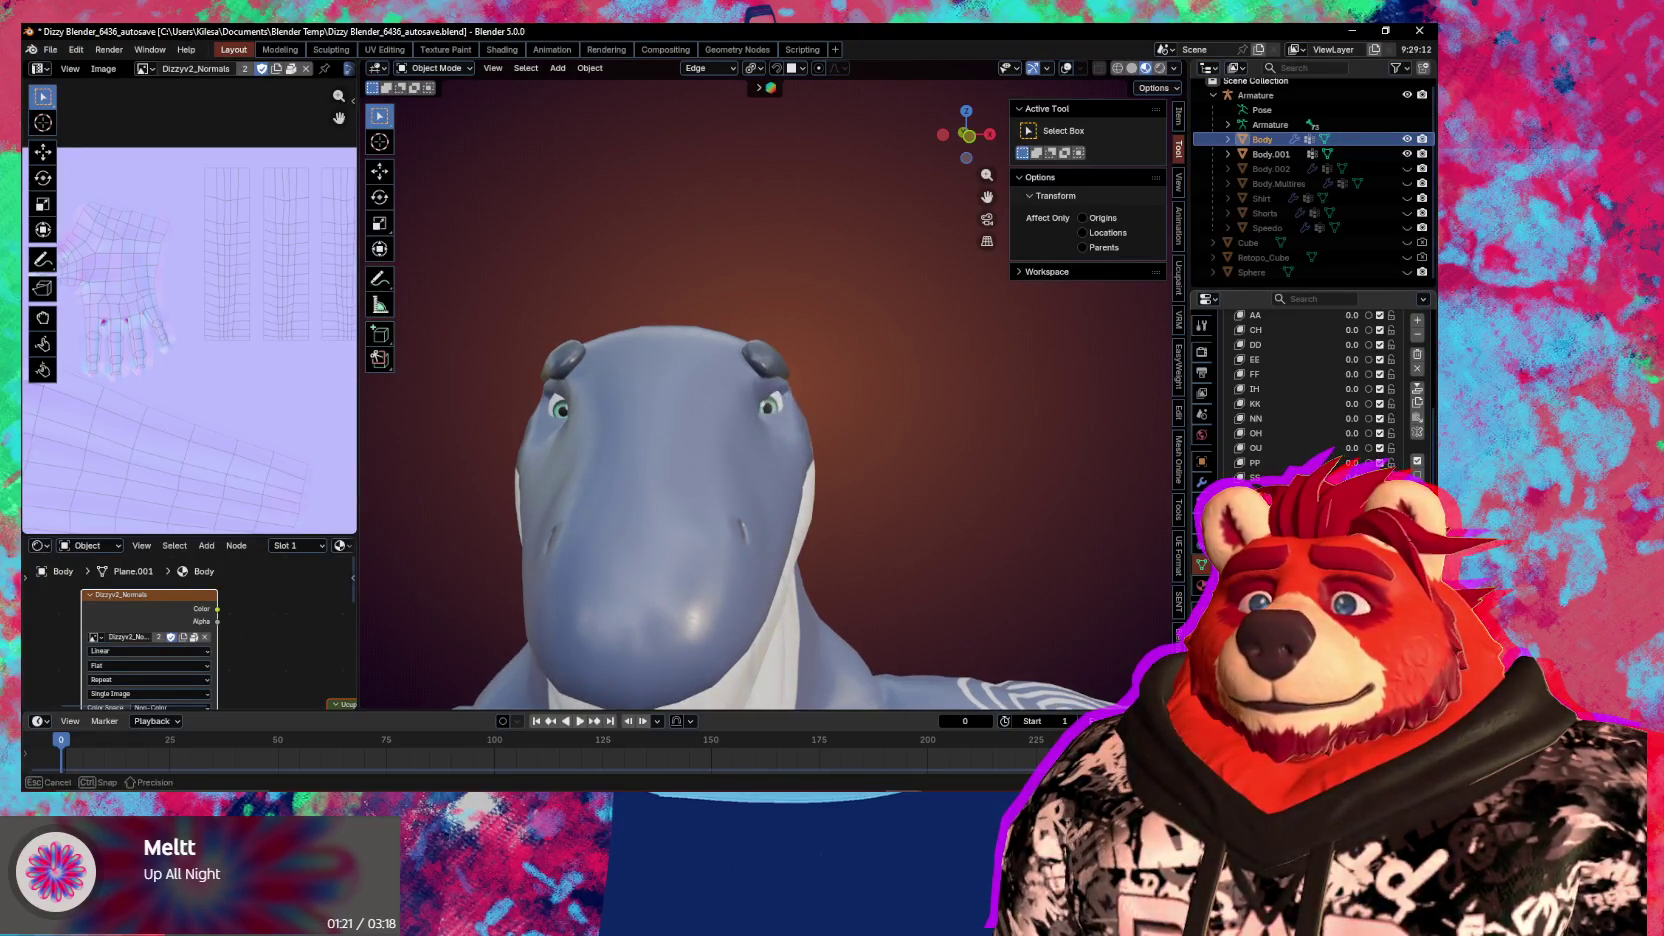
{"action": "middle_click_drag", "start_coordinate": [840, 480], "coordinate": [845, 448], "text": "ctrl"}
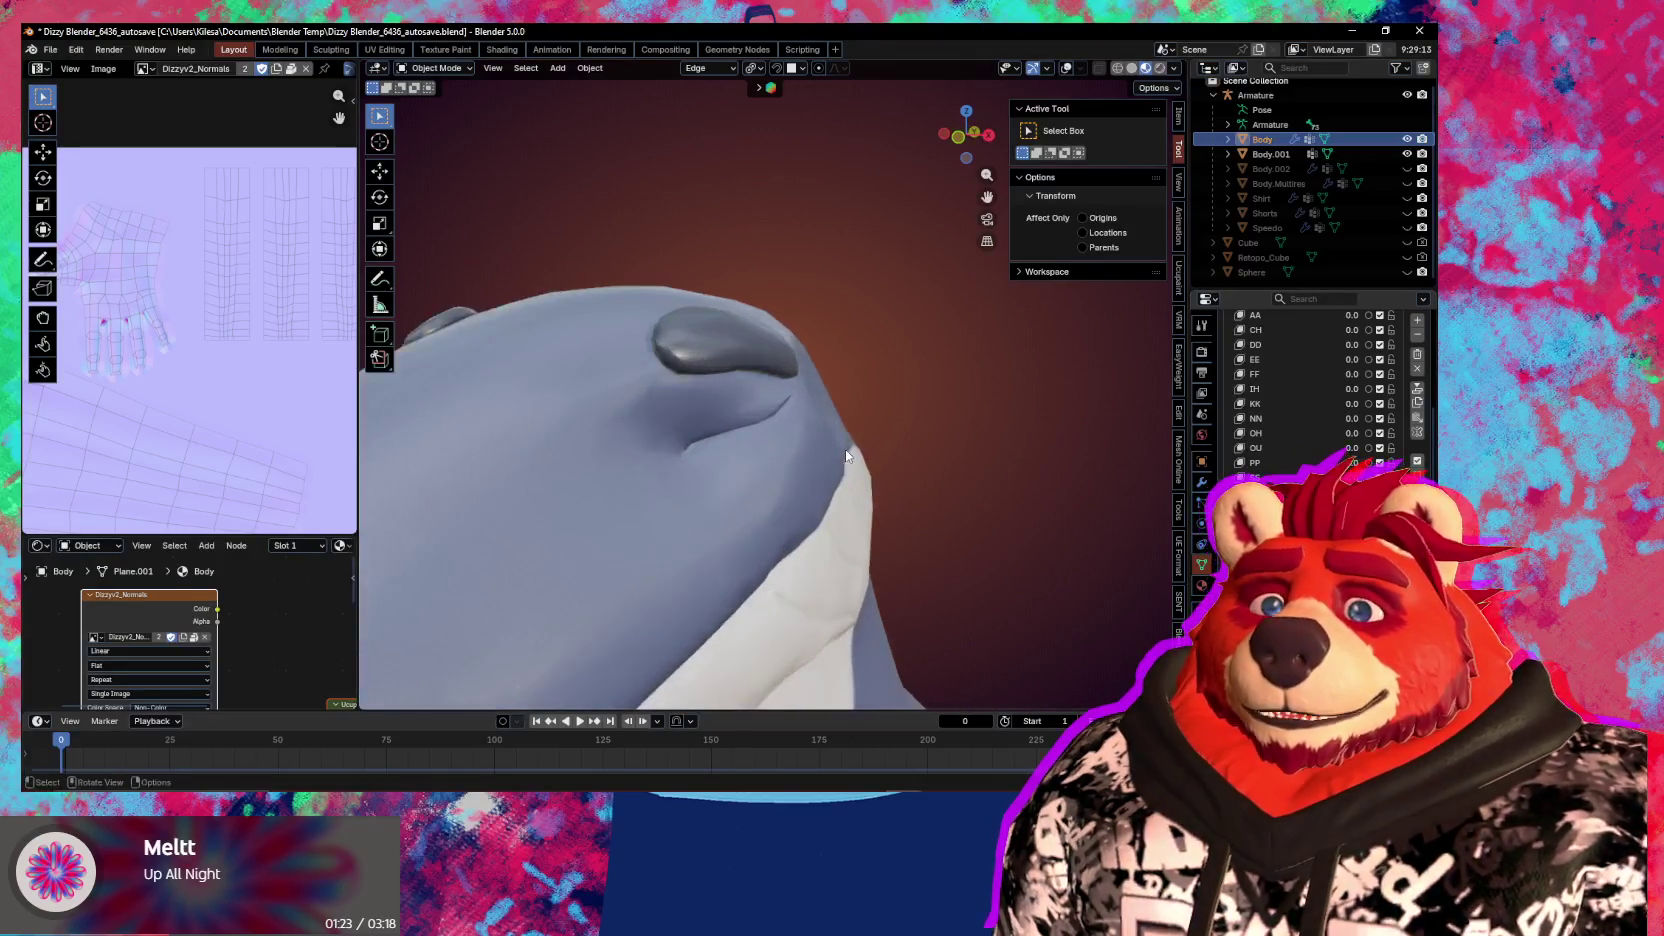
{"action": "key", "text": "ctrl+Tab"}
Back in Sculpt Mode, pull the crease below the brow bump outward with Grab
{"action": "left_click", "coordinate": [838, 490]}
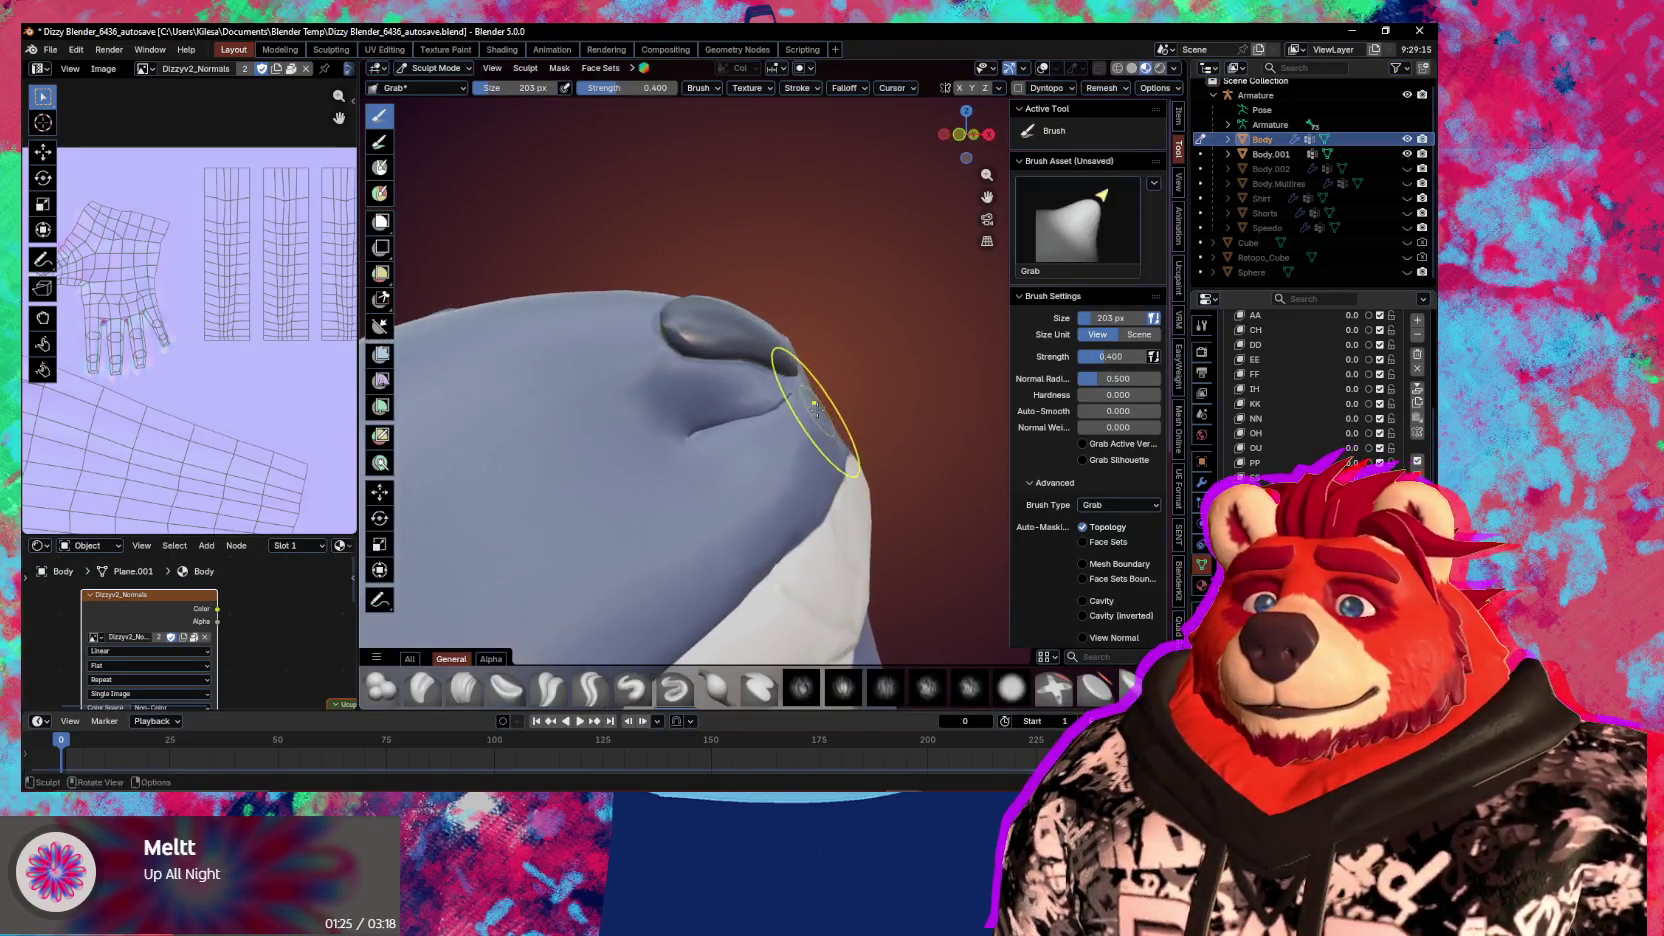
{"action": "middle_click_drag", "start_coordinate": [820, 428], "coordinate": [830, 440]}
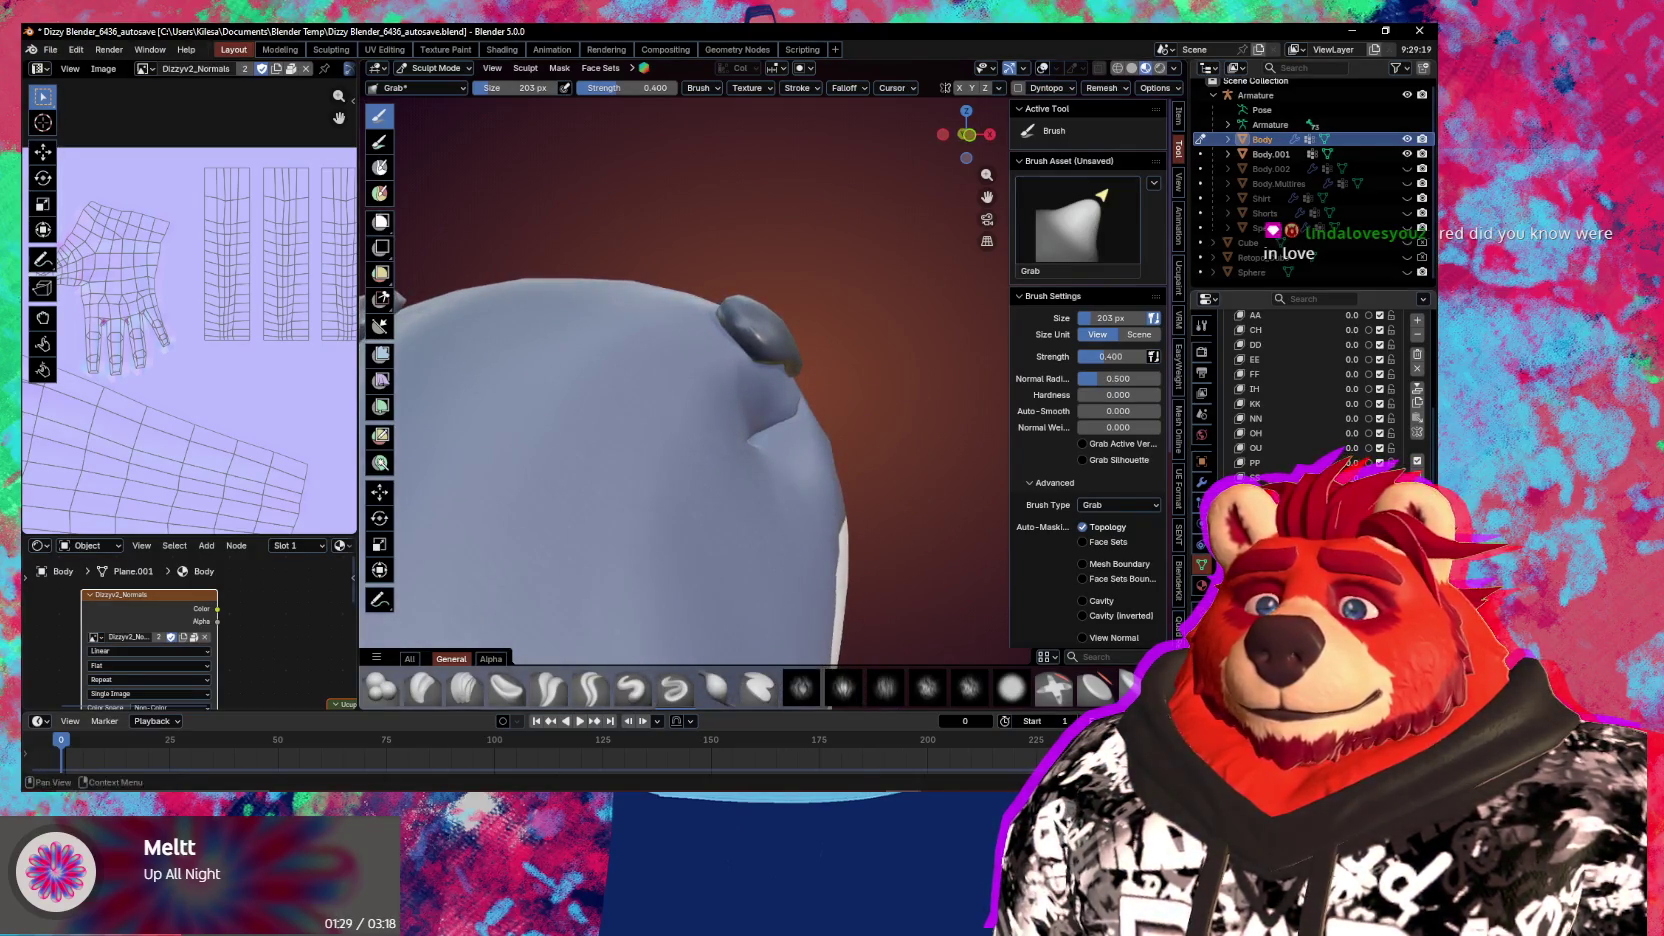
{"action": "mouse_move", "coordinate": [765, 428]}
{"action": "left_mouse_down"}
{"action": "mouse_move", "coordinate": [780, 418]}
{"action": "mouse_move", "coordinate": [765, 420]}
{"action": "left_mouse_up"}
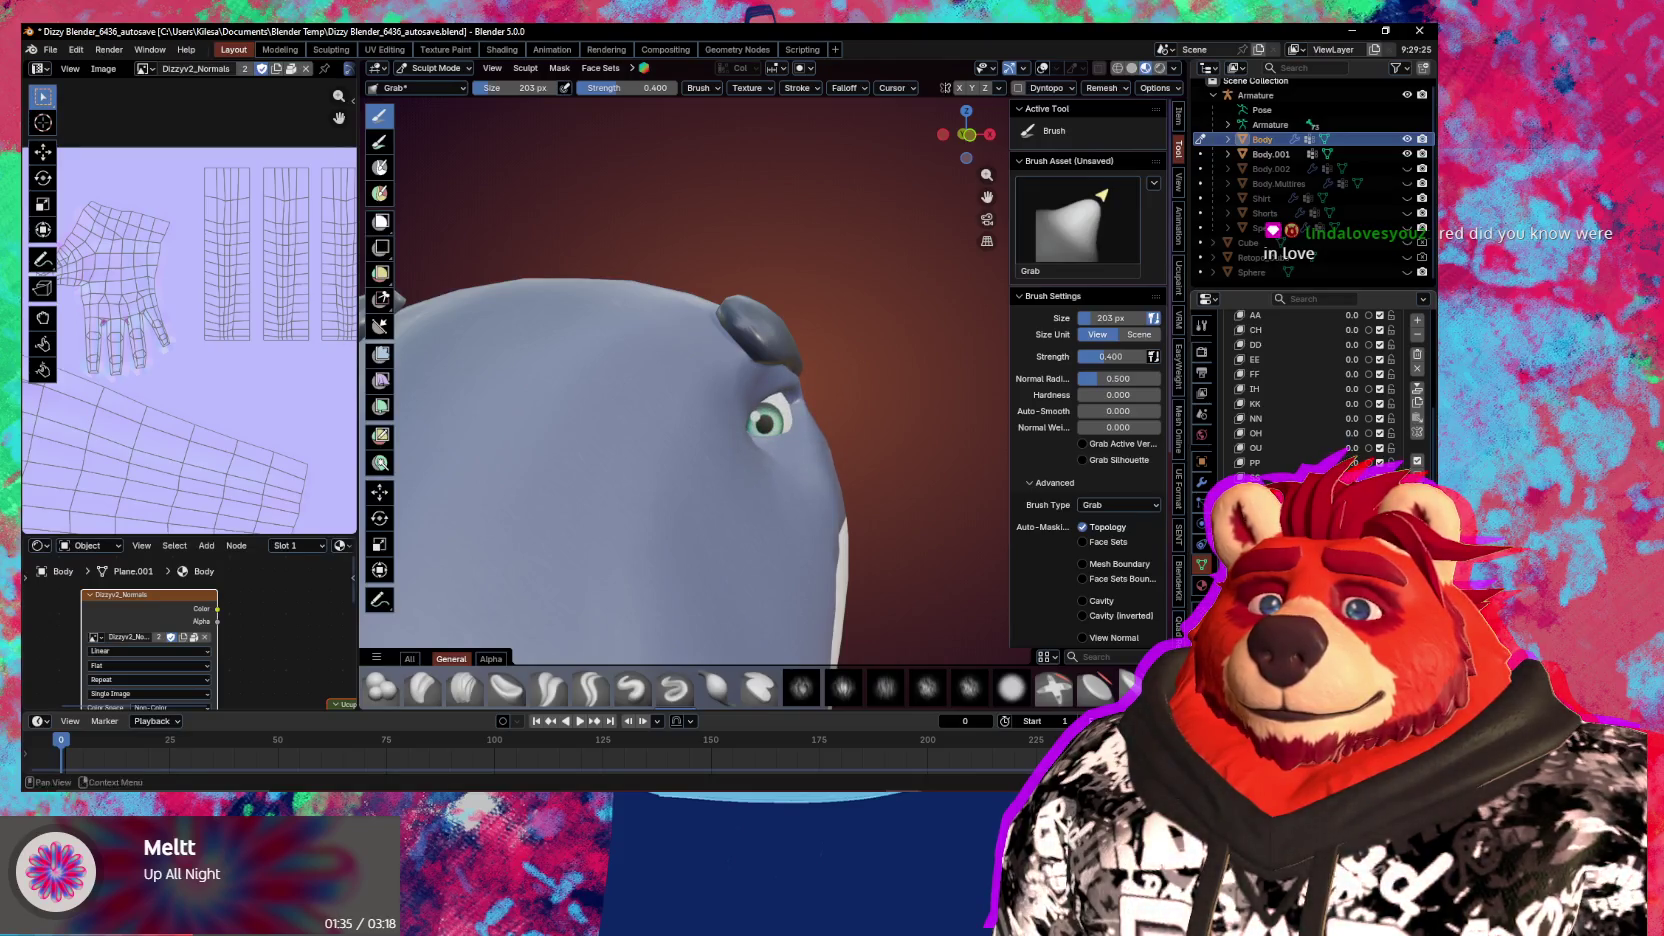
{"action": "middle_click_drag", "start_coordinate": [743, 539], "coordinate": [723, 494]}
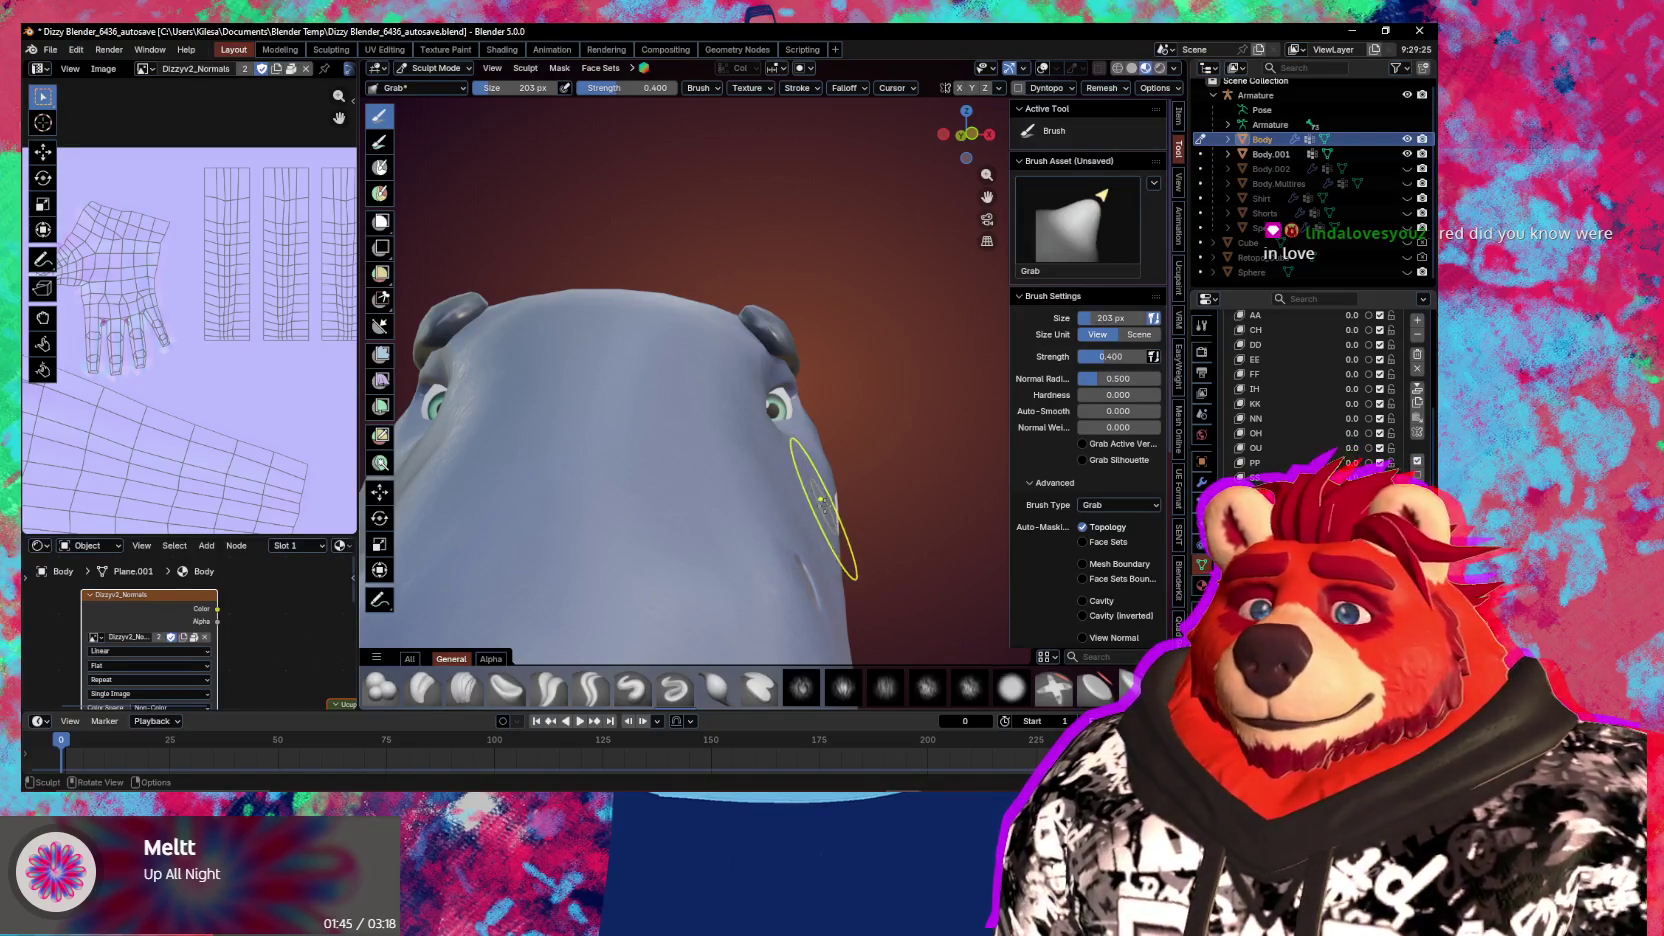
{"action": "mouse_move", "coordinate": [854, 483]}
{"action": "middle_mouse_down"}
{"action": "mouse_move", "coordinate": [823, 509]}
{"action": "mouse_move", "coordinate": [840, 502]}
{"action": "middle_mouse_up"}
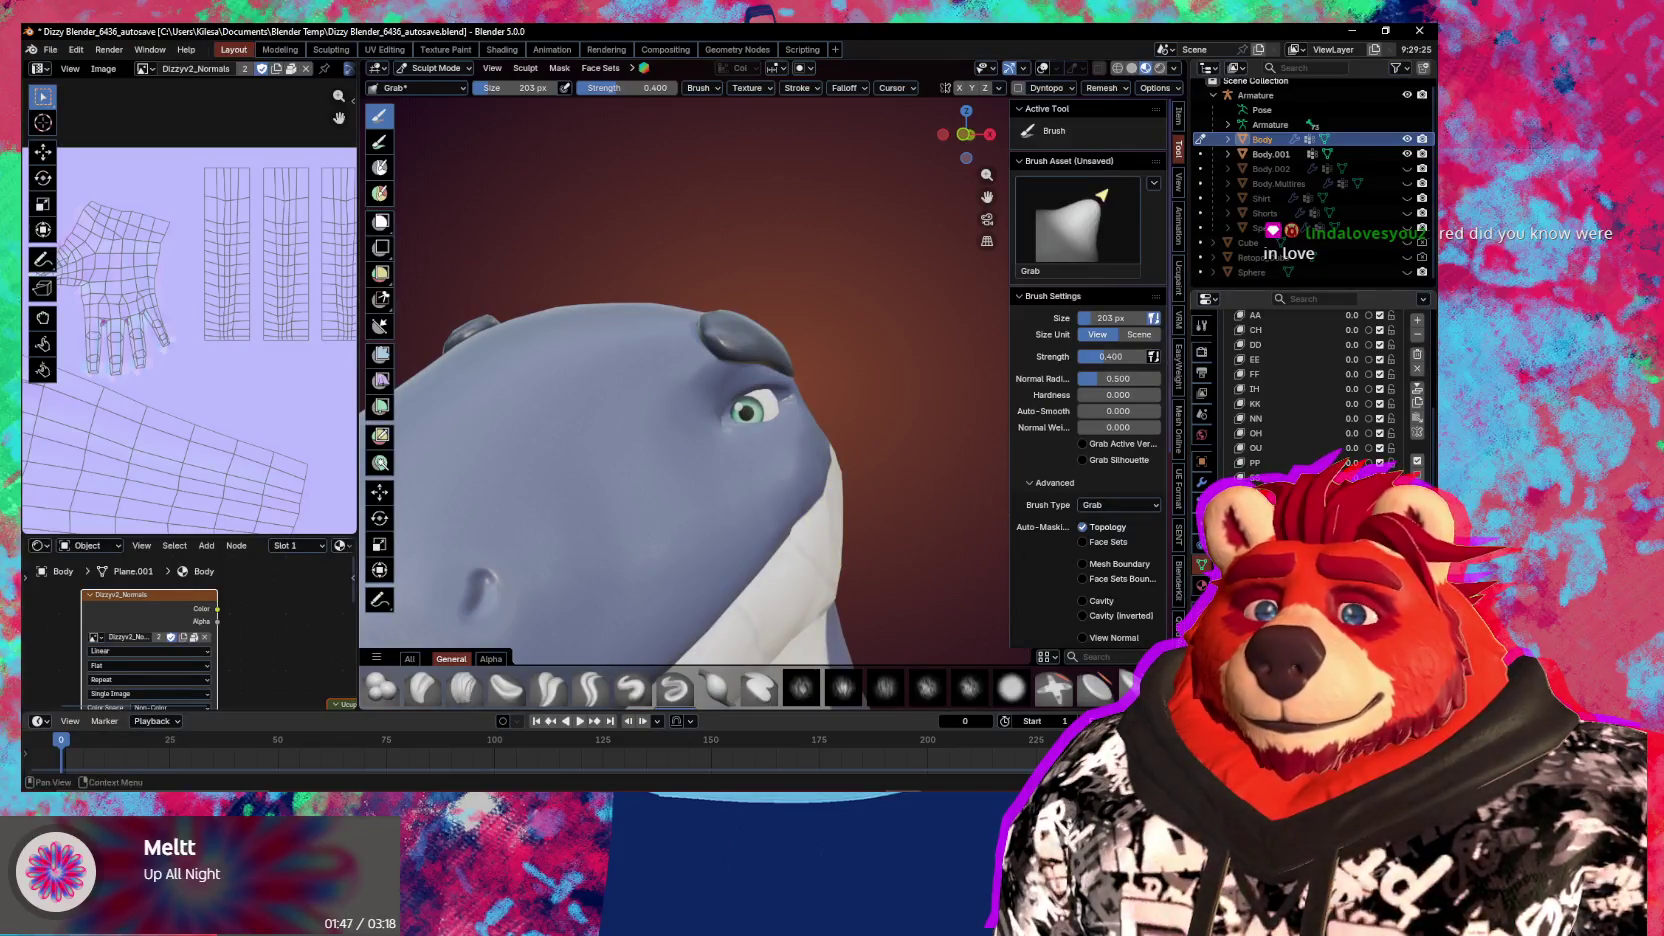
Reshape the eyelid and cheek edge around the eye with further Grab strokes
{"action": "left_click_drag", "start_coordinate": [752, 392], "coordinate": [752, 410]}
{"action": "key", "text": "ctrl+z"}
{"action": "key", "text": "ctrl+z"}
{"action": "key", "text": "ctrl+shift+z"}
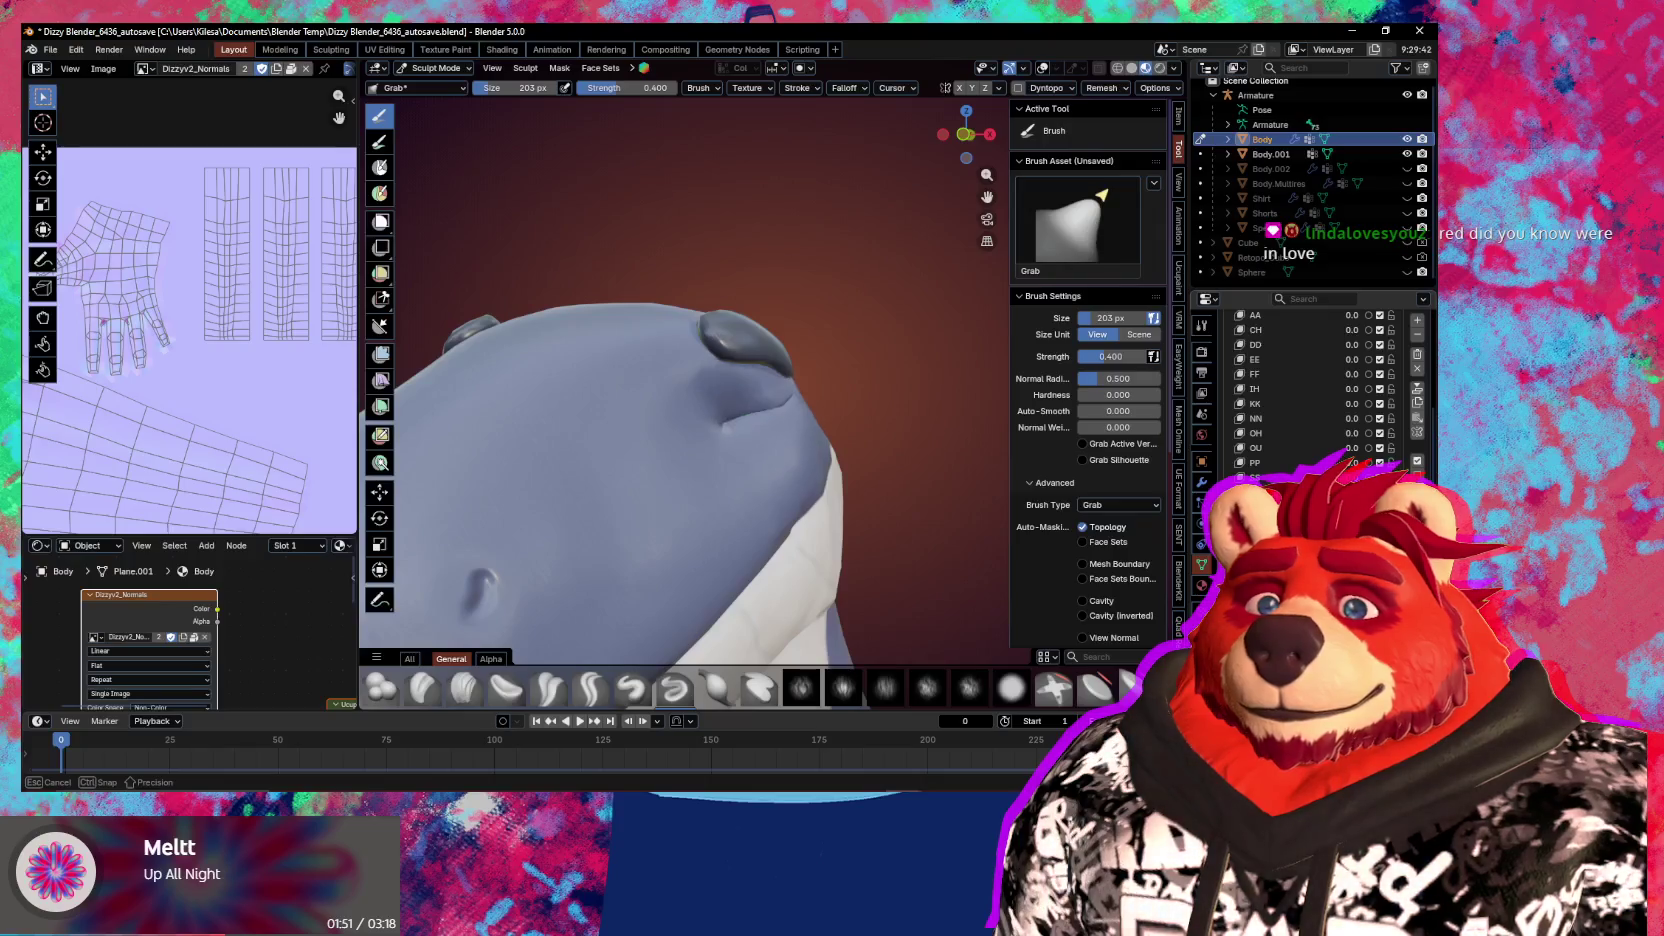
{"action": "left_click_drag", "start_coordinate": [780, 465], "coordinate": [799, 470]}
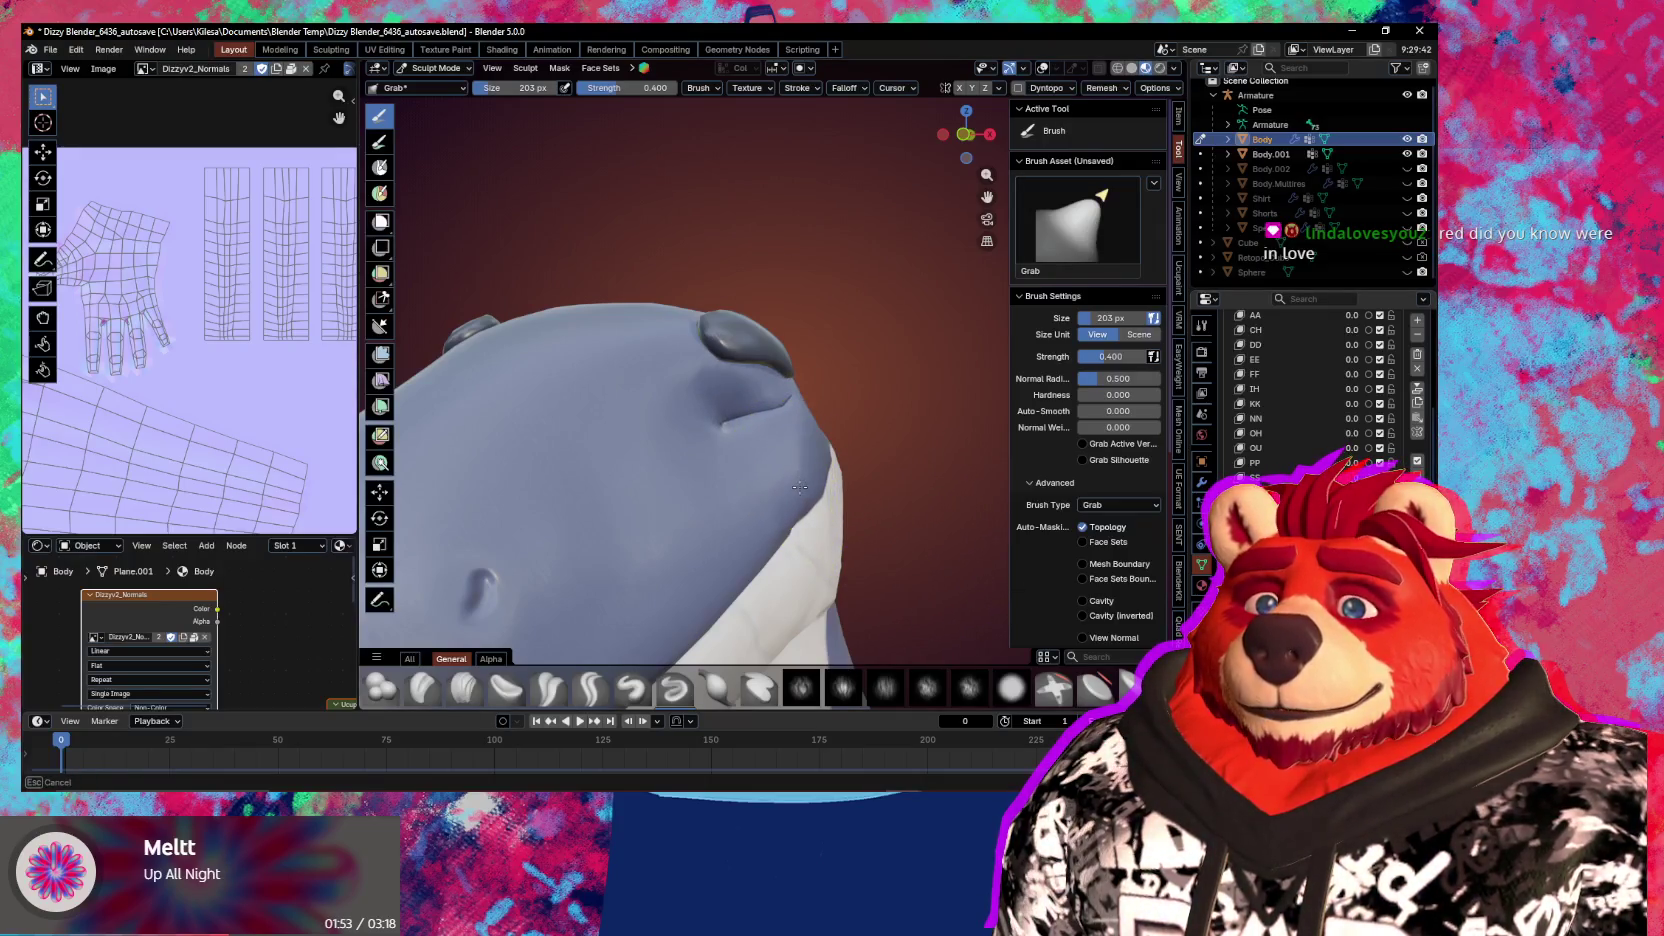
{"action": "mouse_move", "coordinate": [752, 410]}
{"action": "left_mouse_down"}
{"action": "mouse_move", "coordinate": [752, 392]}
{"action": "mouse_move", "coordinate": [752, 412]}
{"action": "left_mouse_up"}
{"action": "mouse_move", "coordinate": [880, 505]}
{"action": "middle_mouse_down"}
{"action": "mouse_move", "coordinate": [891, 539]}
{"action": "mouse_move", "coordinate": [780, 453]}
{"action": "middle_mouse_up"}
{"action": "left_click_drag", "start_coordinate": [780, 453], "coordinate": [761, 464]}
{"action": "mouse_move", "coordinate": [761, 453]}
{"action": "middle_mouse_down"}
{"action": "mouse_move", "coordinate": [804, 454]}
{"action": "mouse_move", "coordinate": [732, 518]}
{"action": "mouse_move", "coordinate": [784, 526]}
{"action": "mouse_move", "coordinate": [779, 509]}
{"action": "mouse_move", "coordinate": [838, 493]}
{"action": "middle_mouse_up"}
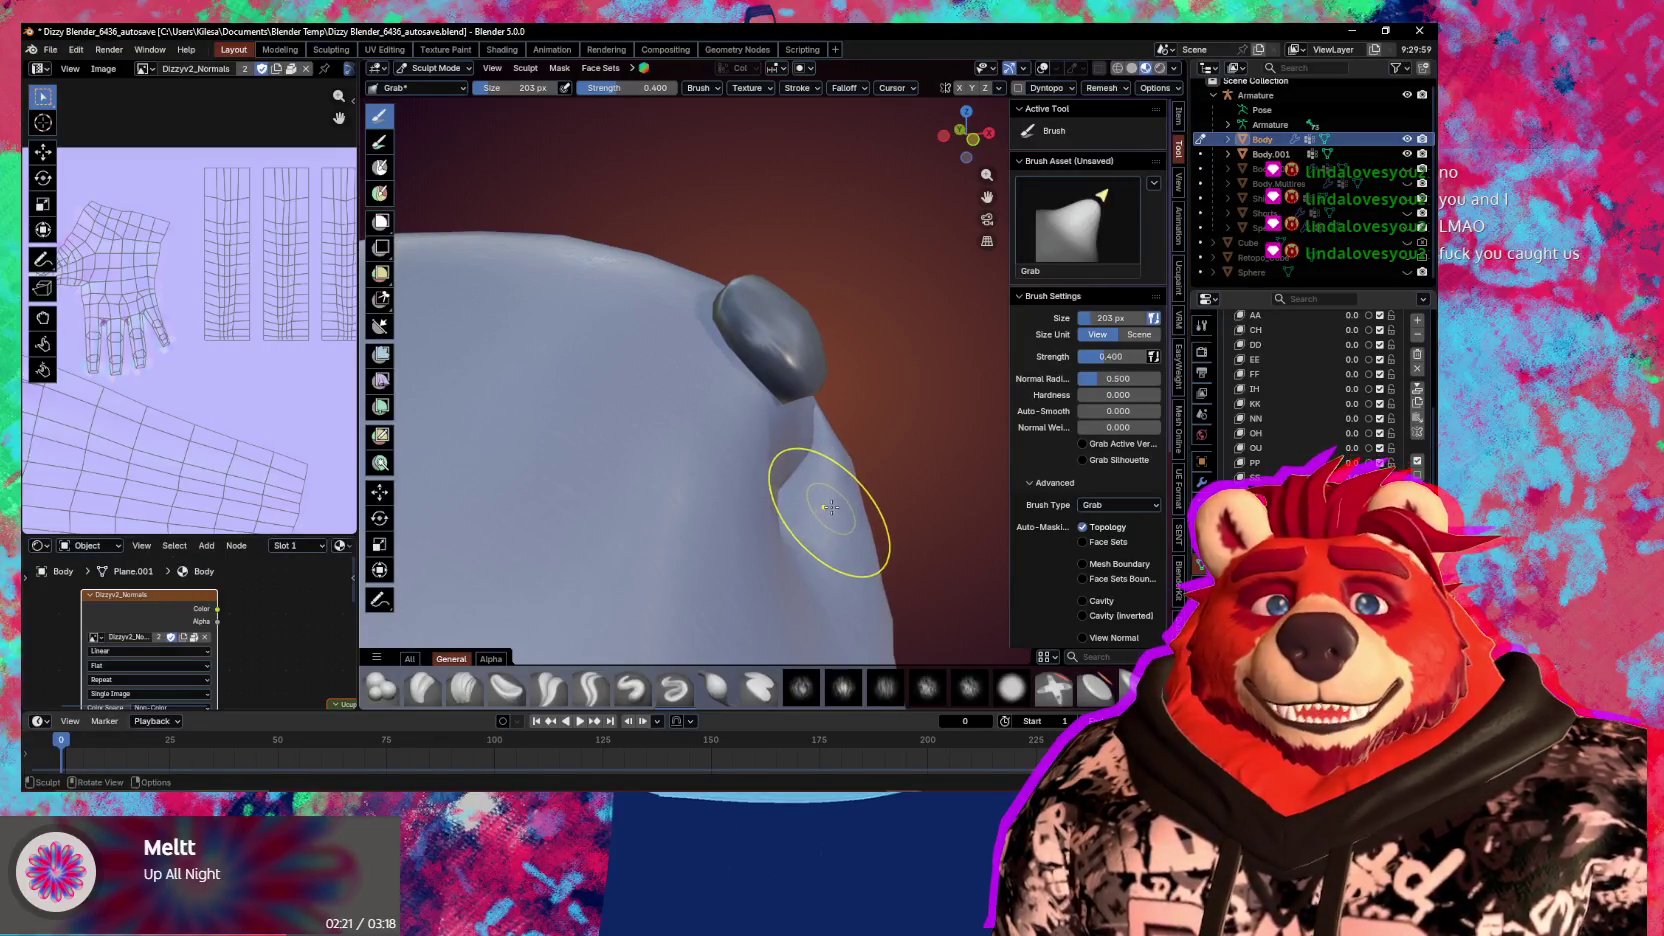
{"action": "middle_click_drag", "start_coordinate": [831, 507], "coordinate": [671, 501]}
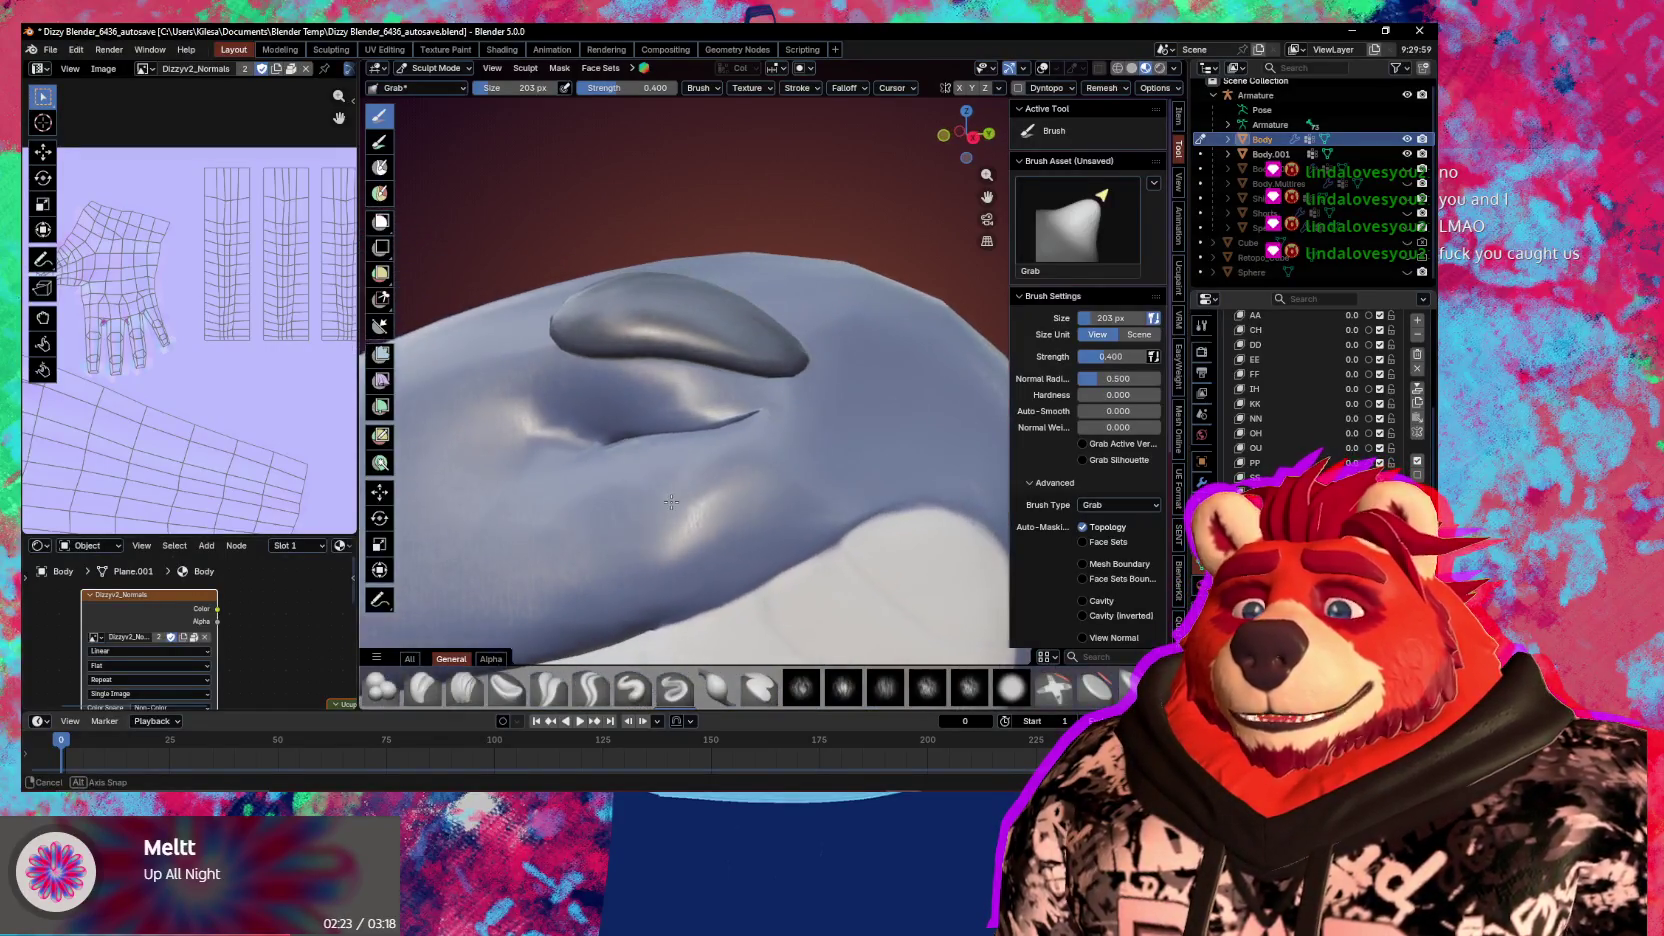
{"action": "mouse_move", "coordinate": [772, 475]}
{"action": "middle_mouse_down"}
{"action": "mouse_move", "coordinate": [687, 483]}
{"action": "mouse_move", "coordinate": [829, 483]}
{"action": "mouse_move", "coordinate": [824, 464]}
{"action": "middle_mouse_up"}
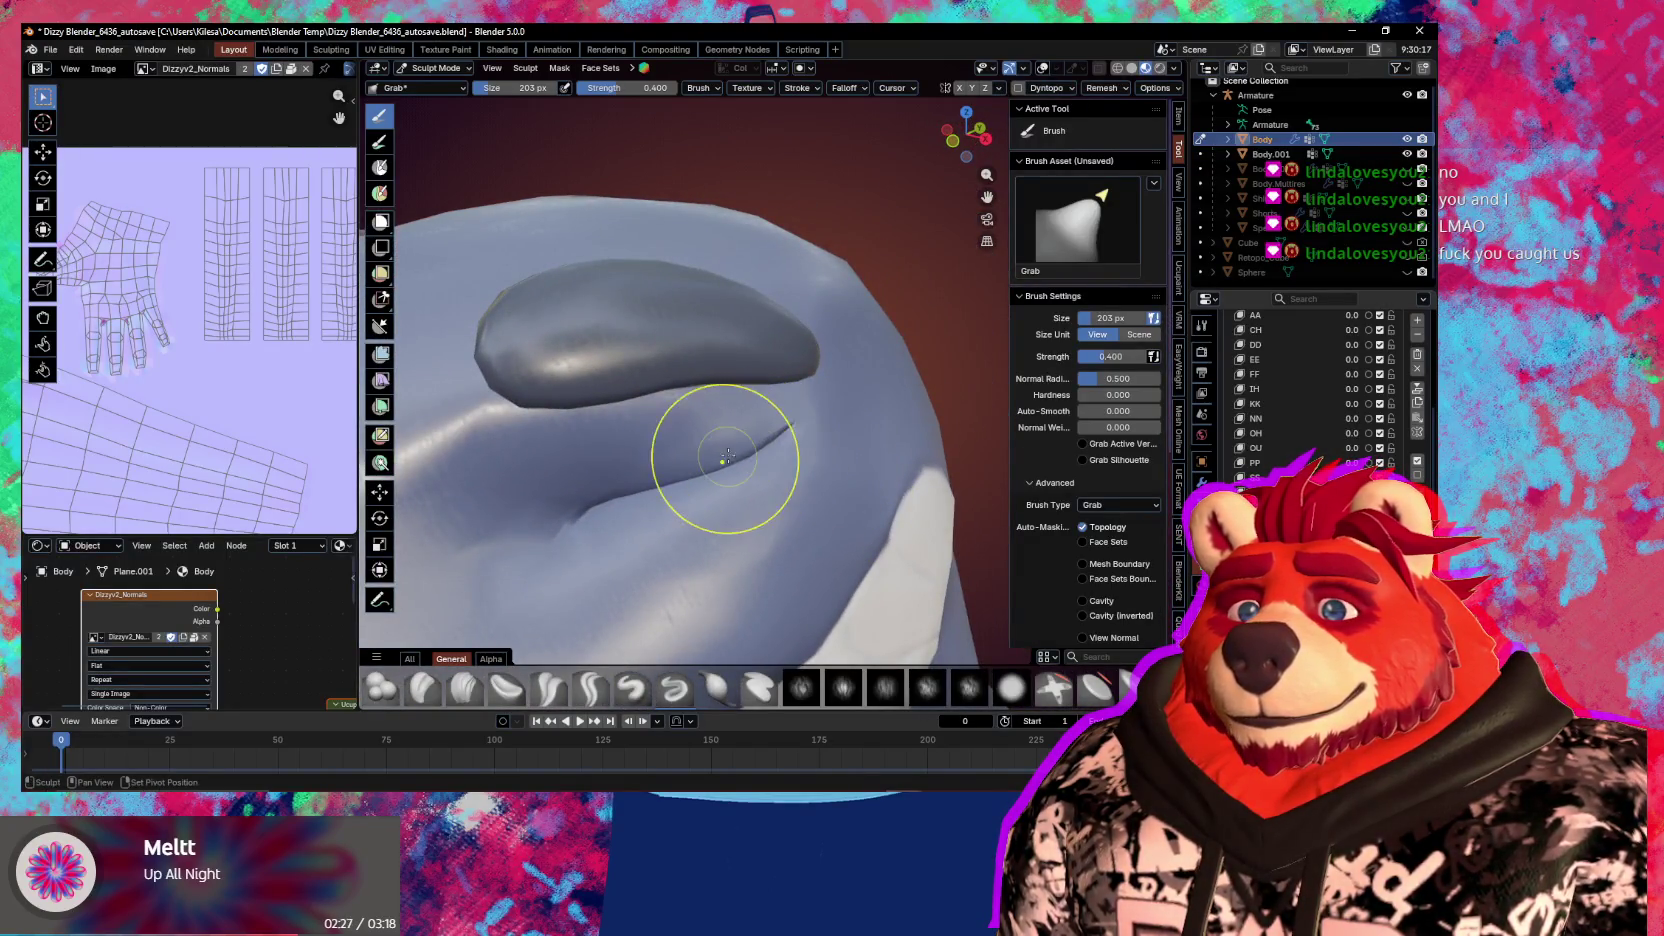
Use the Inflate/Deflate brush (I) on the eye crease beneath the brow bump, checking it from several angles
{"action": "key", "text": "i"}
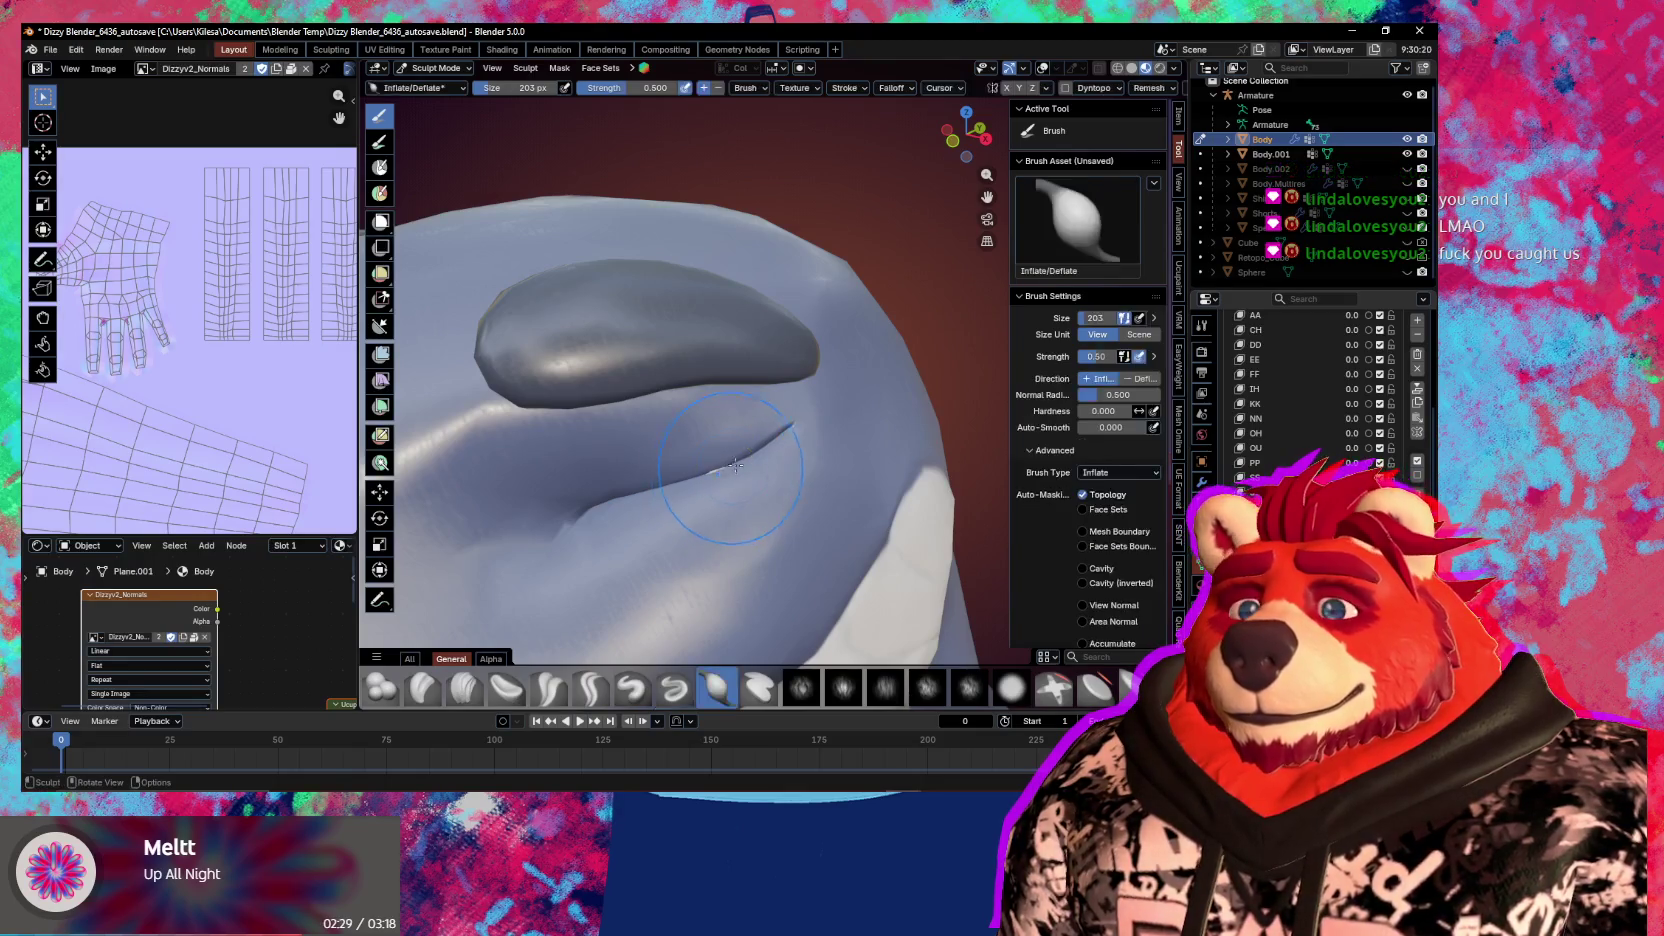
{"action": "mouse_move", "coordinate": [730, 463]}
{"action": "middle_mouse_down"}
{"action": "mouse_move", "coordinate": [760, 430]}
{"action": "mouse_move", "coordinate": [806, 470]}
{"action": "mouse_move", "coordinate": [778, 488]}
{"action": "mouse_move", "coordinate": [782, 509]}
{"action": "mouse_move", "coordinate": [835, 494]}
{"action": "middle_mouse_up"}
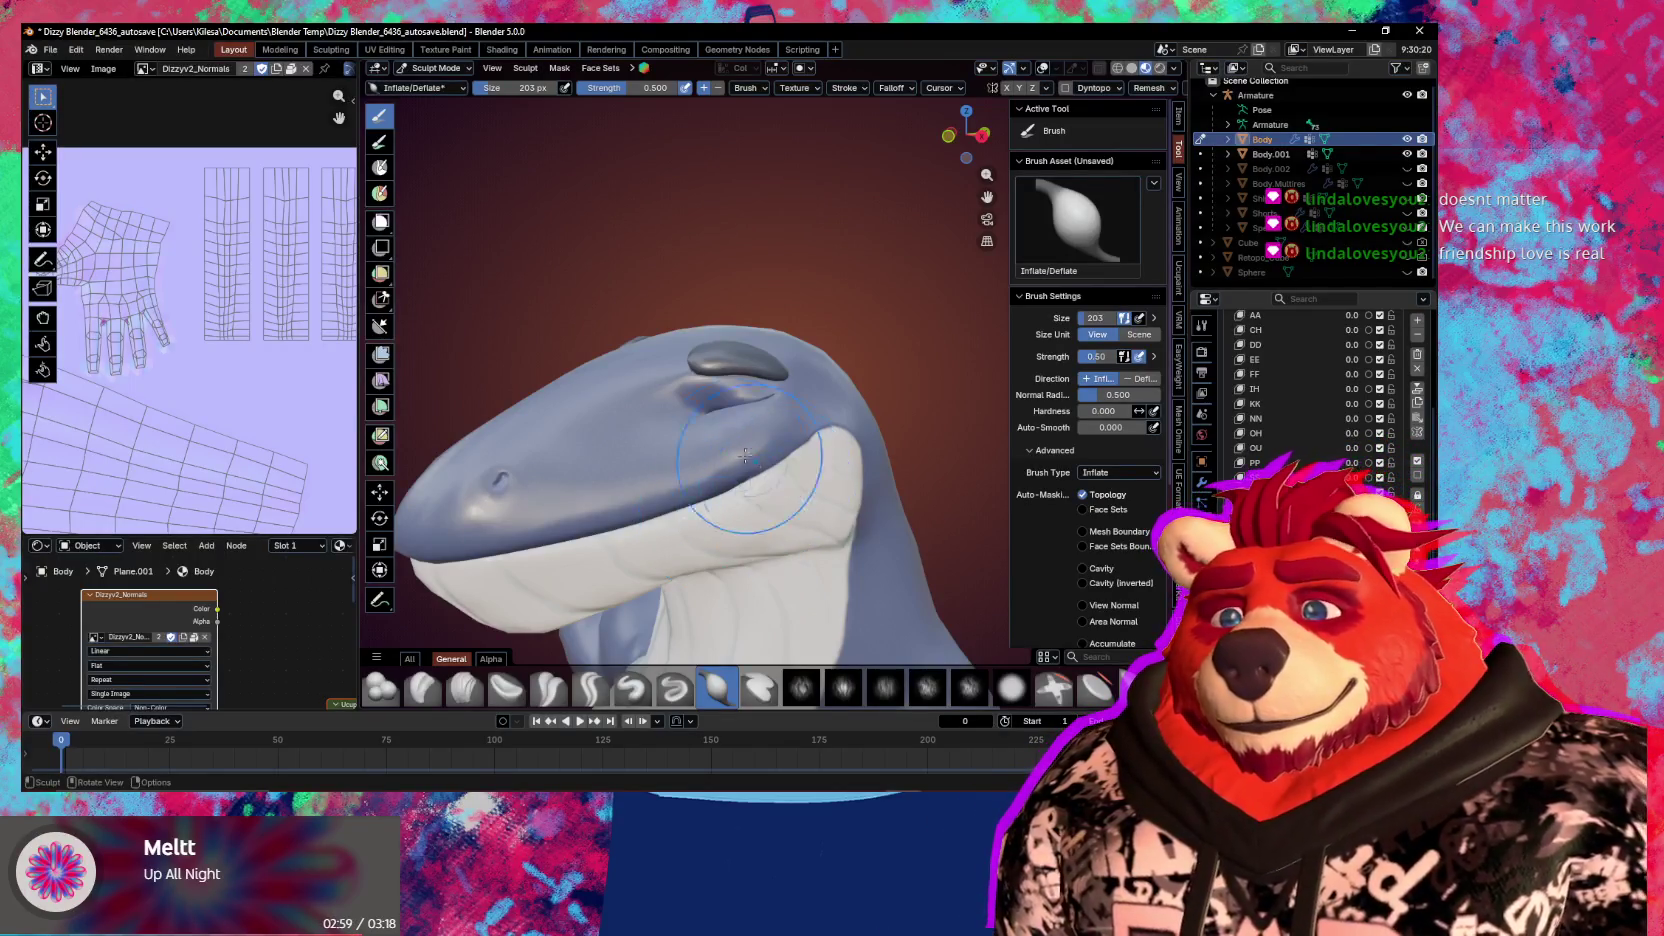
{"action": "scroll", "coordinate": [715, 513], "scroll_direction": "up", "scroll_amount": 2}
{"action": "scroll", "coordinate": [725, 480], "scroll_direction": "up", "scroll_amount": 1}
{"action": "scroll", "coordinate": [735, 440], "scroll_direction": "up", "scroll_amount": 1}
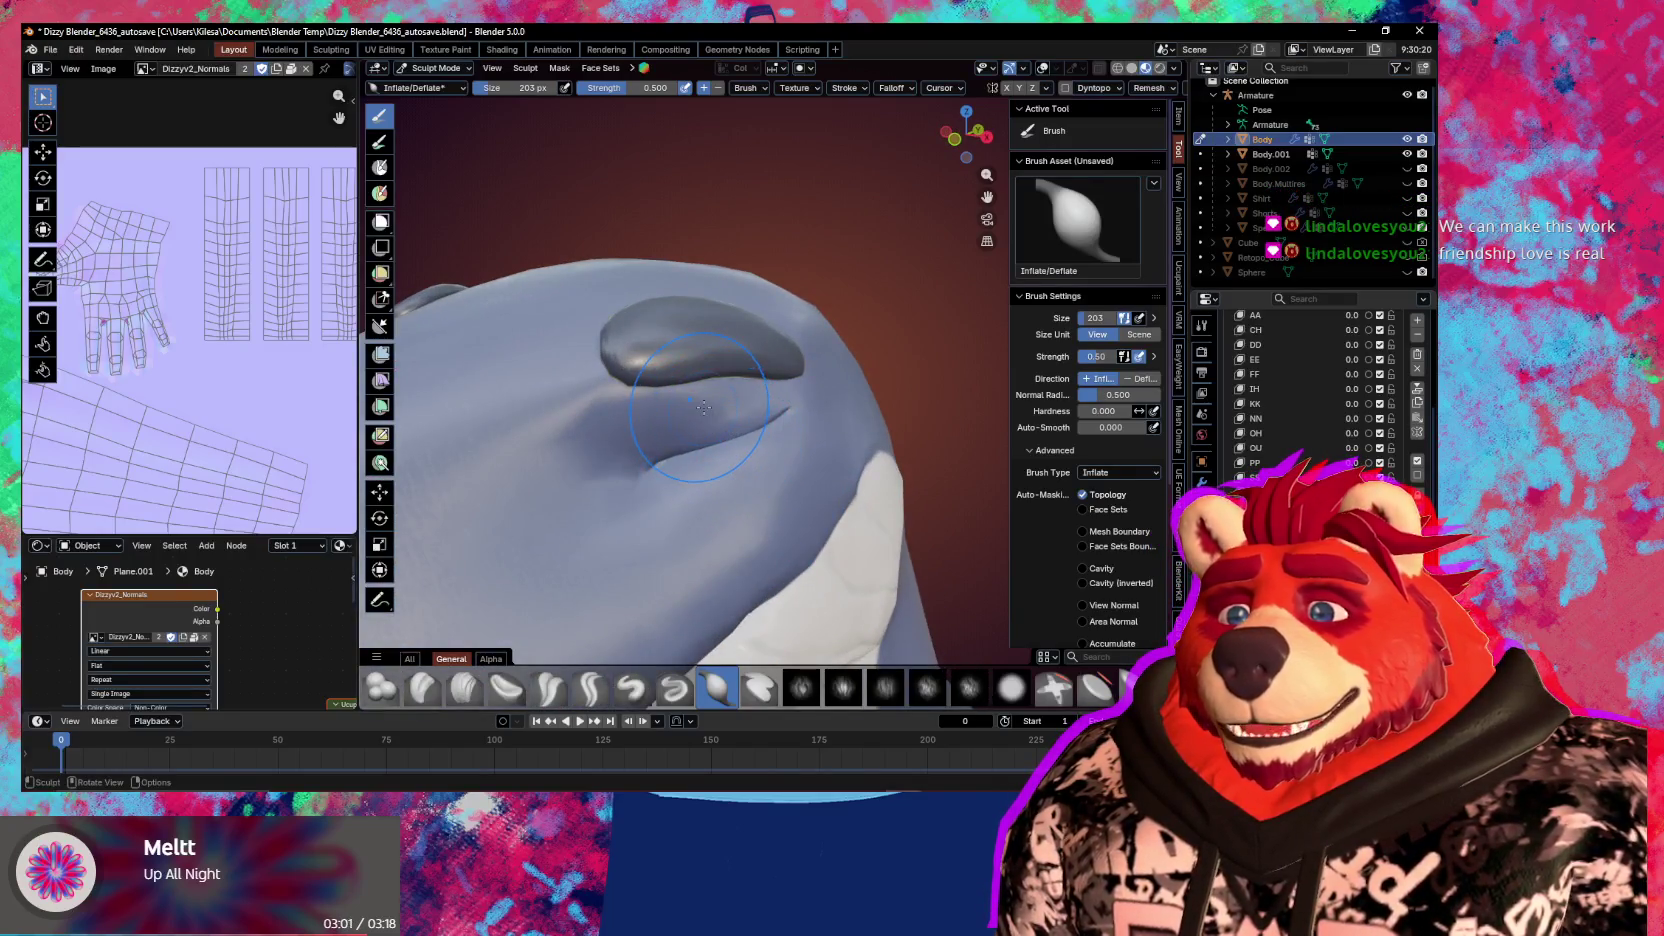
{"action": "middle_click_drag", "start_coordinate": [734, 440], "coordinate": [682, 400]}
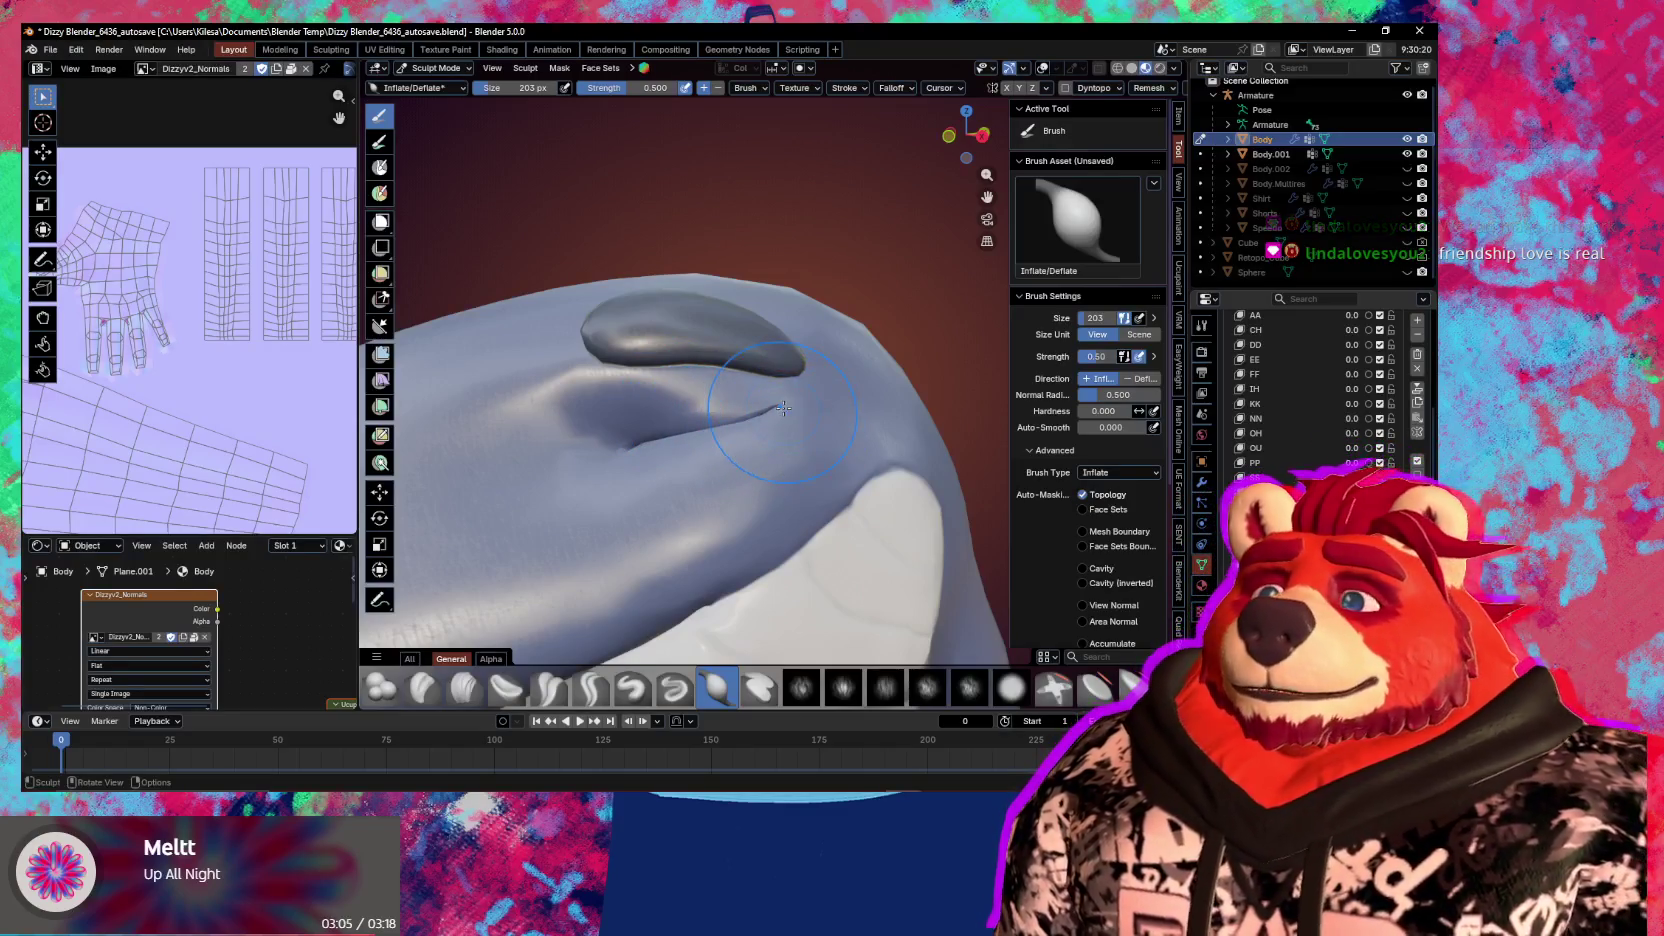
{"action": "mouse_move", "coordinate": [784, 408]}
{"action": "middle_mouse_down"}
{"action": "mouse_move", "coordinate": [649, 364]}
{"action": "mouse_move", "coordinate": [781, 343]}
{"action": "mouse_move", "coordinate": [839, 472]}
{"action": "mouse_move", "coordinate": [936, 473]}
{"action": "middle_mouse_up"}
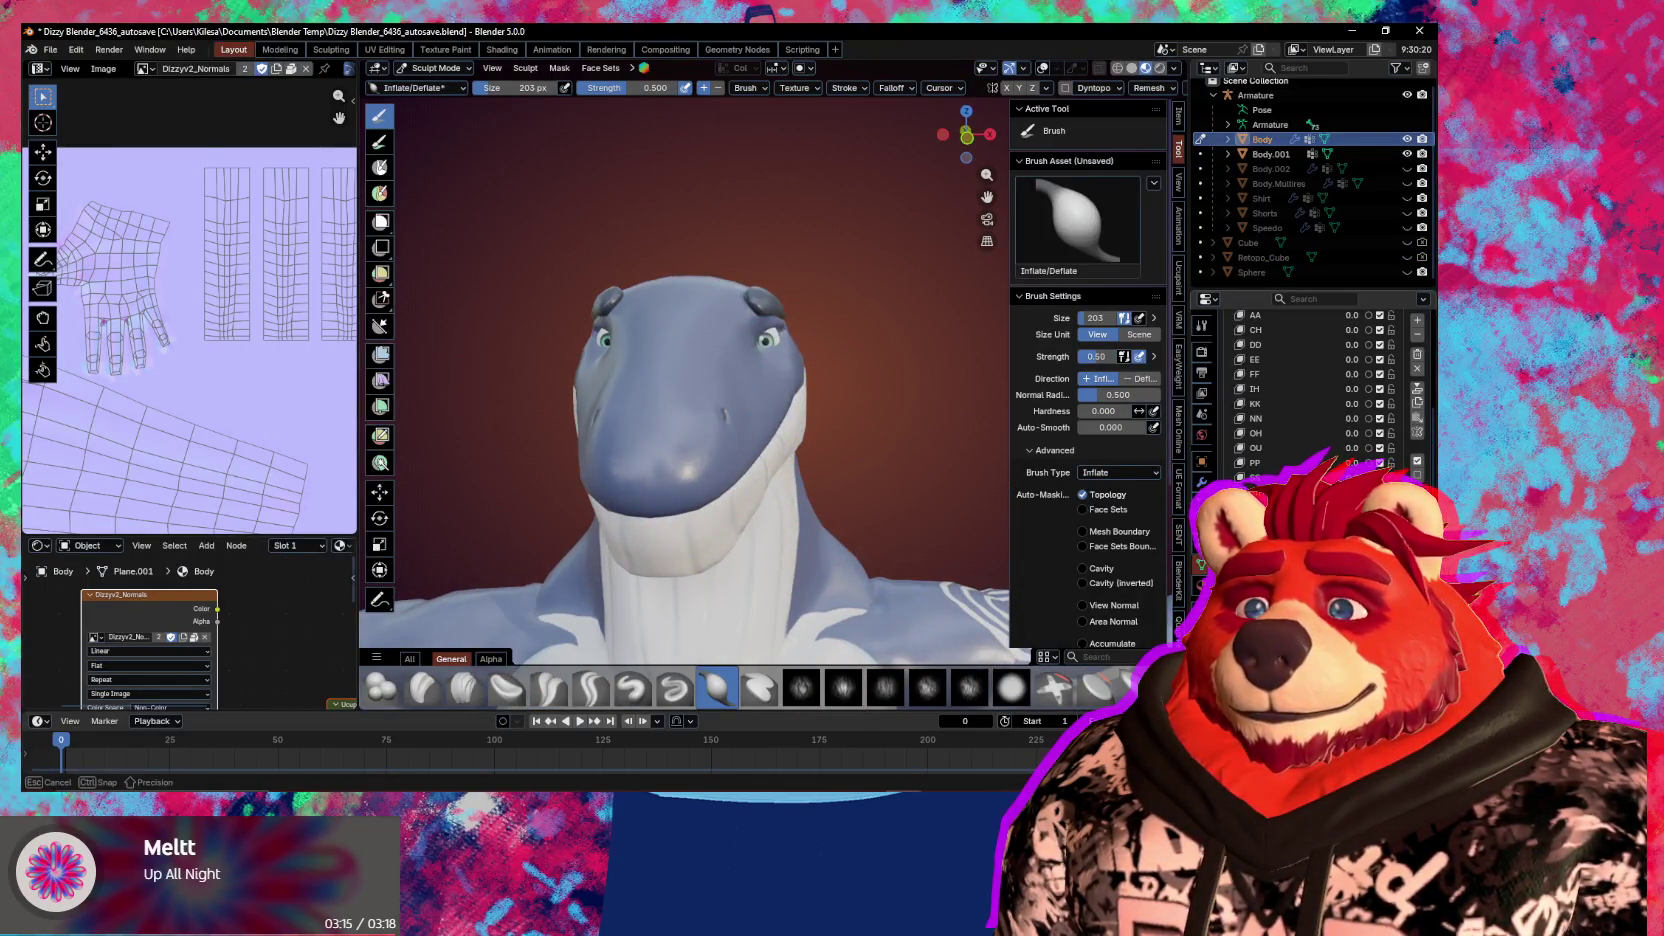
{"action": "middle_click_drag", "start_coordinate": [995, 483], "coordinate": [806, 464]}
Switch to Object Mode and inspect the whale head from side and front views
{"action": "key", "text": "ctrl+Tab"}
{"action": "left_click", "coordinate": [797, 517]}
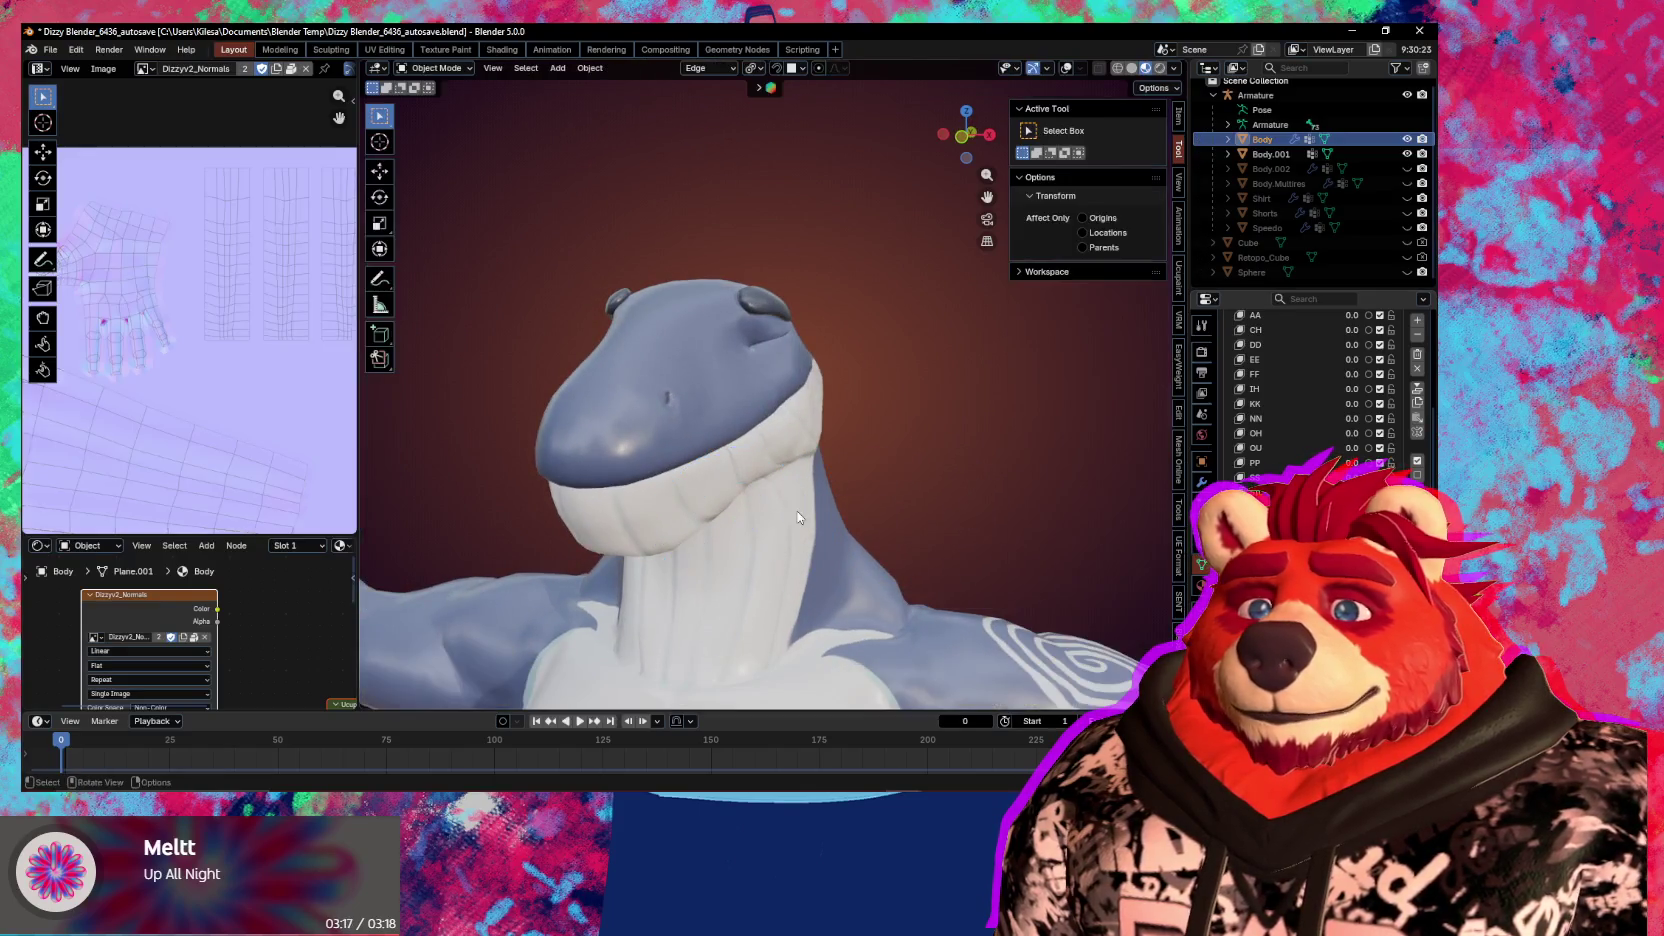
{"action": "middle_click_drag", "start_coordinate": [917, 519], "coordinate": [870, 505]}
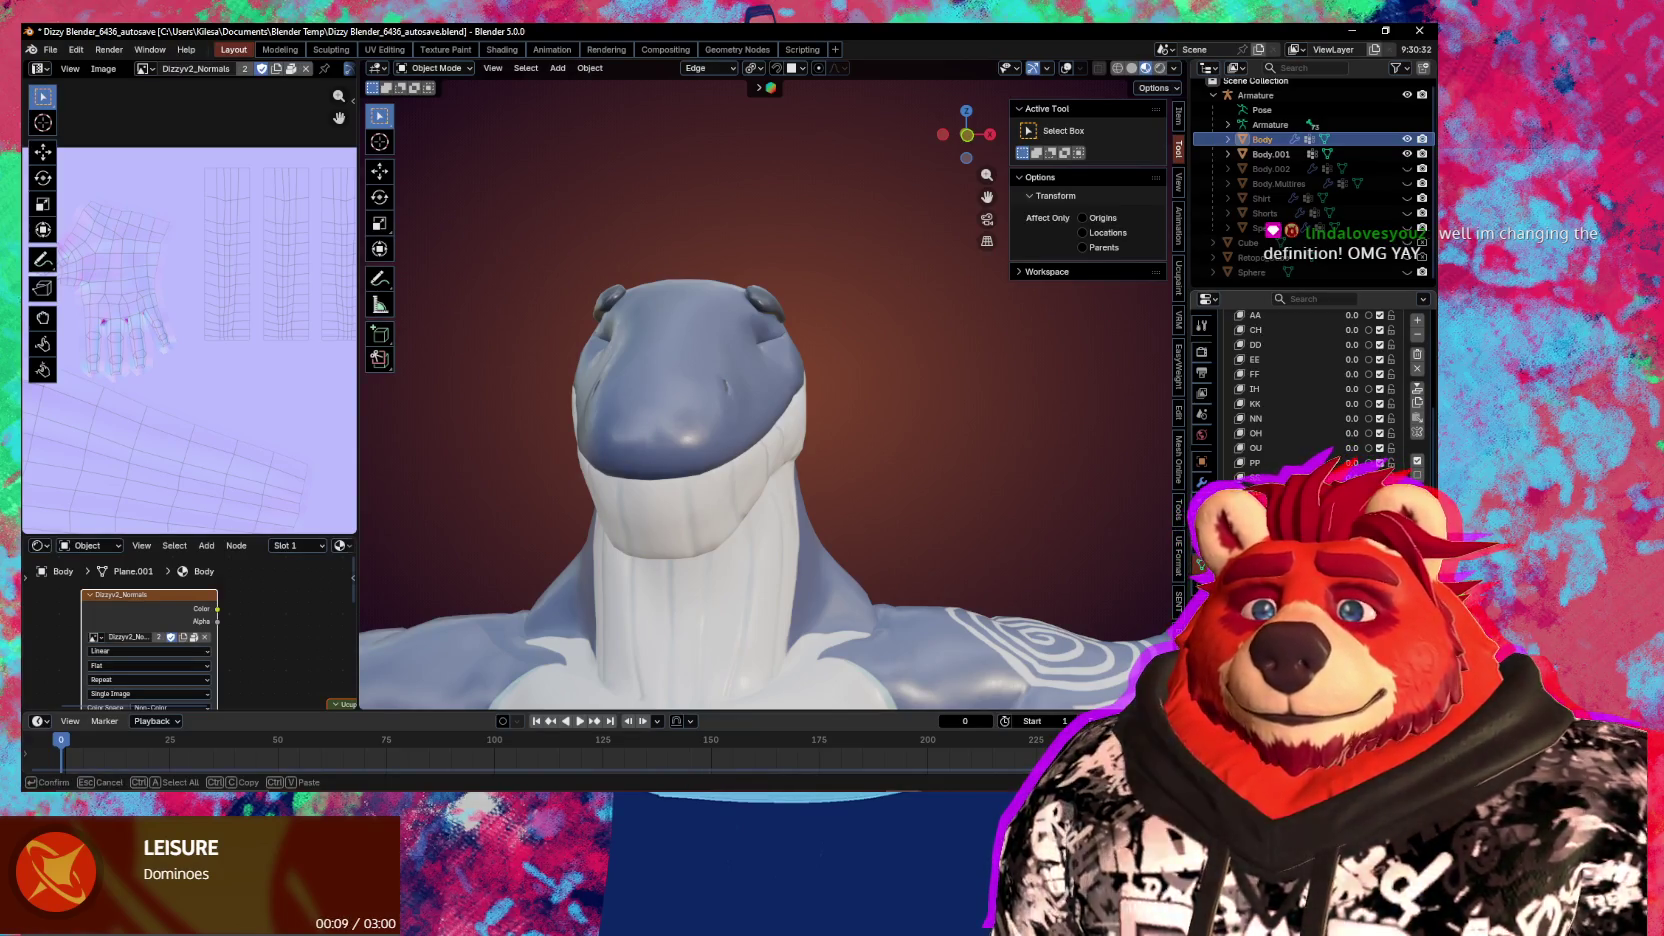
{"action": "key", "text": "Return"}
{"action": "scroll", "coordinate": [1310, 390], "scroll_direction": "down", "scroll_amount": 2}
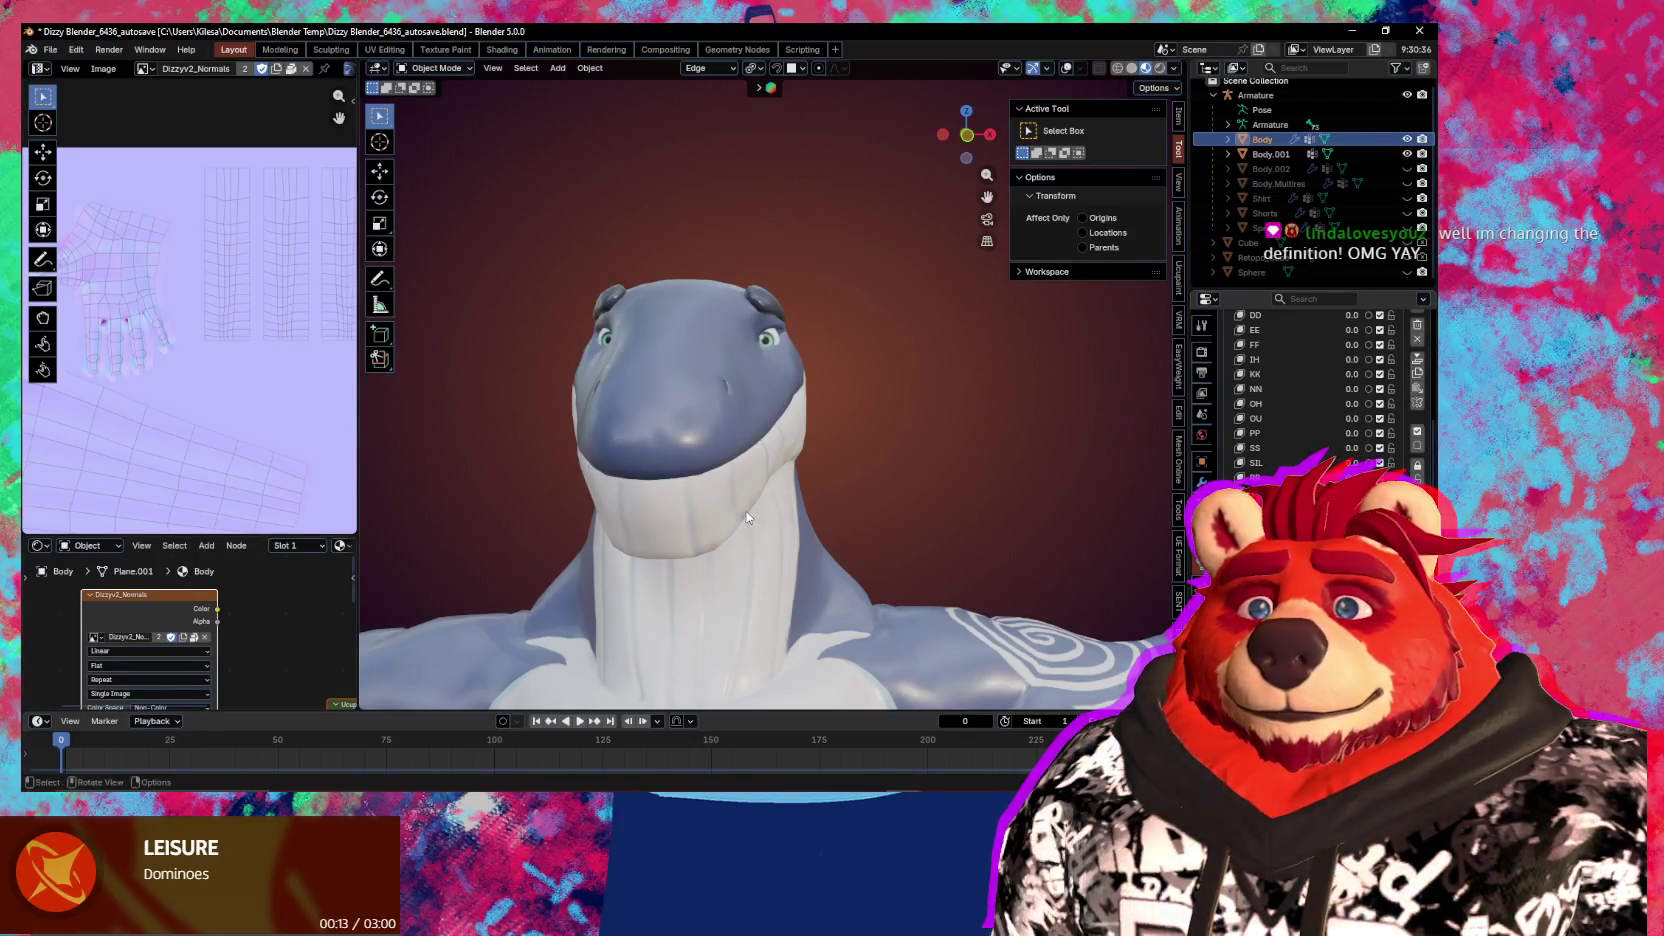
{"action": "middle_click_drag", "start_coordinate": [760, 525], "coordinate": [861, 525]}
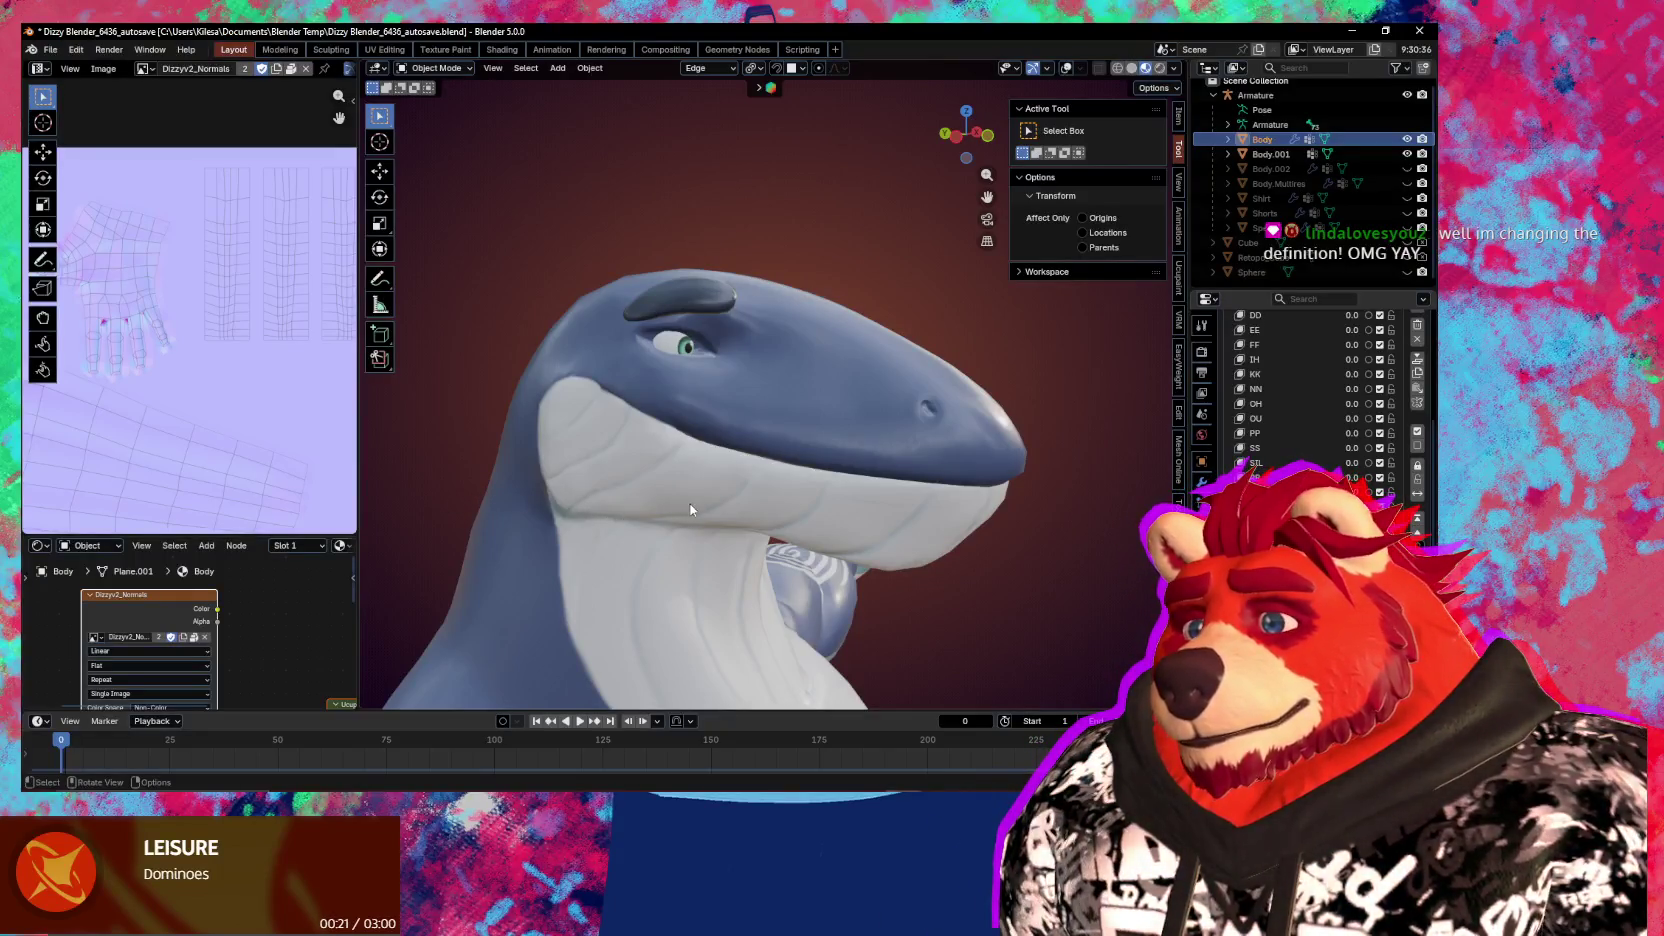
{"action": "middle_click_drag", "start_coordinate": [760, 488], "coordinate": [585, 505]}
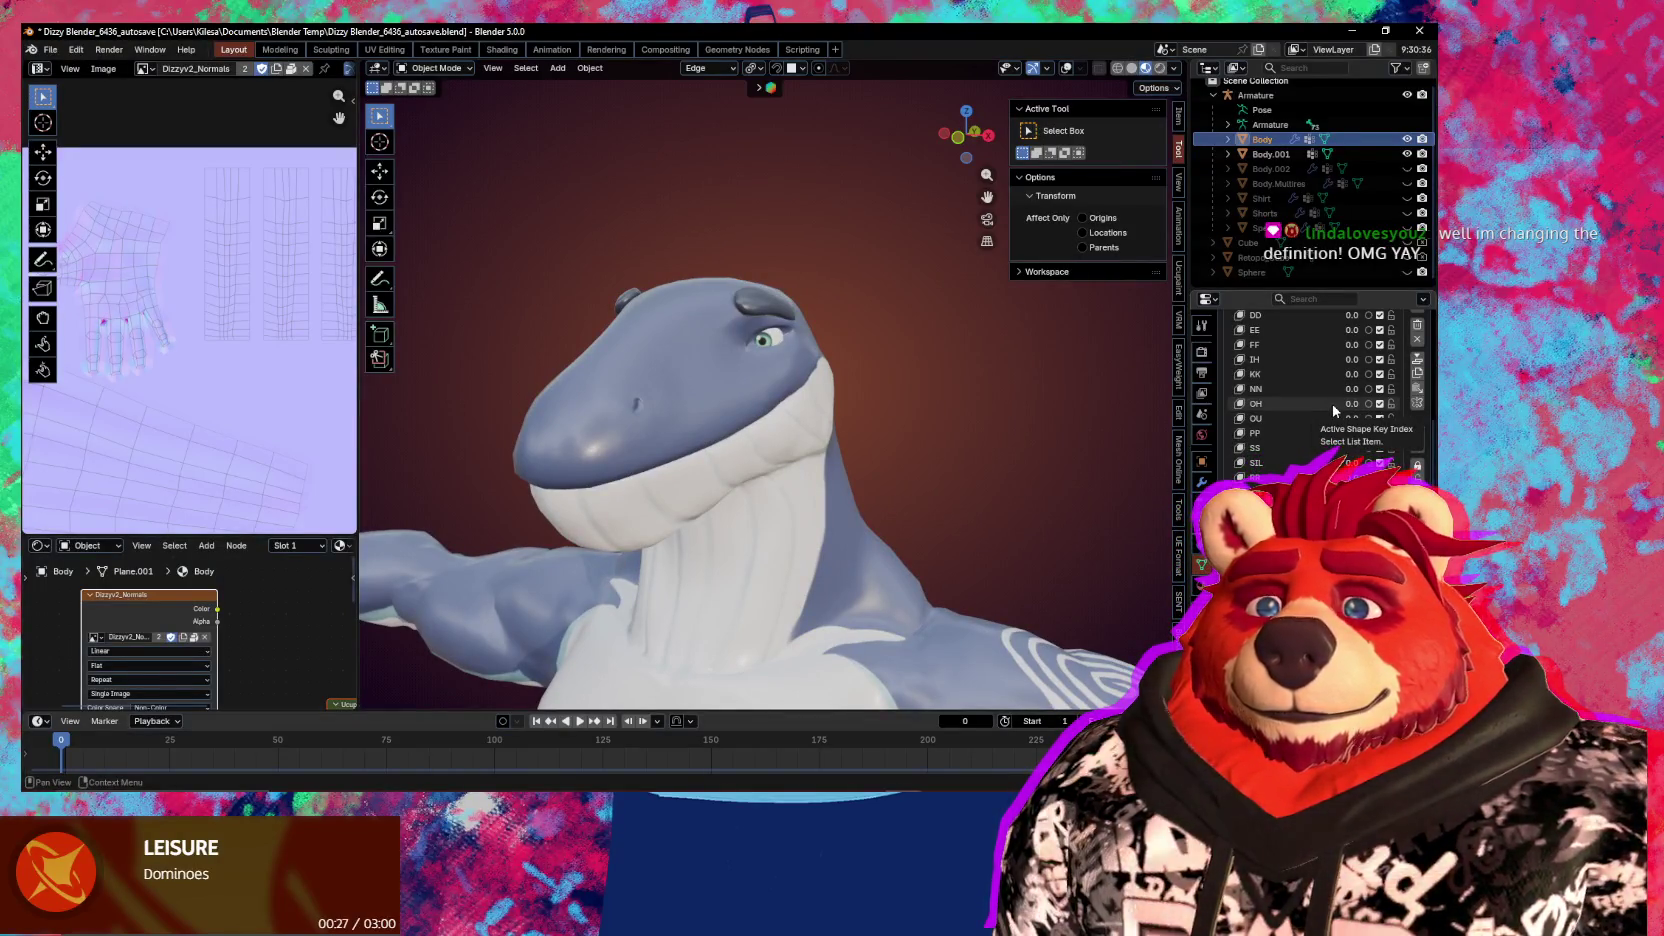
{"action": "scroll", "coordinate": [1350, 400], "scroll_direction": "up", "scroll_amount": 2}
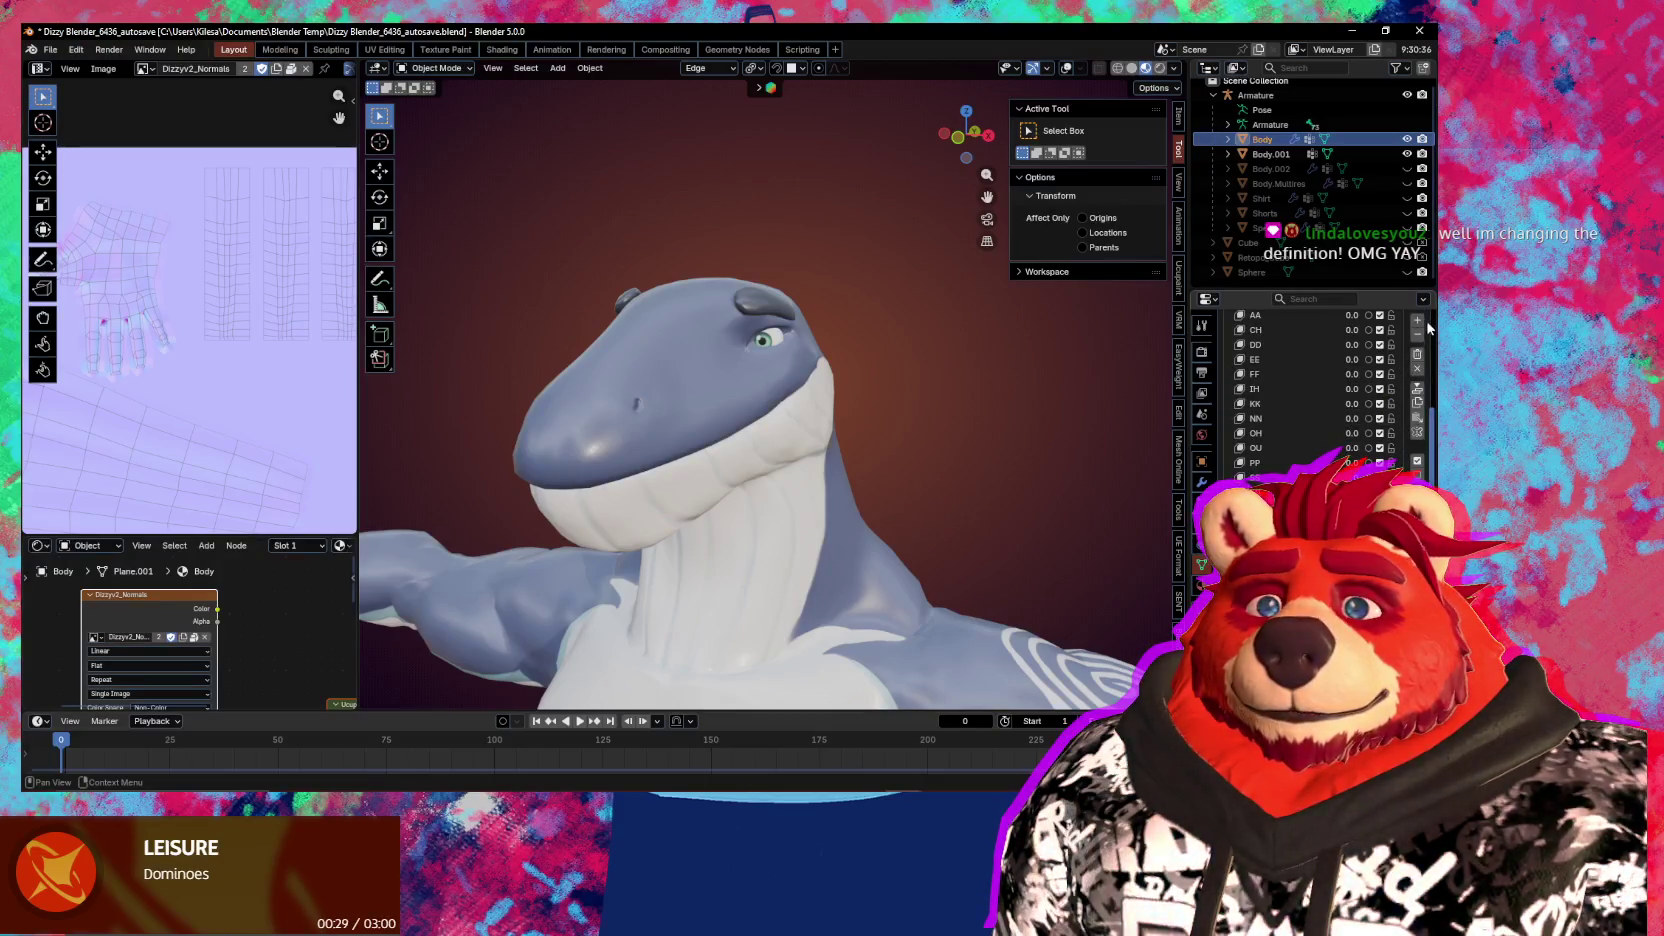
Open two shape key names for renaming, then confirm them without changing the names
{"action": "left_click", "coordinate": [1417, 320]}
{"action": "double_click", "coordinate": [1270, 490]}
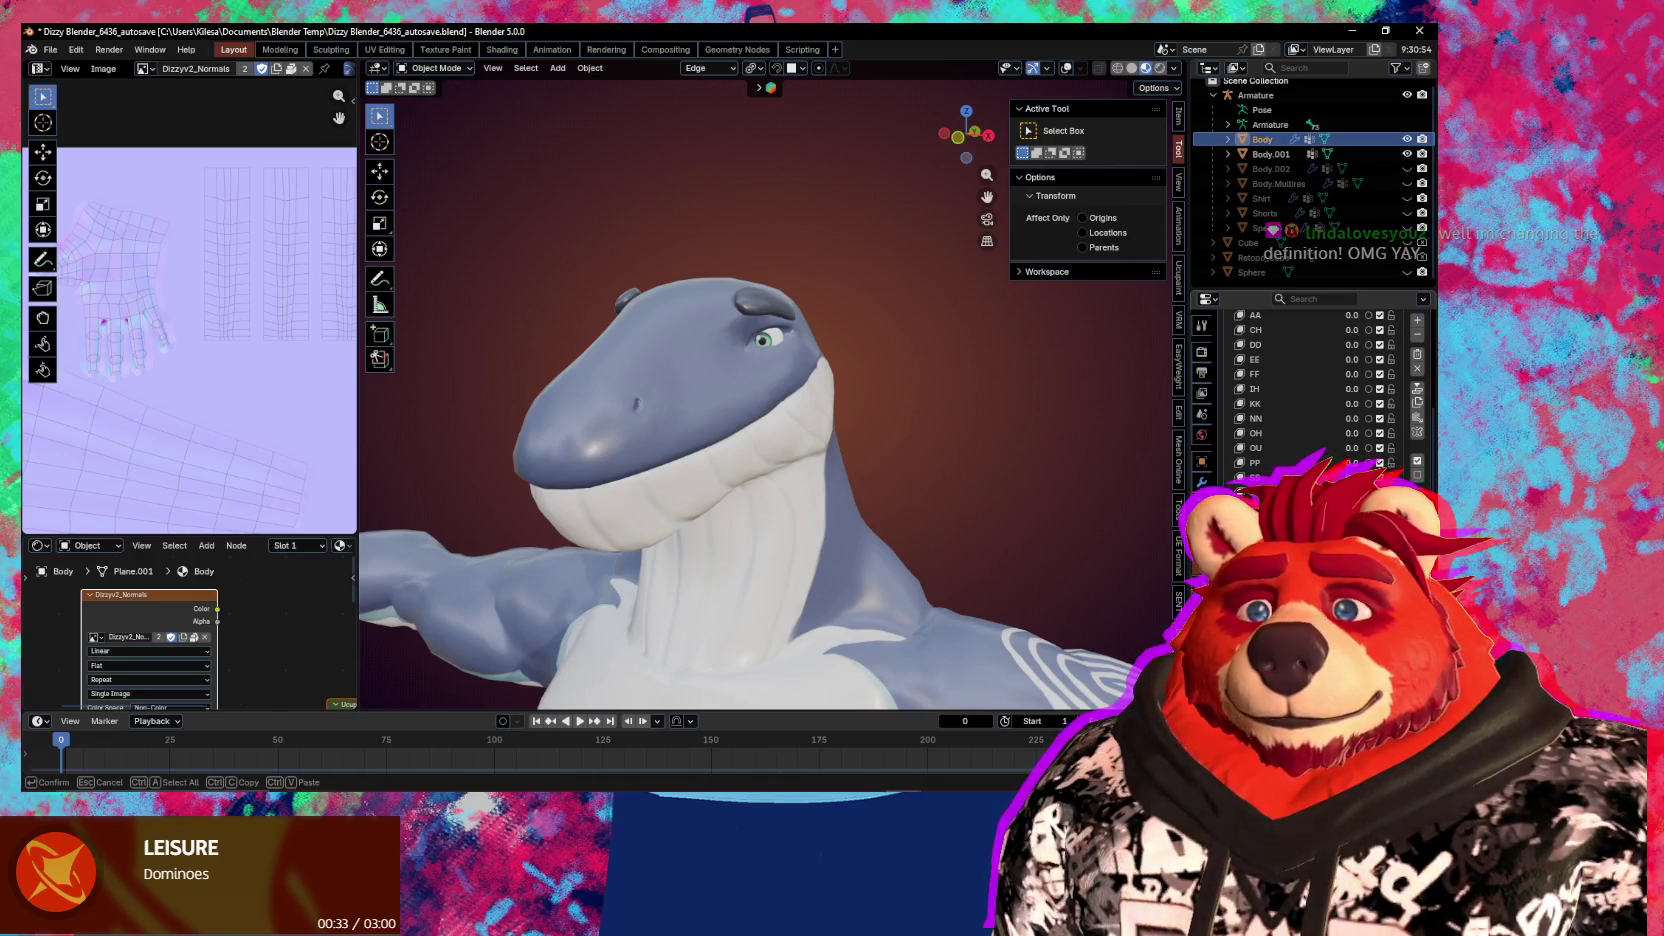
{"action": "key", "text": "Return"}
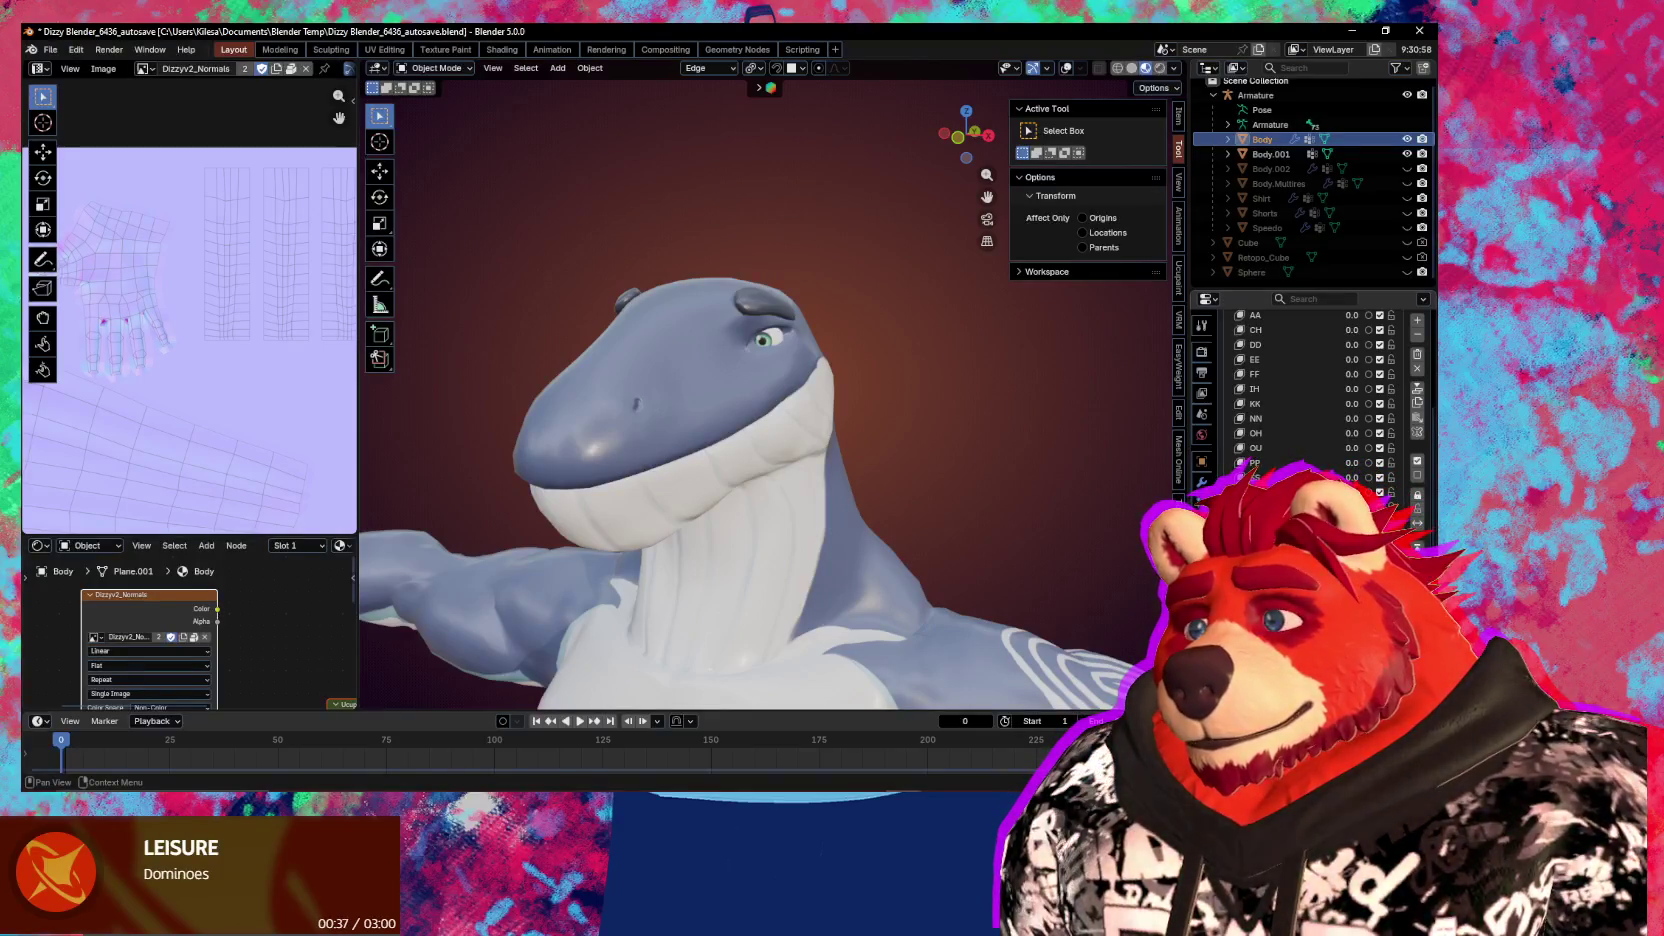
{"action": "double_click", "coordinate": [1262, 477]}
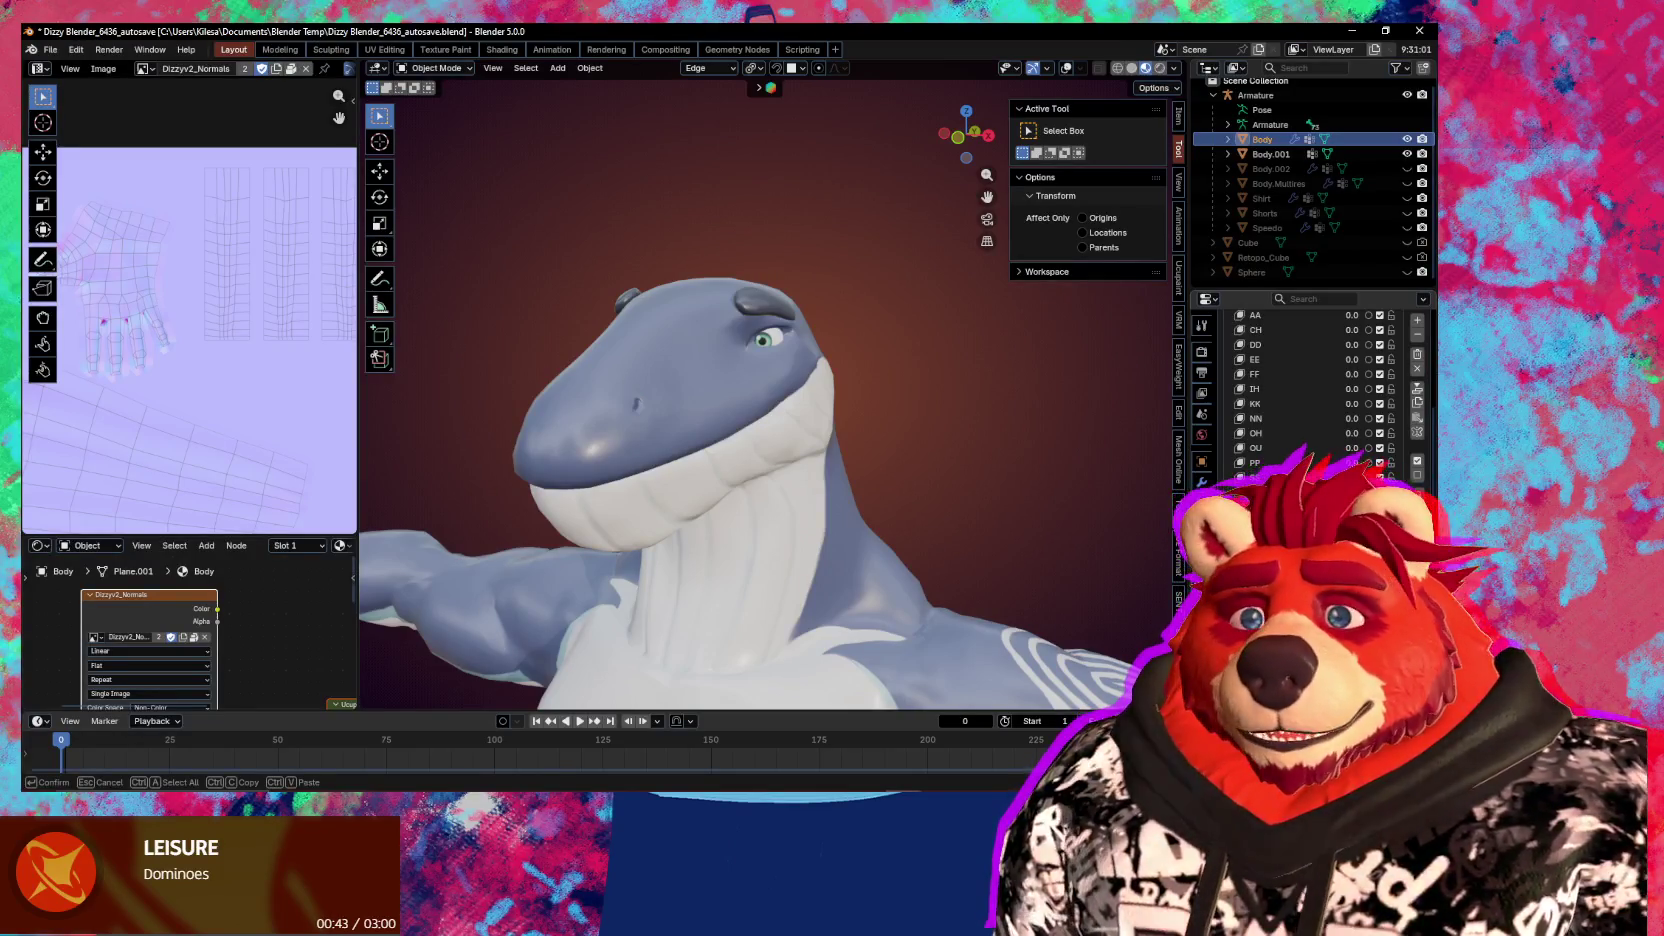
{"action": "key", "text": "Return"}
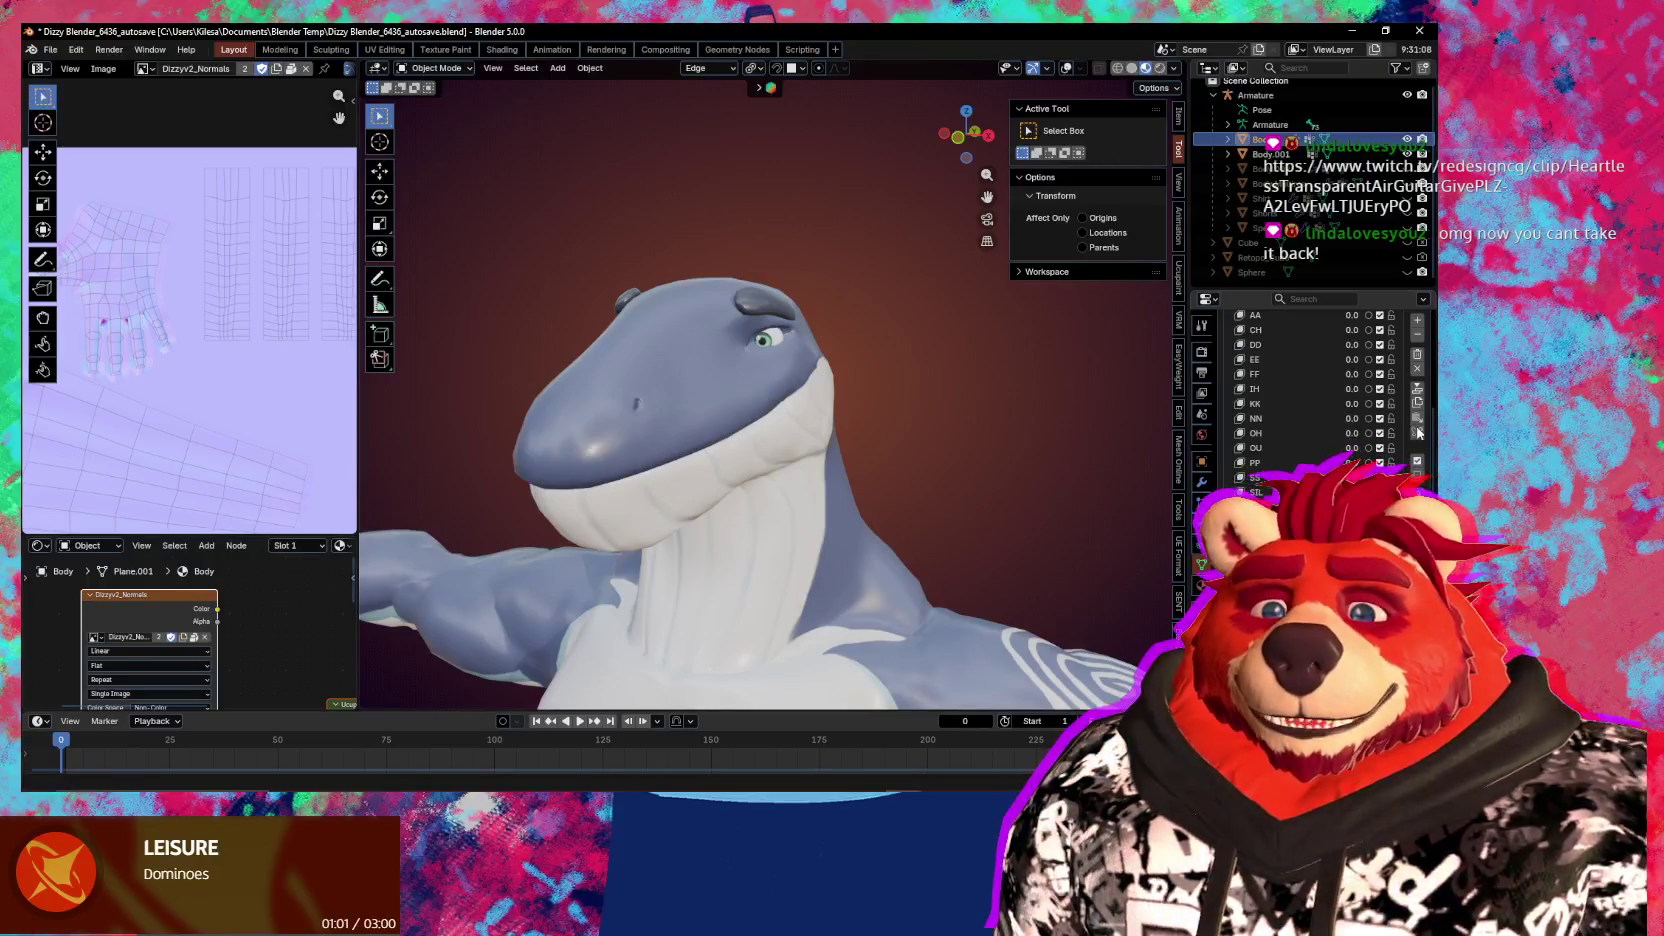
Zoom in and orbit to a close side-on view of the whale head
{"action": "middle_click_drag", "start_coordinate": [826, 402], "coordinate": [844, 498]}
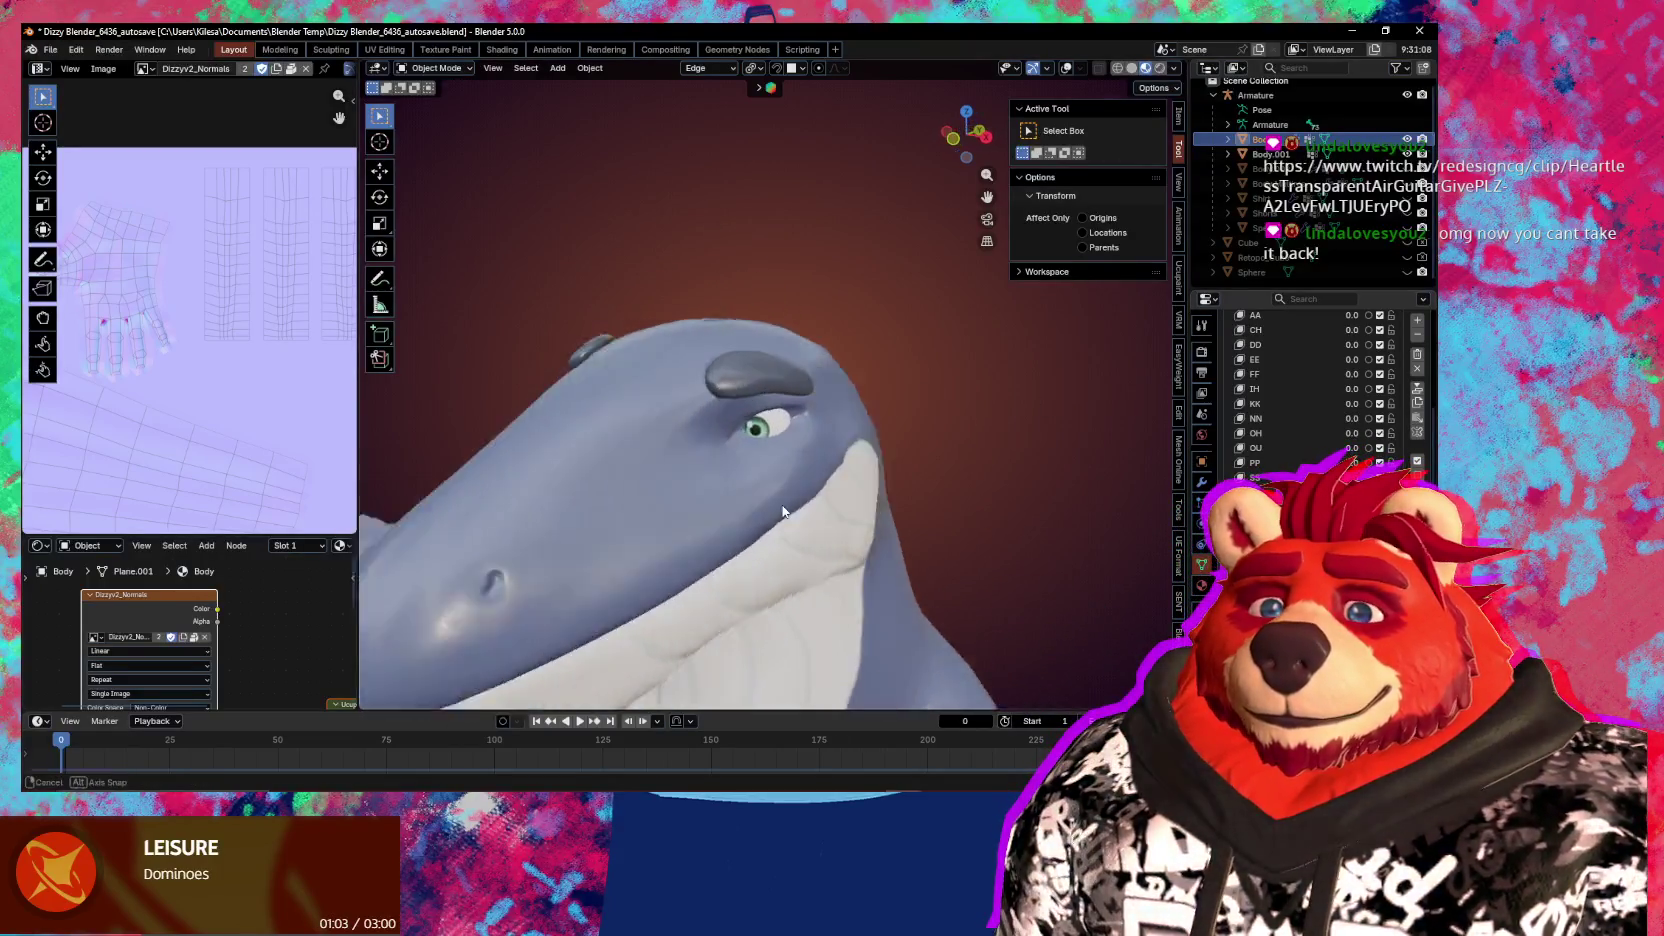
{"action": "scroll", "coordinate": [747, 435], "scroll_direction": "up", "scroll_amount": 3}
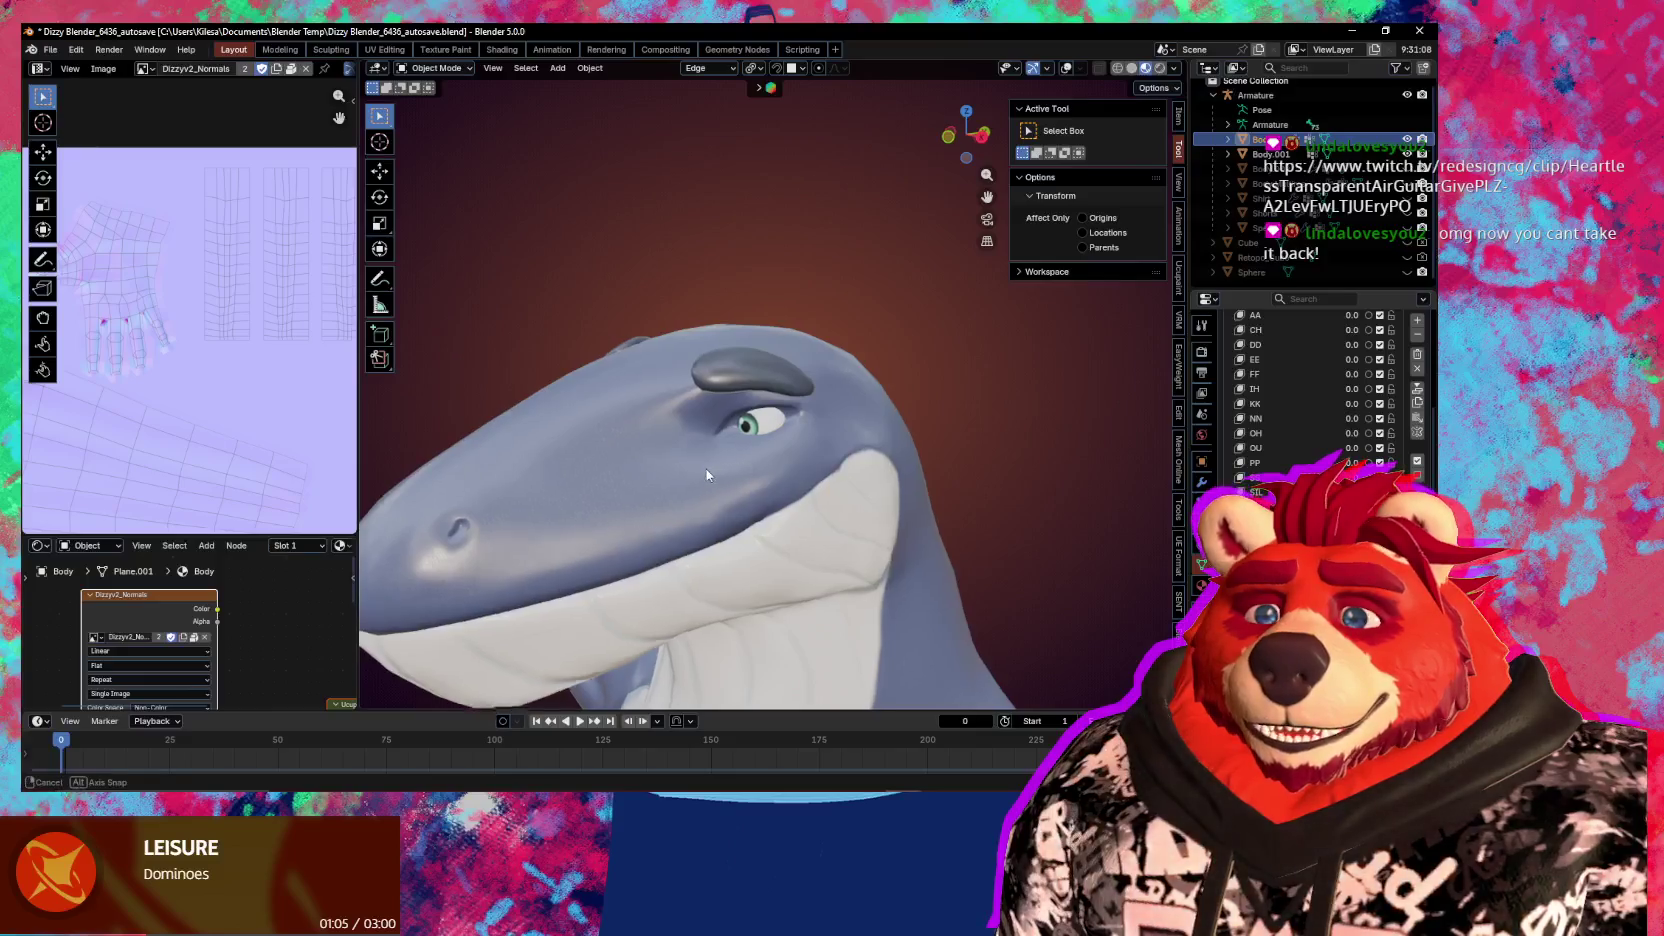
{"action": "middle_click_drag", "start_coordinate": [704, 443], "coordinate": [768, 508]}
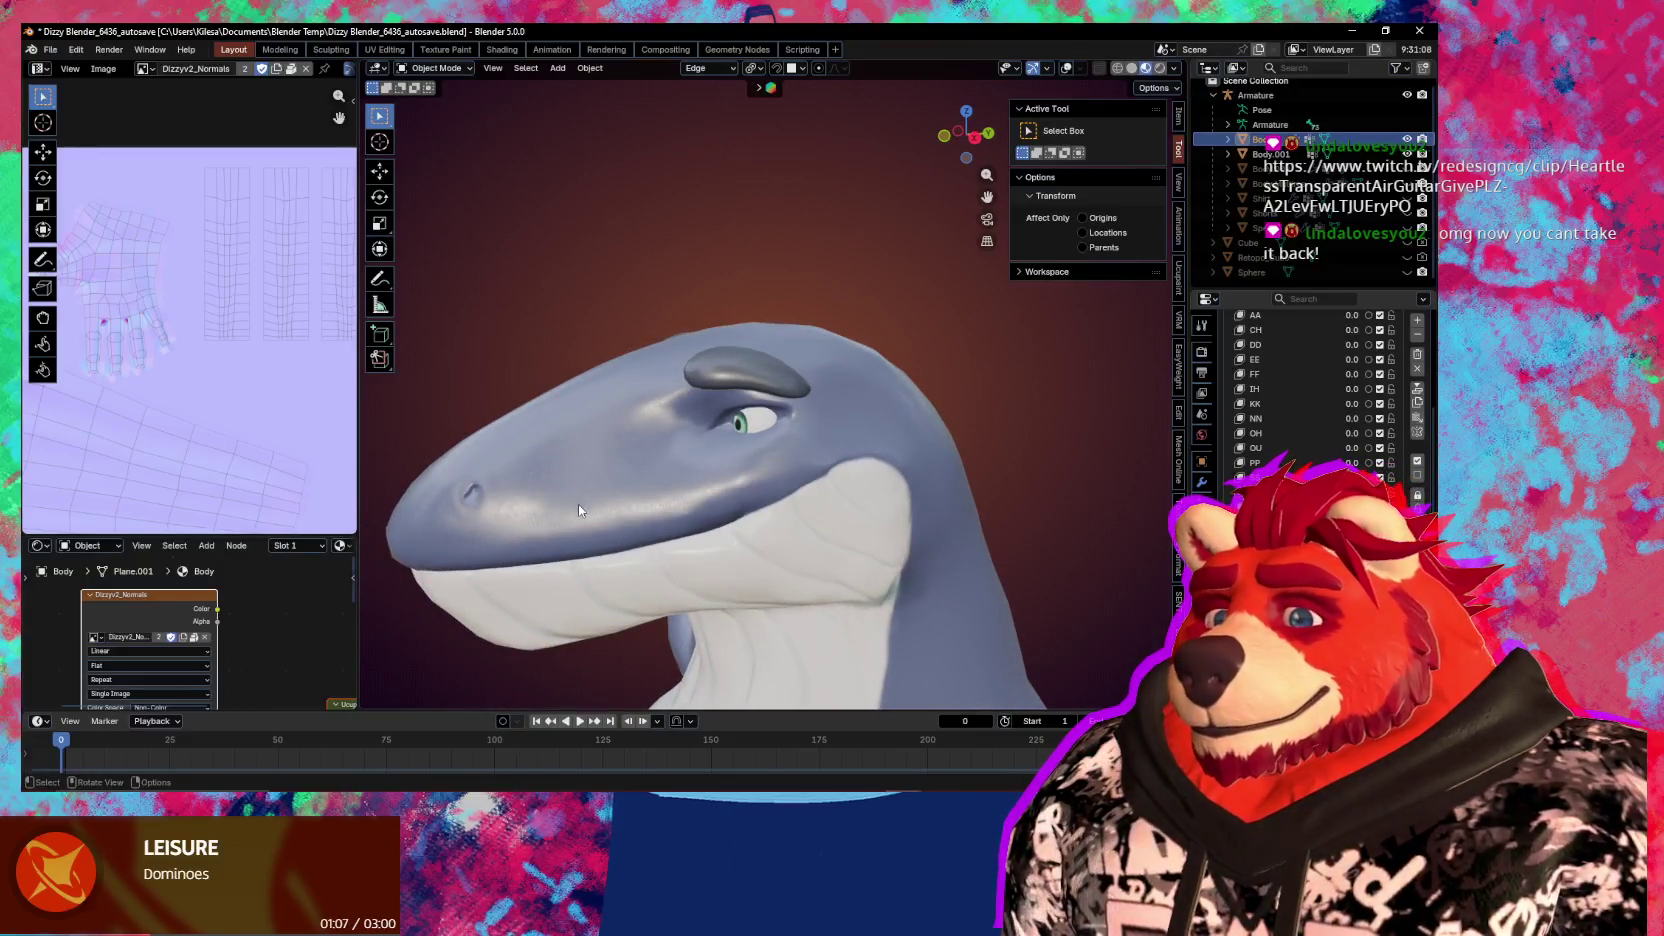
{"action": "middle_click_drag", "start_coordinate": [578, 510], "coordinate": [909, 544]}
{"action": "key", "text": "ctrl+Tab"}
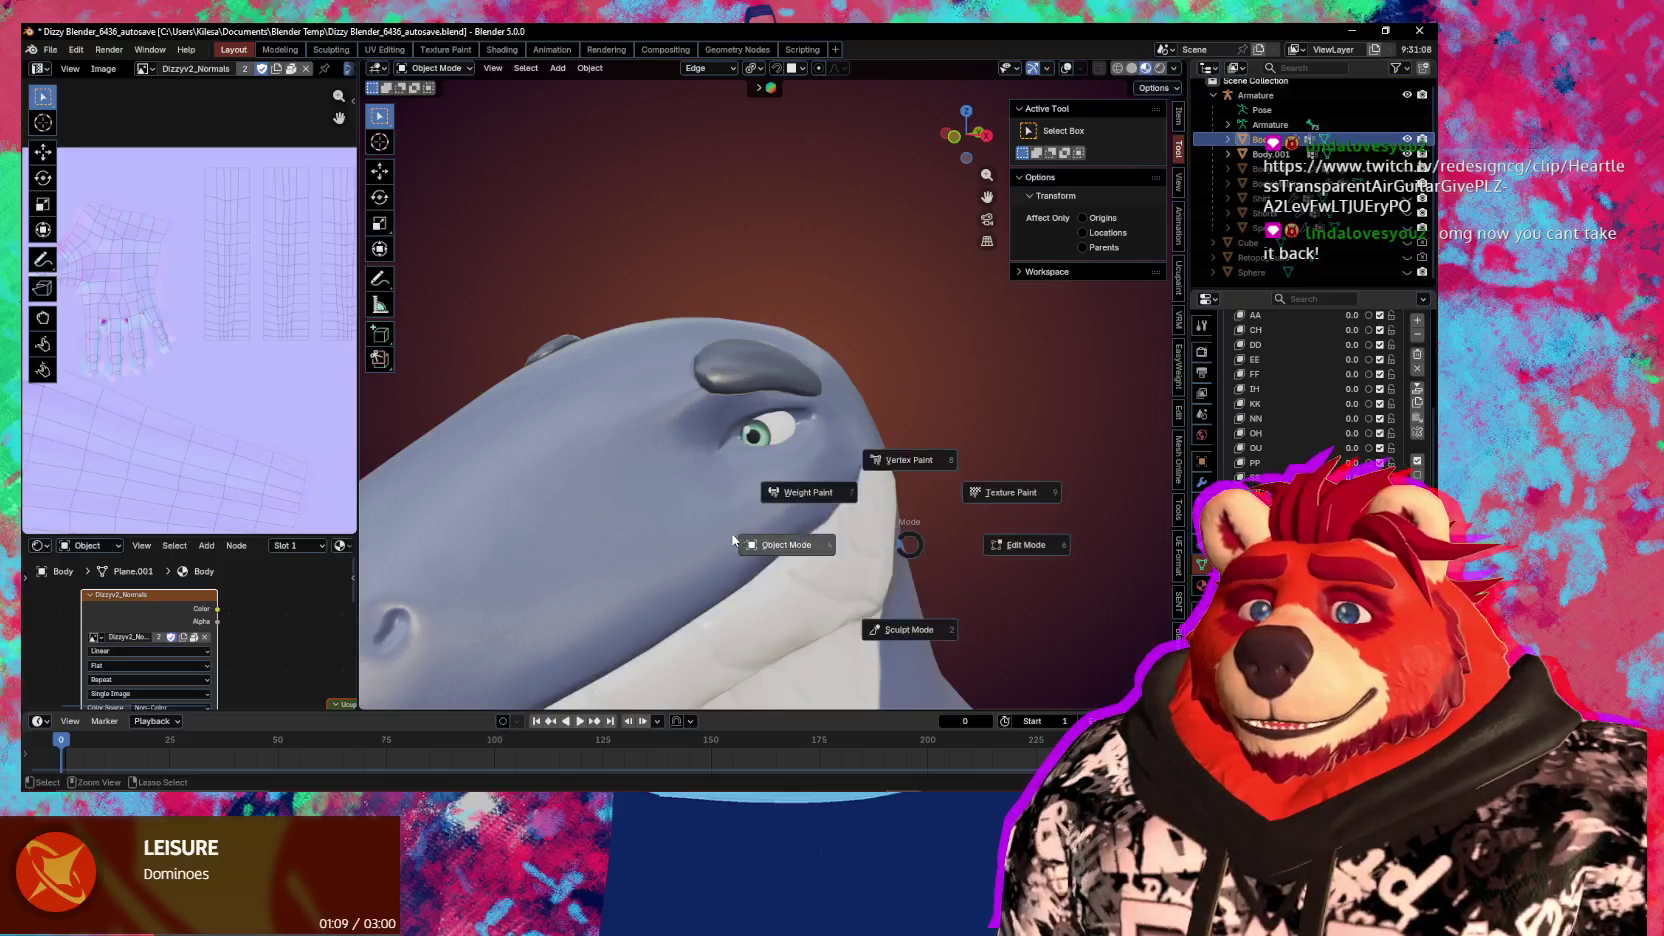
Hide the eye object Body.001 and select the whale Body underneath
{"action": "left_click", "coordinate": [766, 440]}
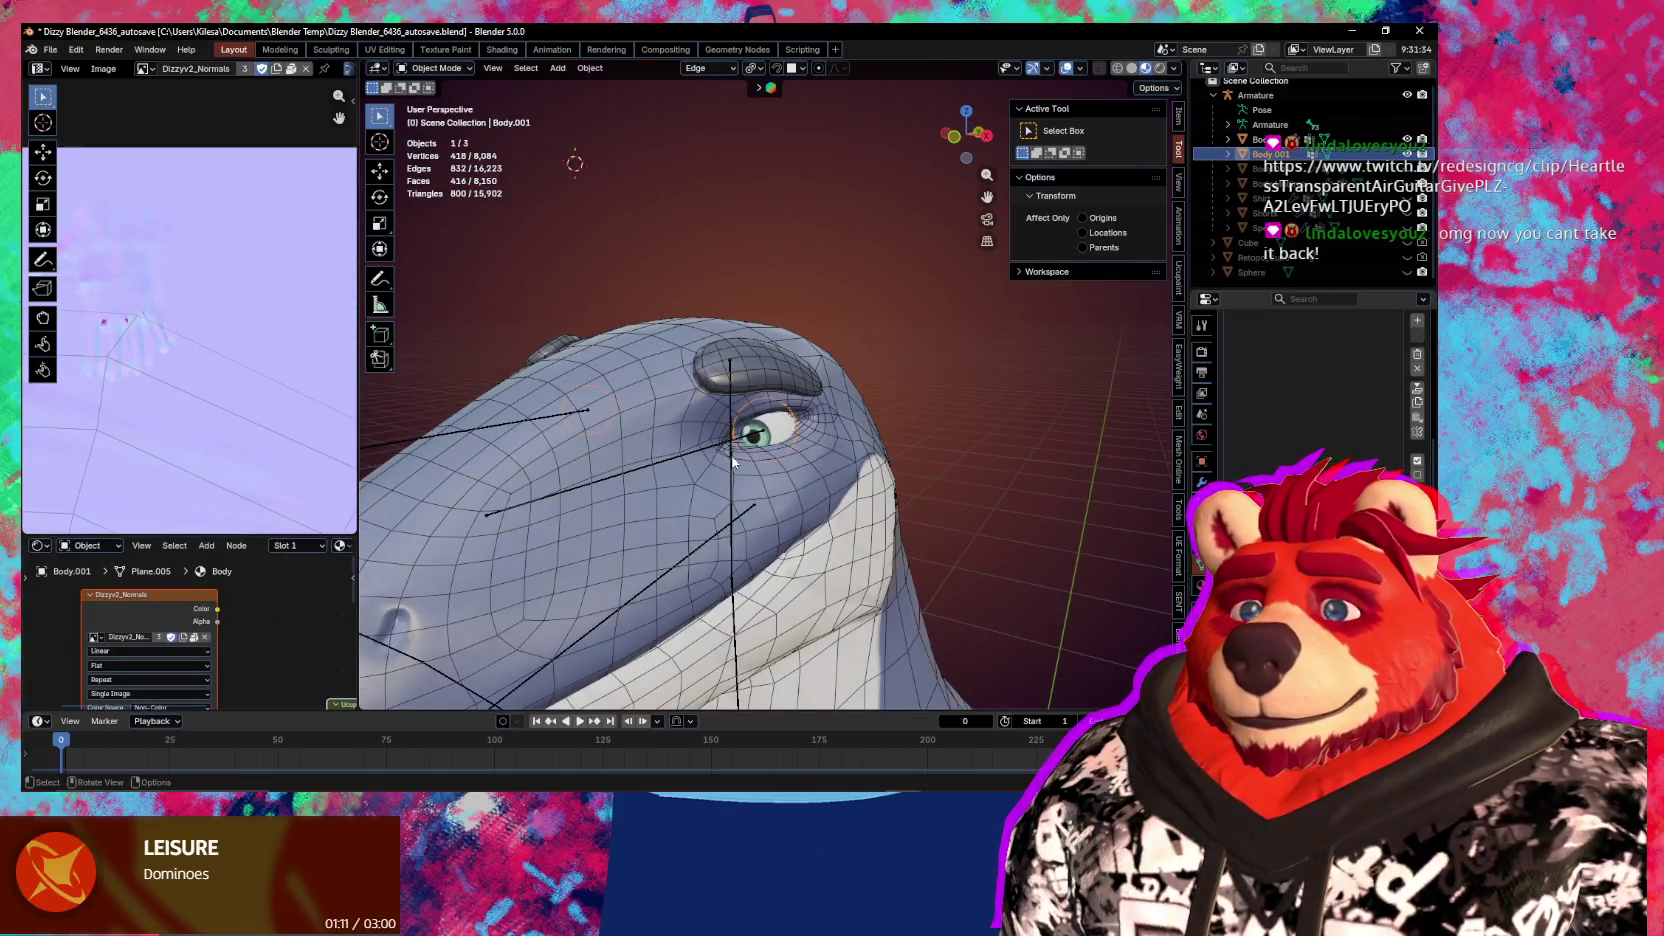
{"action": "key", "text": "Delete"}
{"action": "left_click", "coordinate": [742, 510]}
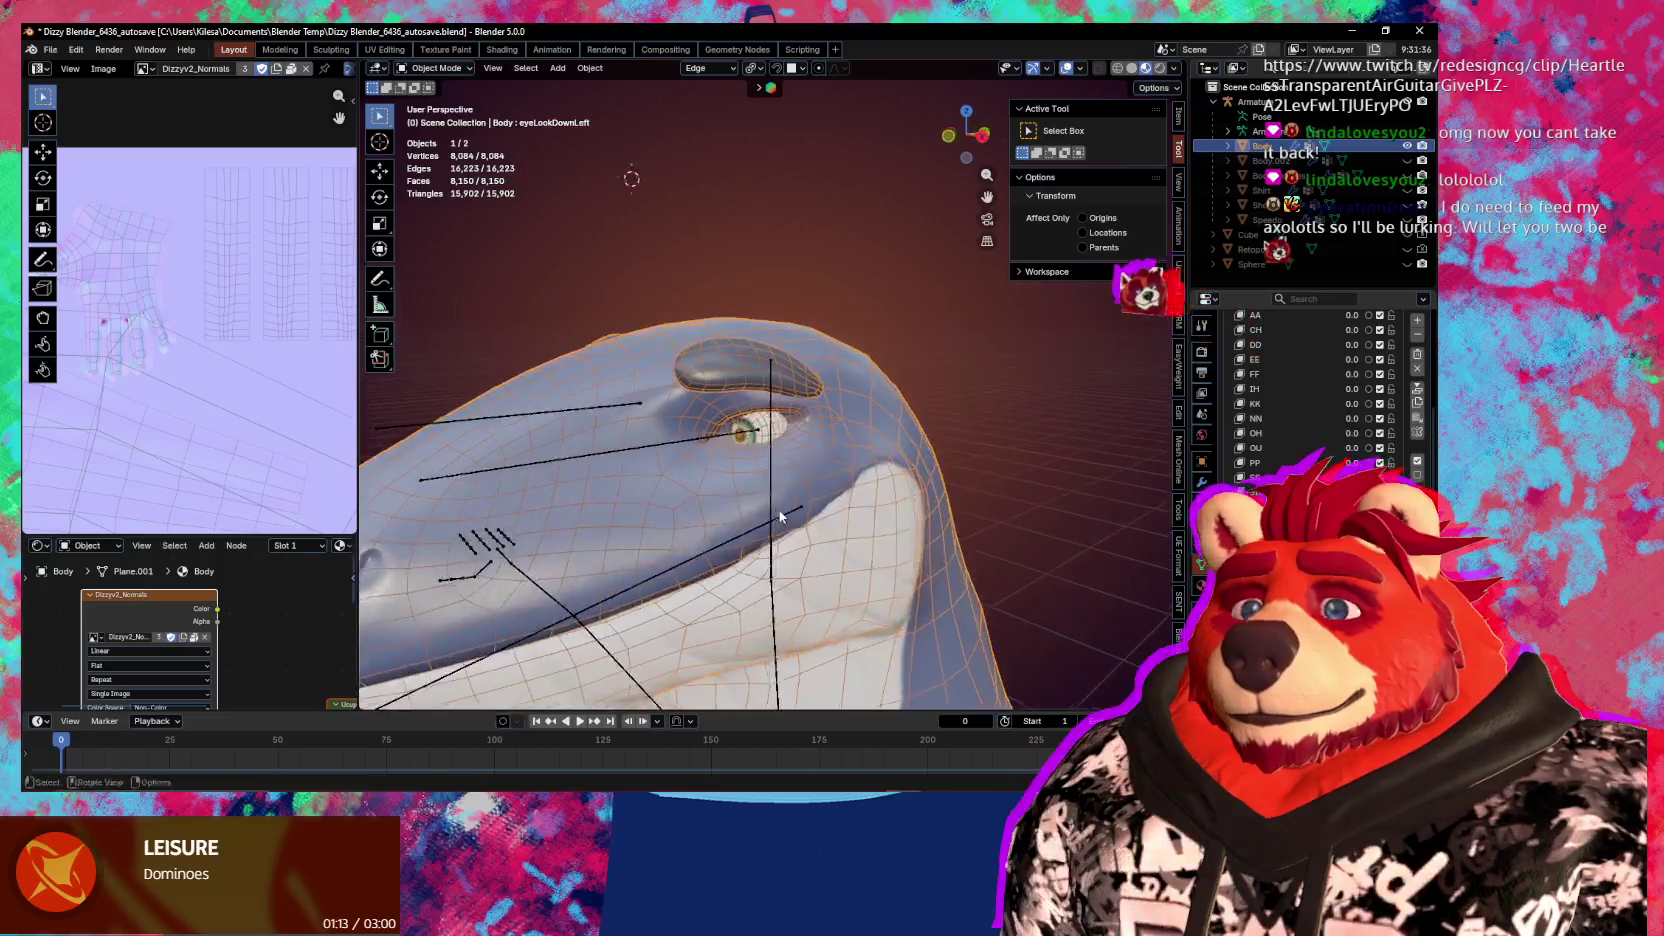
Put the Body into Sculpt Mode on eyeLookDownLeft and orbit to face the eye directly
{"action": "key", "text": "ctrl+Tab"}
{"action": "left_click", "coordinate": [806, 523]}
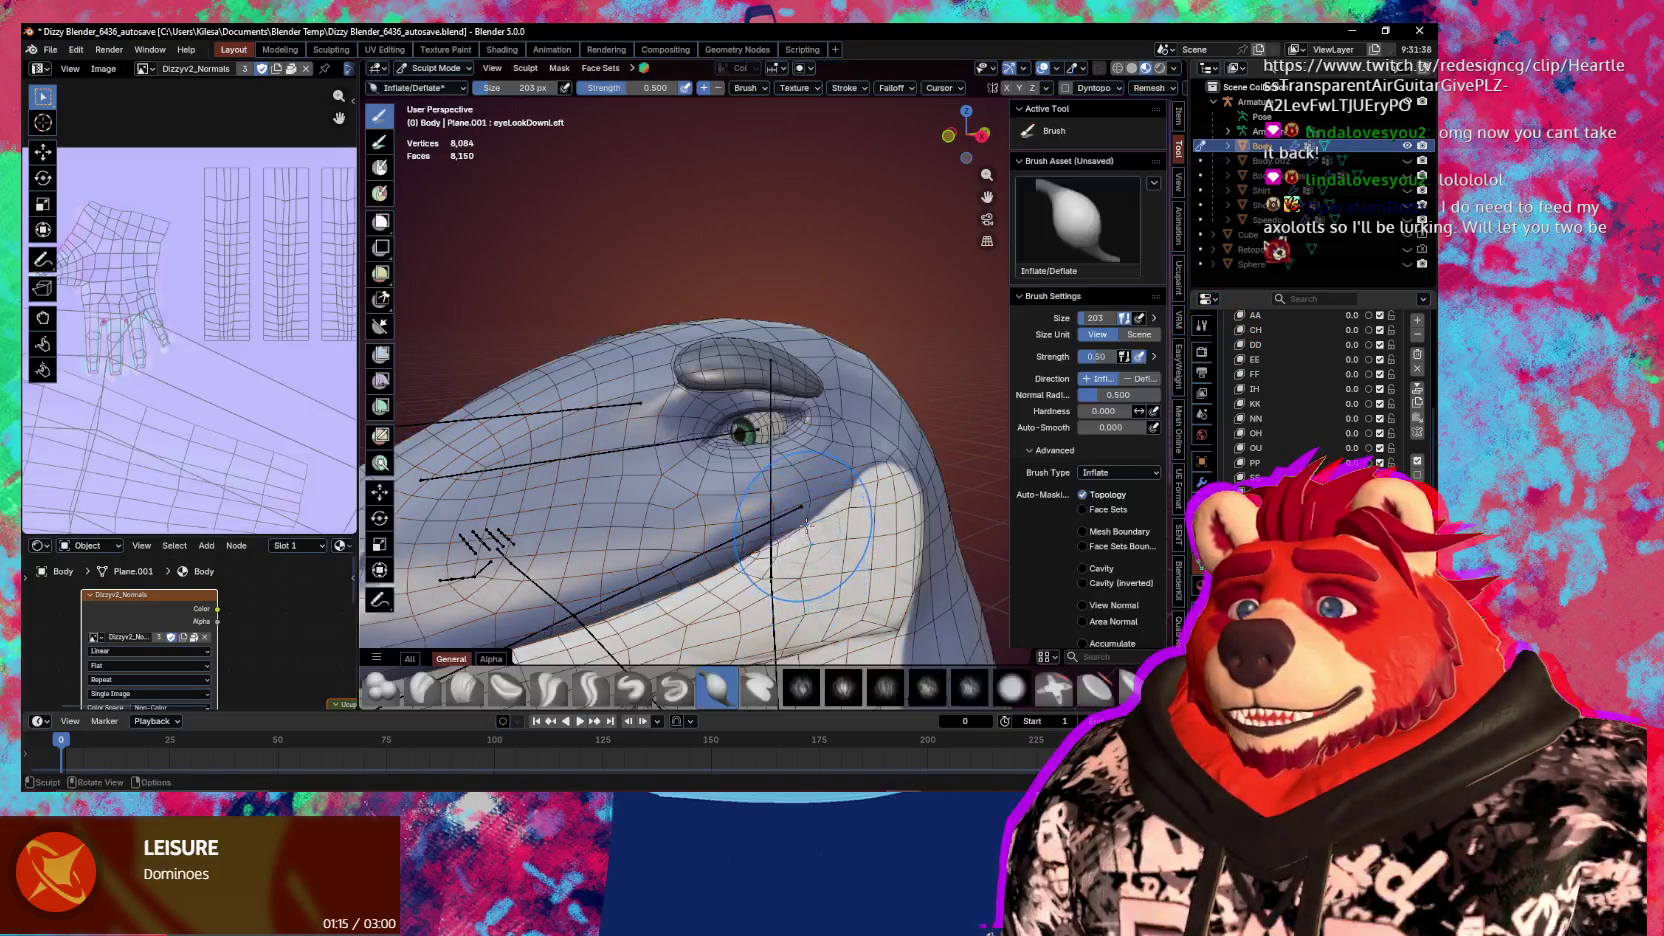
{"action": "middle_click_drag", "start_coordinate": [806, 523], "coordinate": [745, 528]}
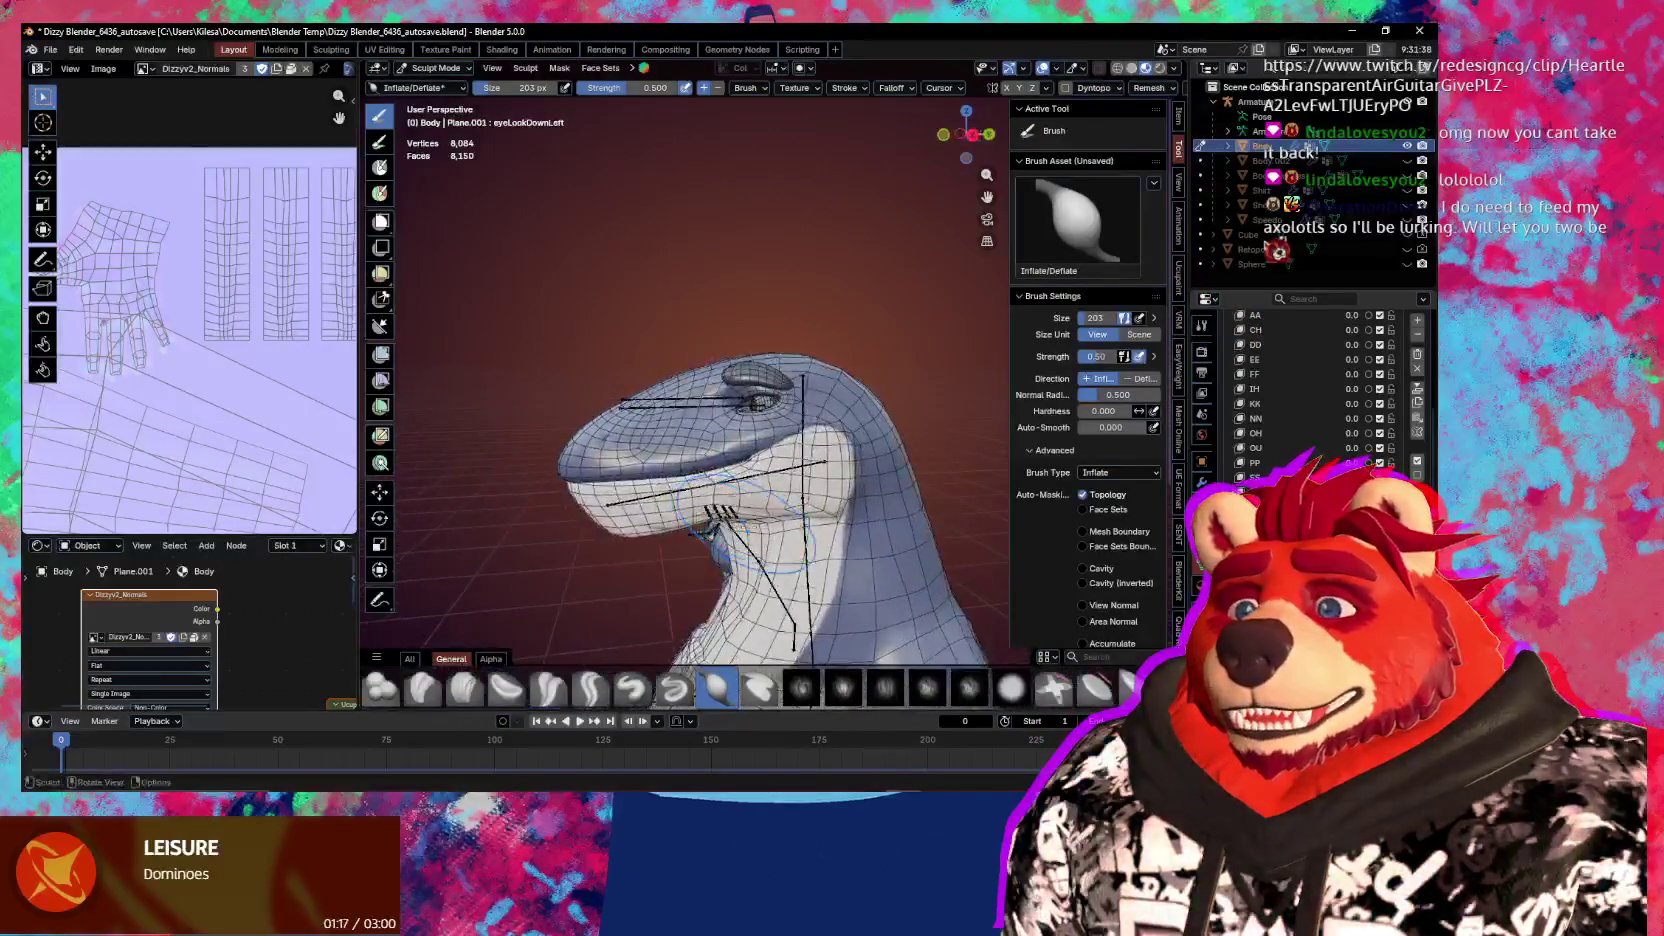
{"action": "scroll", "coordinate": [745, 528], "scroll_direction": "up", "scroll_amount": 5}
{"action": "middle_click_drag", "start_coordinate": [745, 528], "coordinate": [893, 510]}
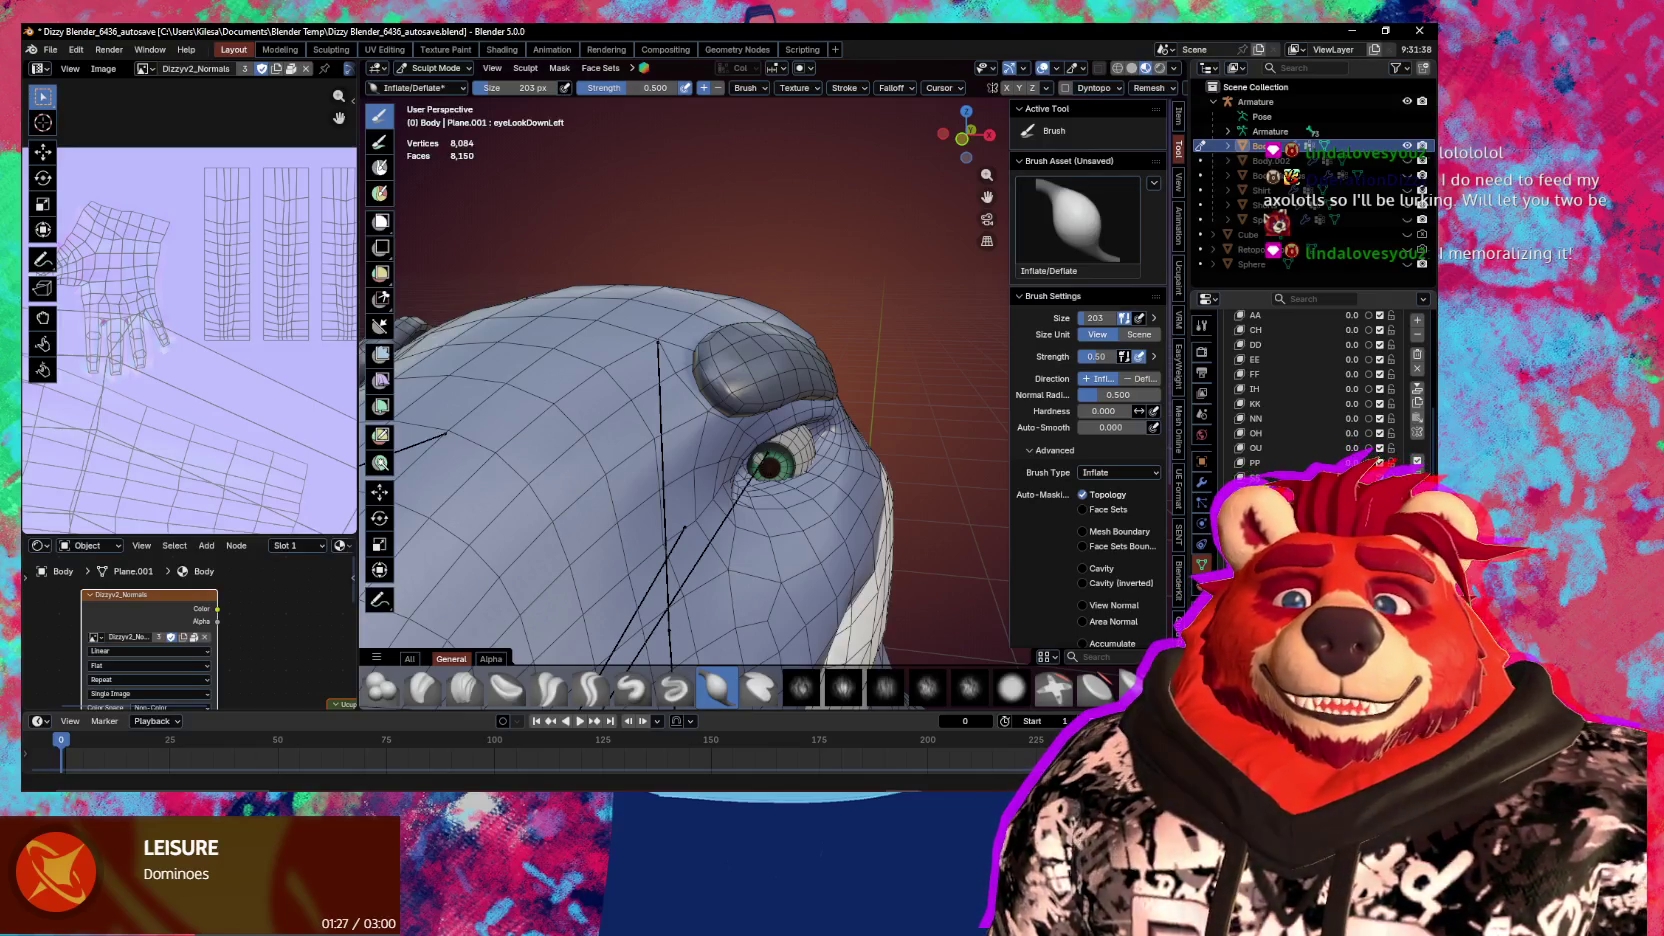
{"action": "middle_click_drag", "start_coordinate": [798, 516], "coordinate": [940, 508]}
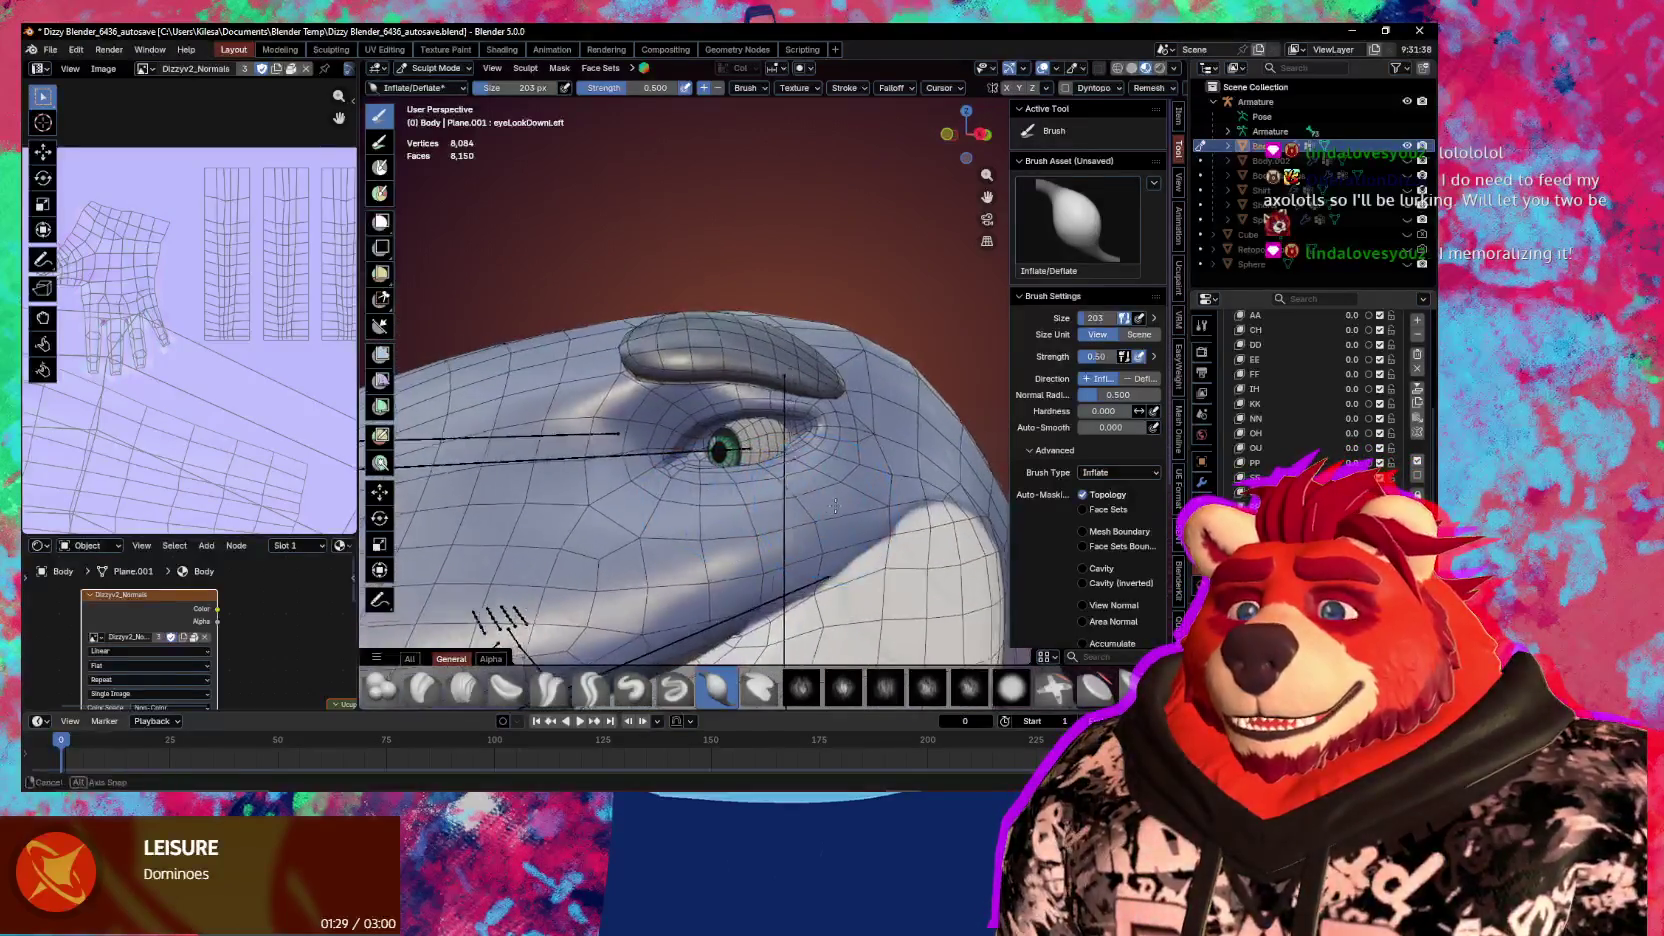
{"action": "key", "text": "ctrl+Tab"}
Switch to Object Mode, turn off viewport overlays with Shift+Alt+Z, and zoom in on the eye
{"action": "left_click", "coordinate": [823, 514]}
{"action": "mouse_move", "coordinate": [777, 507]}
{"action": "middle_mouse_down"}
{"action": "mouse_move", "coordinate": [958, 463]}
{"action": "mouse_move", "coordinate": [875, 509]}
{"action": "mouse_move", "coordinate": [867, 452]}
{"action": "mouse_move", "coordinate": [816, 433]}
{"action": "mouse_move", "coordinate": [590, 501]}
{"action": "mouse_move", "coordinate": [800, 498]}
{"action": "mouse_move", "coordinate": [880, 472]}
{"action": "mouse_move", "coordinate": [853, 487]}
{"action": "middle_mouse_up"}
{"action": "key", "text": "shift+alt+z"}
{"action": "scroll", "coordinate": [944, 462], "scroll_direction": "up", "scroll_amount": 3}
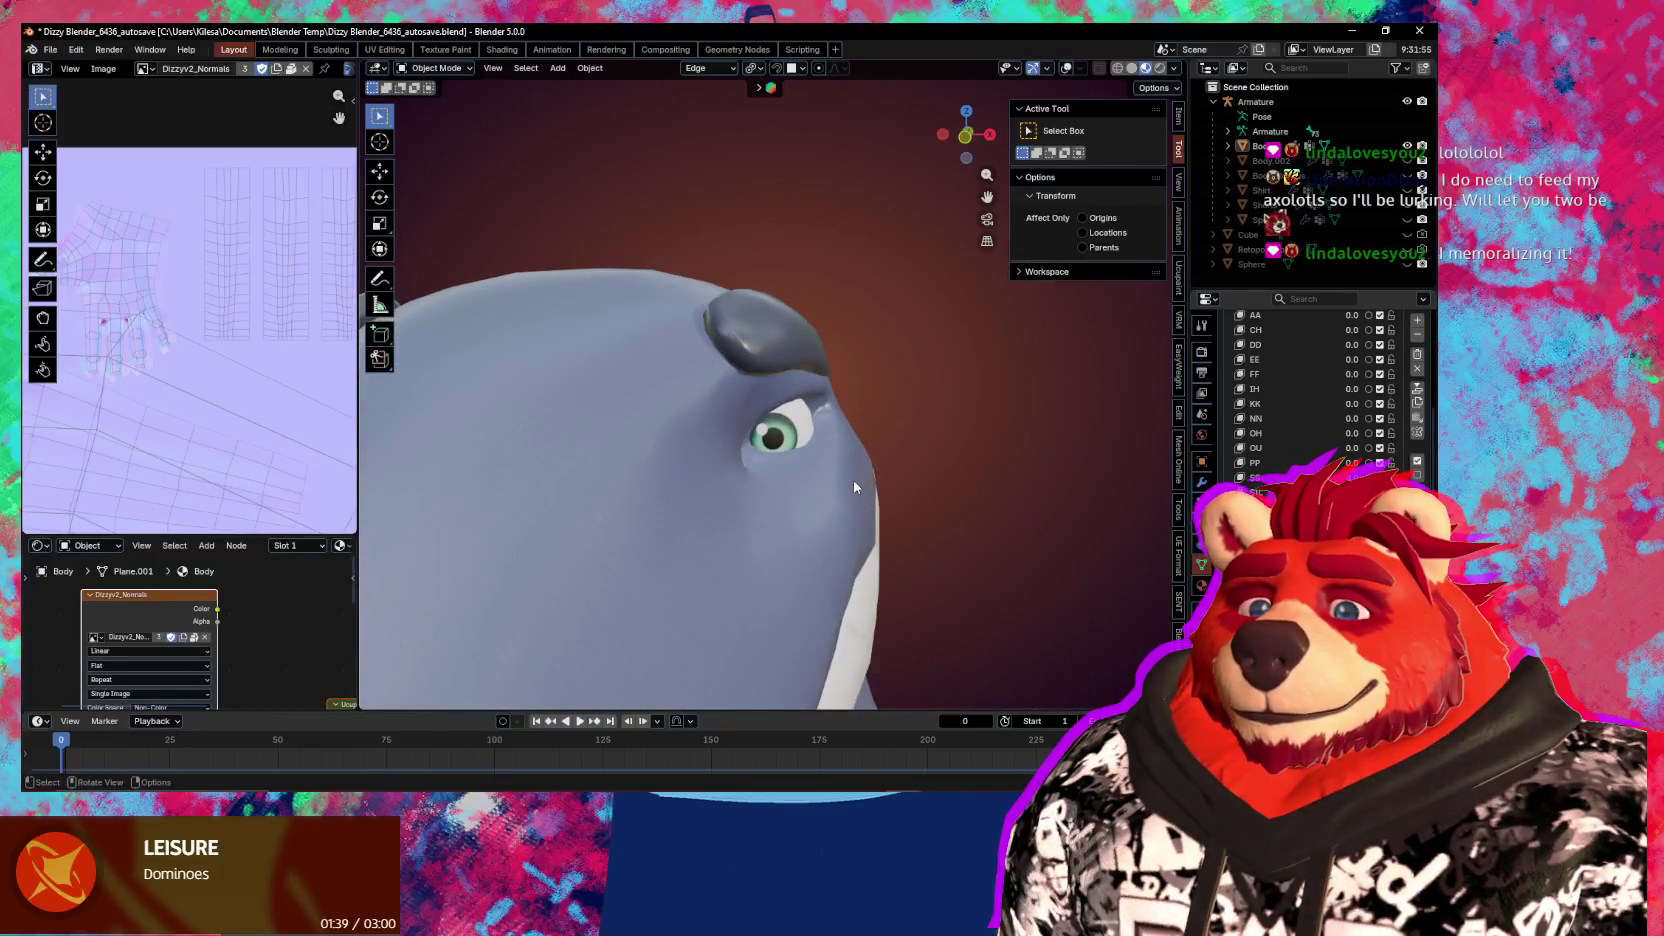
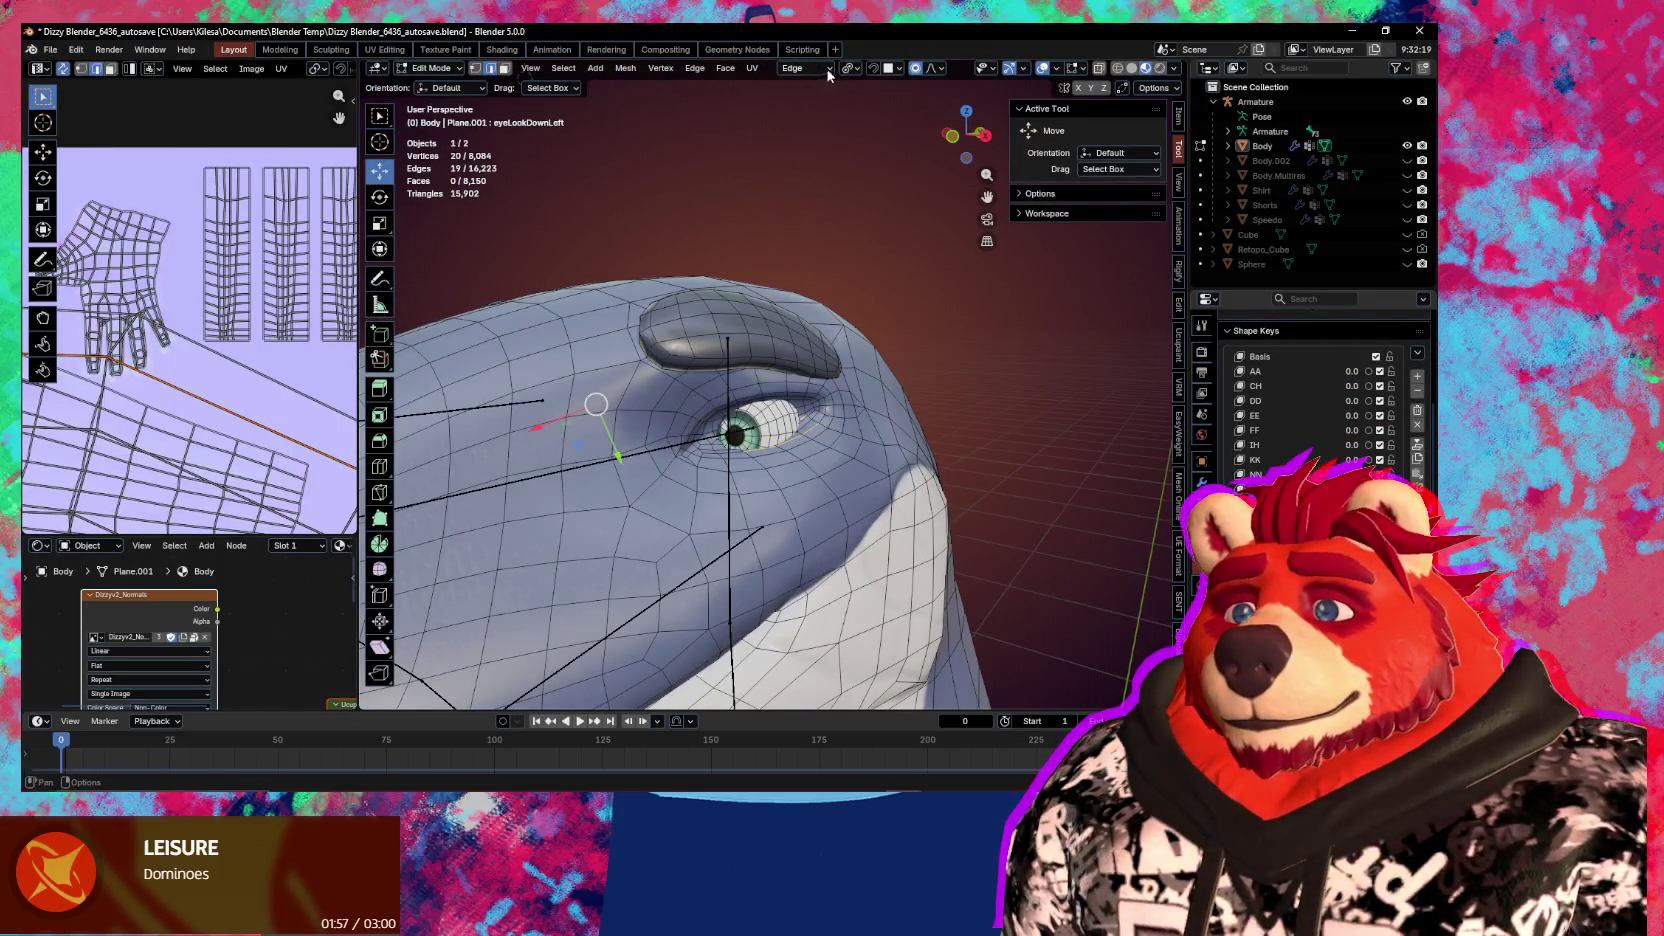
Switch the transform orientation to Global and select the whole eye mesh with L
{"action": "left_click", "coordinate": [815, 68]}
{"action": "left_click", "coordinate": [810, 116]}
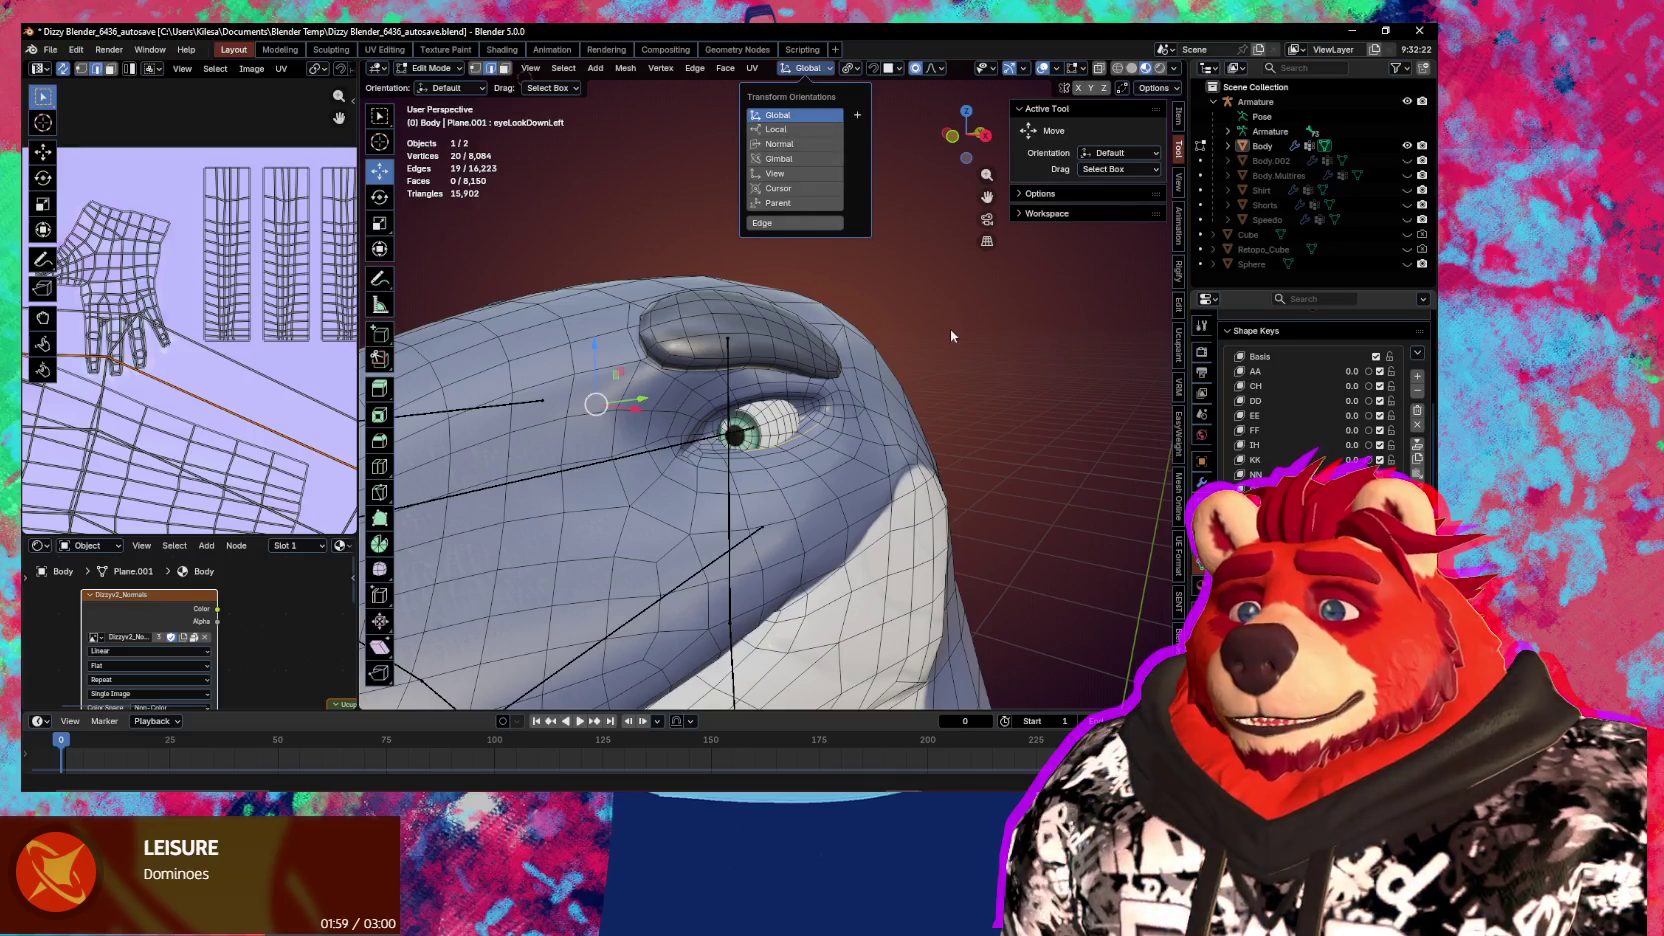
{"action": "middle_click_drag", "start_coordinate": [1032, 391], "coordinate": [800, 401]}
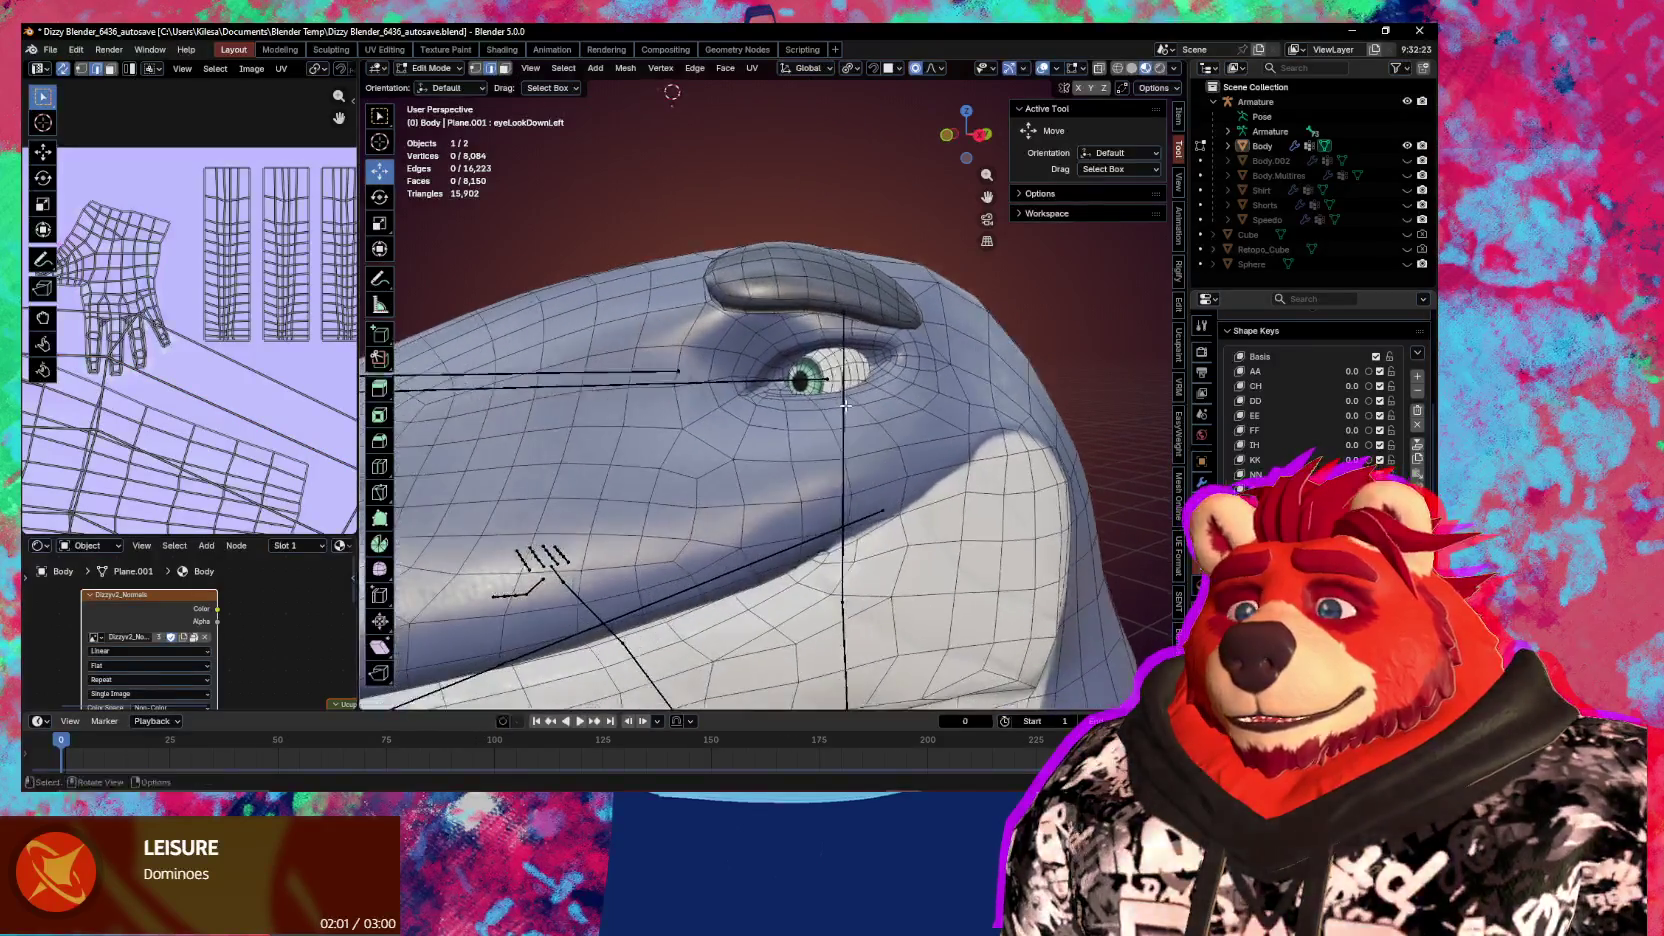
{"action": "key", "text": "l"}
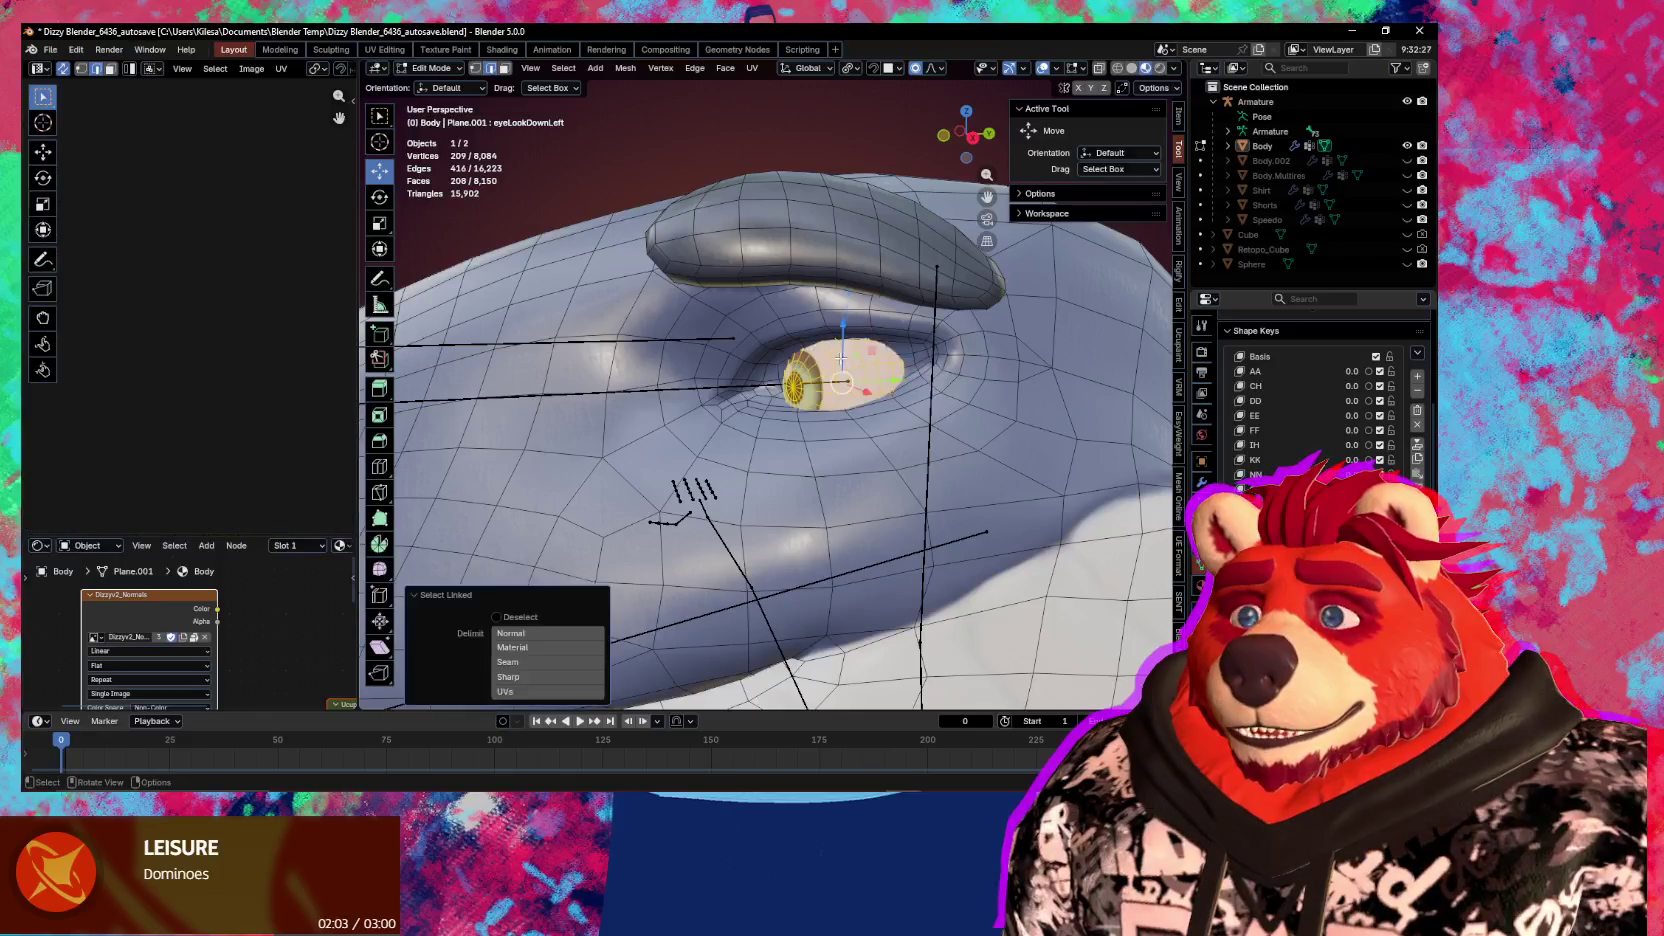
{"action": "middle_click_drag", "start_coordinate": [902, 403], "coordinate": [1060, 465]}
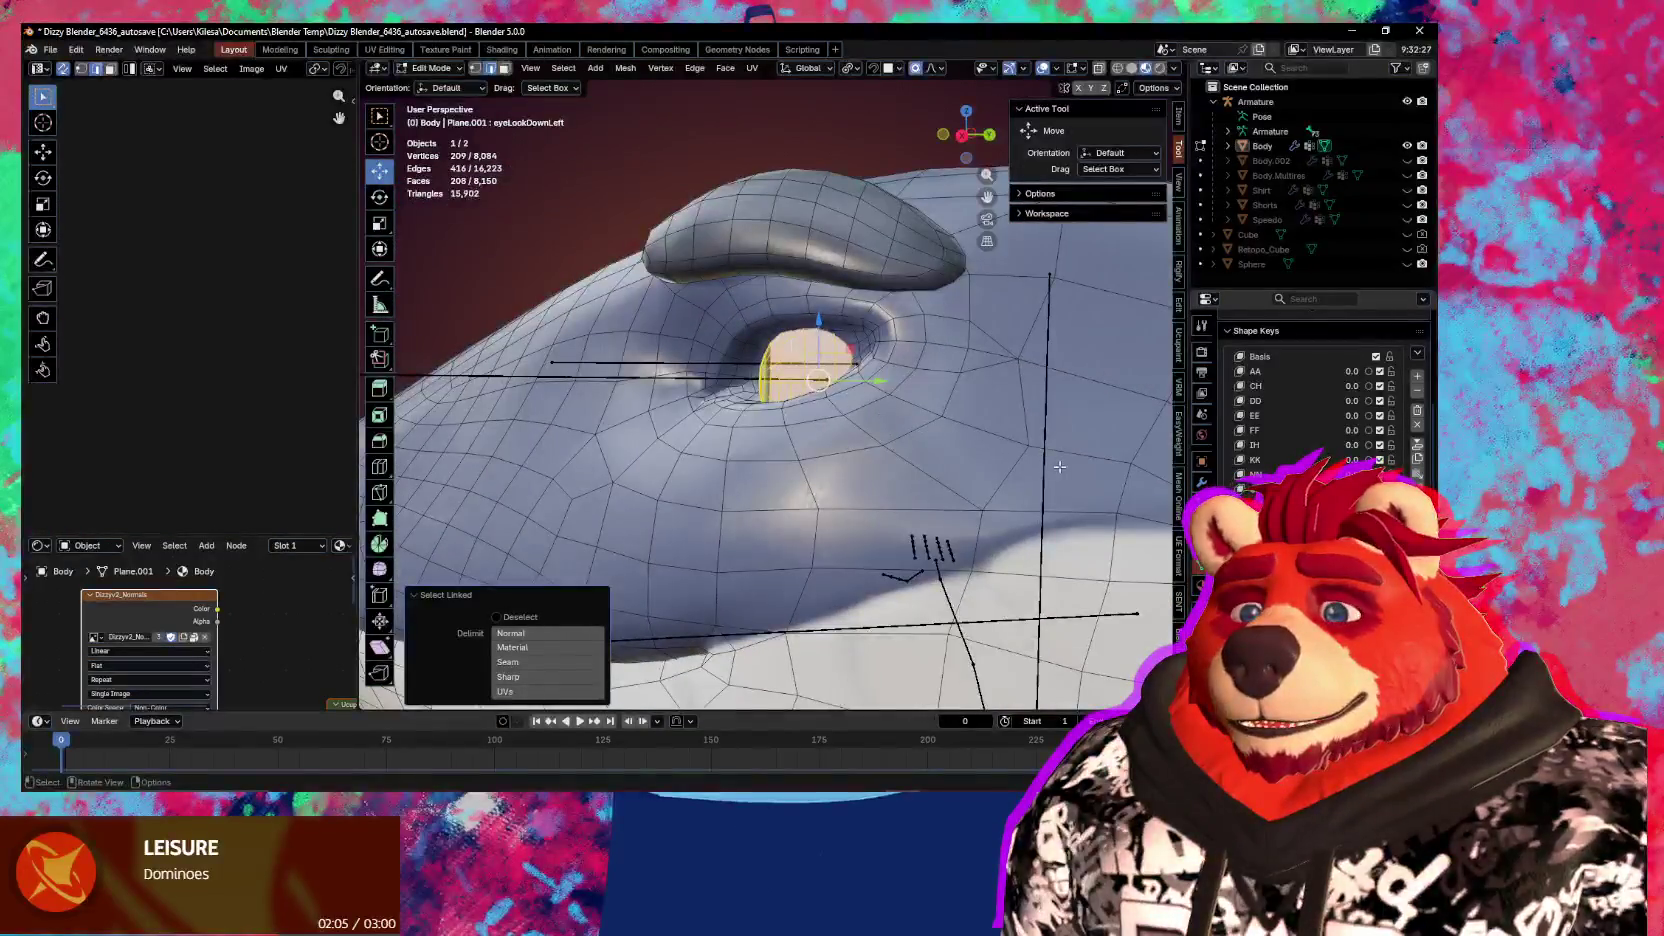
Tilt the eye around the global X axis, nudge it vertically, and confirm it in the socket
{"action": "key", "text": "r"}
{"action": "key", "text": "x"}
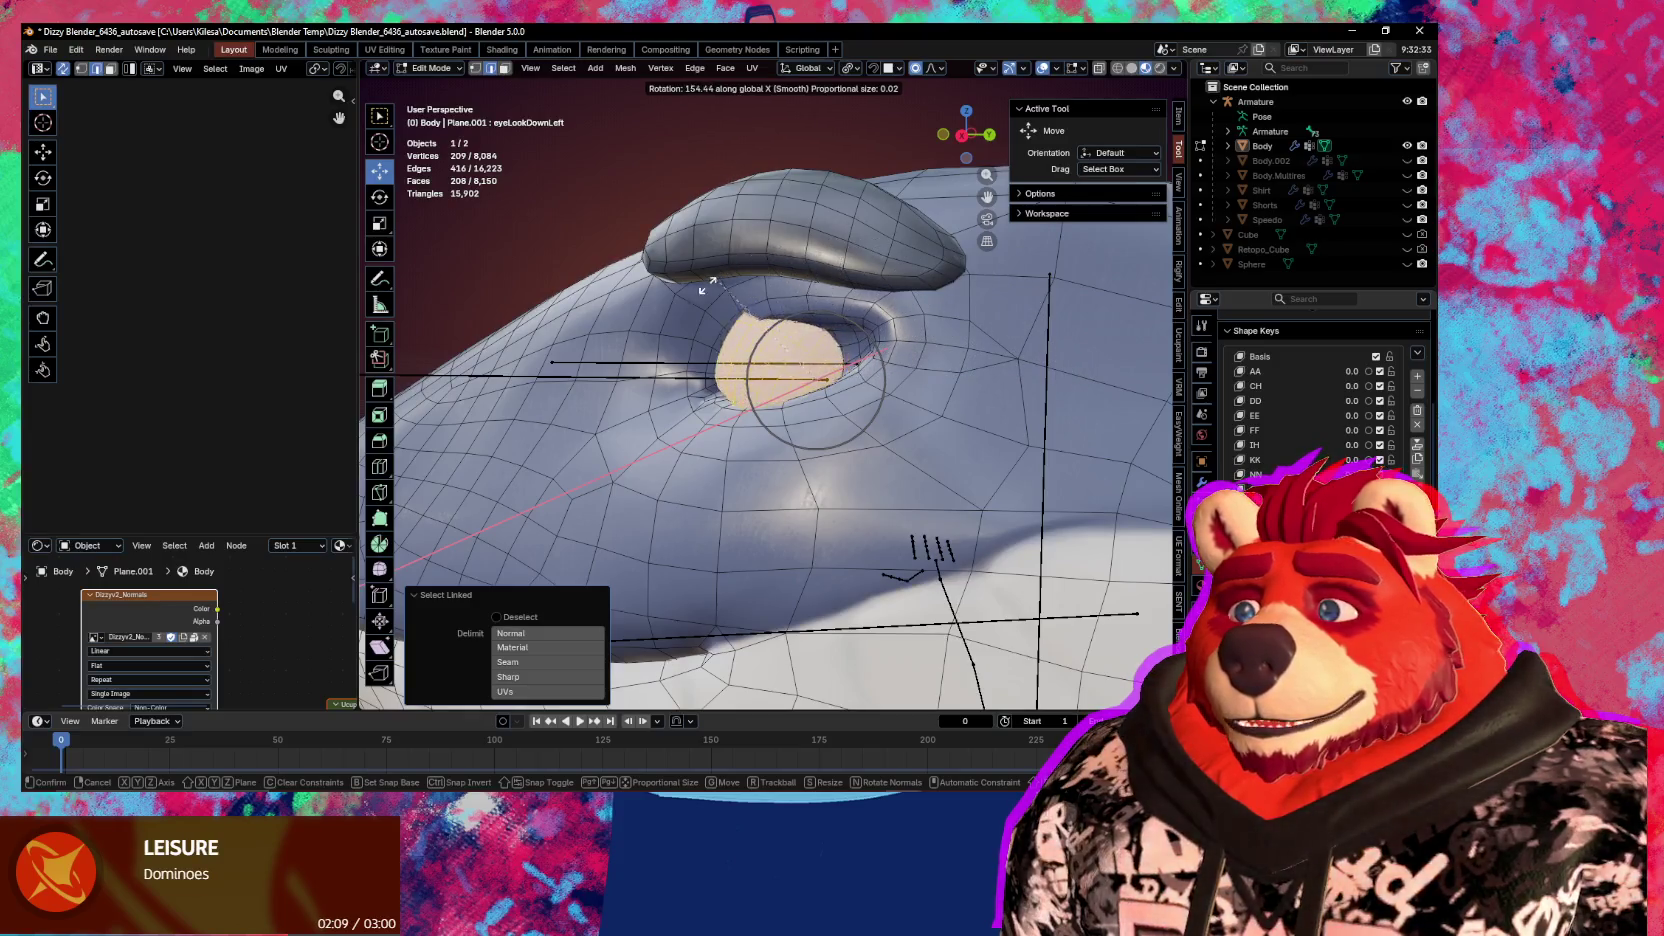
{"action": "middle_click_drag", "start_coordinate": [1010, 418], "coordinate": [1031, 445]}
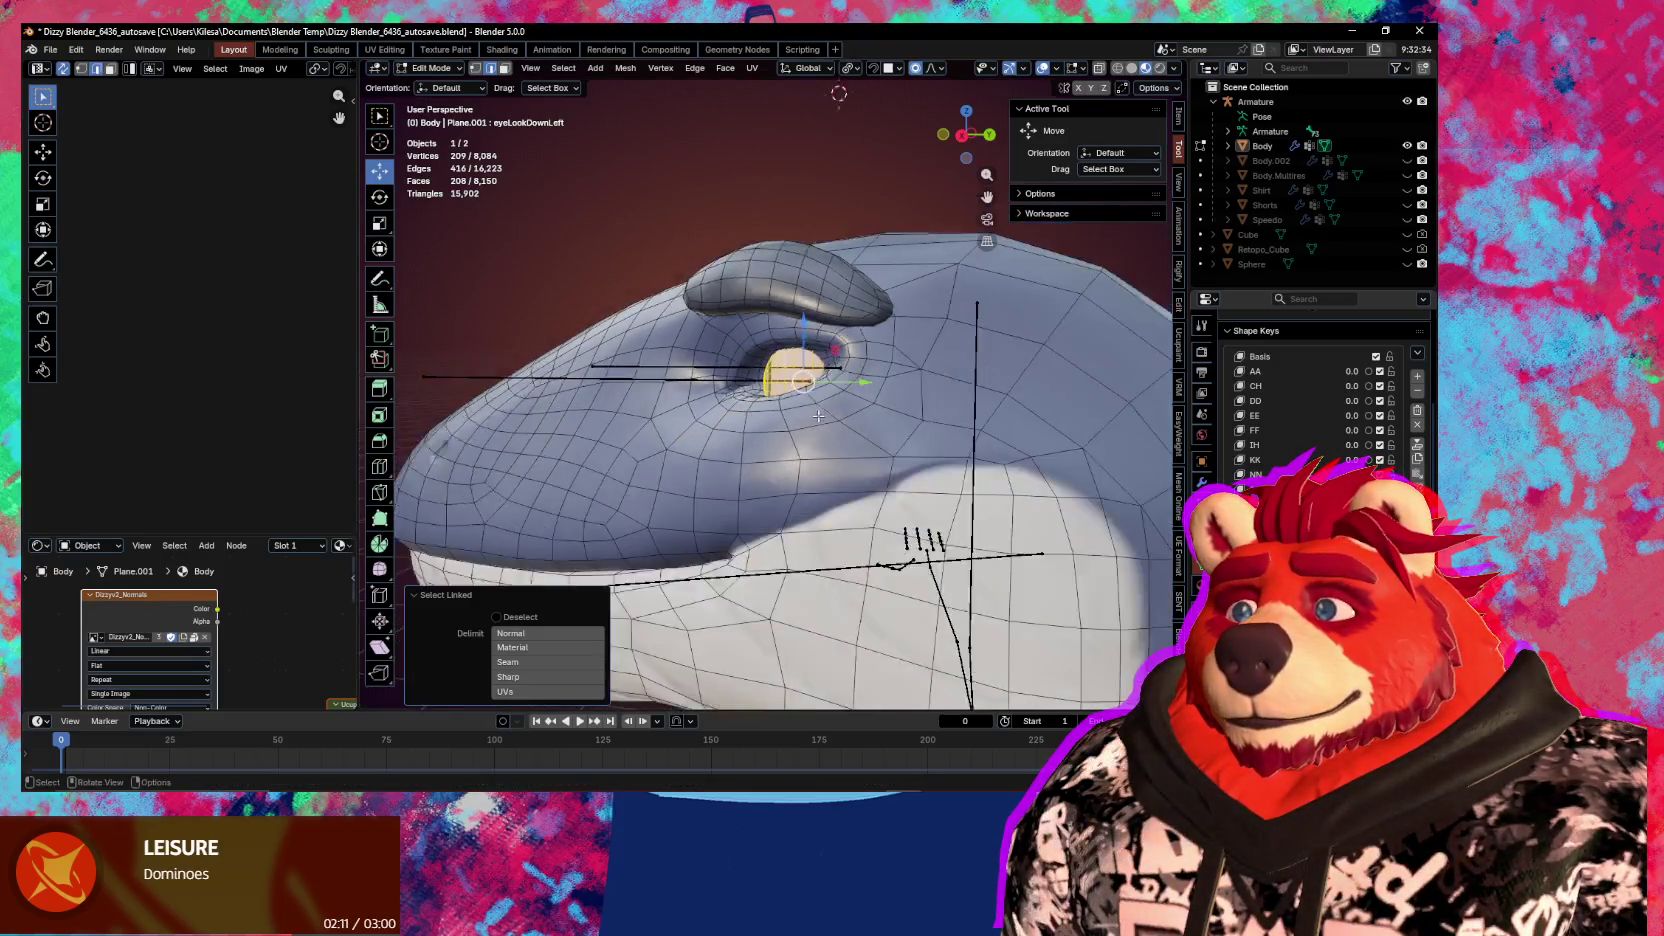
{"action": "key", "text": "g"}
{"action": "key", "text": "z"}
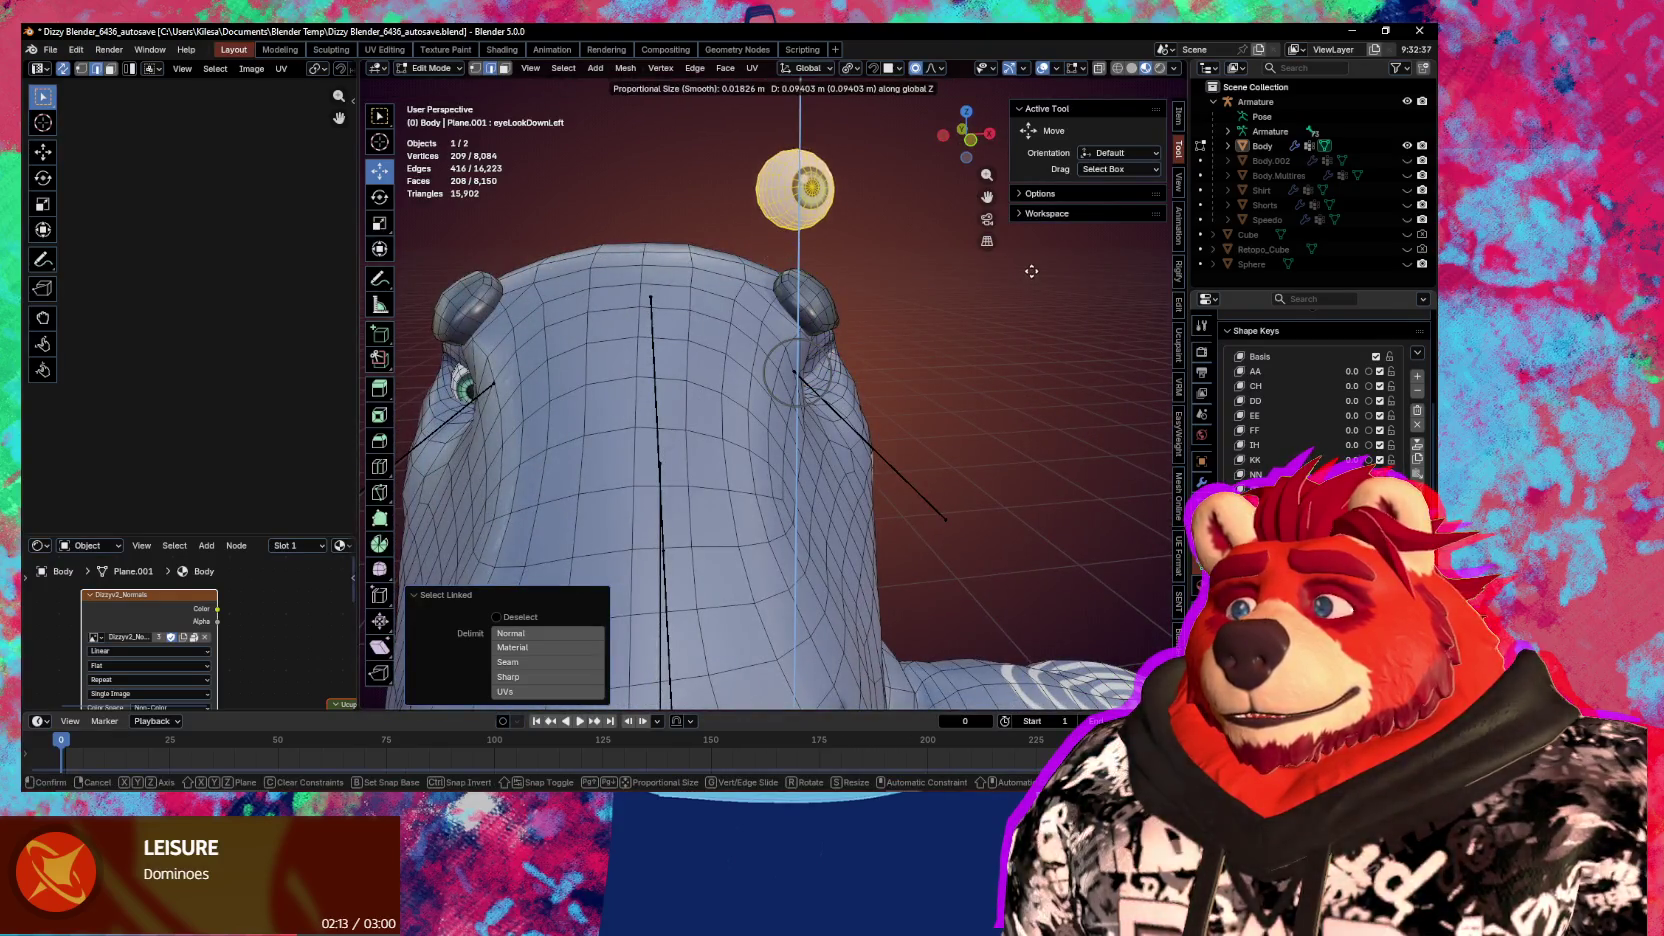
{"action": "left_click", "coordinate": [1031, 271]}
{"action": "mouse_move", "coordinate": [1031, 271]}
{"action": "middle_mouse_down"}
{"action": "mouse_move", "coordinate": [437, 338]}
{"action": "mouse_move", "coordinate": [455, 394]}
{"action": "mouse_move", "coordinate": [711, 357]}
{"action": "mouse_move", "coordinate": [843, 300]}
{"action": "mouse_move", "coordinate": [790, 151]}
{"action": "middle_mouse_up"}
{"action": "scroll", "coordinate": [843, 300], "scroll_direction": "up", "scroll_amount": 4}
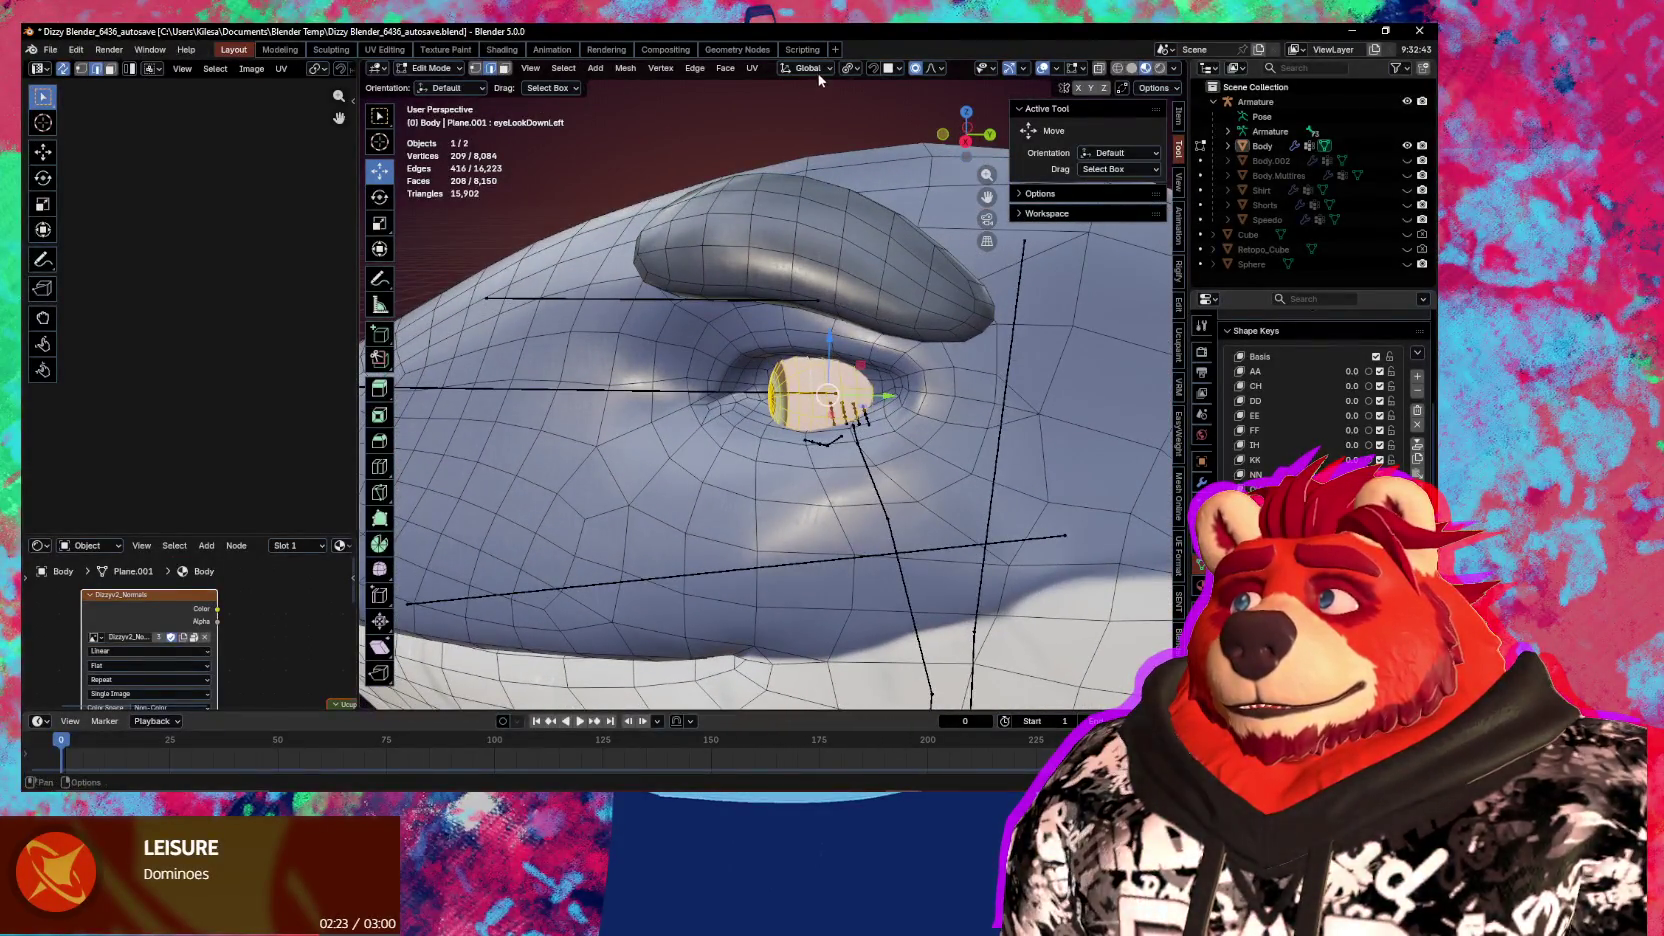
With Normal orientation, rotate the eye further around its own Y axis
{"action": "left_click", "coordinate": [808, 68]}
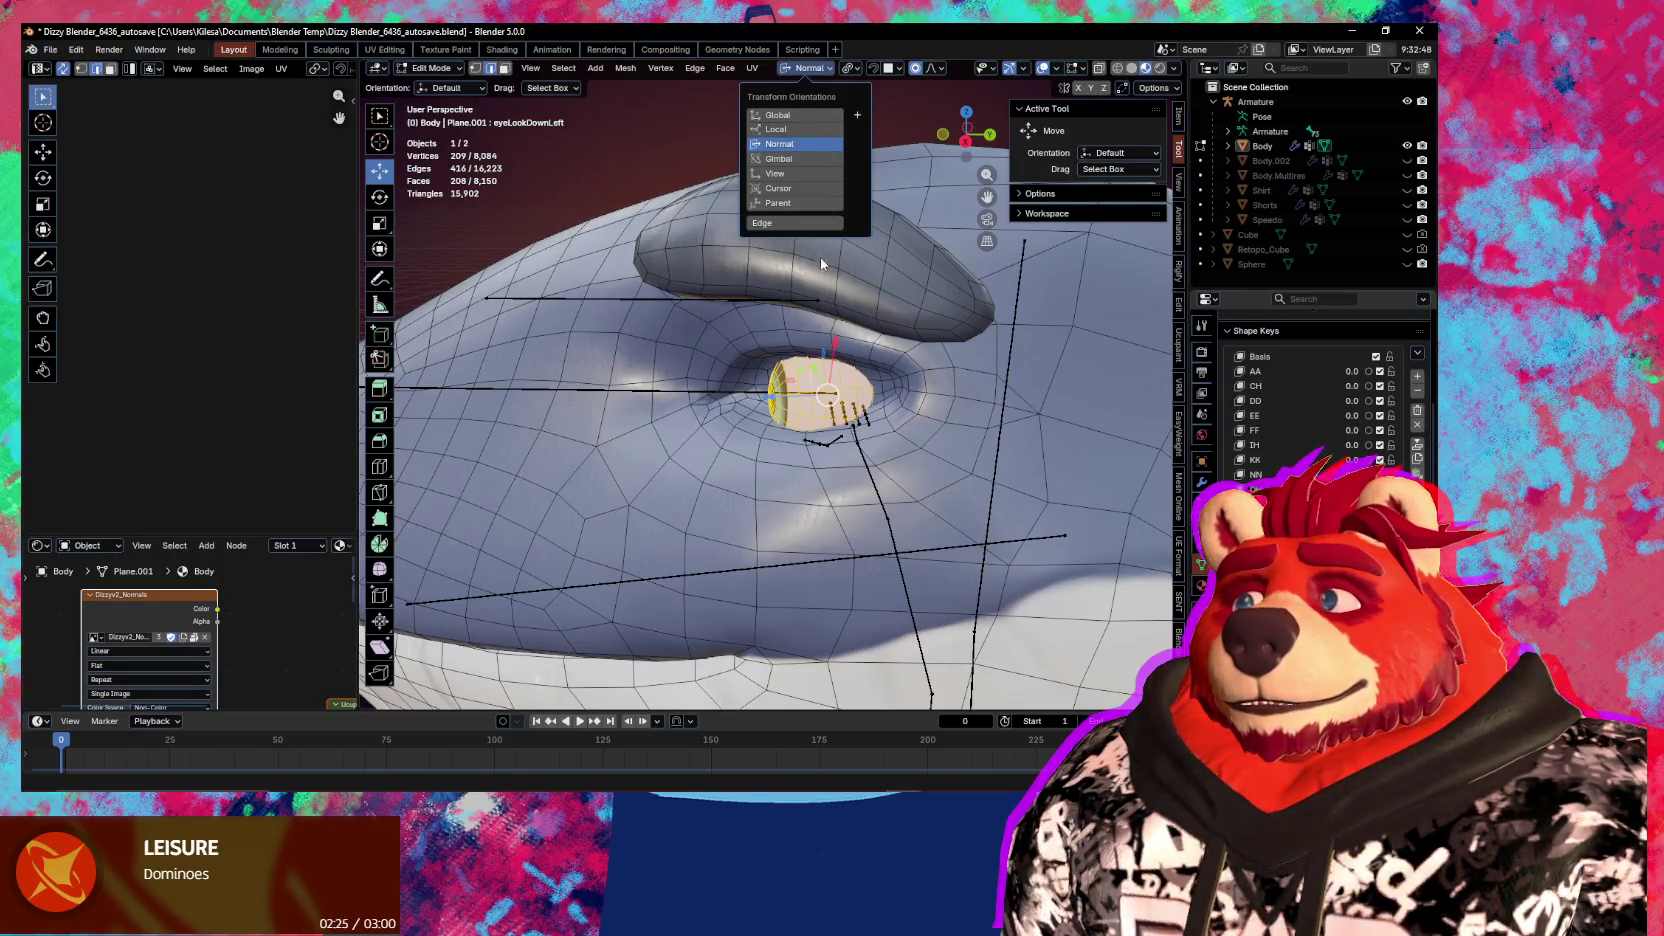
{"action": "middle_click_drag", "start_coordinate": [820, 257], "coordinate": [1018, 334]}
{"action": "key", "text": "r"}
{"action": "key", "text": "y"}
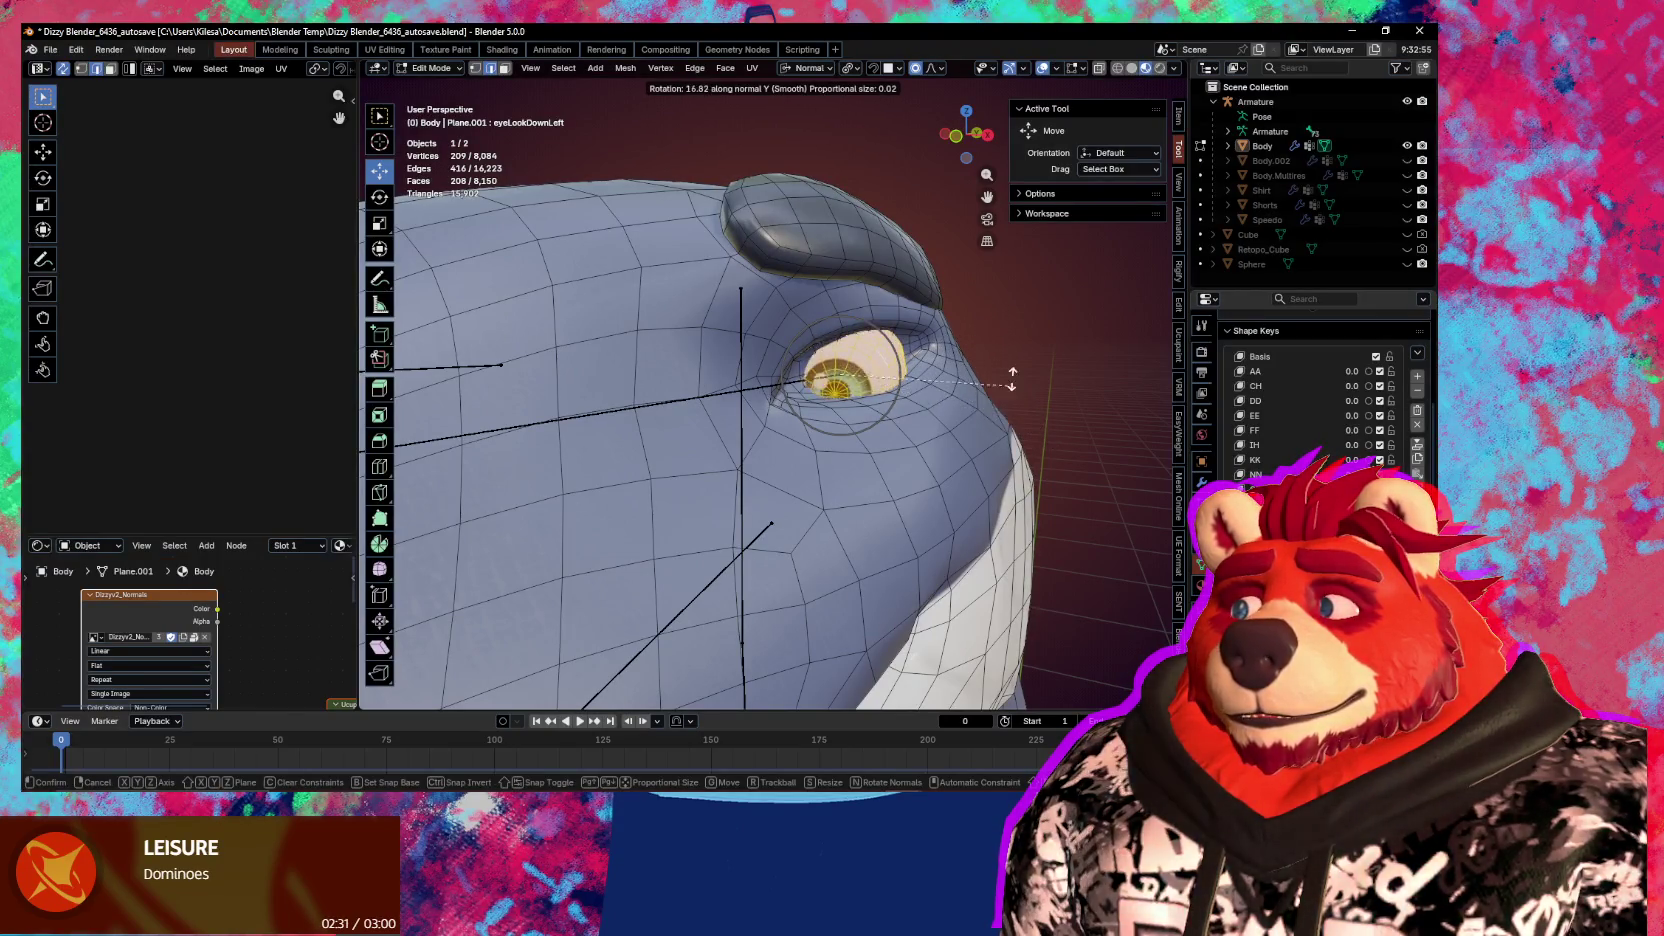
{"action": "left_click", "coordinate": [1012, 378]}
Check the eye from inside the head, then return the Body to Object Mode
{"action": "middle_click_drag", "start_coordinate": [1012, 378], "coordinate": [850, 385]}
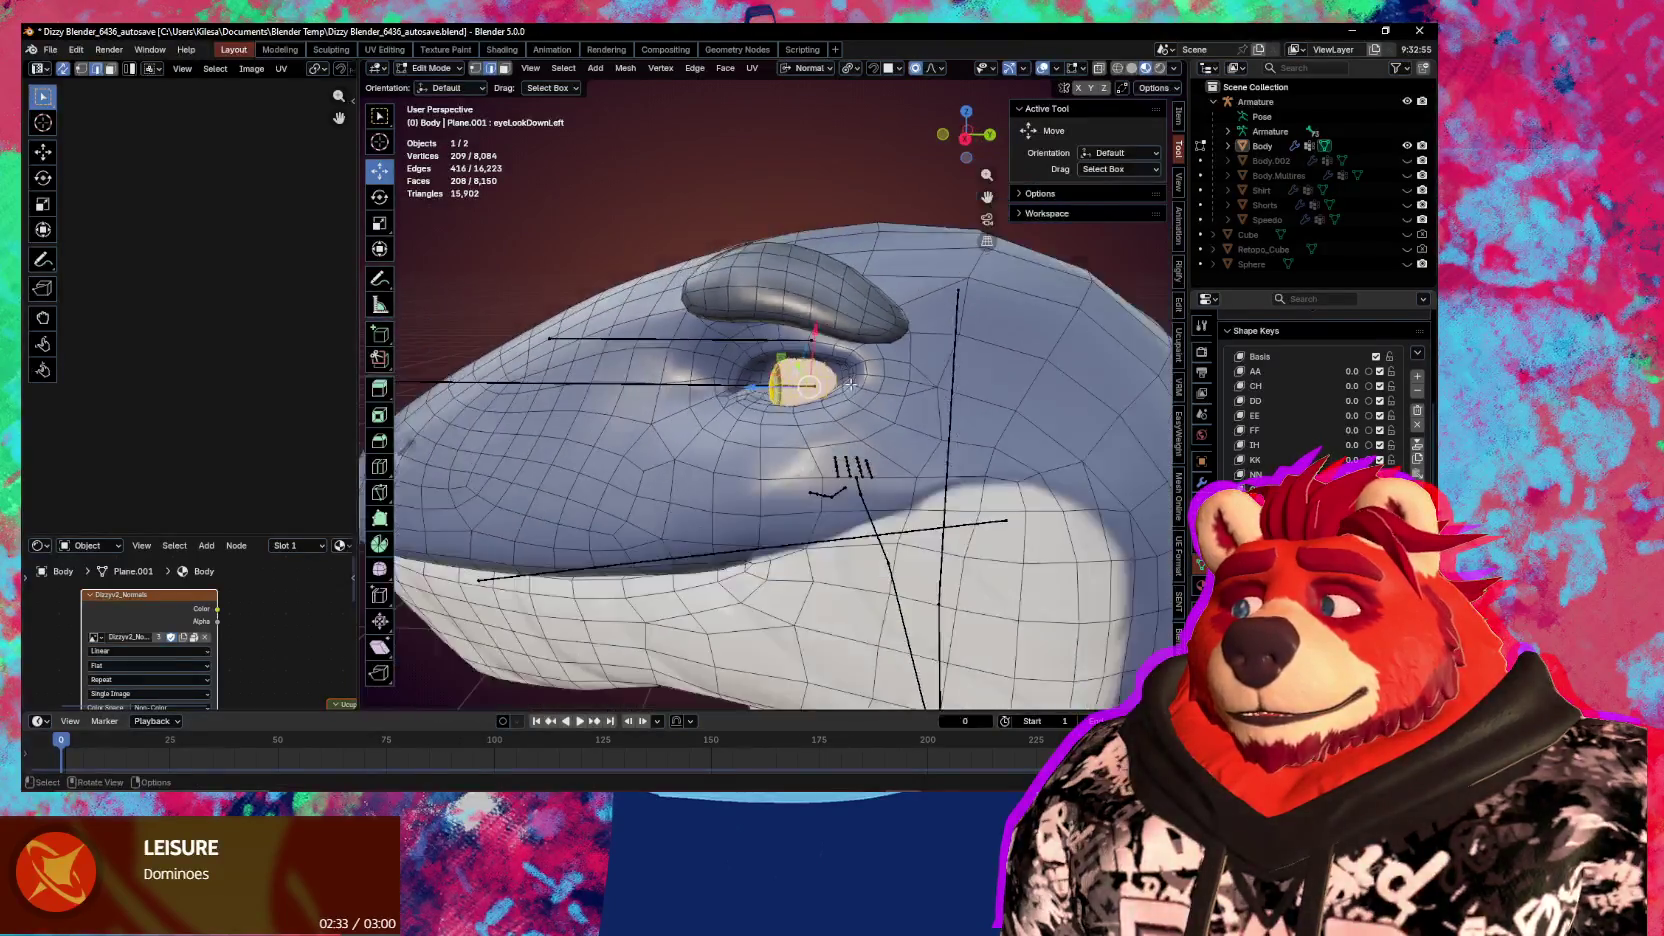
{"action": "scroll", "coordinate": [850, 385], "scroll_direction": "up", "scroll_amount": 8}
{"action": "mouse_move", "coordinate": [850, 385]}
{"action": "middle_mouse_down"}
{"action": "mouse_move", "coordinate": [722, 369]}
{"action": "mouse_move", "coordinate": [645, 420]}
{"action": "mouse_move", "coordinate": [516, 357]}
{"action": "mouse_move", "coordinate": [847, 380]}
{"action": "middle_mouse_up"}
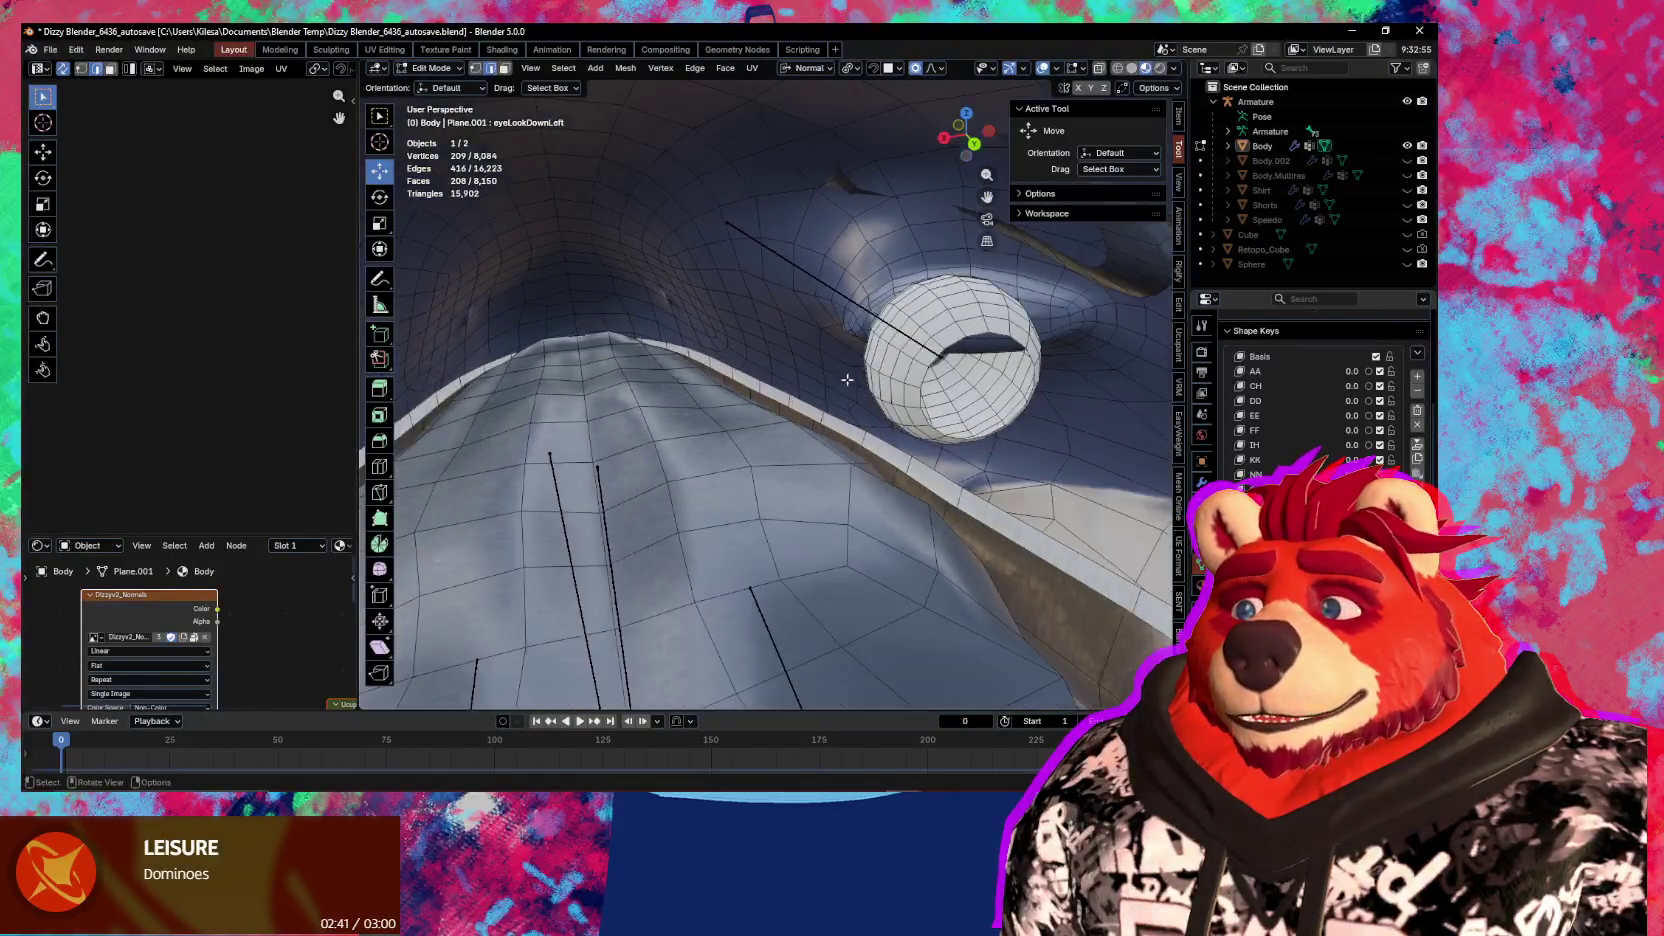
{"action": "scroll", "coordinate": [847, 380], "scroll_direction": "down", "scroll_amount": 3}
{"action": "scroll", "coordinate": [880, 388], "scroll_direction": "down", "scroll_amount": 2}
{"action": "scroll", "coordinate": [919, 395], "scroll_direction": "down", "scroll_amount": 2}
{"action": "middle_click_drag", "start_coordinate": [940, 405], "coordinate": [835, 402]}
{"action": "key", "text": "Tab"}
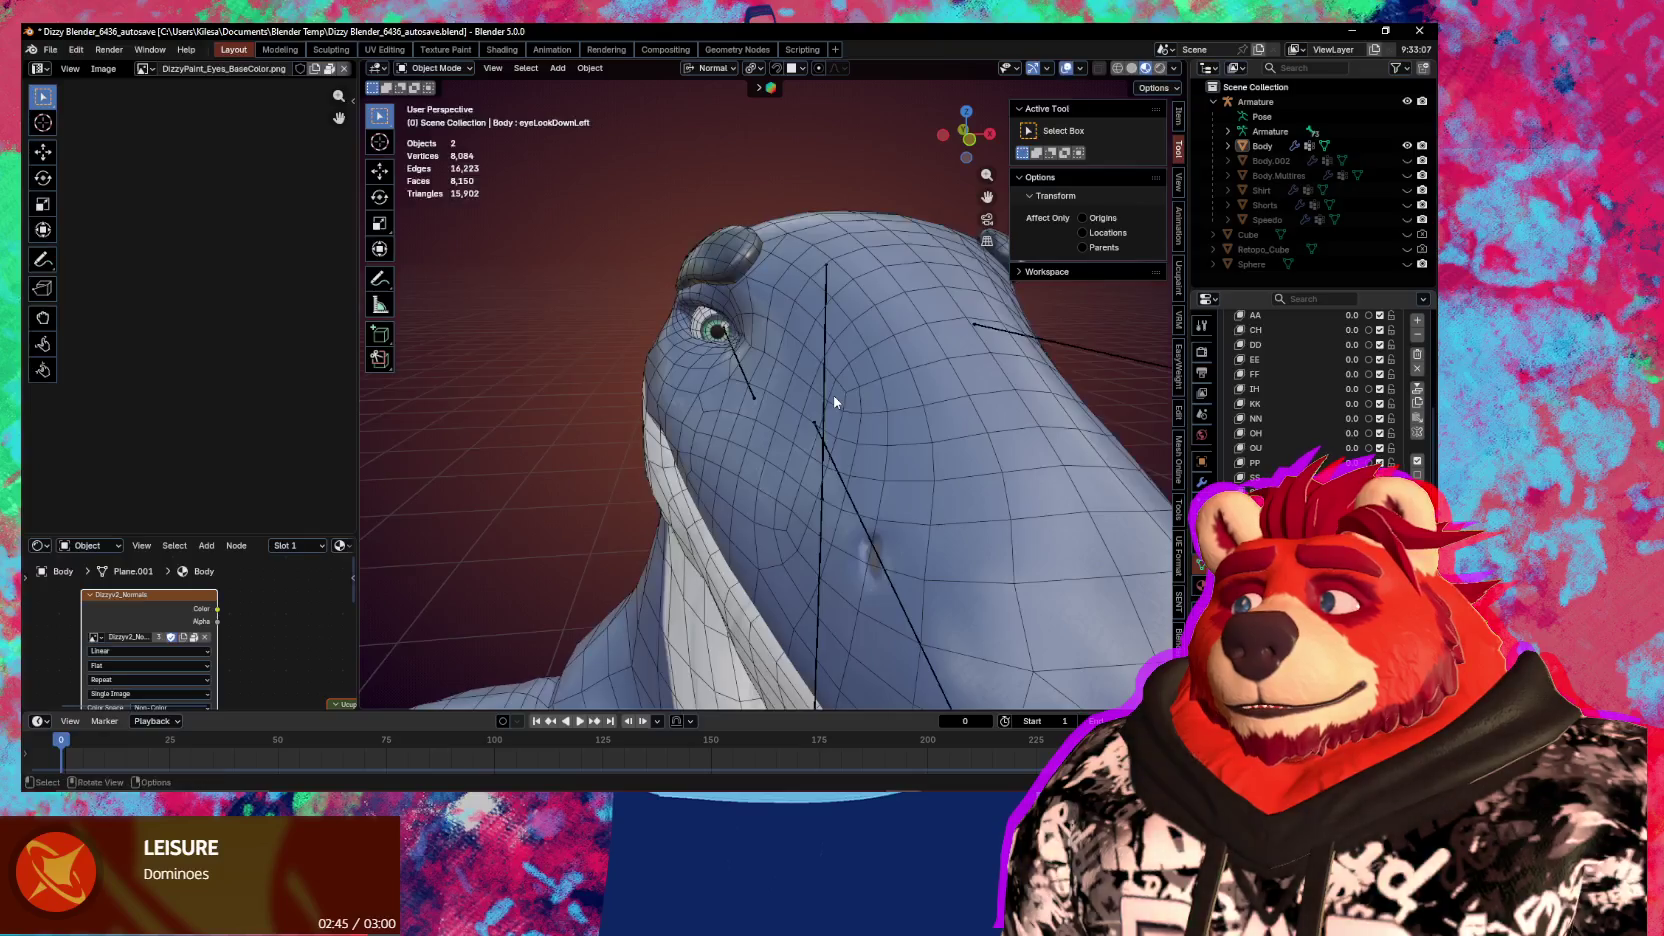
Select the Body, enter Edit Mode, and add the other eye mesh with L
{"action": "left_click", "coordinate": [716, 330]}
{"action": "key", "text": "Tab"}
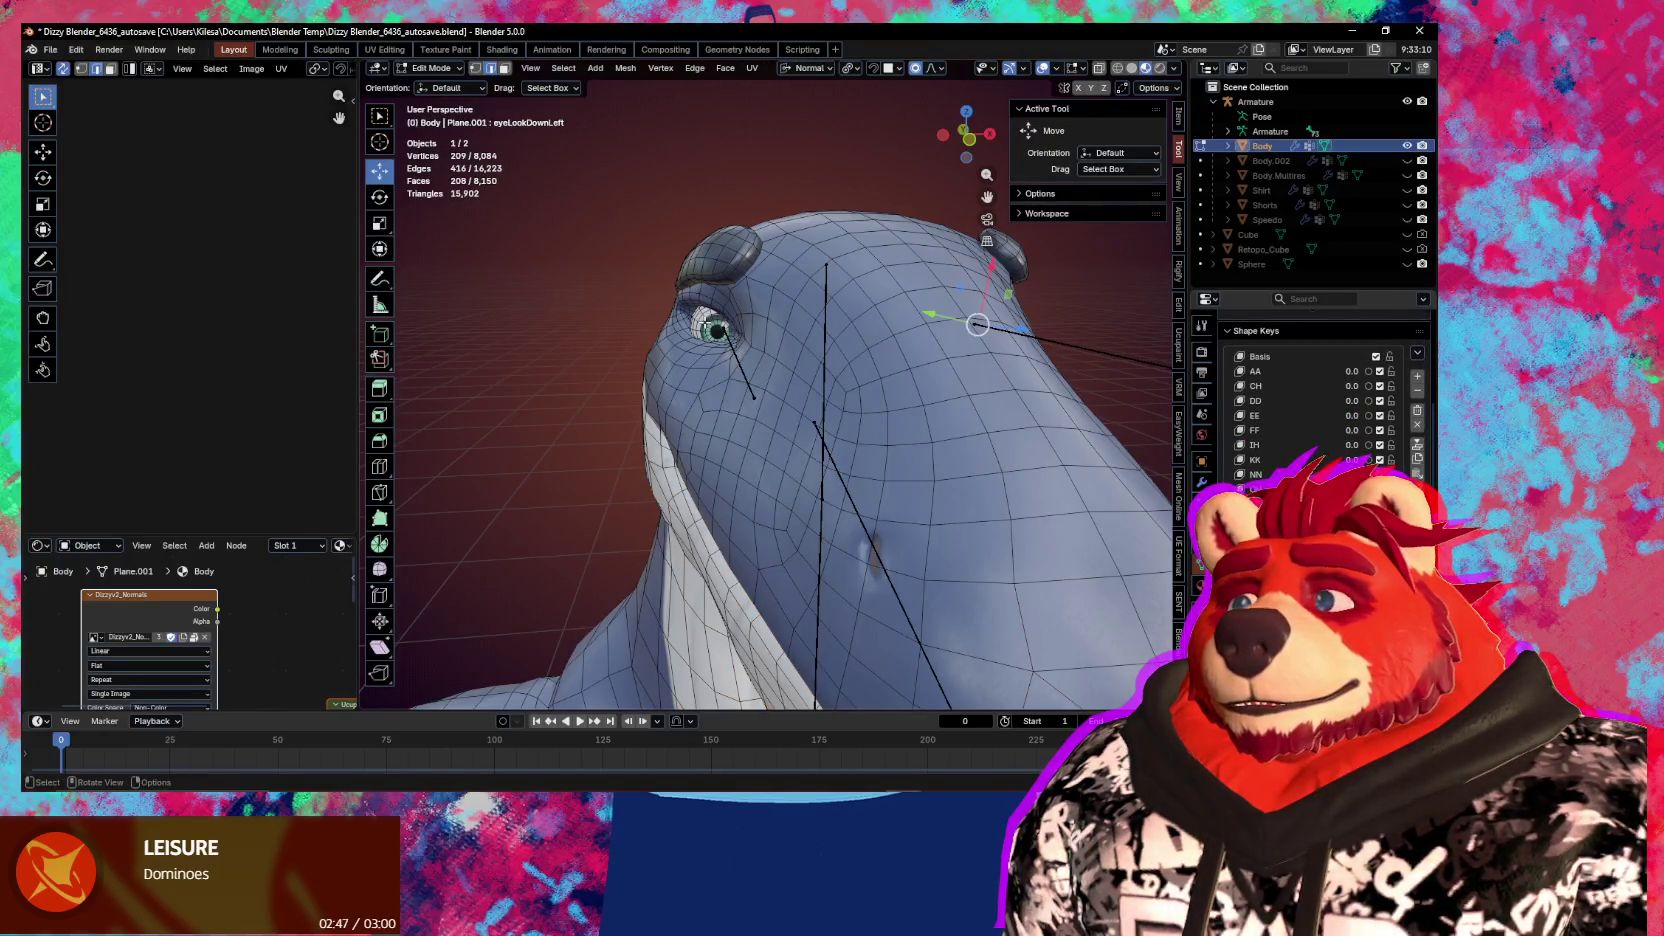
{"action": "middle_click_drag", "start_coordinate": [818, 361], "coordinate": [830, 358]}
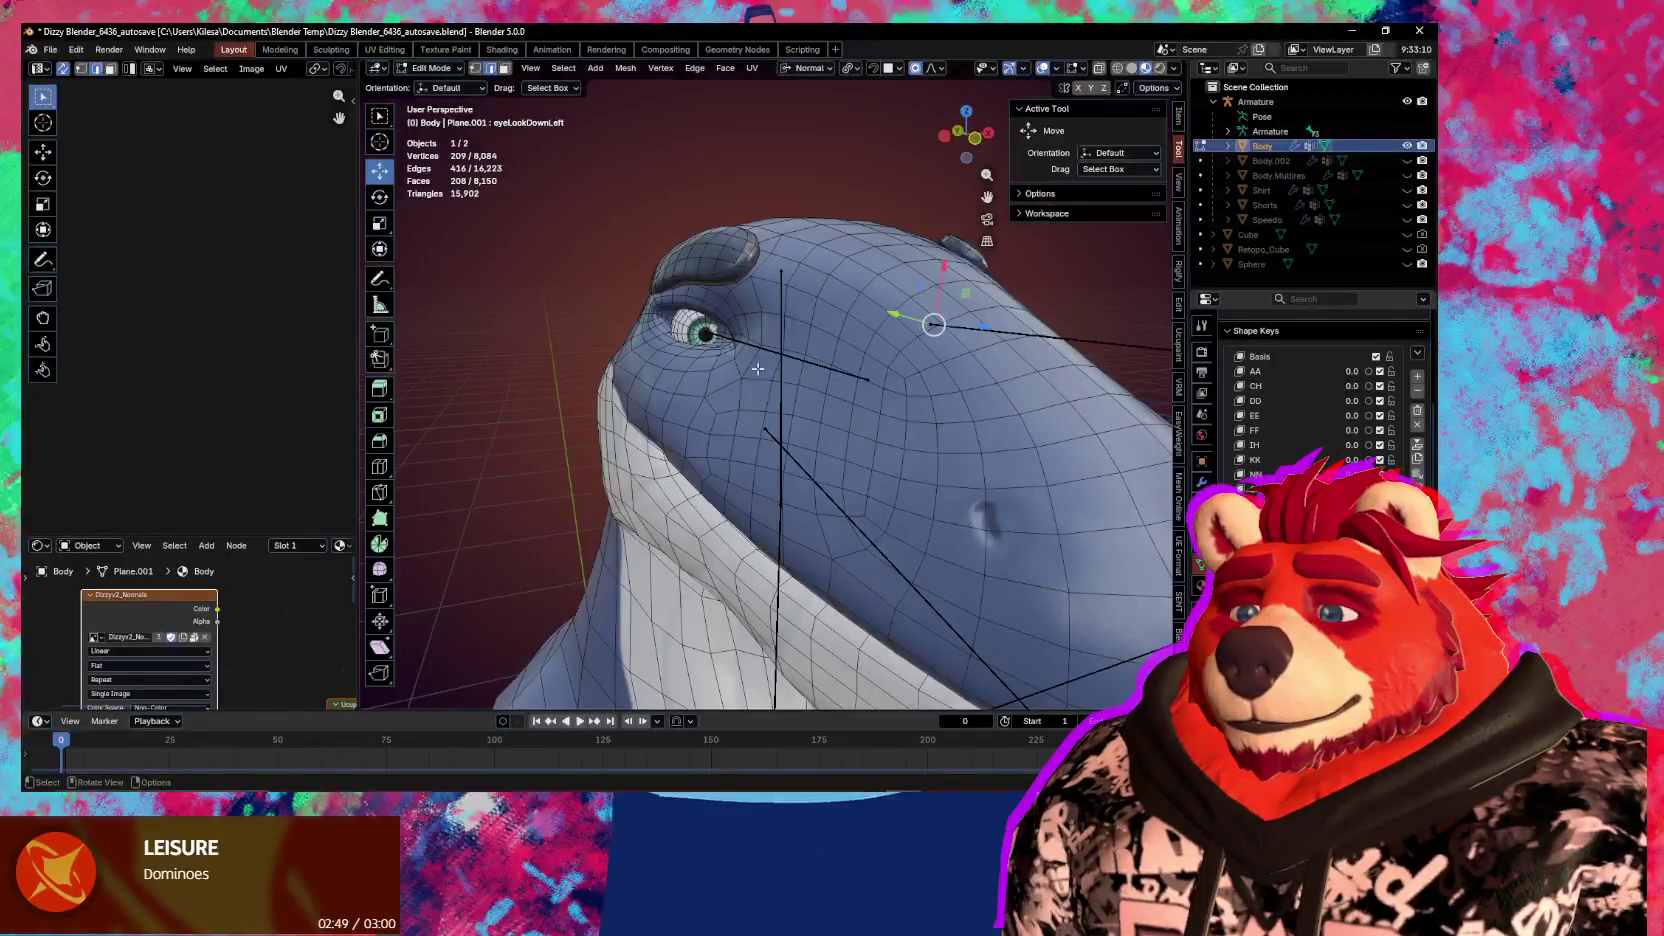
{"action": "key", "text": "l"}
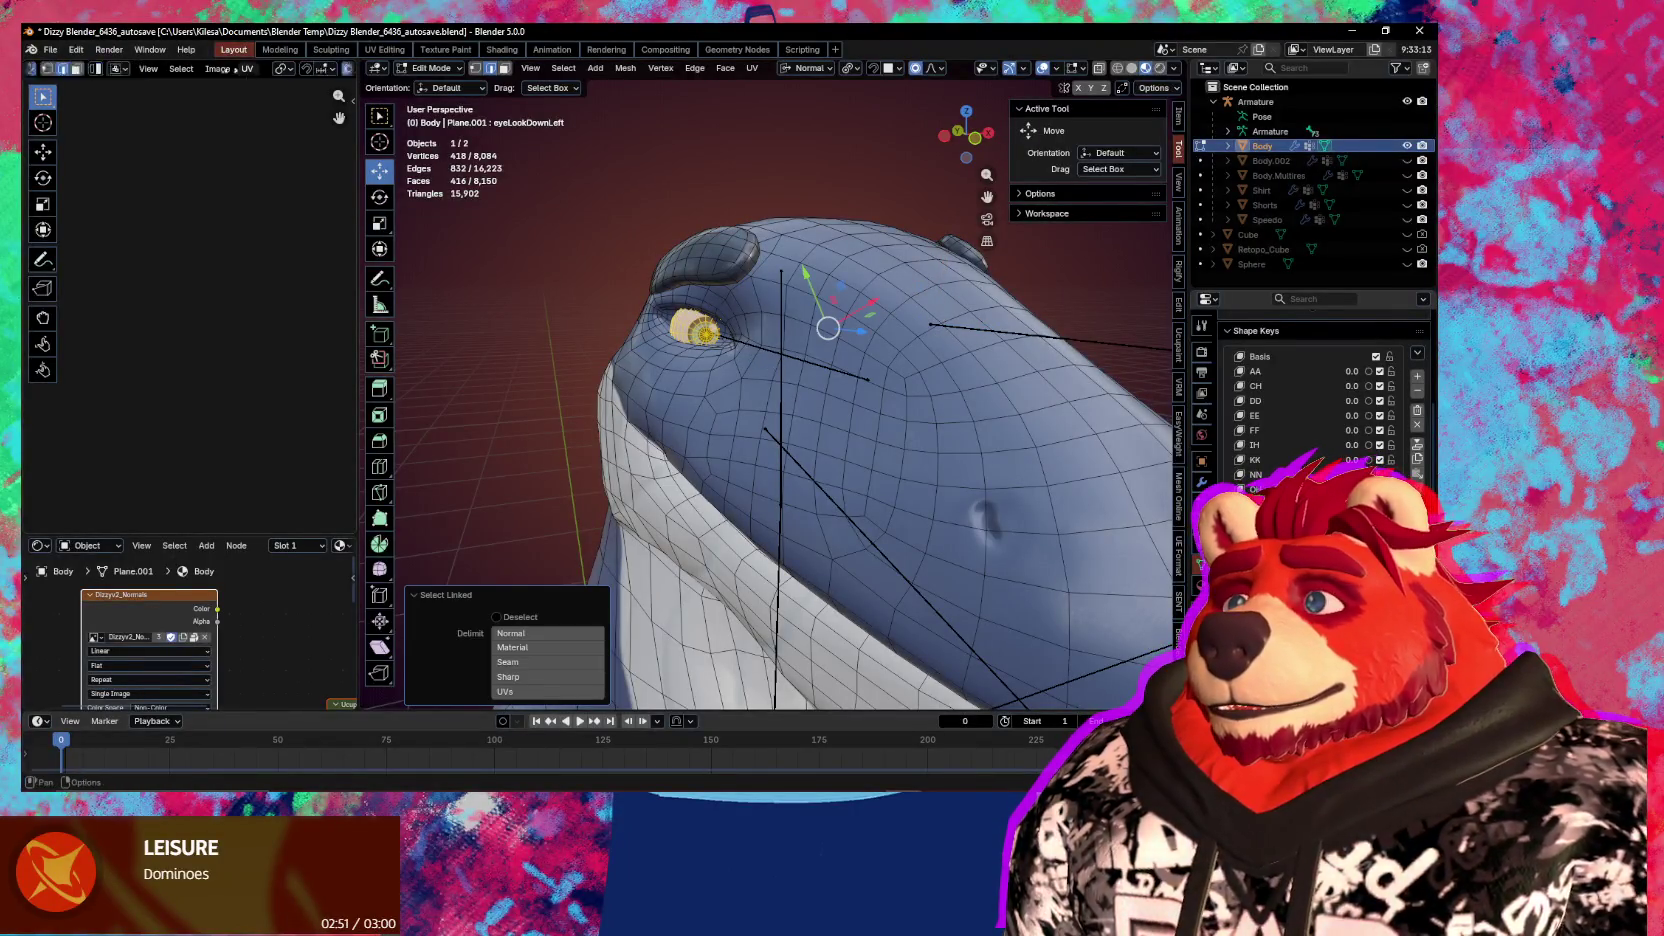
{"action": "scroll", "coordinate": [205, 68], "scroll_direction": "down", "scroll_amount": 5}
Show DizzyPaint_Eyes_BaseColor.png in the image editor behind the eye UVs
{"action": "left_click", "coordinate": [205, 68]}
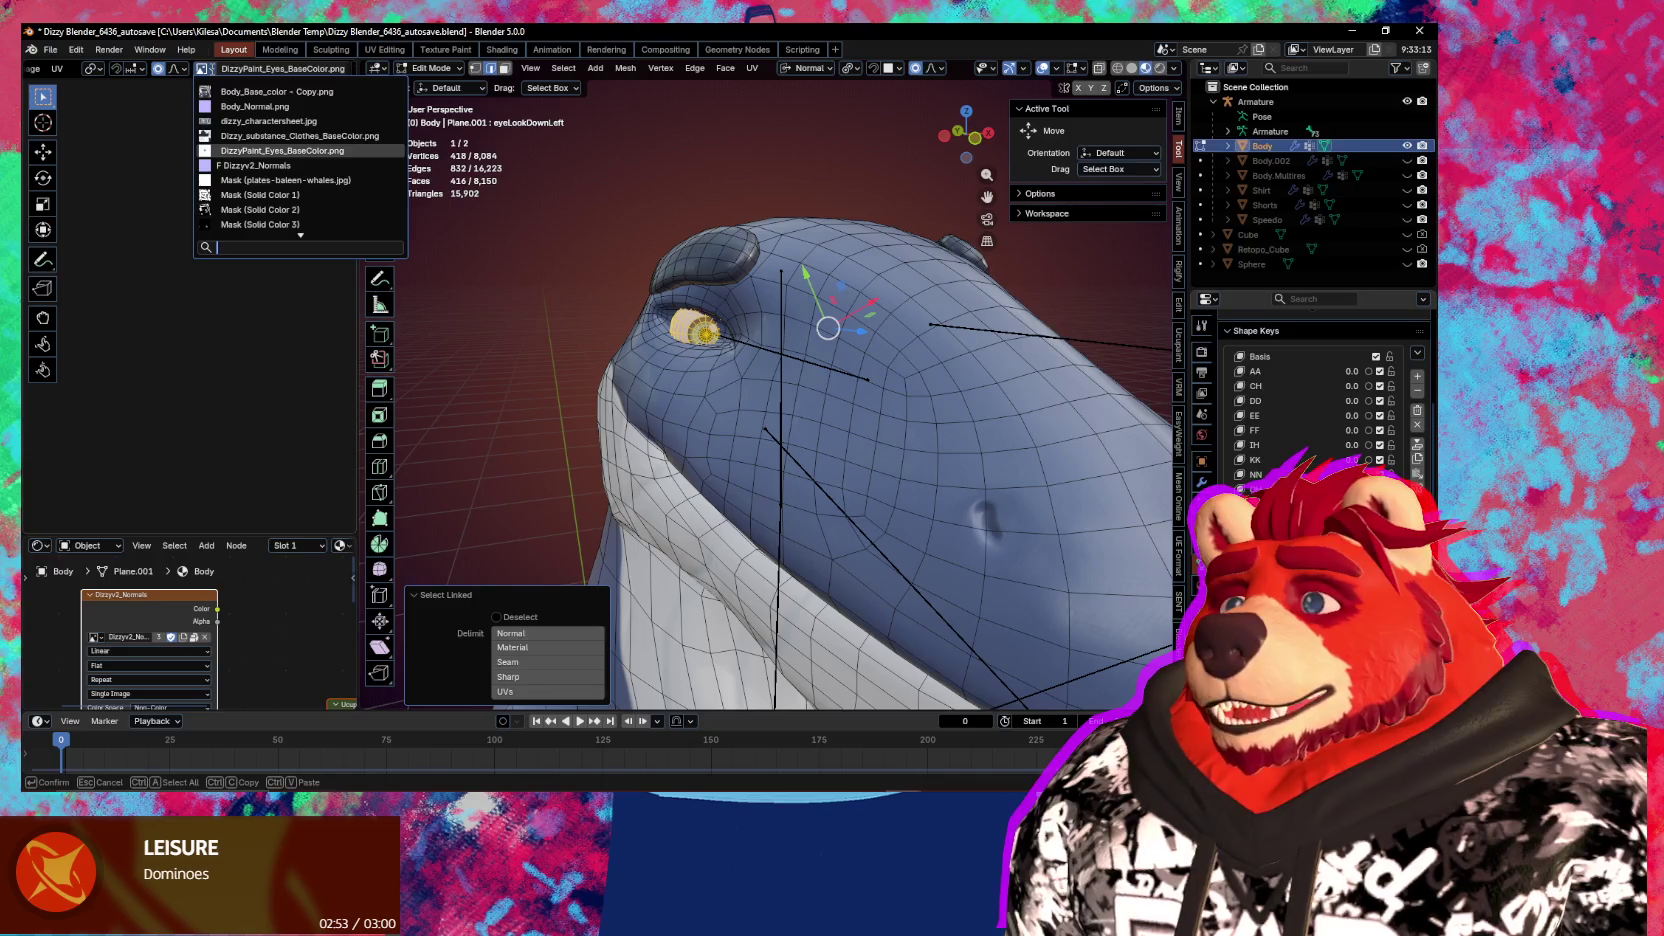
{"action": "left_click", "coordinate": [233, 148]}
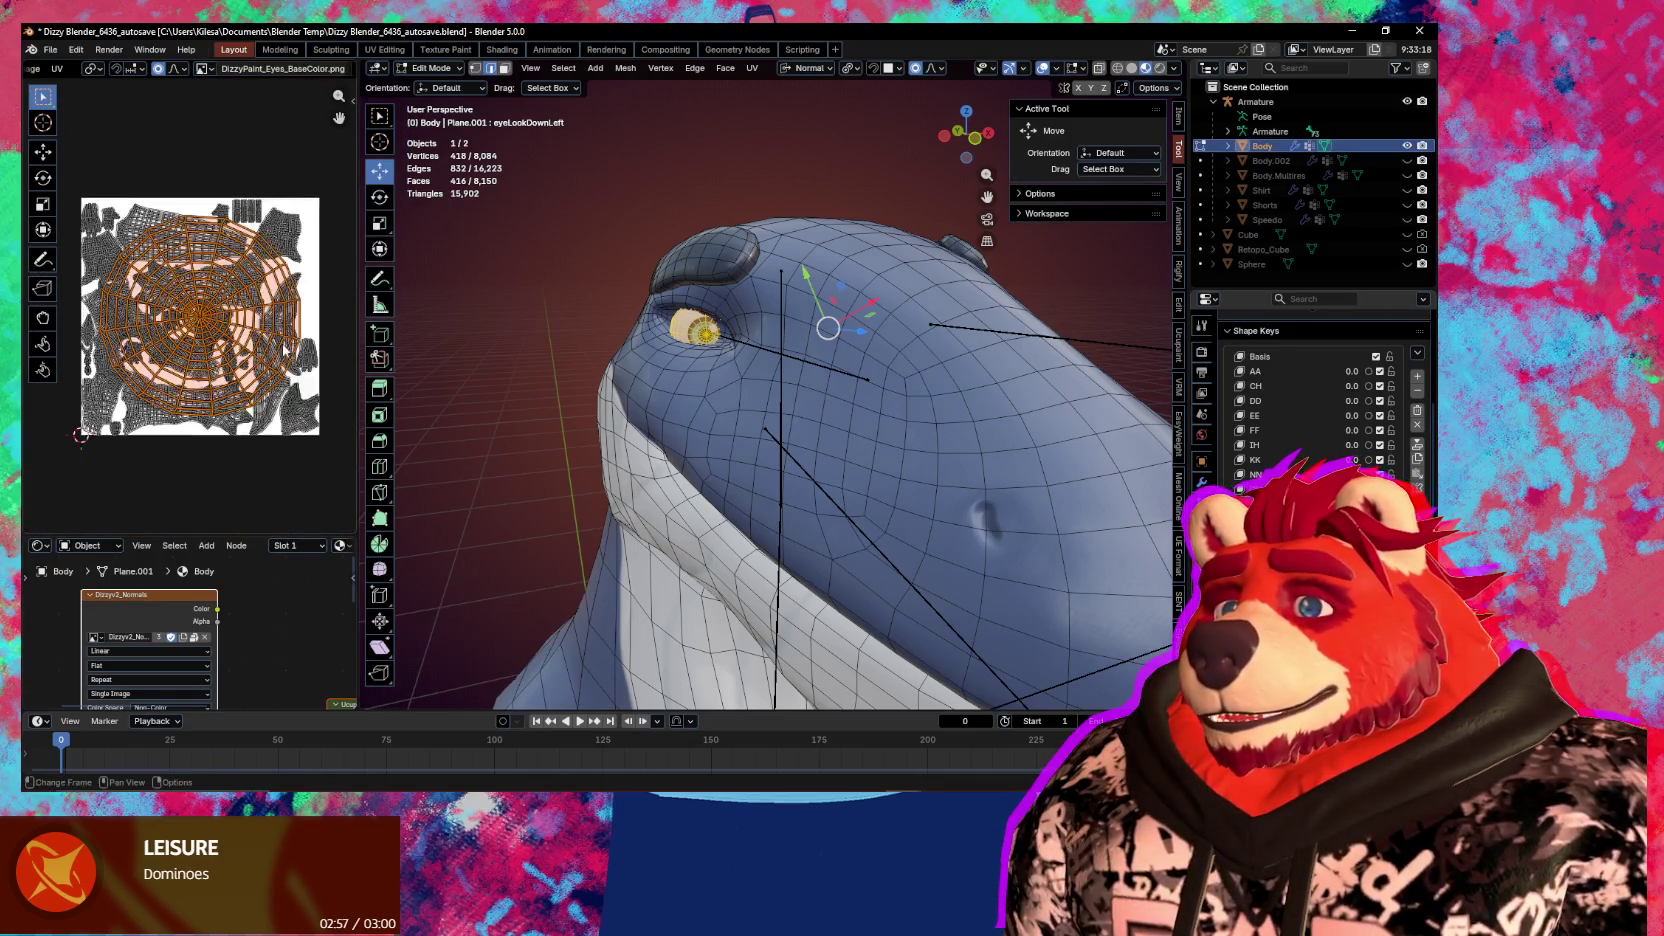
{"action": "scroll", "coordinate": [278, 372], "scroll_direction": "up", "scroll_amount": 4}
{"action": "scroll", "coordinate": [278, 372], "scroll_direction": "down", "scroll_amount": 1}
Symmetrize the eye geometry from -X to +X via Quick Favorites
{"action": "key", "text": "q"}
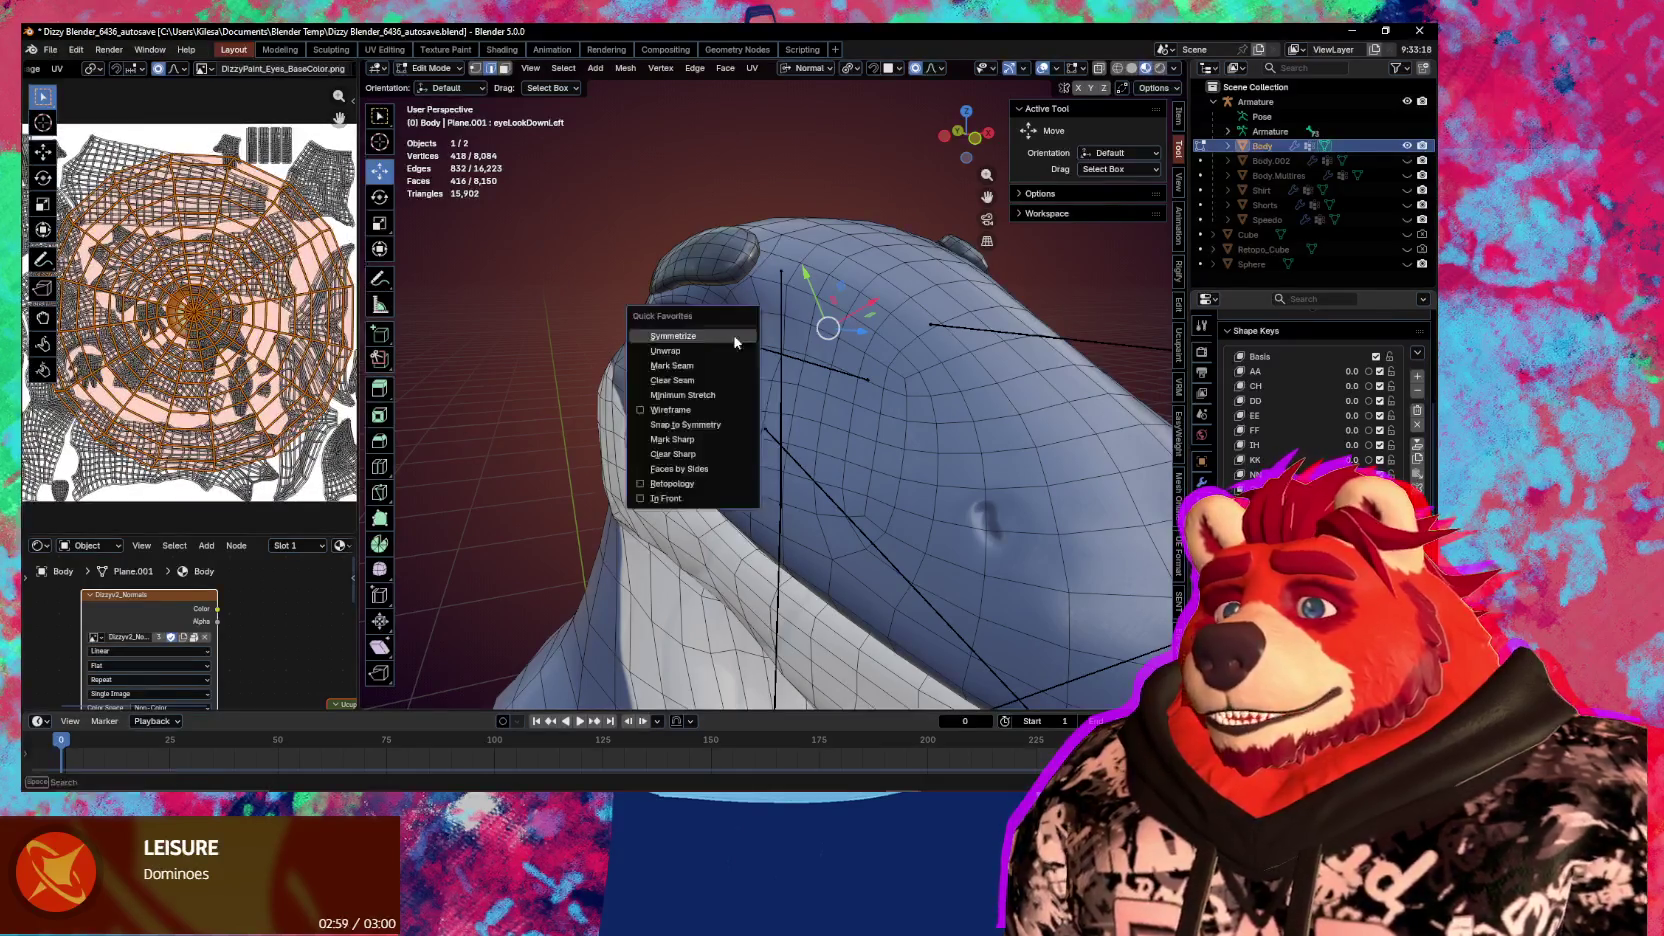
{"action": "left_click", "coordinate": [735, 342]}
{"action": "middle_click_drag", "start_coordinate": [735, 342], "coordinate": [997, 399]}
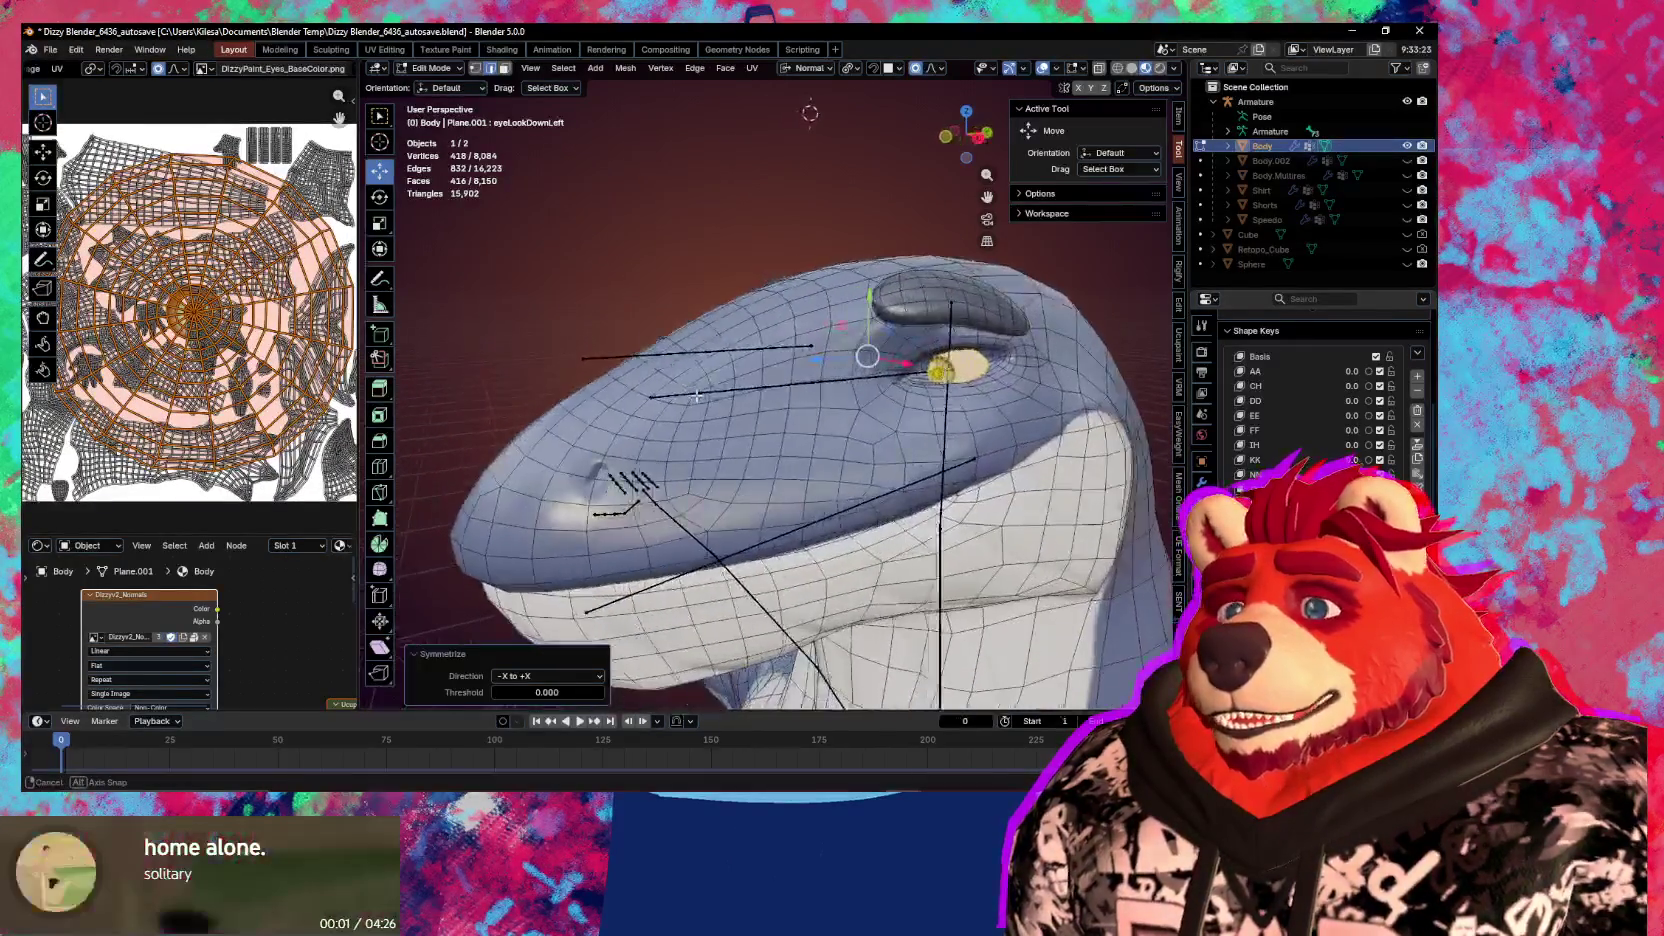
{"action": "middle_click", "coordinate": [991, 372], "text": "alt"}
{"action": "scroll", "coordinate": [729, 380], "scroll_direction": "up", "scroll_amount": 3}
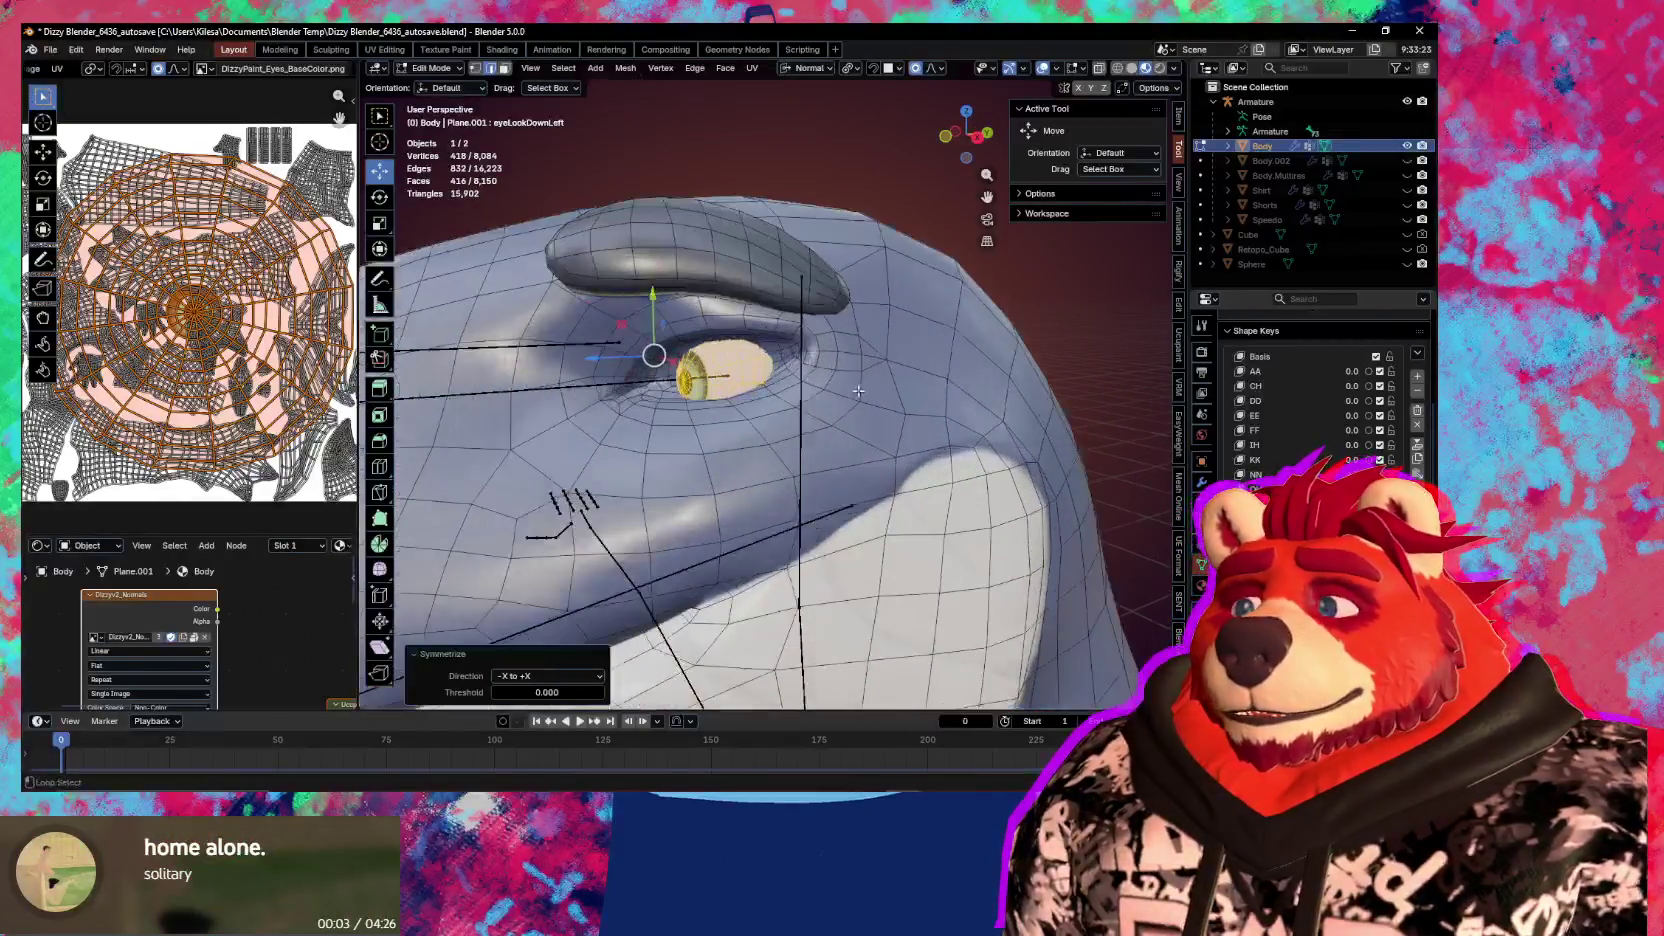
Select one whole eye with Ctrl+L
{"action": "left_click", "coordinate": [729, 380]}
{"action": "key", "text": "ctrl+l"}
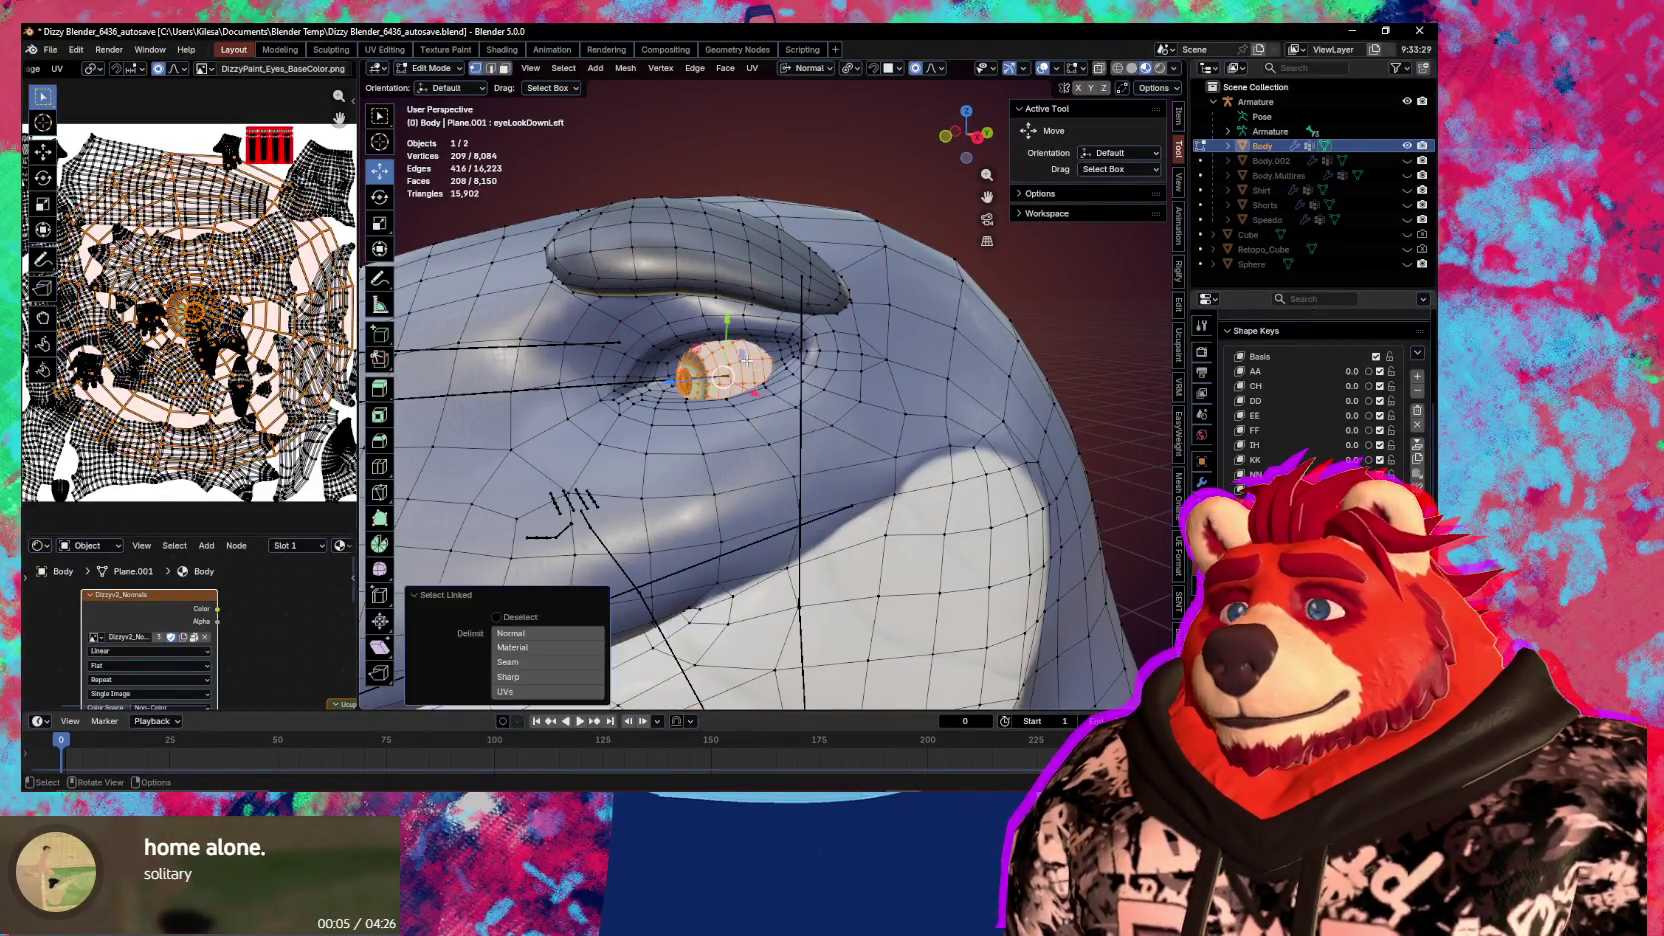
{"action": "middle_click_drag", "start_coordinate": [729, 380], "coordinate": [840, 400]}
{"action": "key", "text": "r"}
{"action": "key", "text": "x"}
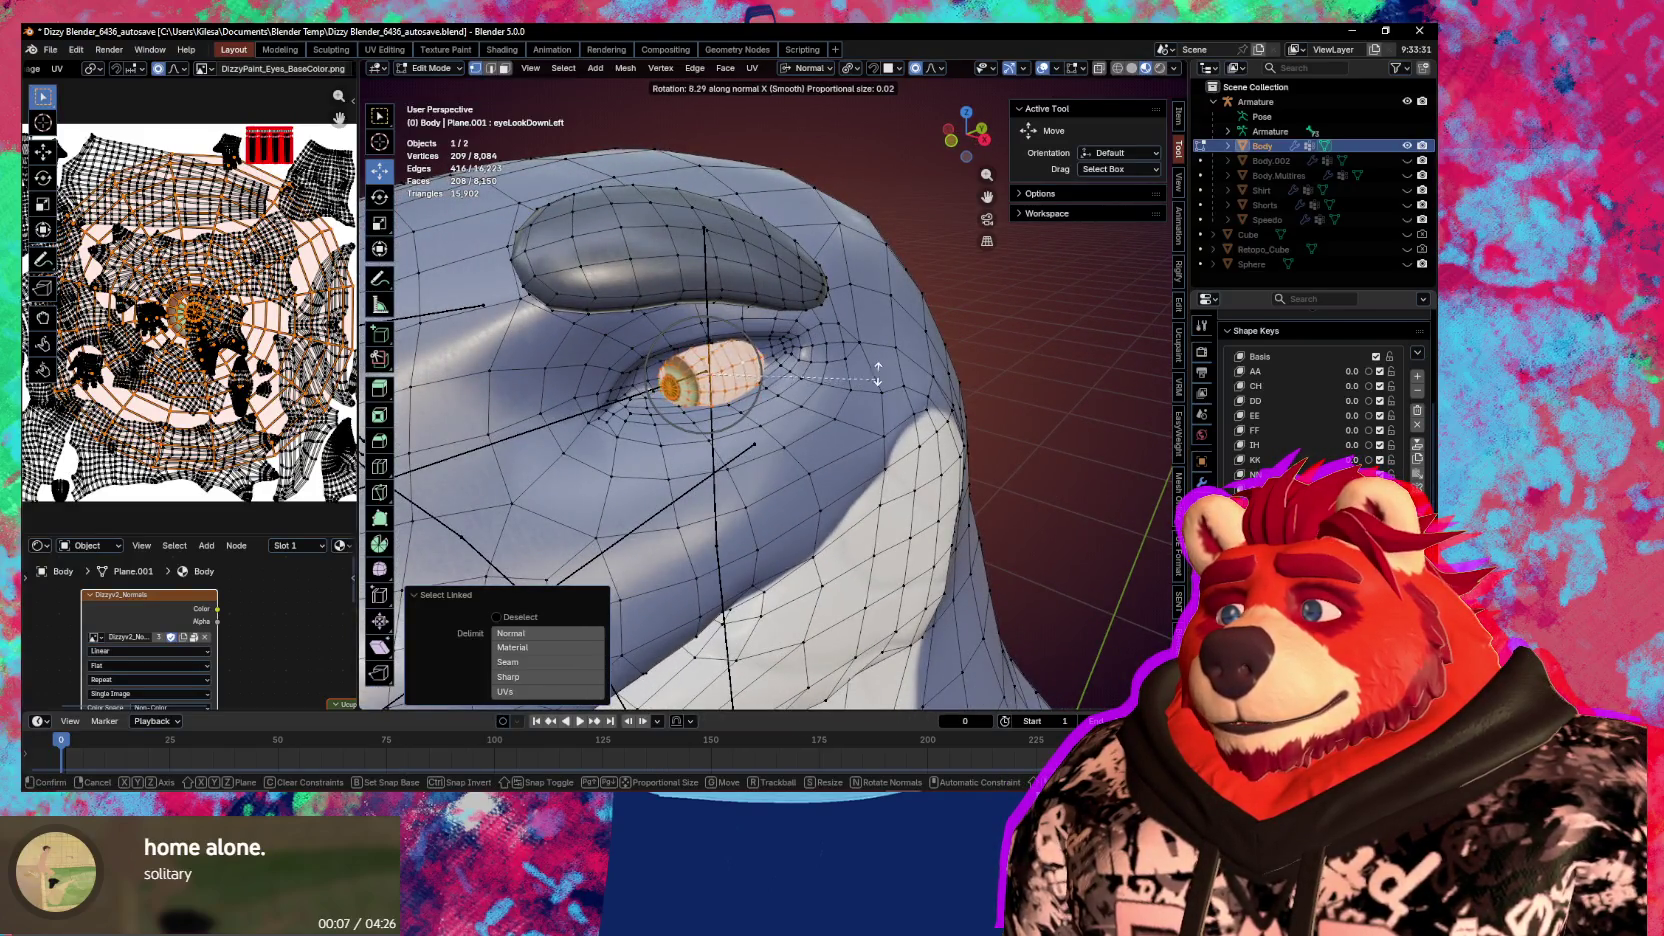
{"action": "left_click", "coordinate": [855, 392]}
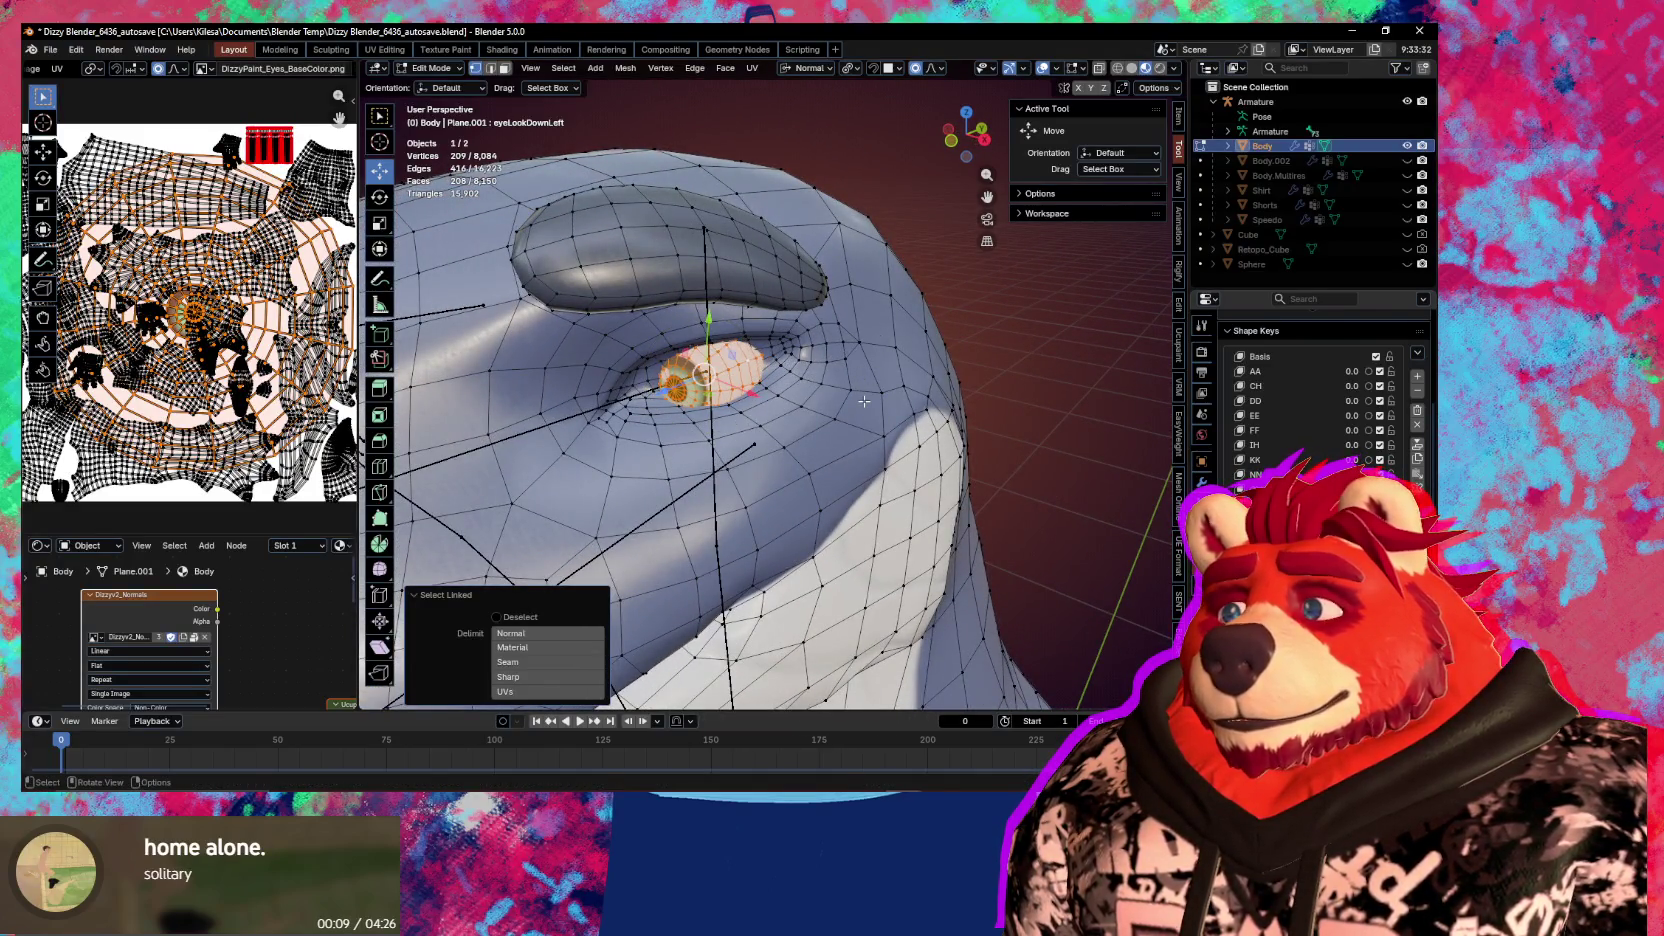
Rotate the selected eye 20.3° around its own Y axis
{"action": "key", "text": "r"}
{"action": "key", "text": "x"}
{"action": "key", "text": "x"}
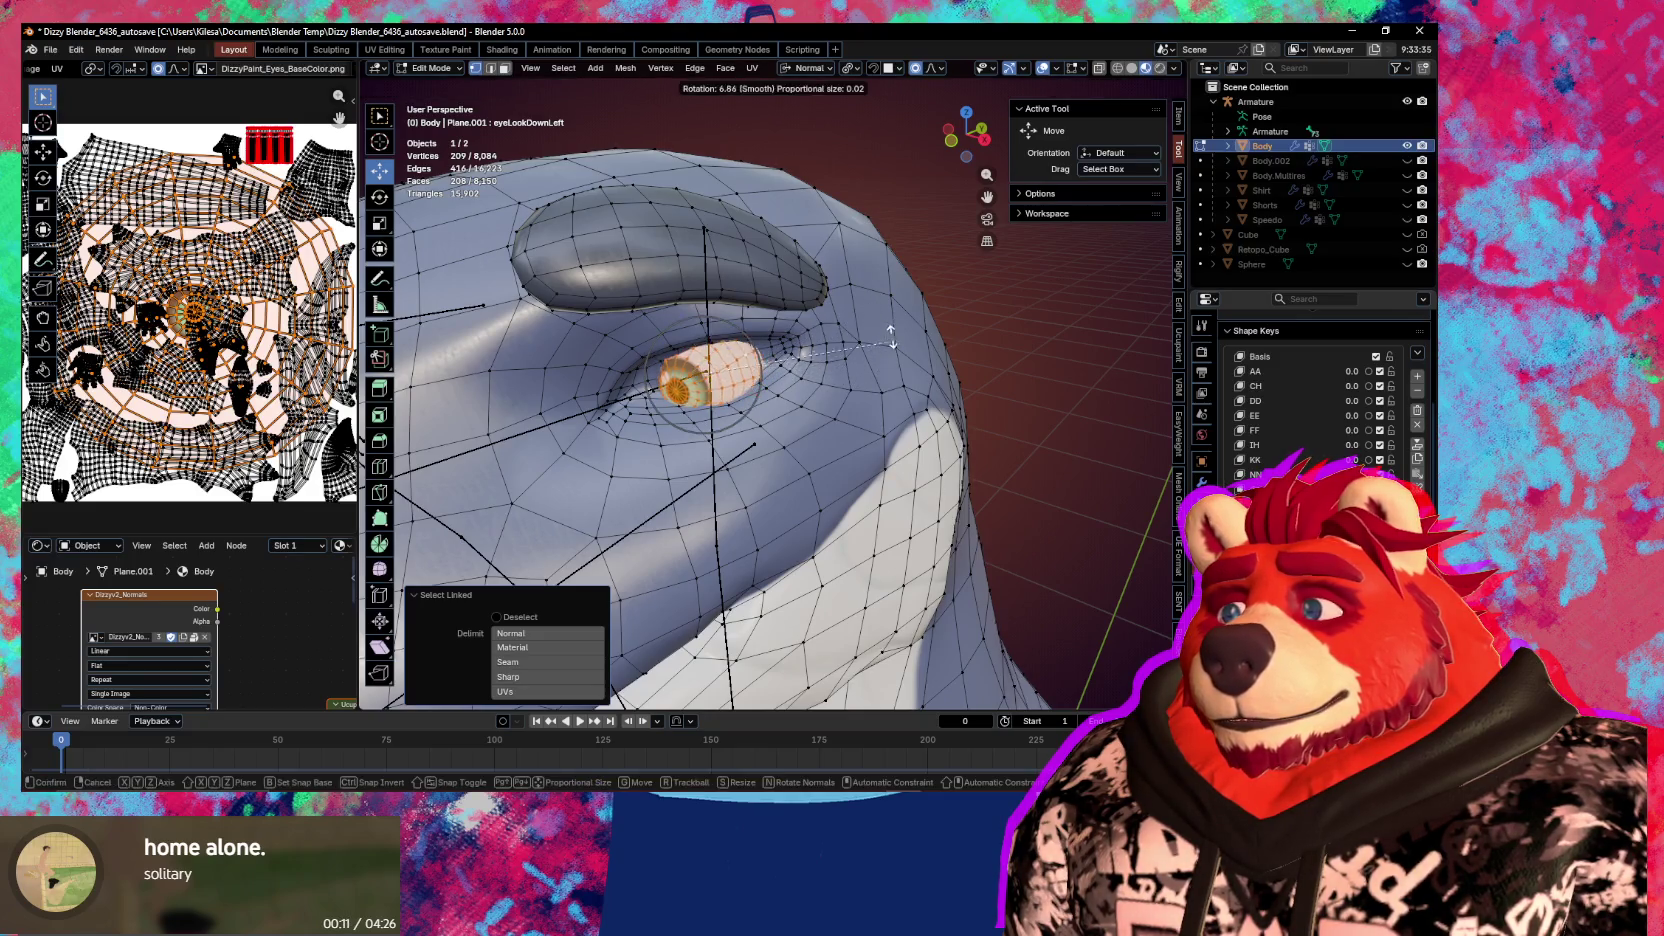
{"action": "key", "text": "y"}
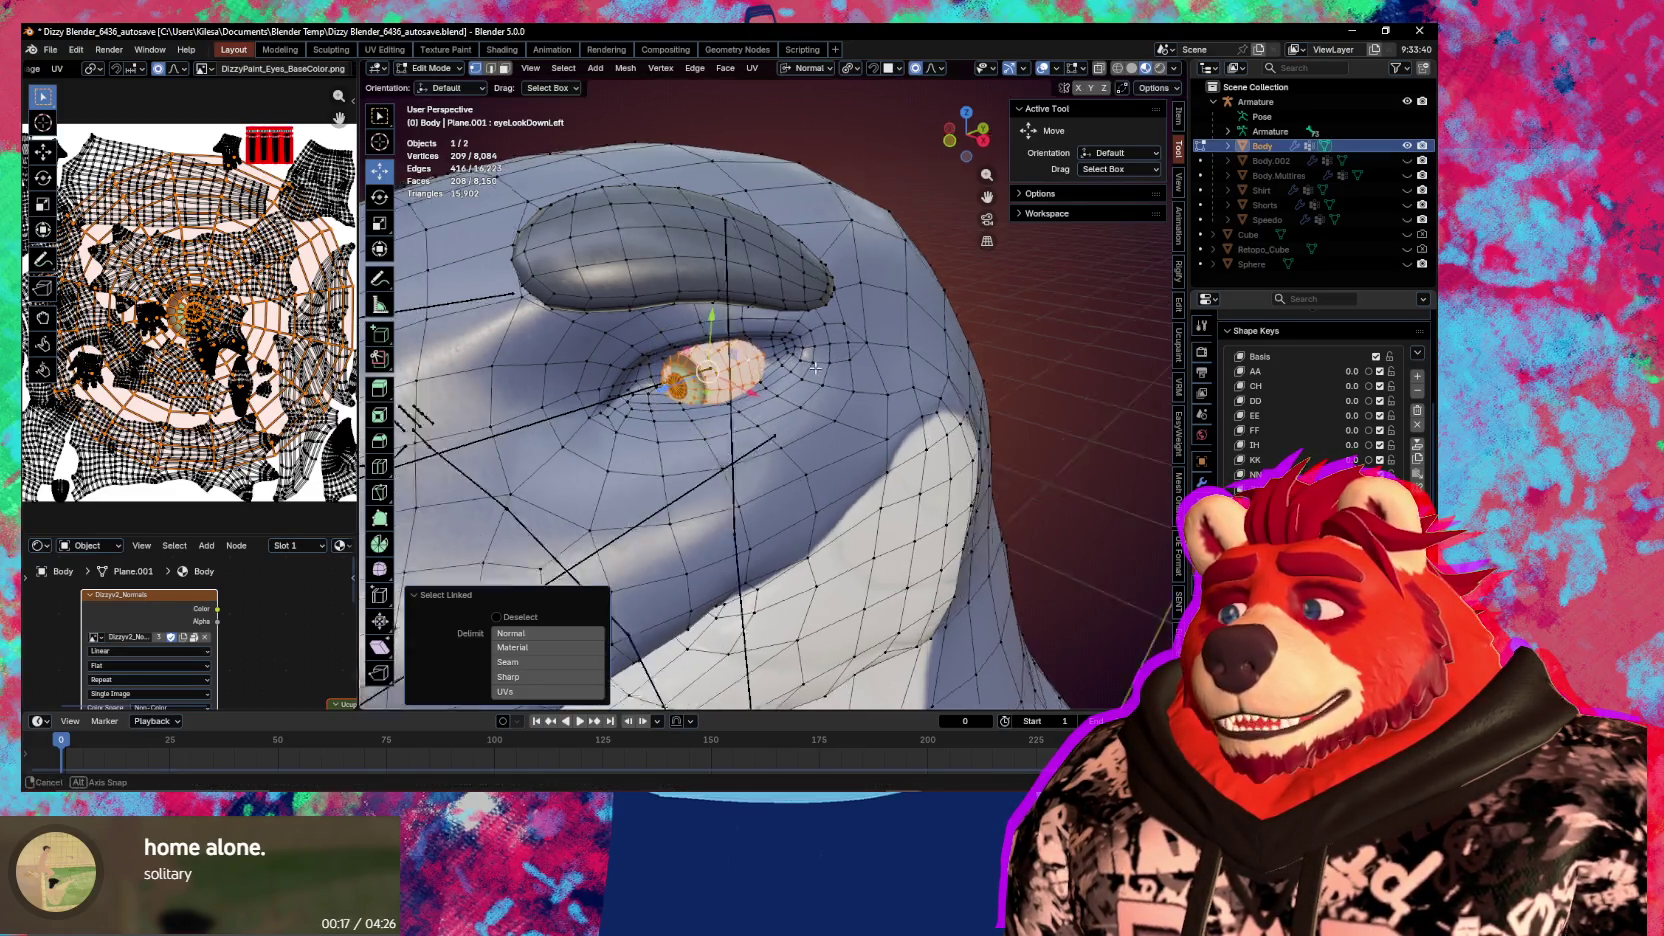
{"action": "middle_click_drag", "start_coordinate": [831, 367], "coordinate": [900, 375]}
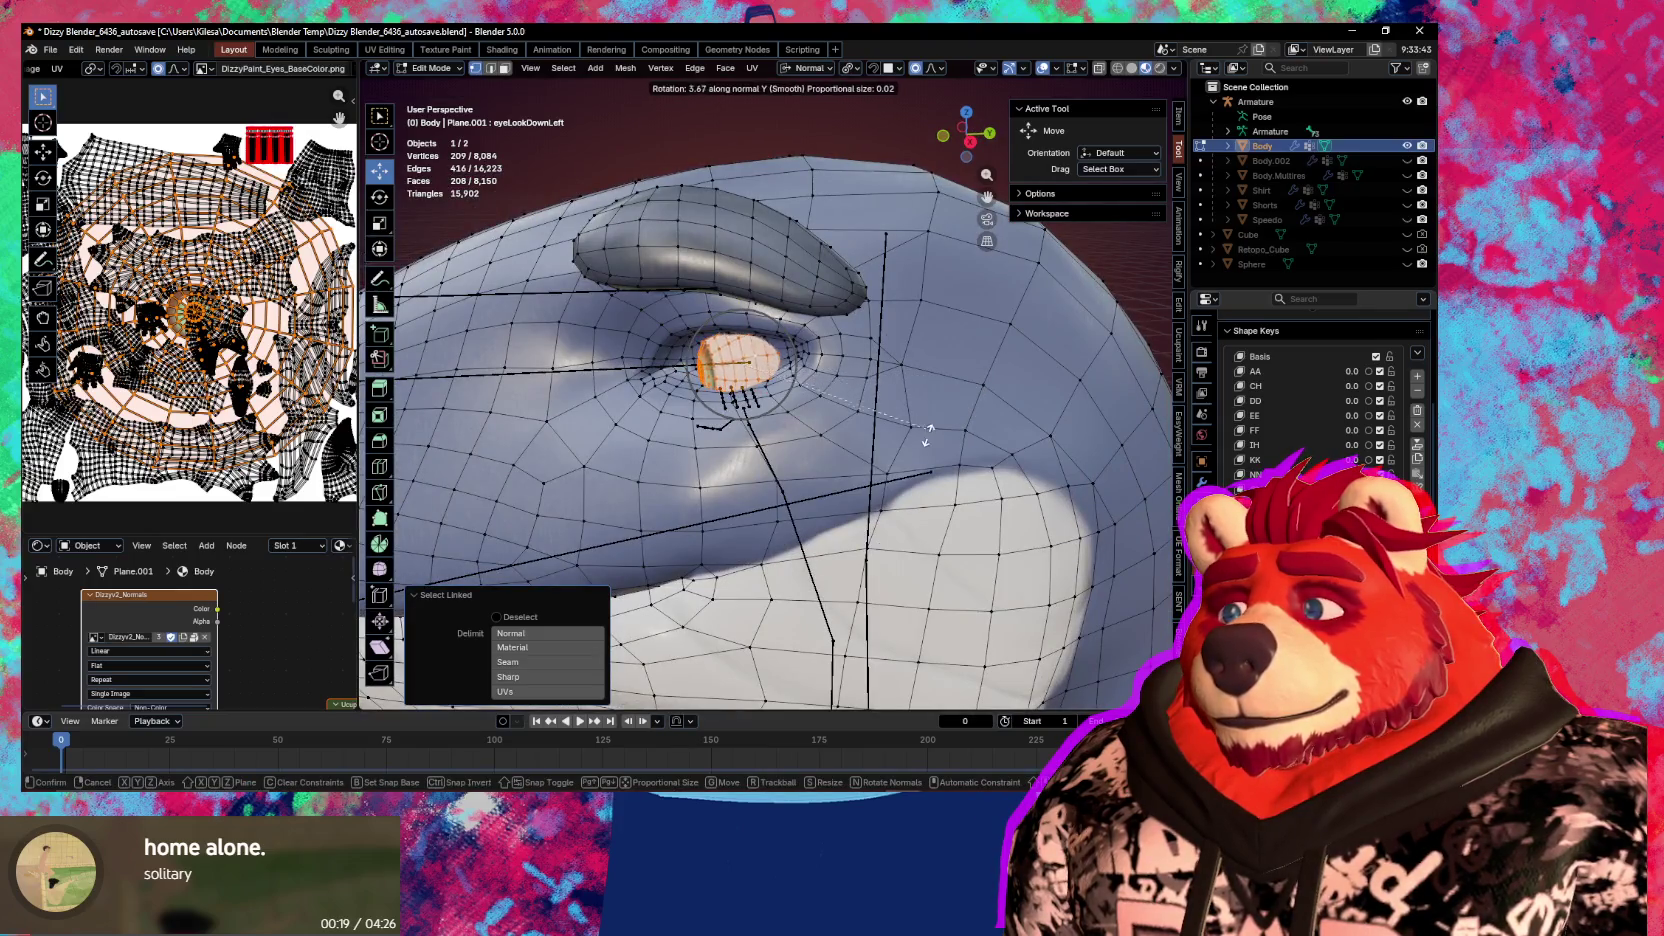
{"action": "left_click", "coordinate": [876, 462]}
{"action": "middle_click_drag", "start_coordinate": [876, 462], "coordinate": [765, 444]}
{"action": "scroll", "coordinate": [1320, 400], "scroll_direction": "down", "scroll_amount": 3}
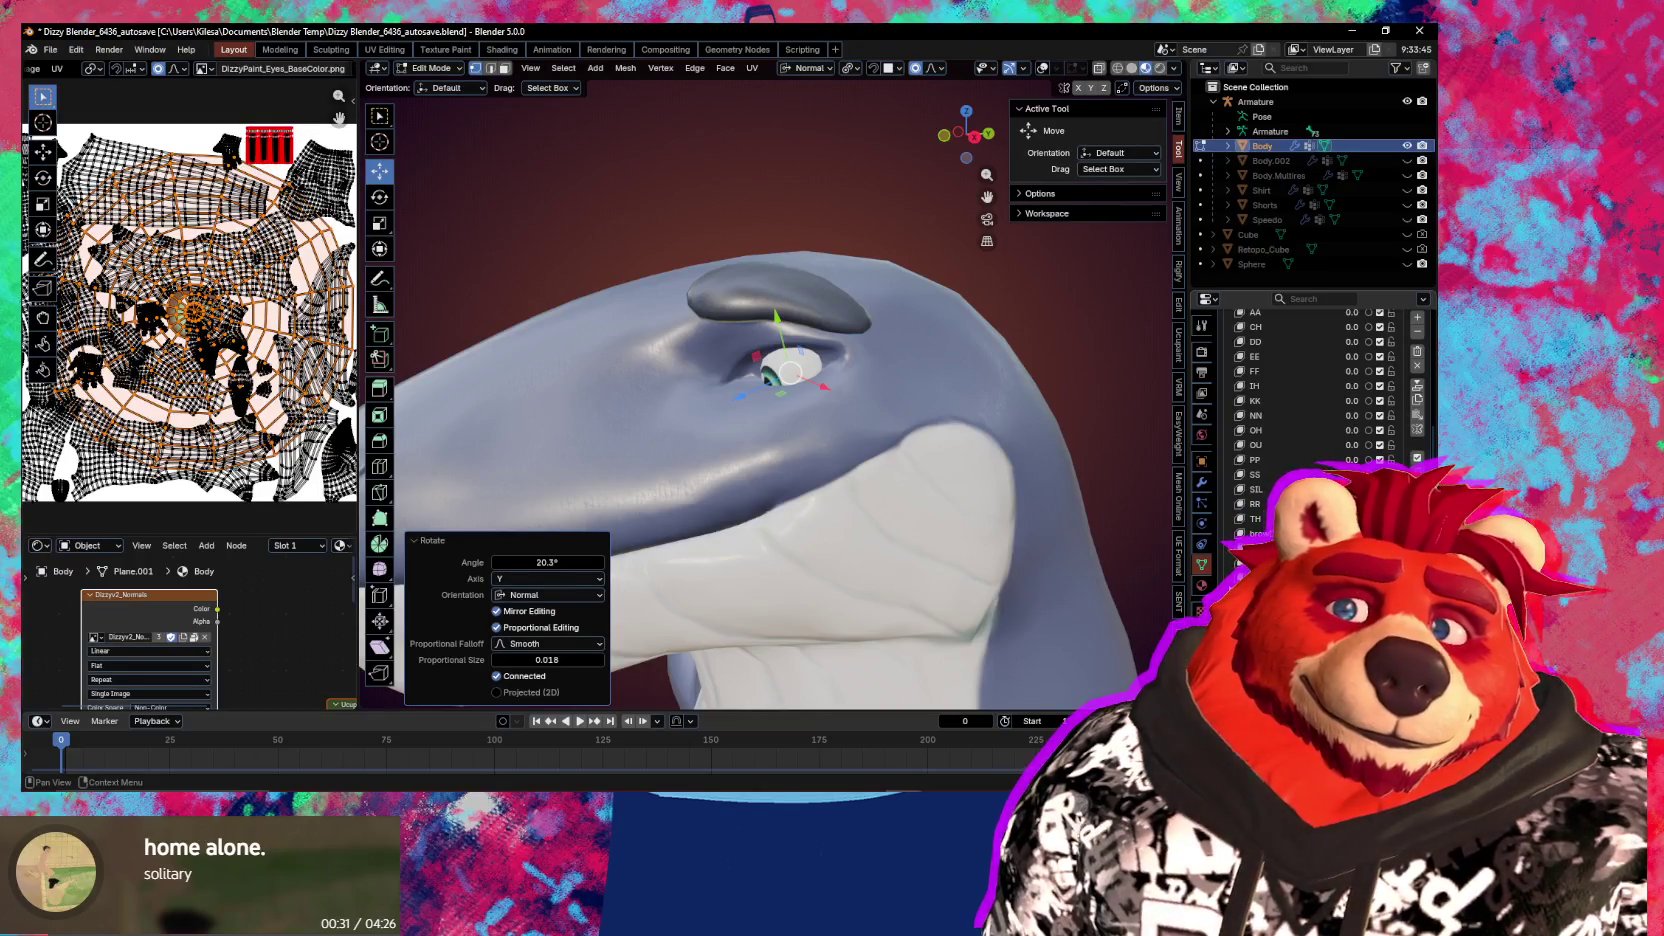
{"action": "scroll", "coordinate": [890, 359], "scroll_direction": "up", "scroll_amount": 3}
{"action": "key", "text": "ctrl+Tab"}
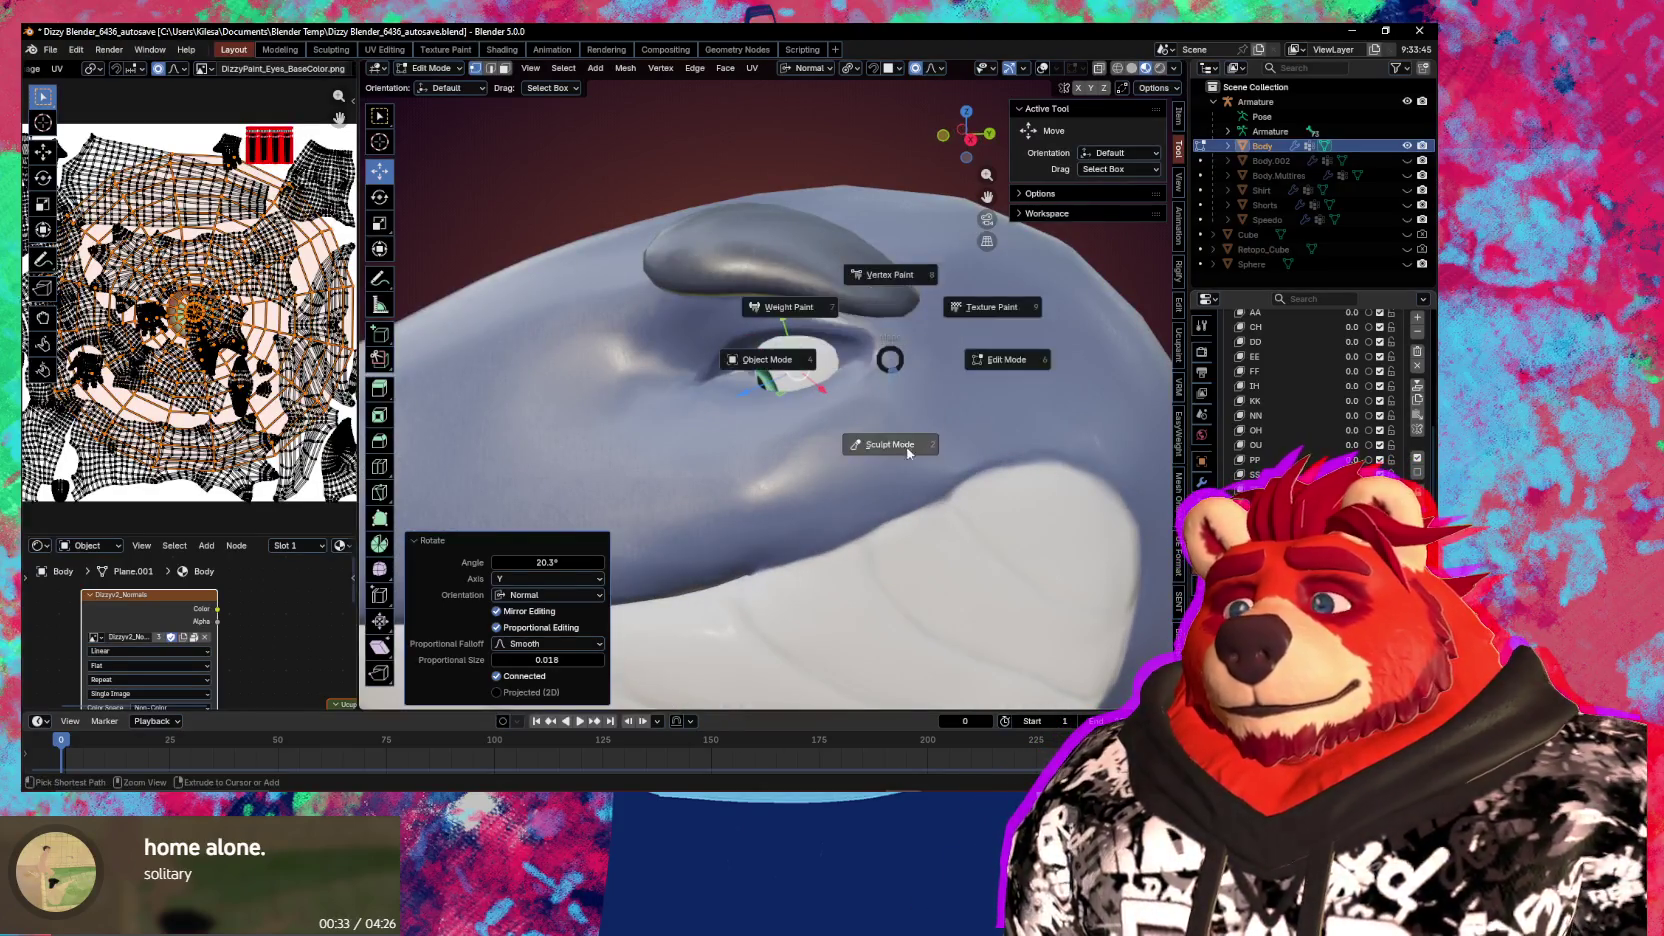
Enter Sculpt Mode and size the Grab brush, first to 384 px, then smaller
{"action": "left_click", "coordinate": [908, 453]}
{"action": "left_click_drag", "start_coordinate": [831, 325], "coordinate": [817, 334]}
{"action": "key", "text": "f"}
{"action": "left_click", "coordinate": [850, 374]}
{"action": "key", "text": "f"}
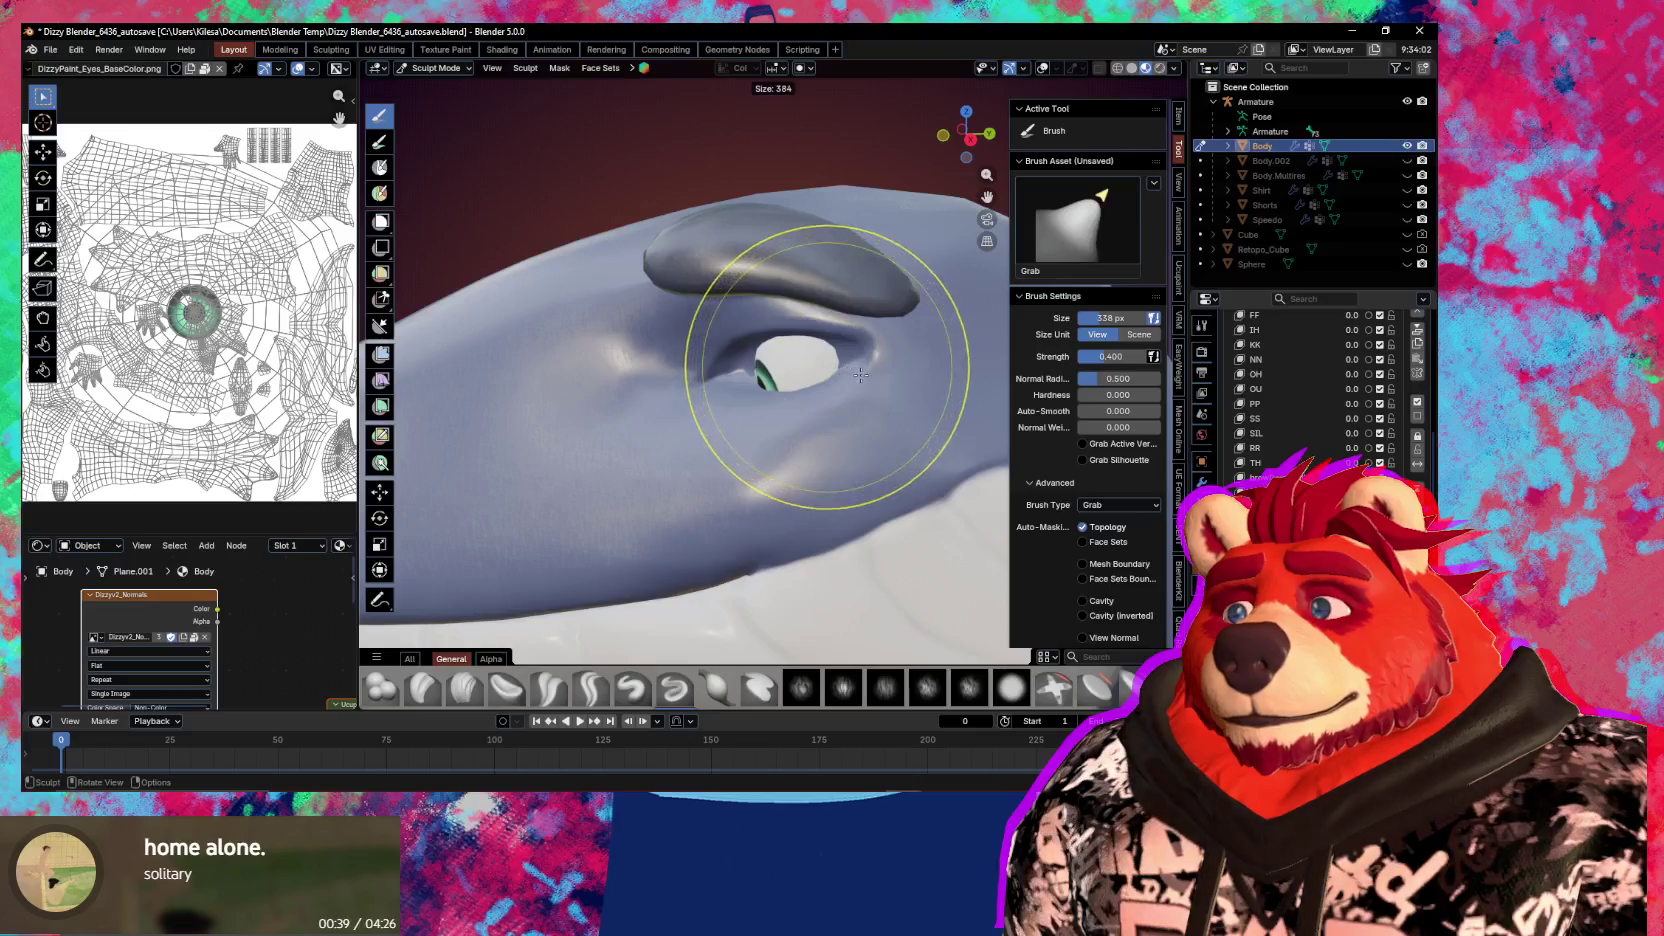
{"action": "left_click", "coordinate": [860, 374]}
{"action": "mouse_move", "coordinate": [855, 368]}
{"action": "left_mouse_down"}
{"action": "mouse_move", "coordinate": [835, 343]}
{"action": "mouse_move", "coordinate": [734, 330]}
{"action": "mouse_move", "coordinate": [750, 335]}
{"action": "left_mouse_up"}
{"action": "key", "text": "f"}
{"action": "left_click", "coordinate": [669, 353]}
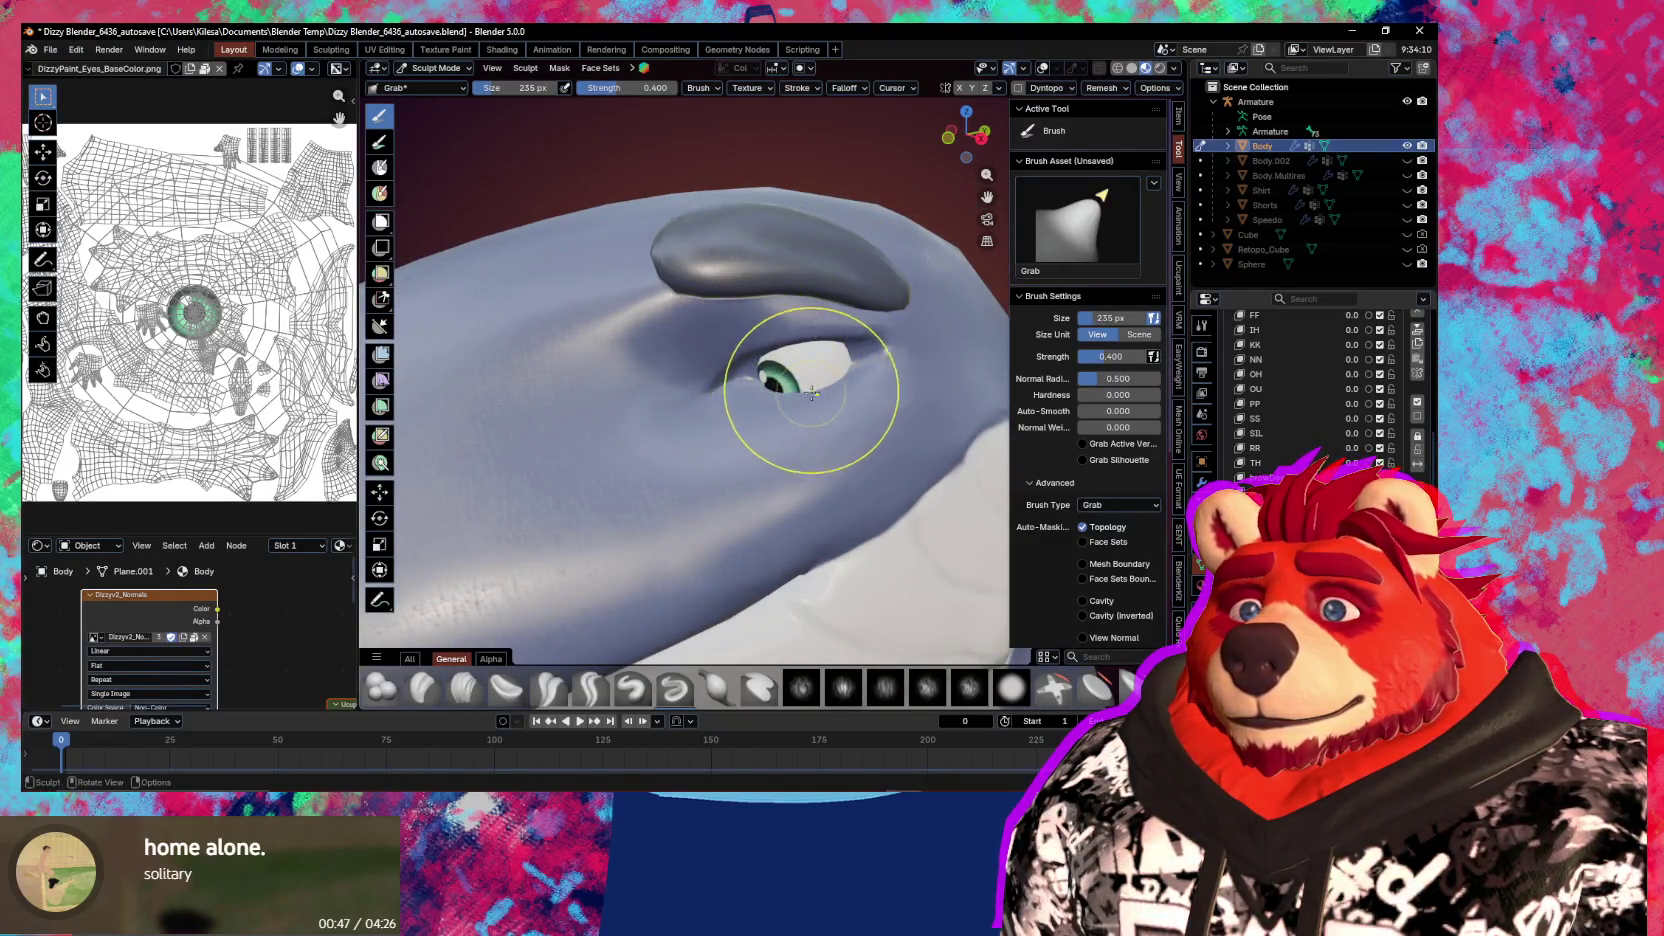
Pull the upper eyelid down over the iris, undoing and redoing the stroke
{"action": "middle_click_drag", "start_coordinate": [761, 390], "coordinate": [732, 371]}
{"action": "left_click_drag", "start_coordinate": [732, 371], "coordinate": [764, 399]}
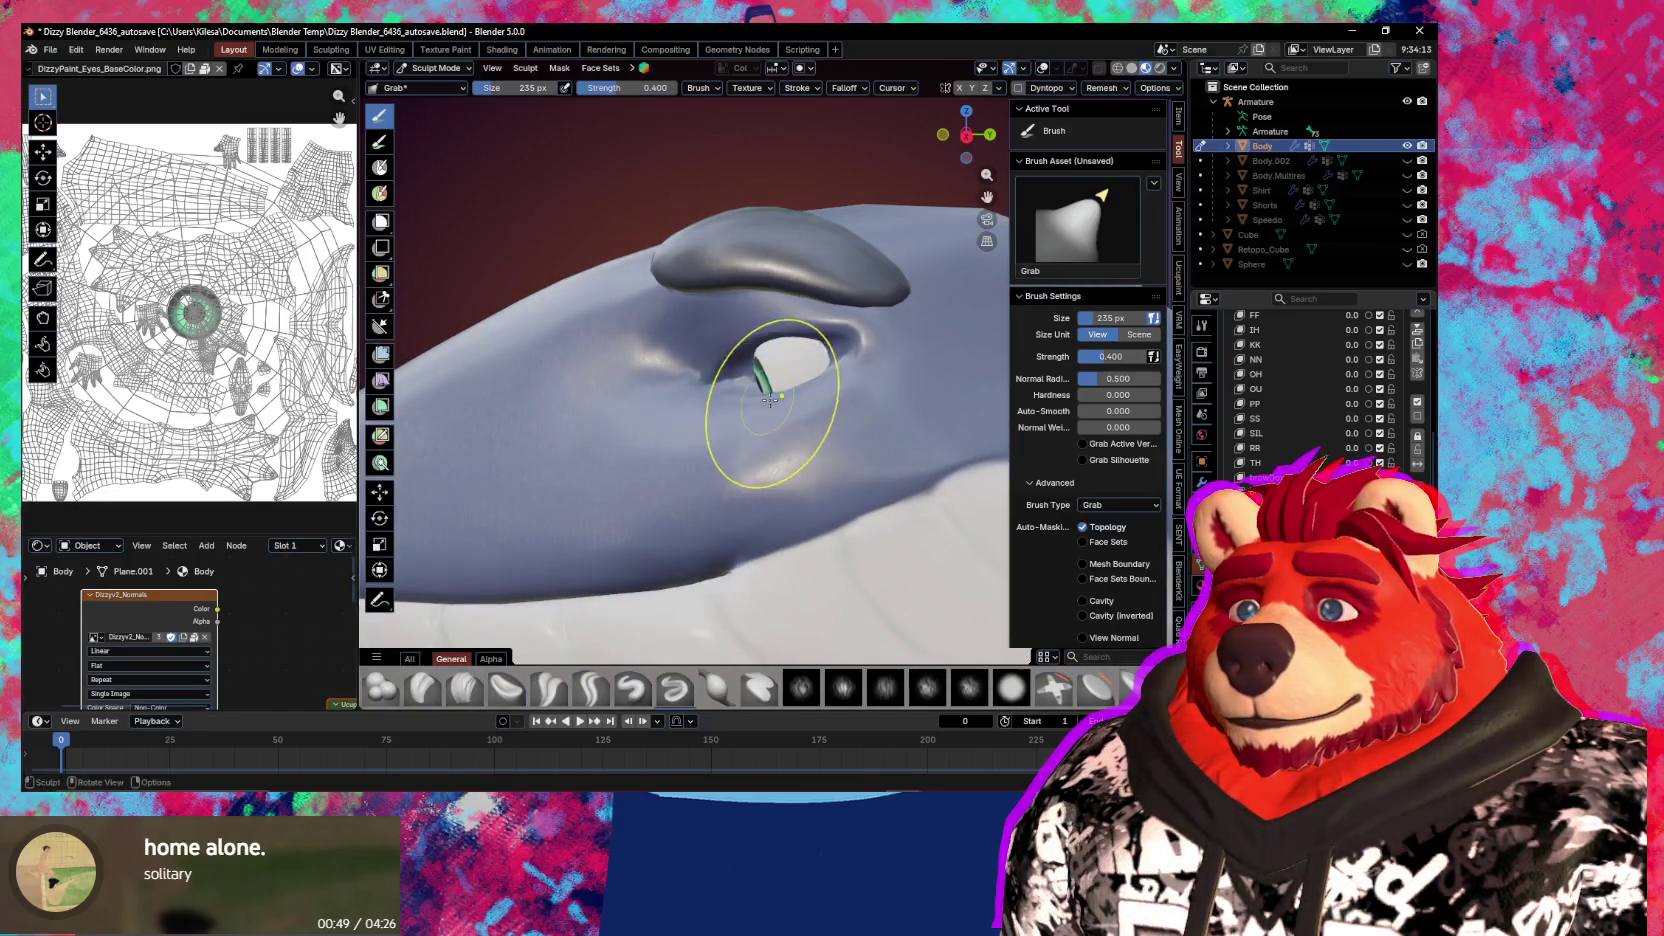
{"action": "key", "text": "ctrl+z"}
{"action": "middle_click_drag", "start_coordinate": [770, 400], "coordinate": [840, 404]}
{"action": "mouse_move", "coordinate": [770, 345]}
{"action": "left_mouse_down"}
{"action": "mouse_move", "coordinate": [775, 385]}
{"action": "mouse_move", "coordinate": [775, 345]}
{"action": "left_mouse_up"}
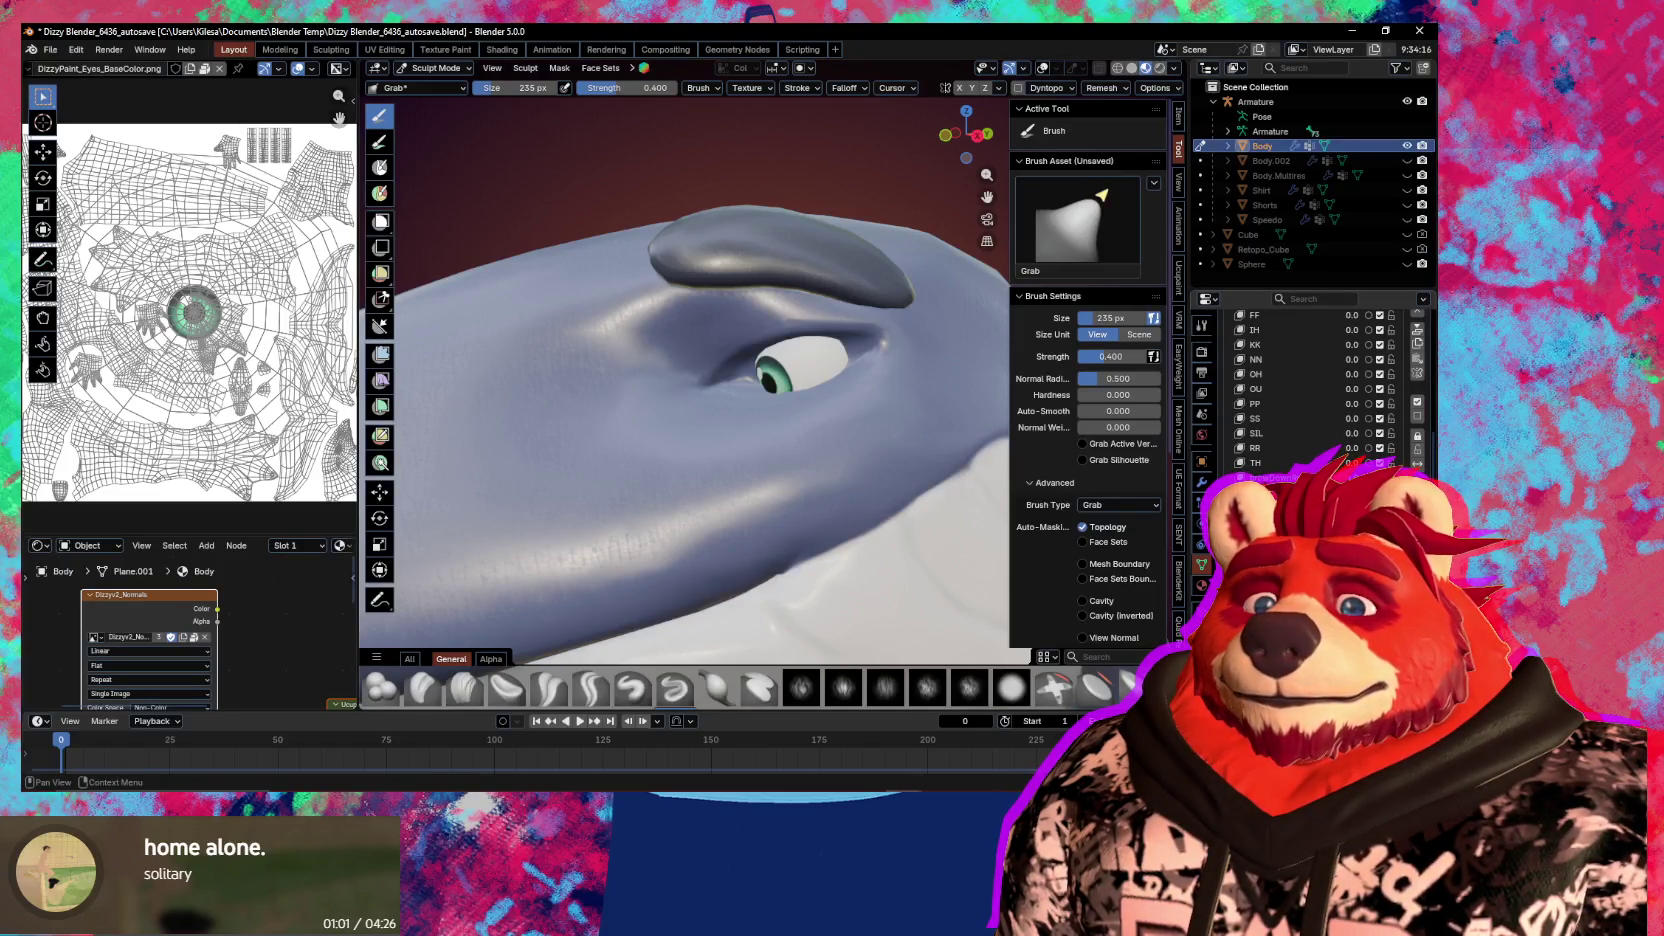
{"action": "left_click_drag", "start_coordinate": [800, 340], "coordinate": [800, 375]}
Check the eye and side of the head, then switch back to Object Mode
{"action": "mouse_move", "coordinate": [618, 456]}
{"action": "middle_mouse_down"}
{"action": "mouse_move", "coordinate": [865, 475]}
{"action": "mouse_move", "coordinate": [760, 470]}
{"action": "middle_mouse_up"}
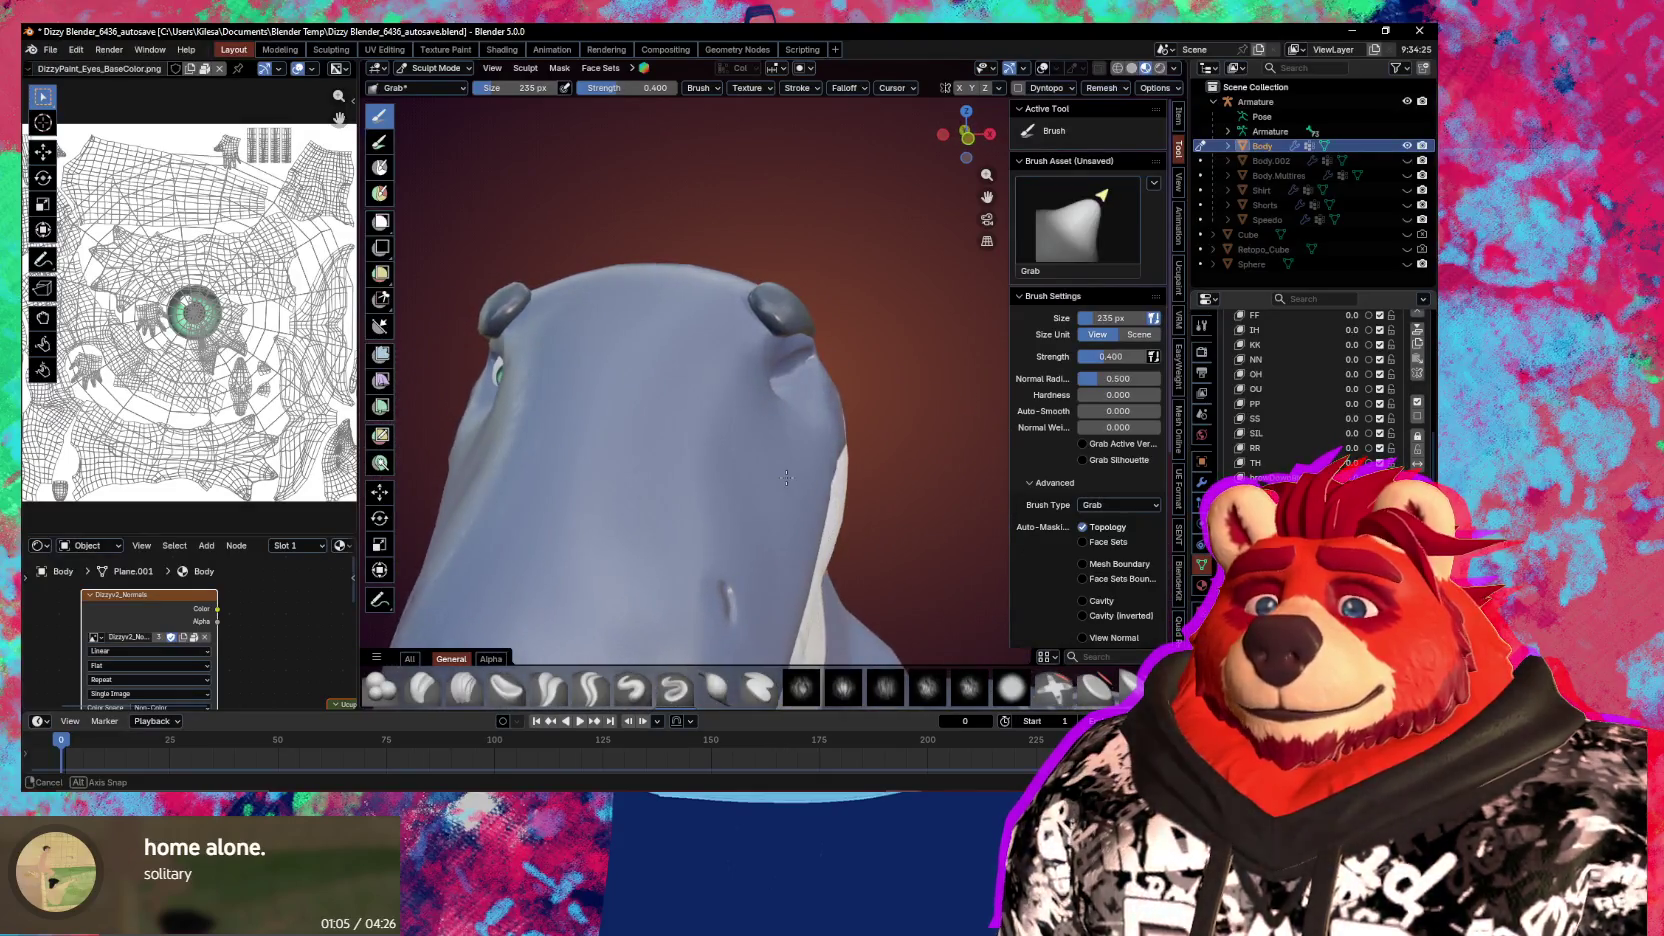
{"action": "scroll", "coordinate": [1320, 400], "scroll_direction": "up", "scroll_amount": 4}
{"action": "scroll", "coordinate": [1320, 400], "scroll_direction": "down", "scroll_amount": 2}
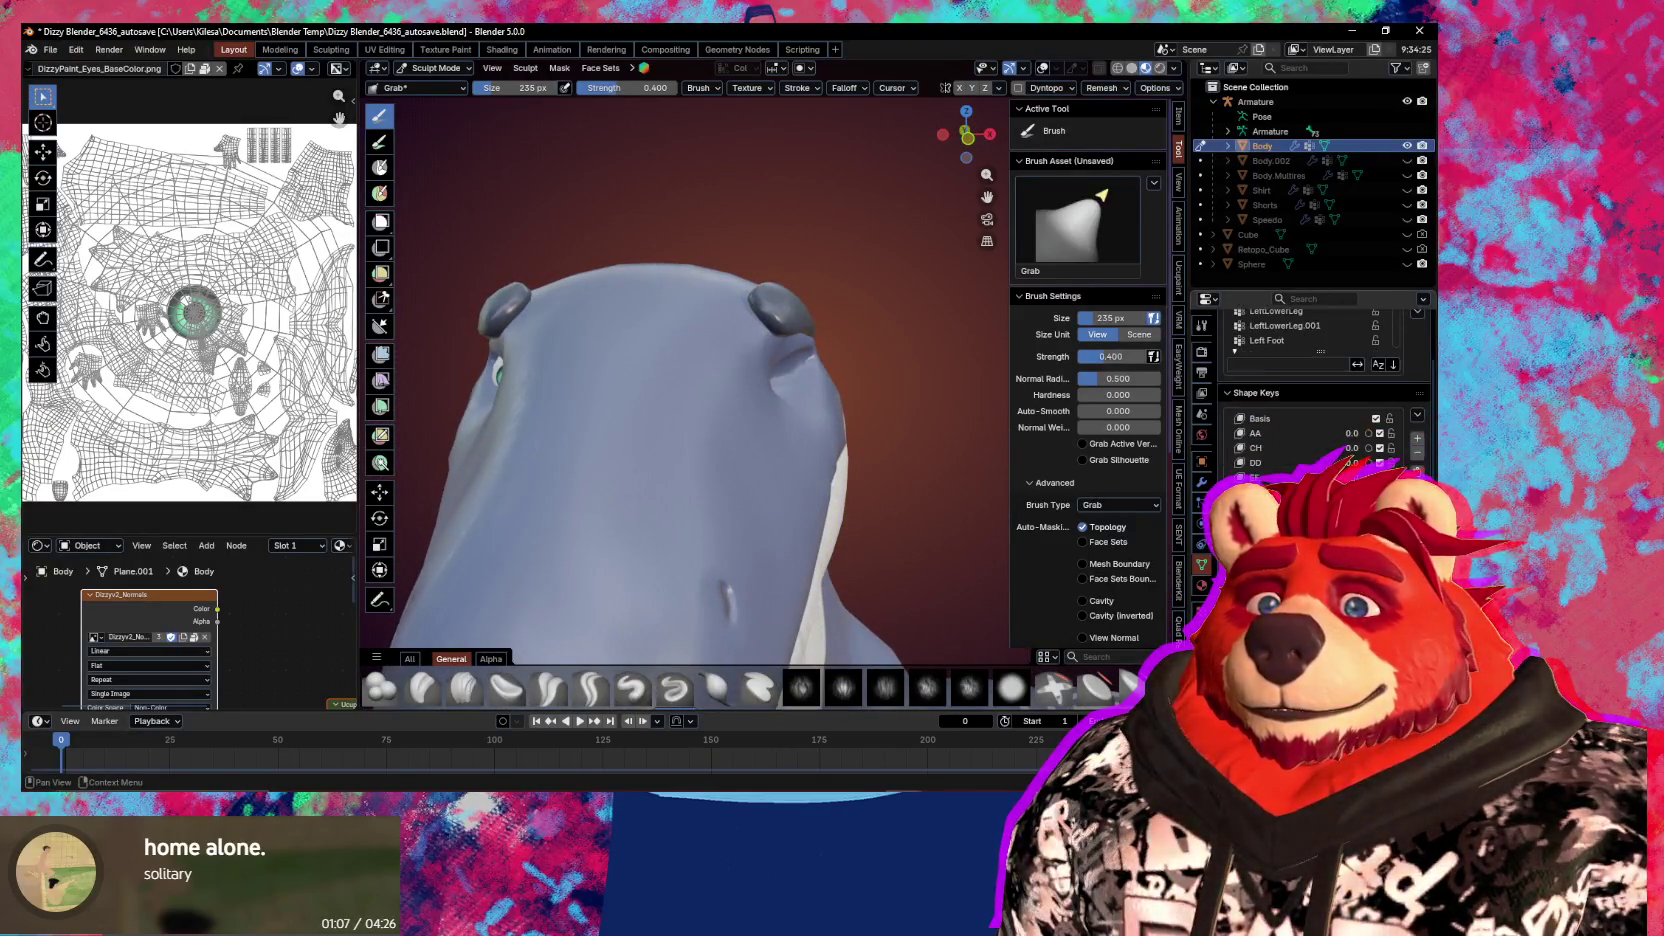
{"action": "scroll", "coordinate": [1320, 400], "scroll_direction": "down", "scroll_amount": 2}
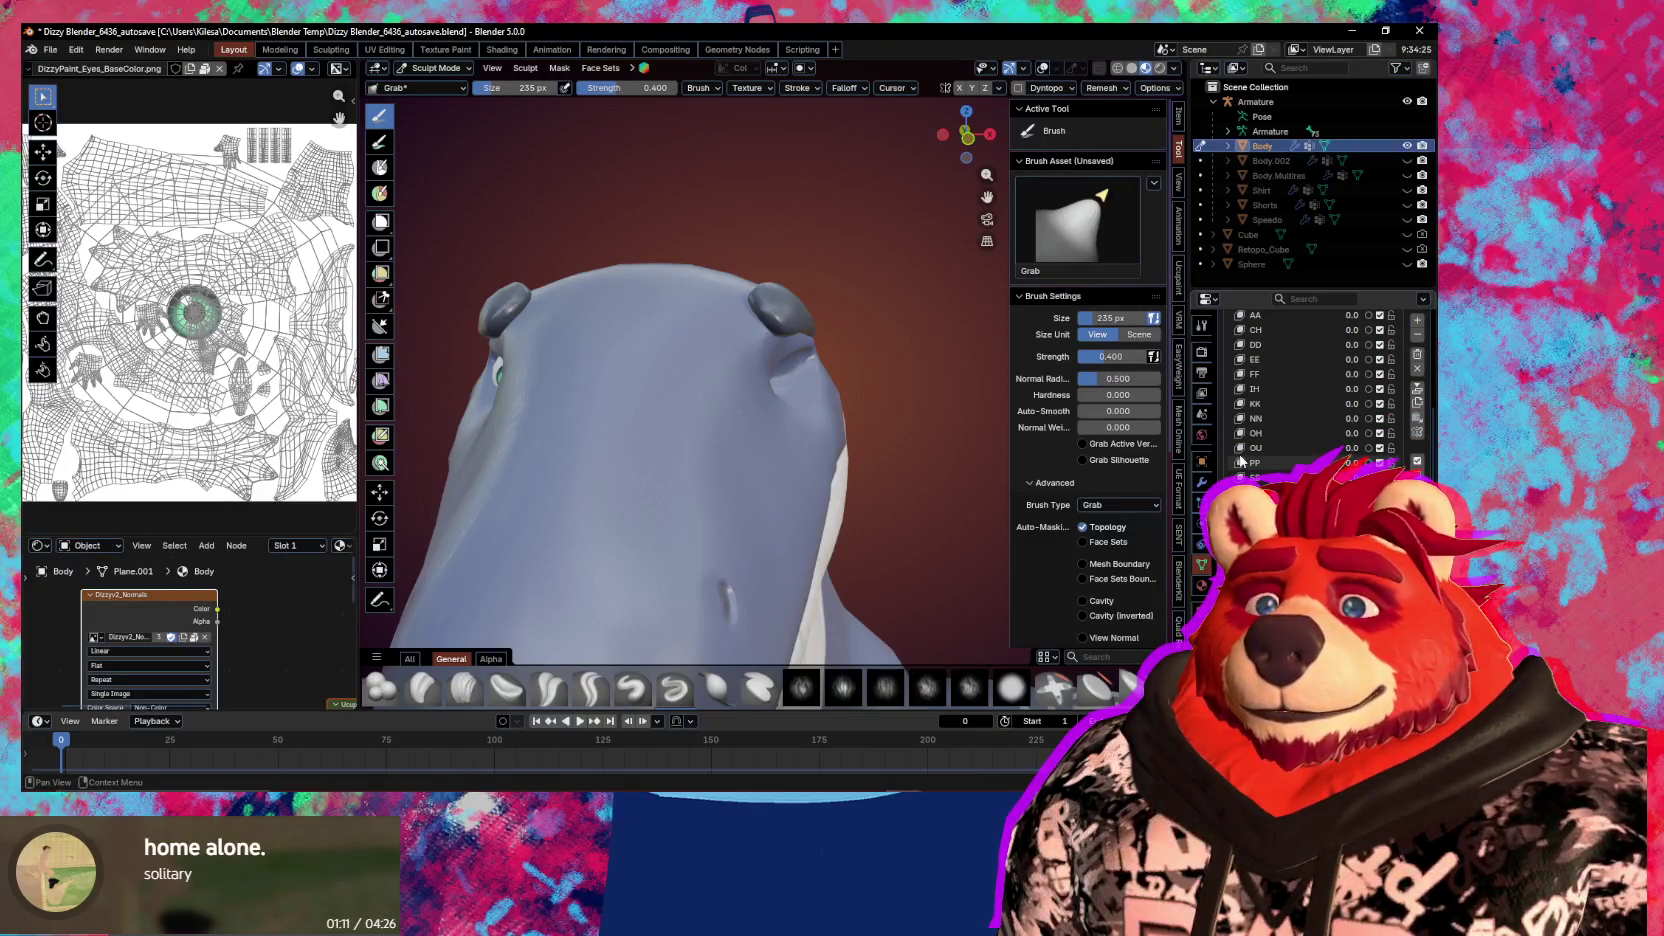
{"action": "middle_click_drag", "start_coordinate": [600, 430], "coordinate": [750, 425]}
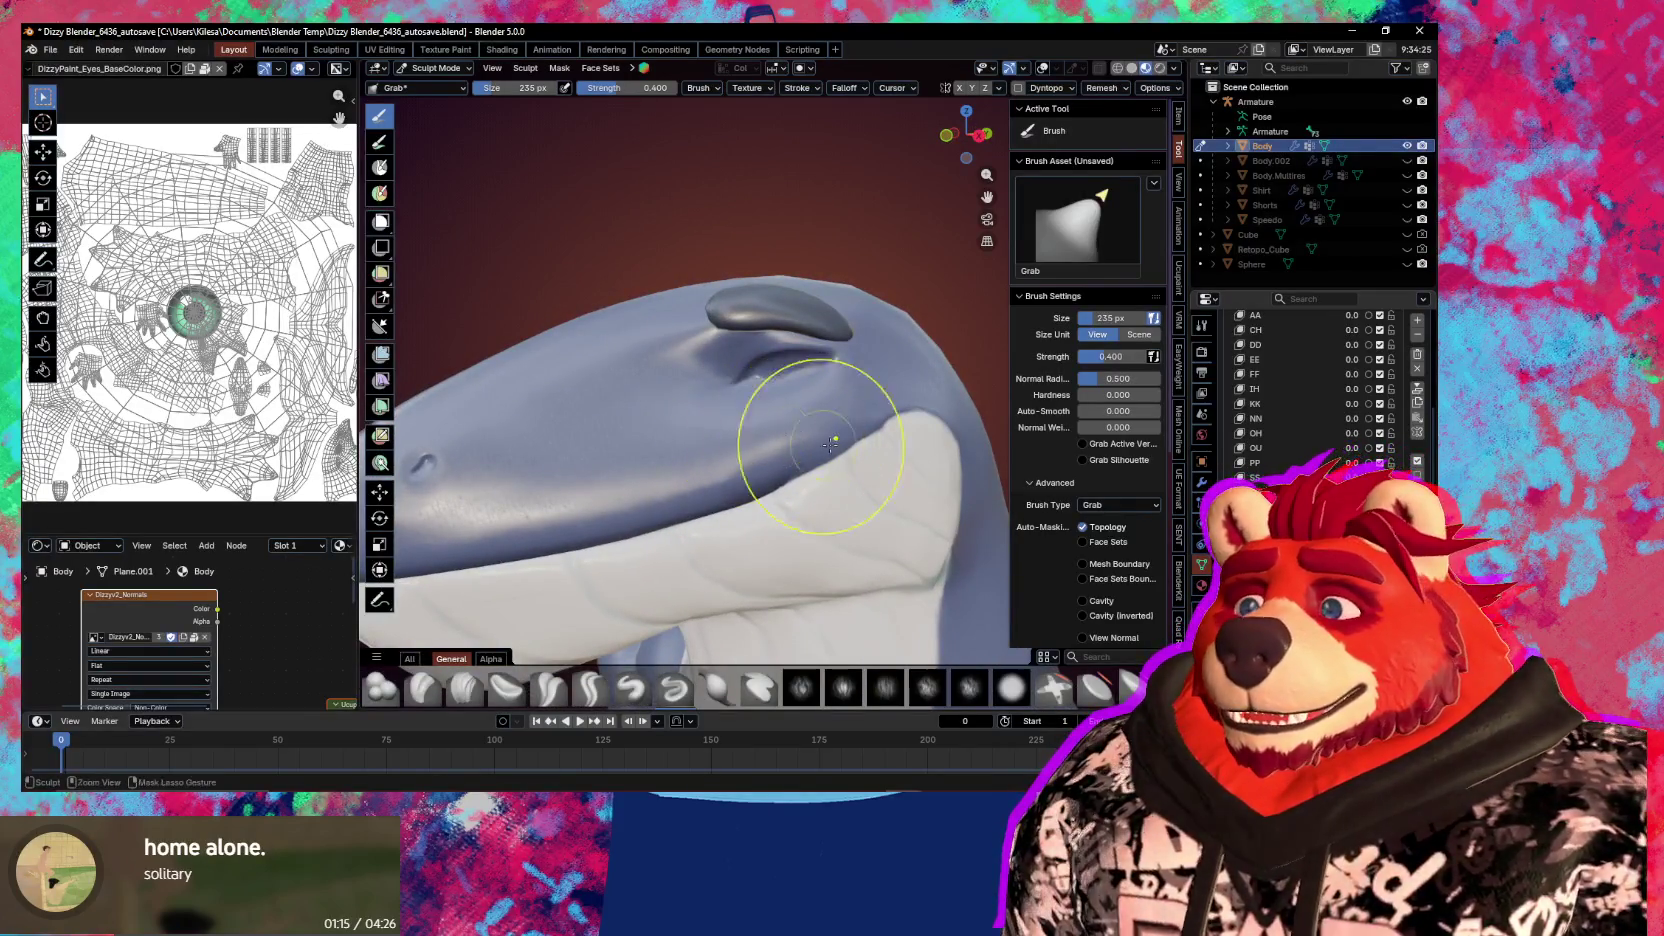
{"action": "key", "text": "ctrl+Tab"}
{"action": "left_click", "coordinate": [611, 450]}
{"action": "middle_click_drag", "start_coordinate": [611, 450], "coordinate": [851, 471]}
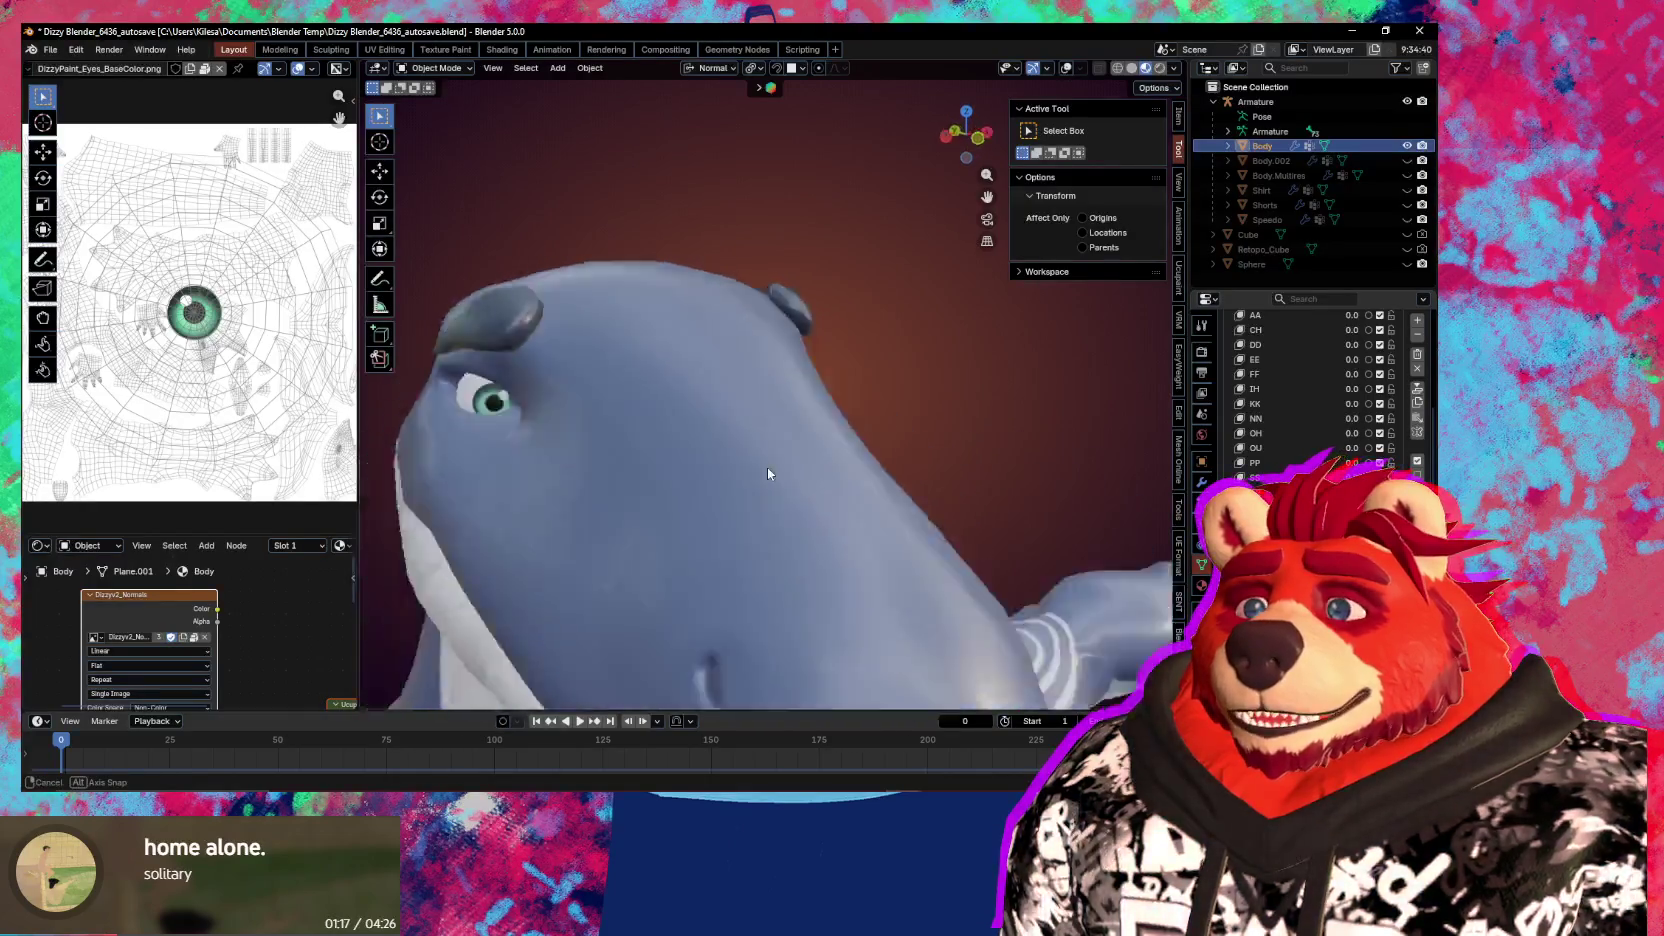
Enter Edit Mode, show wireframe overlays, and select one connected eye piece
{"action": "key", "text": "Tab"}
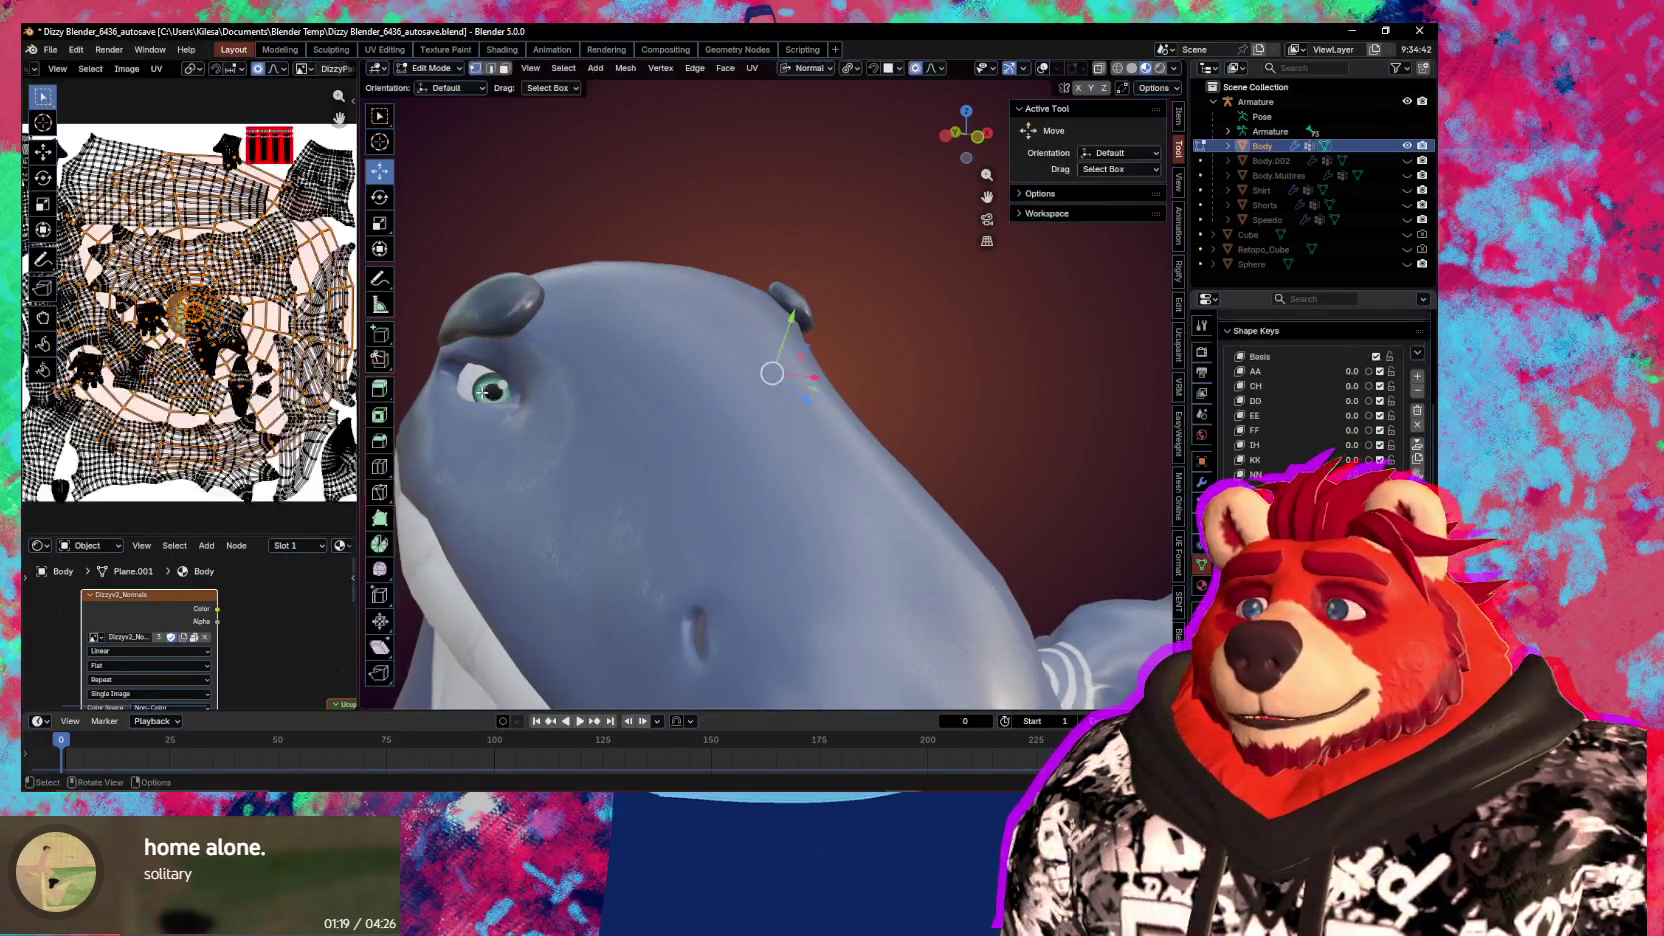
{"action": "key", "text": "a"}
{"action": "key", "text": "u"}
{"action": "key", "text": "shift+alt+z"}
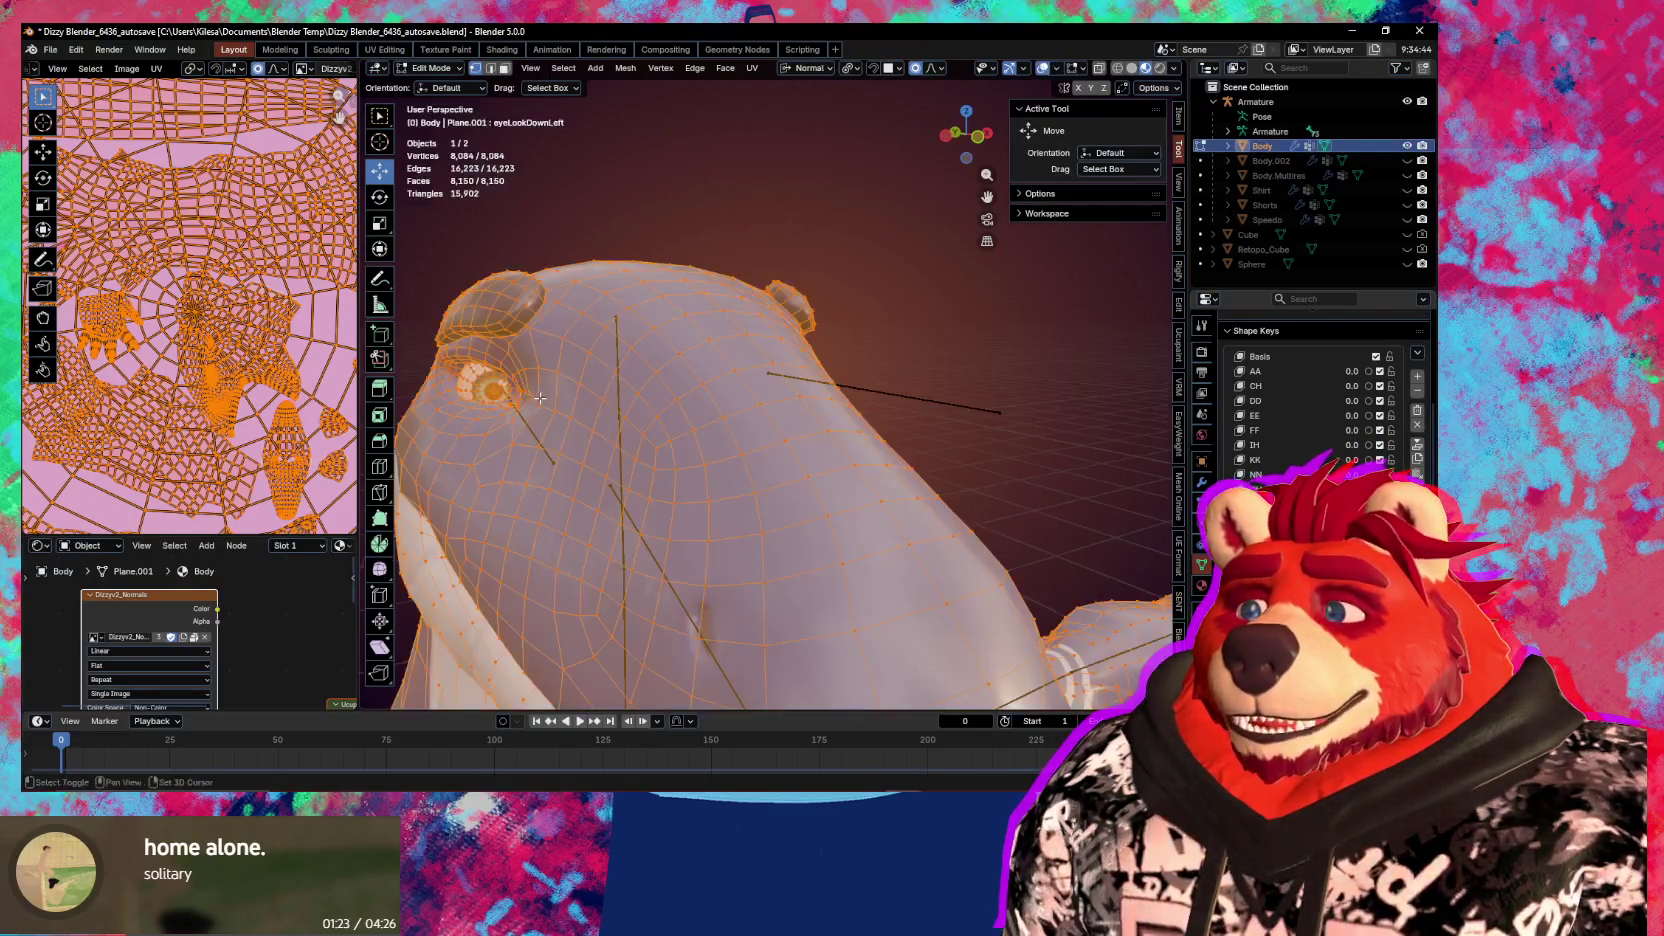
{"action": "middle_click_drag", "start_coordinate": [518, 384], "coordinate": [681, 413]}
{"action": "left_click", "coordinate": [683, 407]}
{"action": "key", "text": "l"}
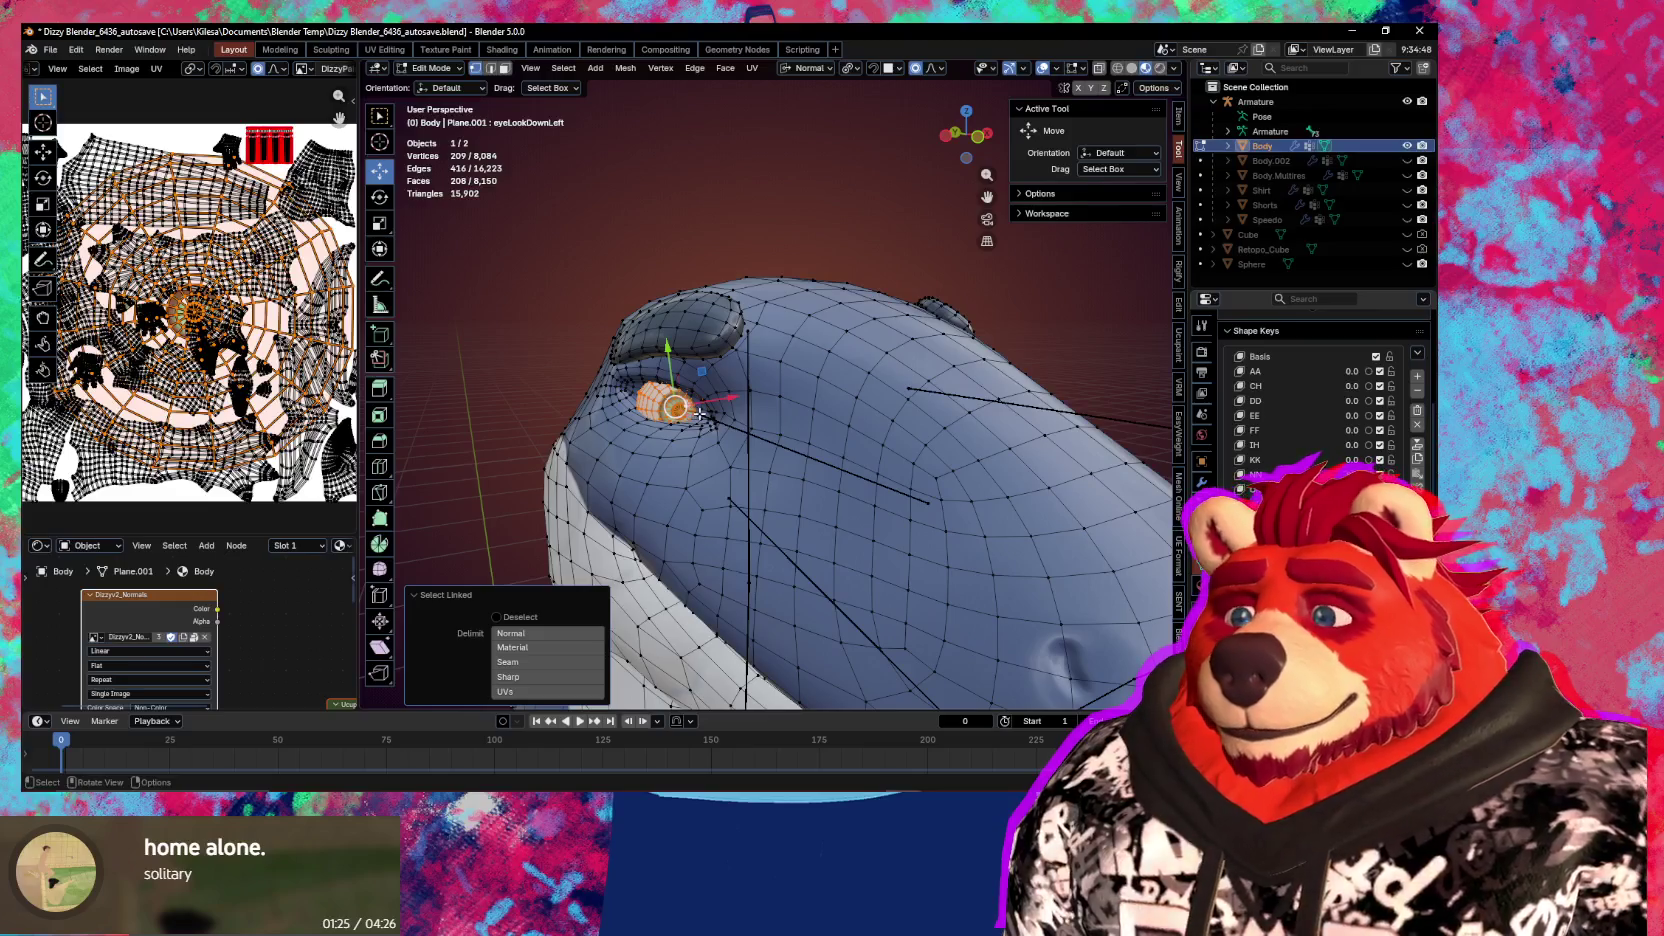
Turn on X-ray, reveal the hidden left eye, and add it to the selection
{"action": "middle_click_drag", "start_coordinate": [717, 403], "coordinate": [1010, 398]}
{"action": "key", "text": "alt+z"}
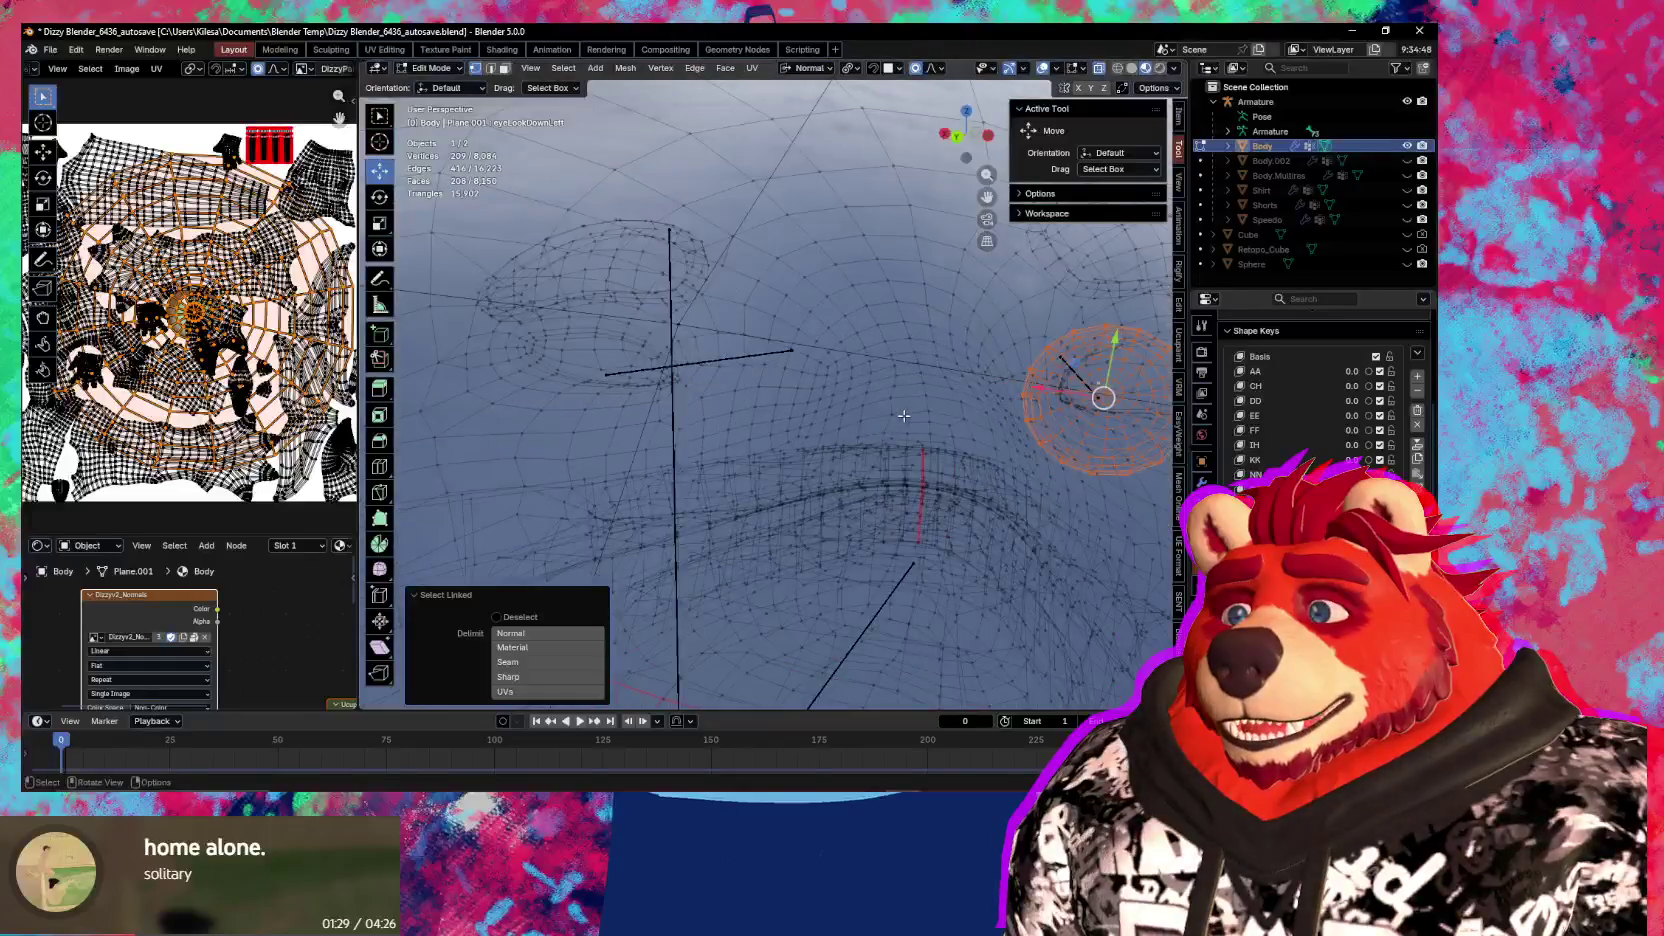
{"action": "key", "text": "alt+h"}
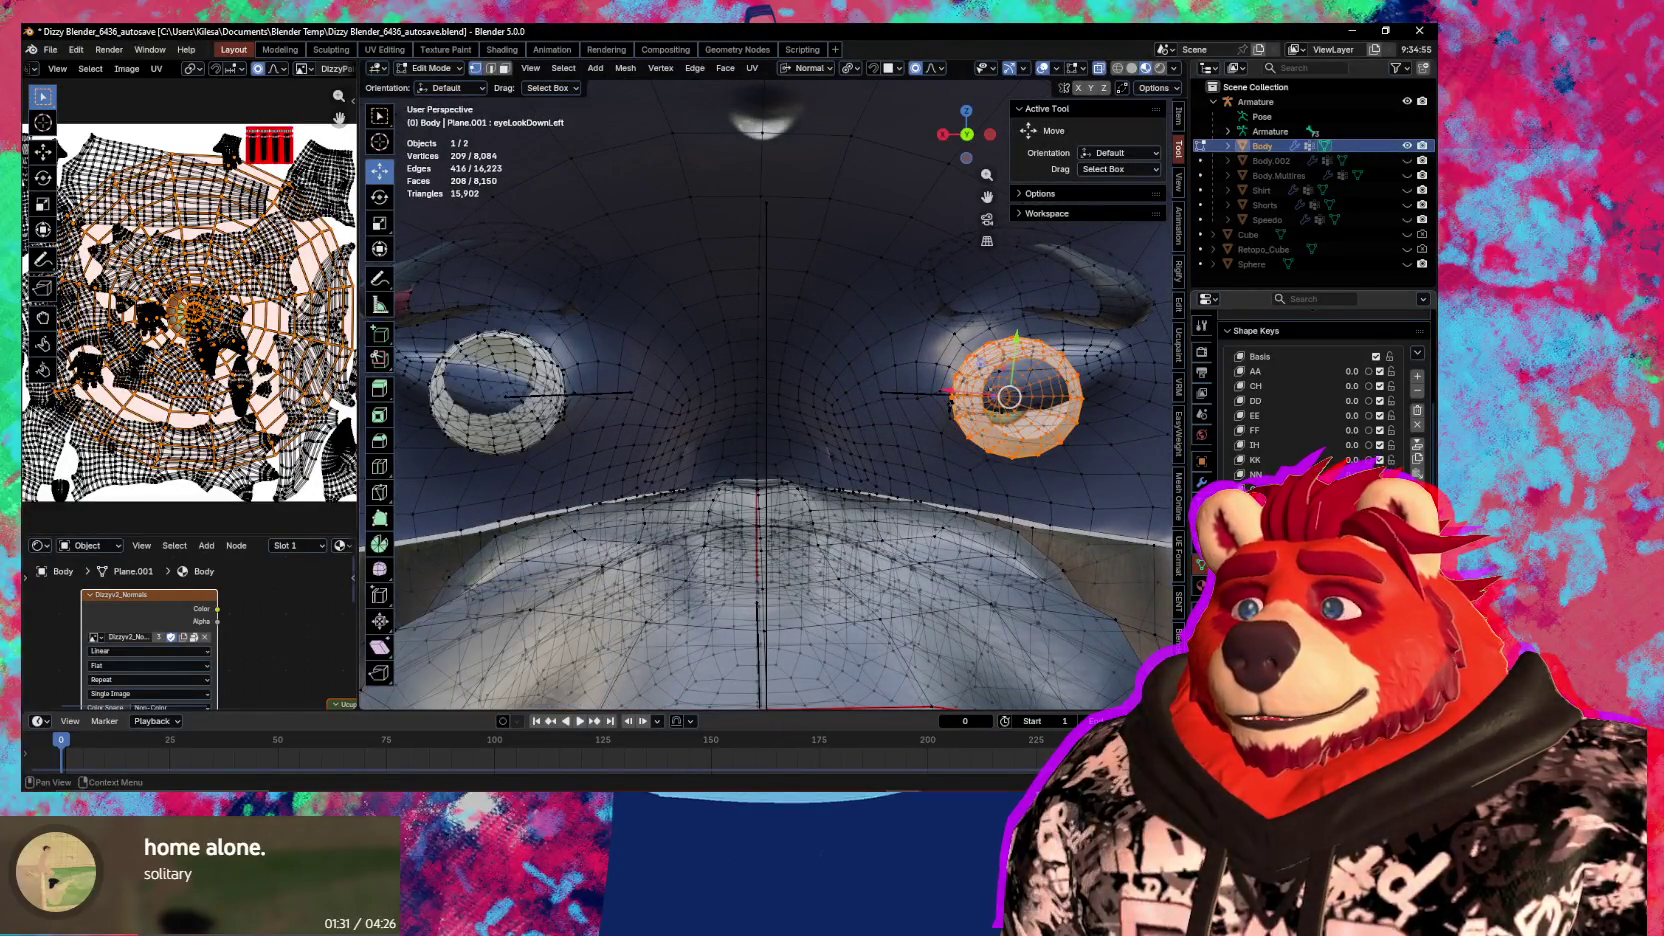
{"action": "key", "text": "l"}
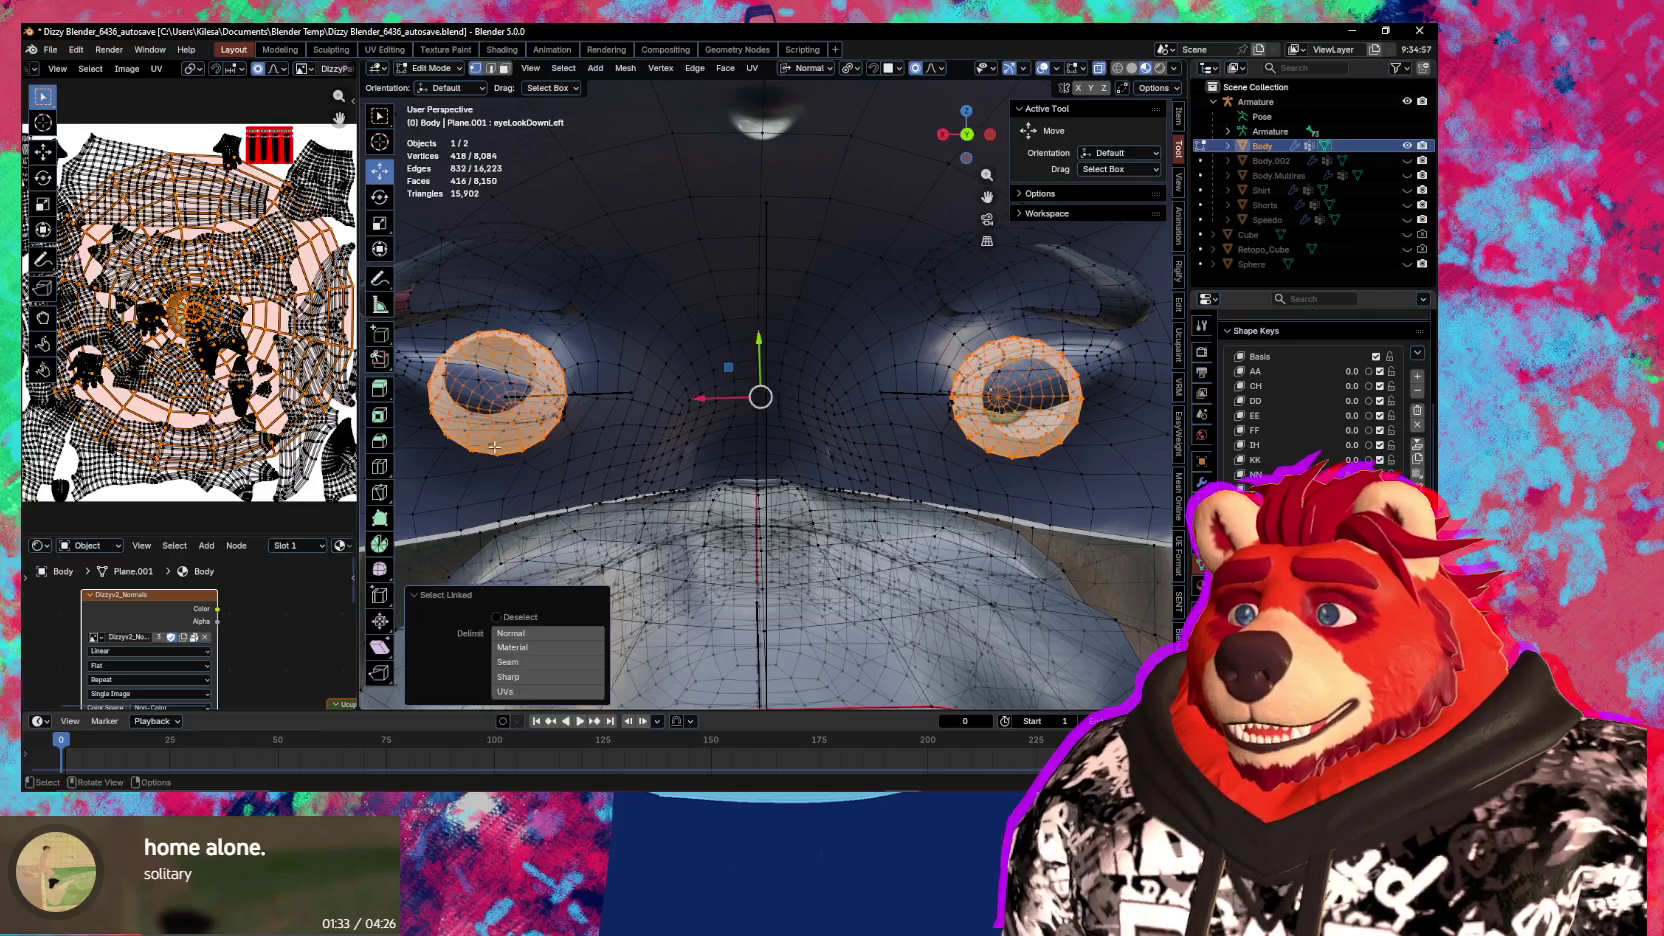
{"action": "mouse_move", "coordinate": [646, 474]}
{"action": "middle_mouse_down"}
{"action": "mouse_move", "coordinate": [856, 503]}
{"action": "mouse_move", "coordinate": [820, 480]}
{"action": "middle_mouse_up"}
{"action": "scroll", "coordinate": [1300, 390], "scroll_direction": "up", "scroll_amount": 3}
Make Basis the active shape key and symmetrize the selected eyes -X to +X
{"action": "left_click", "coordinate": [1300, 416]}
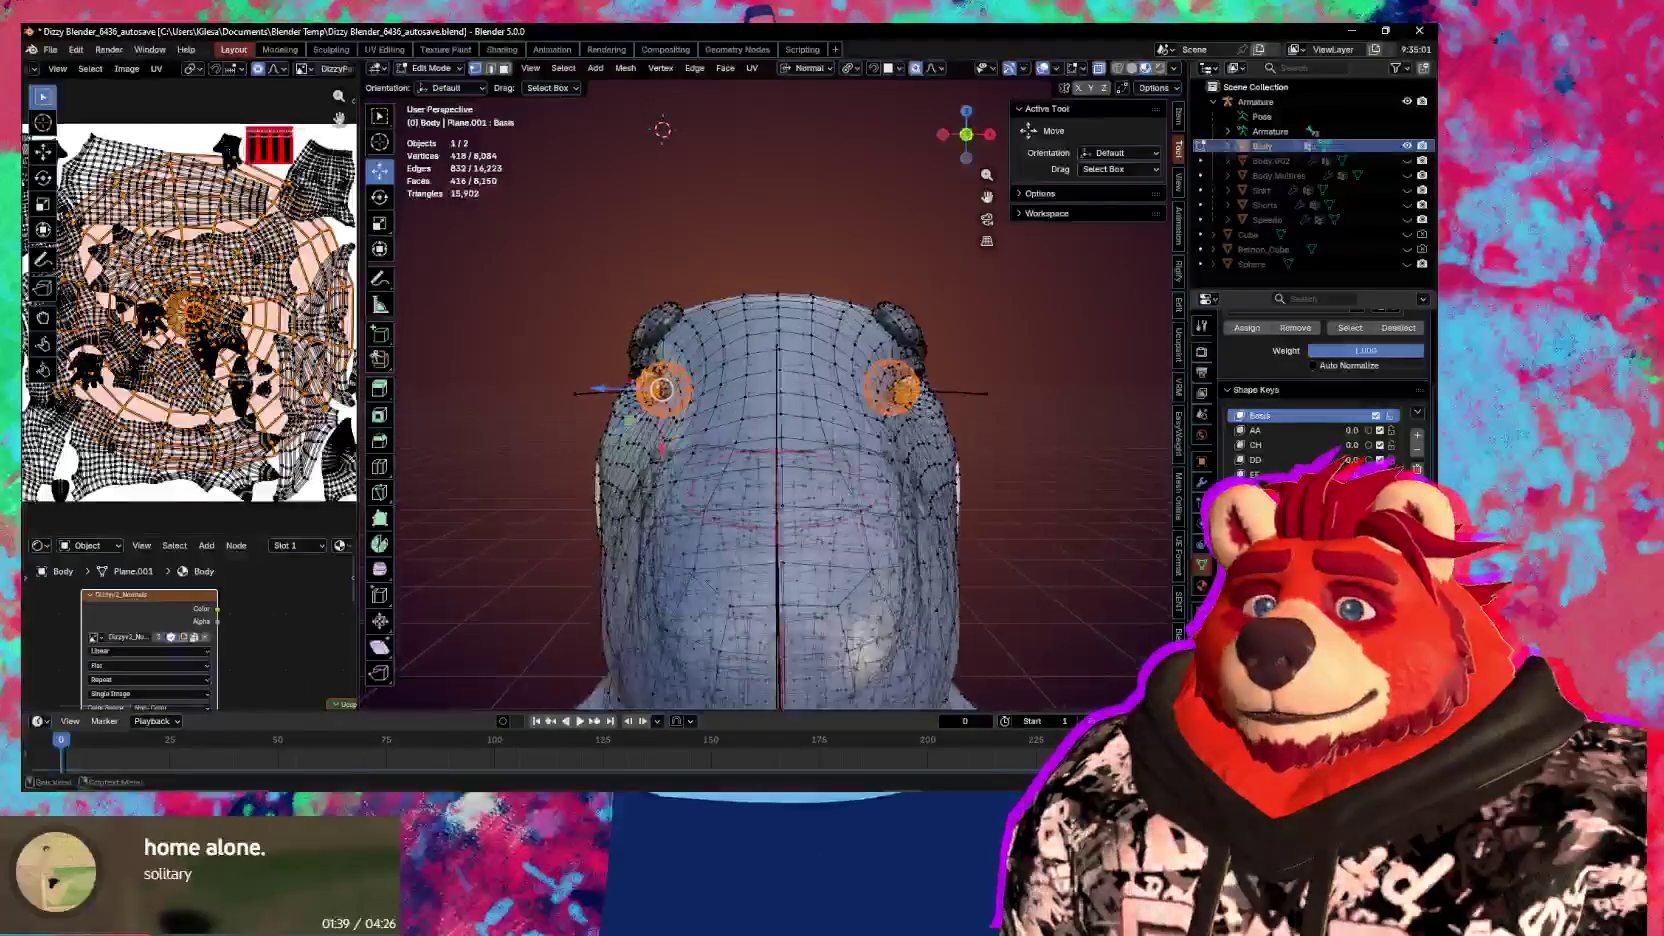
{"action": "scroll", "coordinate": [1303, 426], "scroll_direction": "down", "scroll_amount": 3}
{"action": "right_click", "coordinate": [912, 402]}
{"action": "left_click", "coordinate": [912, 402]}
Turn off X-ray and overlays and return the Body to Object Mode
{"action": "mouse_move", "coordinate": [843, 445]}
{"action": "middle_mouse_down"}
{"action": "mouse_move", "coordinate": [944, 480]}
{"action": "mouse_move", "coordinate": [837, 455]}
{"action": "middle_mouse_up"}
{"action": "key", "text": "alt+z"}
{"action": "key", "text": "shift+alt+z"}
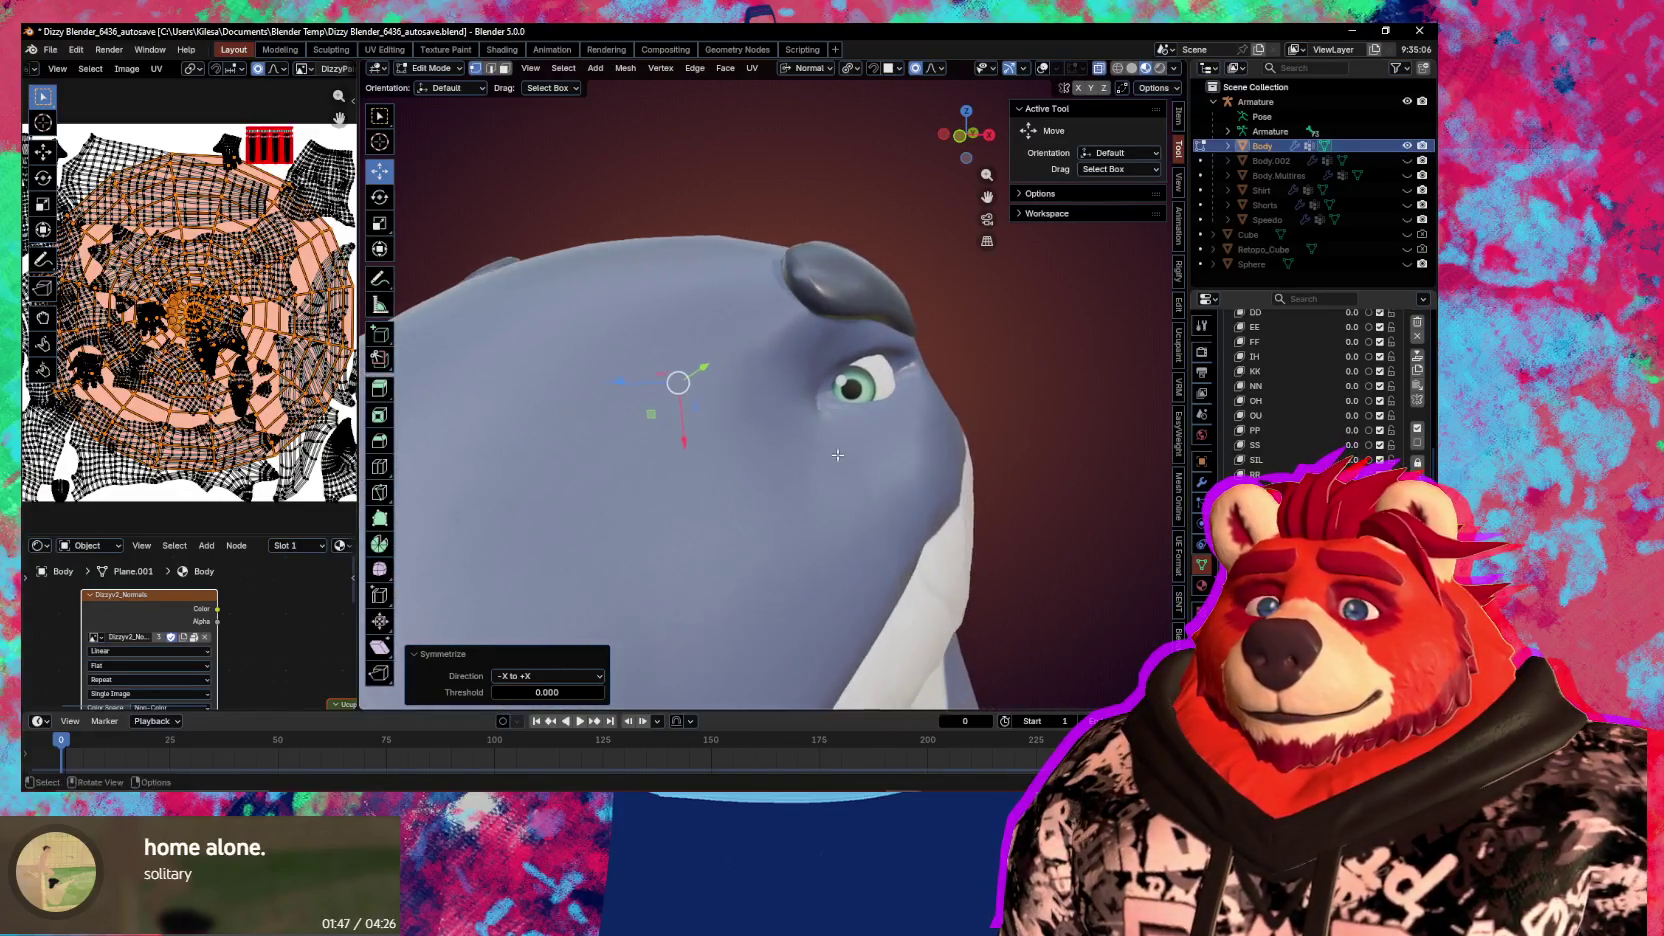
{"action": "mouse_move", "coordinate": [983, 561]}
{"action": "middle_mouse_down"}
{"action": "mouse_move", "coordinate": [927, 553]}
{"action": "mouse_move", "coordinate": [933, 538]}
{"action": "middle_mouse_up"}
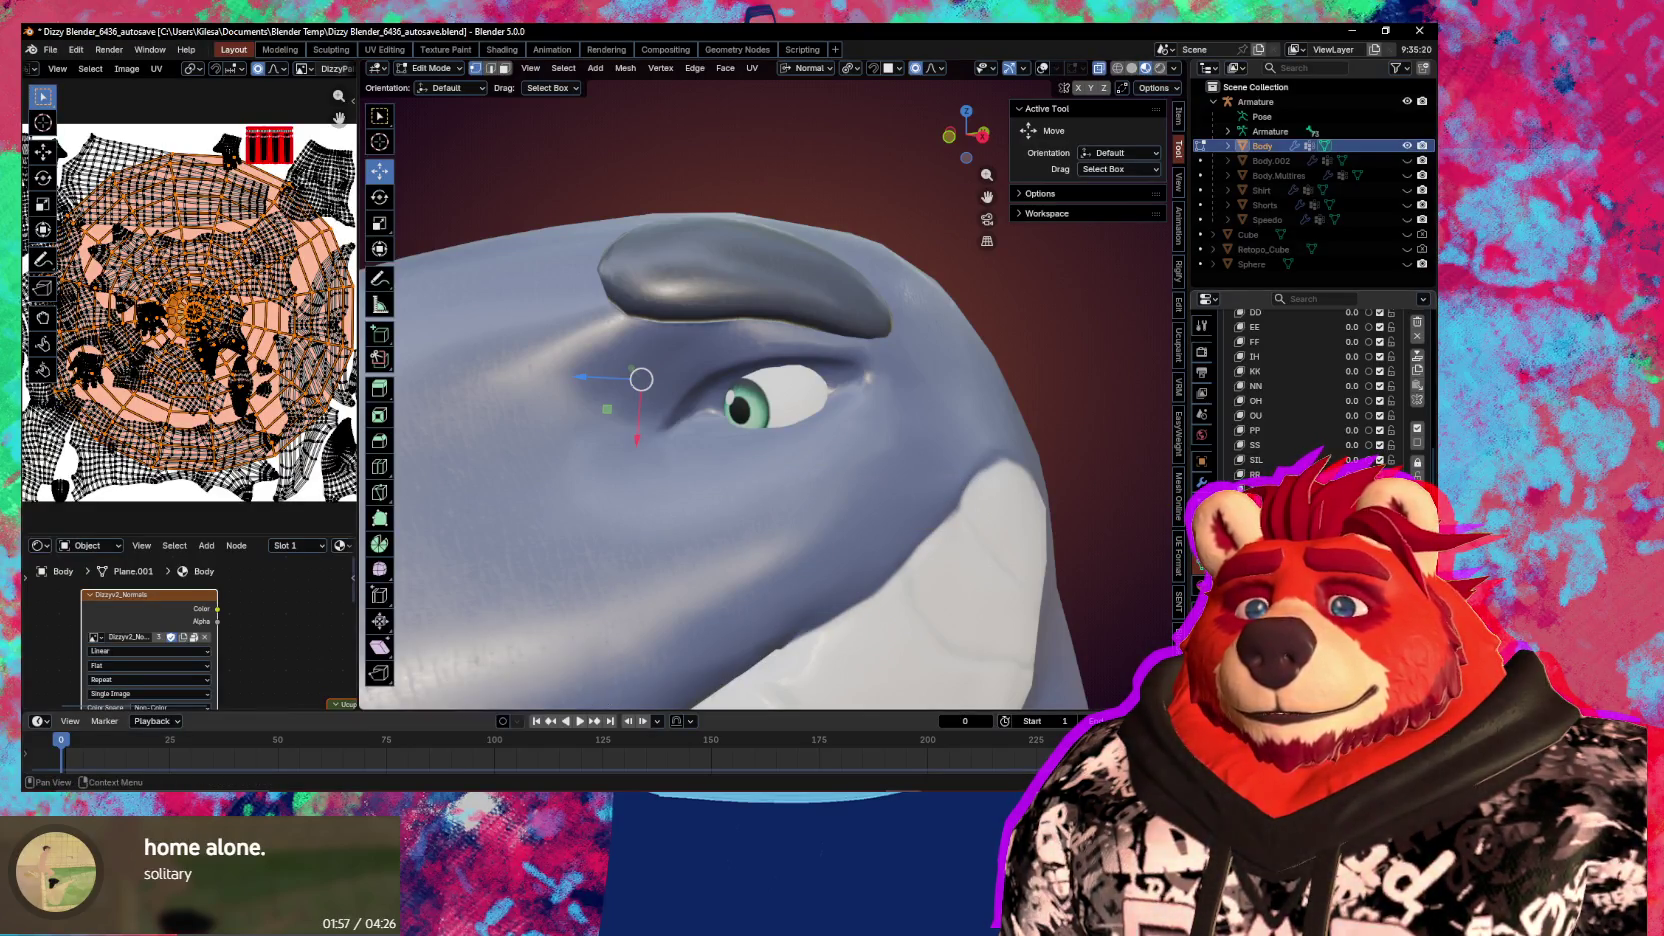
{"action": "key", "text": "Tab"}
{"action": "middle_click_drag", "start_coordinate": [797, 445], "coordinate": [931, 460]}
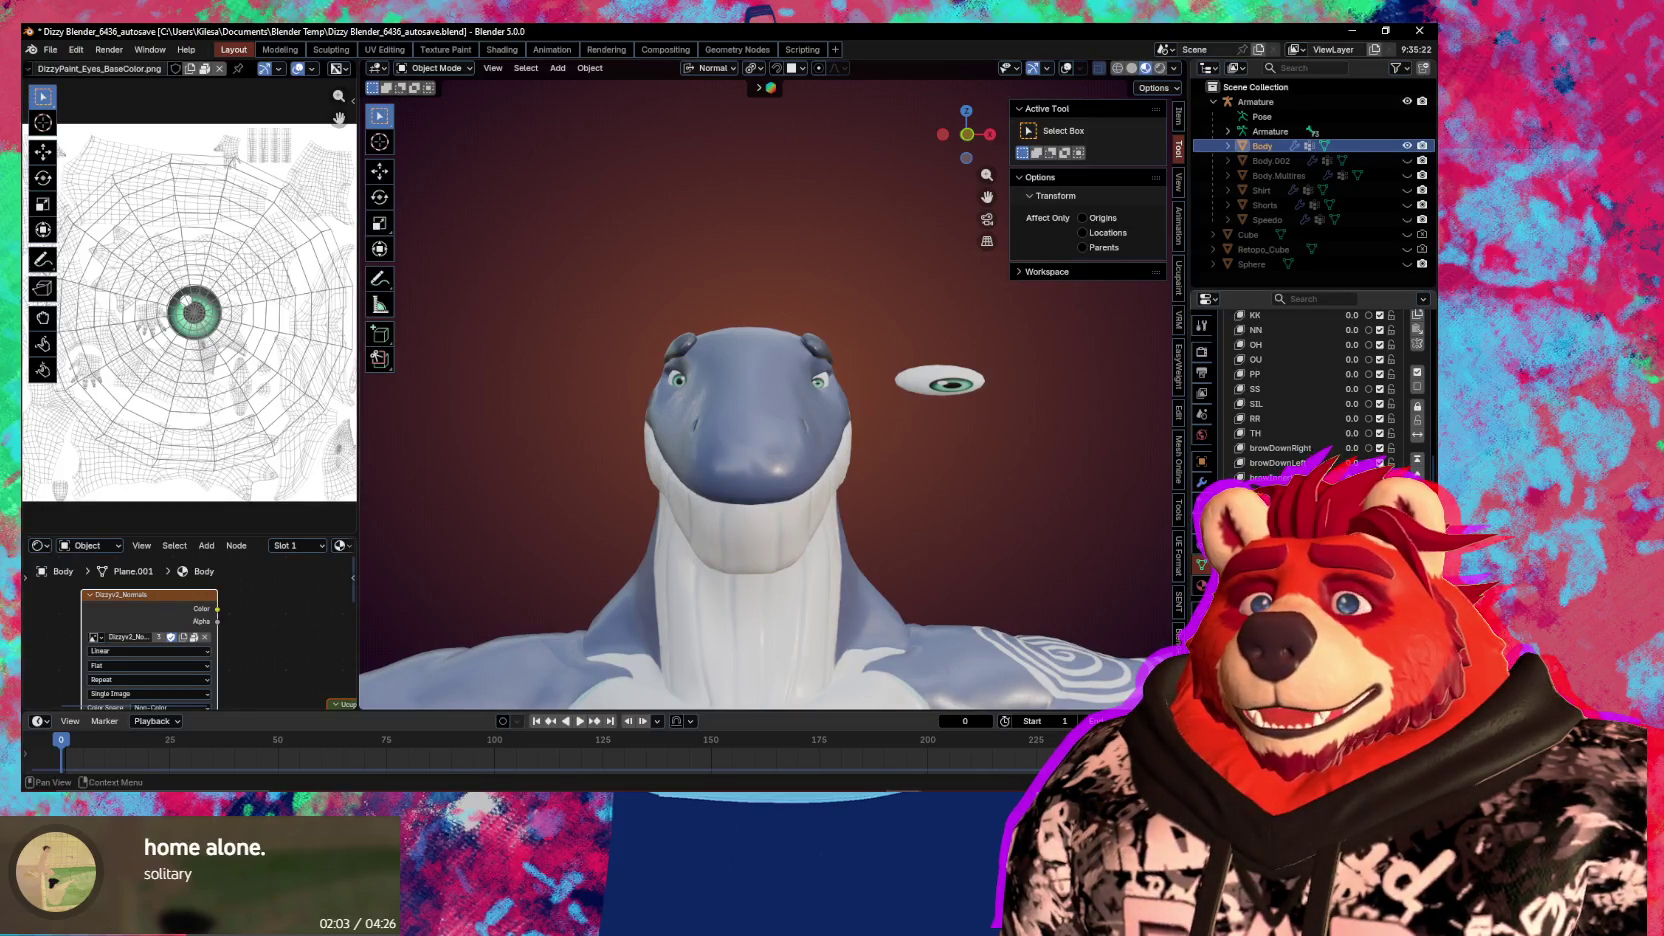
Undo away the stray eyeball, pick the Eyes material slot, and enter Edit Mode
{"action": "key", "text": "ctrl+shift+z"}
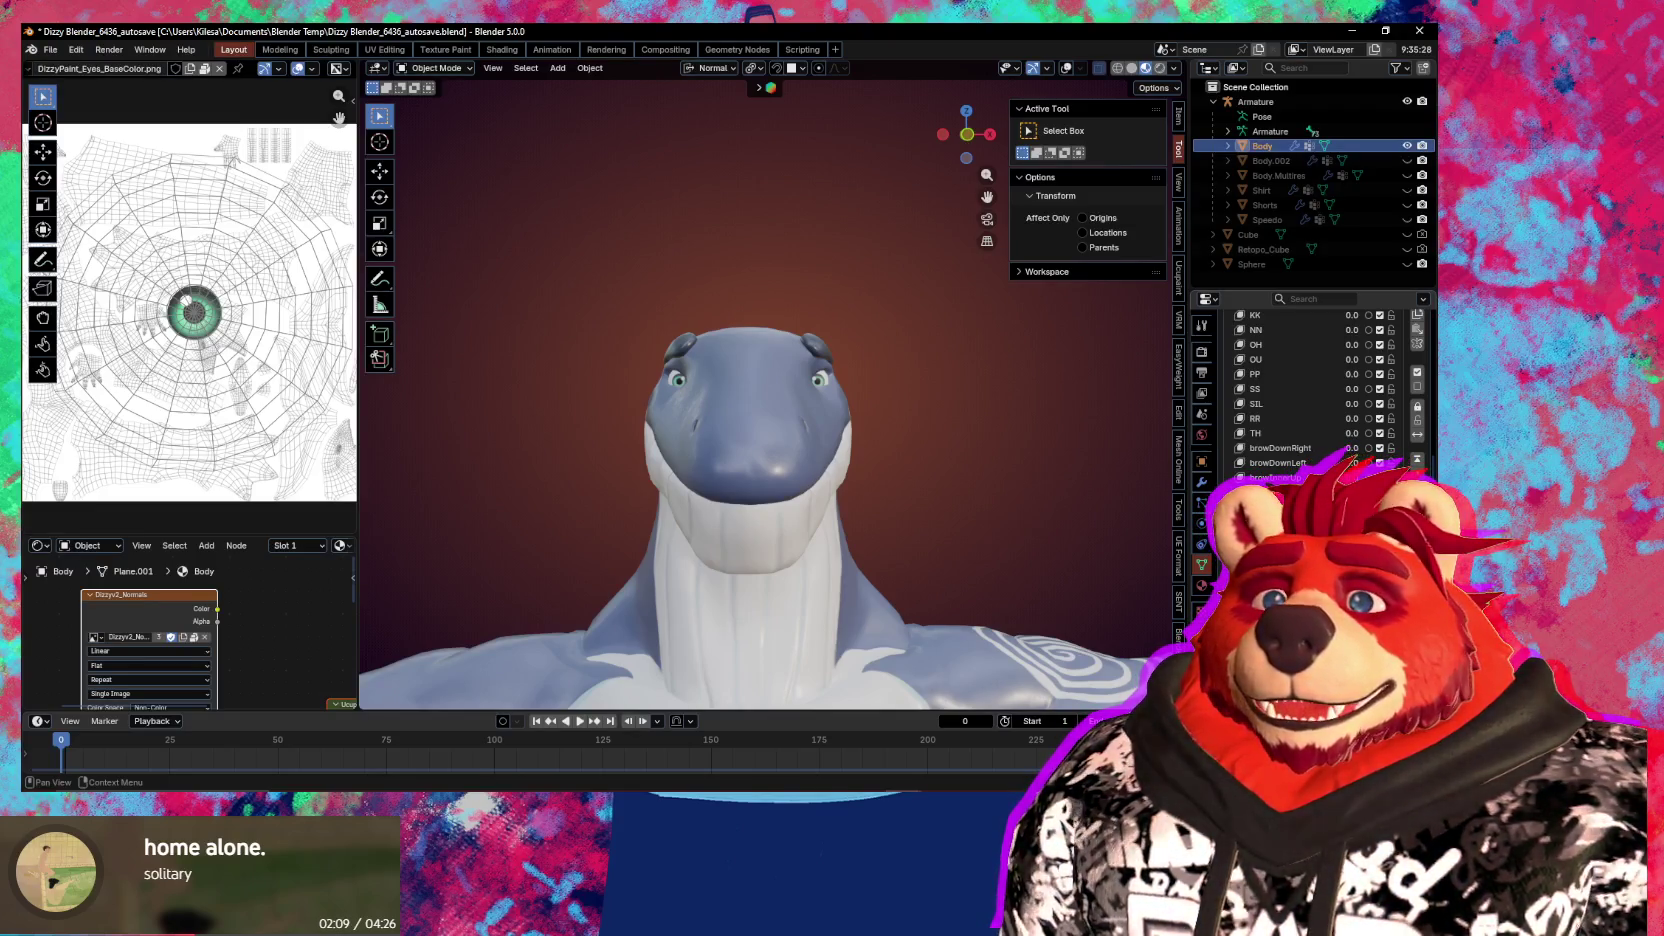
{"action": "left_click", "coordinate": [1200, 585]}
{"action": "scroll", "coordinate": [1320, 400], "scroll_direction": "up", "scroll_amount": 3}
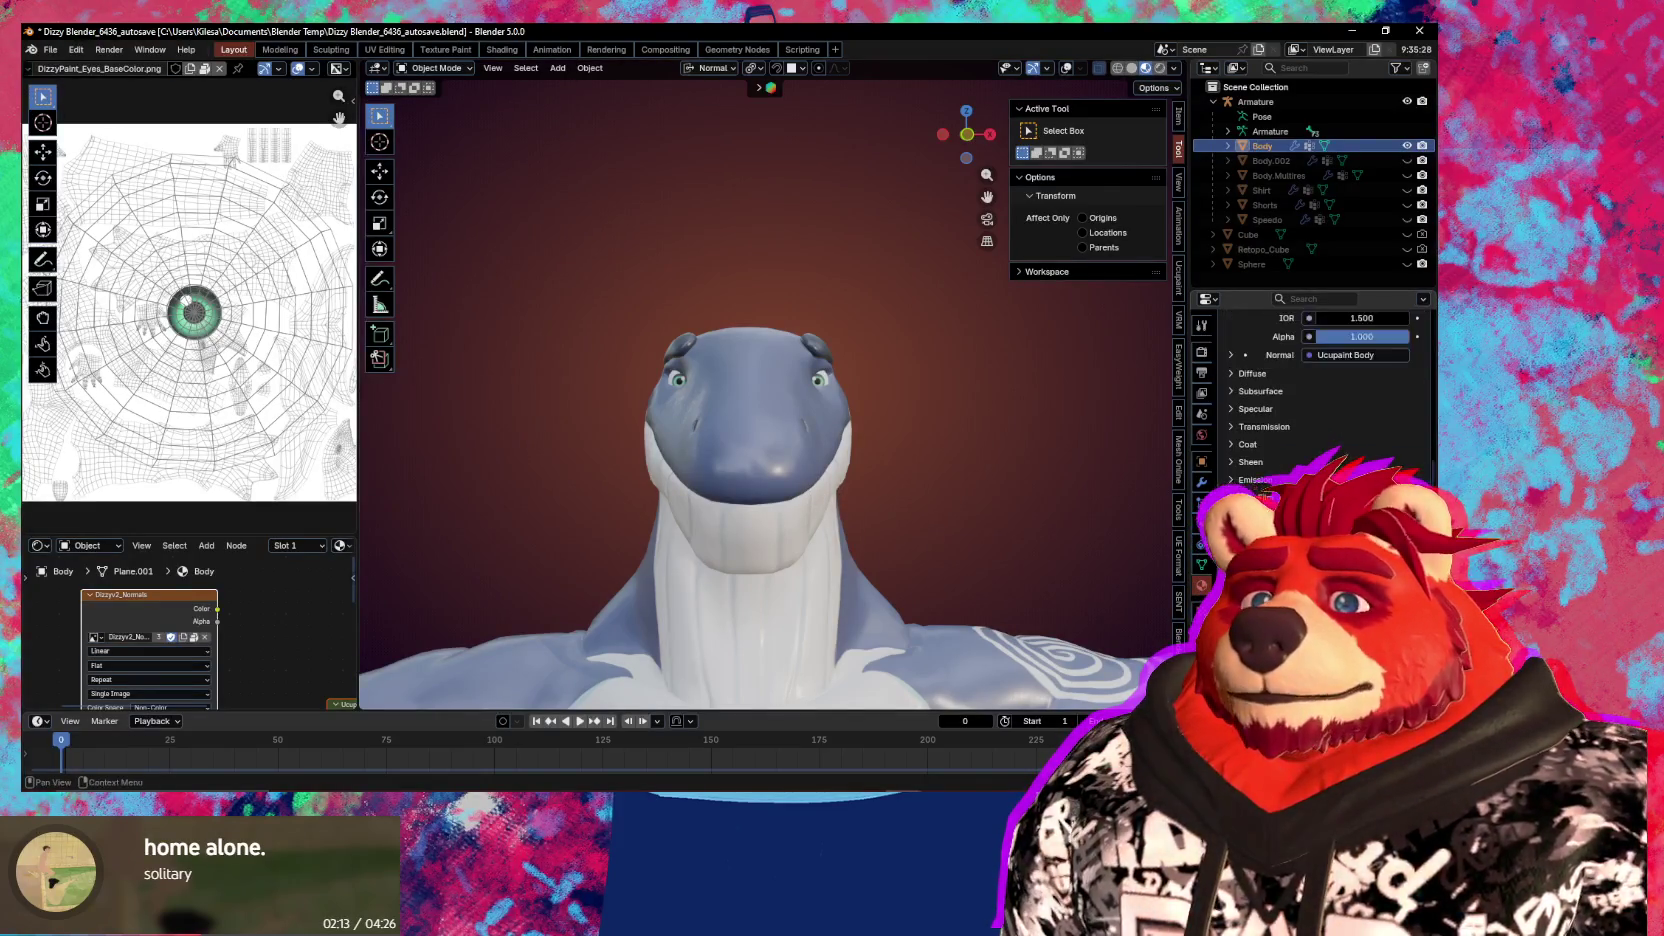
{"action": "scroll", "coordinate": [1320, 400], "scroll_direction": "up", "scroll_amount": 3}
{"action": "scroll", "coordinate": [1320, 400], "scroll_direction": "up", "scroll_amount": 3}
{"action": "scroll", "coordinate": [1320, 400], "scroll_direction": "up", "scroll_amount": 2}
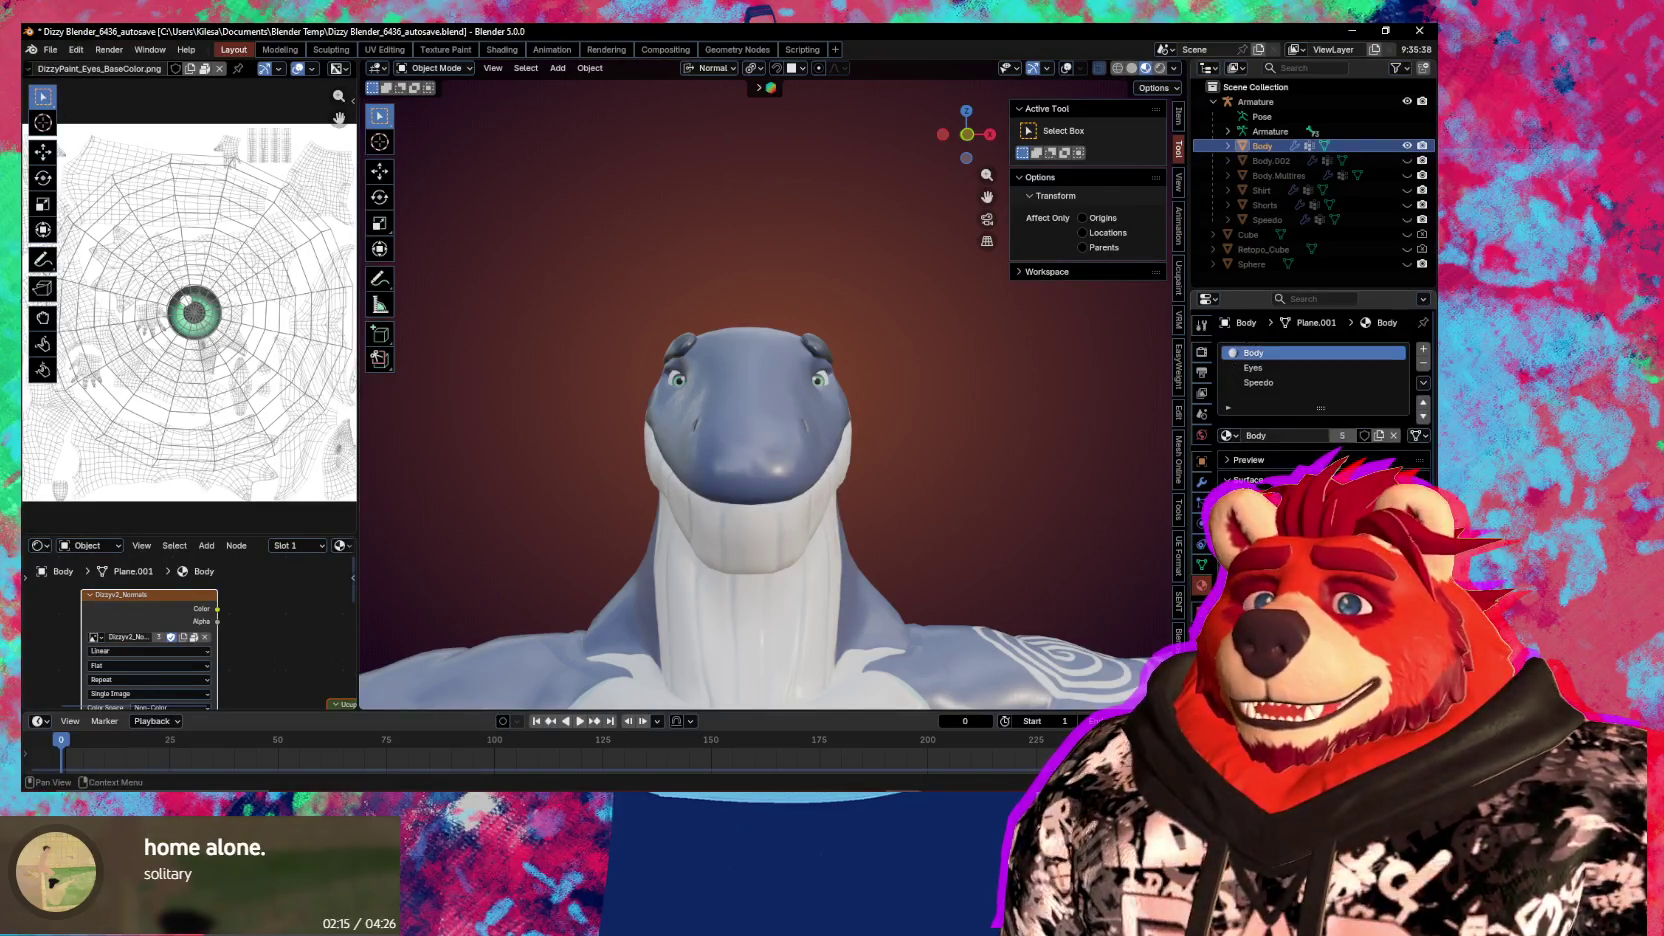
{"action": "left_click", "coordinate": [1300, 367]}
{"action": "key", "text": "Tab"}
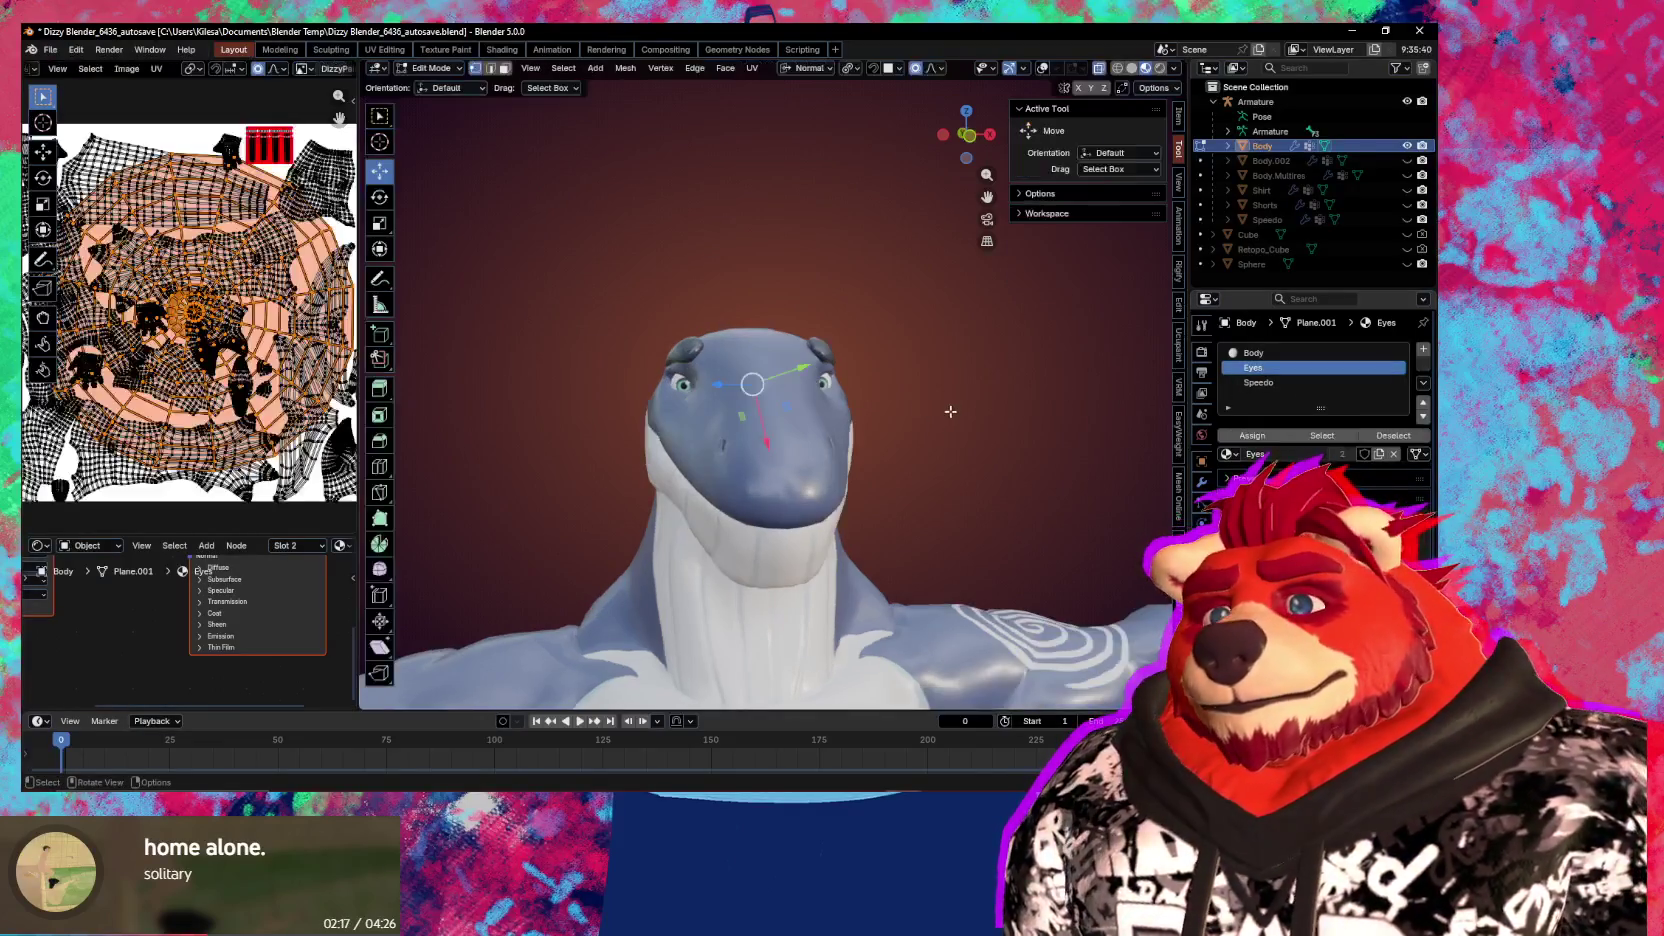
Deselect two of the connected eye pieces with Shift+L, leaving the duplicate eye selected
{"action": "scroll", "coordinate": [870, 420], "scroll_direction": "down", "scroll_amount": 3}
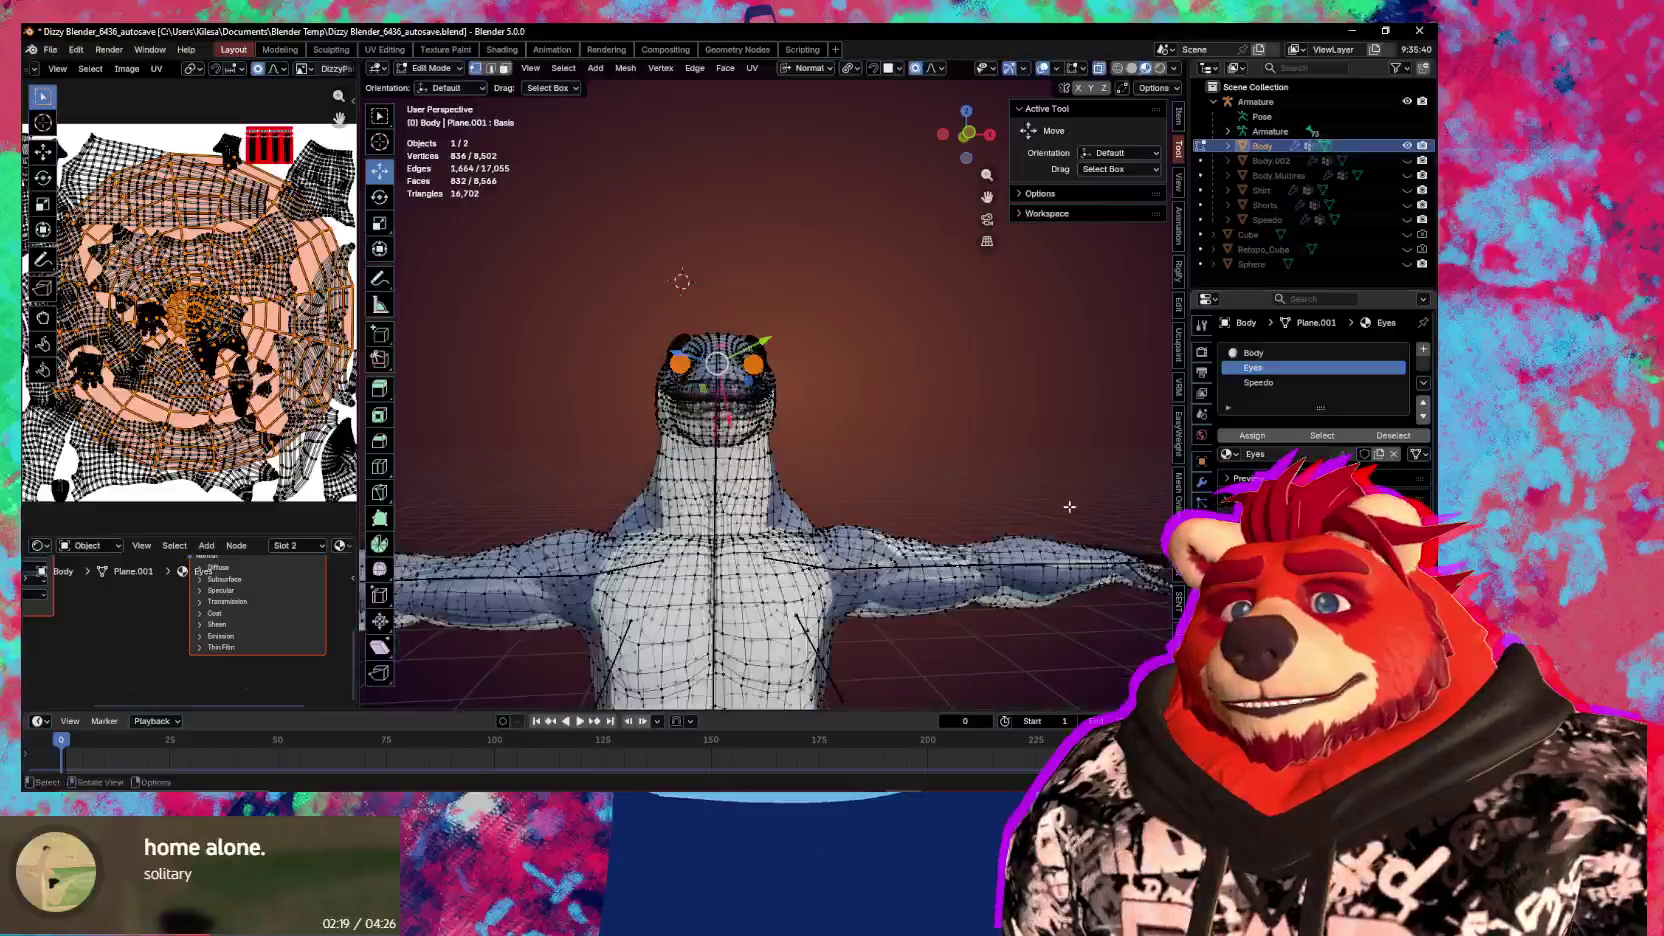
{"action": "scroll", "coordinate": [870, 420], "scroll_direction": "down", "scroll_amount": 2}
{"action": "middle_click_drag", "start_coordinate": [870, 420], "coordinate": [706, 279]}
{"action": "scroll", "coordinate": [649, 403], "scroll_direction": "up", "scroll_amount": 5}
{"action": "mouse_move", "coordinate": [649, 403]}
{"action": "middle_mouse_down"}
{"action": "mouse_move", "coordinate": [620, 351]}
{"action": "mouse_move", "coordinate": [789, 345]}
{"action": "mouse_move", "coordinate": [866, 368]}
{"action": "middle_mouse_up"}
{"action": "key", "text": "shift+l"}
{"action": "scroll", "coordinate": [782, 343], "scroll_direction": "up", "scroll_amount": 3}
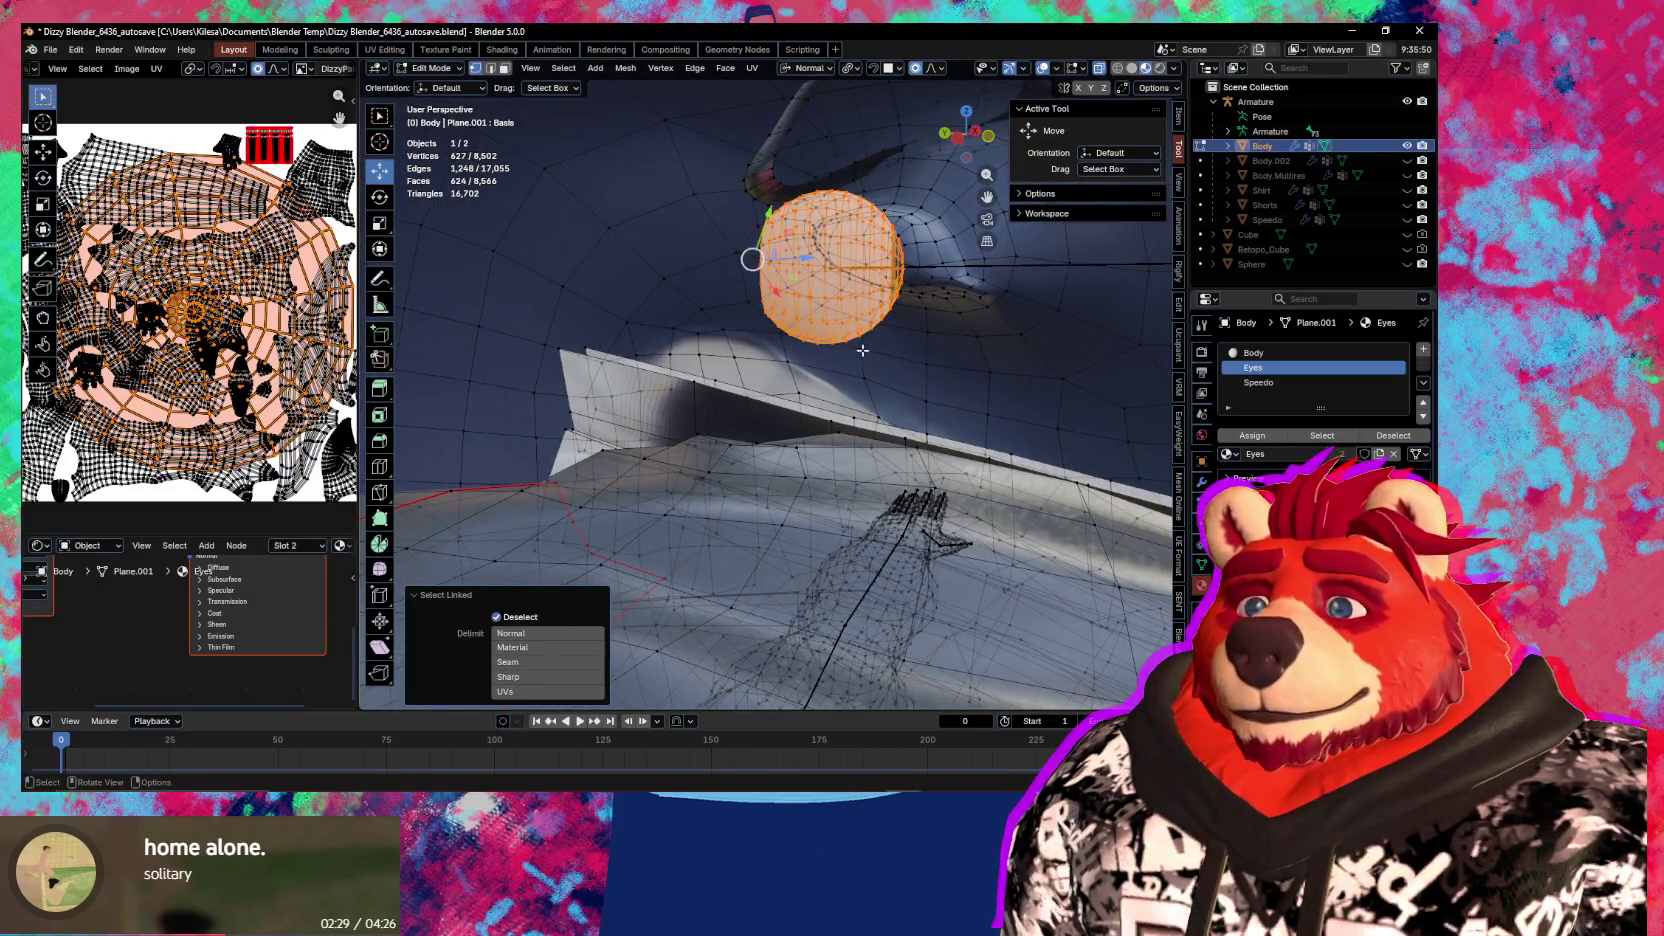
{"action": "key", "text": "shift+l"}
Test-move the selected eye along Z and Y, cancelling each move
{"action": "middle_click_drag", "start_coordinate": [881, 308], "coordinate": [847, 320]}
{"action": "scroll", "coordinate": [850, 318], "scroll_direction": "down", "scroll_amount": 4}
{"action": "key", "text": "g"}
{"action": "key", "text": "z"}
{"action": "key", "text": "z"}
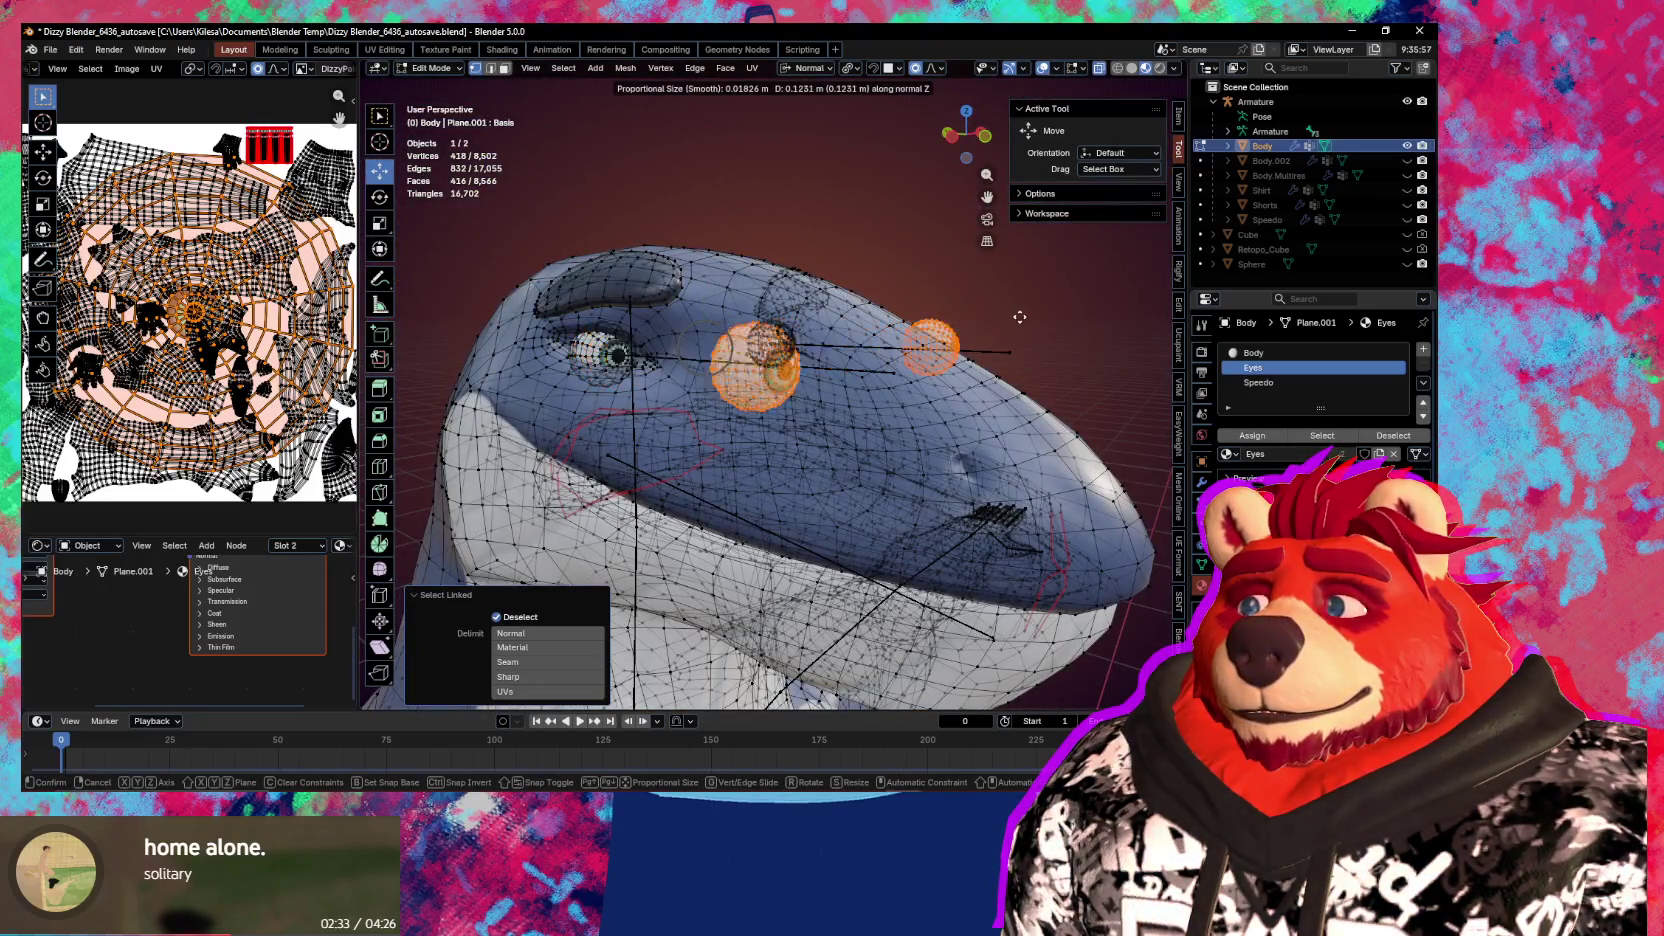
{"action": "right_click", "coordinate": [1042, 333]}
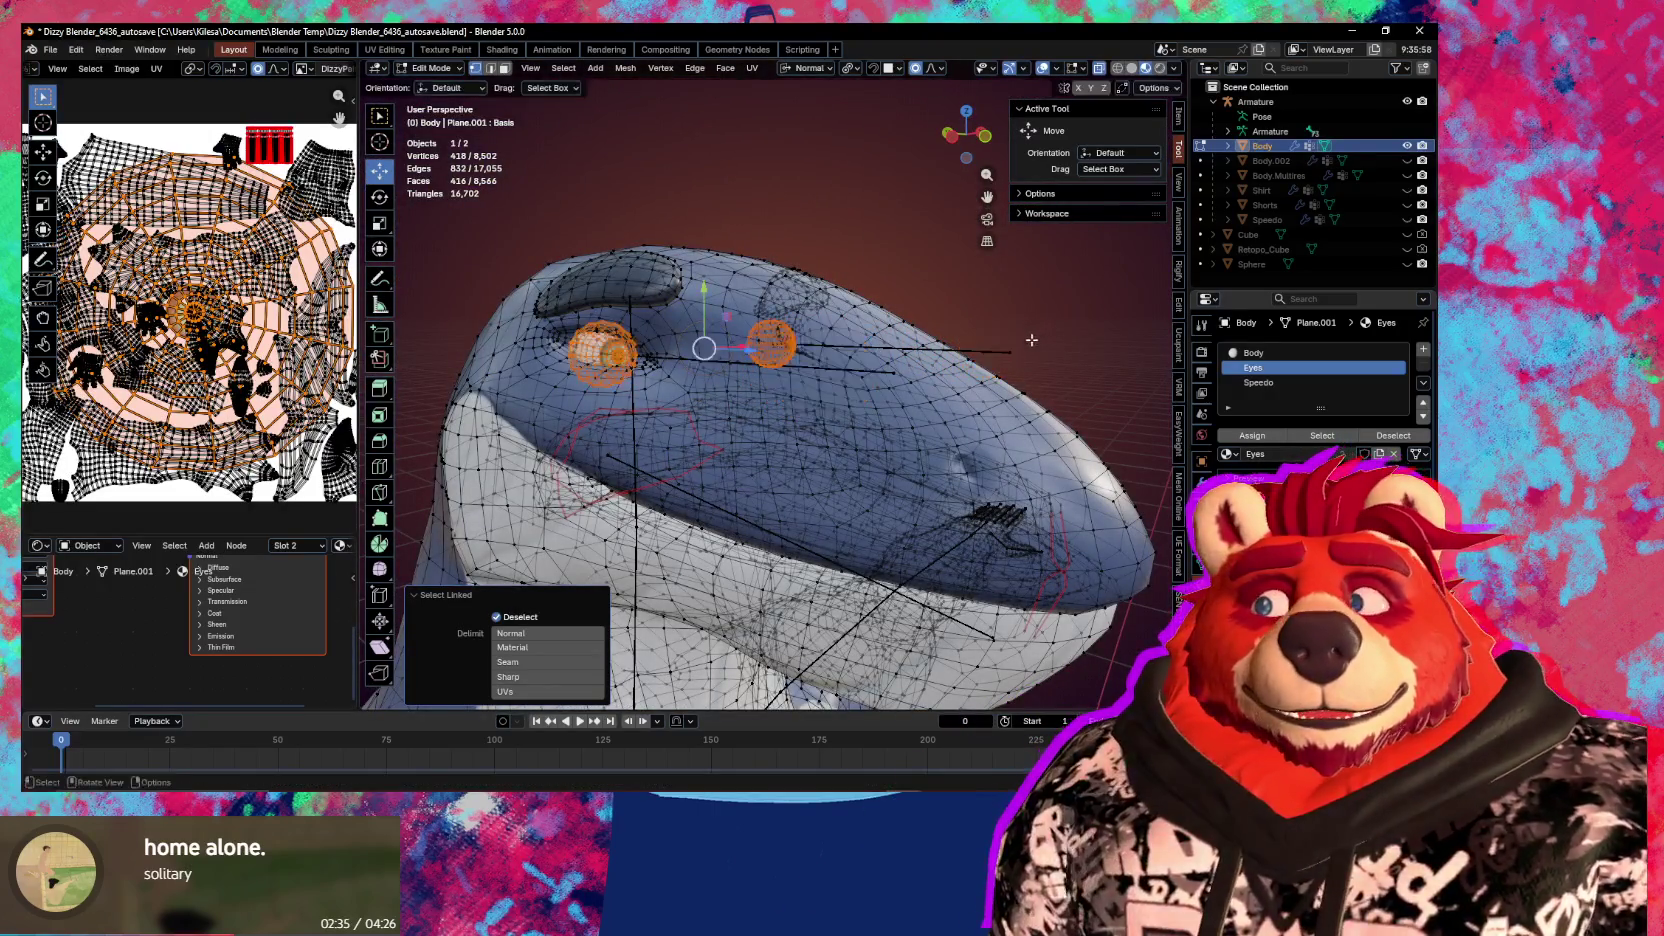
{"action": "mouse_move", "coordinate": [1042, 333]}
{"action": "middle_mouse_down"}
{"action": "mouse_move", "coordinate": [905, 422]}
{"action": "mouse_move", "coordinate": [940, 420]}
{"action": "middle_mouse_up"}
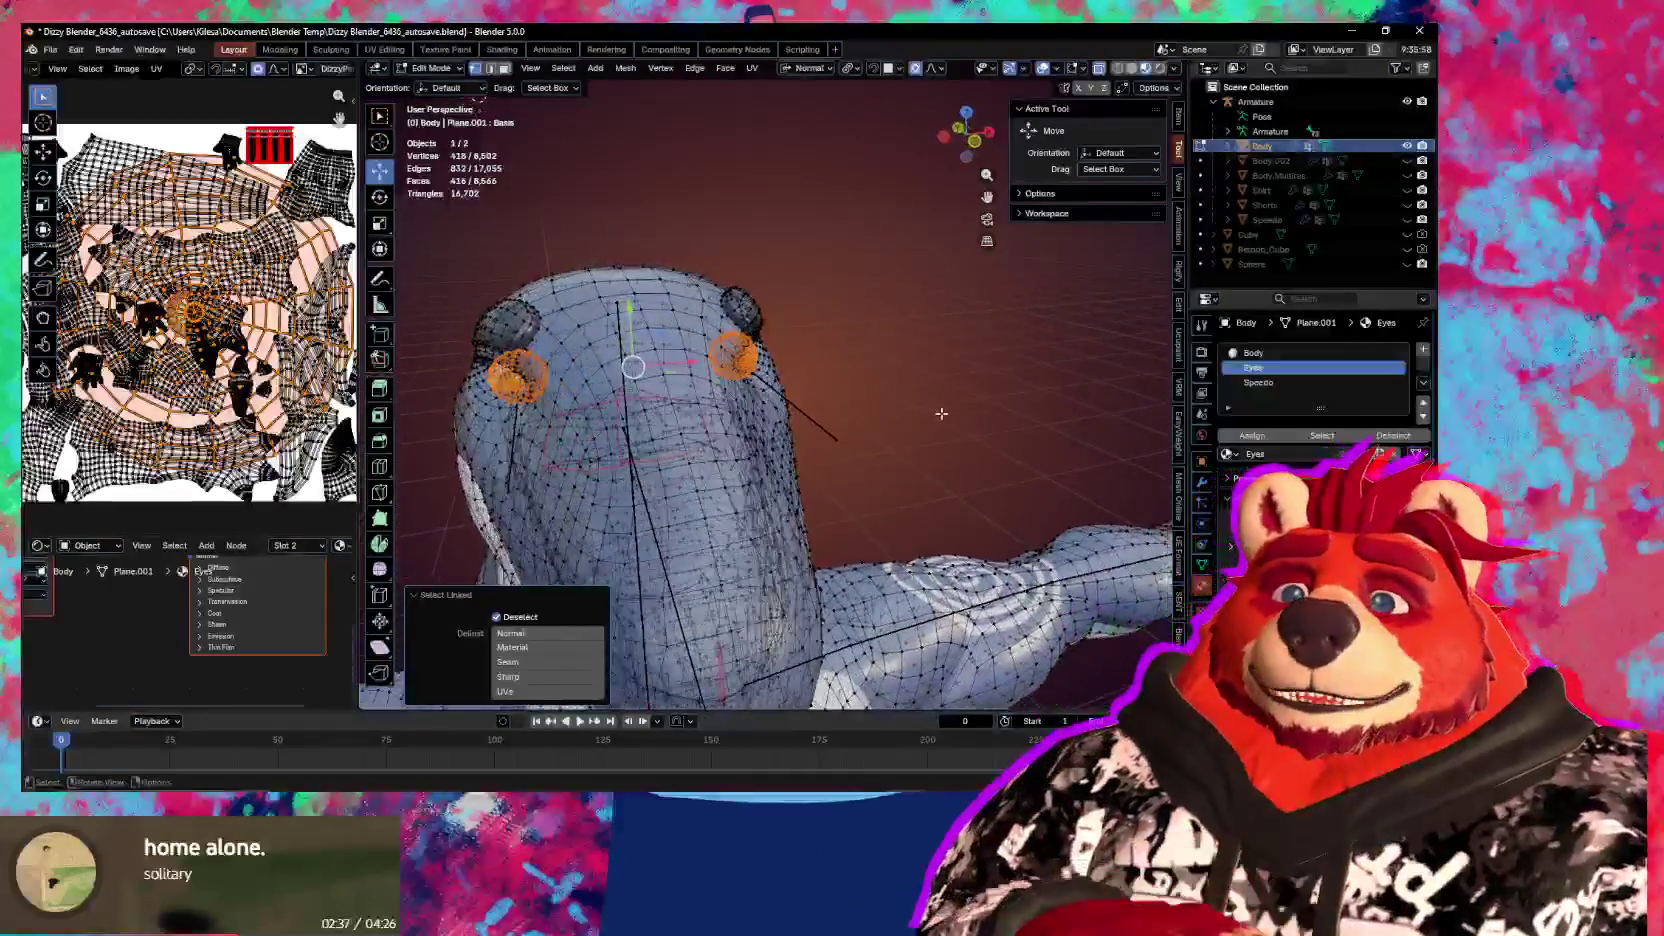
{"action": "scroll", "coordinate": [957, 422], "scroll_direction": "up", "scroll_amount": 3}
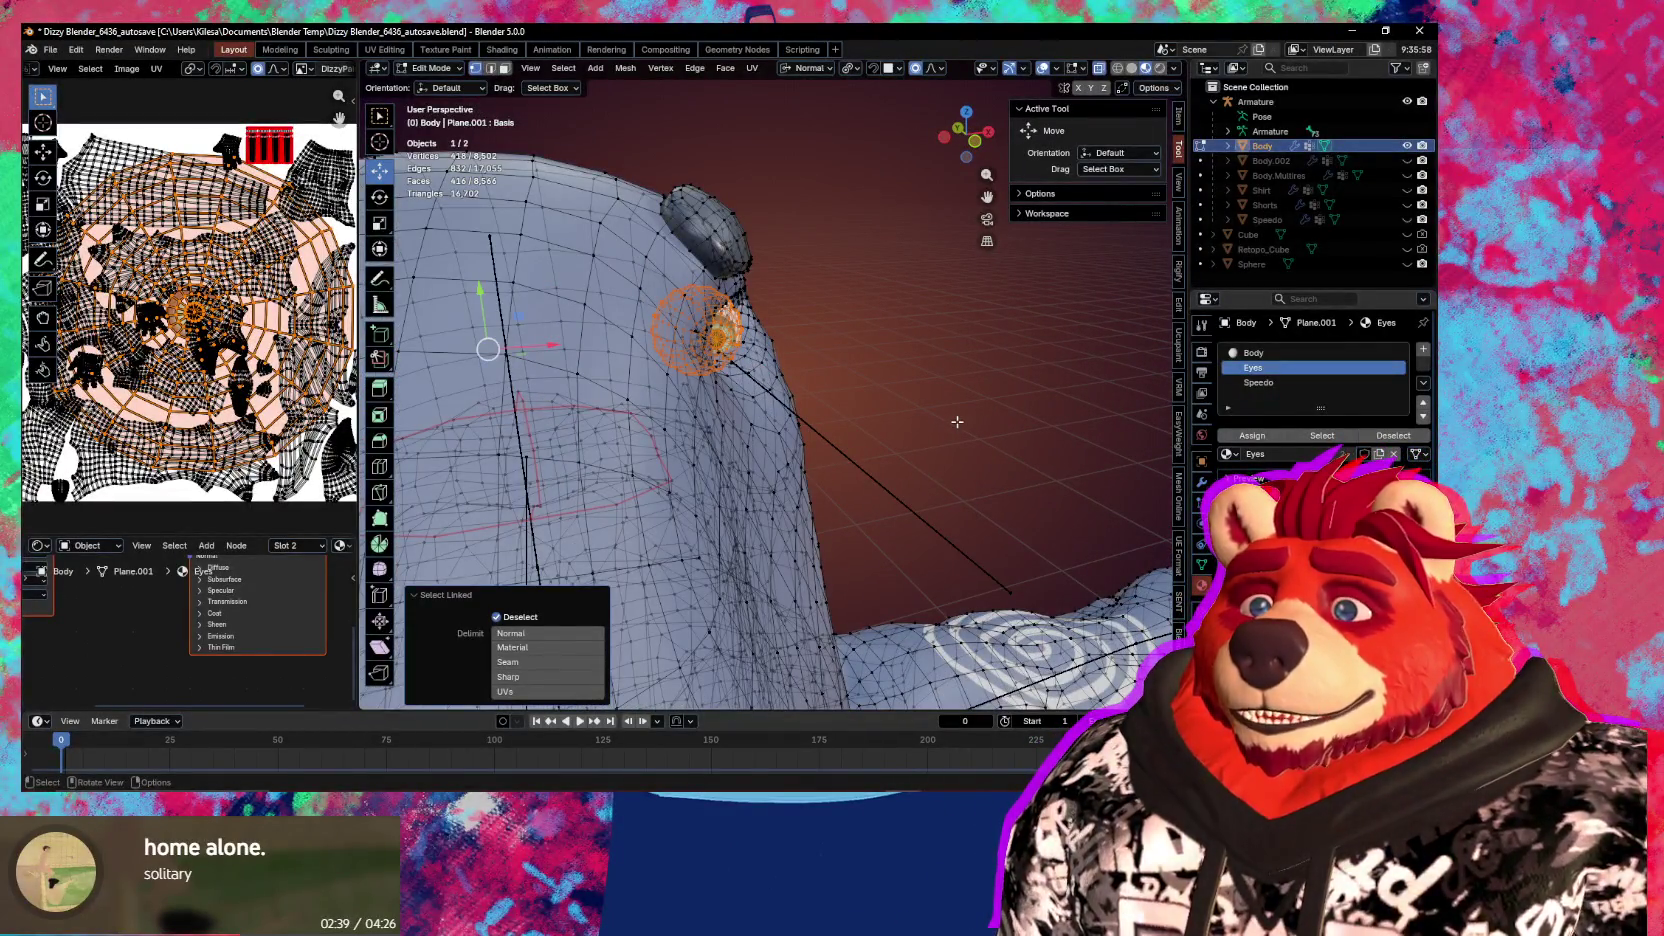
{"action": "key", "text": "g"}
{"action": "key", "text": "y"}
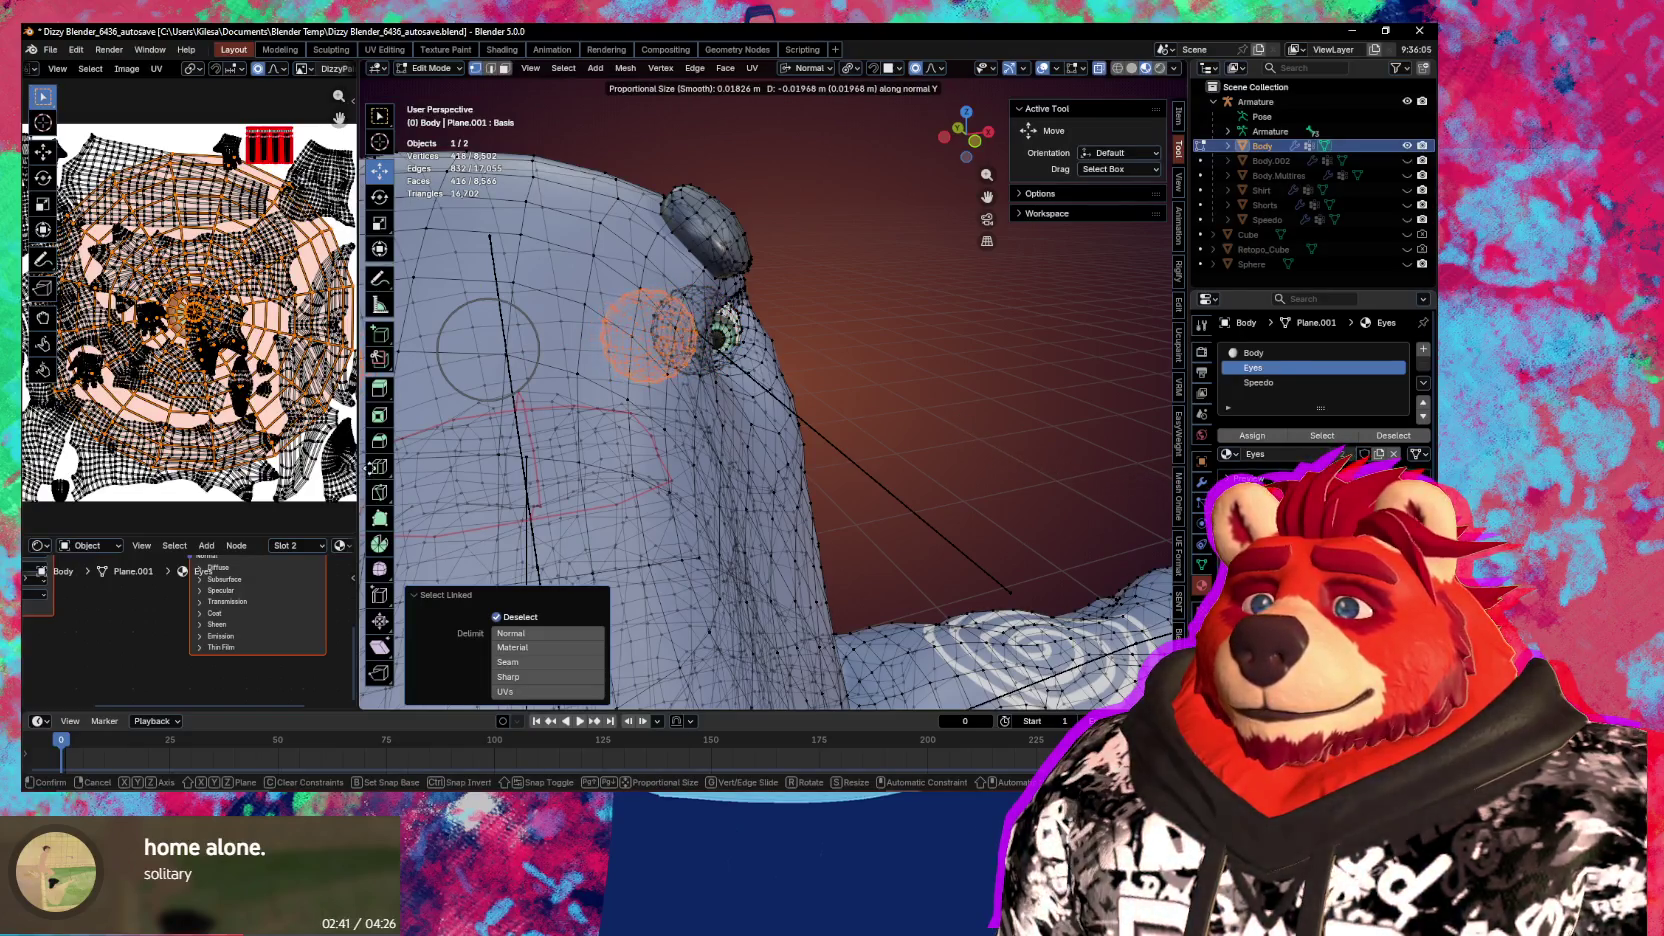
{"action": "key", "text": "Escape"}
Delete the duplicate eye's vertices and return to Object Mode
{"action": "key", "text": "x"}
{"action": "left_click", "coordinate": [675, 447]}
{"action": "middle_click_drag", "start_coordinate": [675, 447], "coordinate": [926, 494]}
{"action": "key", "text": "Tab"}
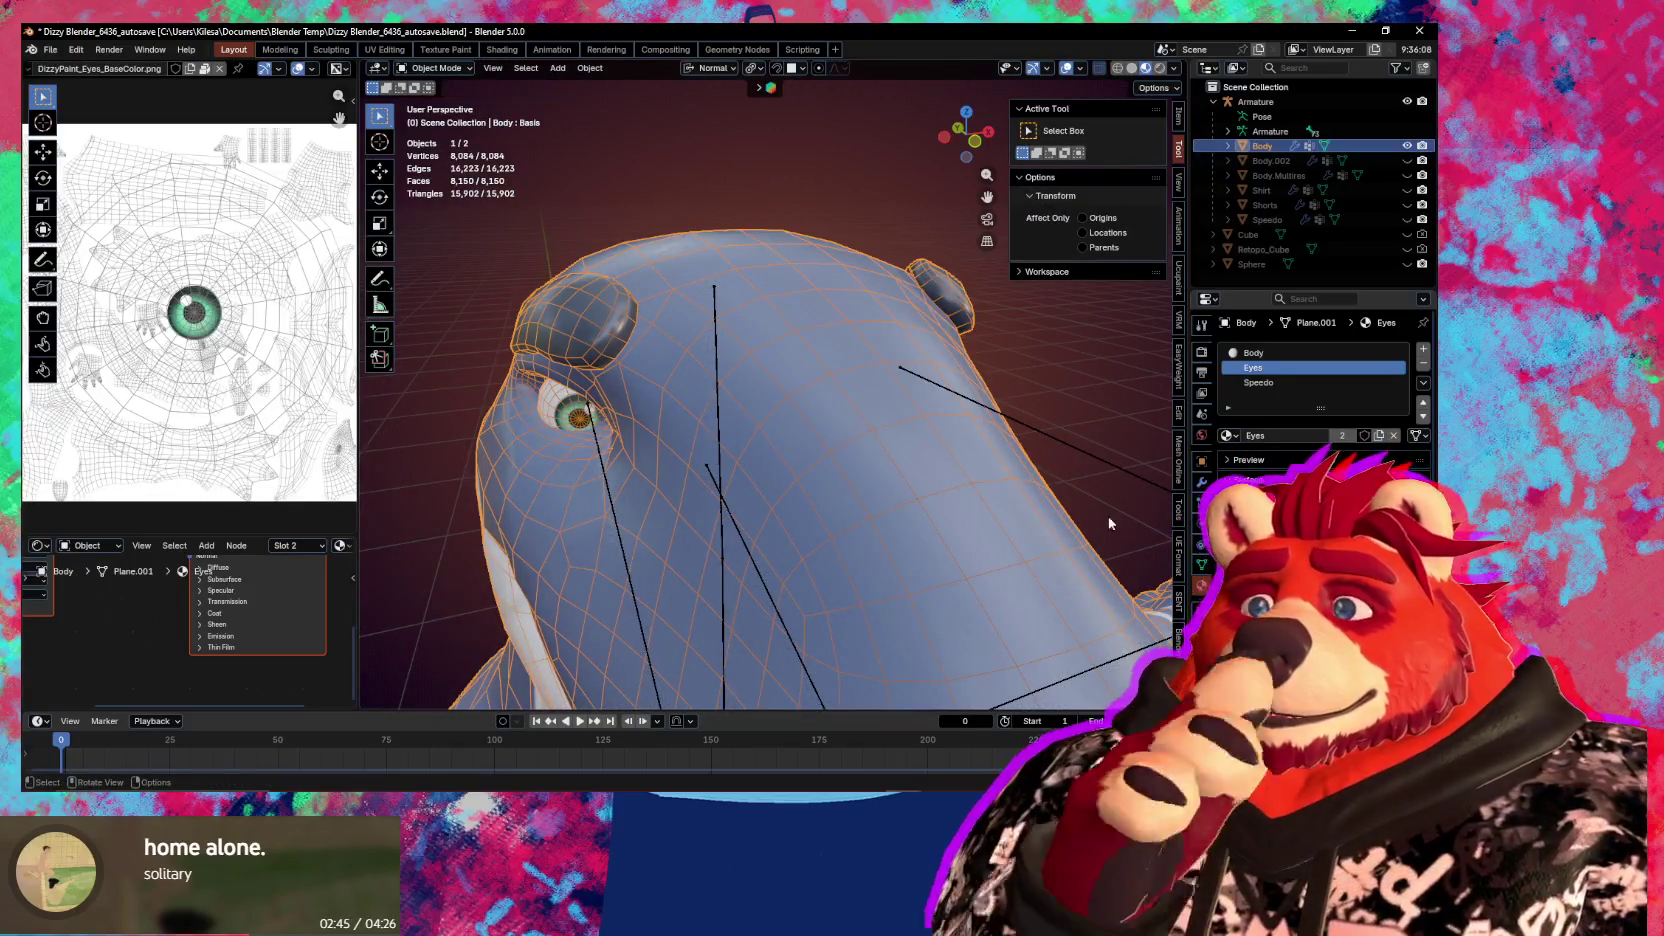
In the Object Data properties, select a shape key and orbit to the eye side of the head
{"action": "left_click", "coordinate": [1202, 563]}
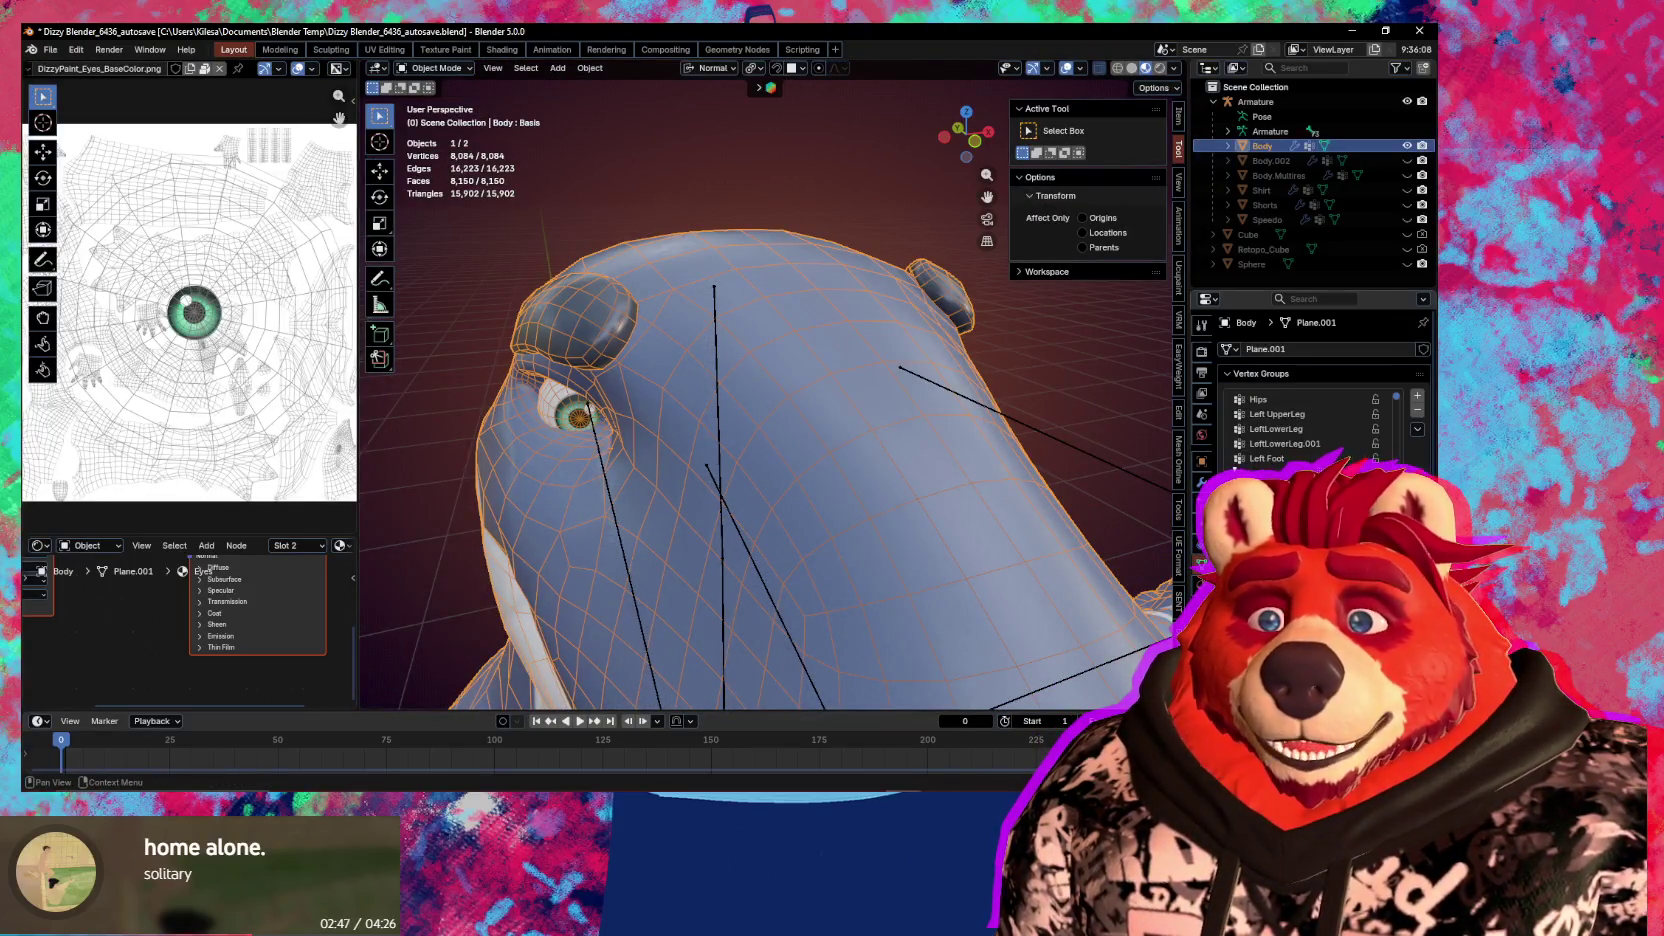
{"action": "scroll", "coordinate": [1320, 390], "scroll_direction": "down", "scroll_amount": 5}
{"action": "scroll", "coordinate": [1320, 390], "scroll_direction": "down", "scroll_amount": 5}
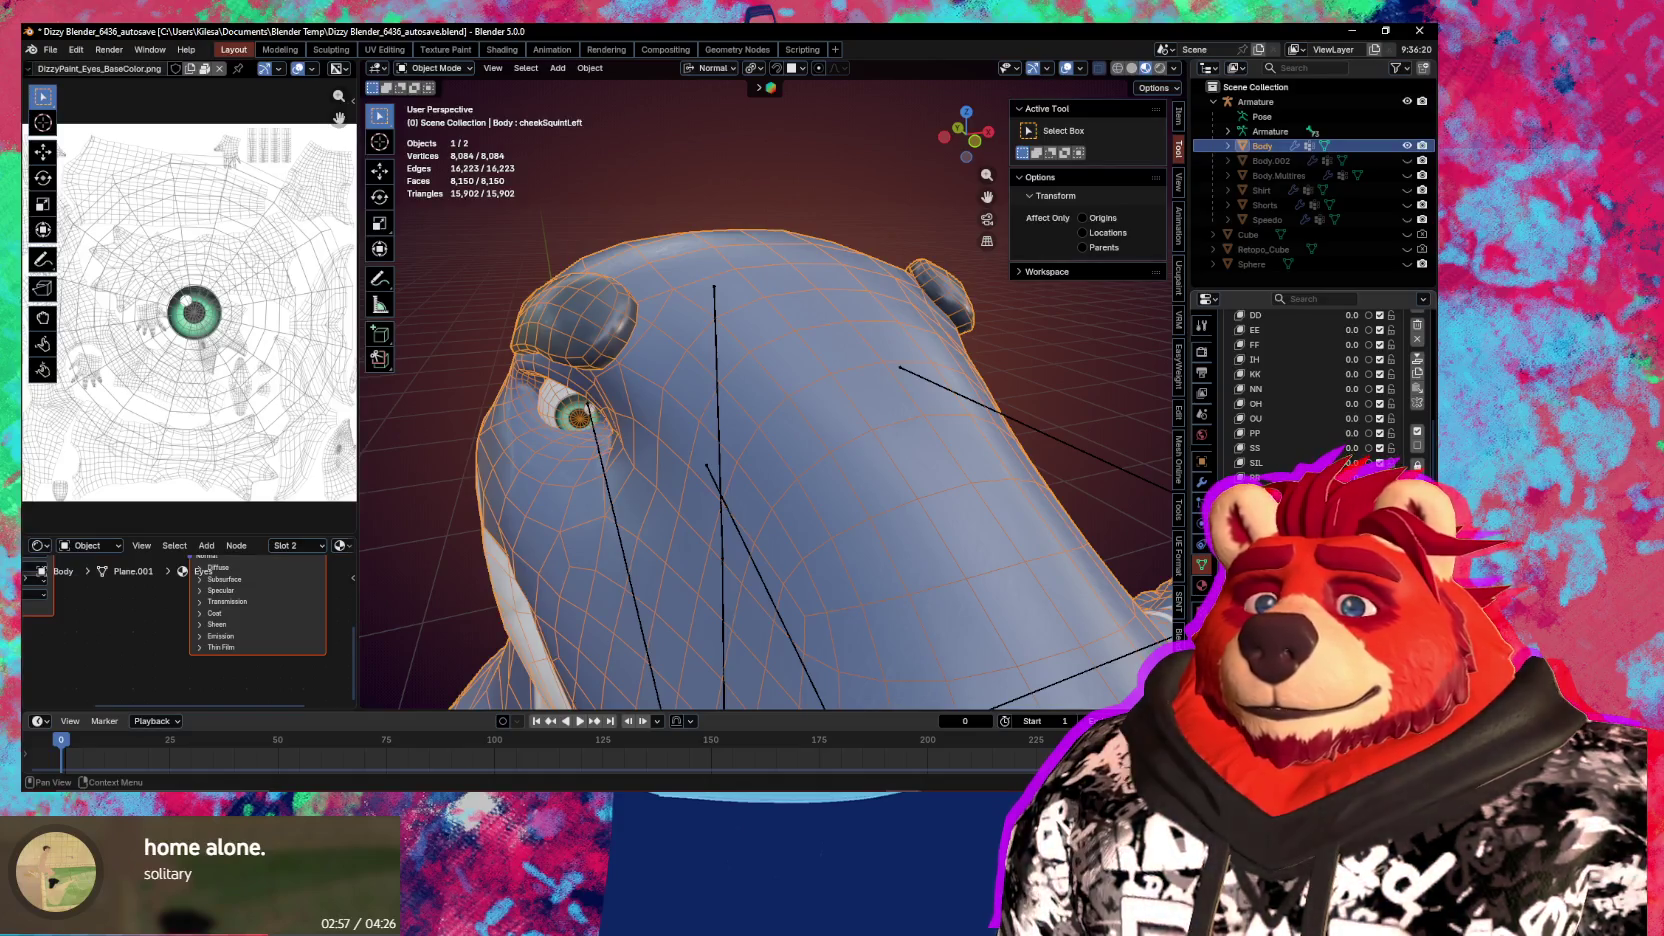
{"action": "left_click", "coordinate": [1290, 520]}
{"action": "scroll", "coordinate": [1414, 397], "scroll_direction": "up", "scroll_amount": 2}
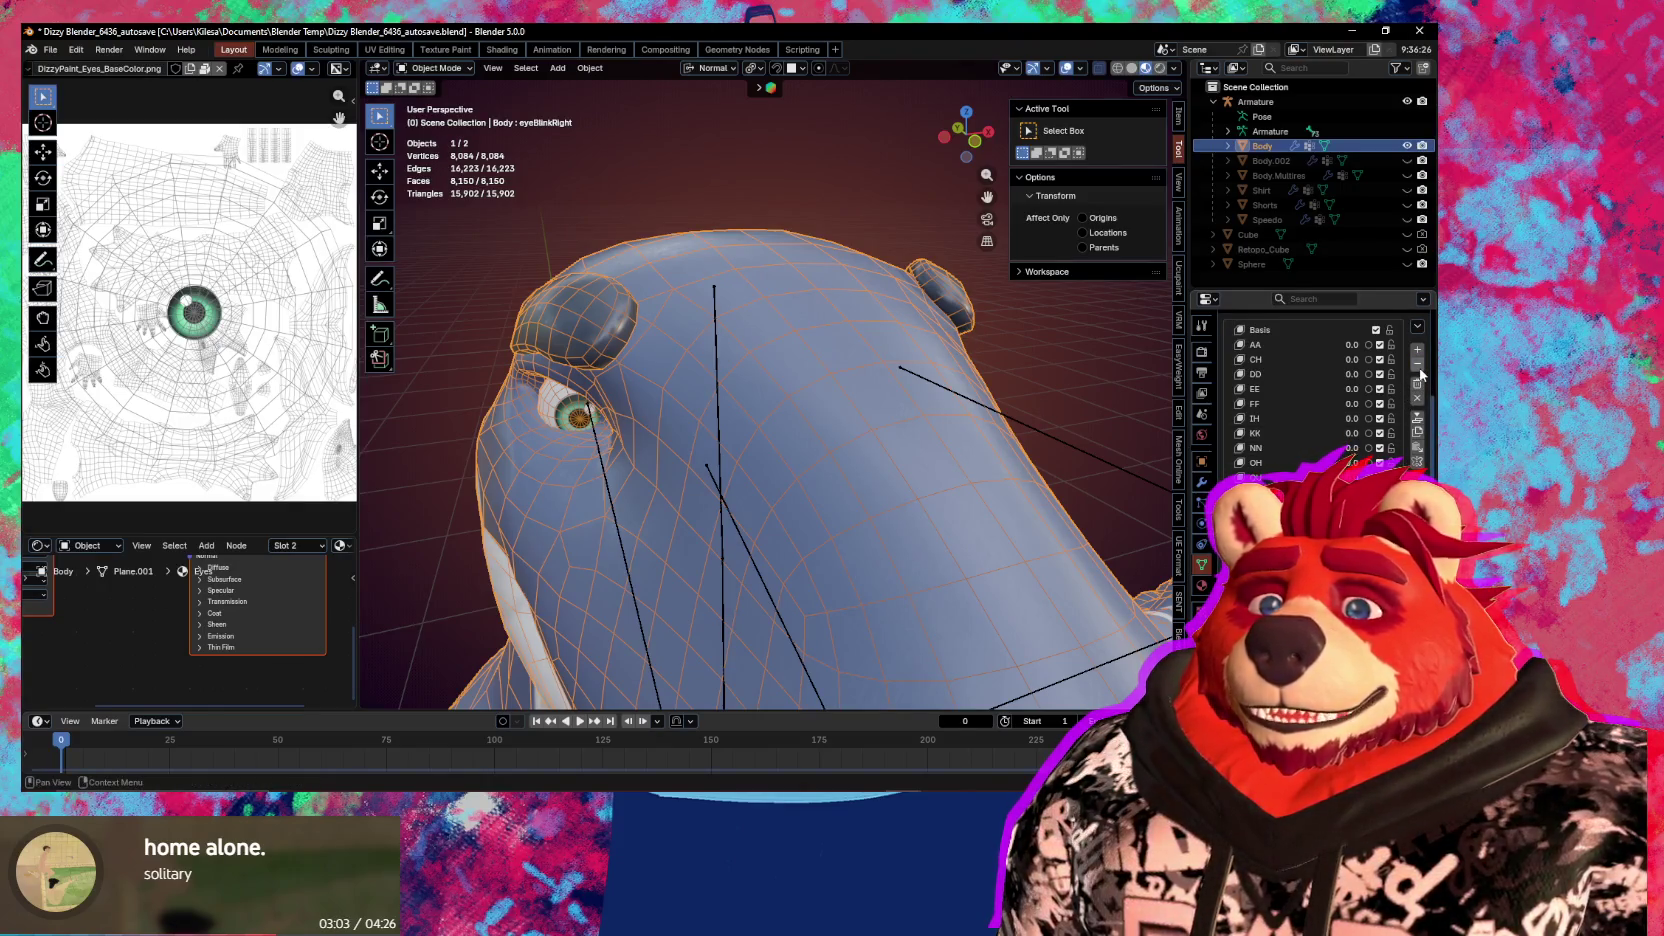
{"action": "mouse_move", "coordinate": [936, 601]}
{"action": "middle_mouse_down"}
{"action": "mouse_move", "coordinate": [779, 521]}
{"action": "mouse_move", "coordinate": [846, 524]}
{"action": "mouse_move", "coordinate": [822, 455]}
{"action": "middle_mouse_up"}
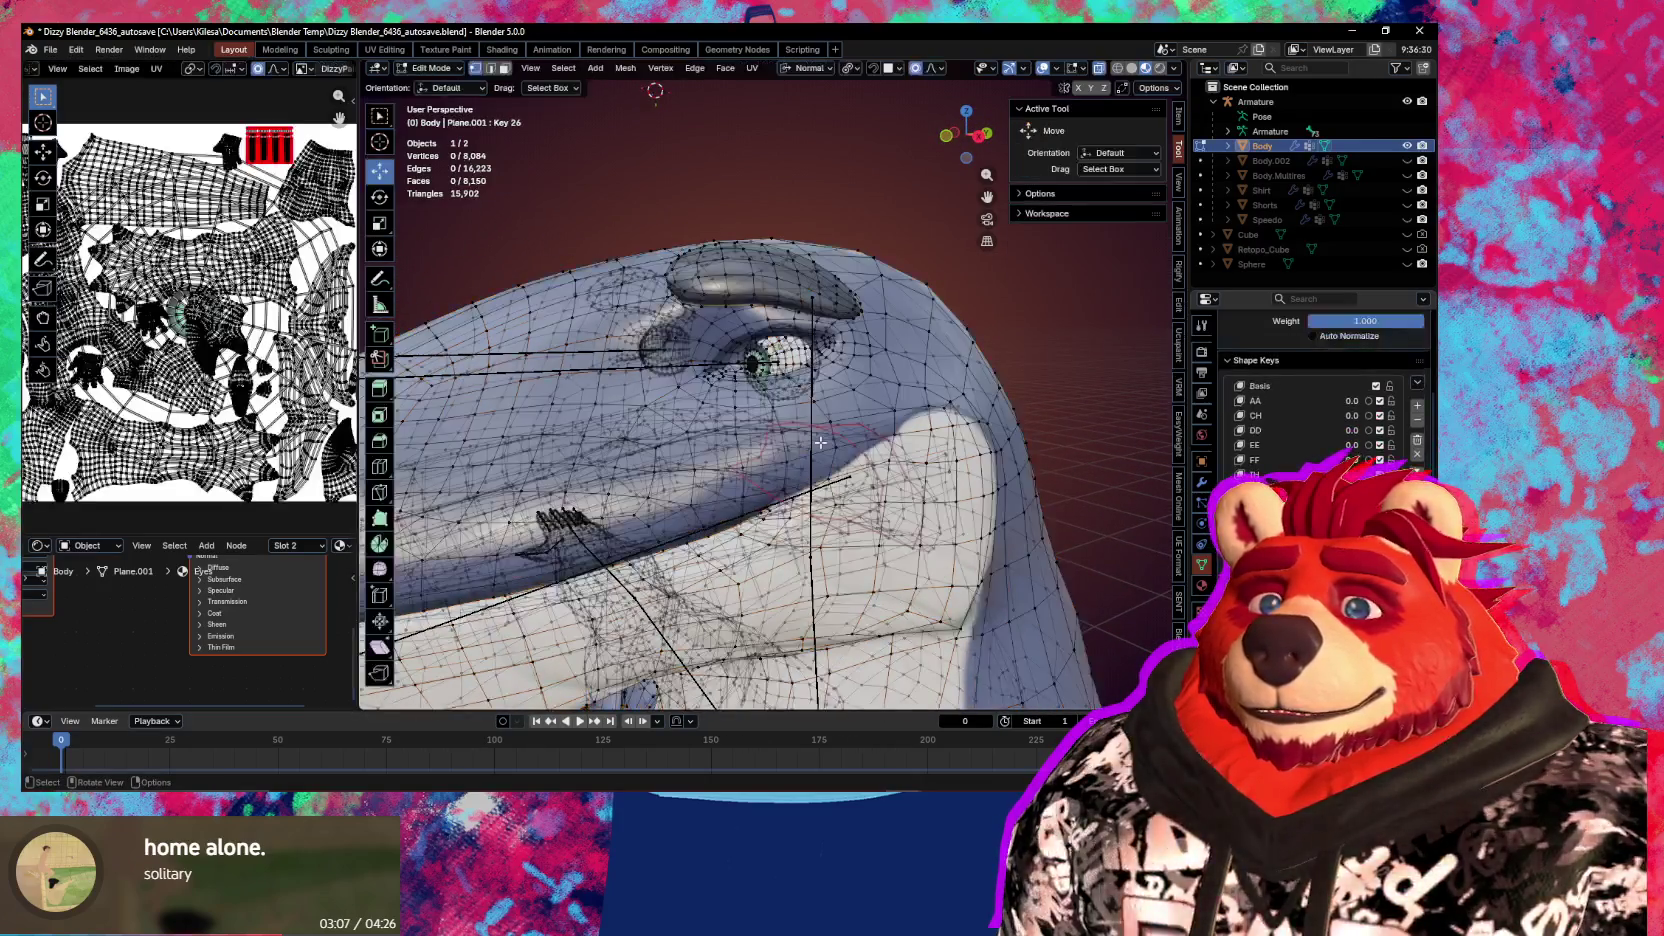
Enter Edit Mode, select the whole eyeball mesh, and name the shape key eyeLookDownLeft
{"action": "key", "text": "ctrl+Tab"}
{"action": "left_click", "coordinate": [855, 503]}
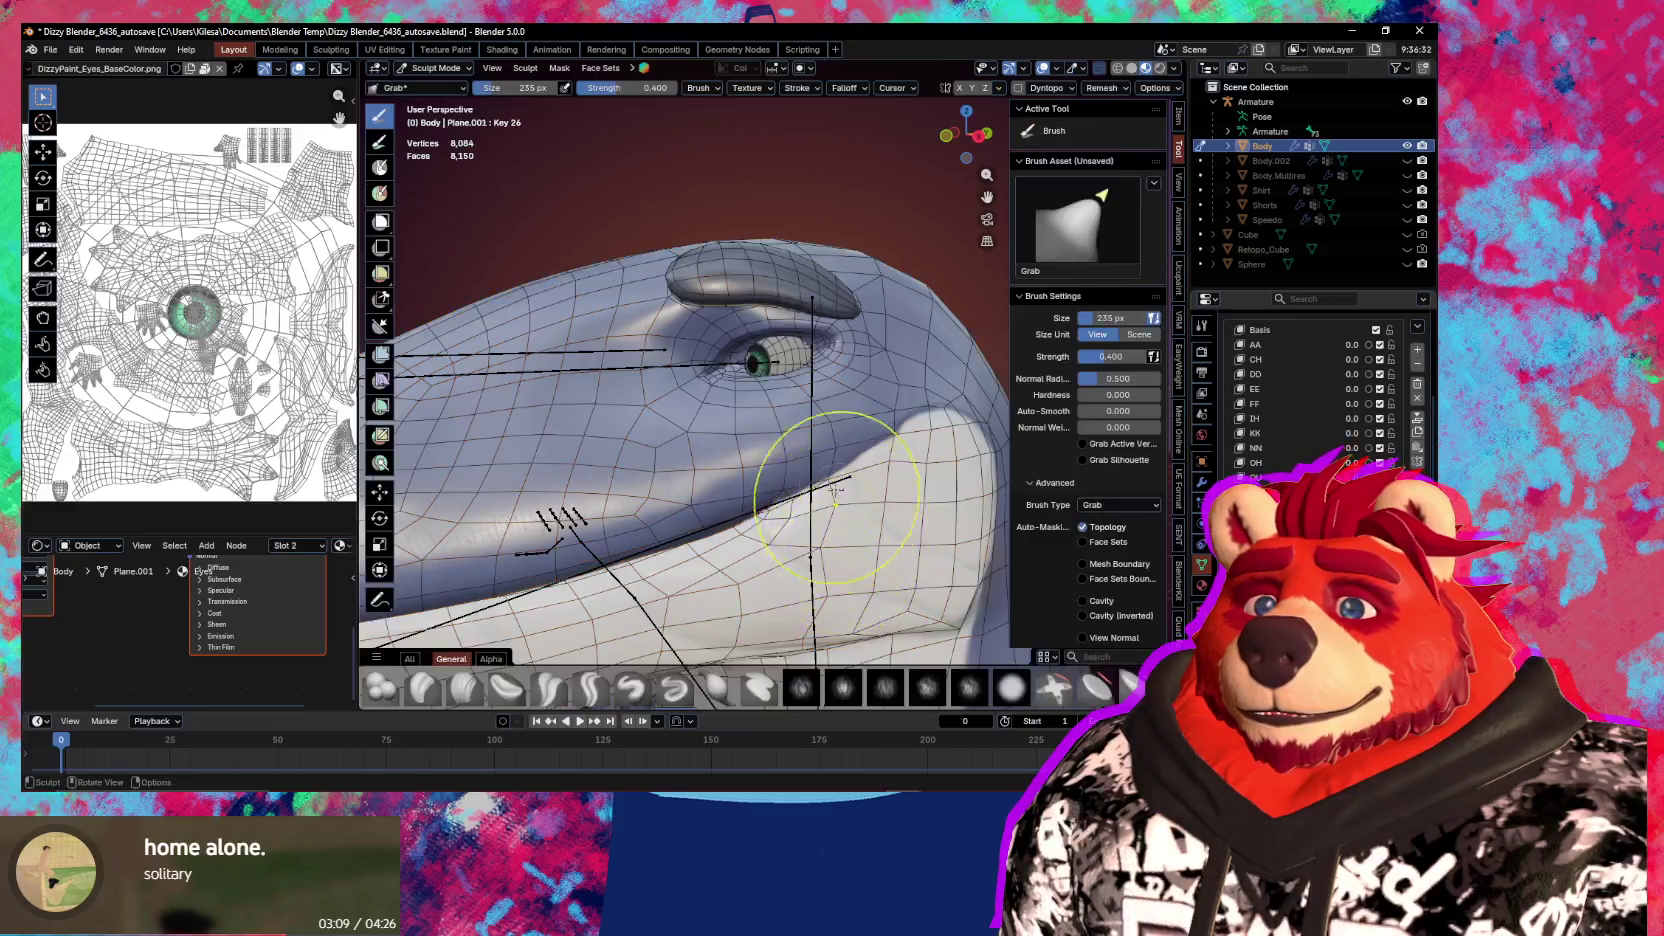
{"action": "scroll", "coordinate": [824, 470], "scroll_direction": "up", "scroll_amount": 2}
{"action": "key", "text": "Tab"}
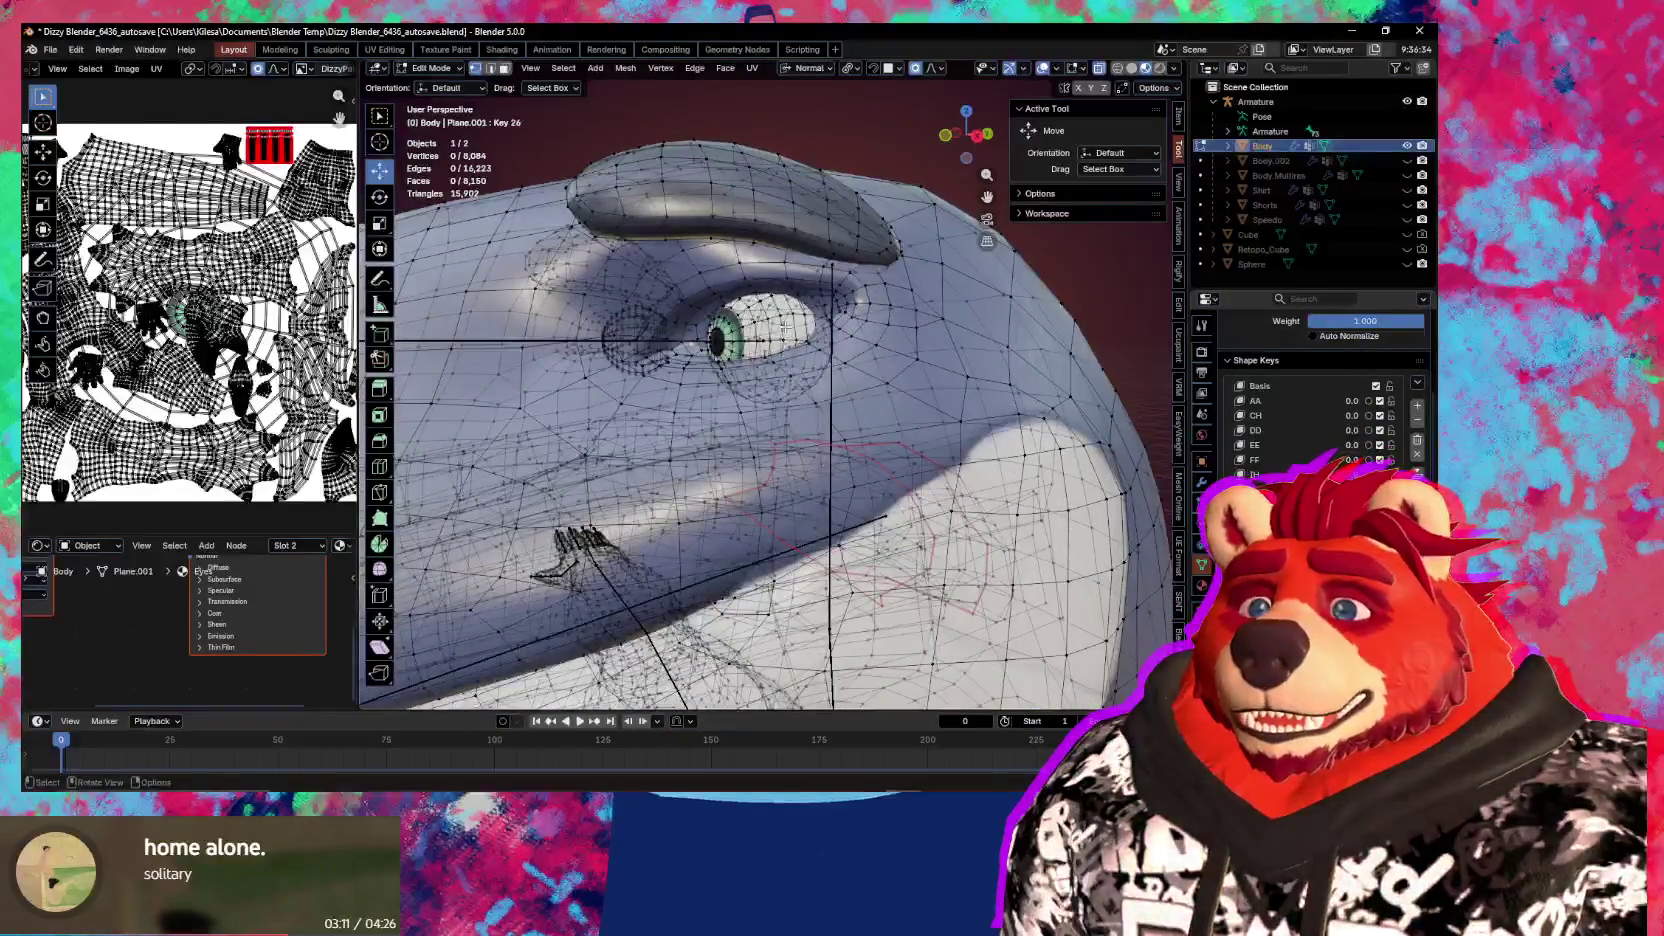
{"action": "key", "text": "alt+z"}
{"action": "key", "text": "ctrl+l"}
{"action": "scroll", "coordinate": [1320, 400], "scroll_direction": "down", "scroll_amount": 2}
{"action": "scroll", "coordinate": [1320, 400], "scroll_direction": "down", "scroll_amount": 1}
{"action": "key", "text": "Return"}
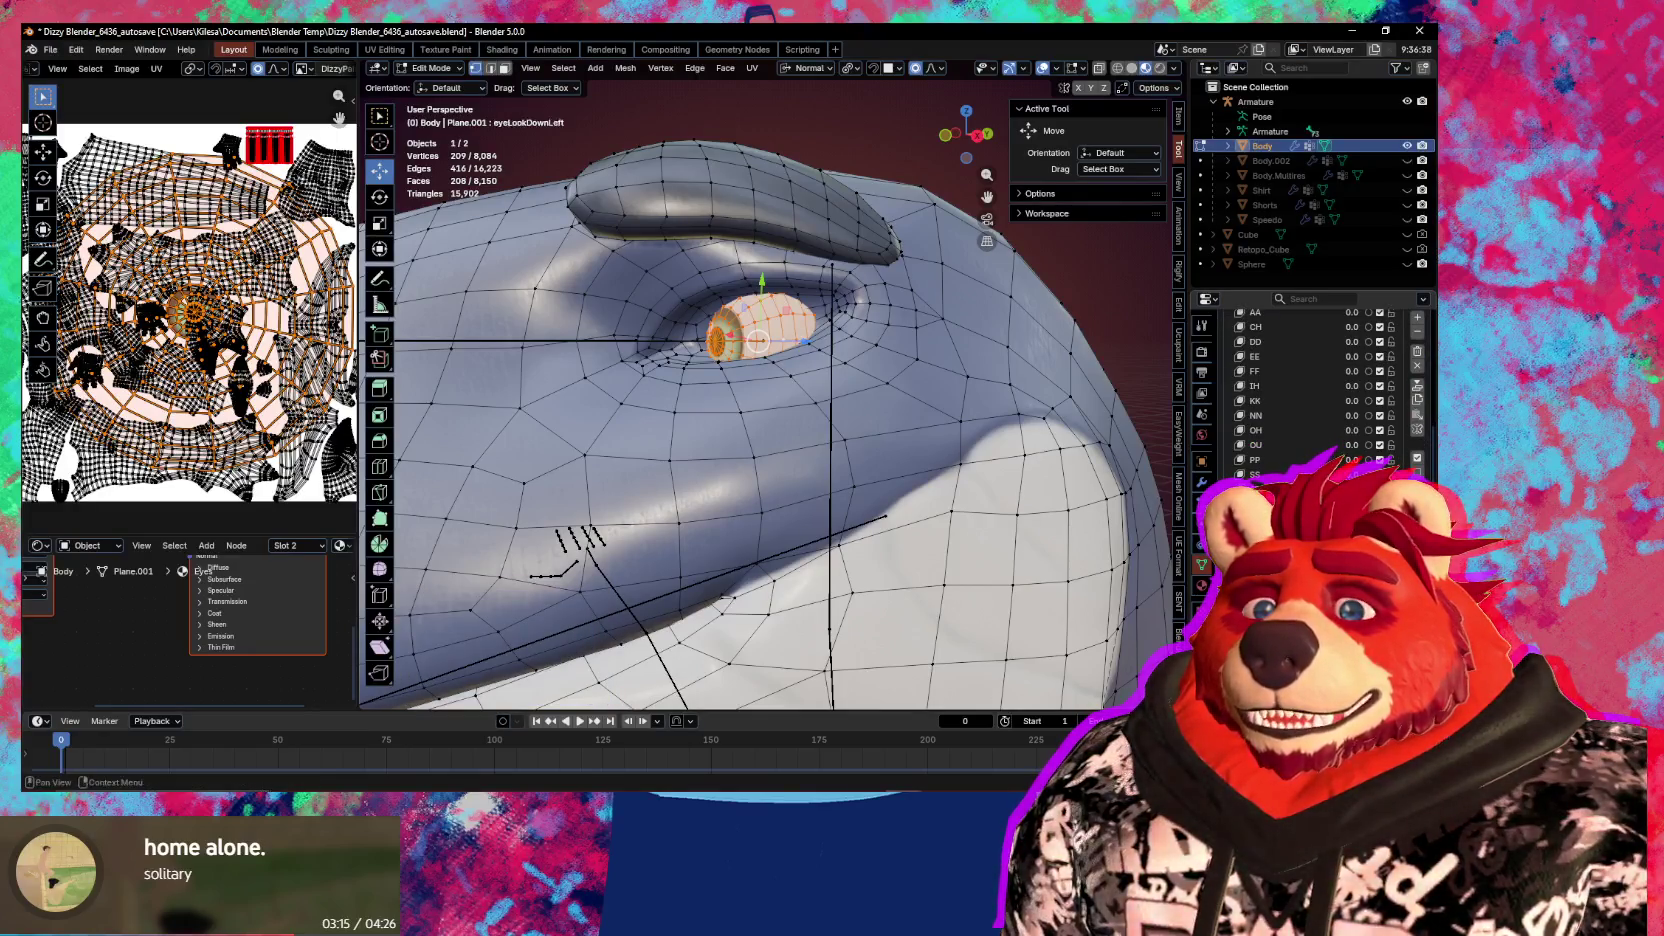
Rotate the eyeball downward about its normal Y axis
{"action": "middle_click_drag", "start_coordinate": [660, 503], "coordinate": [900, 470]}
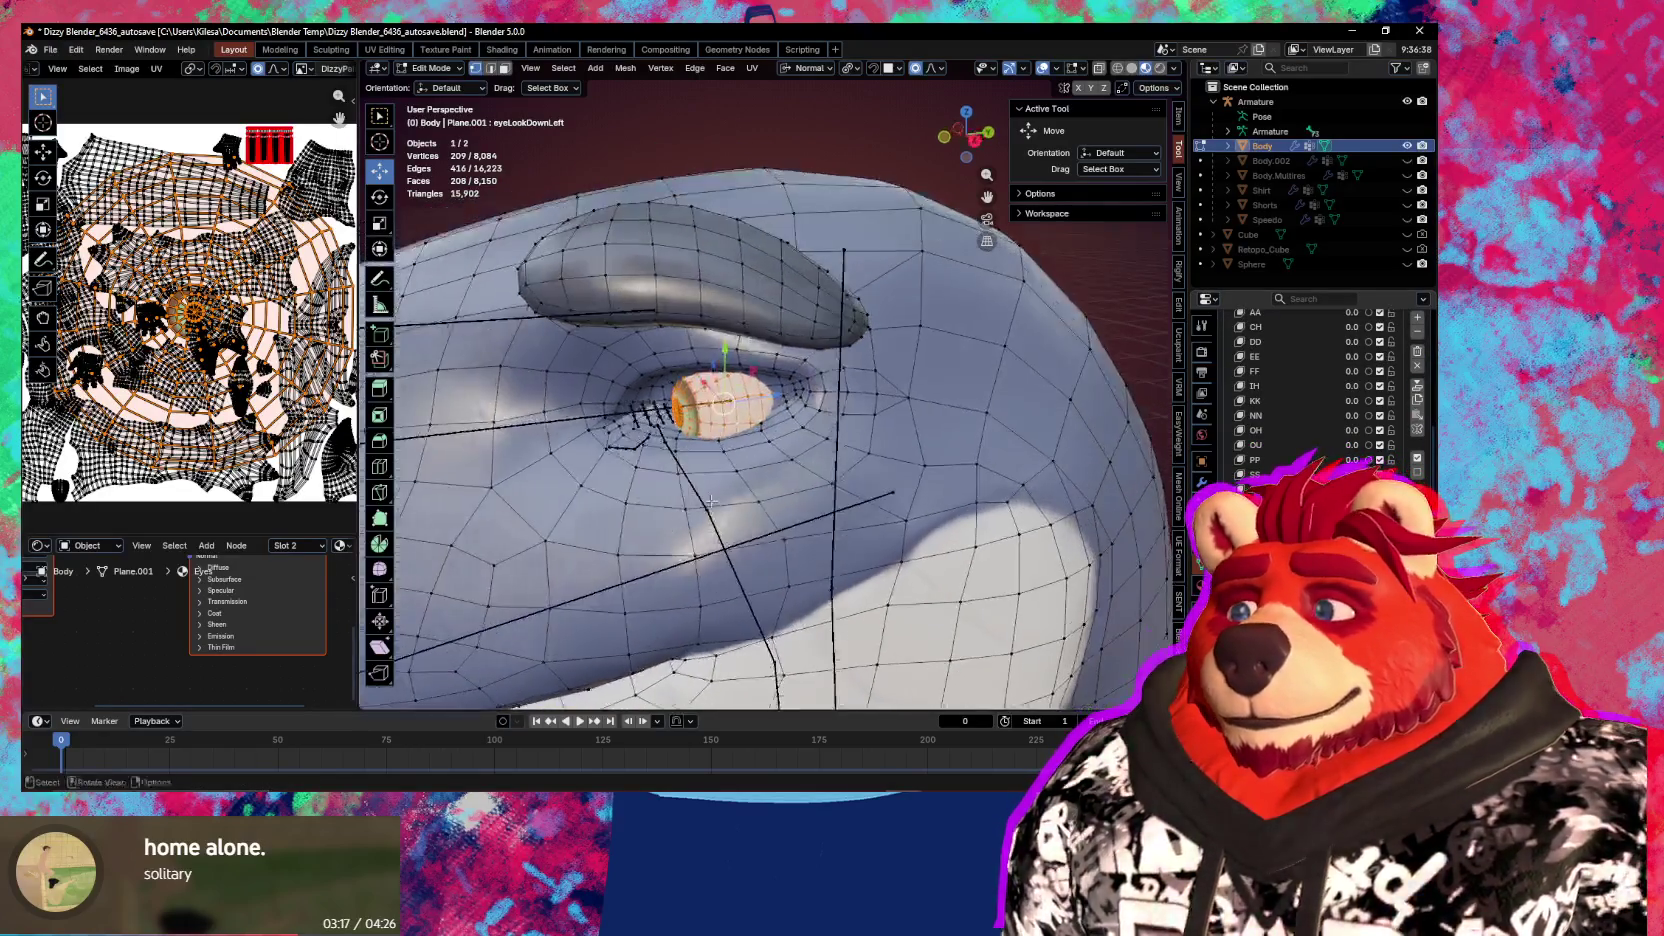
{"action": "key", "text": "r"}
{"action": "key", "text": "y"}
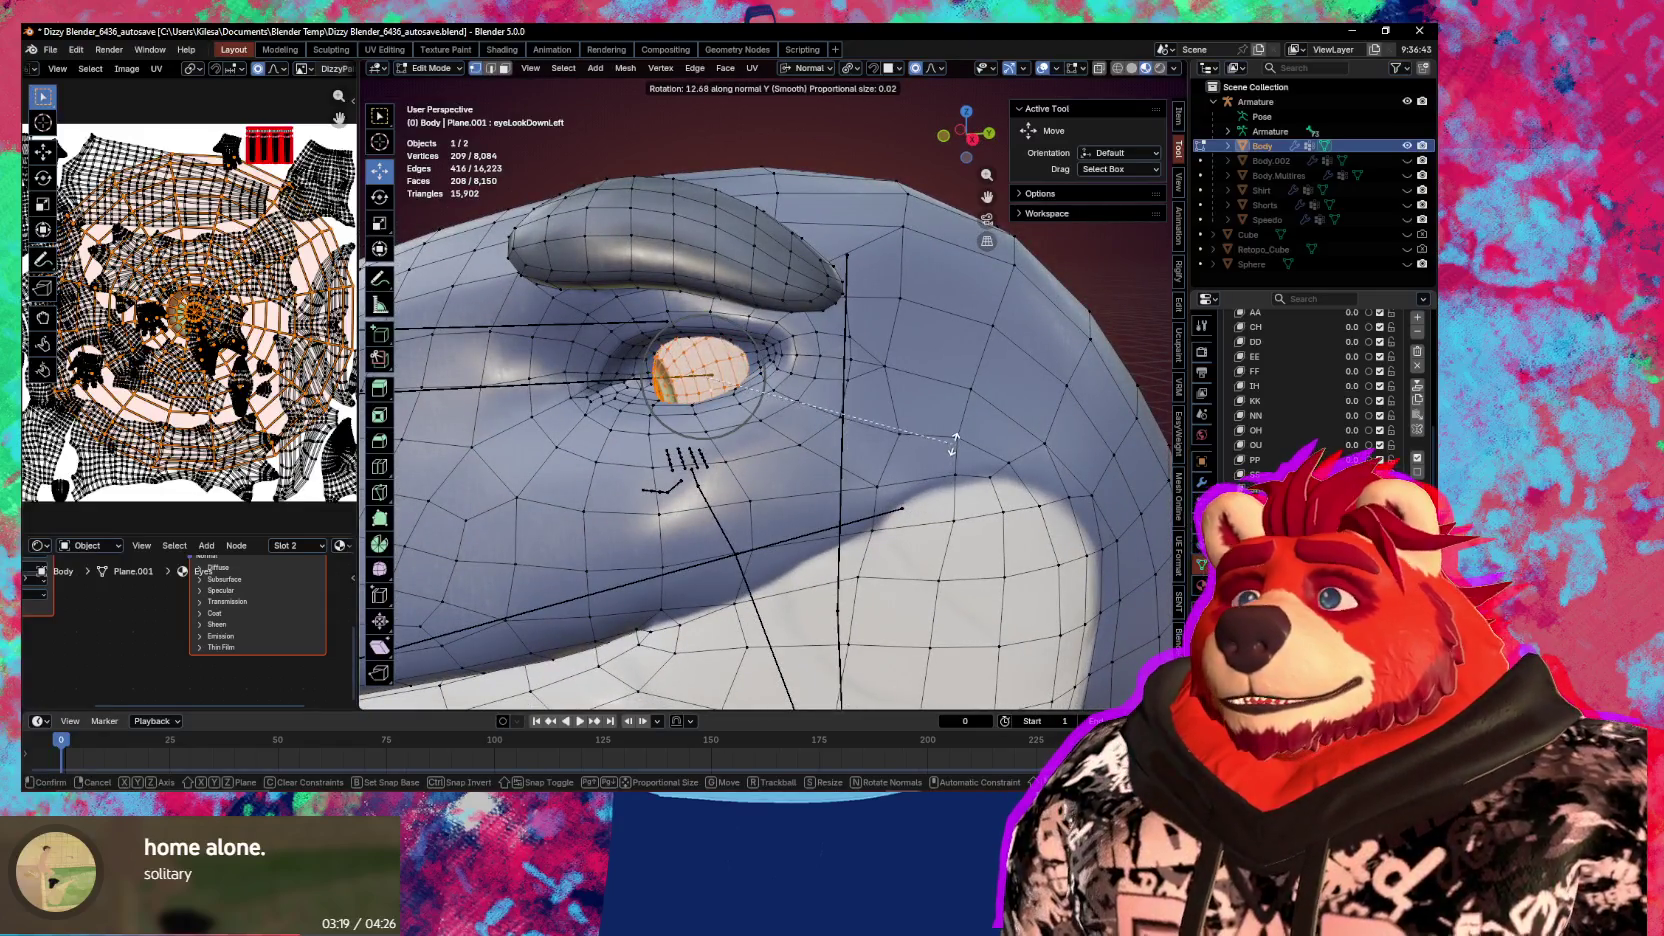
{"action": "left_click", "coordinate": [948, 360]}
{"action": "middle_click_drag", "start_coordinate": [948, 360], "coordinate": [1000, 418]}
Refine the eyeball's downward rotation, then return the body to Object Mode
{"action": "key", "text": "r"}
{"action": "key", "text": "y"}
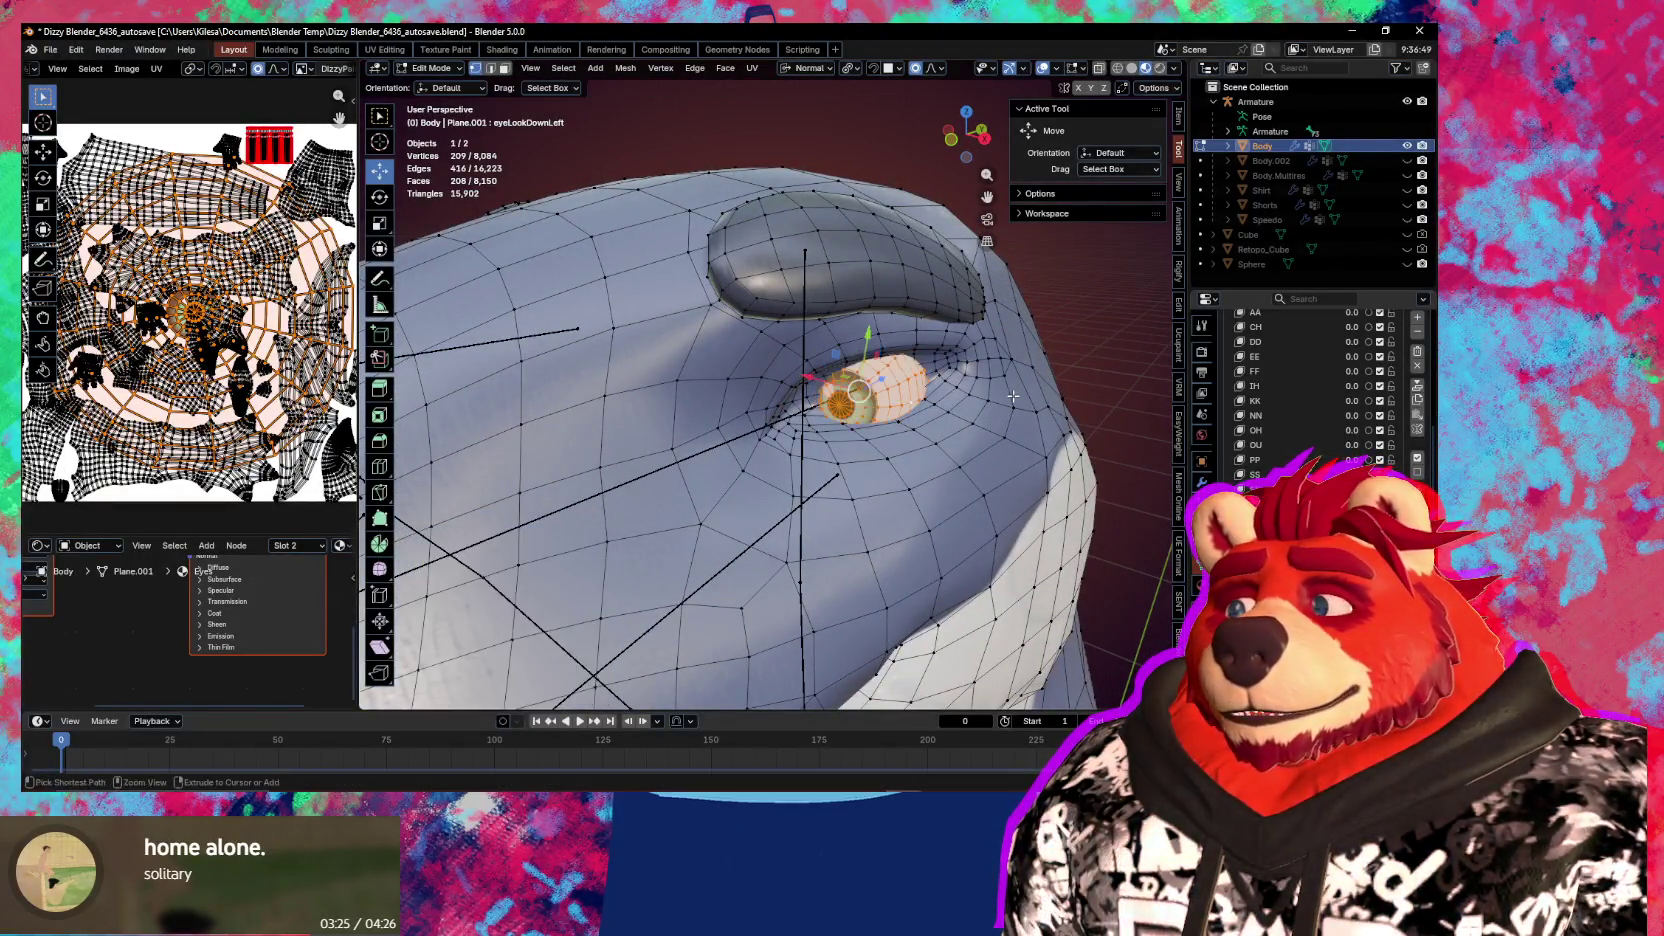
{"action": "middle_click_drag", "start_coordinate": [1013, 397], "coordinate": [975, 356]}
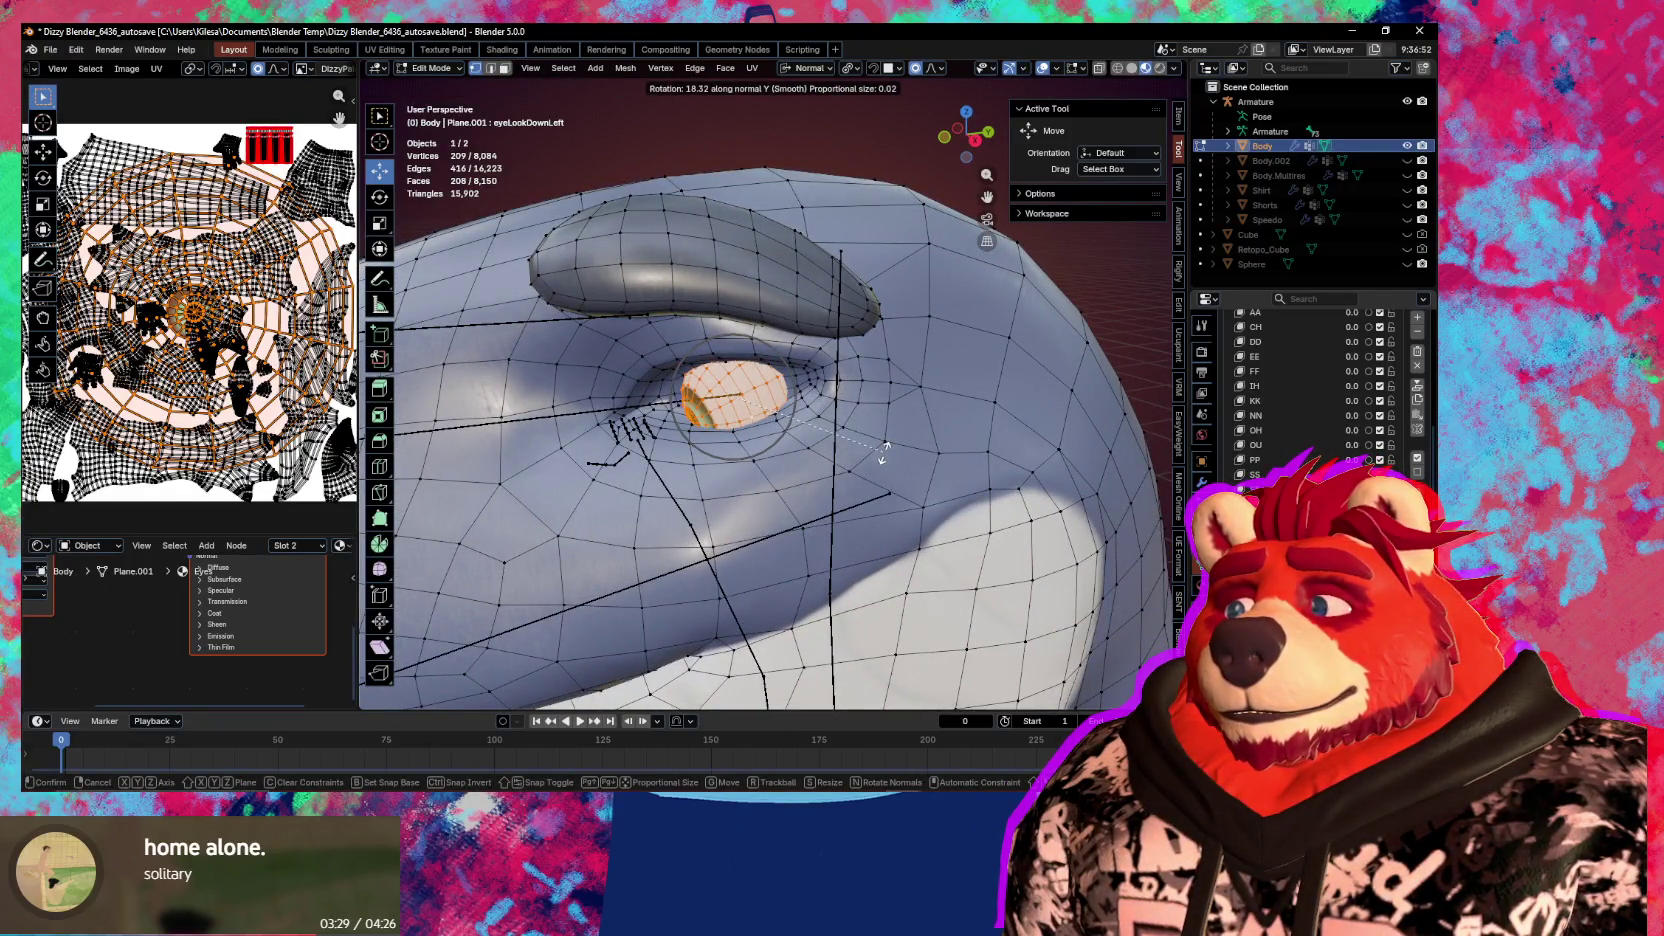
{"action": "left_click", "coordinate": [884, 450]}
{"action": "middle_click_drag", "start_coordinate": [884, 450], "coordinate": [1006, 463]}
{"action": "key", "text": "ctrl+z"}
{"action": "key", "text": "ctrl+Tab"}
{"action": "left_click", "coordinate": [884, 463]}
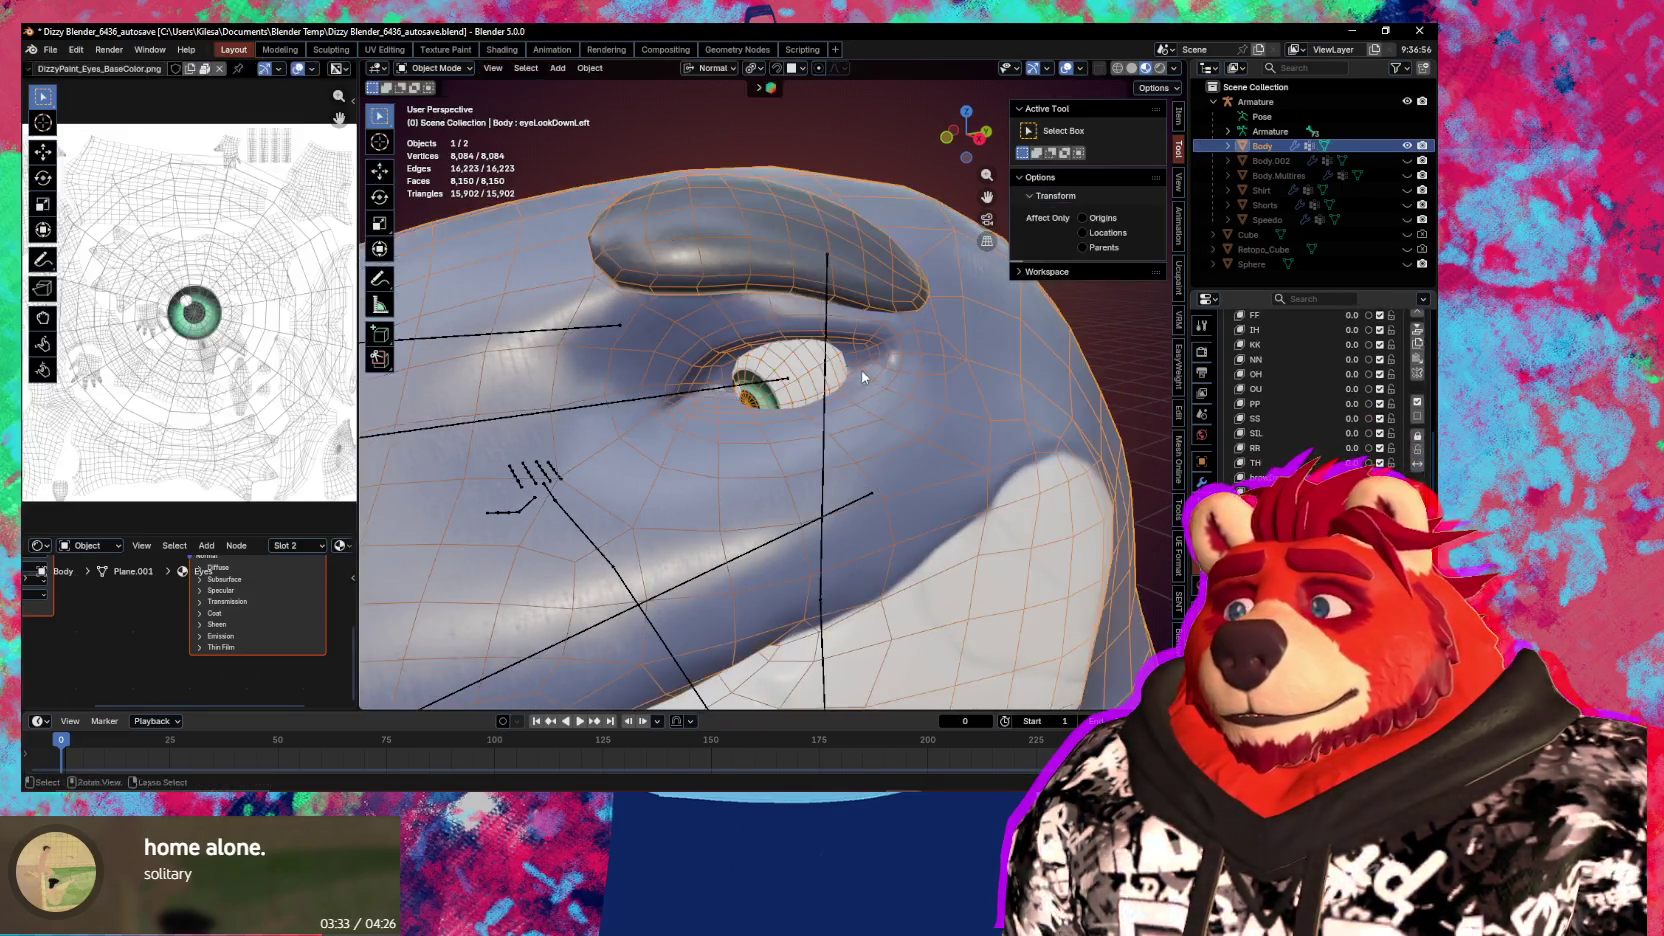
In Sculpt Mode, pull the eyelid down around the eye with a 283 px Grab brush
{"action": "key", "text": "ctrl+Tab"}
{"action": "left_click", "coordinate": [984, 540]}
{"action": "key", "text": "shift+alt+z"}
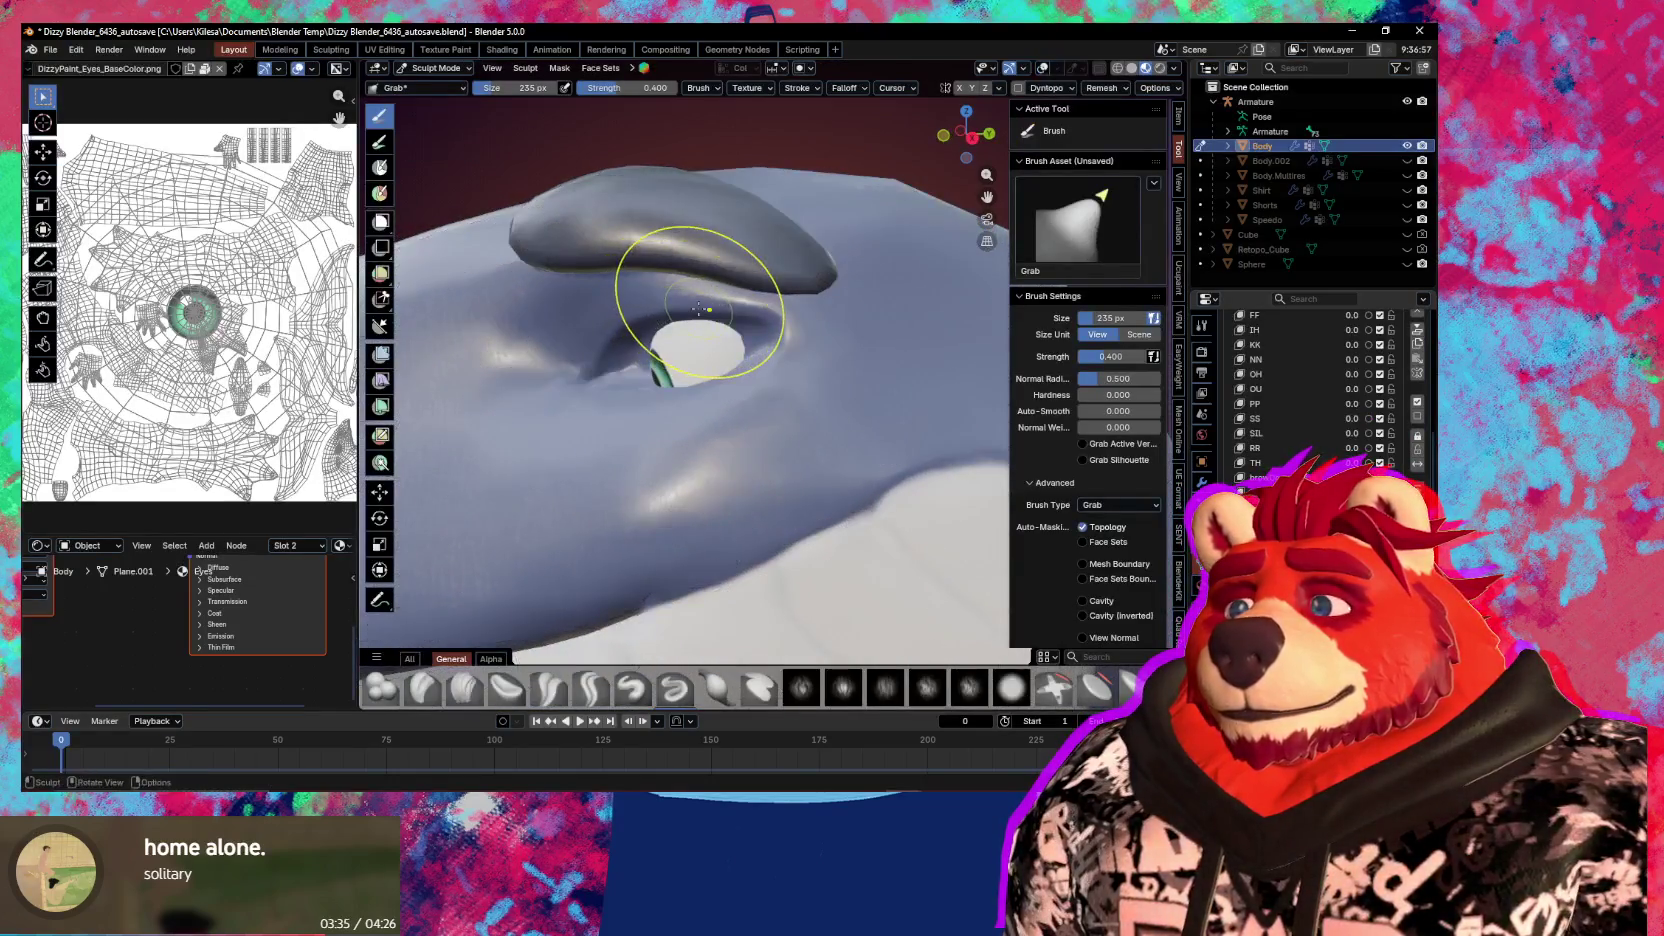
{"action": "left_click_drag", "start_coordinate": [631, 371], "coordinate": [637, 404]}
{"action": "key", "text": "f"}
{"action": "left_click", "coordinate": [653, 338]}
{"action": "left_click_drag", "start_coordinate": [653, 338], "coordinate": [705, 420]}
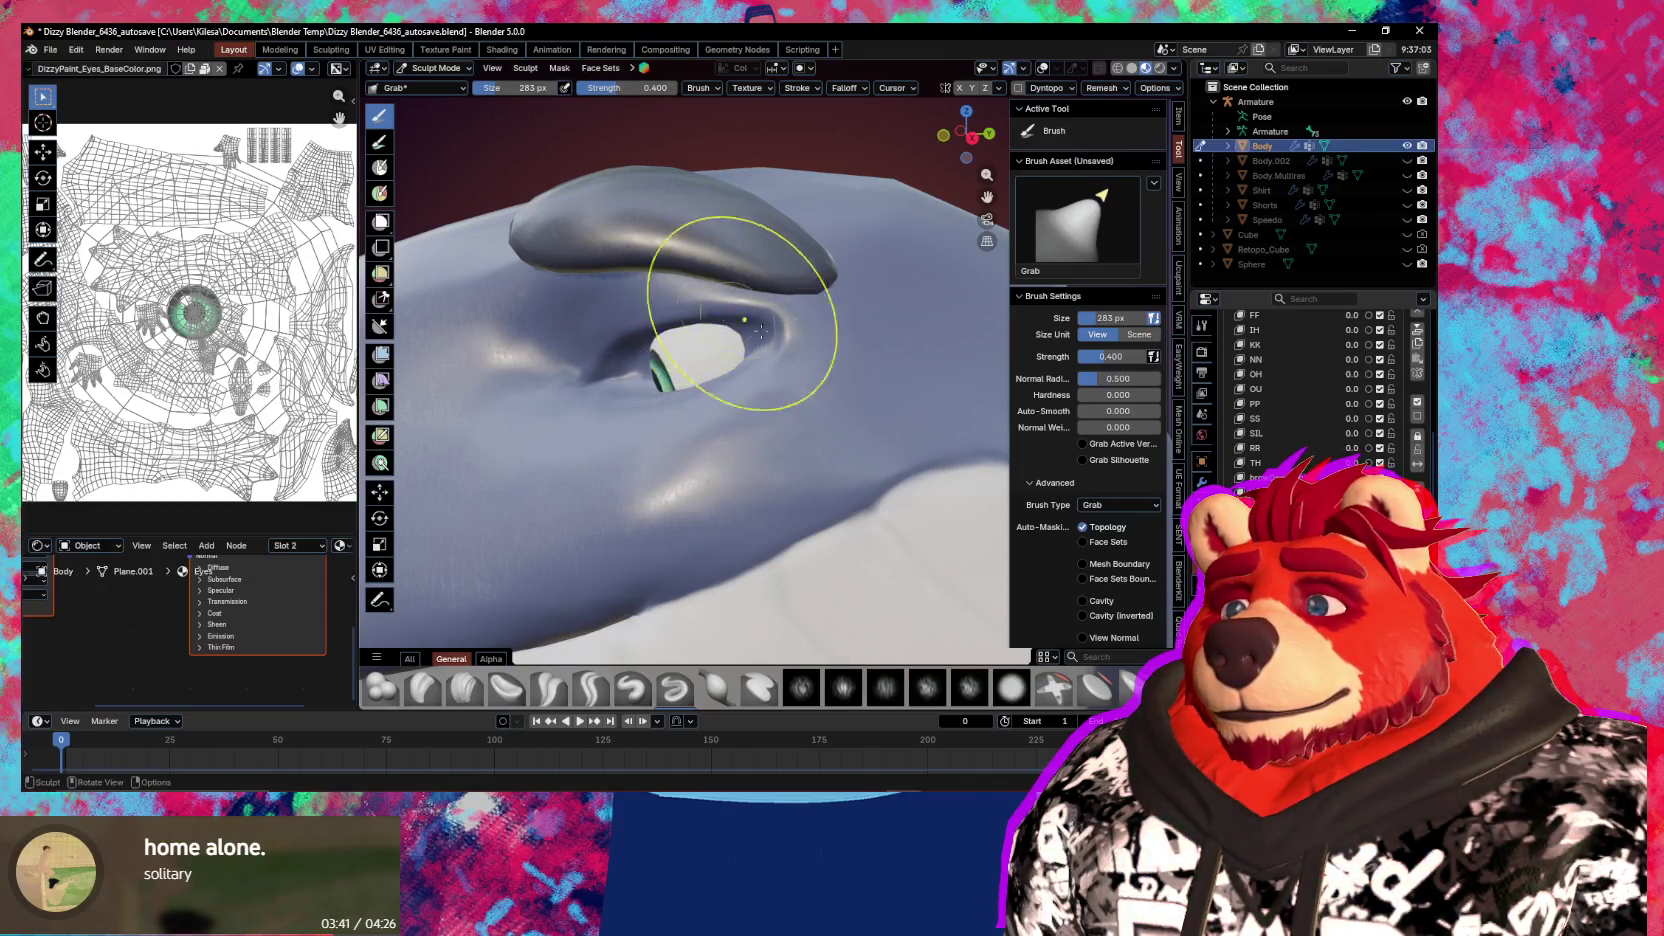
{"action": "left_click_drag", "start_coordinate": [700, 335], "coordinate": [690, 370]}
Build up and smooth the eyelid with the Draw brush, then return to Object Mode
{"action": "key", "text": "x"}
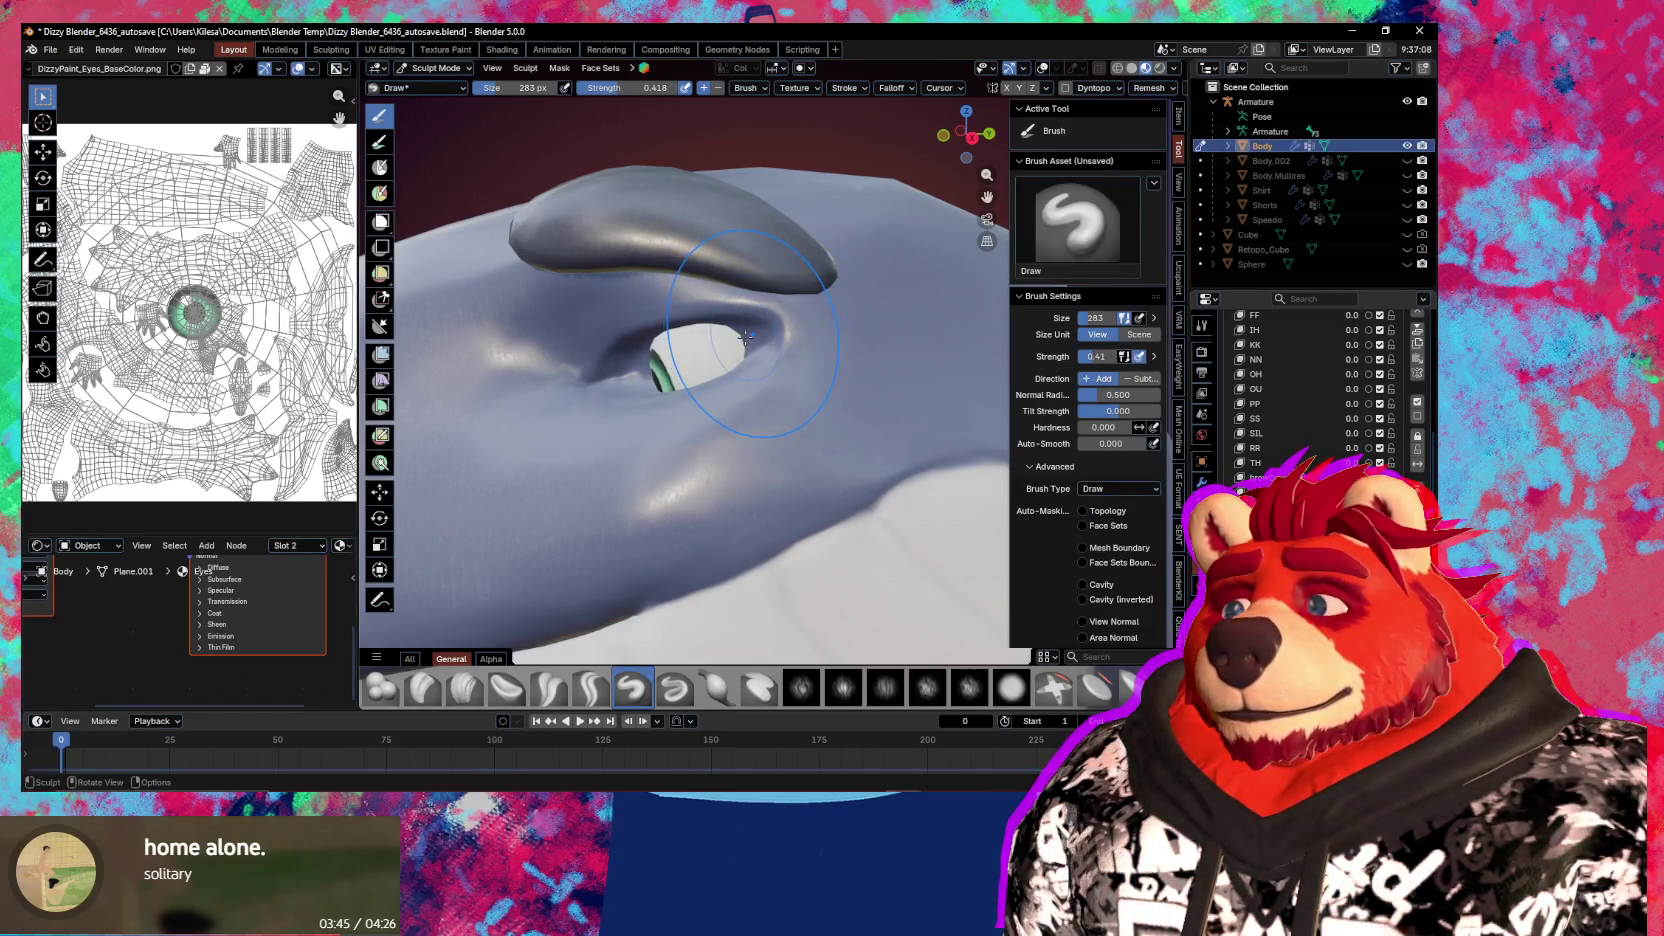
{"action": "mouse_move", "coordinate": [760, 360]}
{"action": "left_mouse_down"}
{"action": "mouse_move", "coordinate": [650, 355]}
{"action": "mouse_move", "coordinate": [700, 360]}
{"action": "left_mouse_up"}
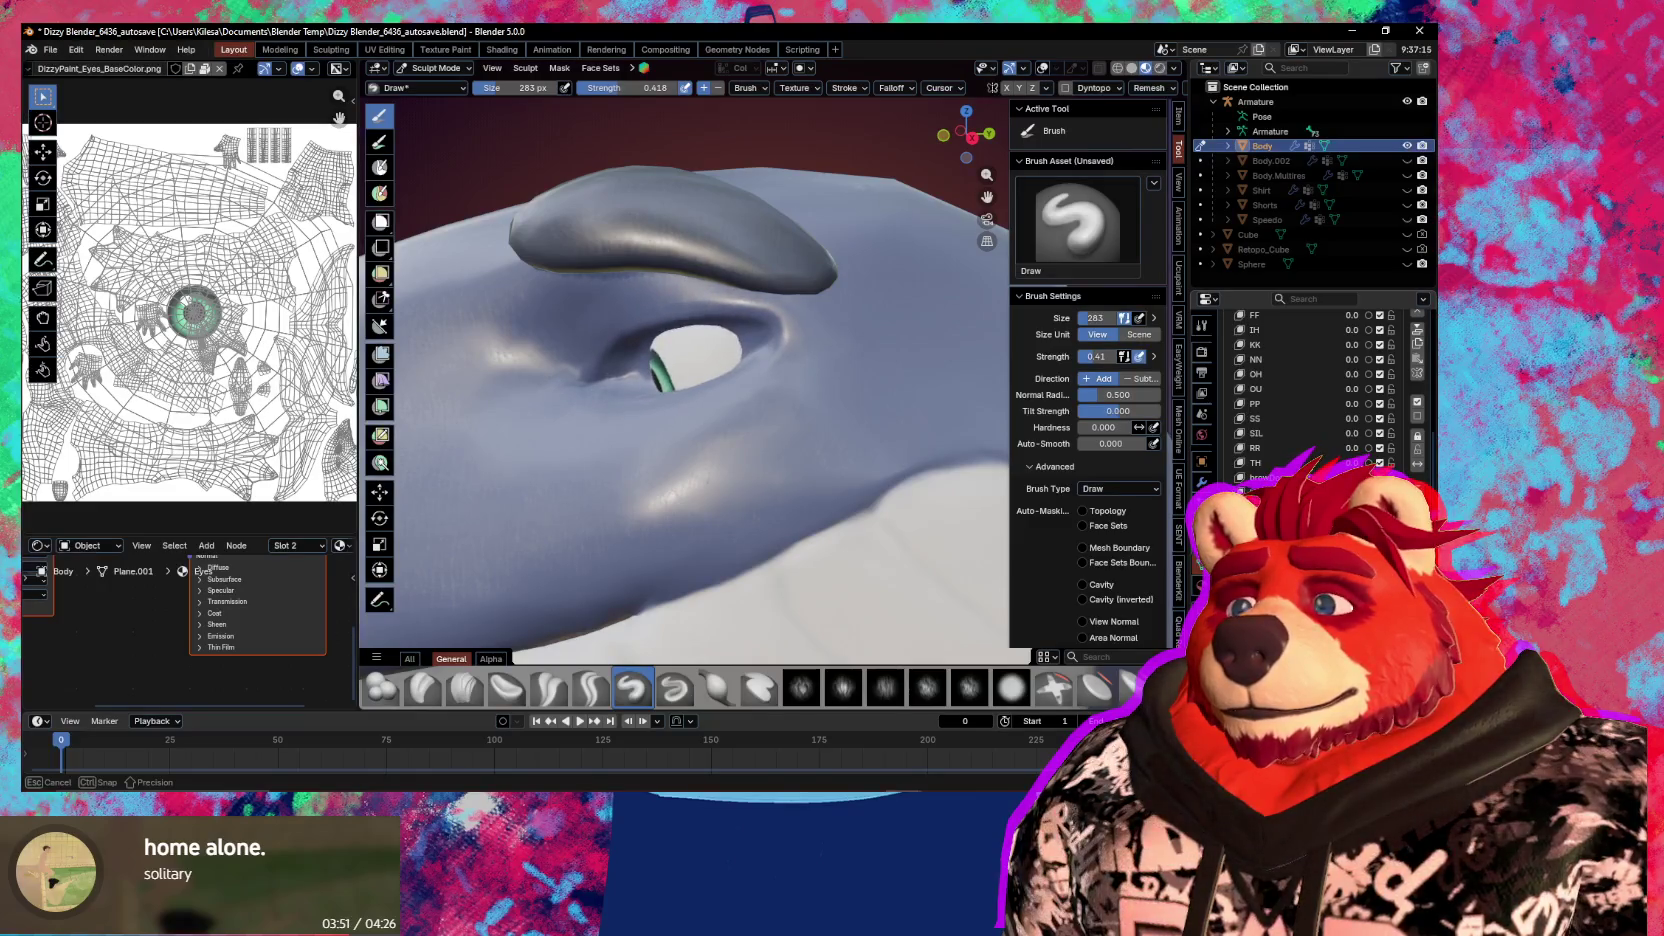
{"action": "left_click_drag", "start_coordinate": [740, 355], "coordinate": [780, 330]}
{"action": "middle_click_drag", "start_coordinate": [700, 450], "coordinate": [600, 450]}
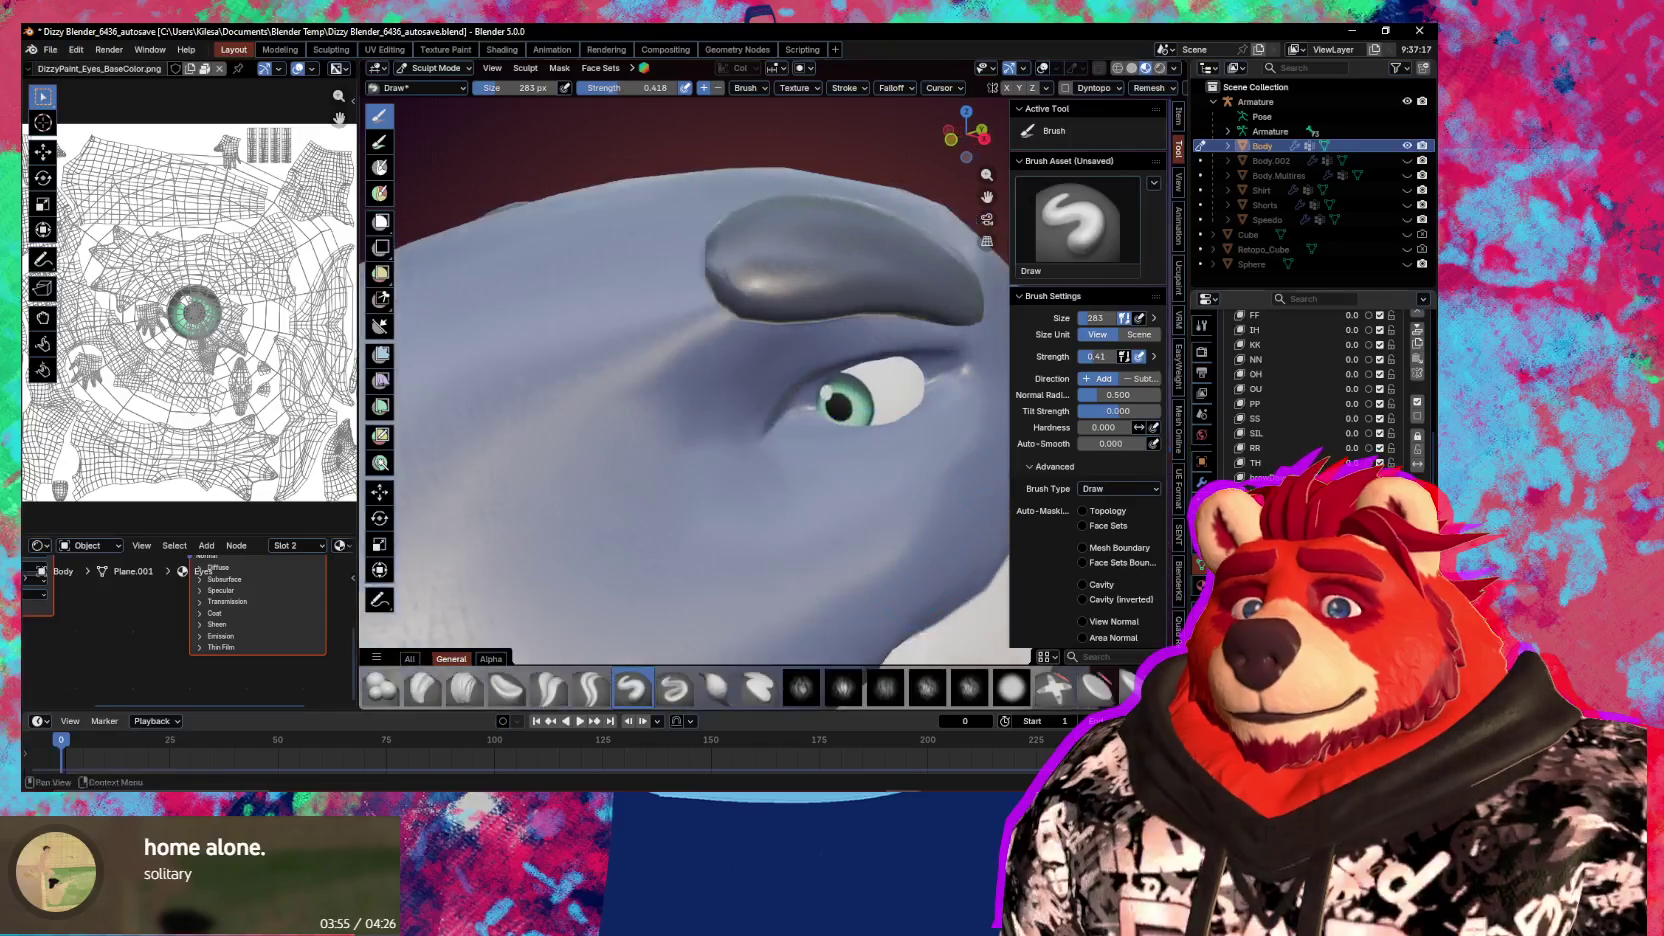
{"action": "key", "text": "ctrl+Tab"}
{"action": "key", "text": "ctrl+z"}
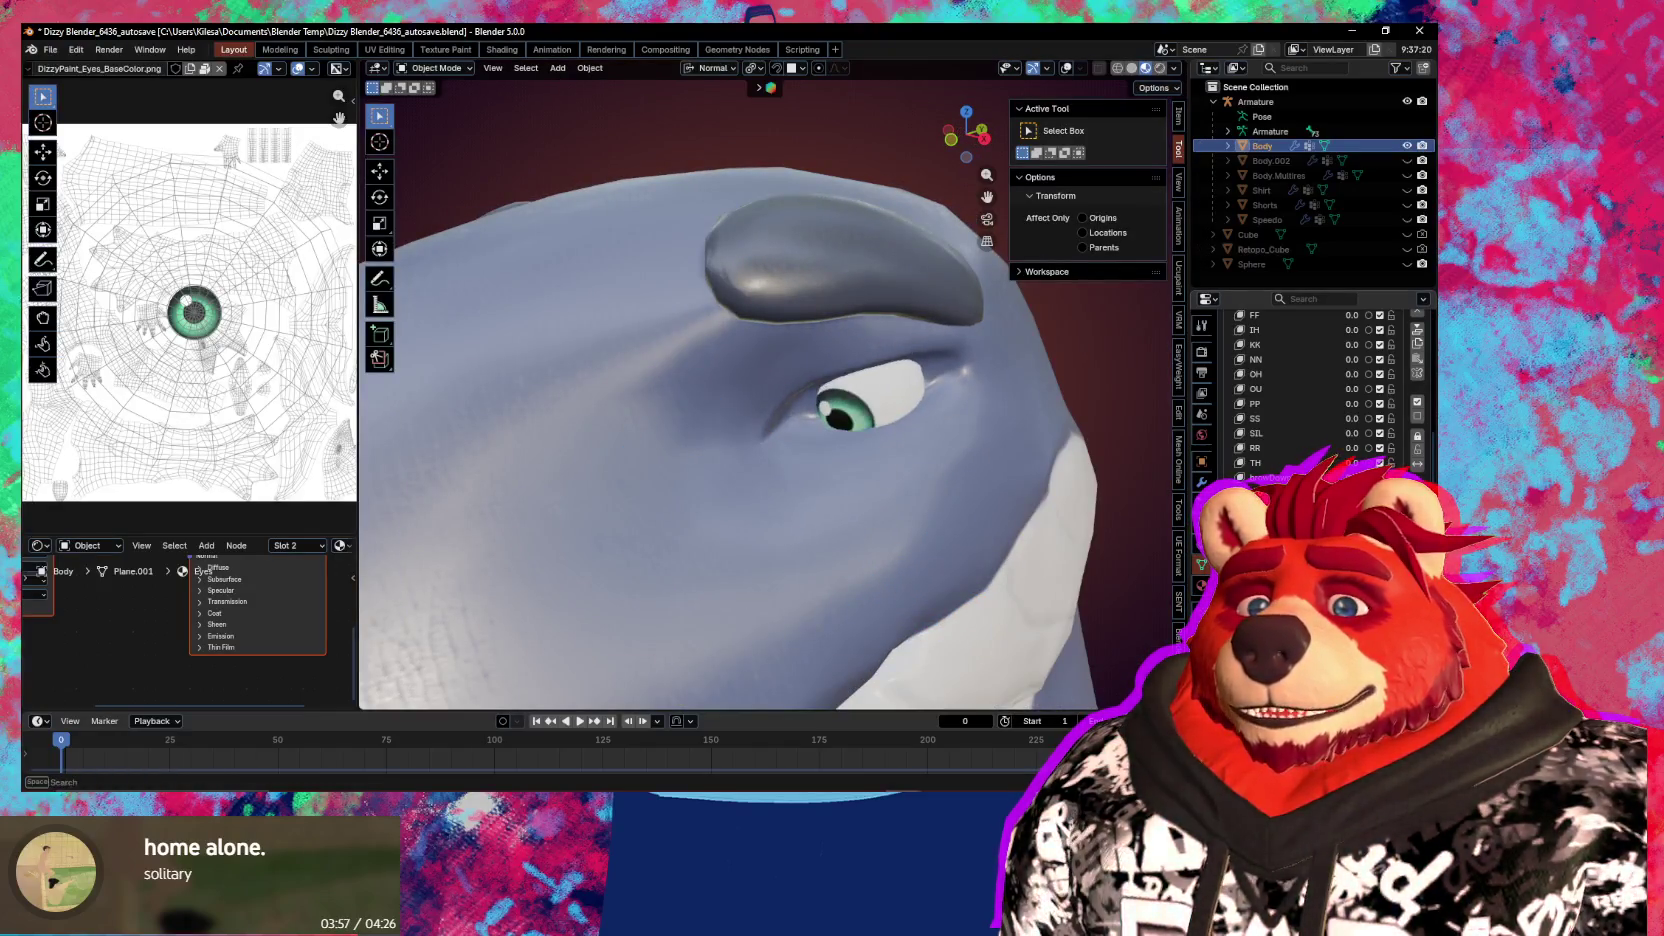
Compare the lowered-eye shape, mirror it across, and inspect the head from front and side
{"action": "key", "text": "ctrl+z"}
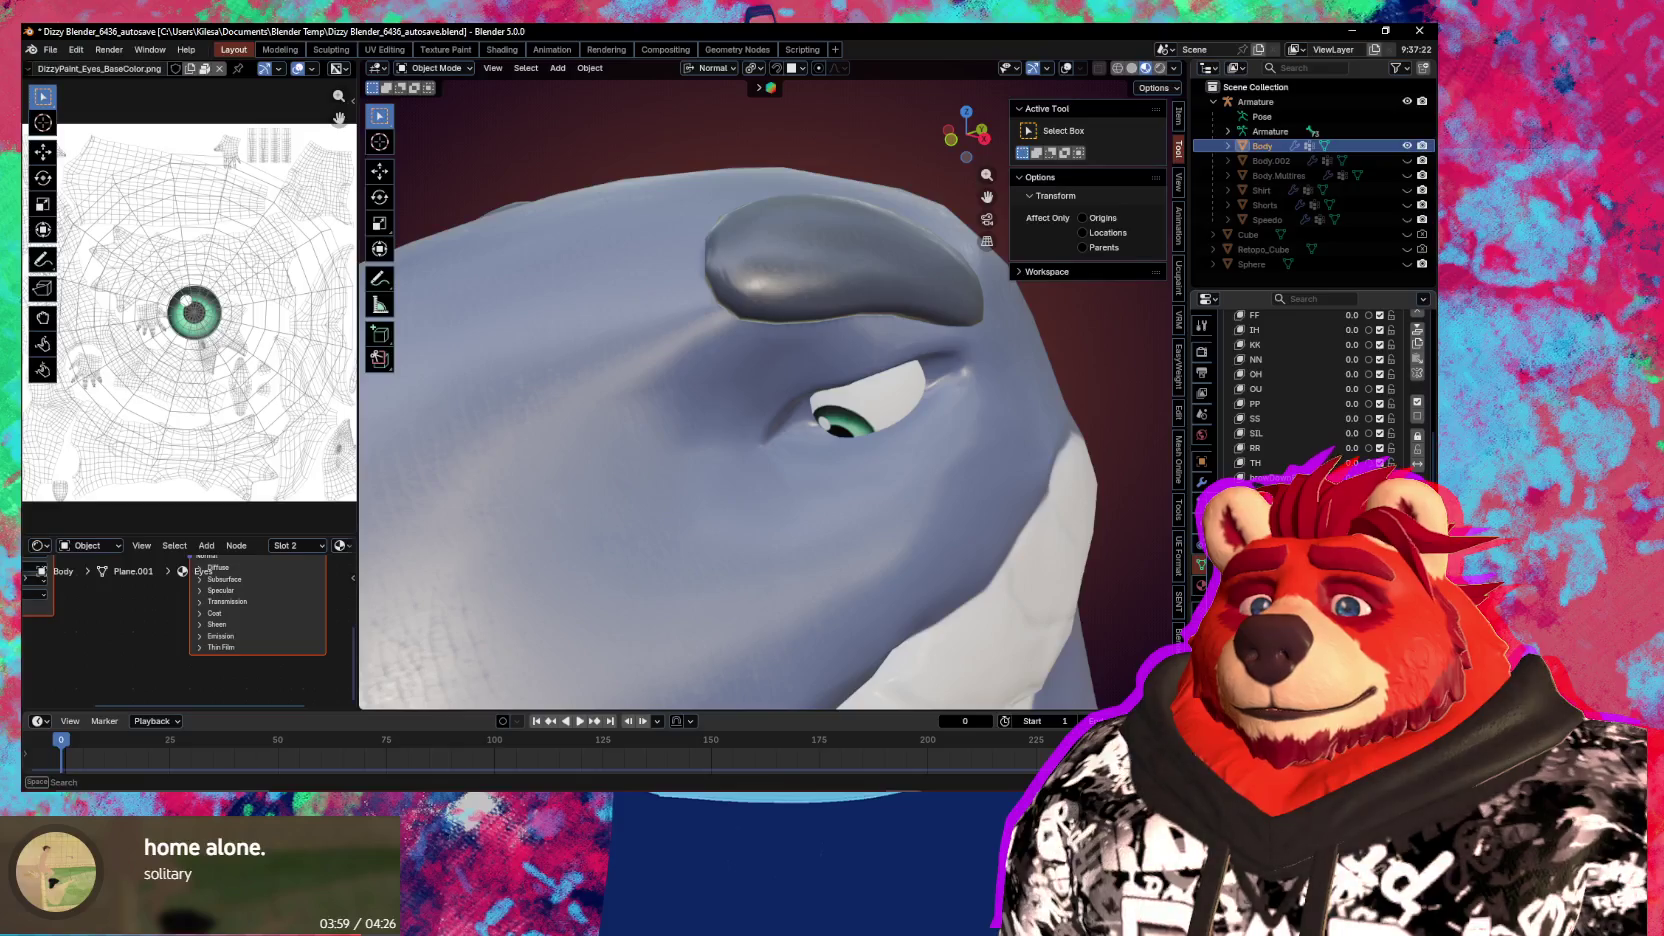
{"action": "key", "text": "ctrl+z"}
{"action": "middle_click_drag", "start_coordinate": [1036, 560], "coordinate": [1090, 560]}
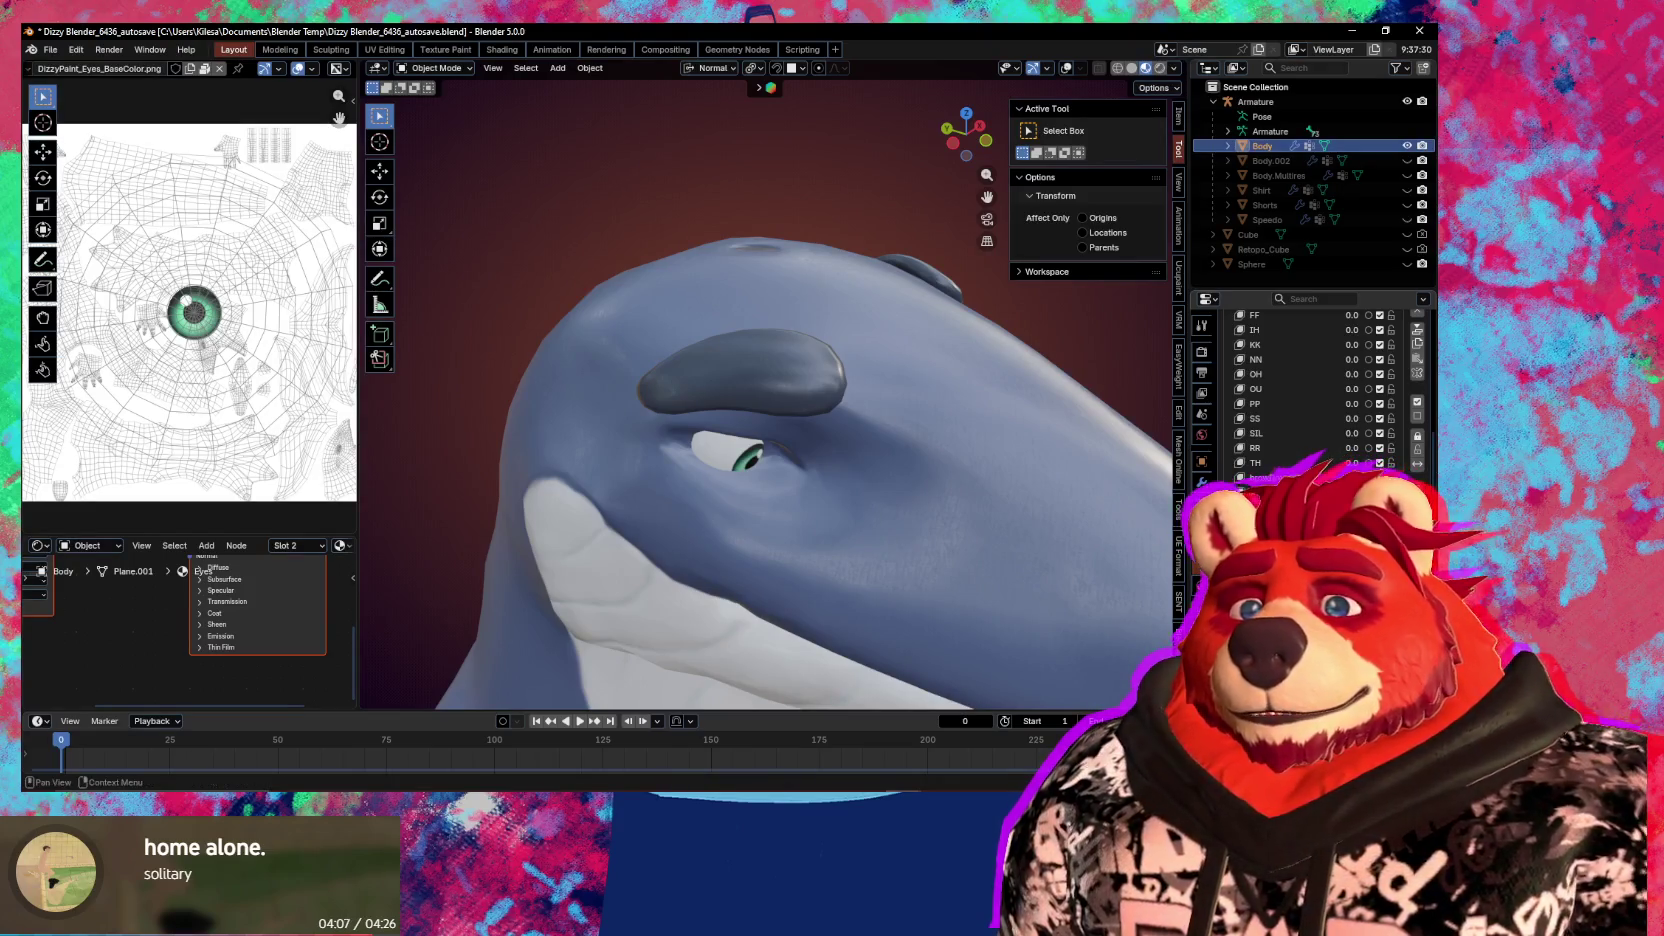
{"action": "middle_click_drag", "start_coordinate": [1051, 565], "coordinate": [948, 506]}
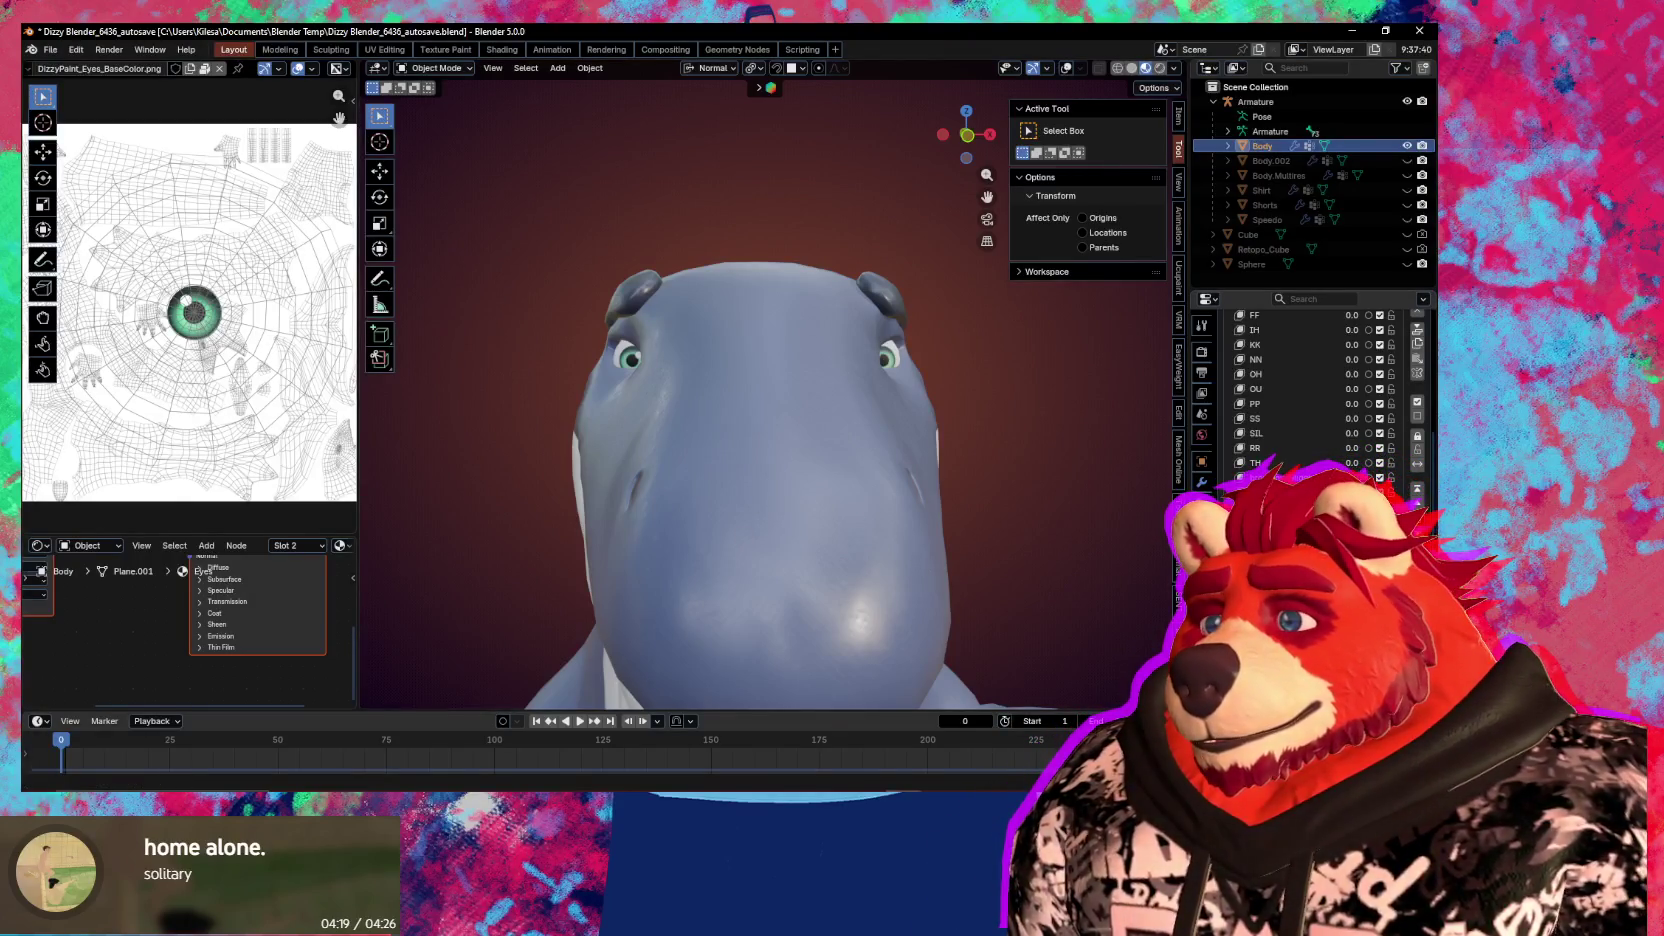
{"action": "mouse_move", "coordinate": [842, 530]}
{"action": "middle_mouse_down"}
{"action": "mouse_move", "coordinate": [832, 502]}
{"action": "mouse_move", "coordinate": [815, 508]}
{"action": "mouse_move", "coordinate": [912, 524]}
{"action": "mouse_move", "coordinate": [862, 514]}
{"action": "middle_mouse_up"}
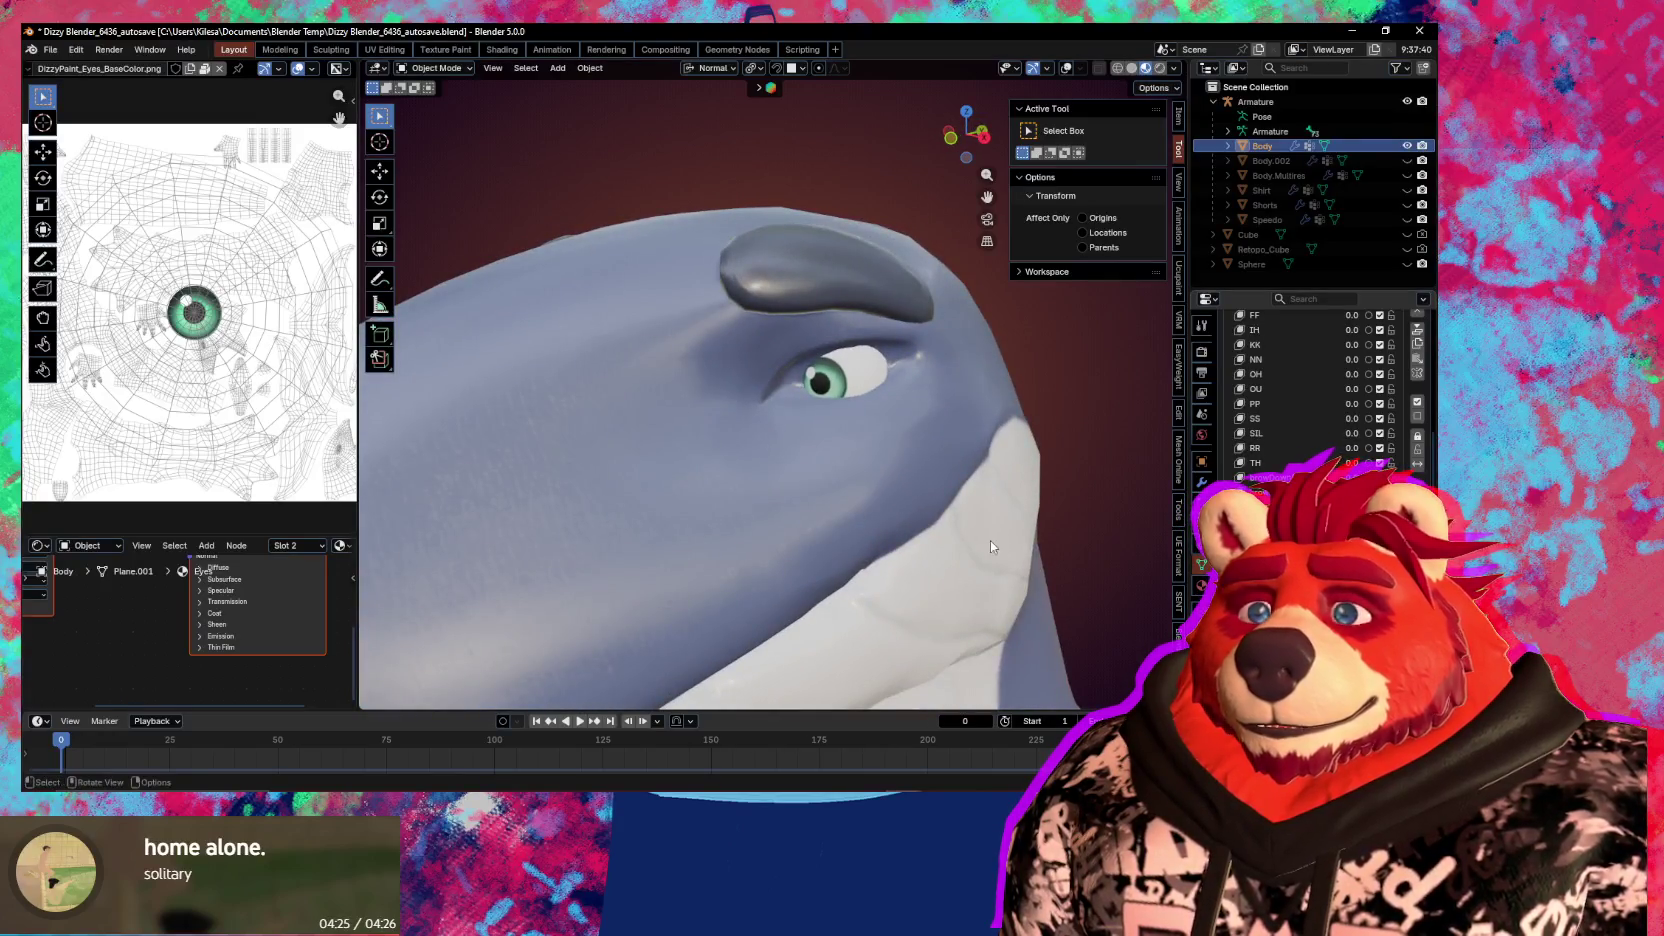
Open a shape key name for renaming, cancel it, and switch the body to Sculpt Mode
{"action": "key", "text": "z"}
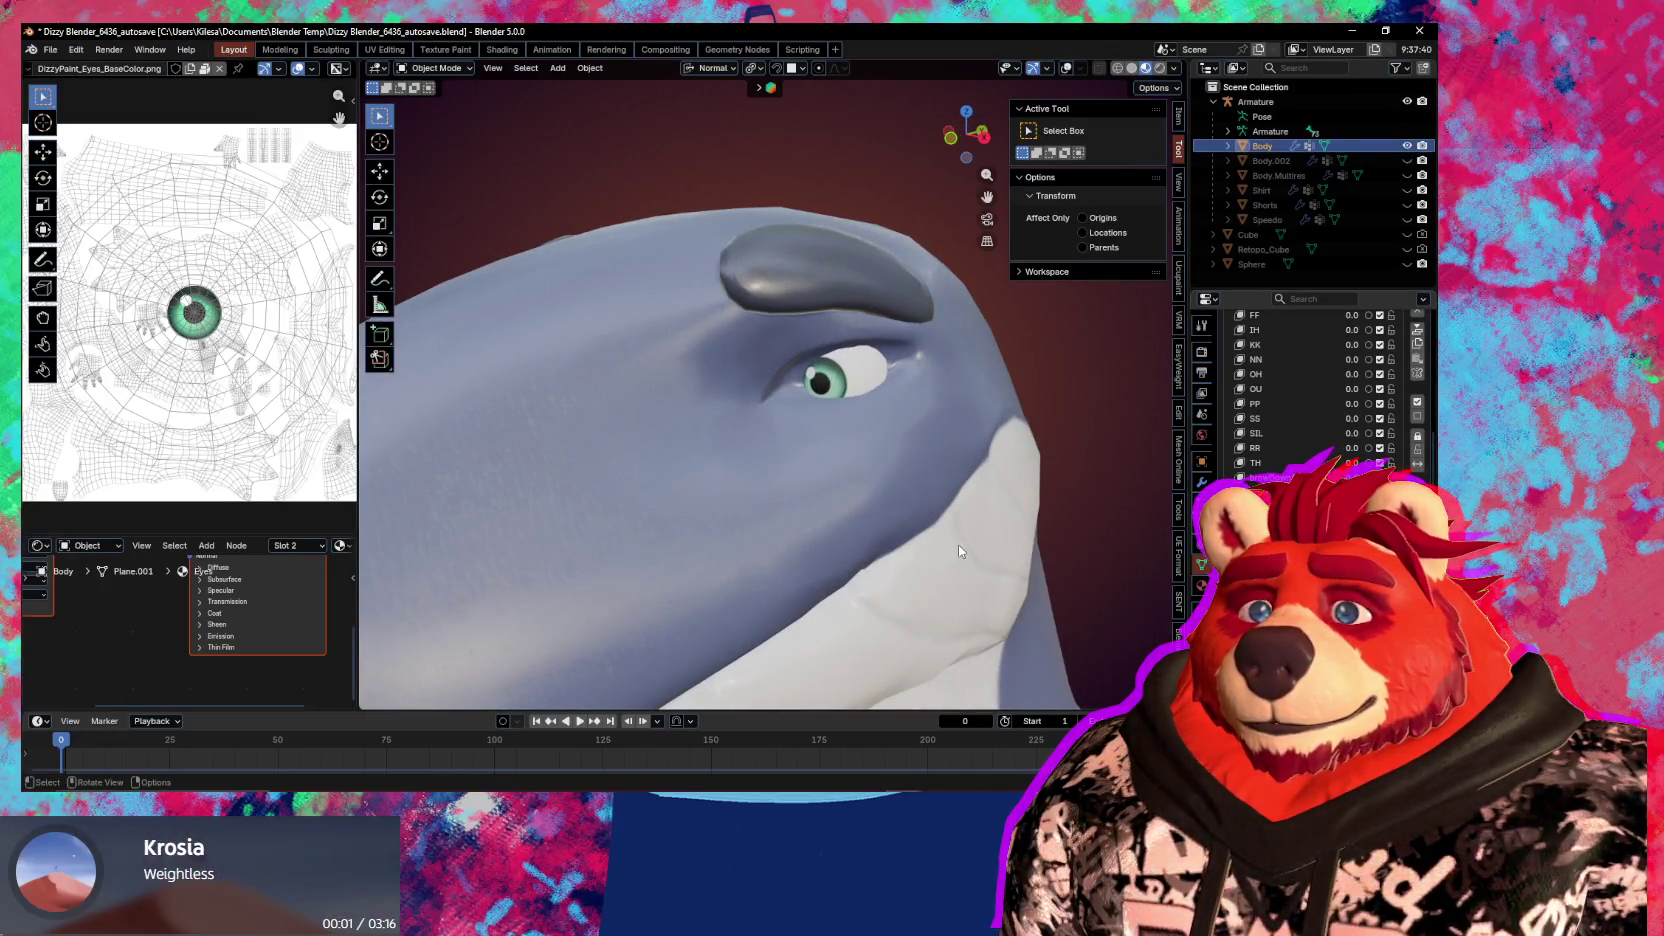
{"action": "scroll", "coordinate": [1419, 366], "scroll_direction": "up", "scroll_amount": 2}
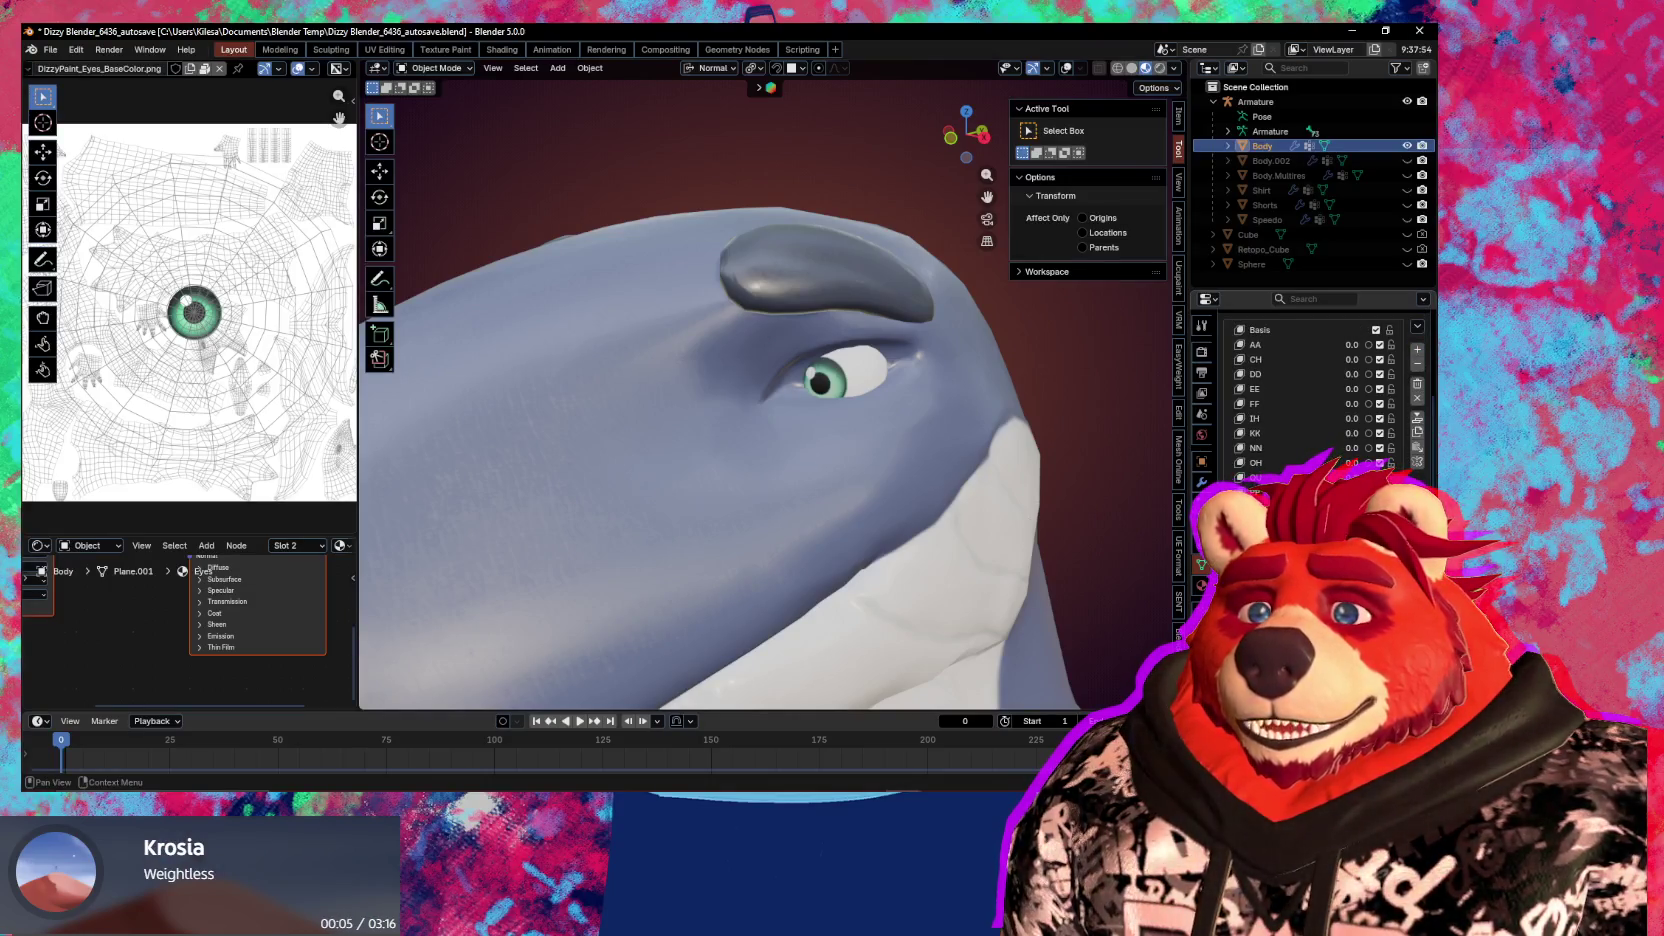
{"action": "double_click", "coordinate": [1270, 477]}
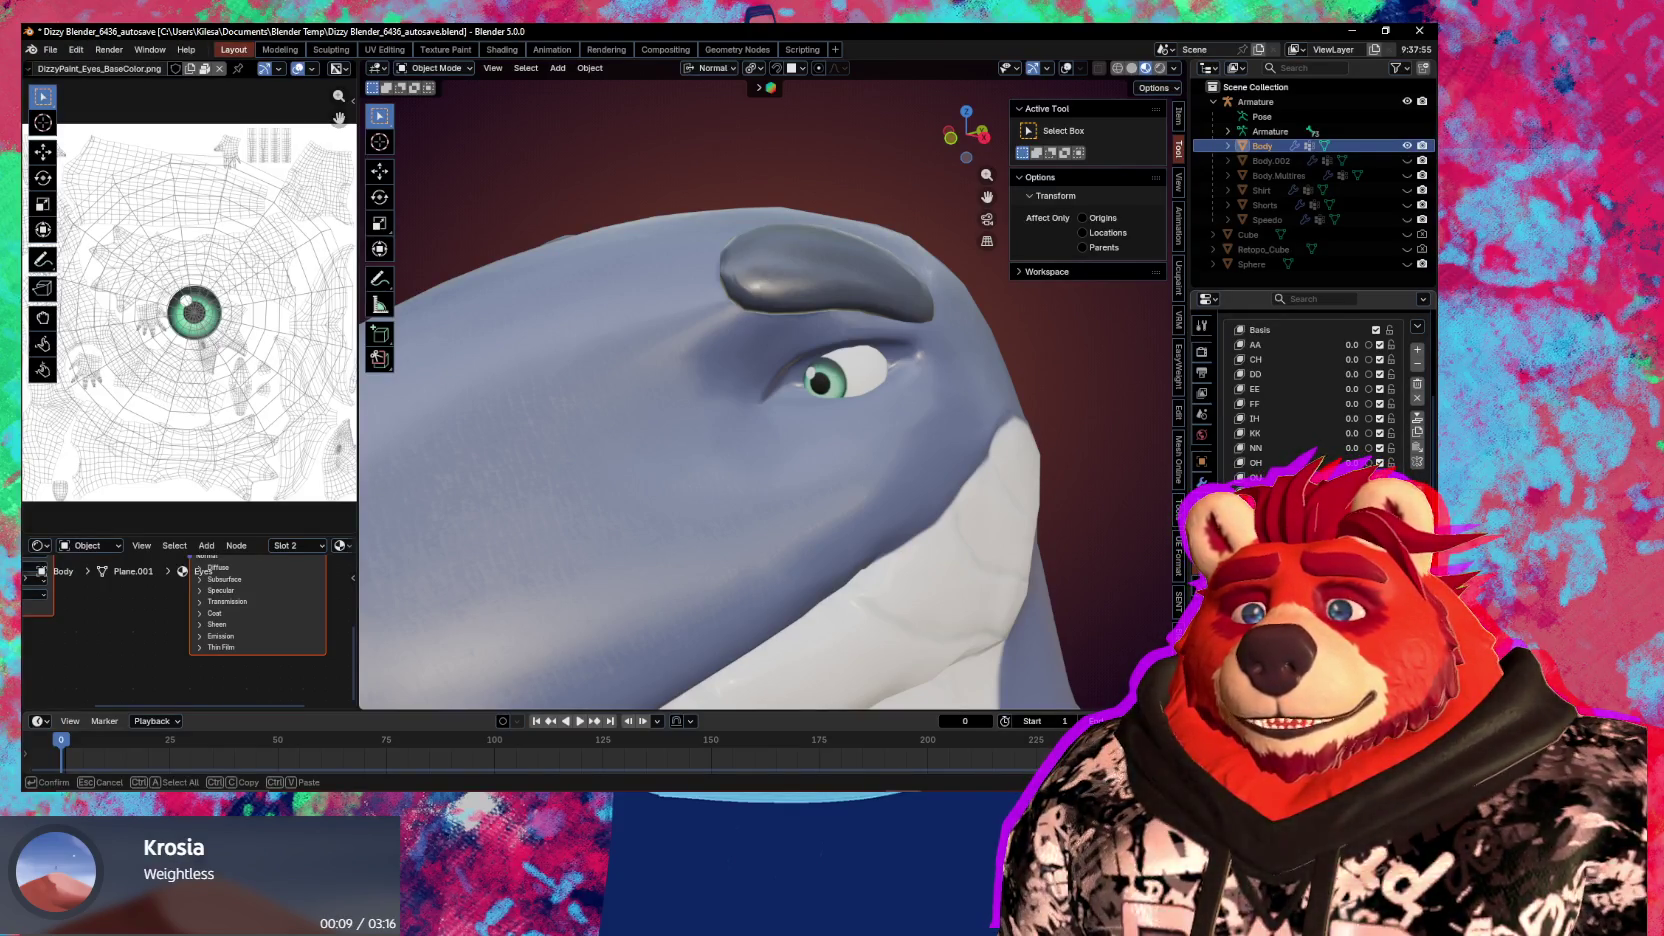
{"action": "key", "text": "Escape"}
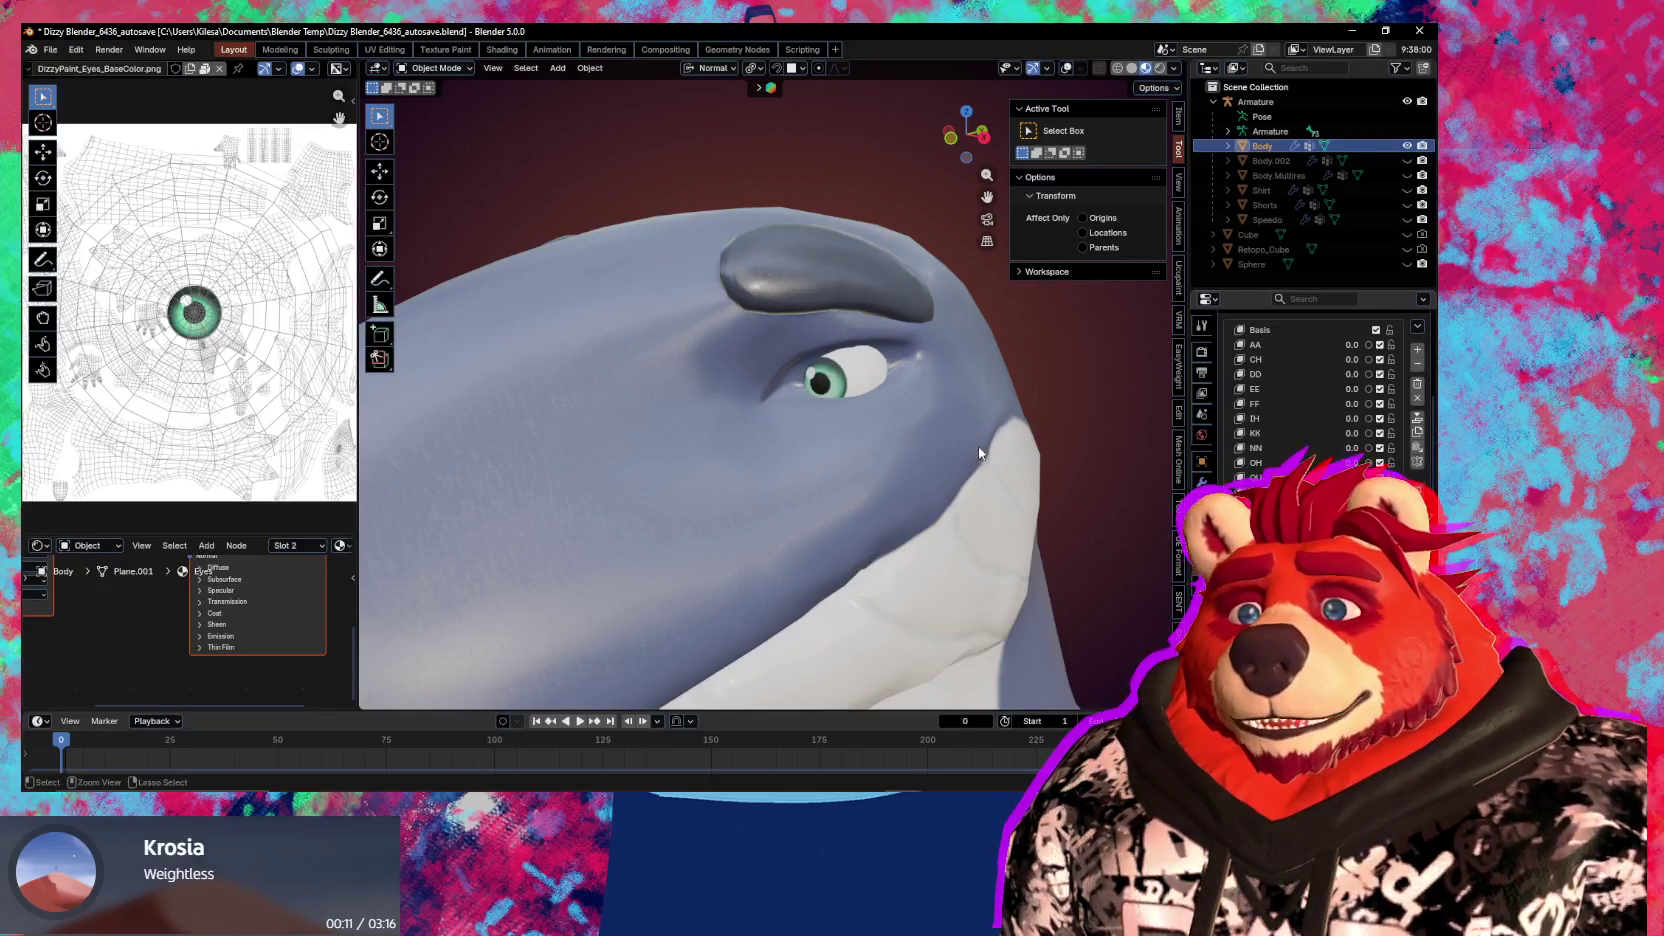
{"action": "key", "text": "ctrl+Tab"}
Re-rotate the eyeball about its normal Y axis in Edit Mode
{"action": "key", "text": "g"}
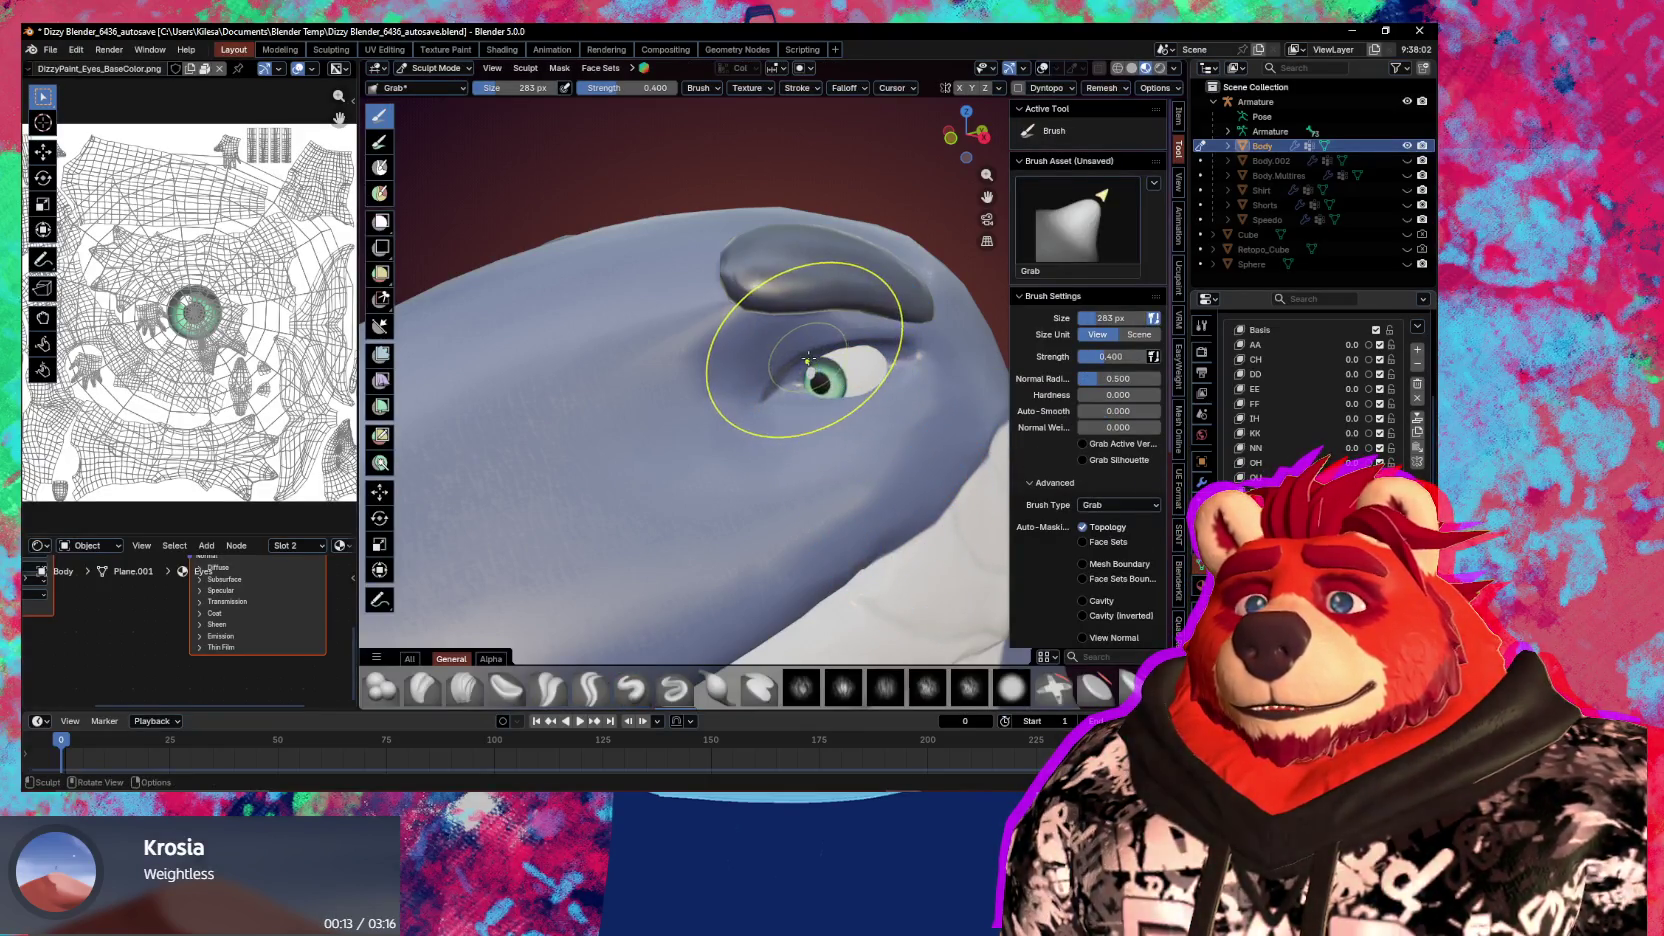
{"action": "key", "text": "Tab"}
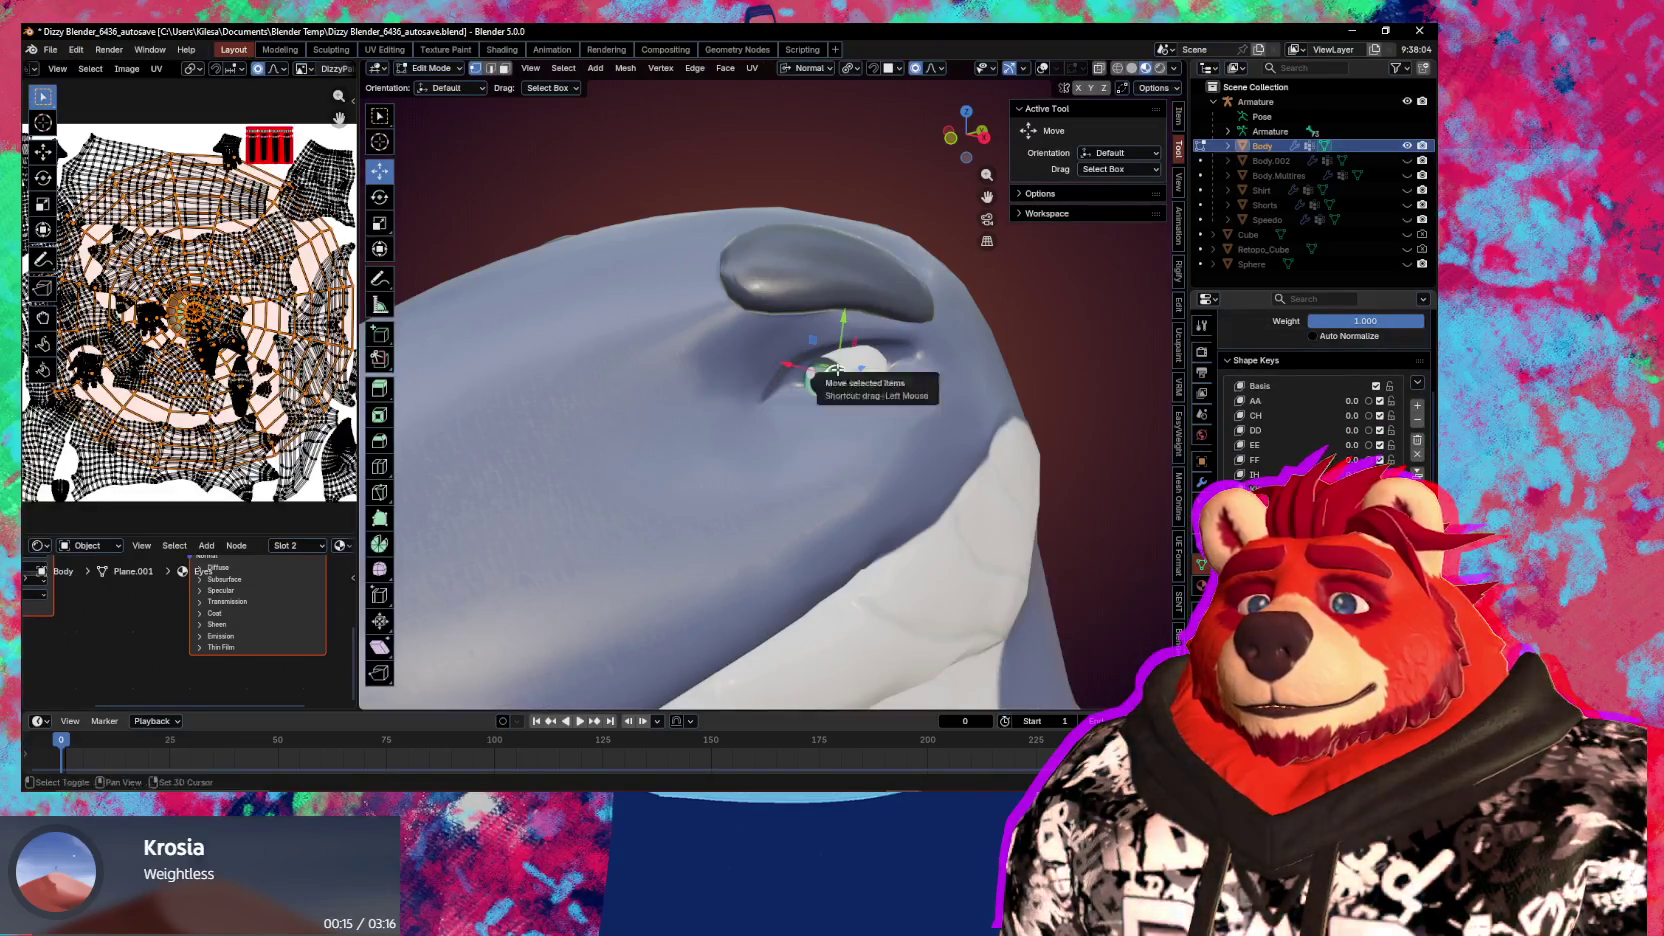
{"action": "middle_click_drag", "start_coordinate": [816, 370], "coordinate": [870, 388]}
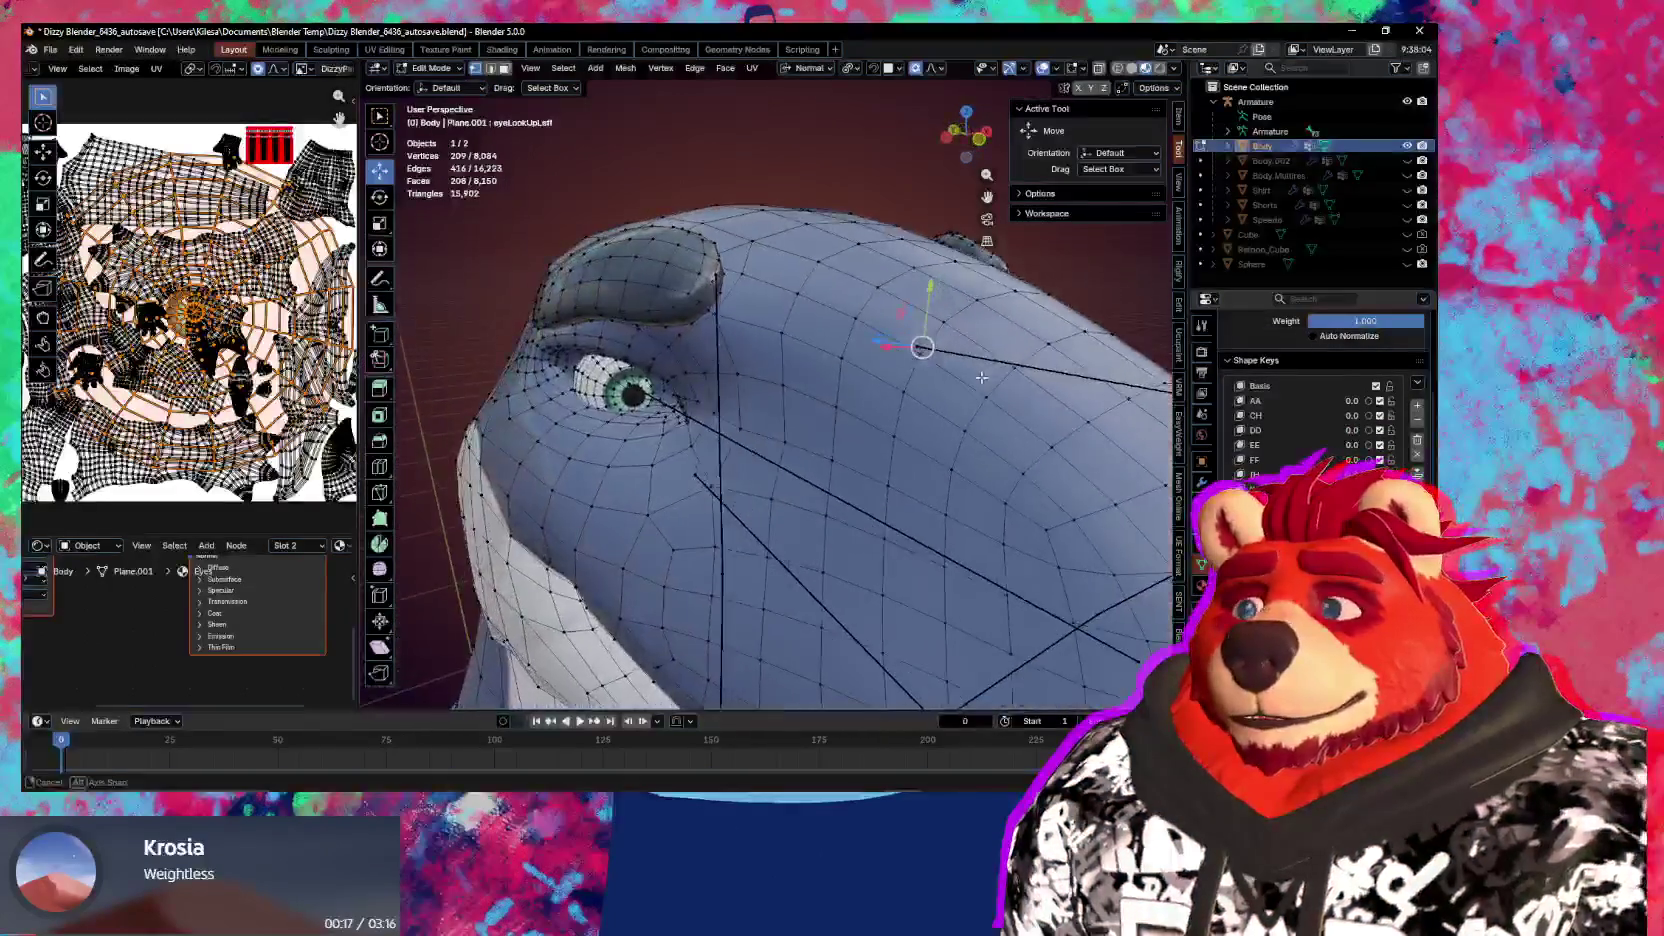
{"action": "key", "text": "r"}
{"action": "key", "text": "y"}
{"action": "key", "text": "y"}
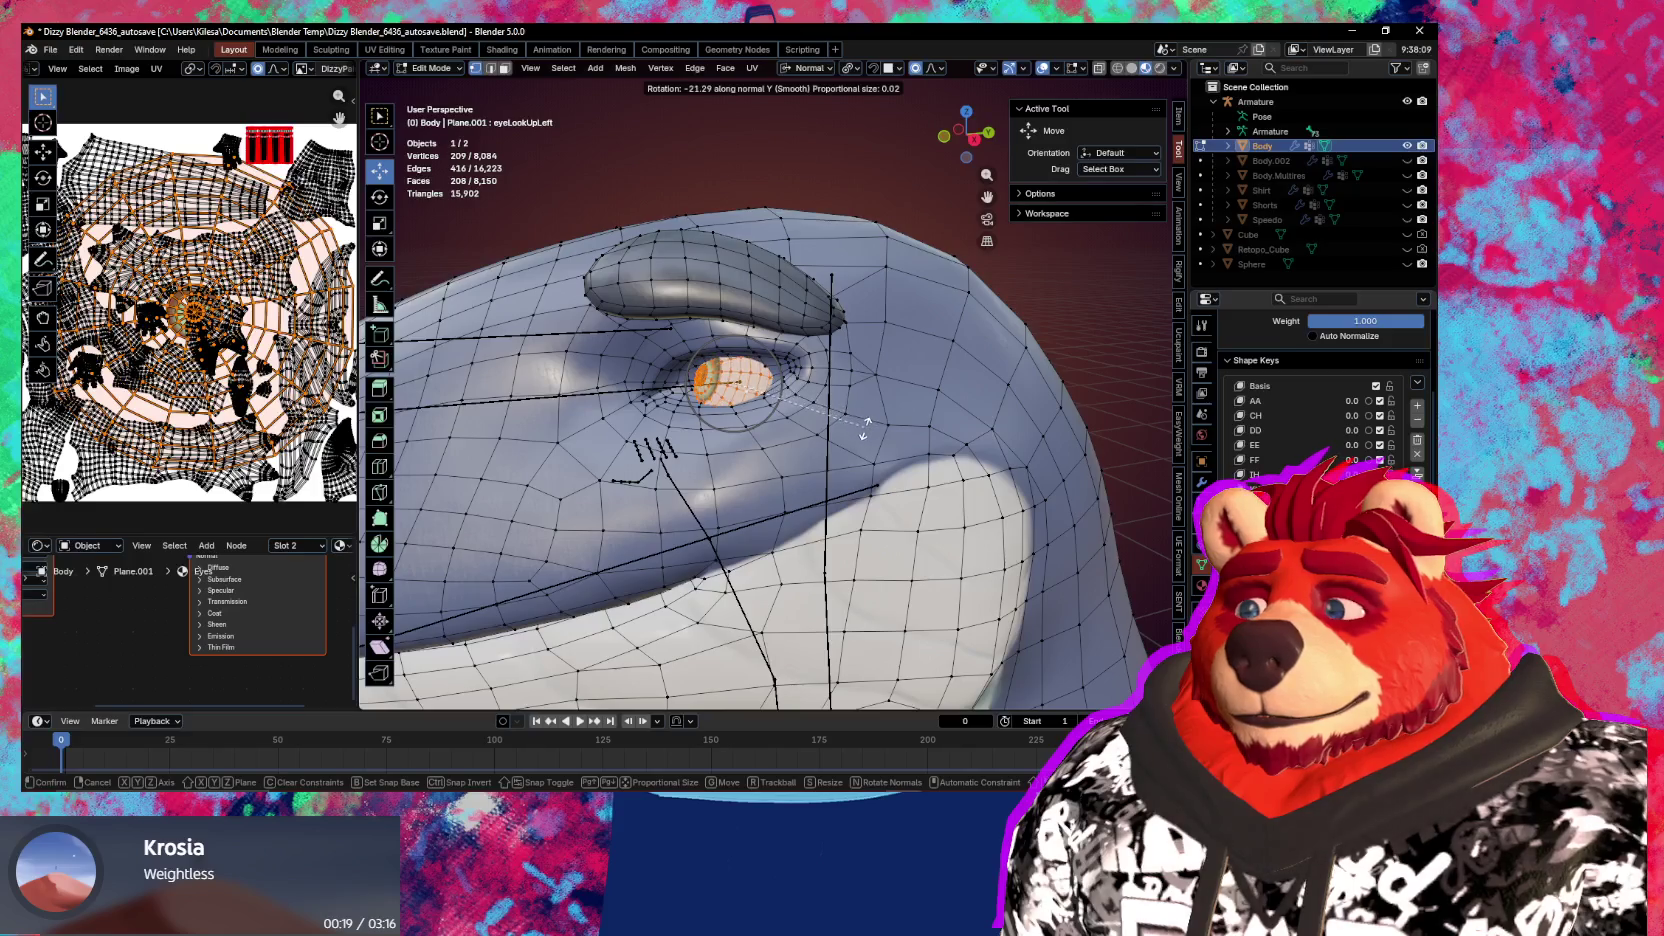
{"action": "left_click", "coordinate": [866, 425]}
{"action": "mouse_move", "coordinate": [866, 425]}
{"action": "middle_mouse_down"}
{"action": "mouse_move", "coordinate": [828, 423]}
{"action": "mouse_move", "coordinate": [783, 334]}
{"action": "middle_mouse_up"}
Back in Sculpt Mode, pull the lower eyelid into shape with a 185 px Grab brush
{"action": "key", "text": "ctrl+Tab"}
{"action": "left_click", "coordinate": [856, 512]}
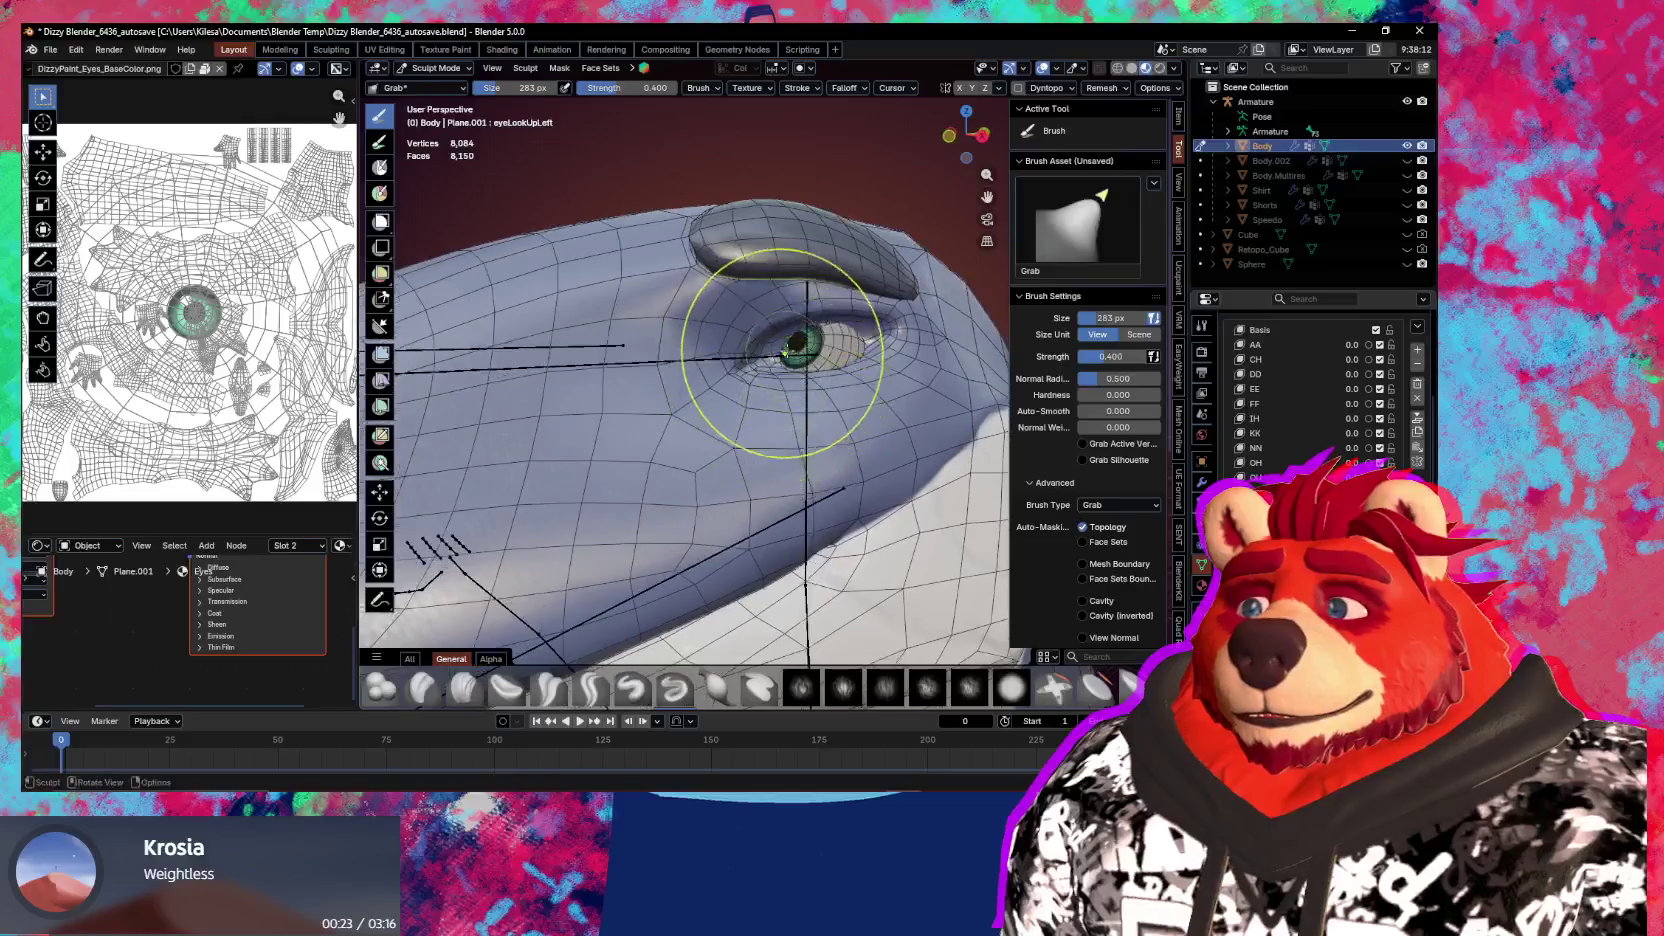
{"action": "mouse_move", "coordinate": [782, 318]}
{"action": "middle_mouse_down"}
{"action": "mouse_move", "coordinate": [873, 327]}
{"action": "mouse_move", "coordinate": [862, 345]}
{"action": "middle_mouse_up"}
{"action": "key", "text": "f"}
{"action": "left_click", "coordinate": [857, 351]}
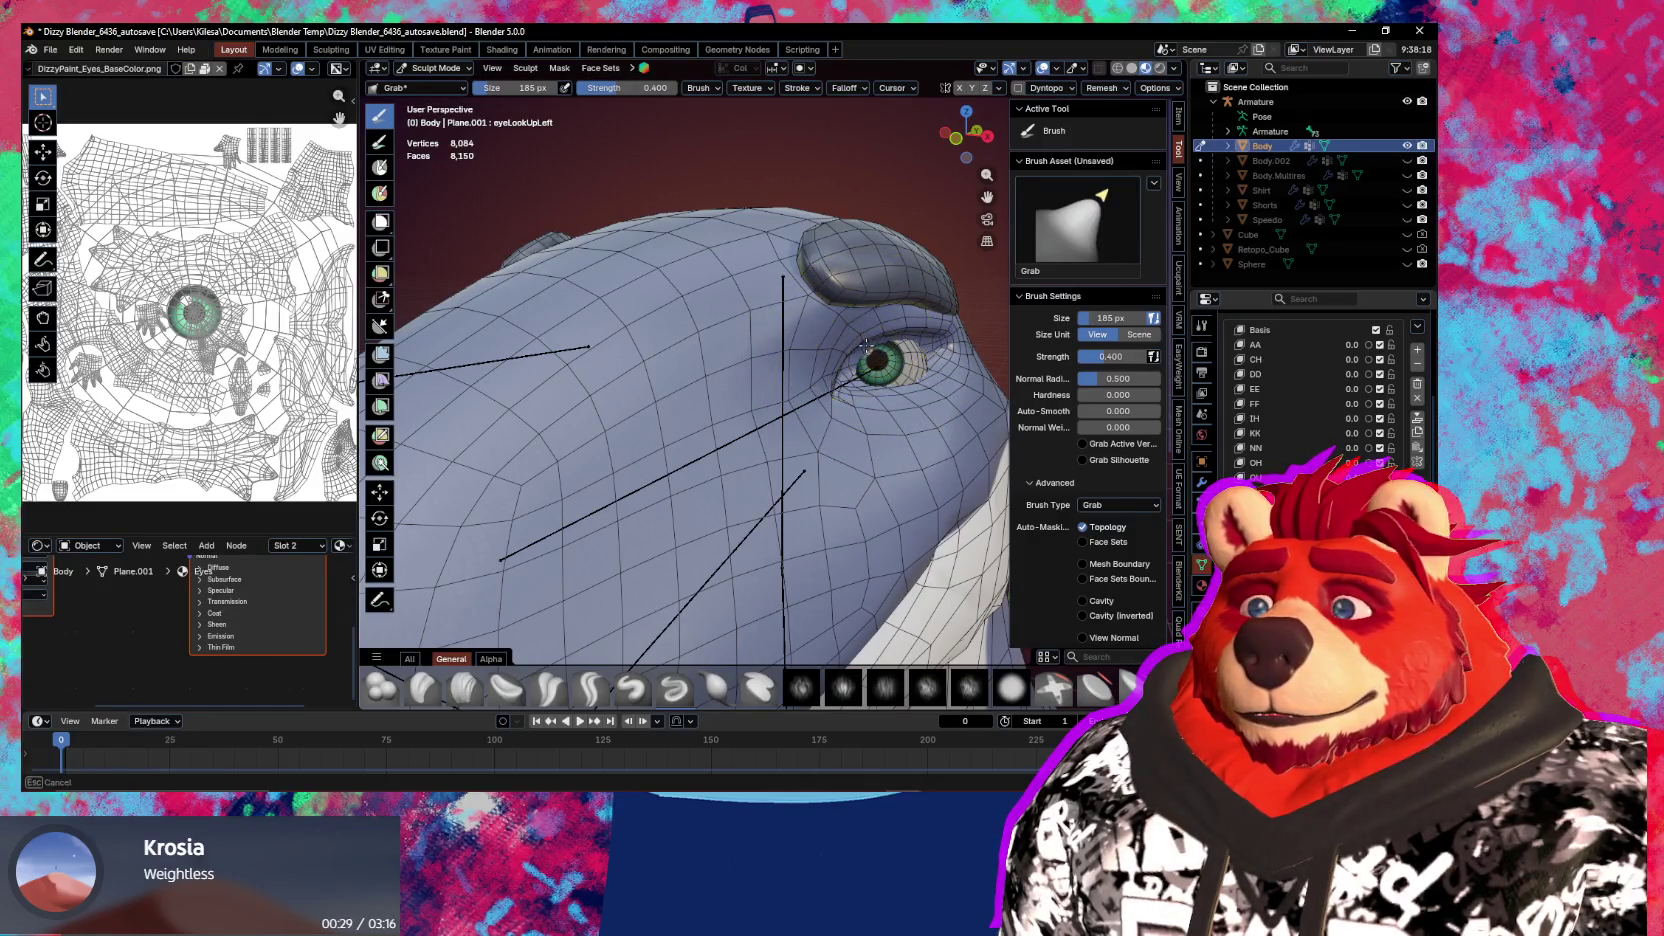
{"action": "mouse_move", "coordinate": [862, 338]}
{"action": "middle_mouse_down"}
{"action": "mouse_move", "coordinate": [919, 392]}
{"action": "mouse_move", "coordinate": [850, 420]}
{"action": "middle_mouse_up"}
{"action": "left_click_drag", "start_coordinate": [825, 365], "coordinate": [929, 427]}
{"action": "mouse_move", "coordinate": [929, 427]}
{"action": "middle_mouse_down"}
{"action": "mouse_move", "coordinate": [860, 485]}
{"action": "mouse_move", "coordinate": [900, 470]}
{"action": "middle_mouse_up"}
With the brush at 245 px, reshape the skin around the eye and push the lower eyelid down
{"action": "key", "text": "f"}
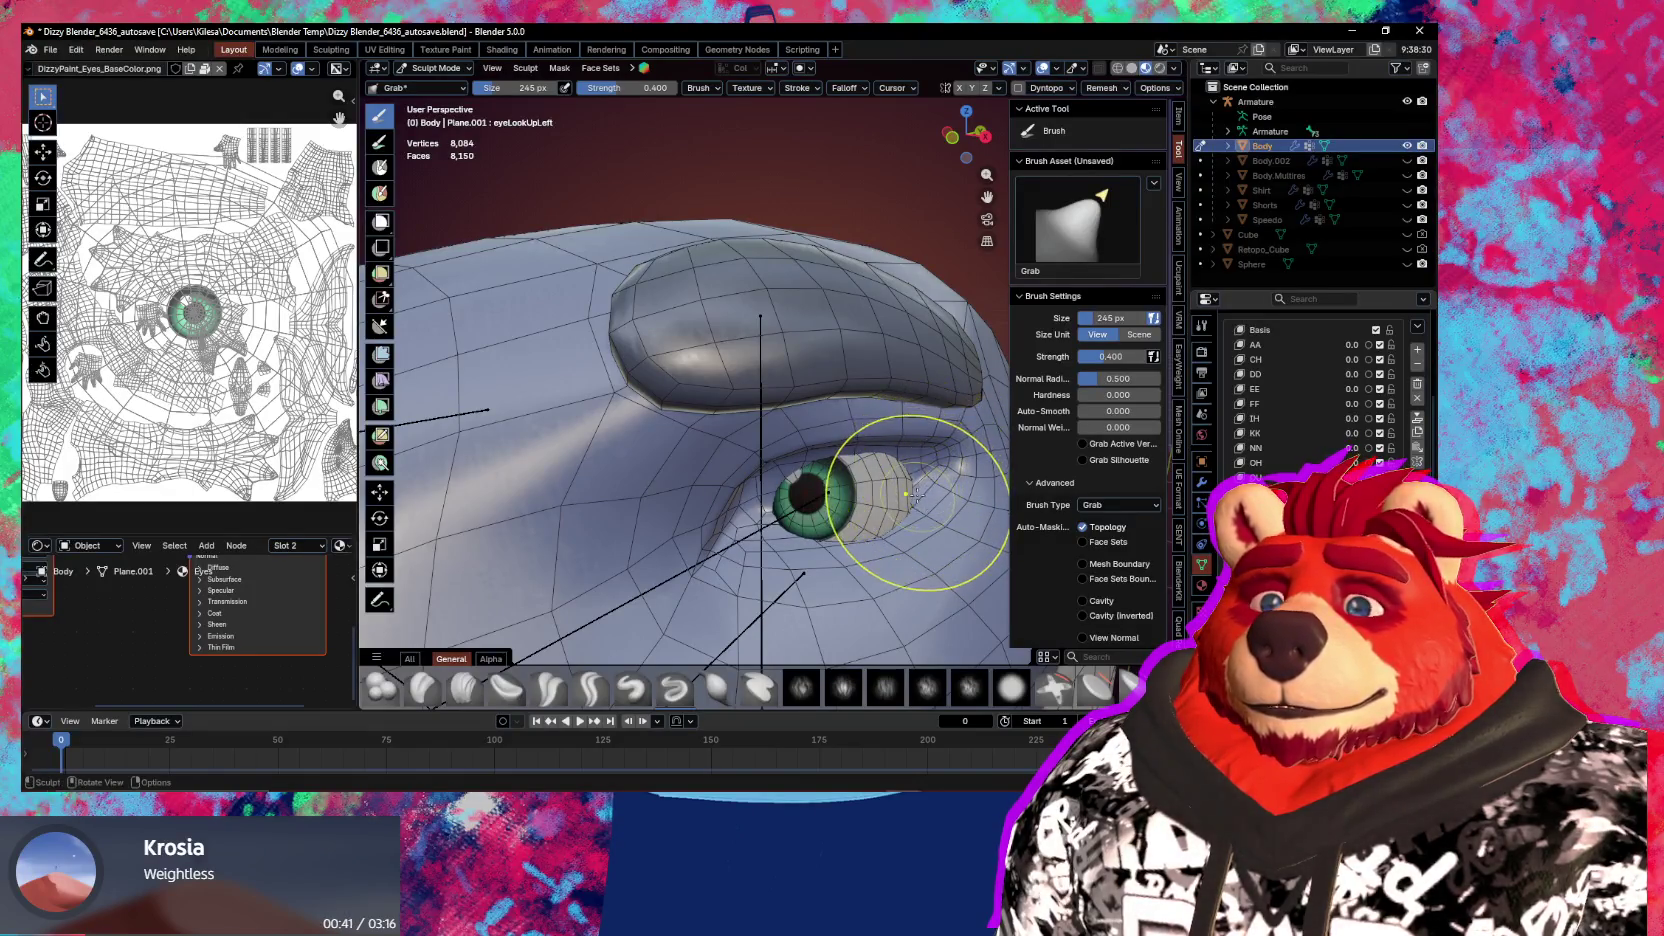
{"action": "key", "text": "shift+alt+z"}
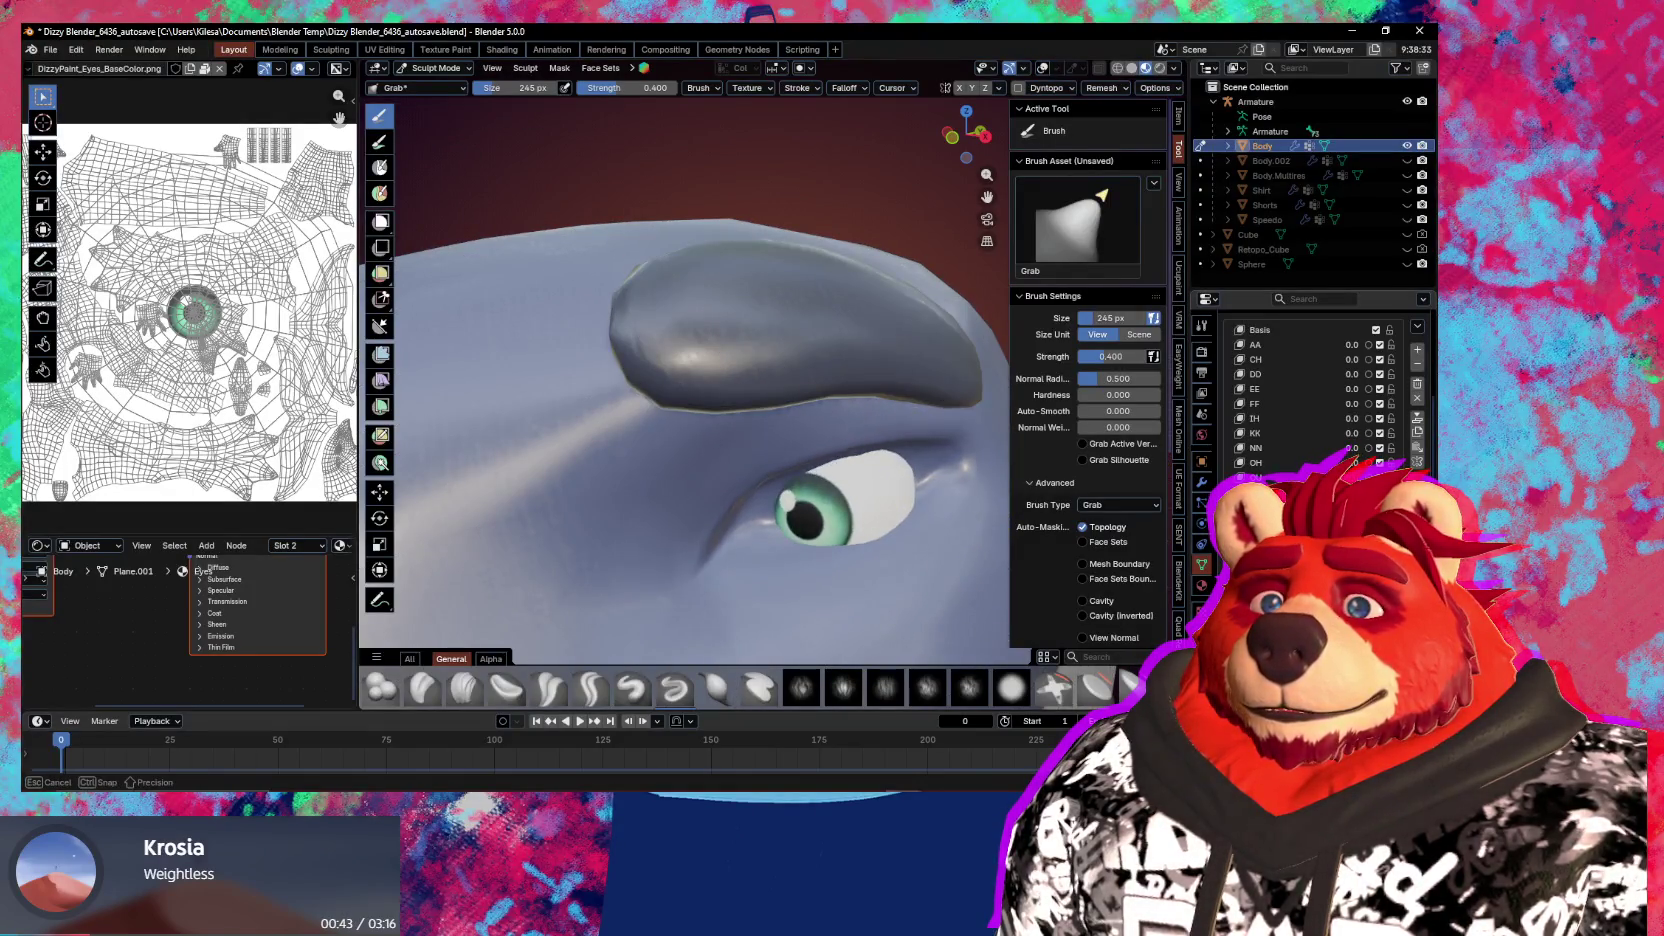
{"action": "middle_click_drag", "start_coordinate": [880, 440], "coordinate": [826, 428]}
{"action": "left_click_drag", "start_coordinate": [826, 428], "coordinate": [794, 394]}
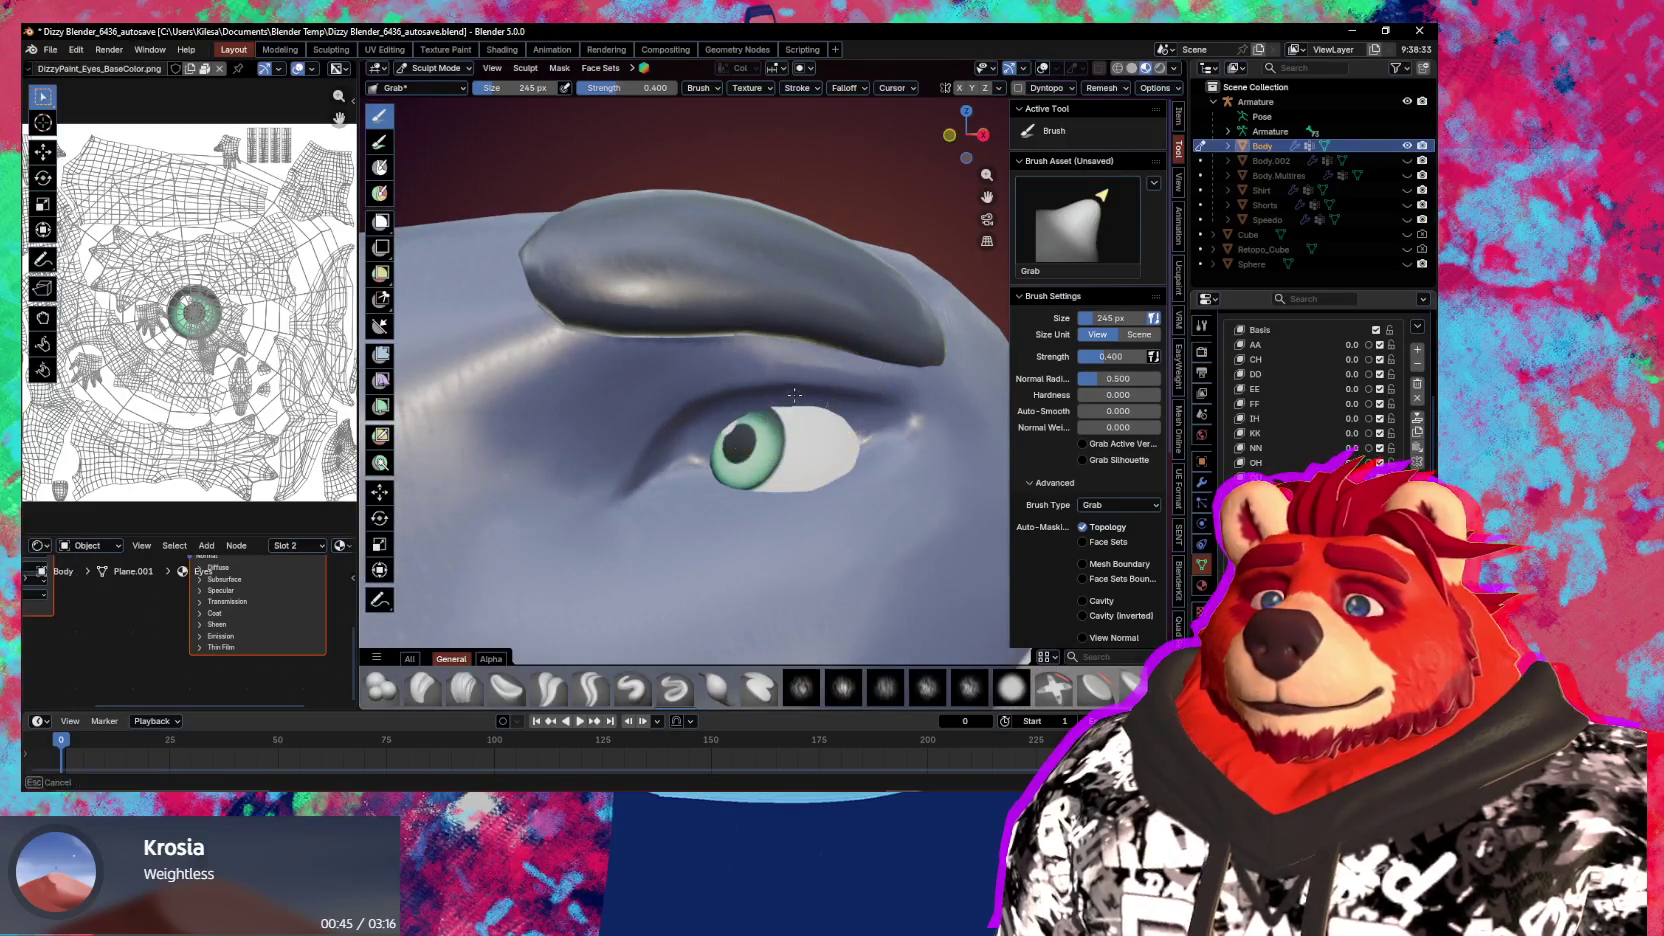
{"action": "middle_click_drag", "start_coordinate": [792, 392], "coordinate": [802, 398]}
{"action": "mouse_move", "coordinate": [770, 445]}
{"action": "left_mouse_down"}
{"action": "mouse_move", "coordinate": [770, 466]}
{"action": "mouse_move", "coordinate": [766, 446]}
{"action": "left_mouse_up"}
{"action": "mouse_move", "coordinate": [869, 496]}
{"action": "middle_mouse_down"}
{"action": "mouse_move", "coordinate": [795, 416]}
{"action": "mouse_move", "coordinate": [879, 449]}
{"action": "middle_mouse_up"}
Enlarge the Grab brush to 352 px and pull the upper eyelid down over the eye
{"action": "key", "text": "f"}
{"action": "left_click", "coordinate": [872, 432]}
{"action": "mouse_move", "coordinate": [872, 432]}
{"action": "left_mouse_down"}
{"action": "mouse_move", "coordinate": [859, 427]}
{"action": "mouse_move", "coordinate": [887, 435]}
{"action": "mouse_move", "coordinate": [873, 446]}
{"action": "left_mouse_up"}
{"action": "middle_click_drag", "start_coordinate": [873, 446], "coordinate": [1180, 605], "text": "shift"}
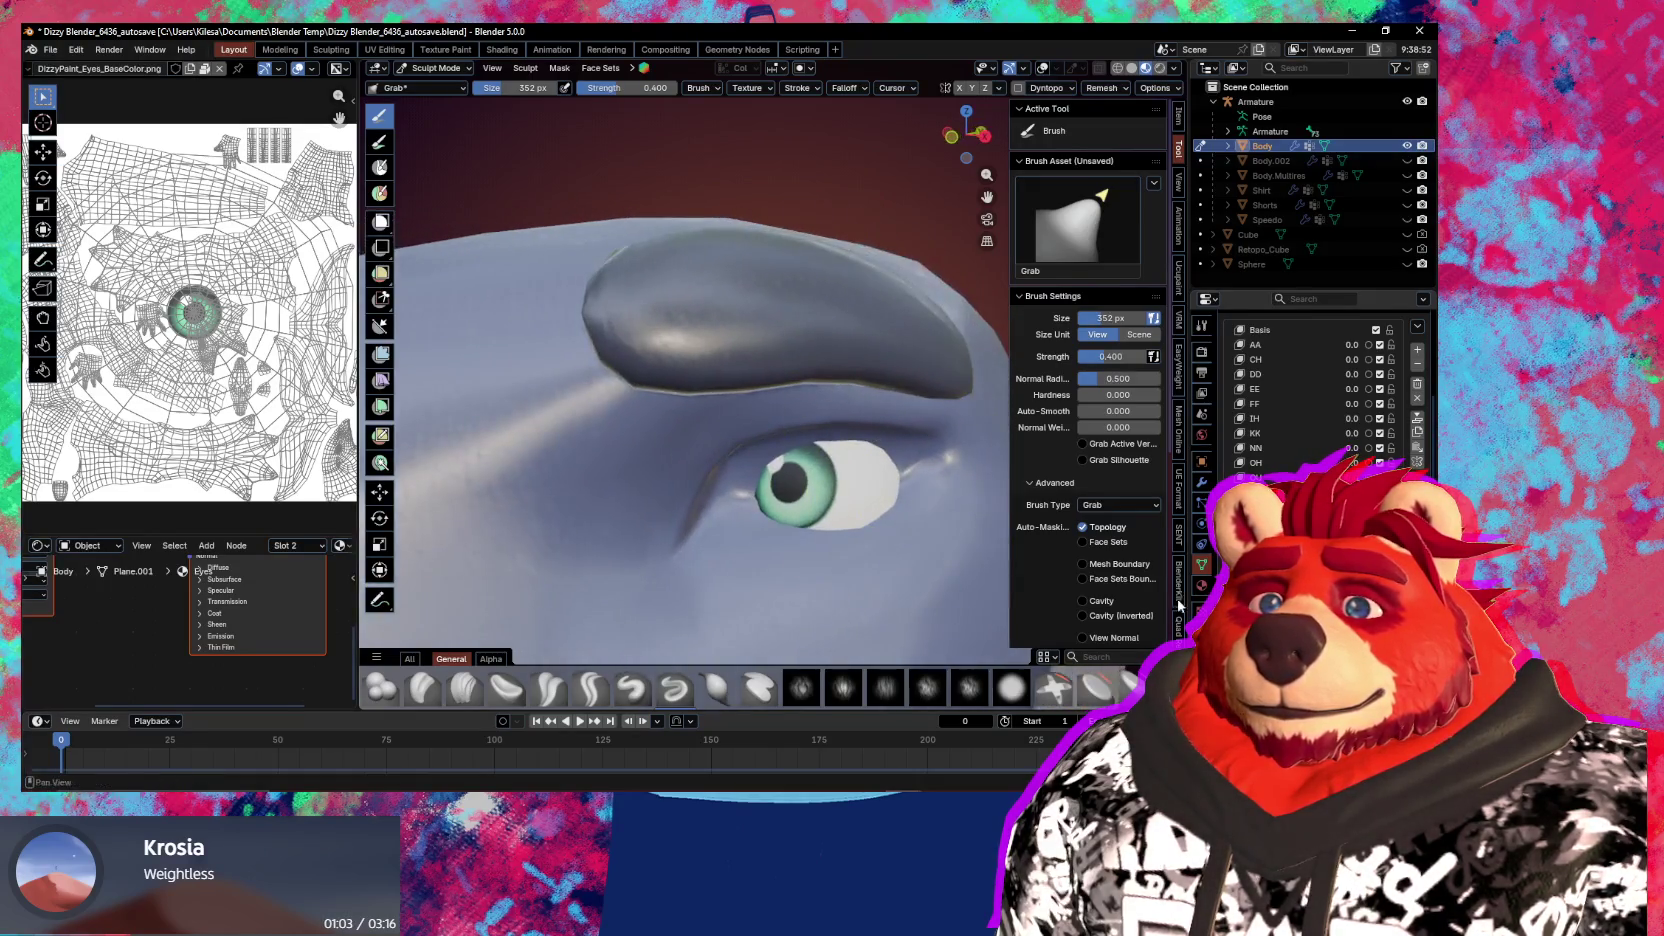
{"action": "left_click_drag", "start_coordinate": [820, 440], "coordinate": [848, 505]}
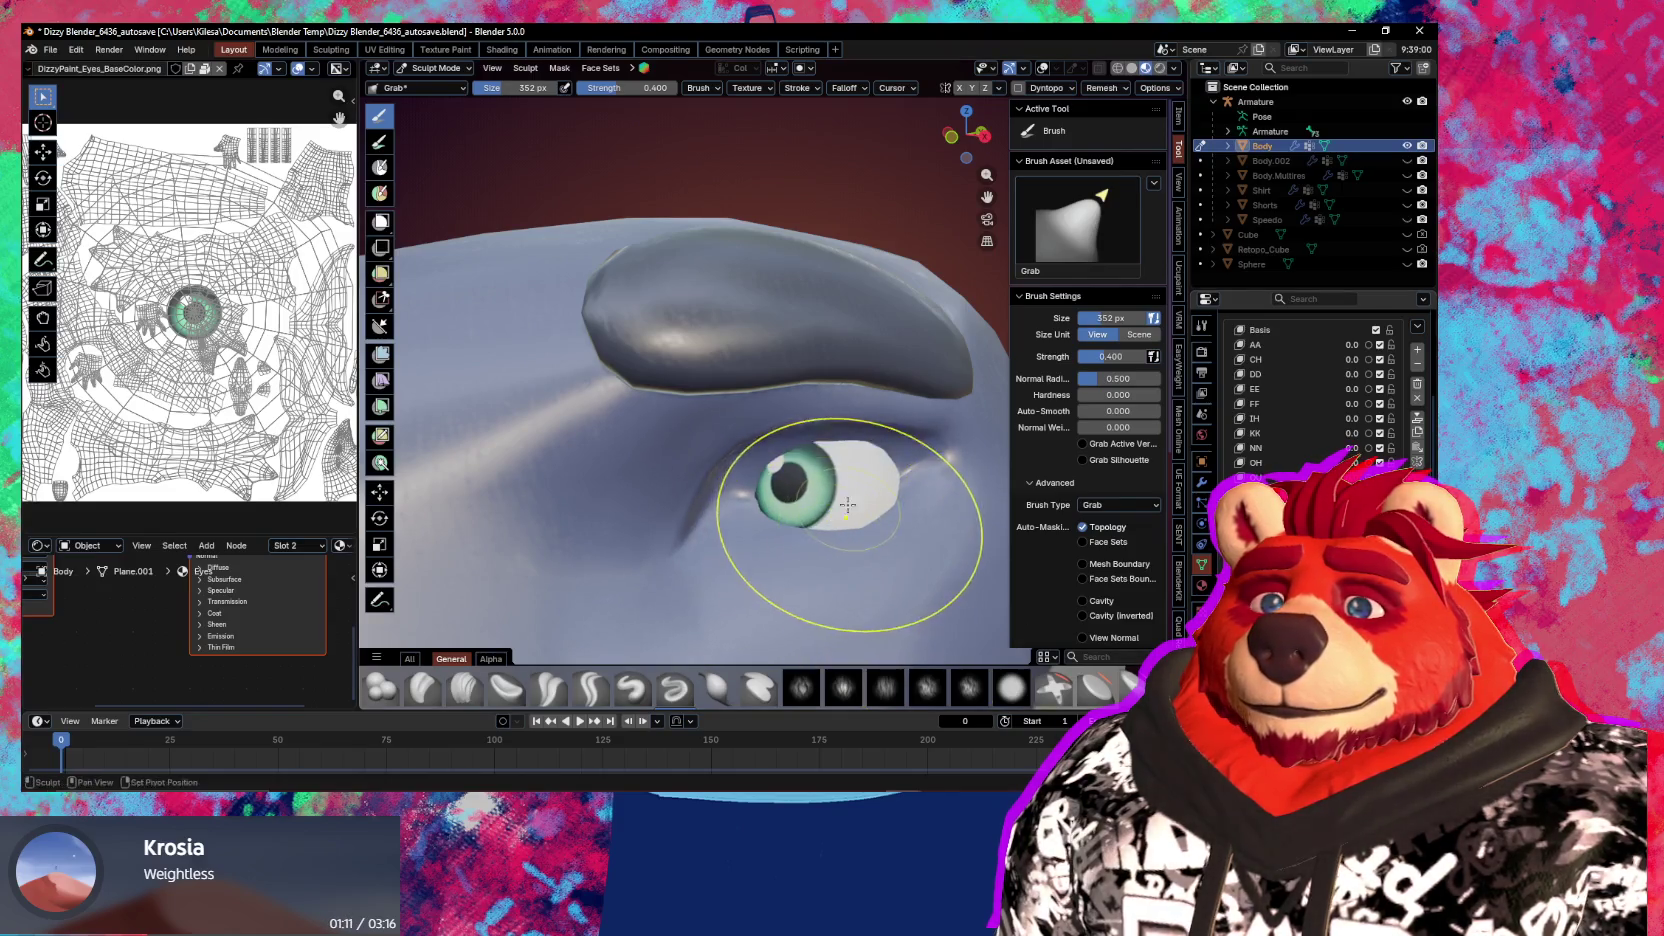
{"action": "middle_click_drag", "start_coordinate": [848, 505], "coordinate": [872, 464]}
{"action": "mouse_move", "coordinate": [878, 474]}
{"action": "left_mouse_down"}
{"action": "mouse_move", "coordinate": [902, 452]}
{"action": "mouse_move", "coordinate": [800, 452]}
{"action": "mouse_move", "coordinate": [855, 450]}
{"action": "left_mouse_up"}
Refine the upper eyelid and its corner from the front, then return to Object Mode
{"action": "scroll", "coordinate": [855, 450], "scroll_direction": "down", "scroll_amount": 5}
{"action": "middle_click_drag", "start_coordinate": [860, 400], "coordinate": [841, 503]}
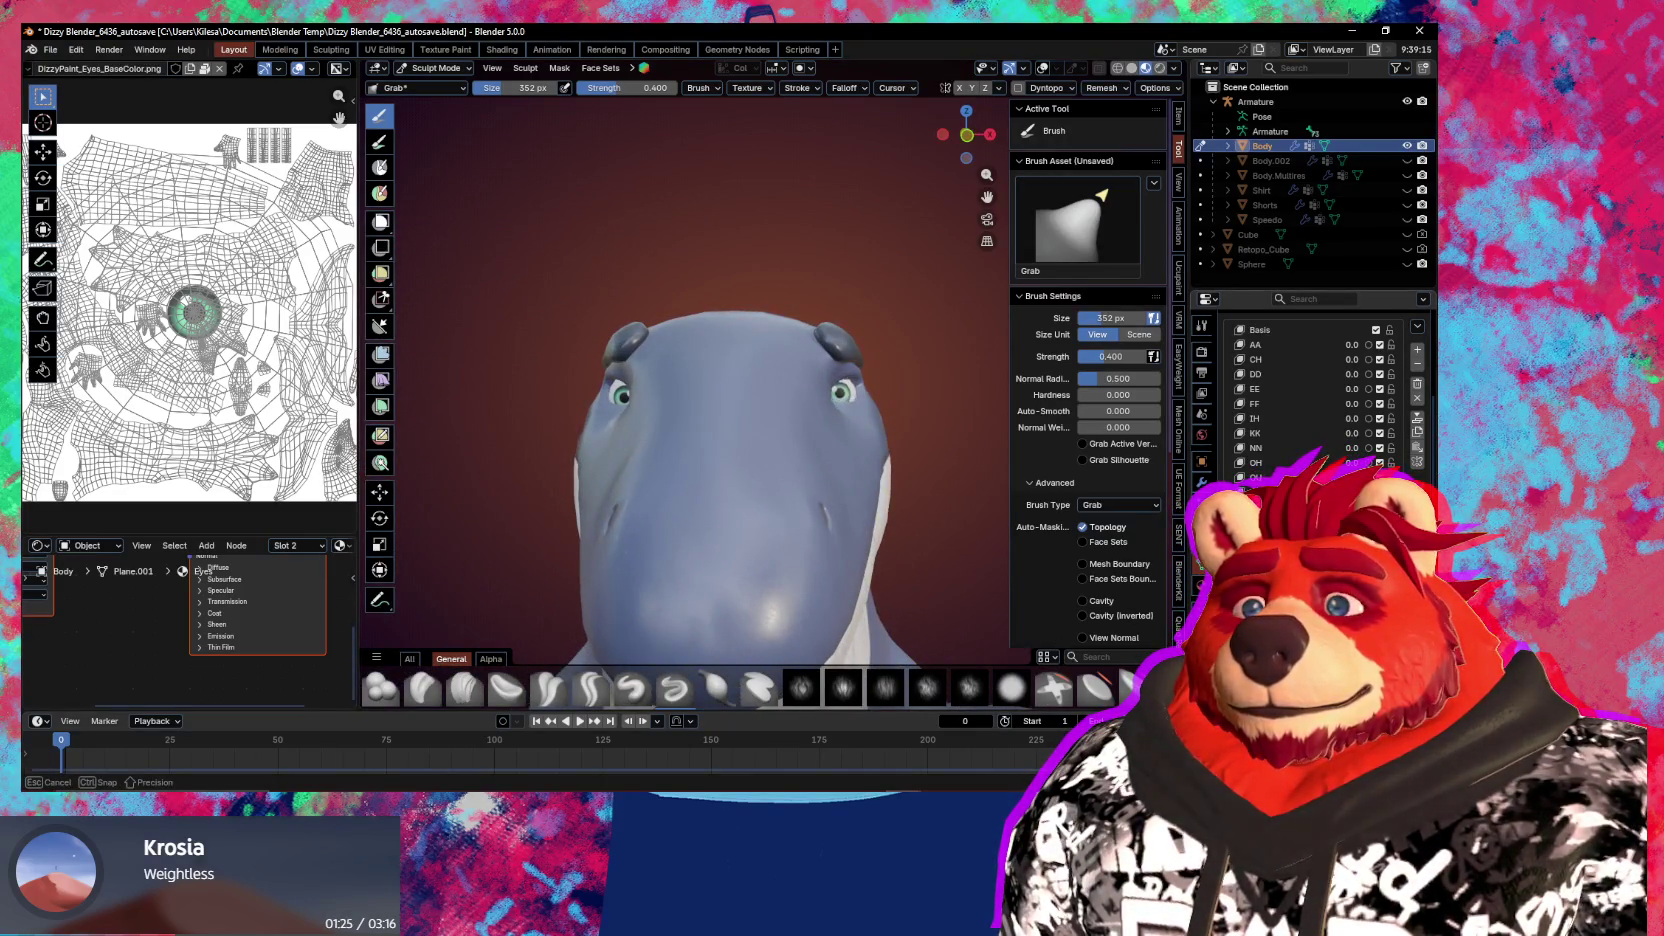
{"action": "left_click_drag", "start_coordinate": [845, 388], "coordinate": [820, 440]}
{"action": "middle_click_drag", "start_coordinate": [818, 446], "coordinate": [818, 480]}
{"action": "scroll", "coordinate": [818, 480], "scroll_direction": "up", "scroll_amount": 5}
{"action": "scroll", "coordinate": [834, 412], "scroll_direction": "up", "scroll_amount": 3}
{"action": "left_click_drag", "start_coordinate": [834, 412], "coordinate": [830, 418]}
{"action": "mouse_move", "coordinate": [830, 418]}
{"action": "middle_mouse_down"}
{"action": "mouse_move", "coordinate": [877, 372]}
{"action": "mouse_move", "coordinate": [880, 430]}
{"action": "middle_mouse_up"}
{"action": "scroll", "coordinate": [884, 501], "scroll_direction": "down", "scroll_amount": 5}
{"action": "middle_click_drag", "start_coordinate": [884, 501], "coordinate": [830, 485]}
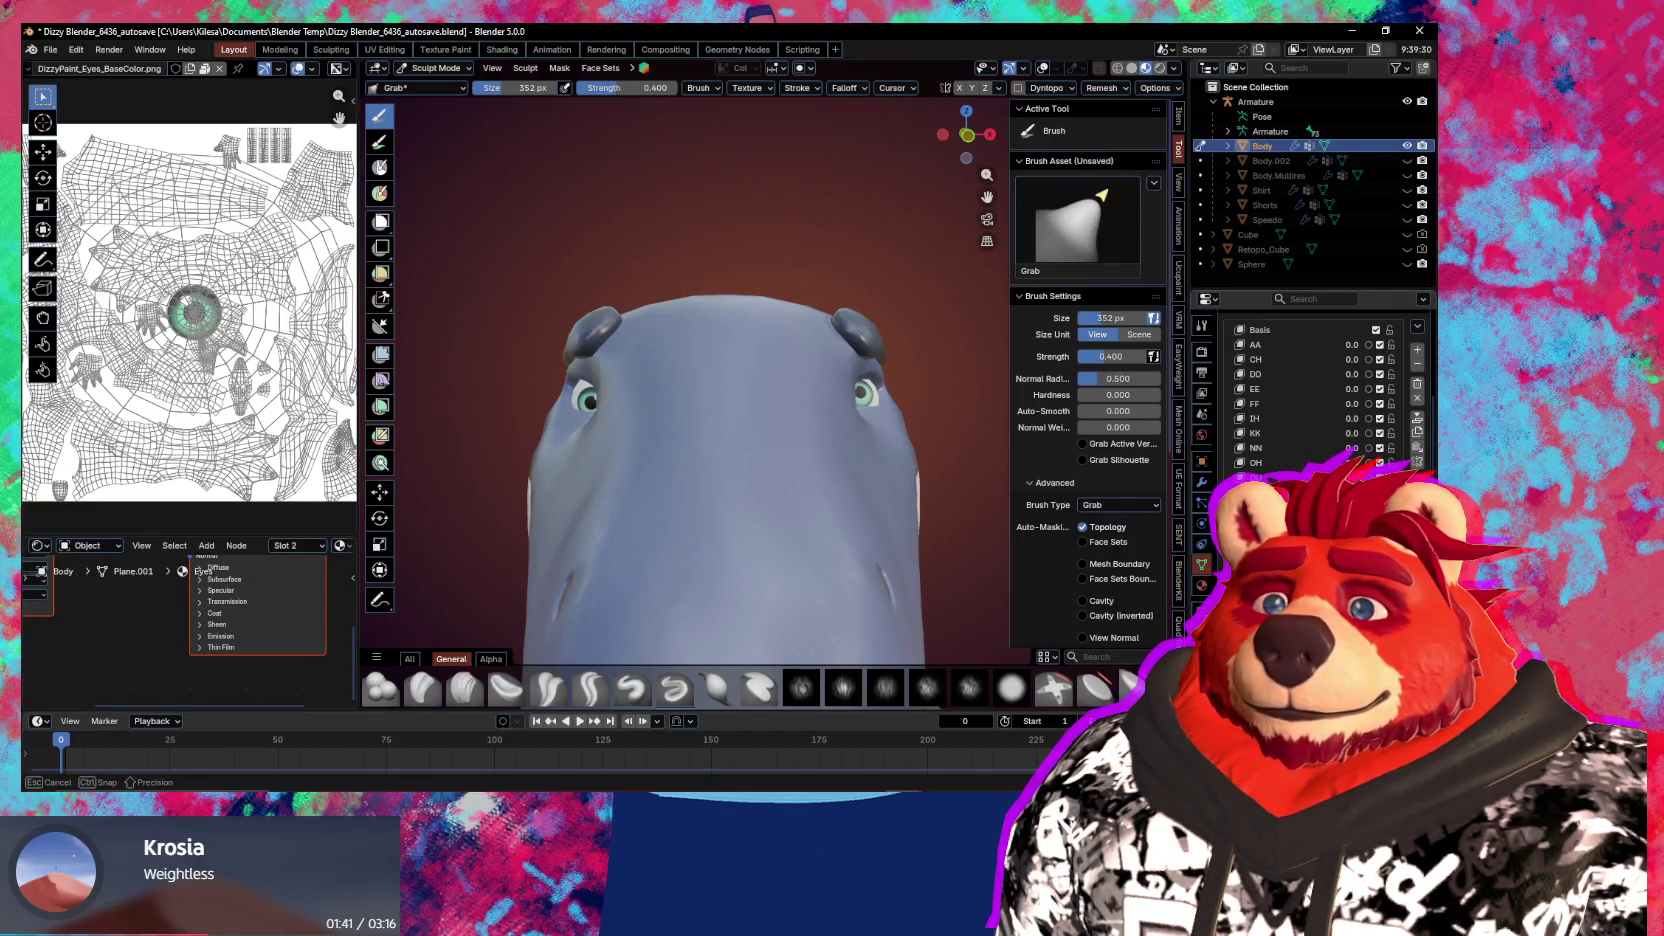
{"action": "key", "text": "ctrl+Tab"}
{"action": "left_click", "coordinate": [612, 482]}
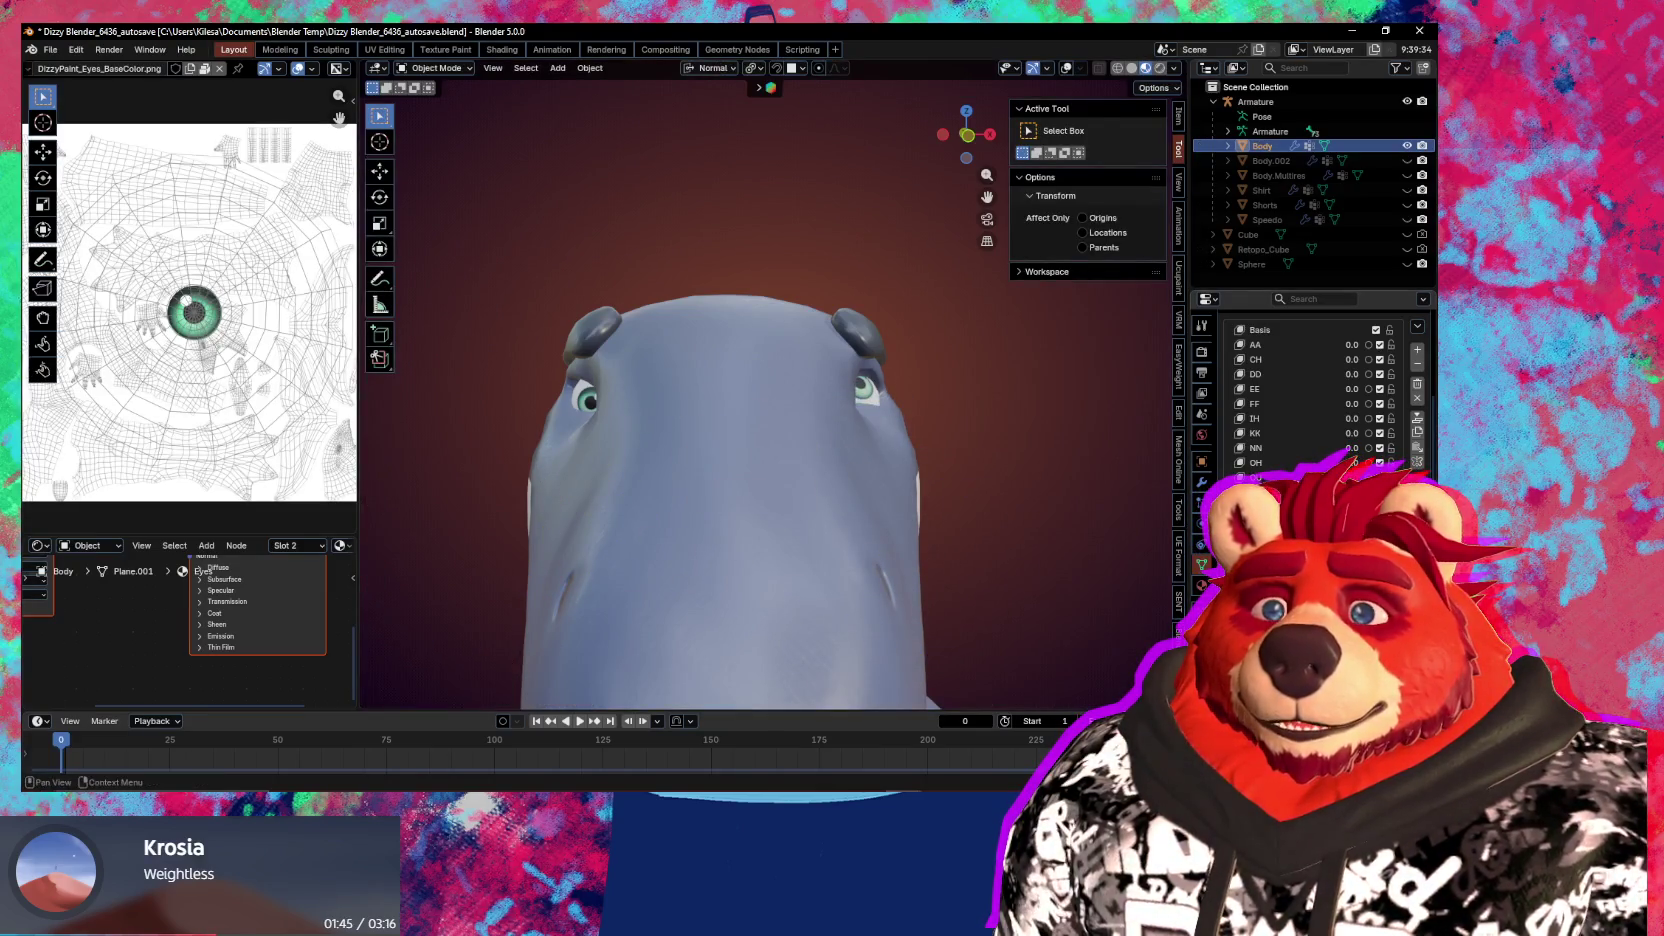
Select the eyeLookInLeft shape key, leaving names unchanged, and enter Edit Mode on the eye
{"action": "scroll", "coordinate": [1320, 390], "scroll_direction": "down", "scroll_amount": 3}
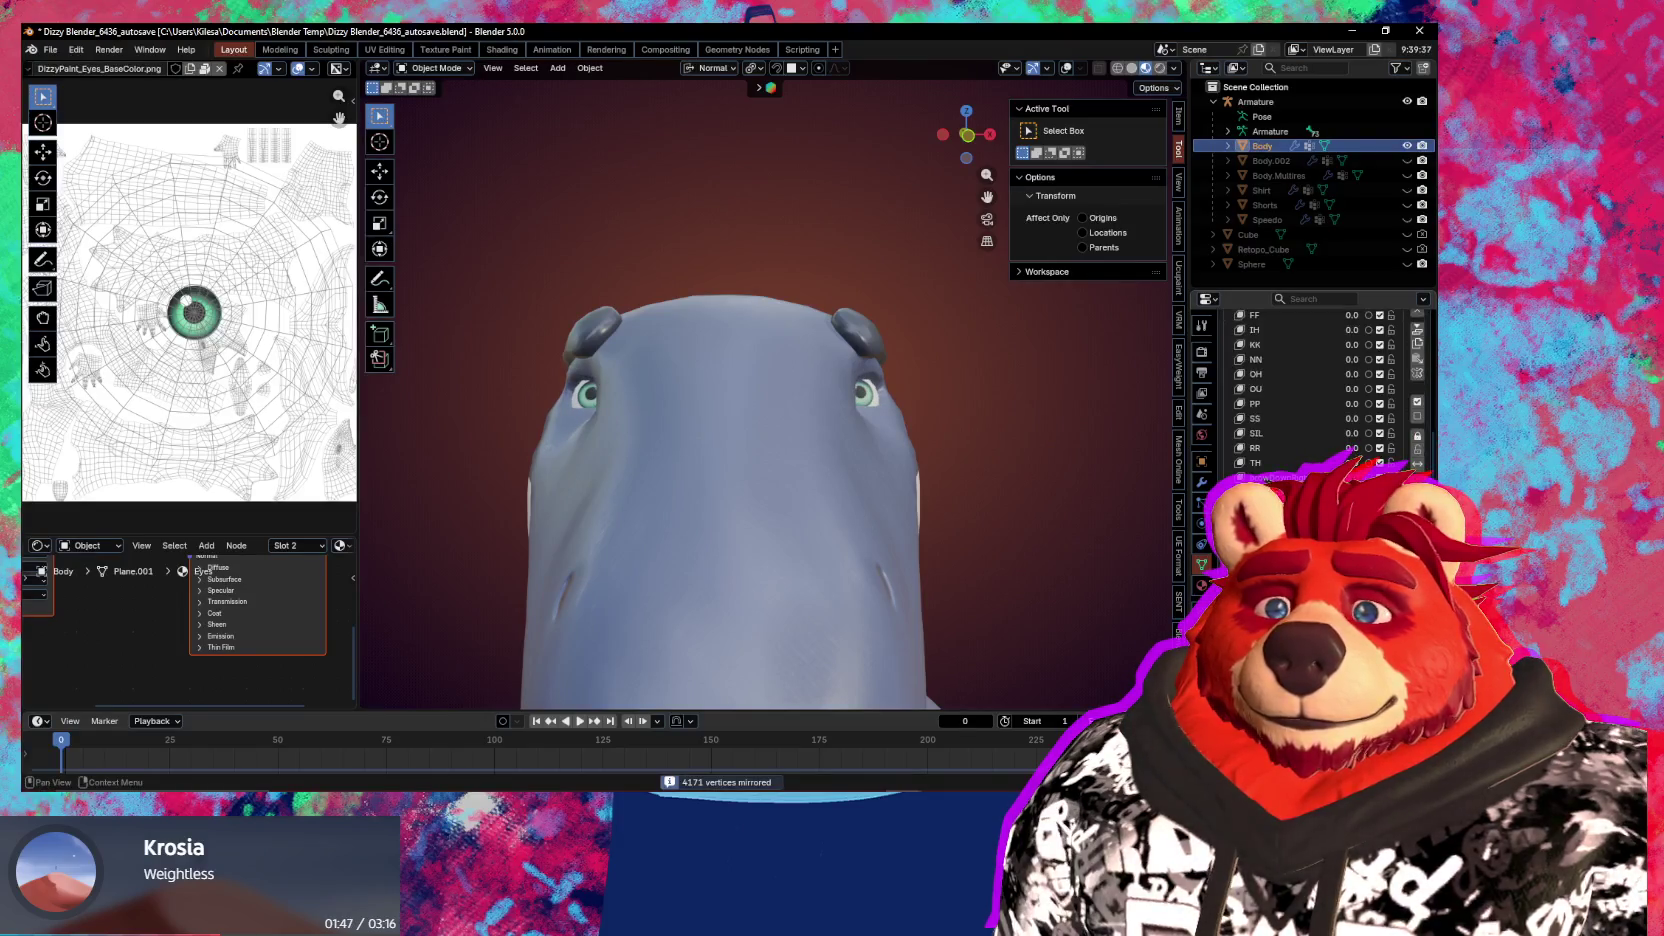
{"action": "middle_click_drag", "start_coordinate": [1090, 629], "coordinate": [1023, 593]}
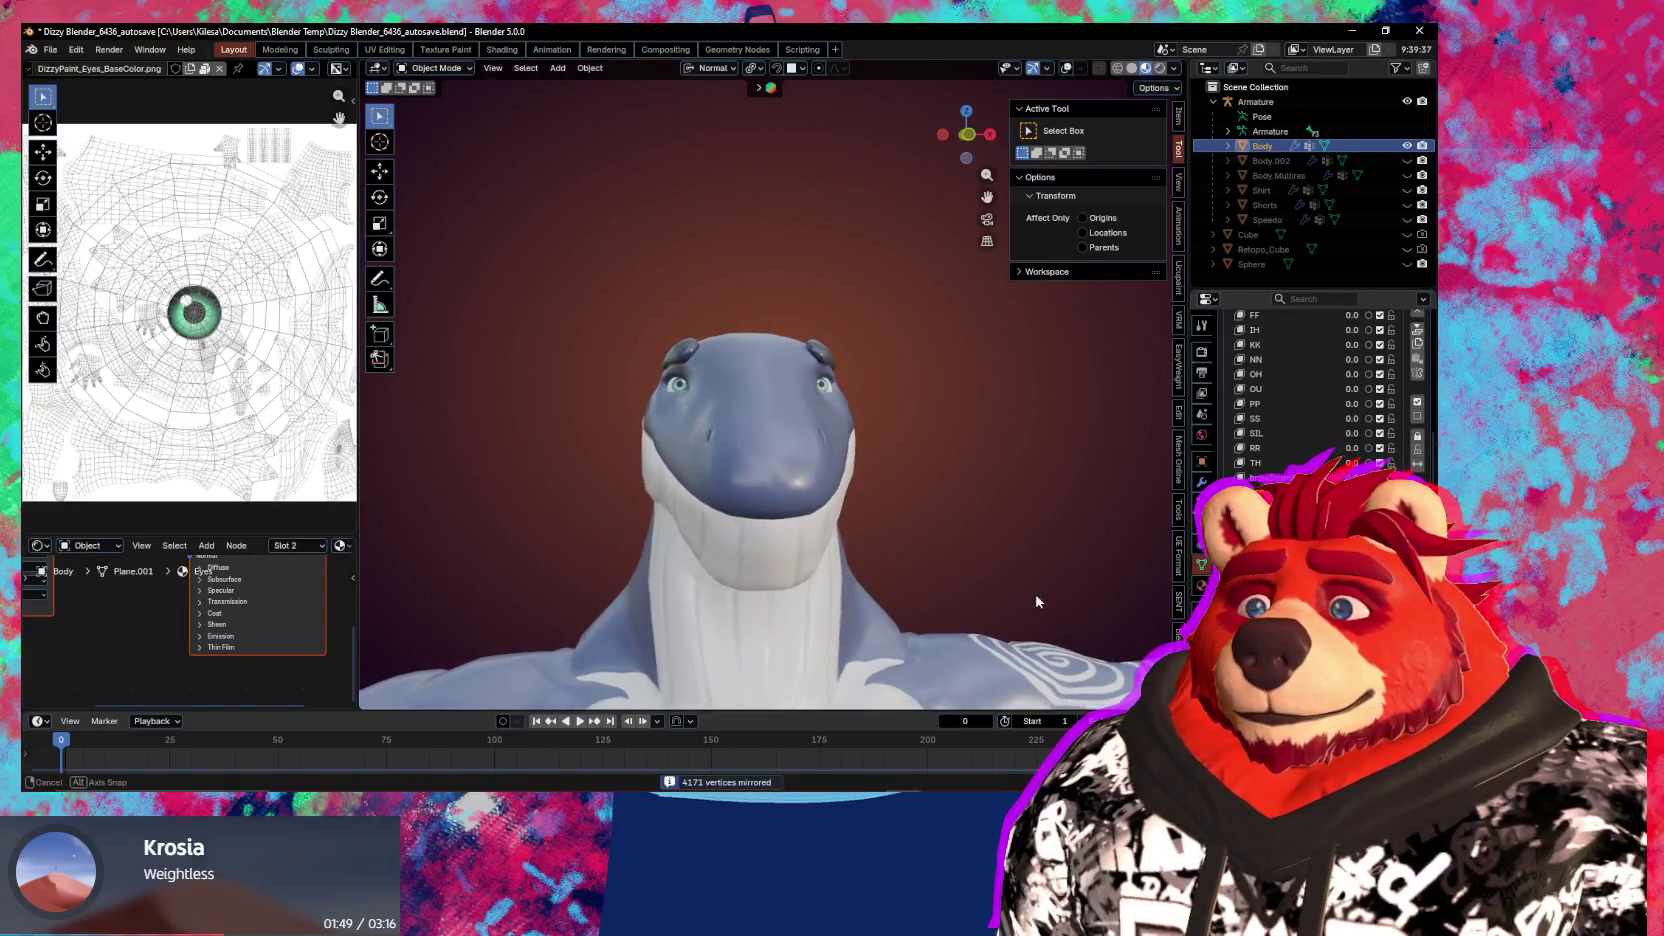
{"action": "double_click", "coordinate": [1265, 477]}
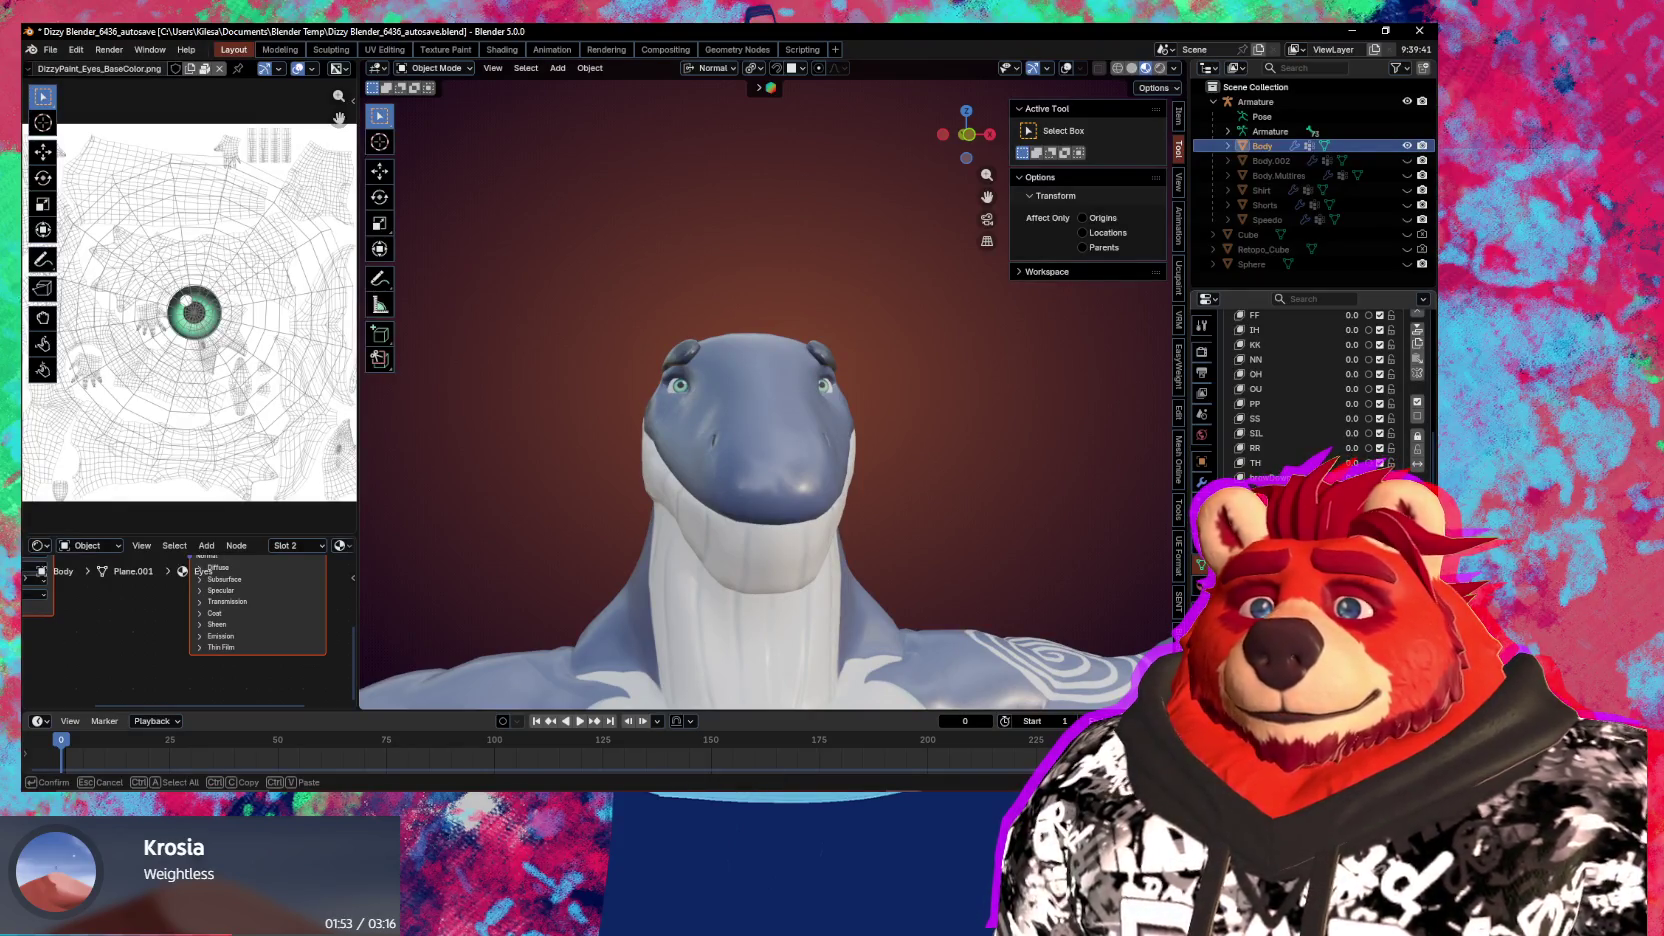
{"action": "key", "text": "Return"}
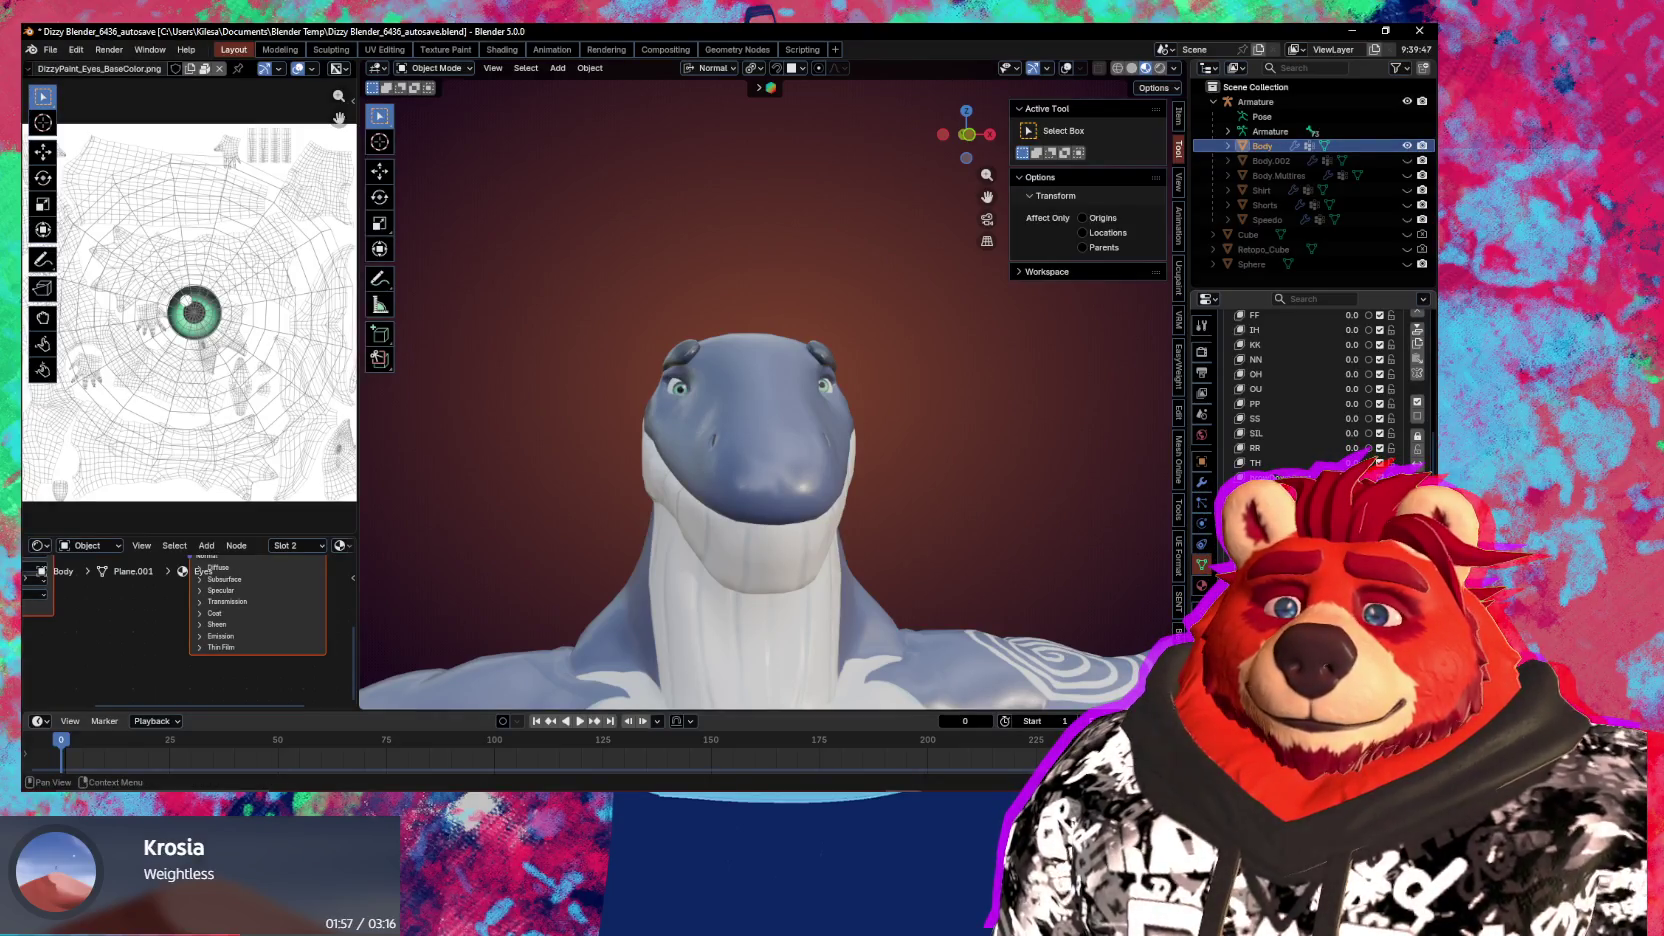
{"action": "middle_click_drag", "start_coordinate": [880, 470], "coordinate": [925, 494]}
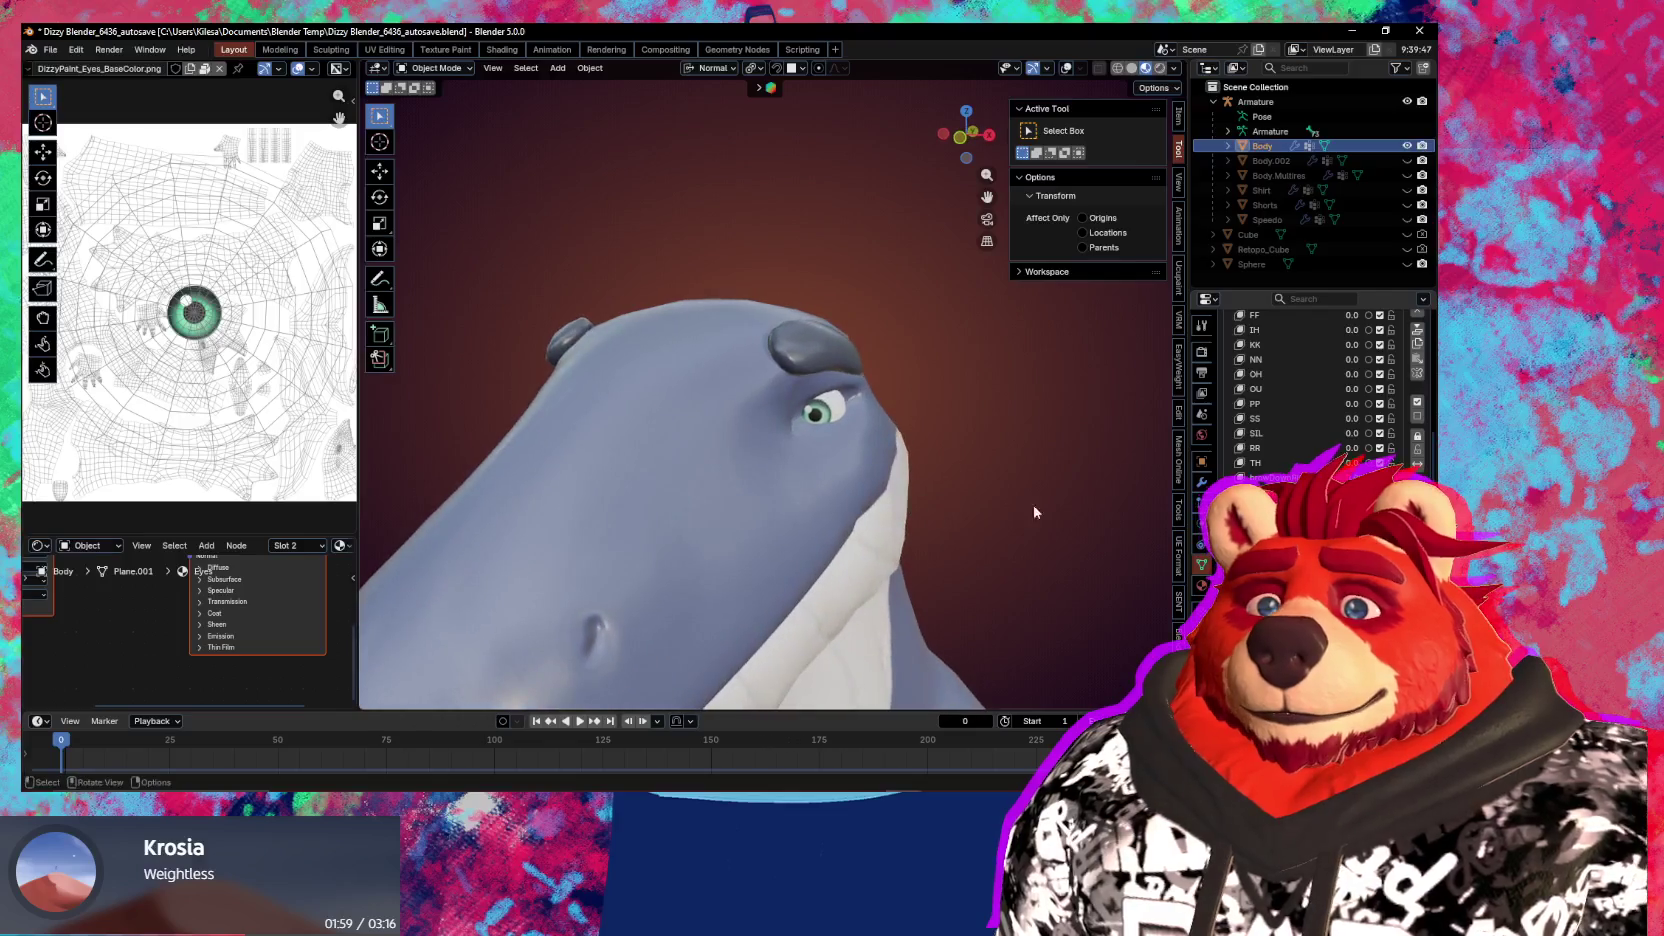
{"action": "scroll", "coordinate": [1420, 330], "scroll_direction": "up", "scroll_amount": 3}
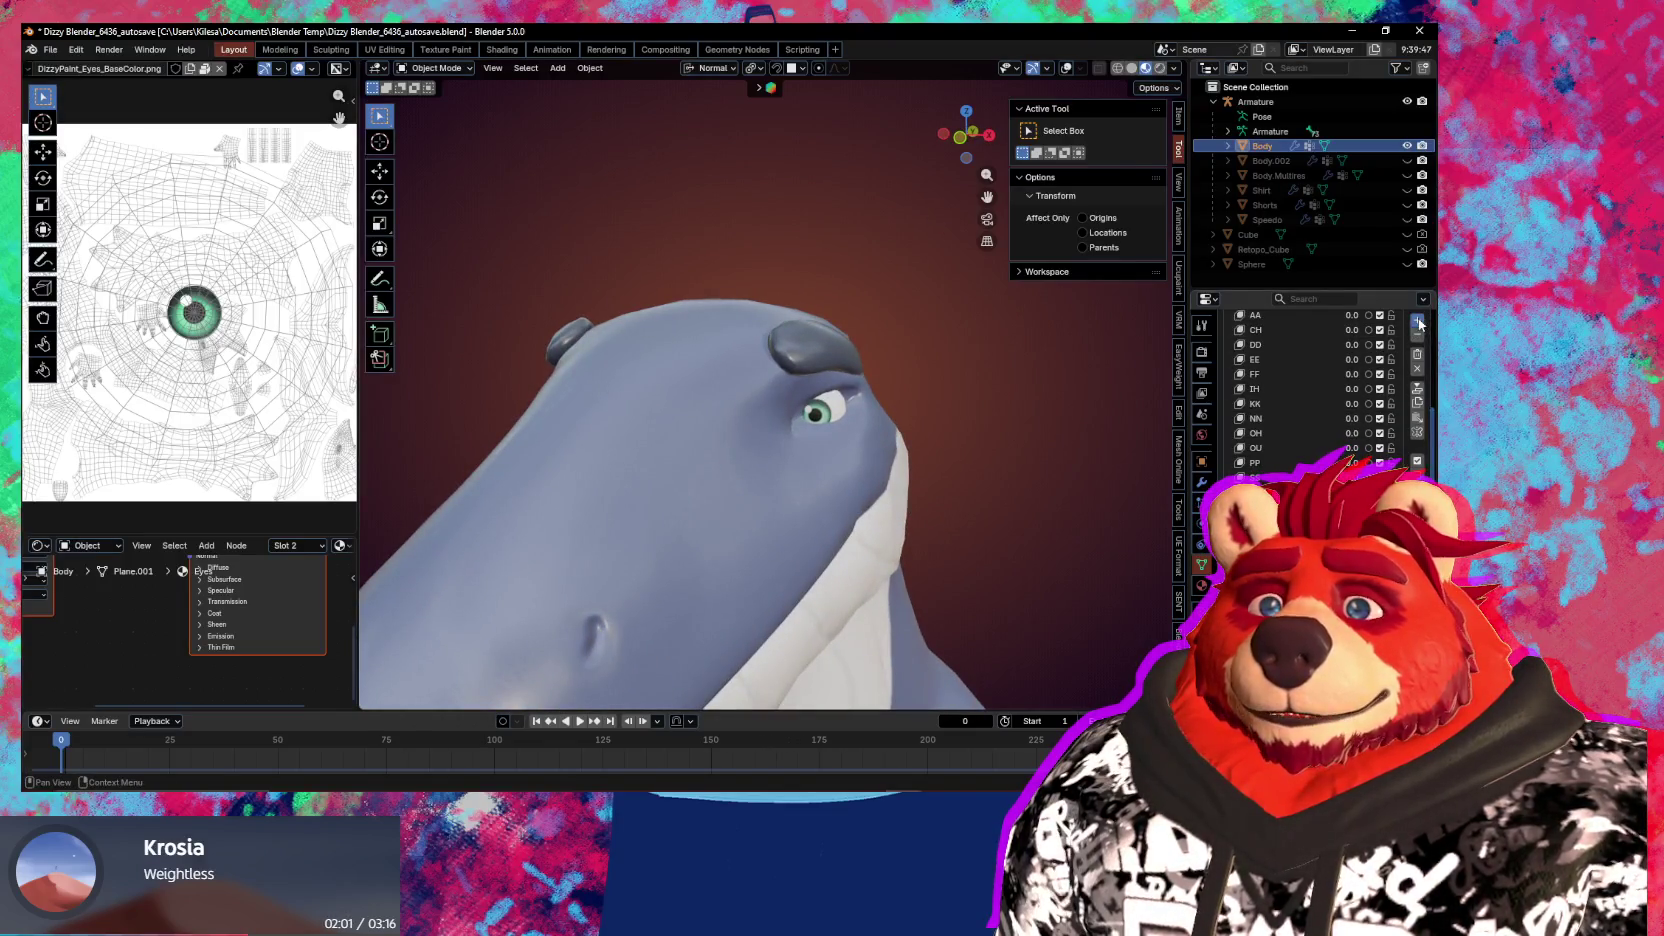
{"action": "left_click", "coordinate": [1417, 321]}
{"action": "double_click", "coordinate": [1290, 492]}
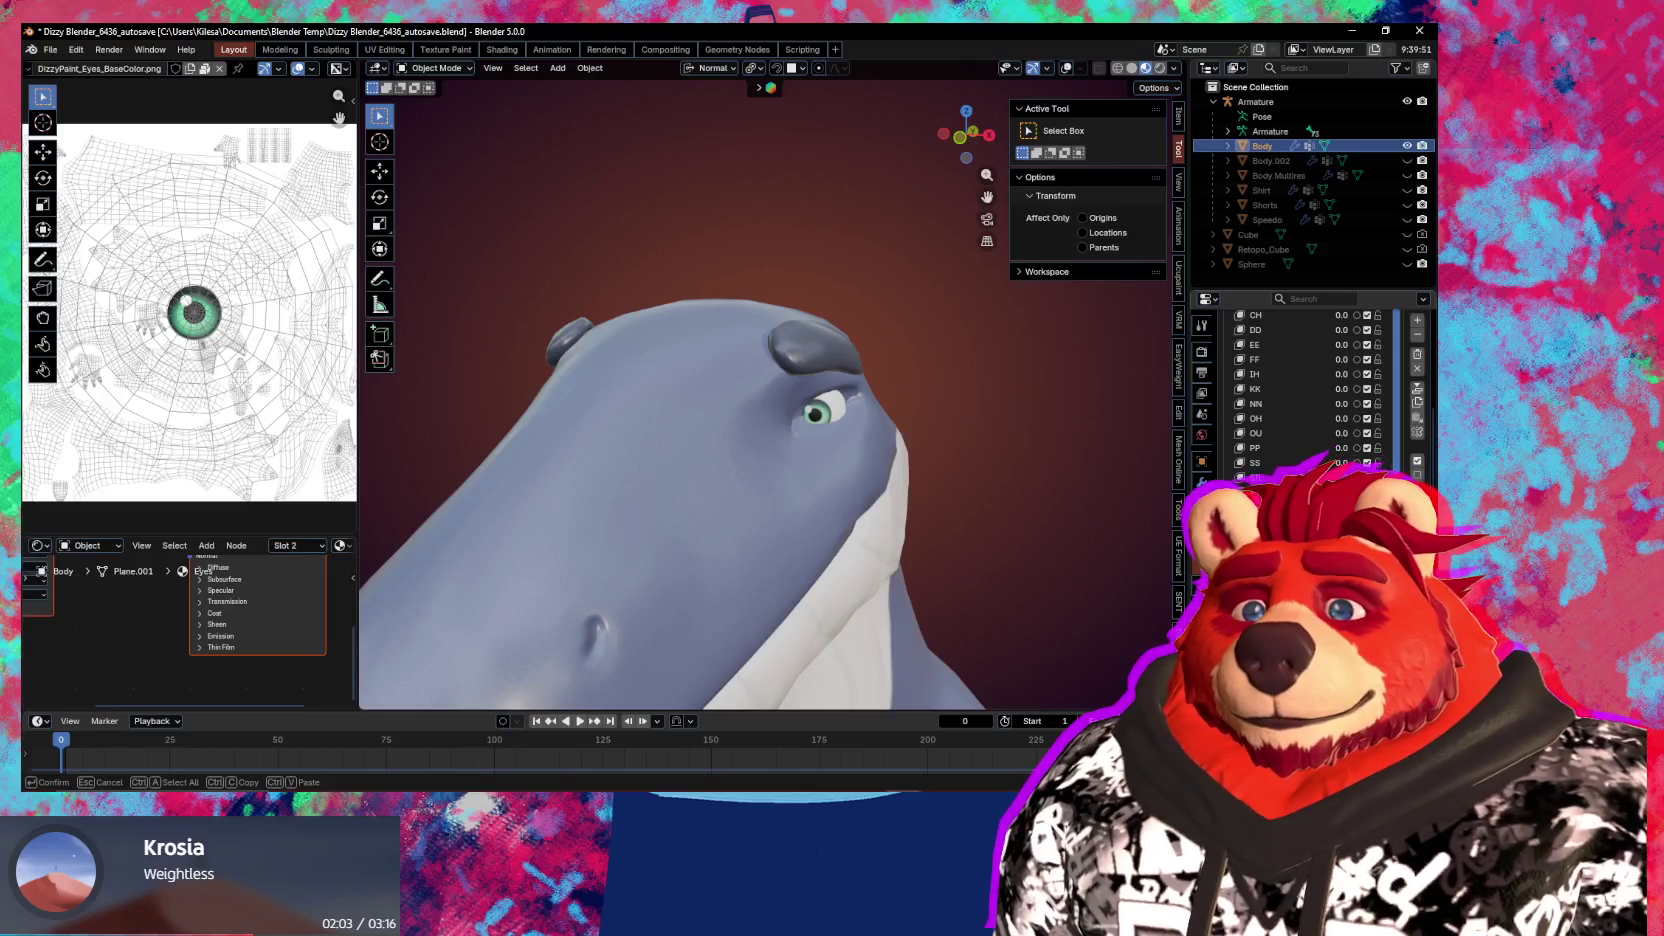
{"action": "key", "text": "Return"}
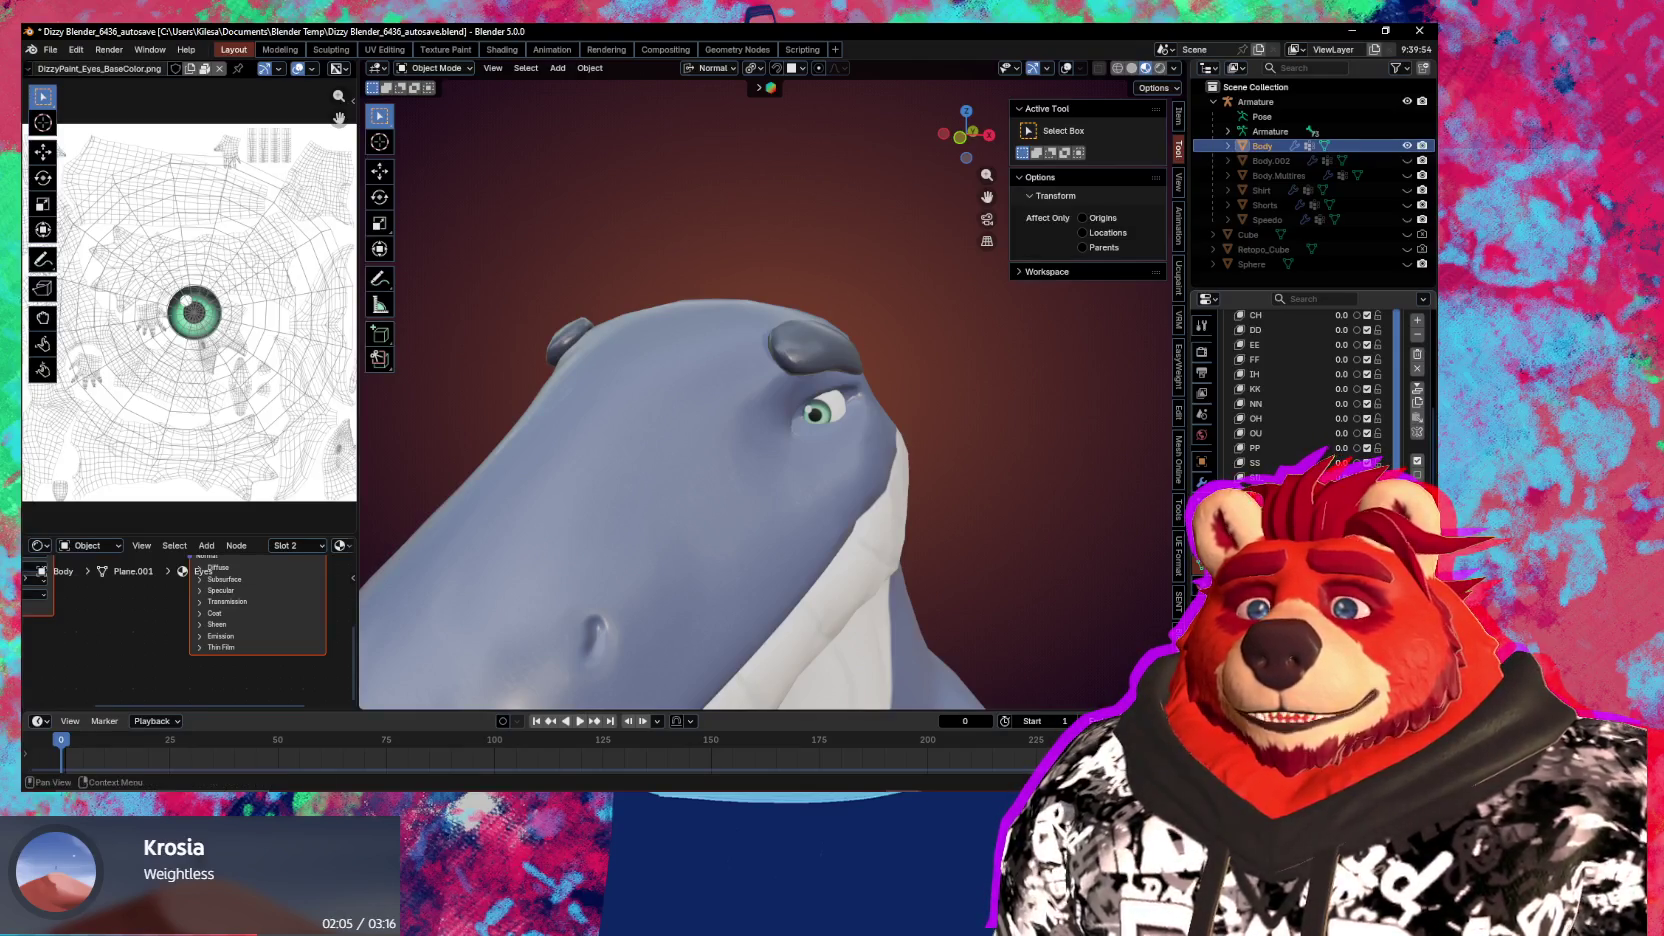
{"action": "key", "text": "Tab"}
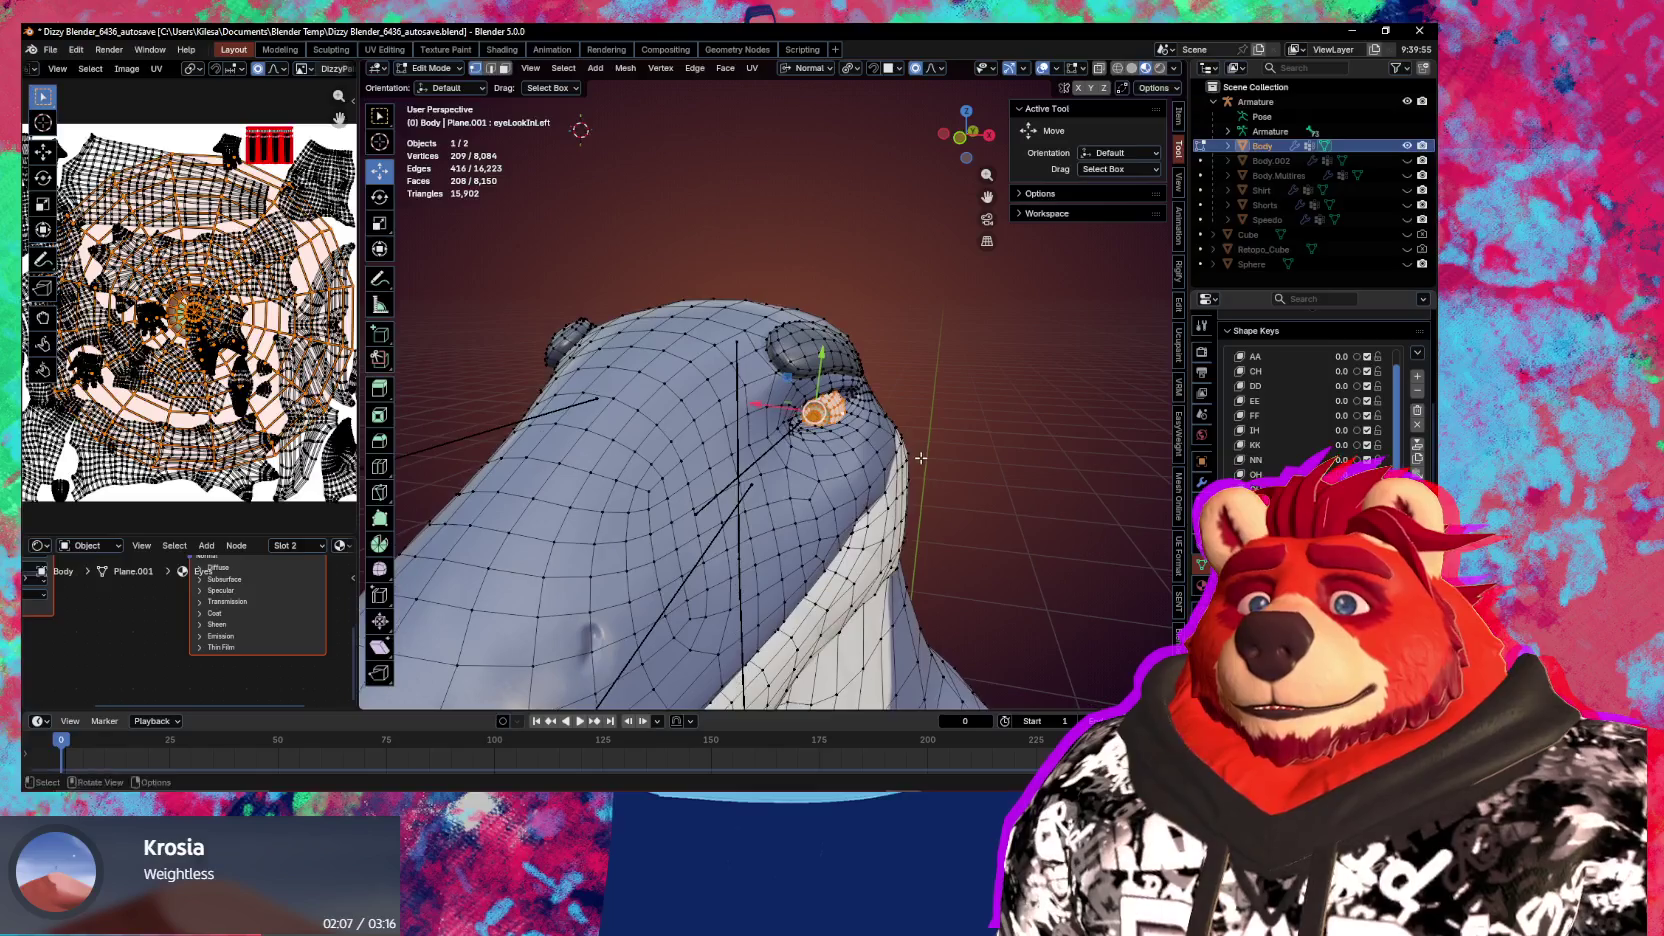
Rotate the eye vertices -26.1° about the X axis so the eye looks inward
{"action": "middle_click_drag", "start_coordinate": [921, 456], "coordinate": [920, 466]}
{"action": "key", "text": "g"}
{"action": "key", "text": "Escape"}
{"action": "key", "text": "r"}
{"action": "key", "text": "x"}
{"action": "key", "text": "x"}
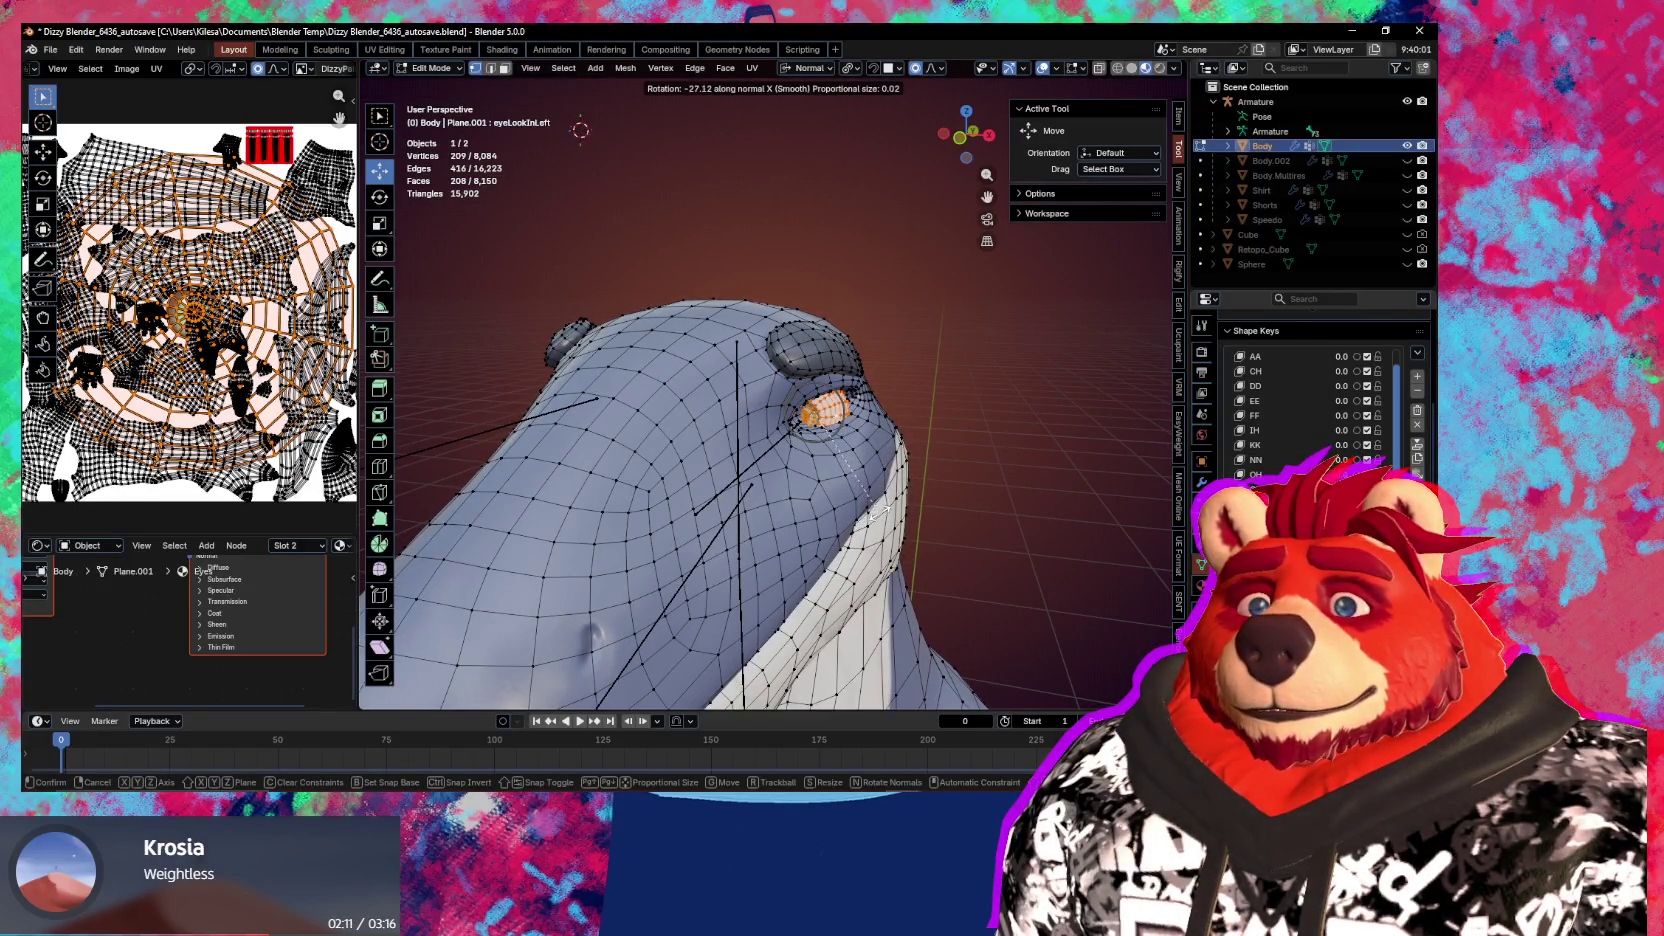
{"action": "left_click", "coordinate": [879, 506]}
{"action": "key", "text": "shift+alt+z"}
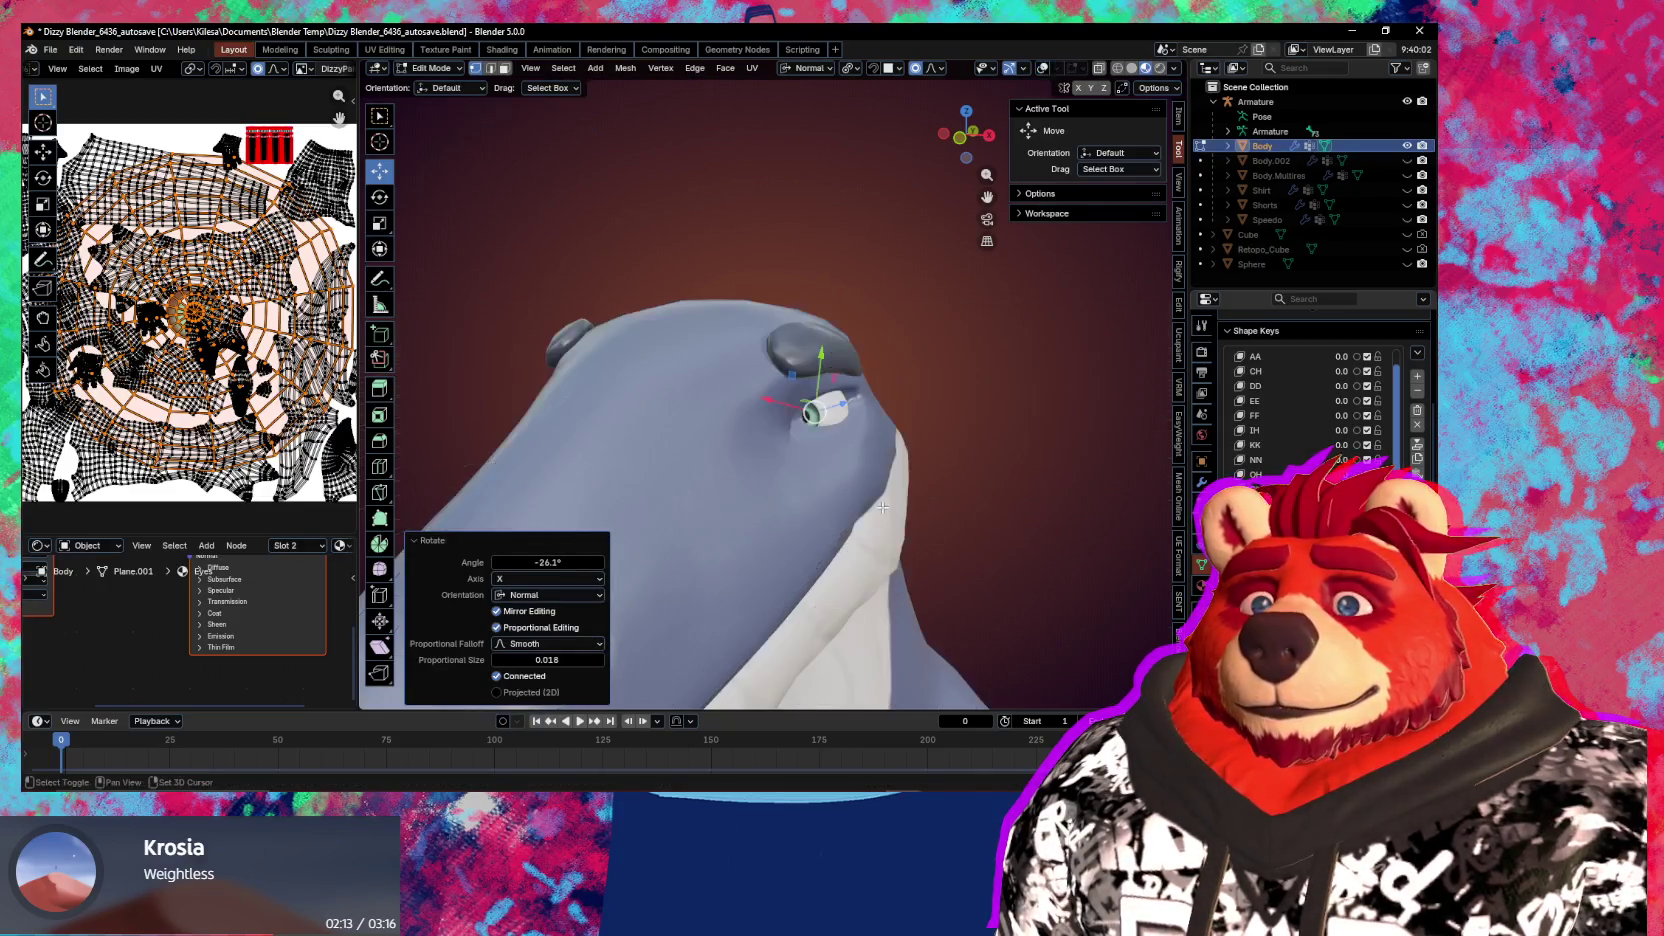
{"action": "middle_click_drag", "start_coordinate": [887, 507], "coordinate": [974, 488]}
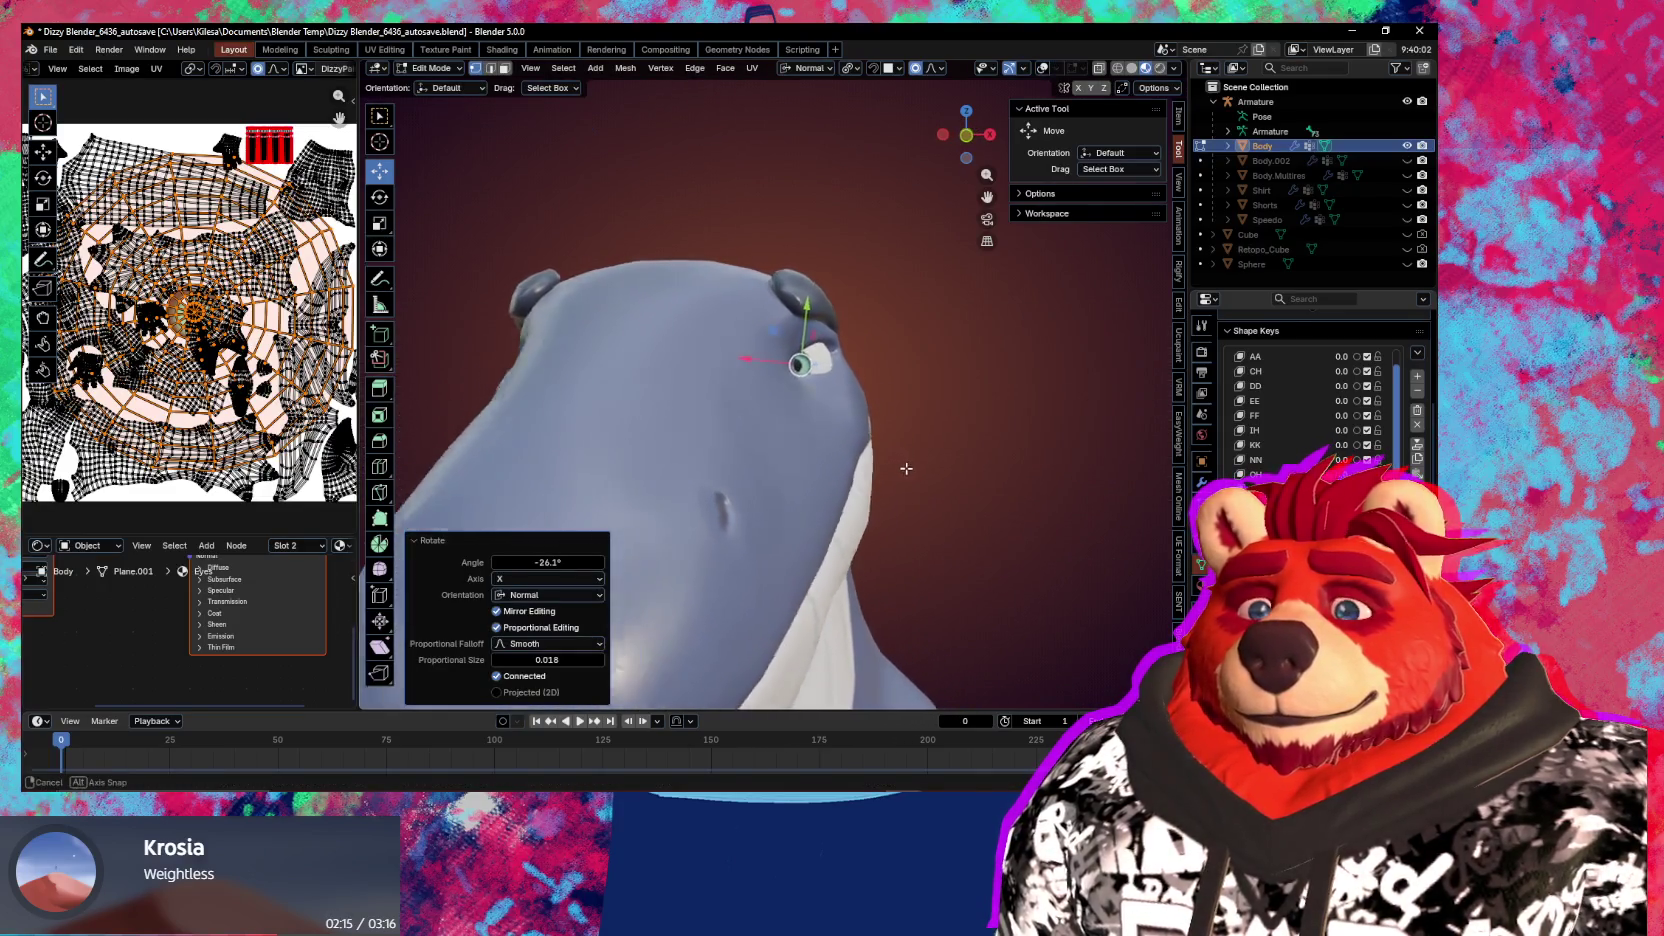
Switch the body through Object Mode into Sculpt Mode with the 352 px Grab brush
{"action": "key", "text": "ctrl+Tab"}
{"action": "left_click", "coordinate": [866, 481]}
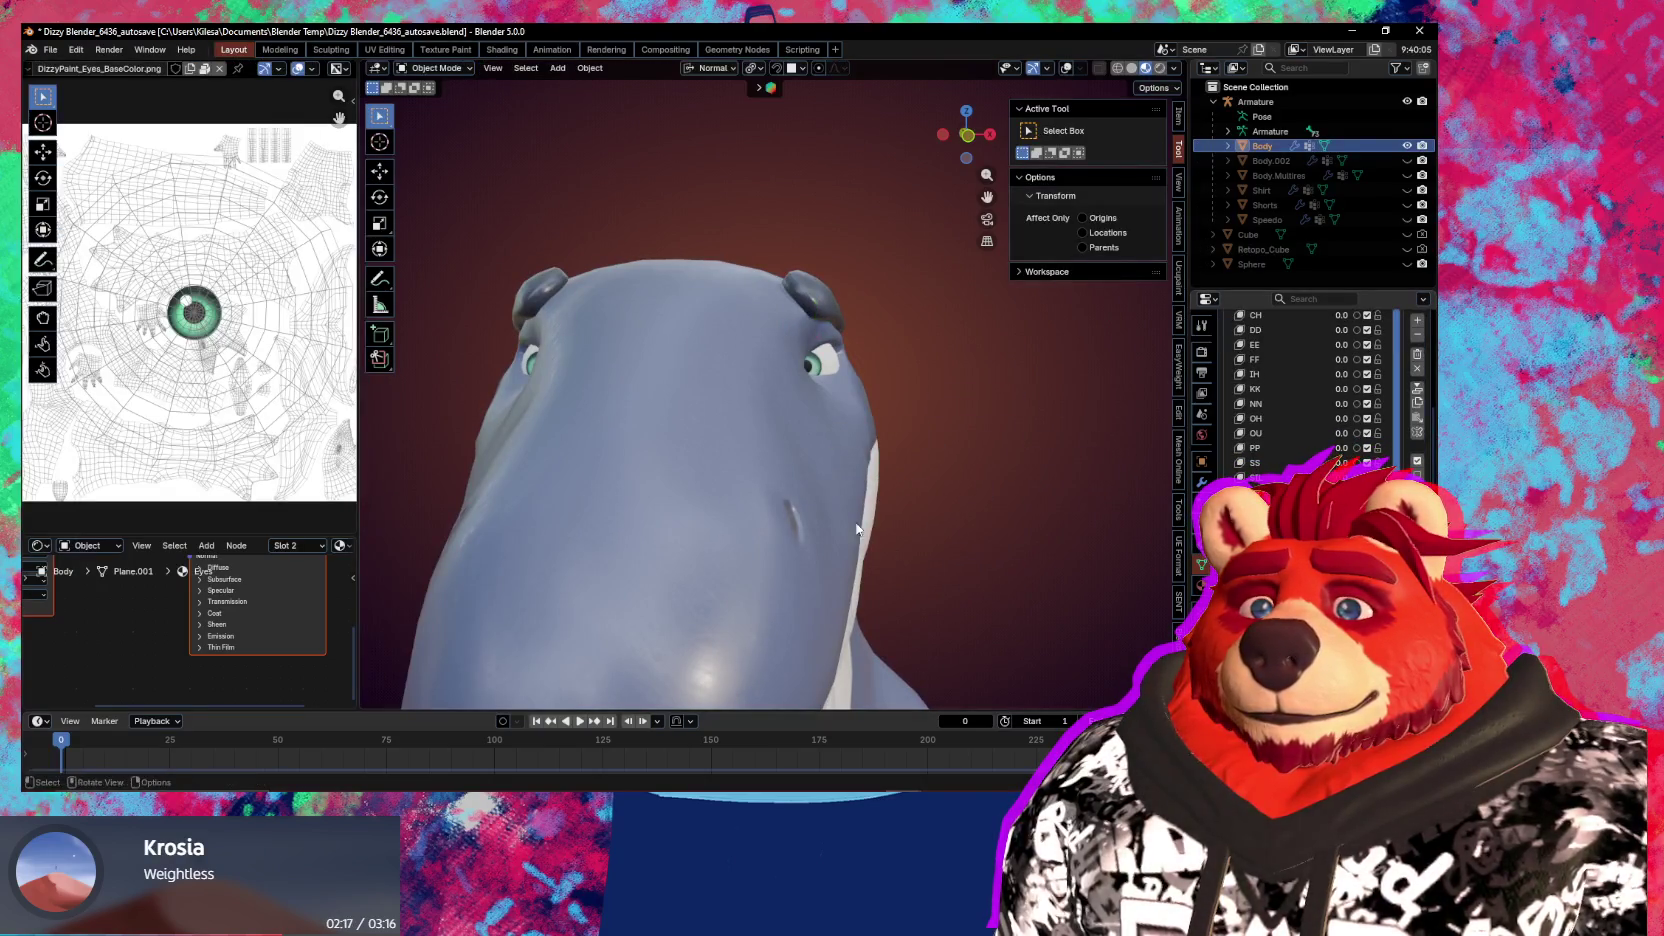
{"action": "key", "text": "ctrl+Tab"}
{"action": "left_click", "coordinate": [783, 472]}
{"action": "mouse_move", "coordinate": [783, 472]}
{"action": "middle_mouse_down"}
{"action": "mouse_move", "coordinate": [787, 402]}
{"action": "mouse_move", "coordinate": [765, 375]}
{"action": "middle_mouse_up"}
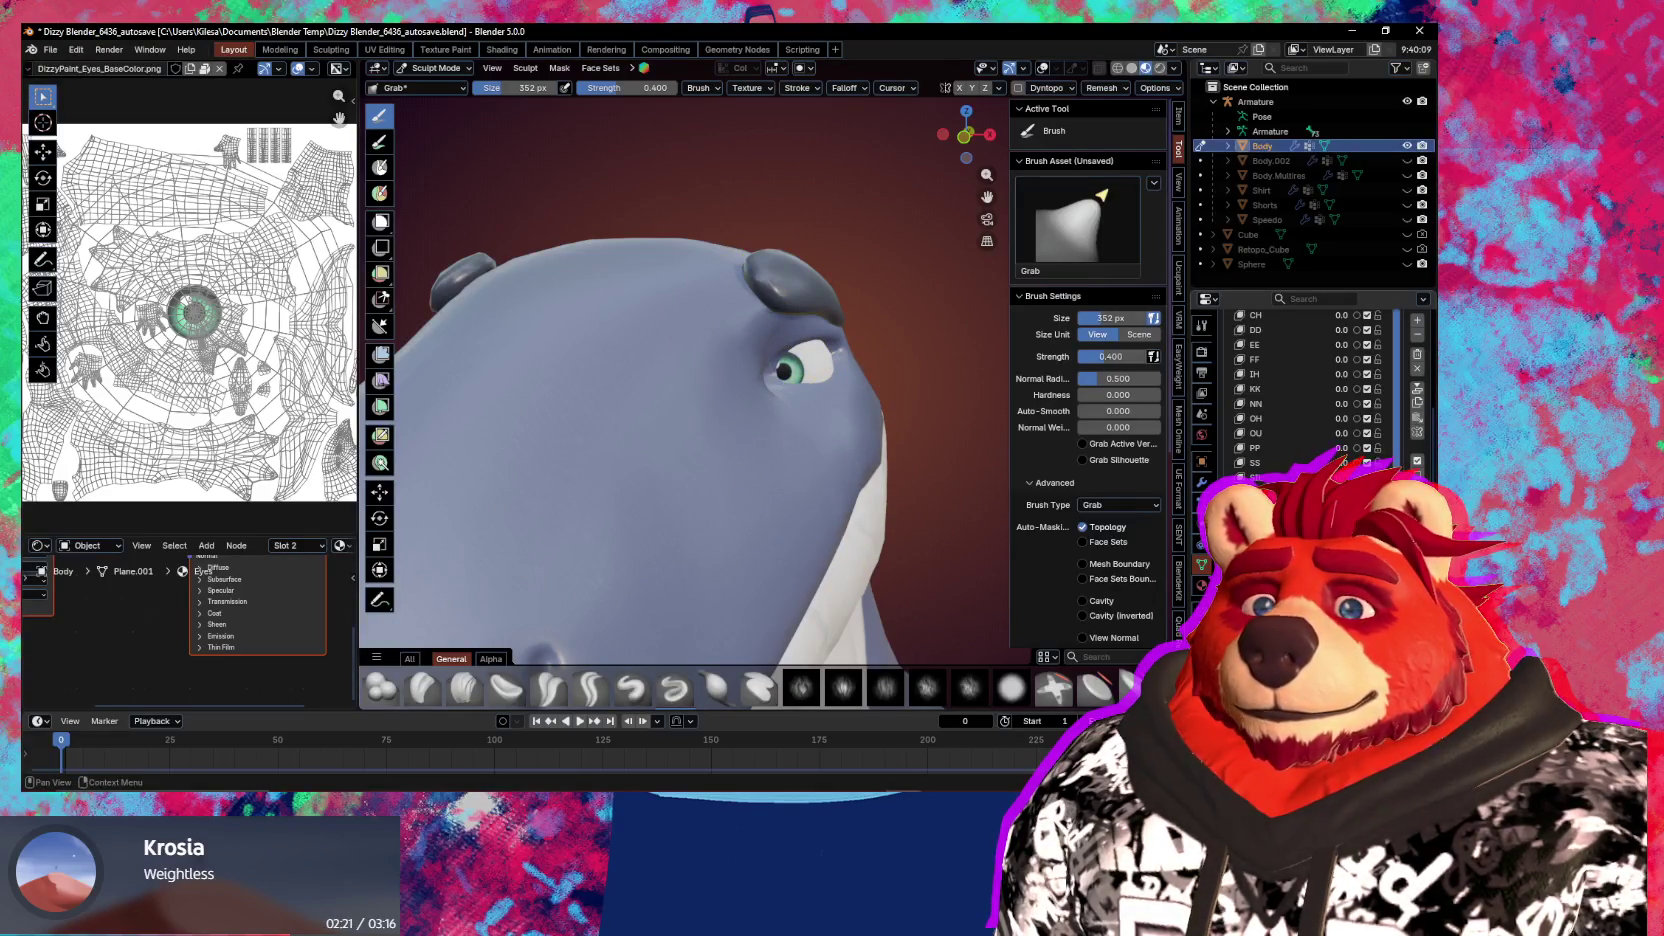
Reshape the eyelid skin and eye corner around the inward-turned eye with Grab strokes
{"action": "middle_click_drag", "start_coordinate": [760, 380], "coordinate": [770, 385]}
{"action": "scroll", "coordinate": [650, 400], "scroll_direction": "up", "scroll_amount": 2}
{"action": "mouse_move", "coordinate": [650, 400]}
{"action": "middle_mouse_down"}
{"action": "mouse_move", "coordinate": [580, 398]}
{"action": "mouse_move", "coordinate": [575, 423]}
{"action": "mouse_move", "coordinate": [835, 445]}
{"action": "mouse_move", "coordinate": [695, 520]}
{"action": "mouse_move", "coordinate": [502, 388]}
{"action": "middle_mouse_up"}
{"action": "scroll", "coordinate": [580, 398], "scroll_direction": "up", "scroll_amount": 2}
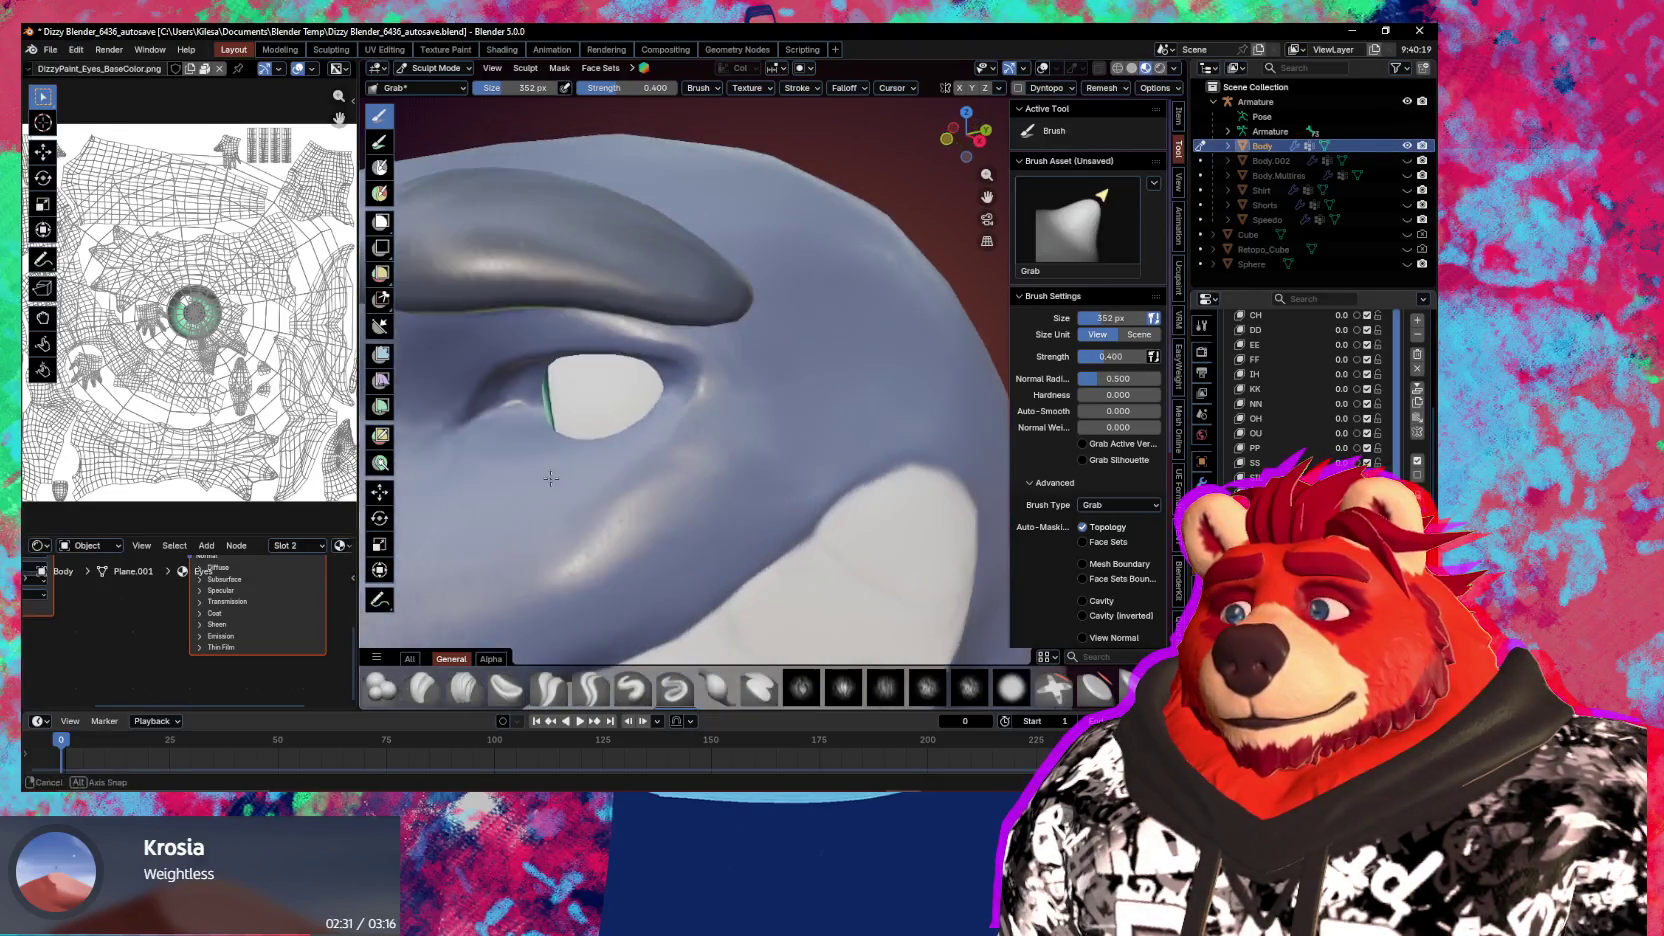
{"action": "left_click_drag", "start_coordinate": [502, 388], "coordinate": [524, 383]}
{"action": "mouse_move", "coordinate": [524, 383]}
{"action": "middle_mouse_down"}
{"action": "mouse_move", "coordinate": [600, 400]}
{"action": "mouse_move", "coordinate": [698, 497]}
{"action": "mouse_move", "coordinate": [706, 416]}
{"action": "middle_mouse_up"}
{"action": "left_click_drag", "start_coordinate": [706, 416], "coordinate": [782, 418]}
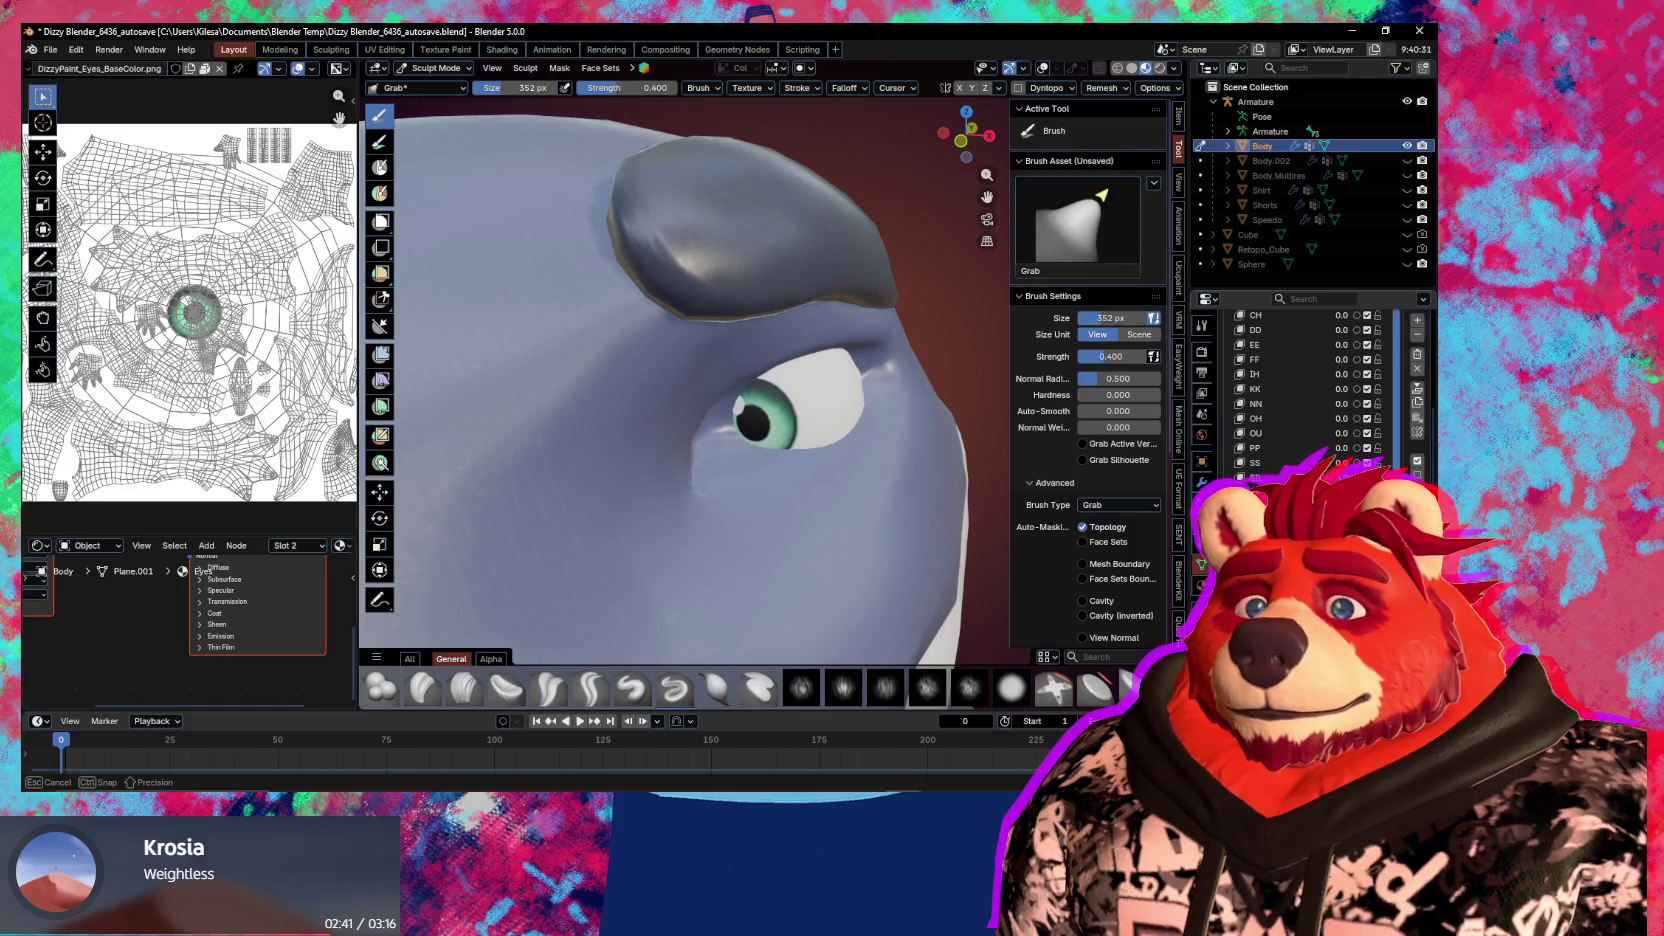
{"action": "left_click_drag", "start_coordinate": [782, 418], "coordinate": [872, 418]}
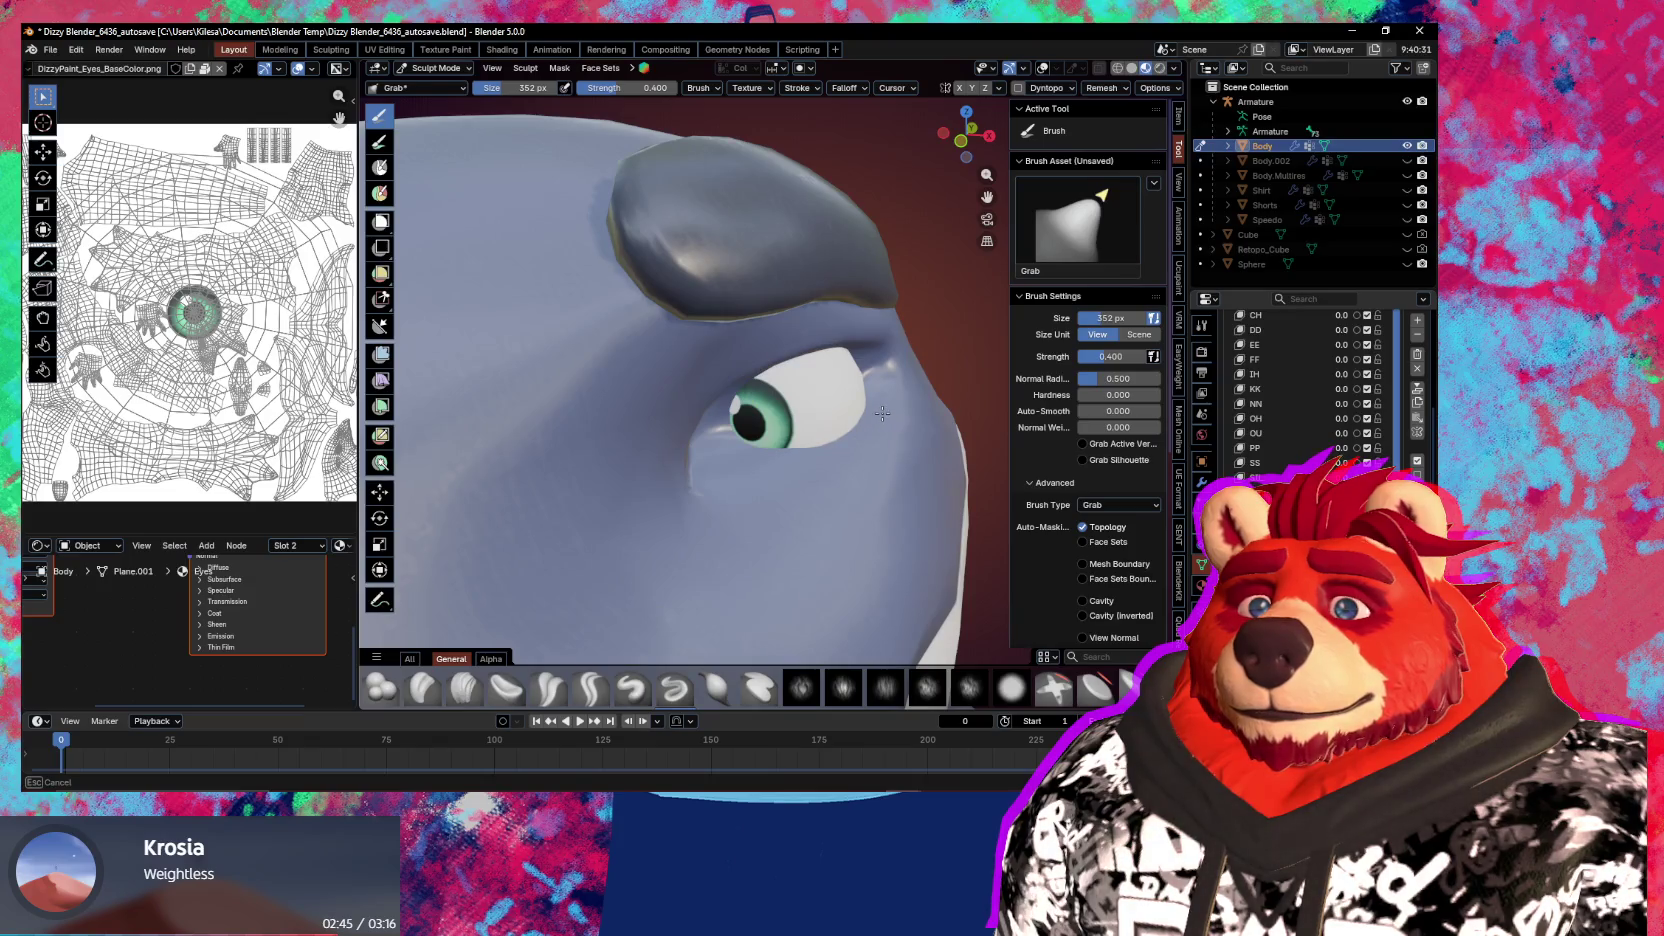
{"action": "mouse_move", "coordinate": [891, 411]}
{"action": "left_mouse_down"}
{"action": "mouse_move", "coordinate": [866, 386]}
{"action": "mouse_move", "coordinate": [868, 359]}
{"action": "mouse_move", "coordinate": [880, 368]}
{"action": "mouse_move", "coordinate": [862, 378]}
{"action": "left_mouse_up"}
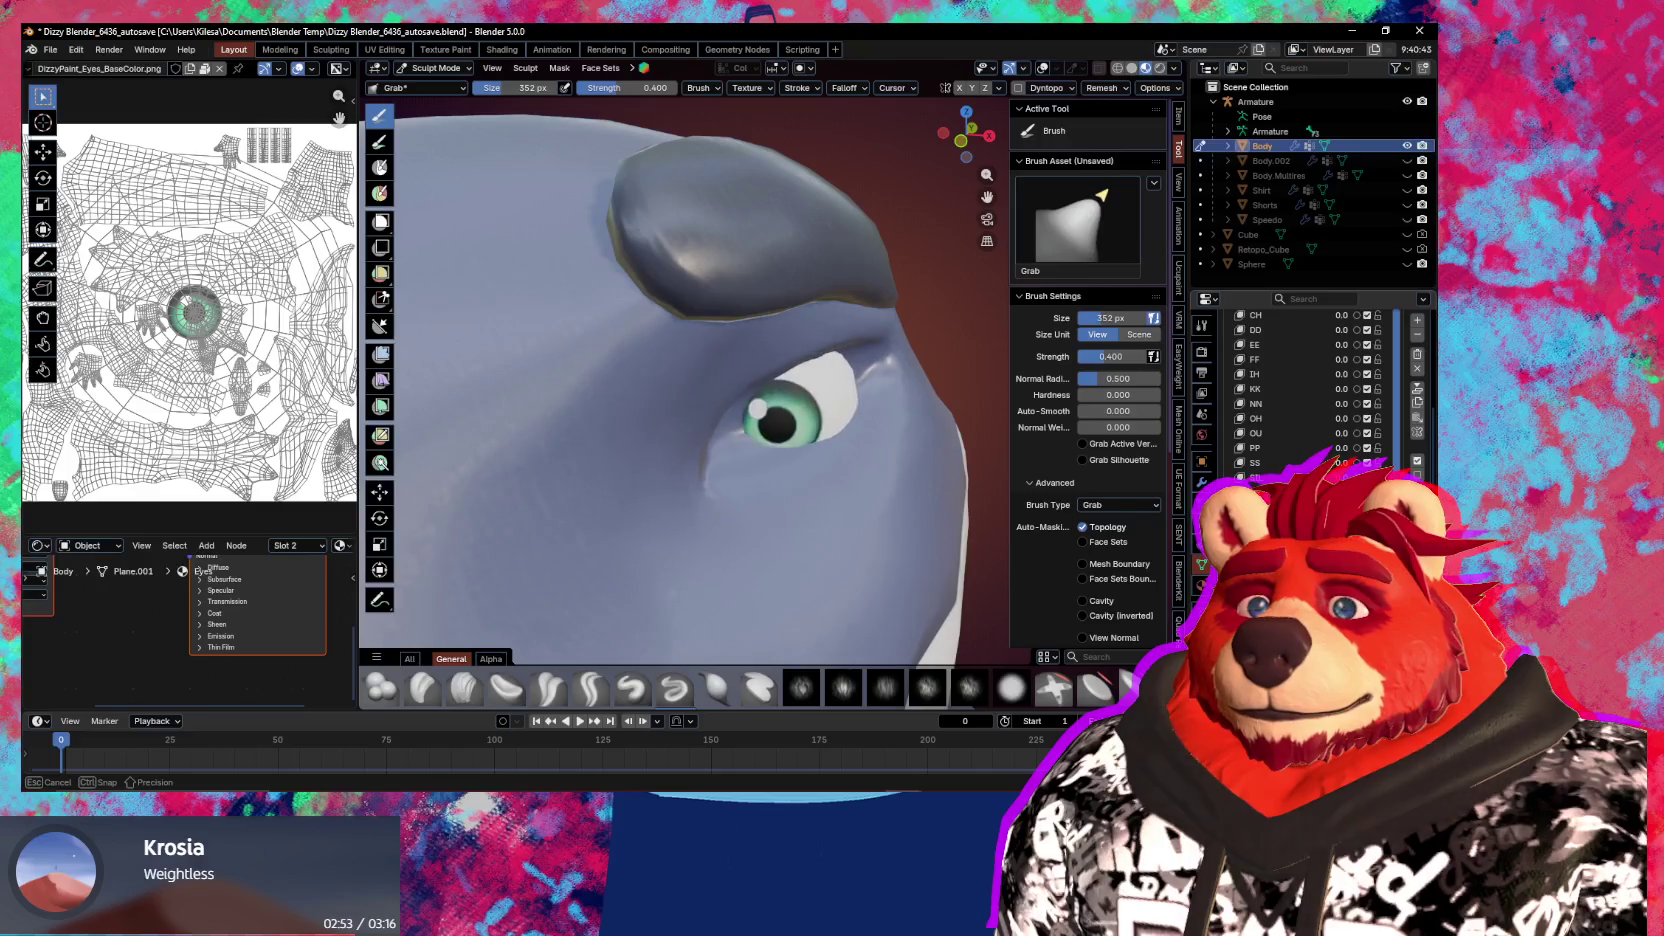
{"action": "mouse_move", "coordinate": [761, 438]}
{"action": "middle_mouse_down"}
{"action": "mouse_move", "coordinate": [732, 433]}
{"action": "mouse_move", "coordinate": [717, 464]}
{"action": "mouse_move", "coordinate": [896, 452]}
{"action": "mouse_move", "coordinate": [851, 397]}
{"action": "middle_mouse_up"}
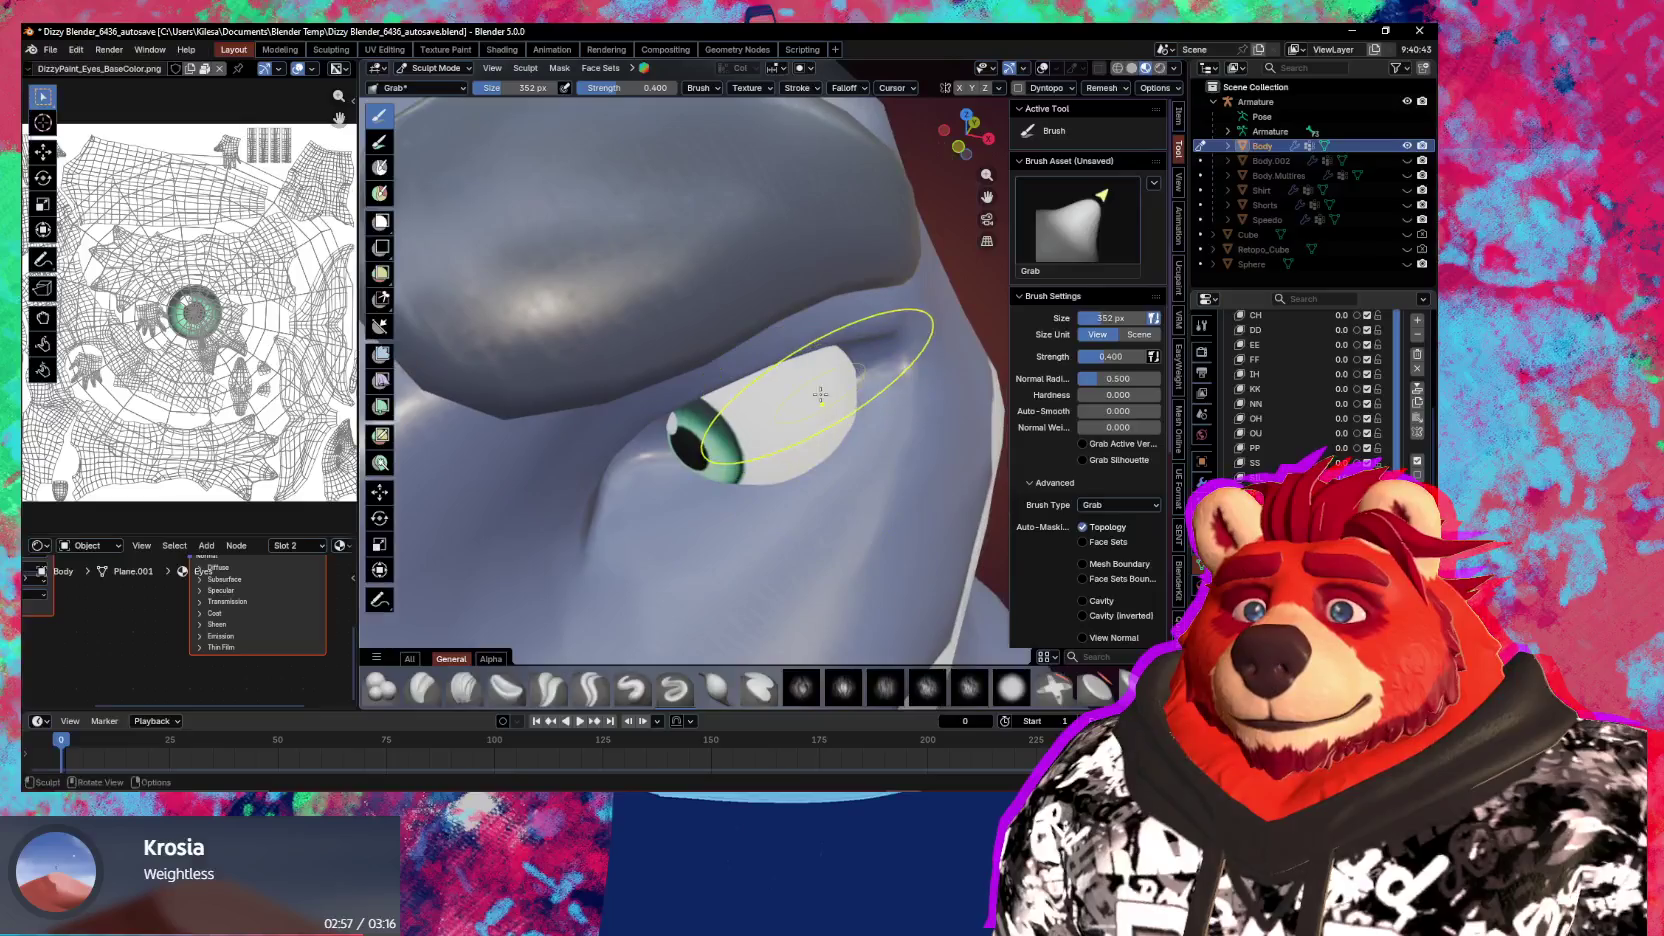
{"action": "left_click_drag", "start_coordinate": [866, 396], "coordinate": [875, 385]}
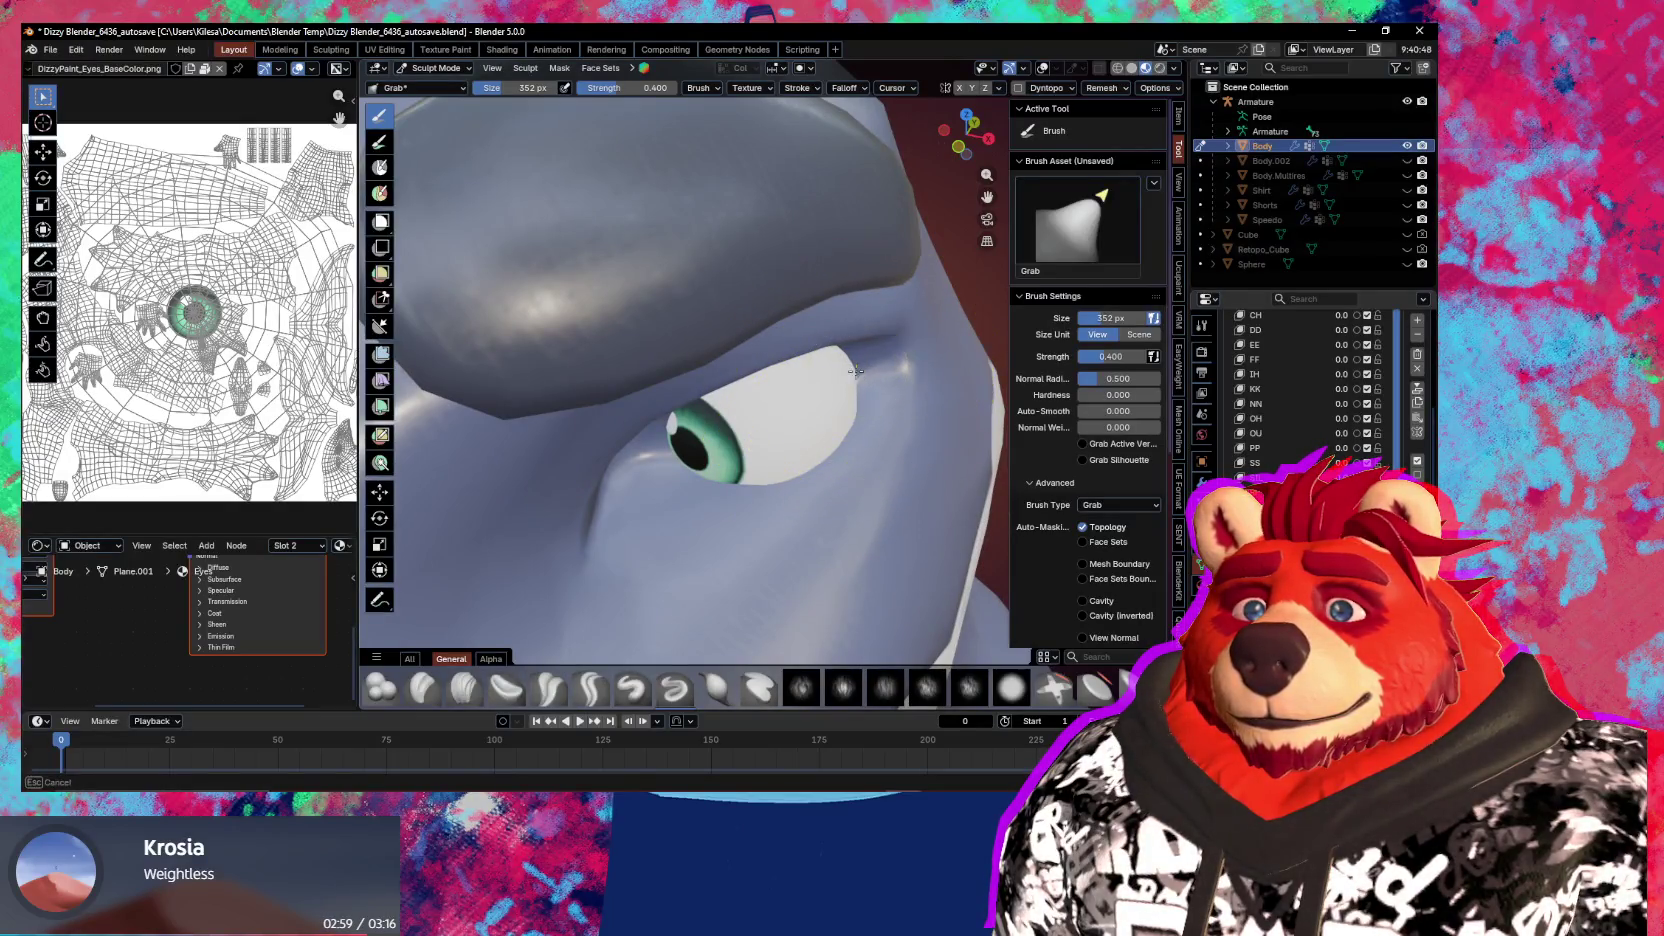
{"action": "mouse_move", "coordinate": [868, 390]}
{"action": "middle_mouse_down"}
{"action": "mouse_move", "coordinate": [835, 371]}
{"action": "mouse_move", "coordinate": [872, 352]}
{"action": "mouse_move", "coordinate": [835, 400]}
{"action": "mouse_move", "coordinate": [757, 369]}
{"action": "middle_mouse_up"}
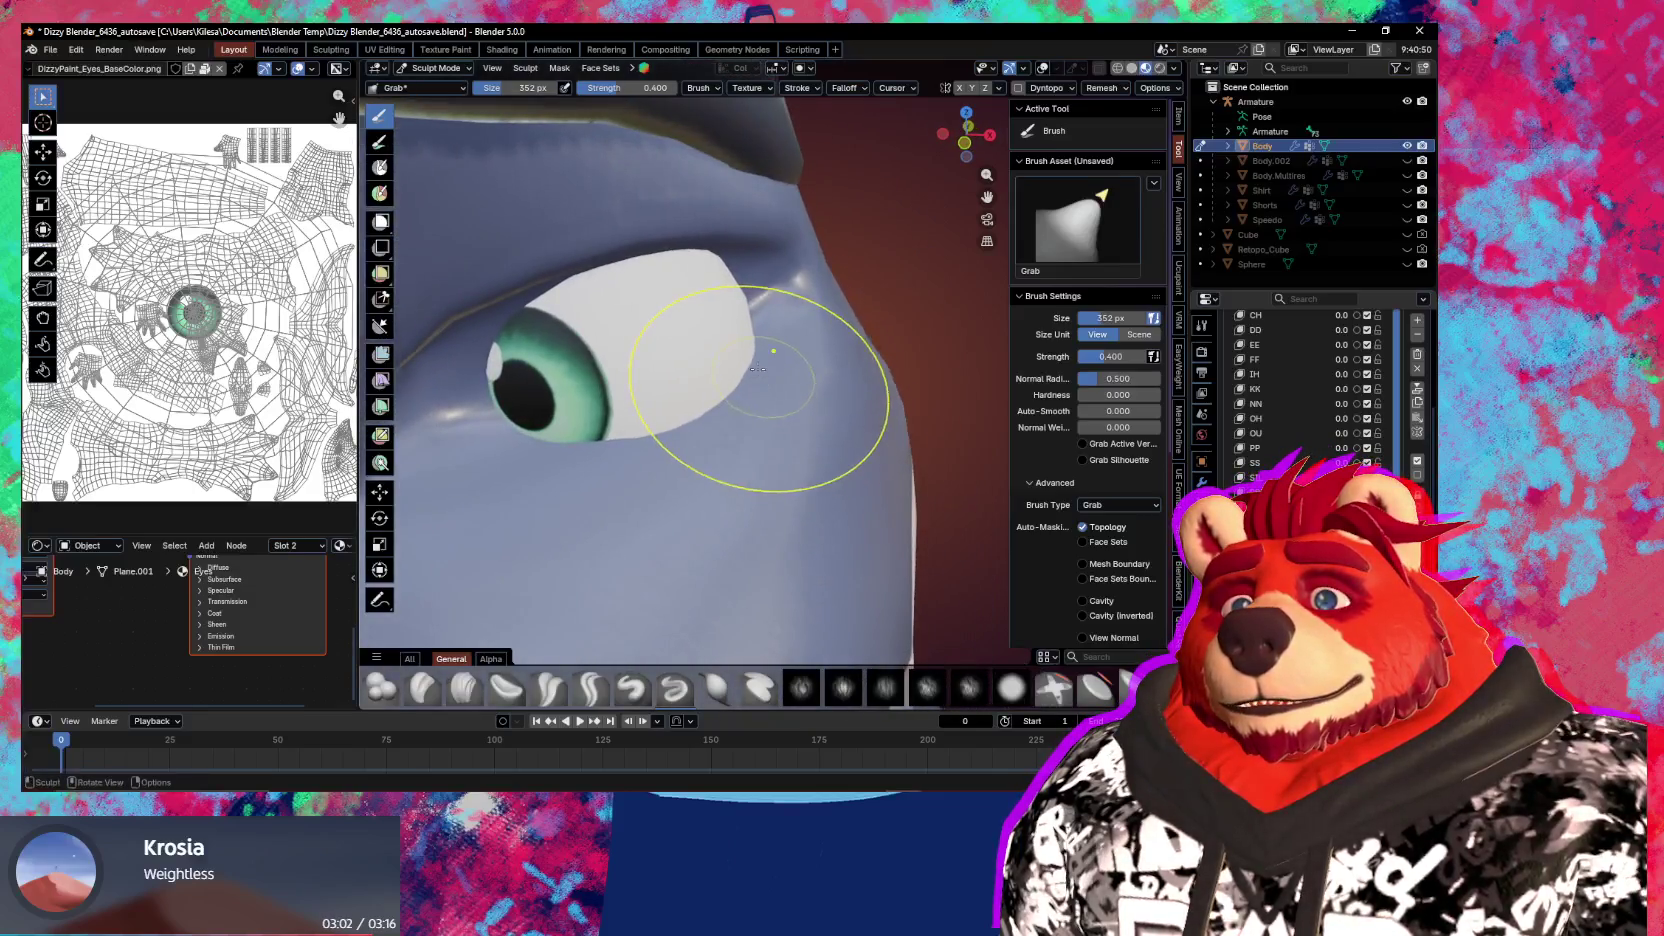
Enlarge the Grab brush to 538 px, shift the eye region rightward, and return to Object Mode
{"action": "left_click", "coordinate": [1082, 527]}
{"action": "left_click_drag", "start_coordinate": [720, 360], "coordinate": [746, 334]}
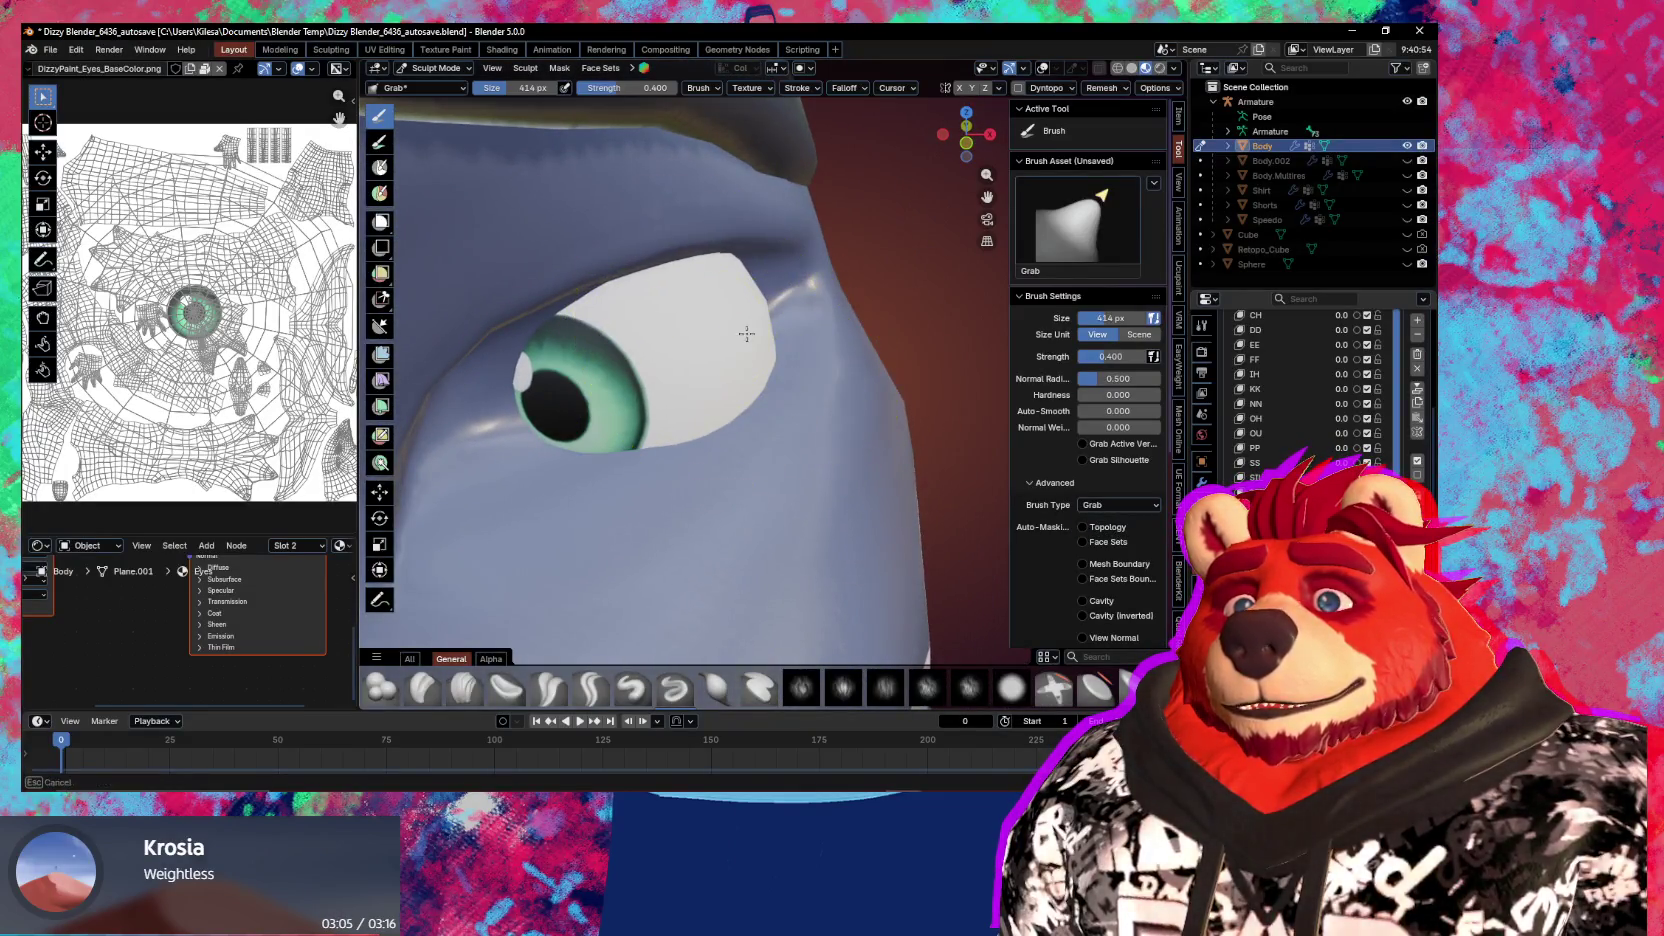
{"action": "key", "text": "f"}
{"action": "left_click", "coordinate": [767, 340]}
{"action": "mouse_move", "coordinate": [775, 335]}
{"action": "left_mouse_down"}
{"action": "mouse_move", "coordinate": [834, 337]}
{"action": "mouse_move", "coordinate": [834, 319]}
{"action": "left_mouse_up"}
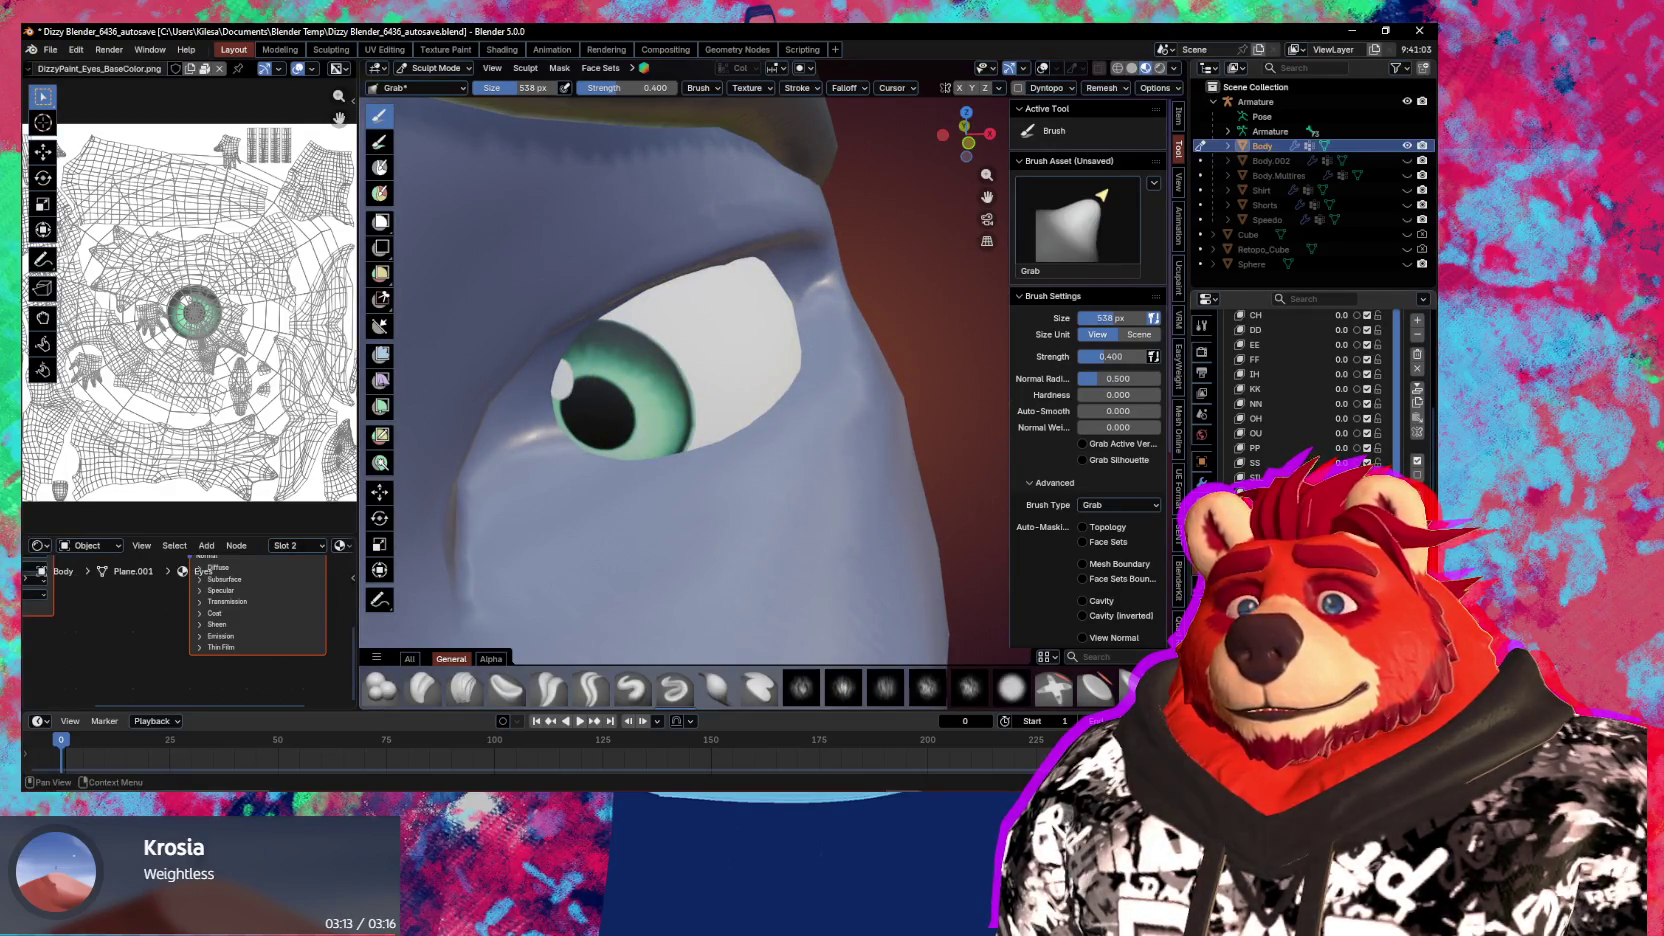
{"action": "mouse_move", "coordinate": [610, 395]}
{"action": "left_mouse_down"}
{"action": "mouse_move", "coordinate": [660, 405]}
{"action": "mouse_move", "coordinate": [610, 405]}
{"action": "left_mouse_up"}
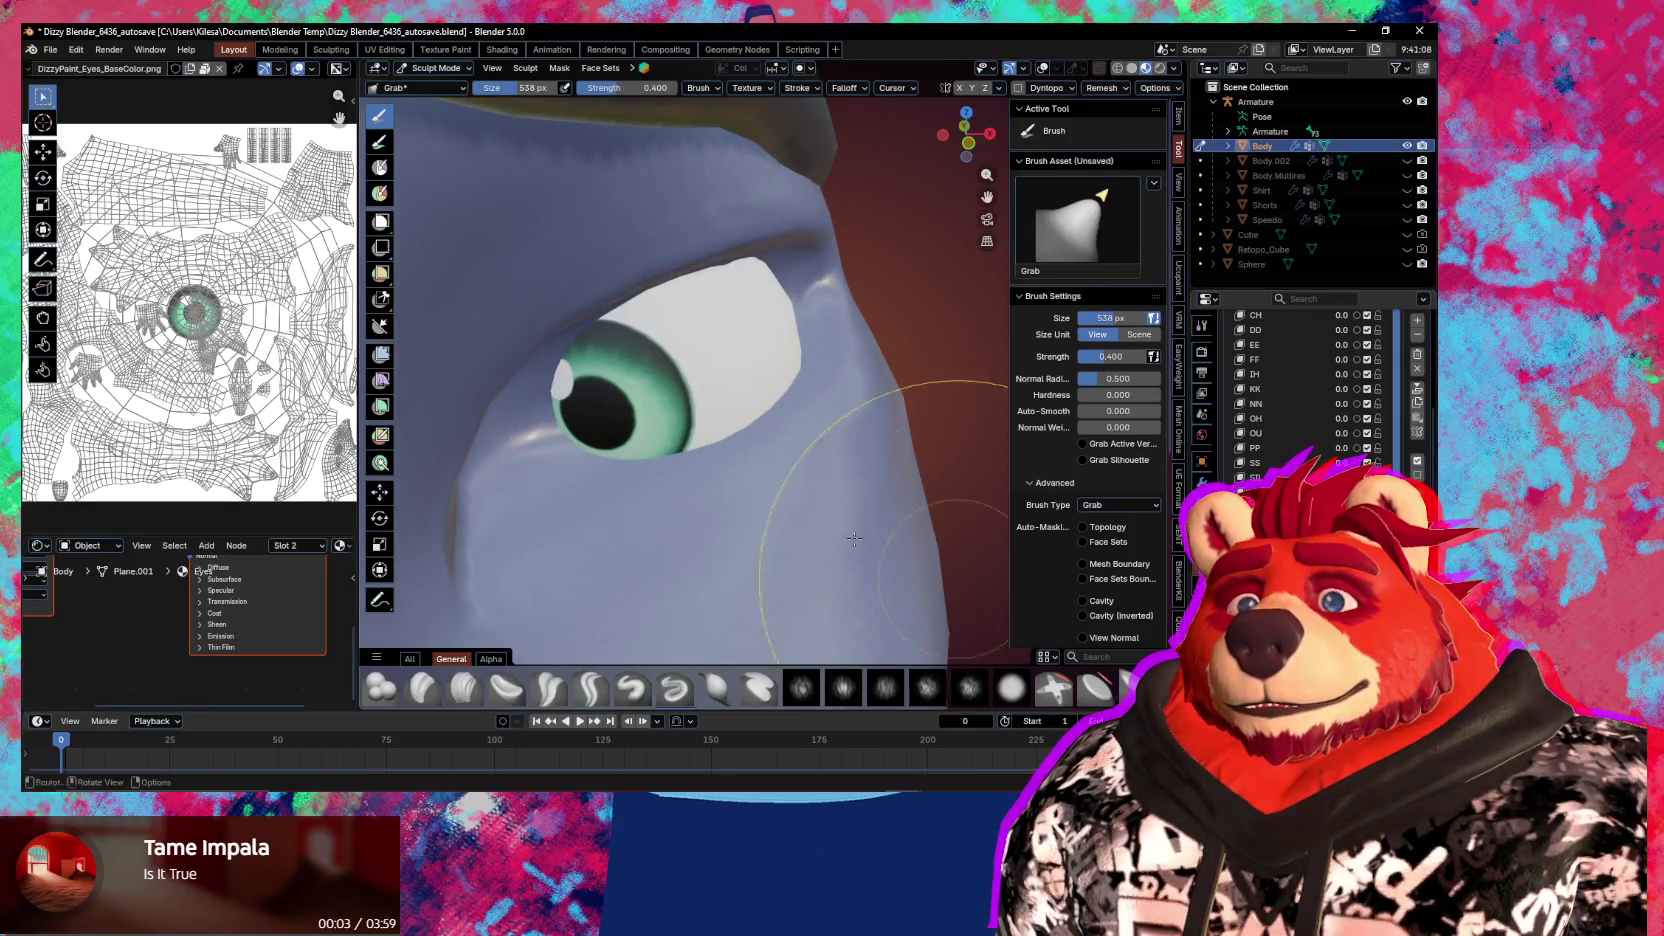
{"action": "scroll", "coordinate": [700, 420], "scroll_direction": "down", "scroll_amount": 8}
{"action": "middle_click_drag", "start_coordinate": [700, 420], "coordinate": [896, 523]}
{"action": "key", "text": "ctrl+Tab"}
{"action": "left_click", "coordinate": [646, 488]}
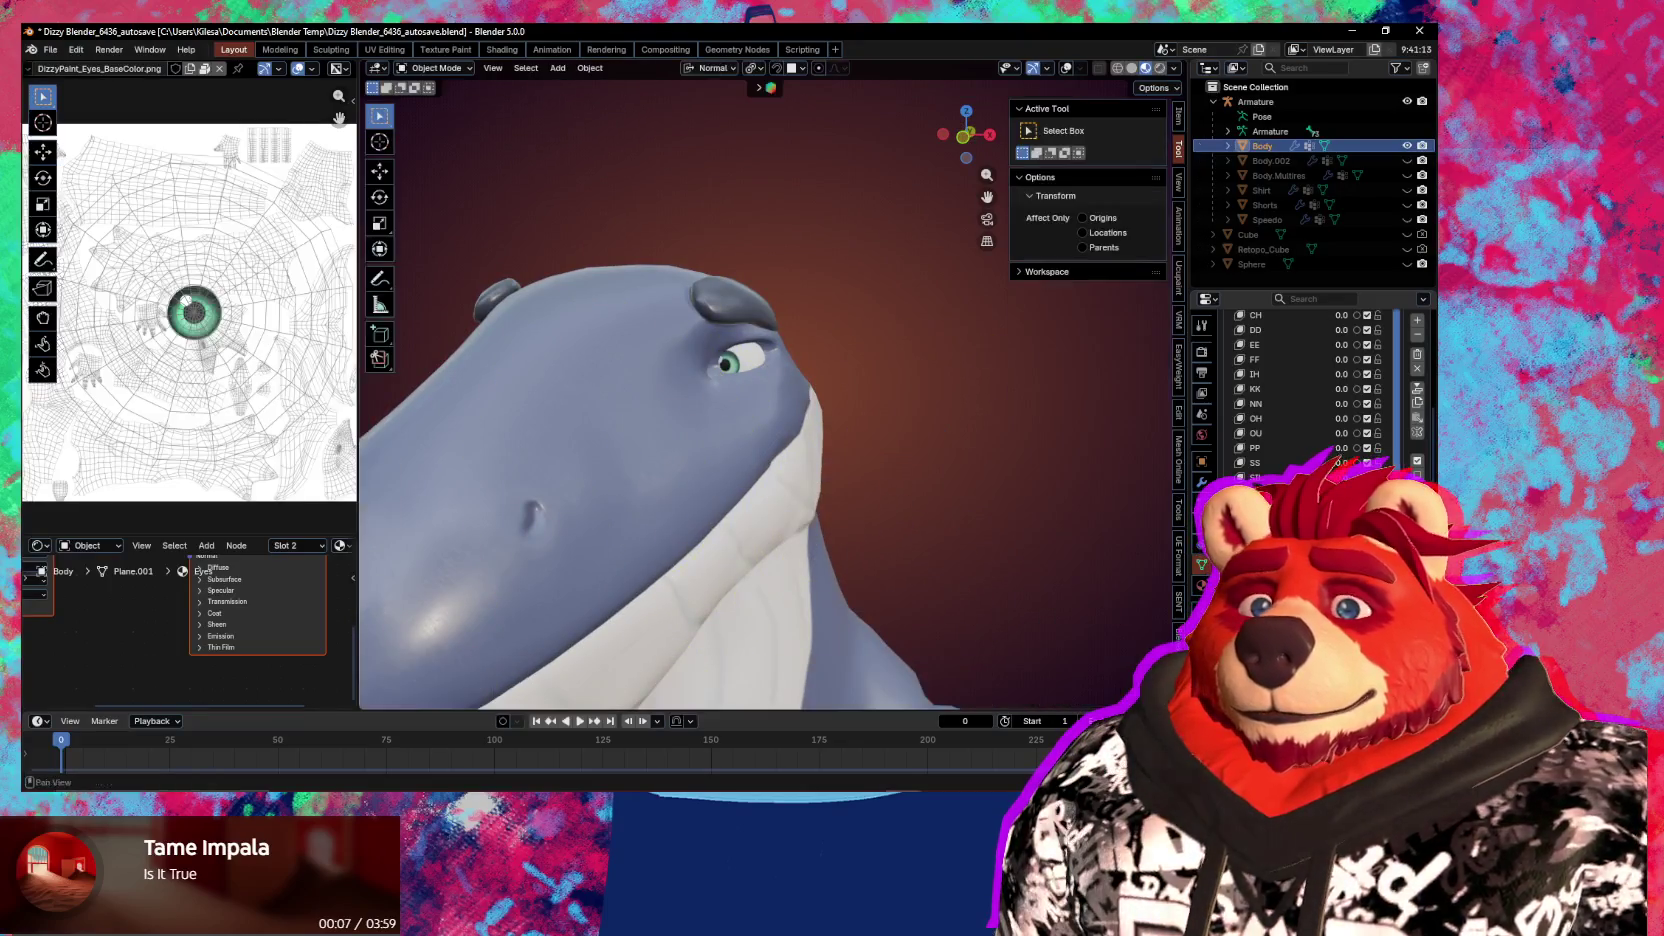
{"action": "scroll", "coordinate": [1300, 400], "scroll_direction": "down", "scroll_amount": 1}
{"action": "middle_click_drag", "start_coordinate": [902, 546], "coordinate": [1052, 612]}
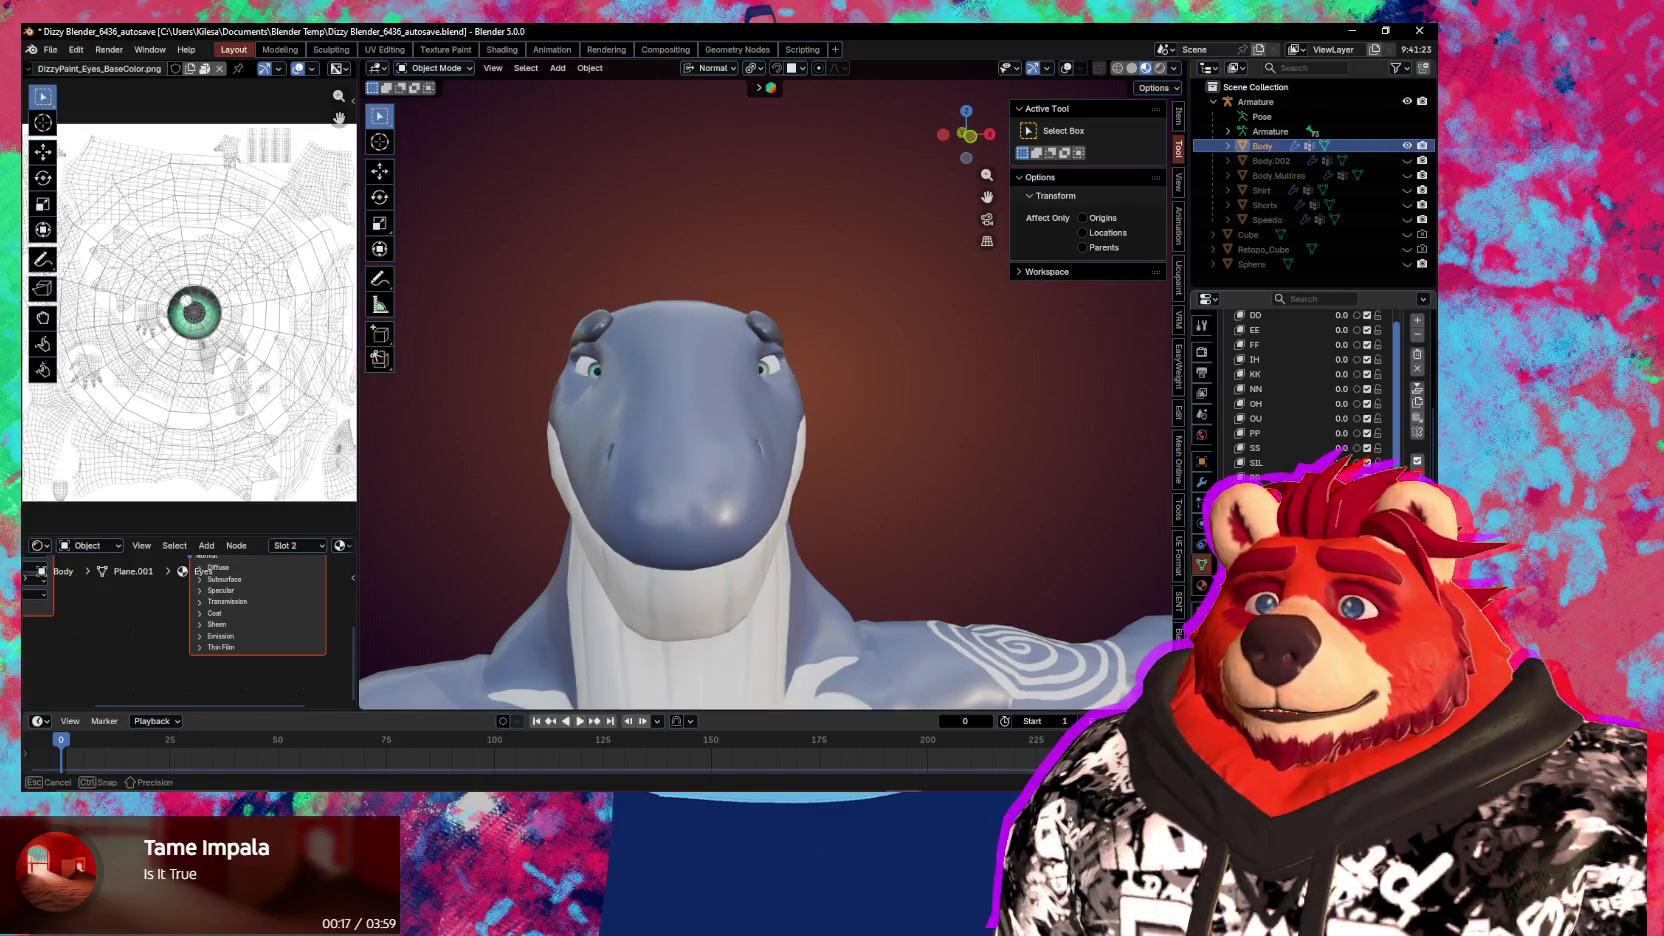
{"action": "middle_click_drag", "start_coordinate": [760, 485], "coordinate": [812, 490]}
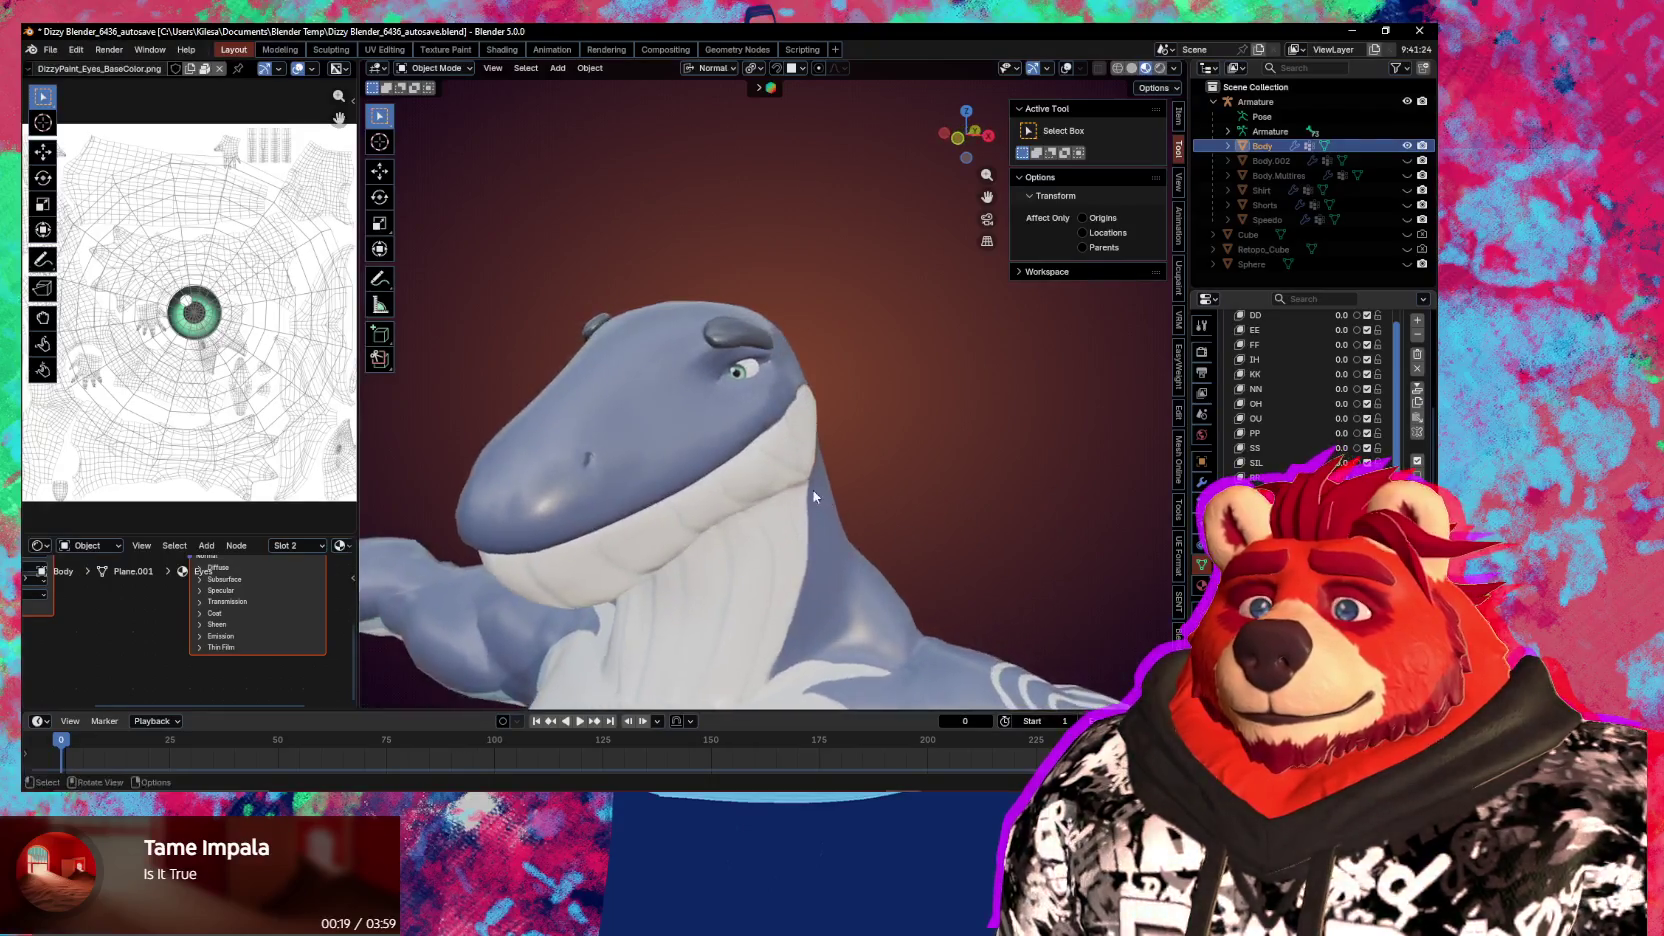
{"action": "scroll", "coordinate": [764, 458], "scroll_direction": "up", "scroll_amount": 4}
{"action": "key", "text": "Tab"}
{"action": "scroll", "coordinate": [825, 489], "scroll_direction": "up", "scroll_amount": 2}
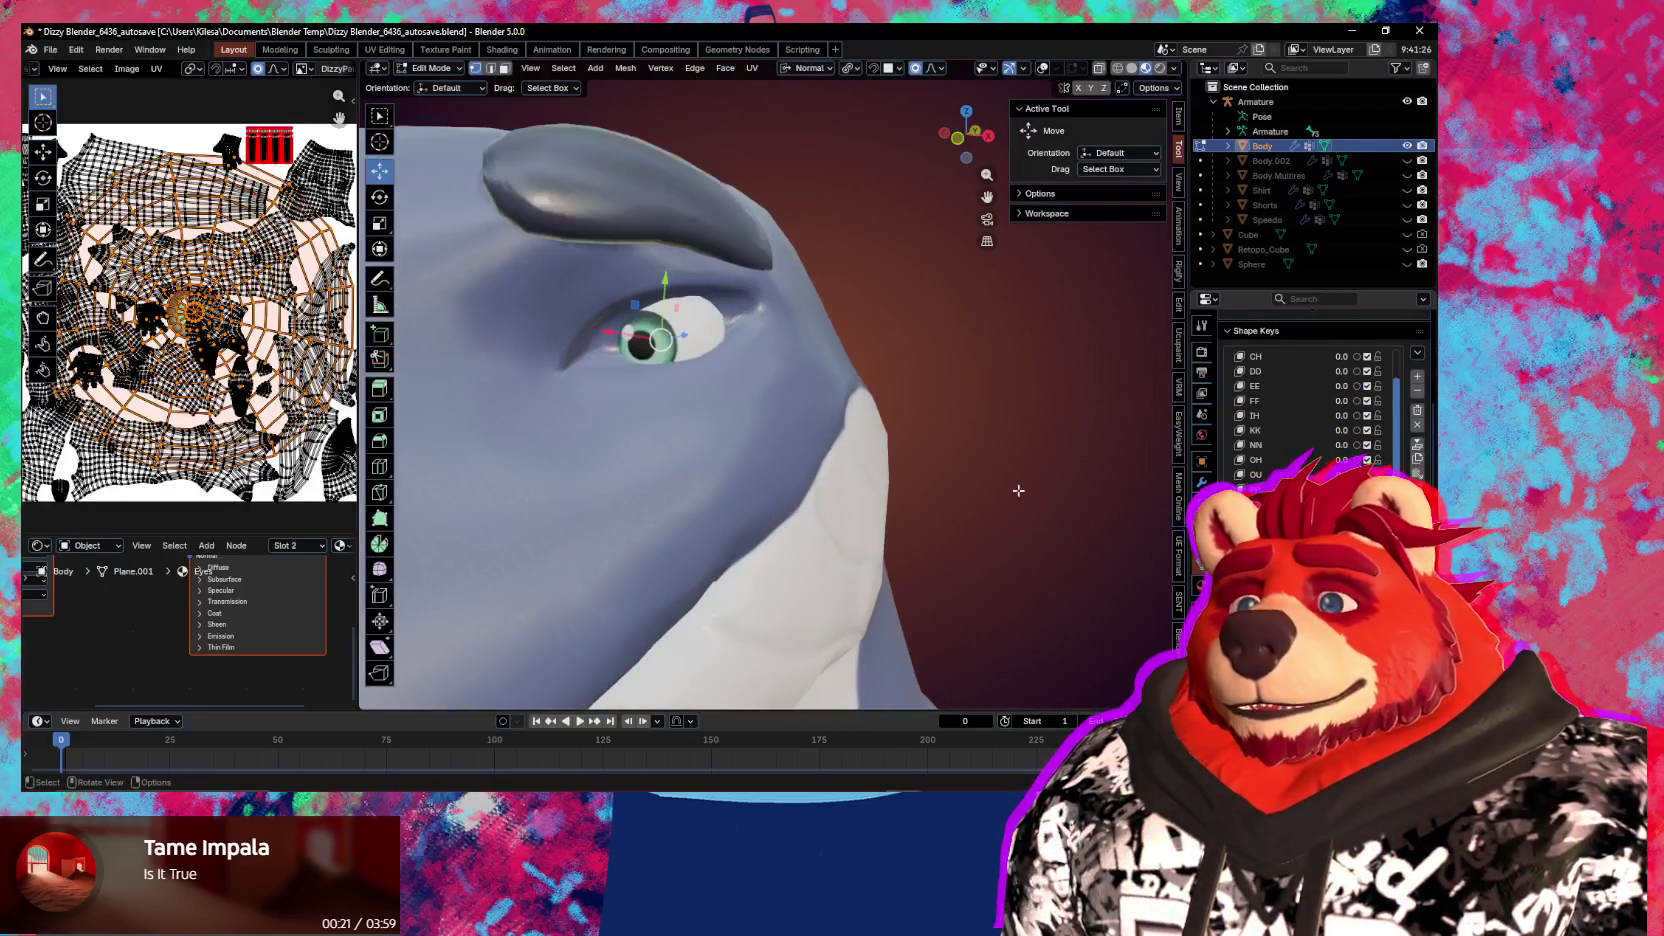
{"action": "key", "text": "Tab"}
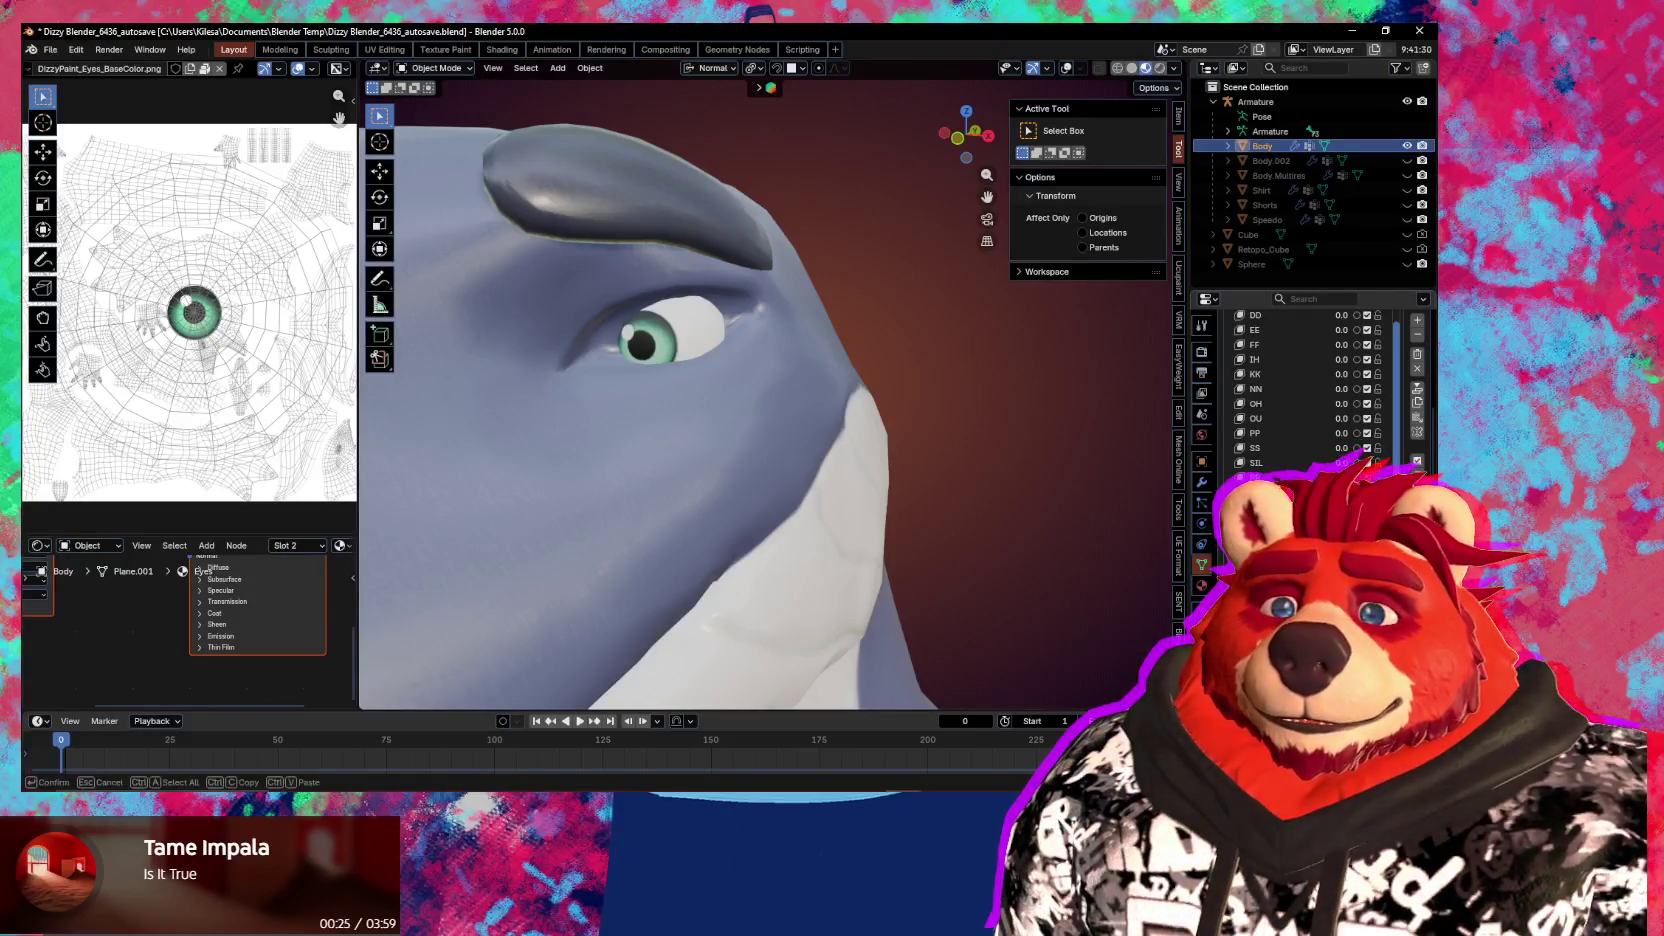
{"action": "double_click", "coordinate": [1260, 492]}
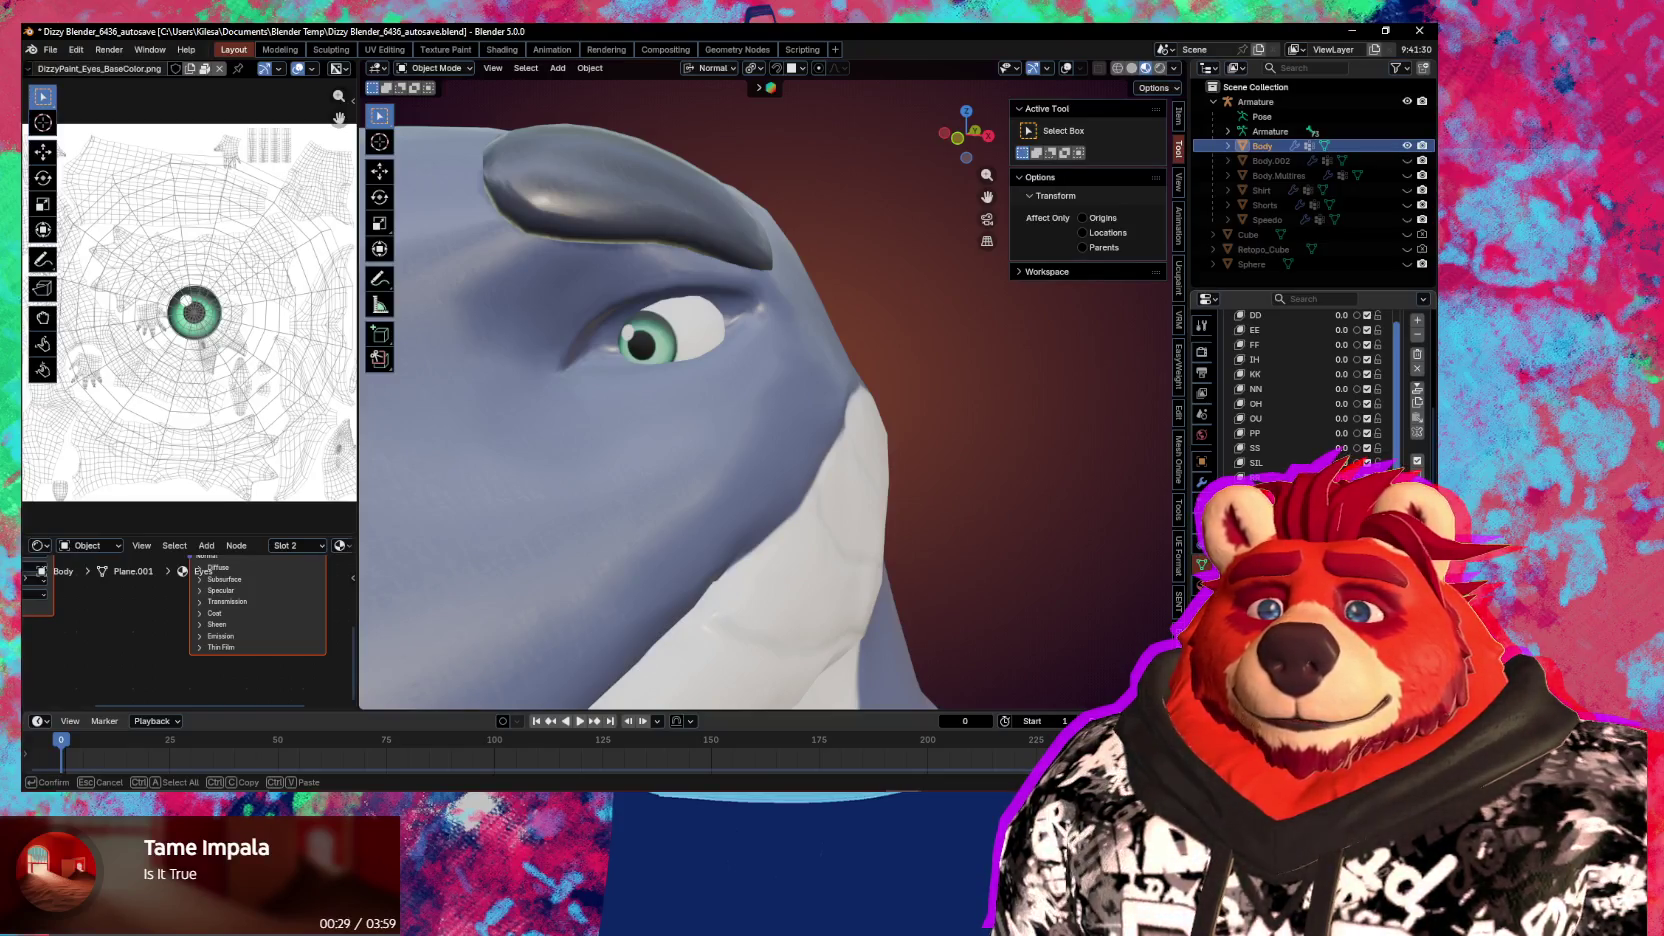
{"action": "key", "text": "Escape"}
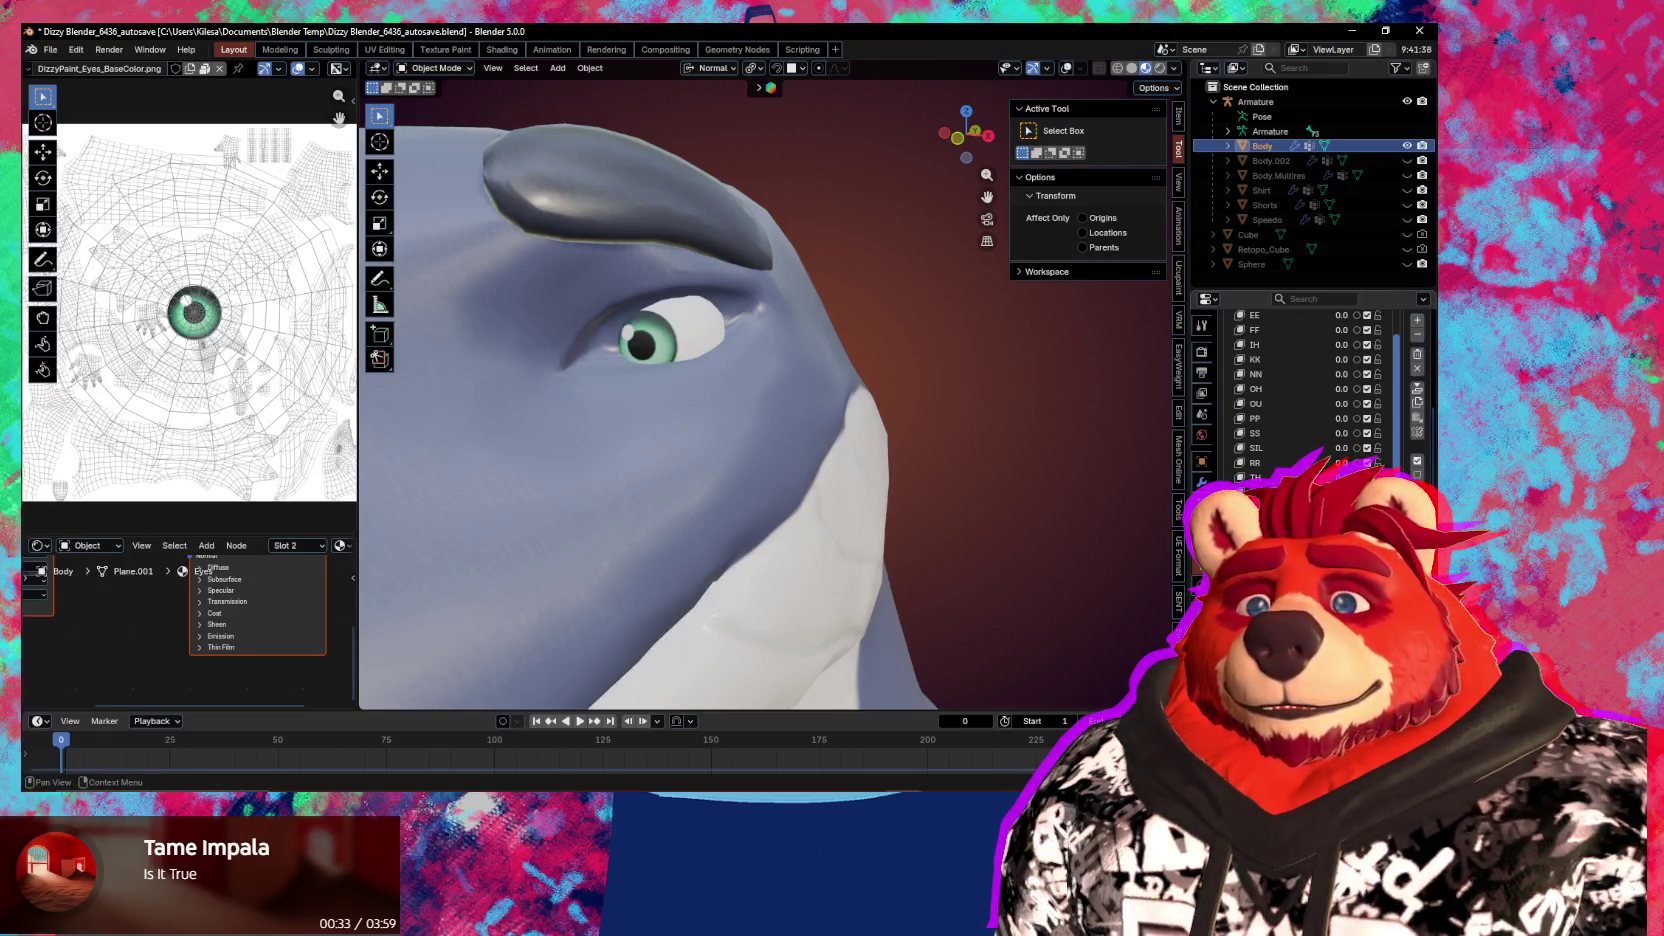
{"action": "key", "text": "F2"}
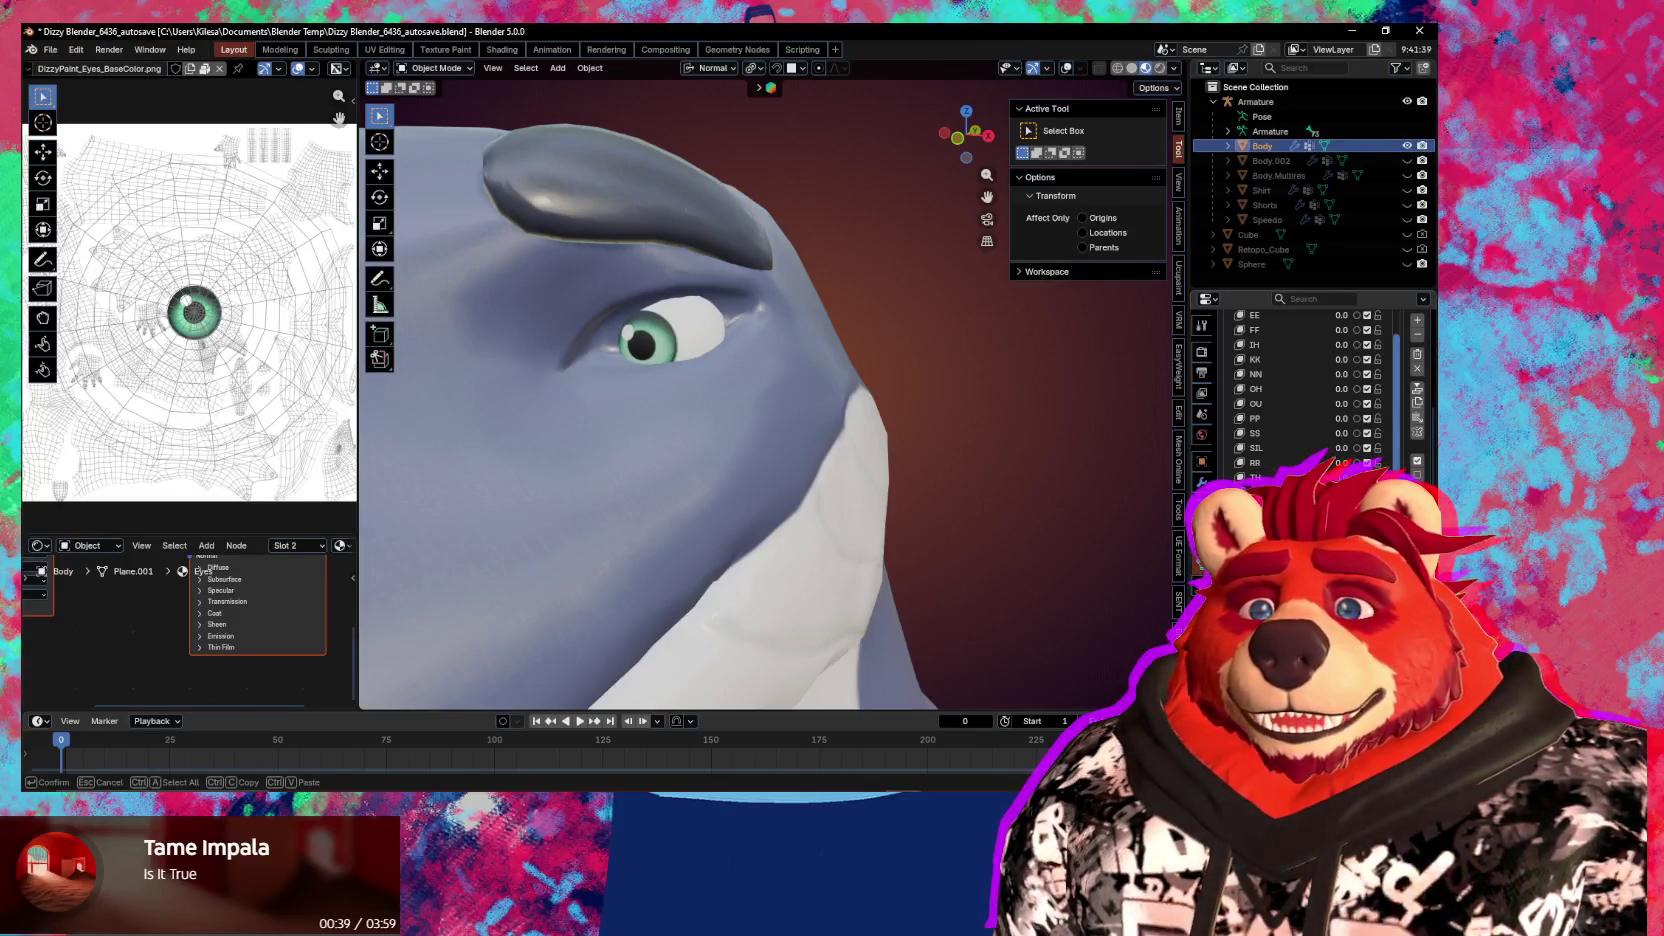
{"action": "key", "text": "Return"}
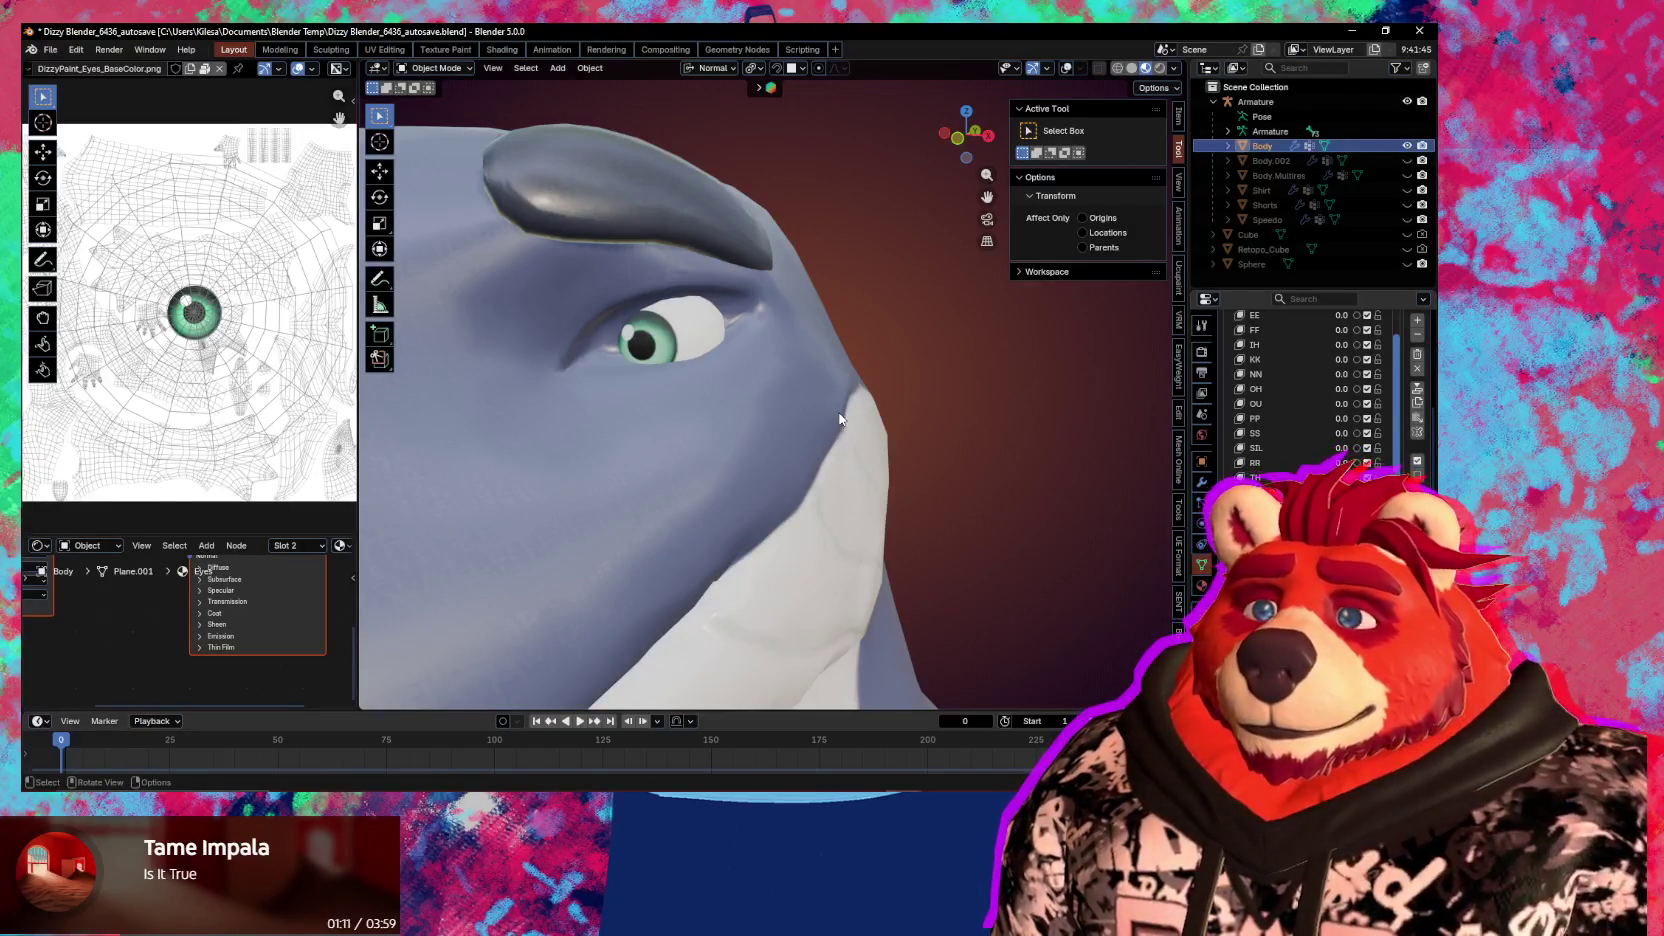
{"action": "middle_click_drag", "start_coordinate": [822, 421], "coordinate": [790, 432]}
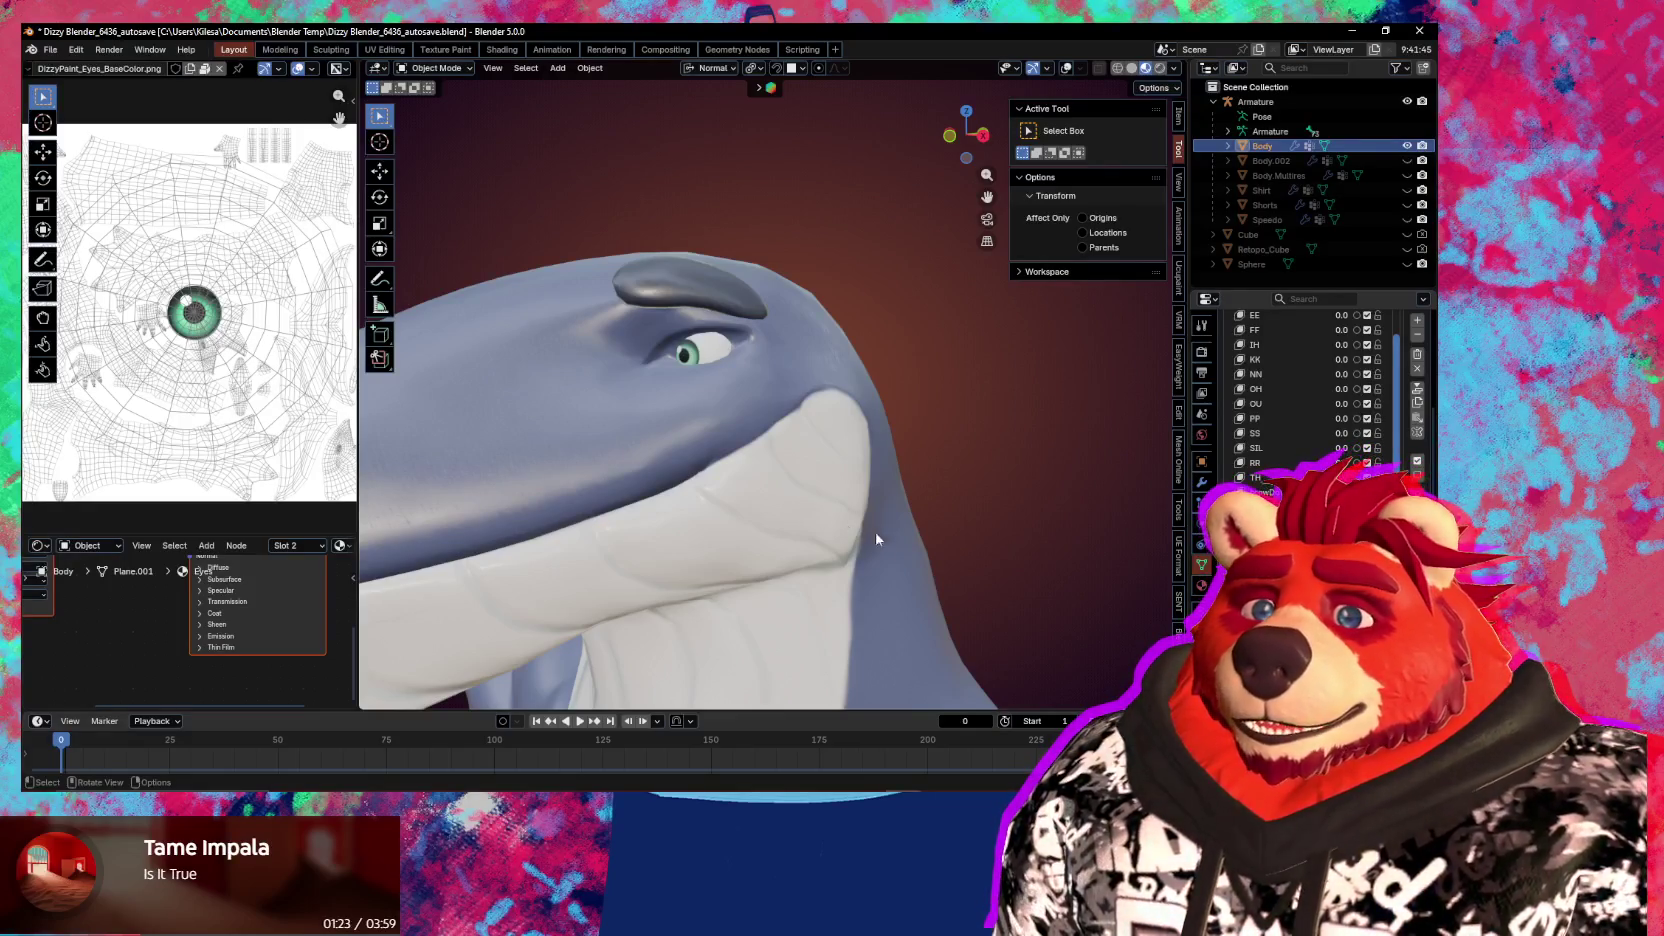
With wireframe overlays shown, rotate the selected eye about its normal X axis in Edit Mode
{"action": "key", "text": "shift"}
{"action": "middle_click_drag", "start_coordinate": [800, 515], "coordinate": [800, 535]}
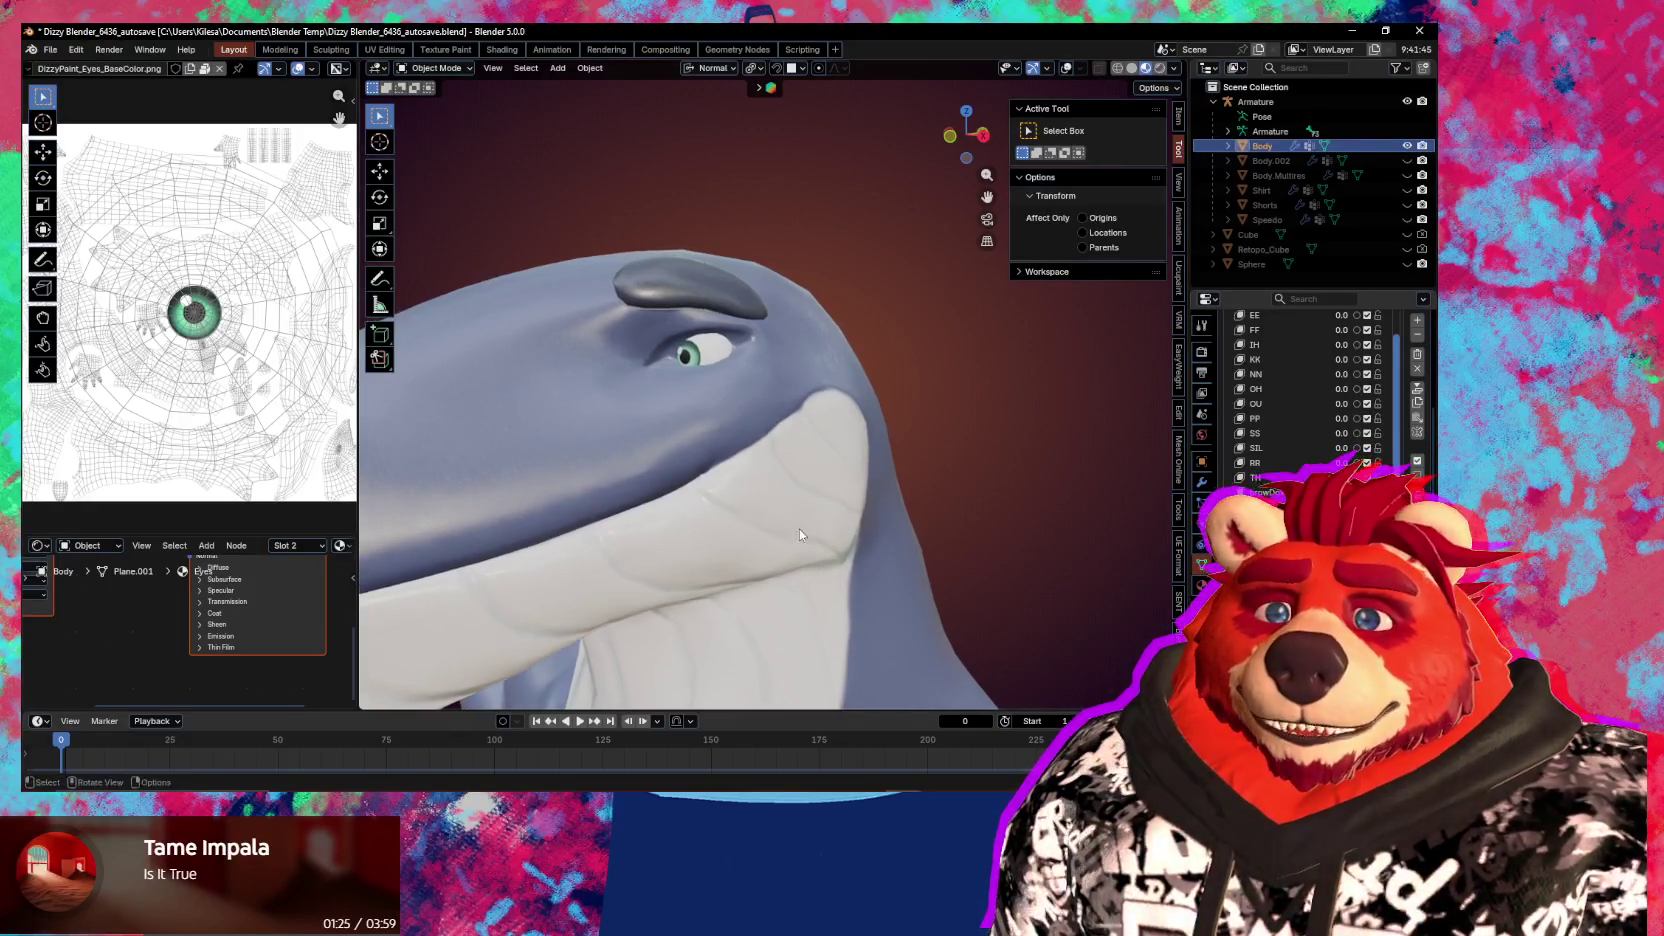
{"action": "key", "text": "shift+alt+z"}
{"action": "middle_click_drag", "start_coordinate": [758, 457], "coordinate": [807, 481]}
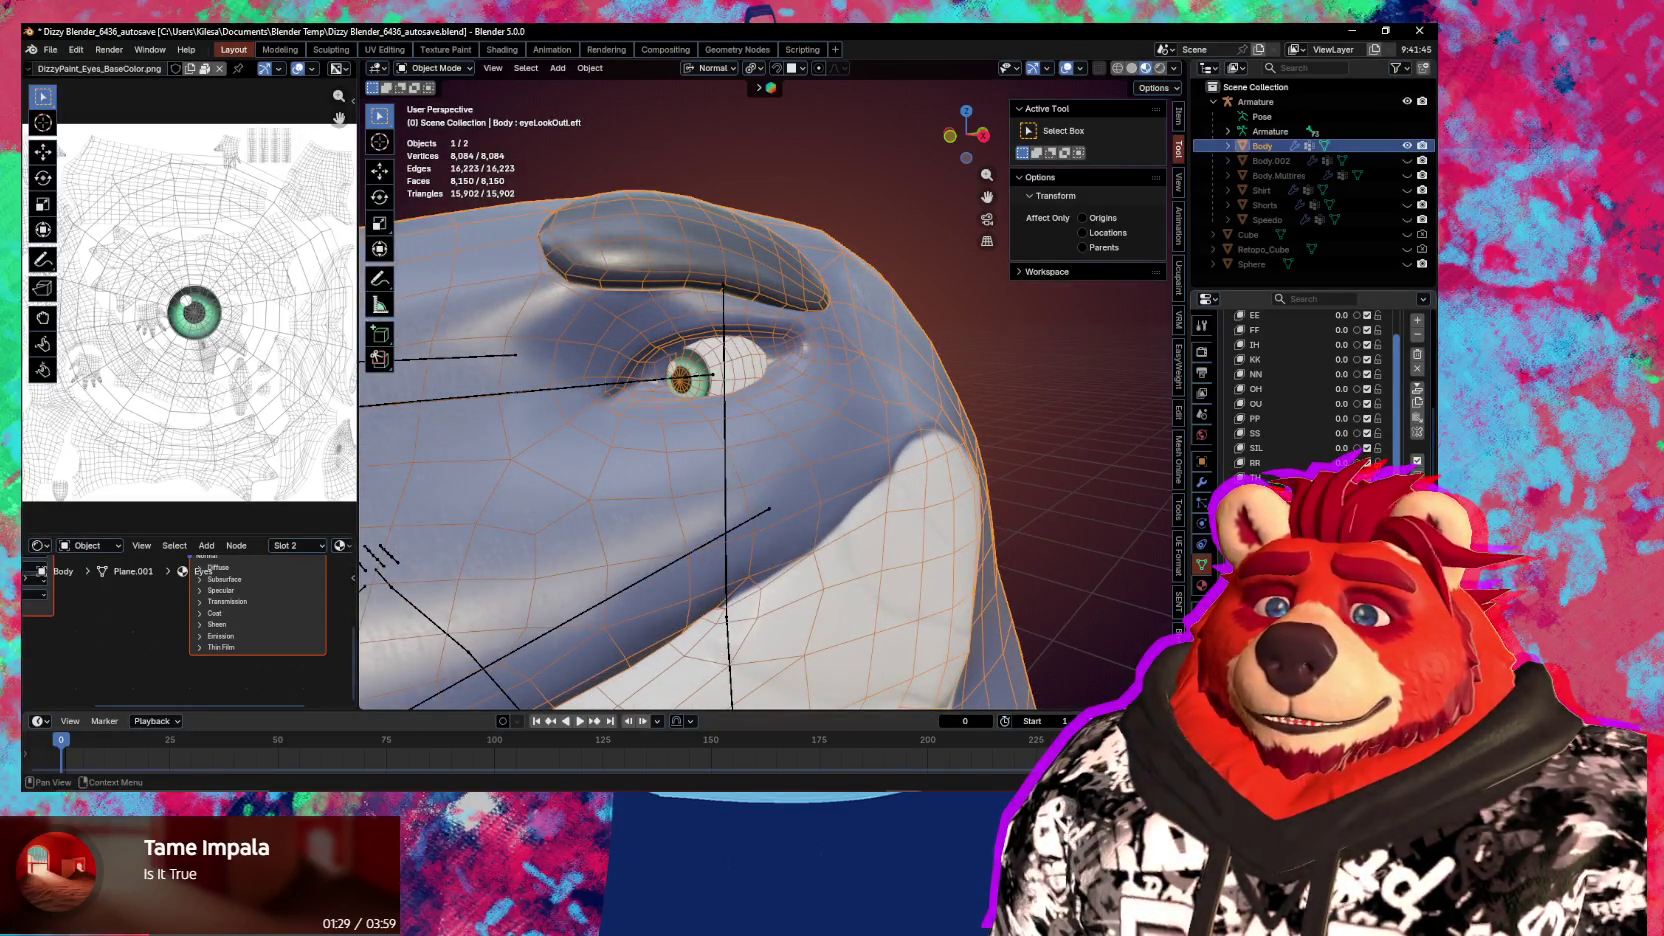
{"action": "key", "text": "Tab"}
{"action": "middle_click_drag", "start_coordinate": [790, 440], "coordinate": [950, 500]}
{"action": "scroll", "coordinate": [1000, 530], "scroll_direction": "up", "scroll_amount": 5}
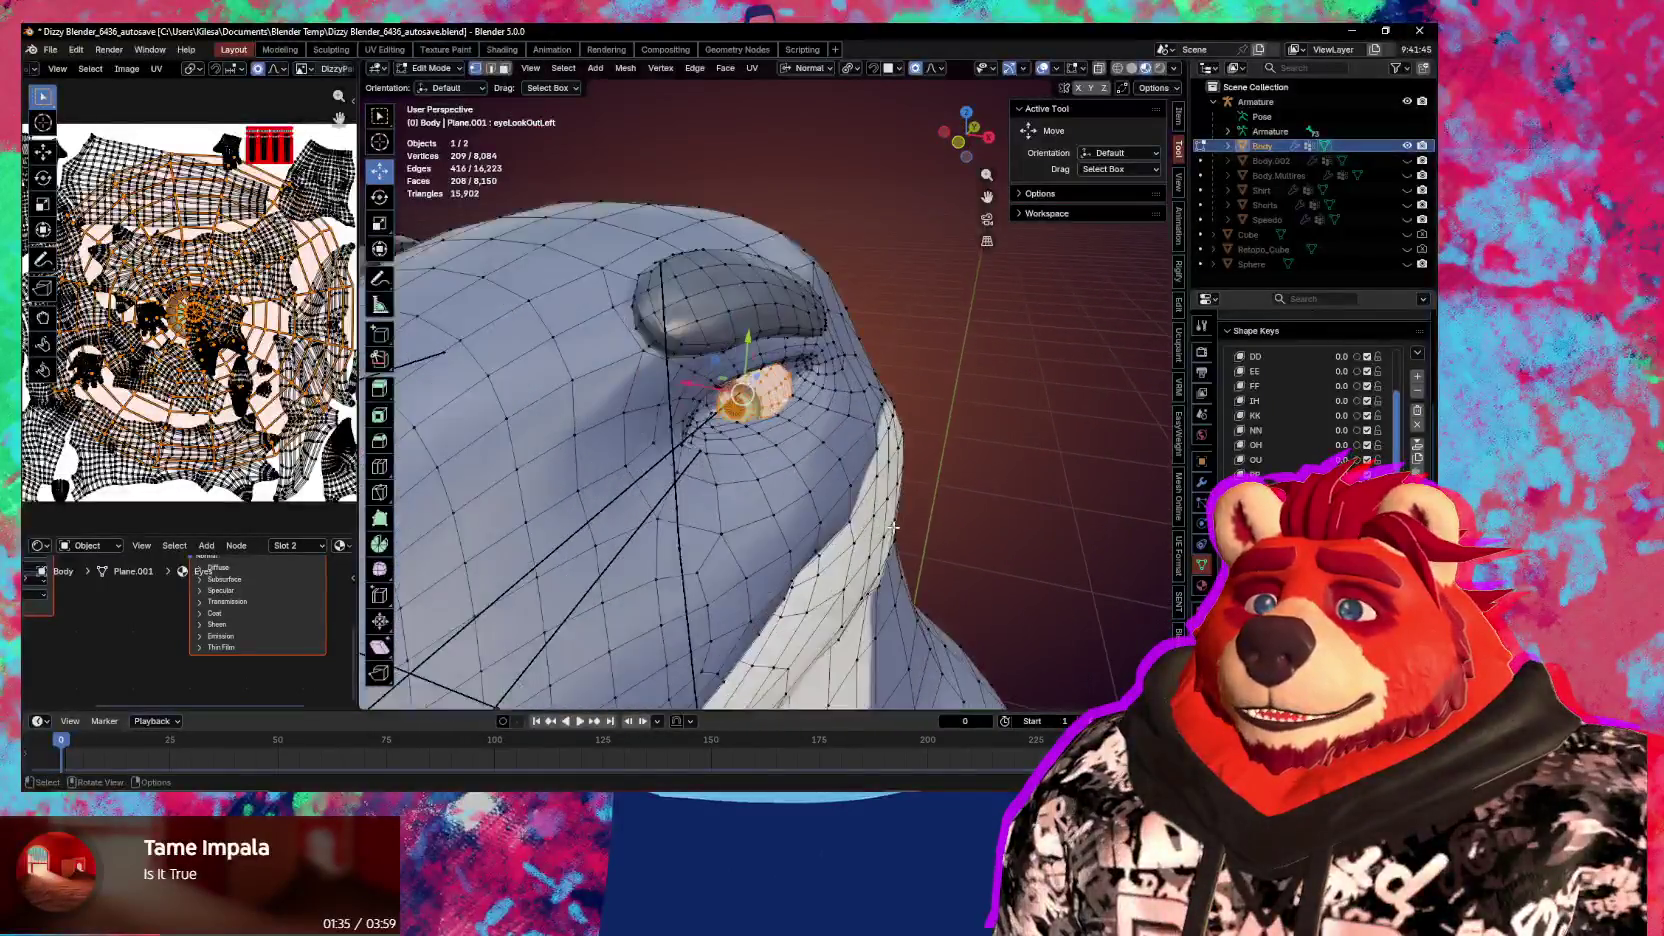
{"action": "middle_click_drag", "start_coordinate": [1029, 552], "coordinate": [1045, 525]}
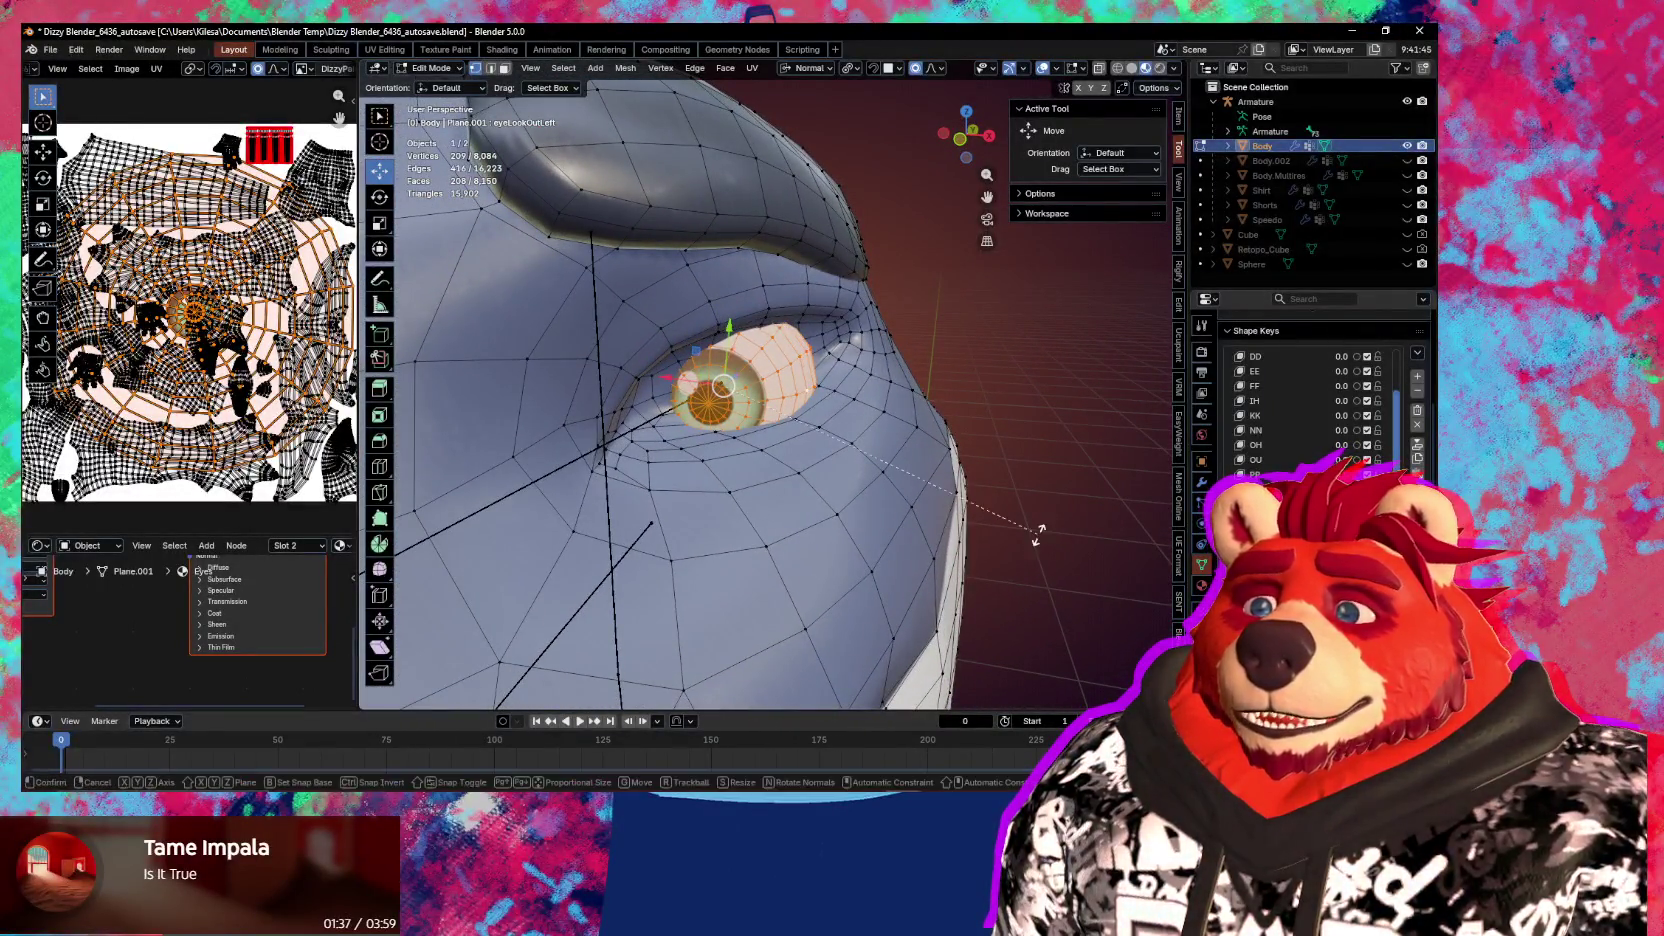
{"action": "key", "text": "r"}
{"action": "key", "text": "x"}
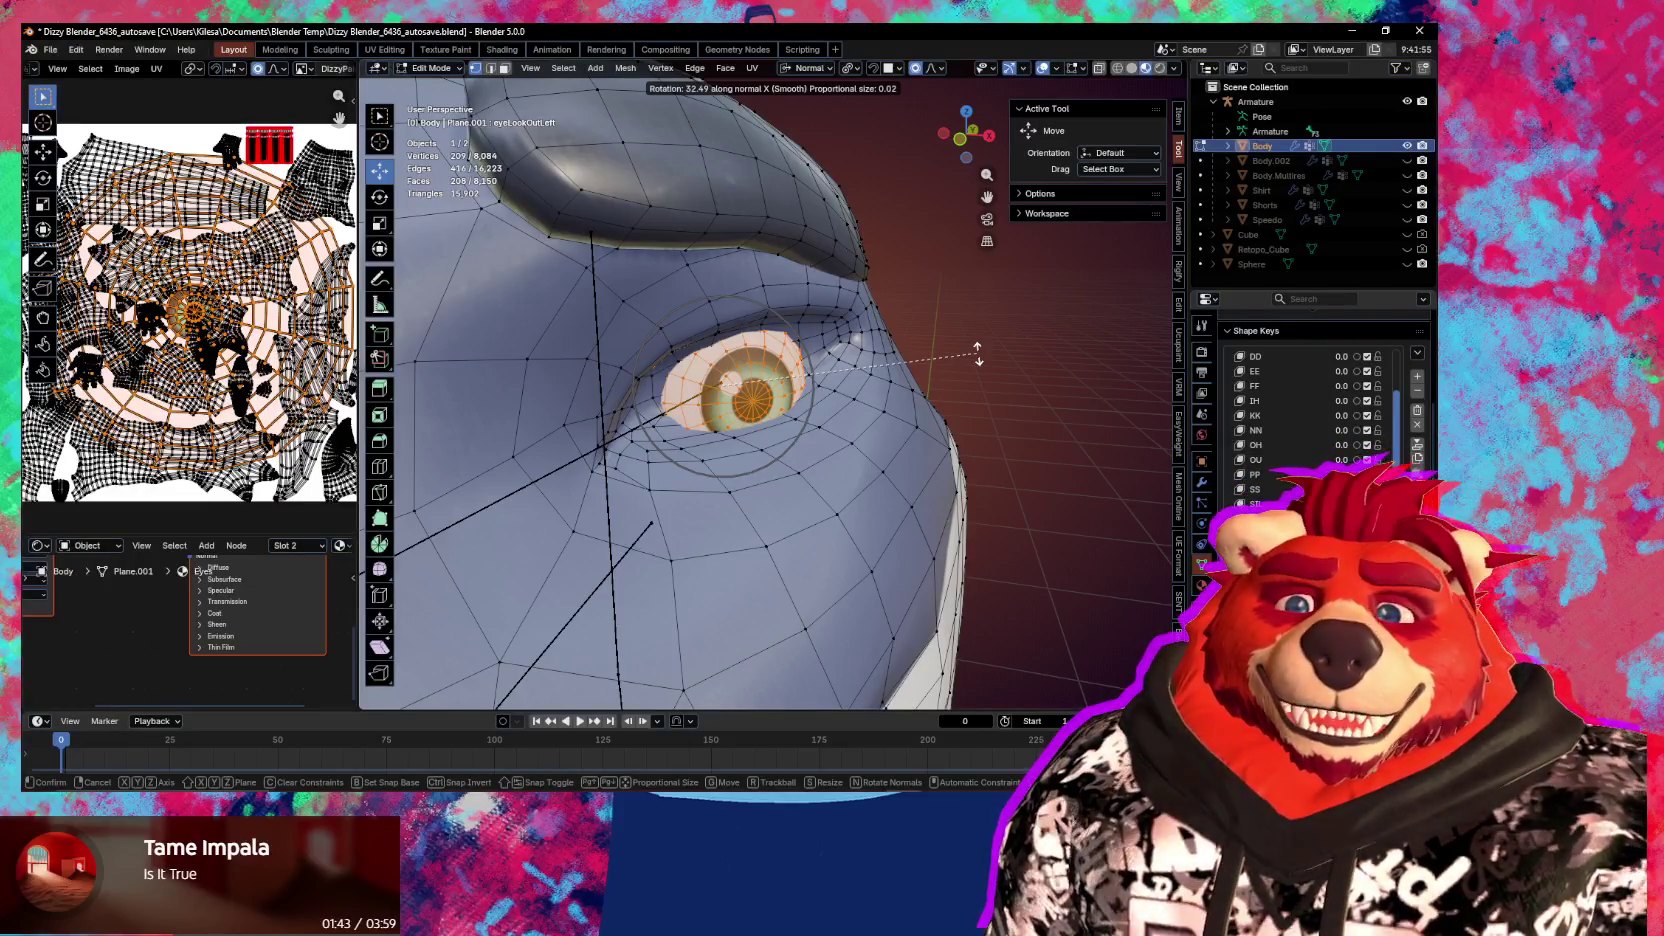
{"action": "left_click", "coordinate": [978, 352]}
Inspect the rotated eye from a front view, then undo the rotation
{"action": "middle_click_drag", "start_coordinate": [967, 416], "coordinate": [986, 453]}
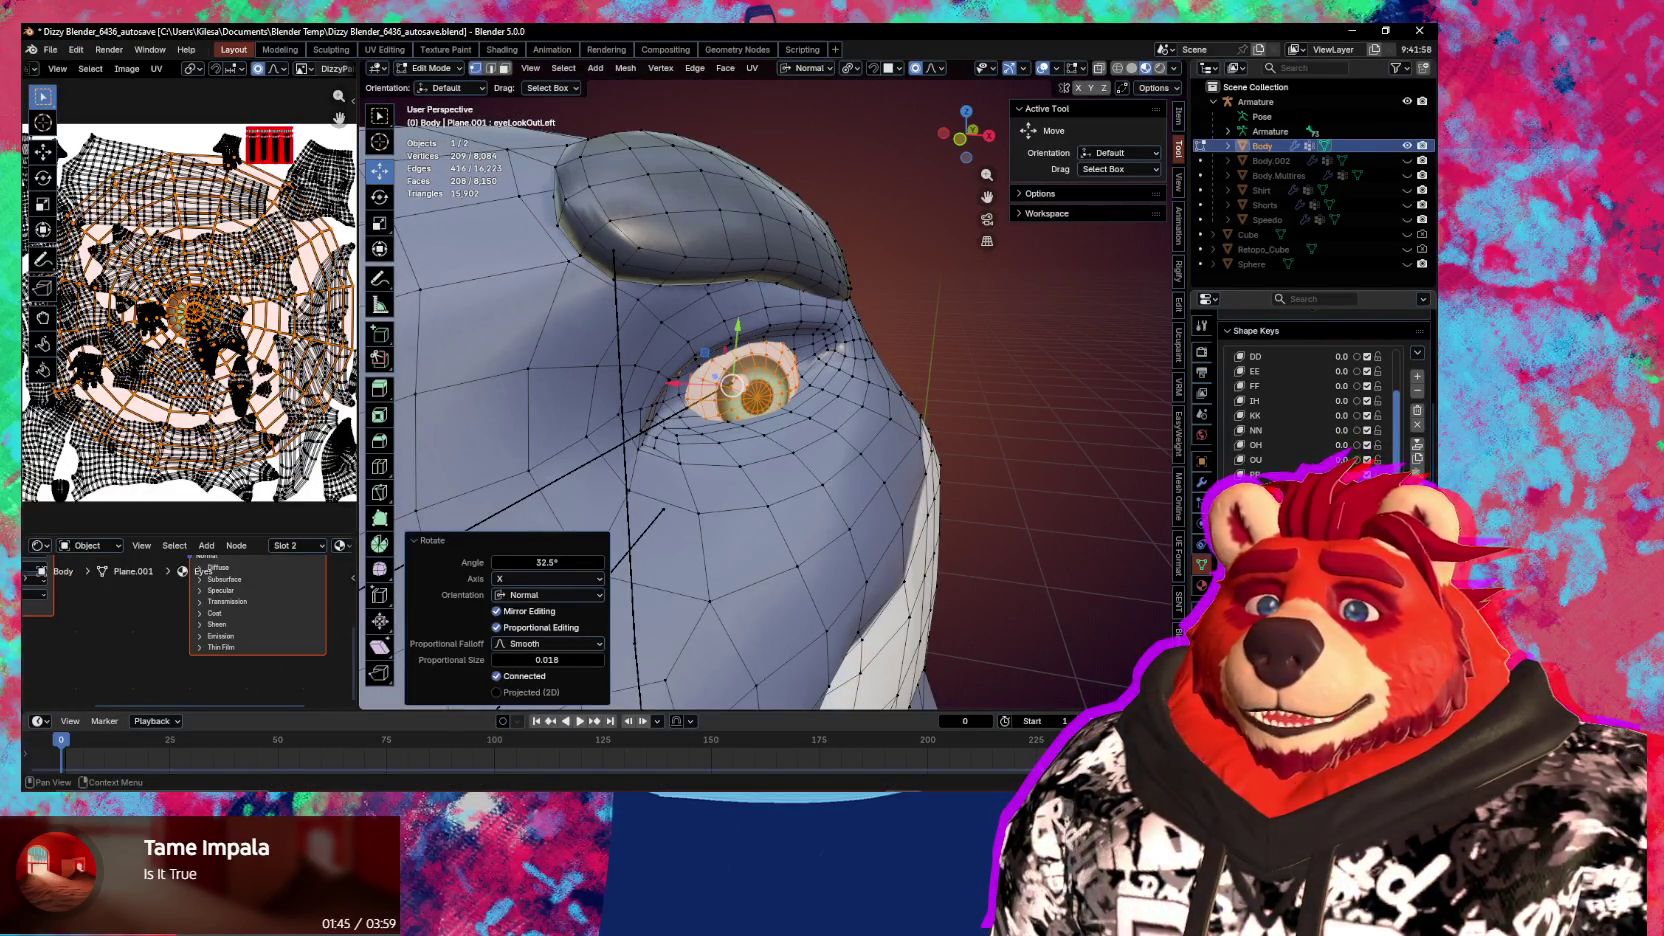
{"action": "scroll", "coordinate": [1310, 400], "scroll_direction": "down", "scroll_amount": 3}
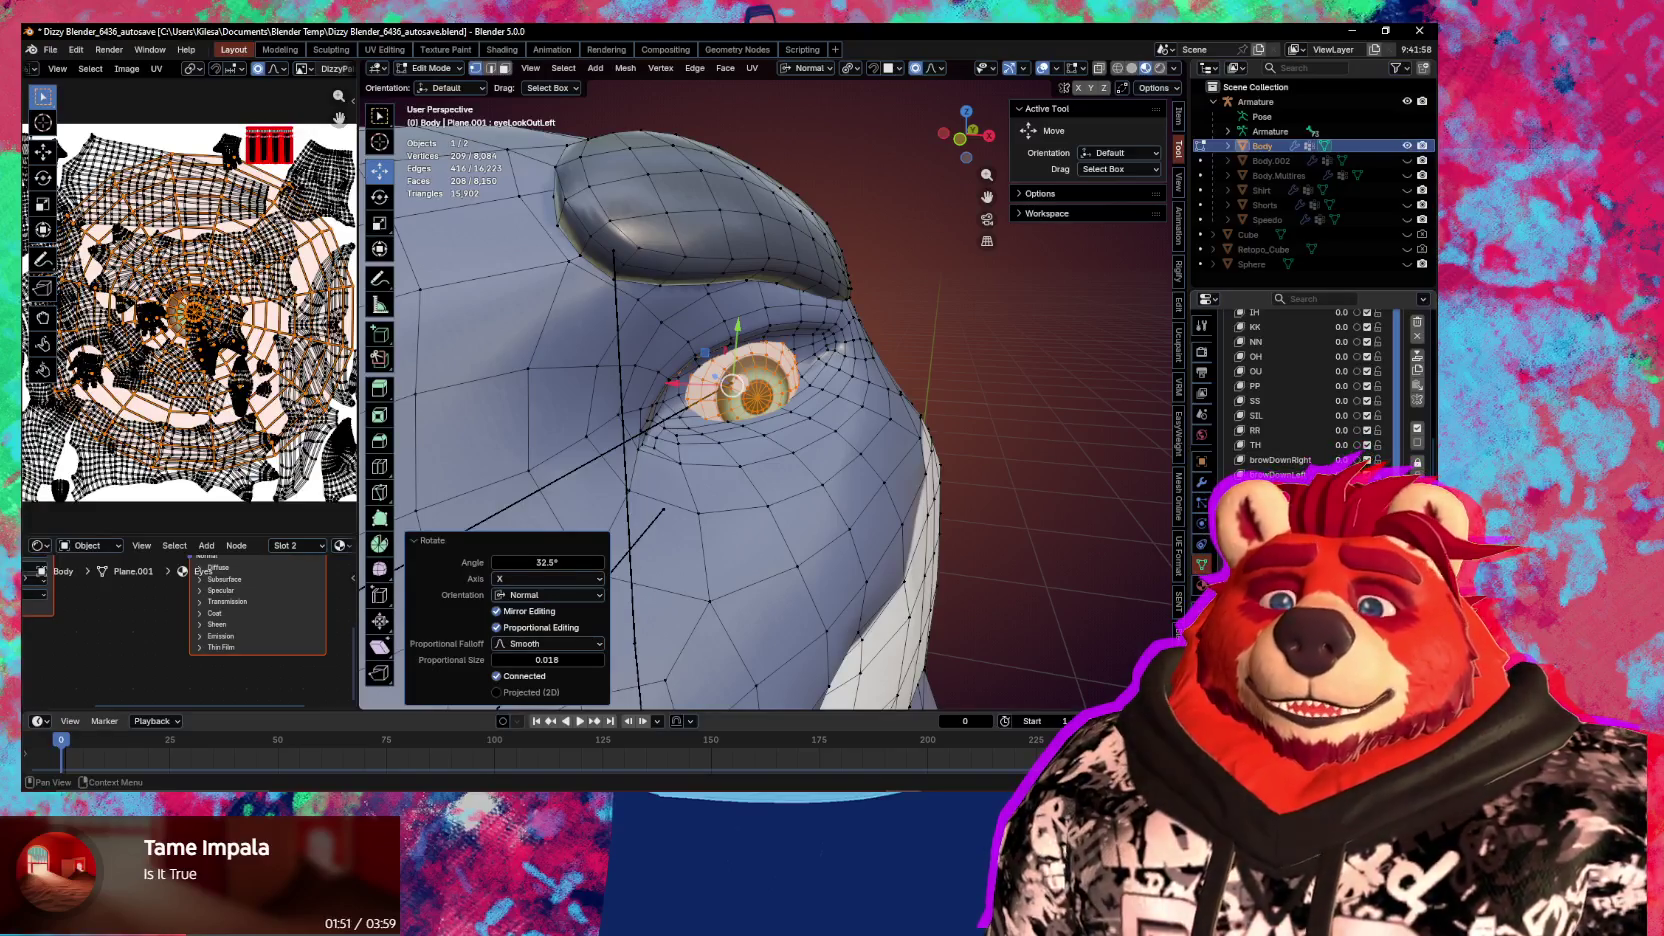
{"action": "scroll", "coordinate": [735, 400], "scroll_direction": "down", "scroll_amount": 4}
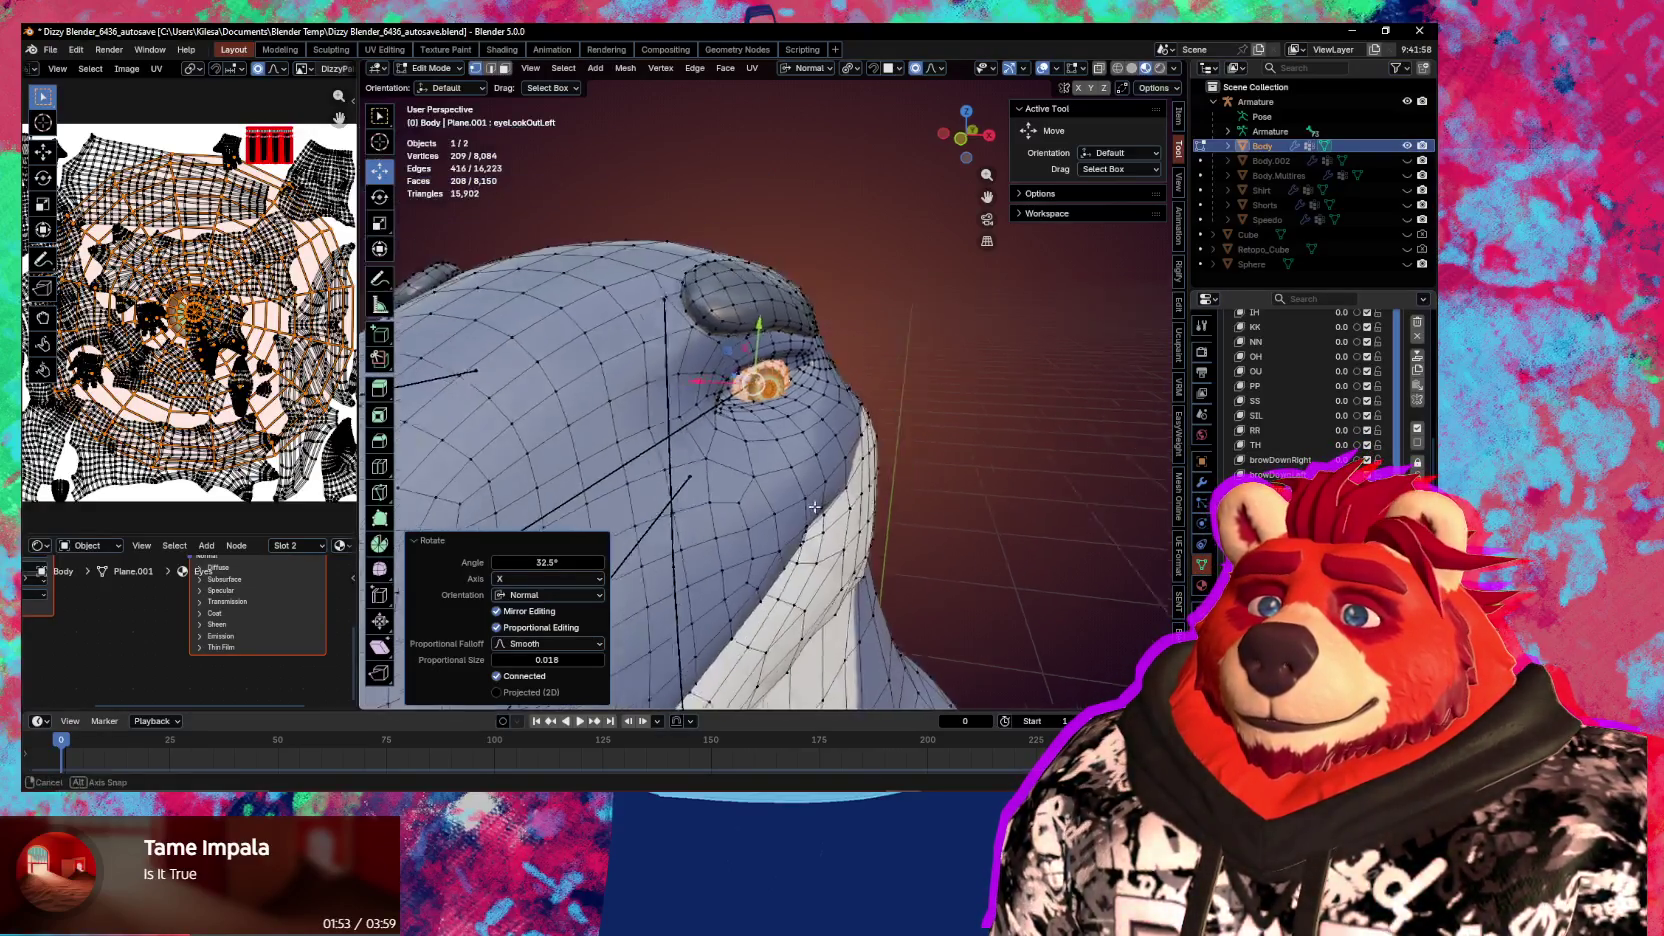
{"action": "mouse_move", "coordinate": [760, 450]}
{"action": "middle_mouse_down"}
{"action": "mouse_move", "coordinate": [904, 524]}
{"action": "mouse_move", "coordinate": [910, 554]}
{"action": "middle_mouse_up"}
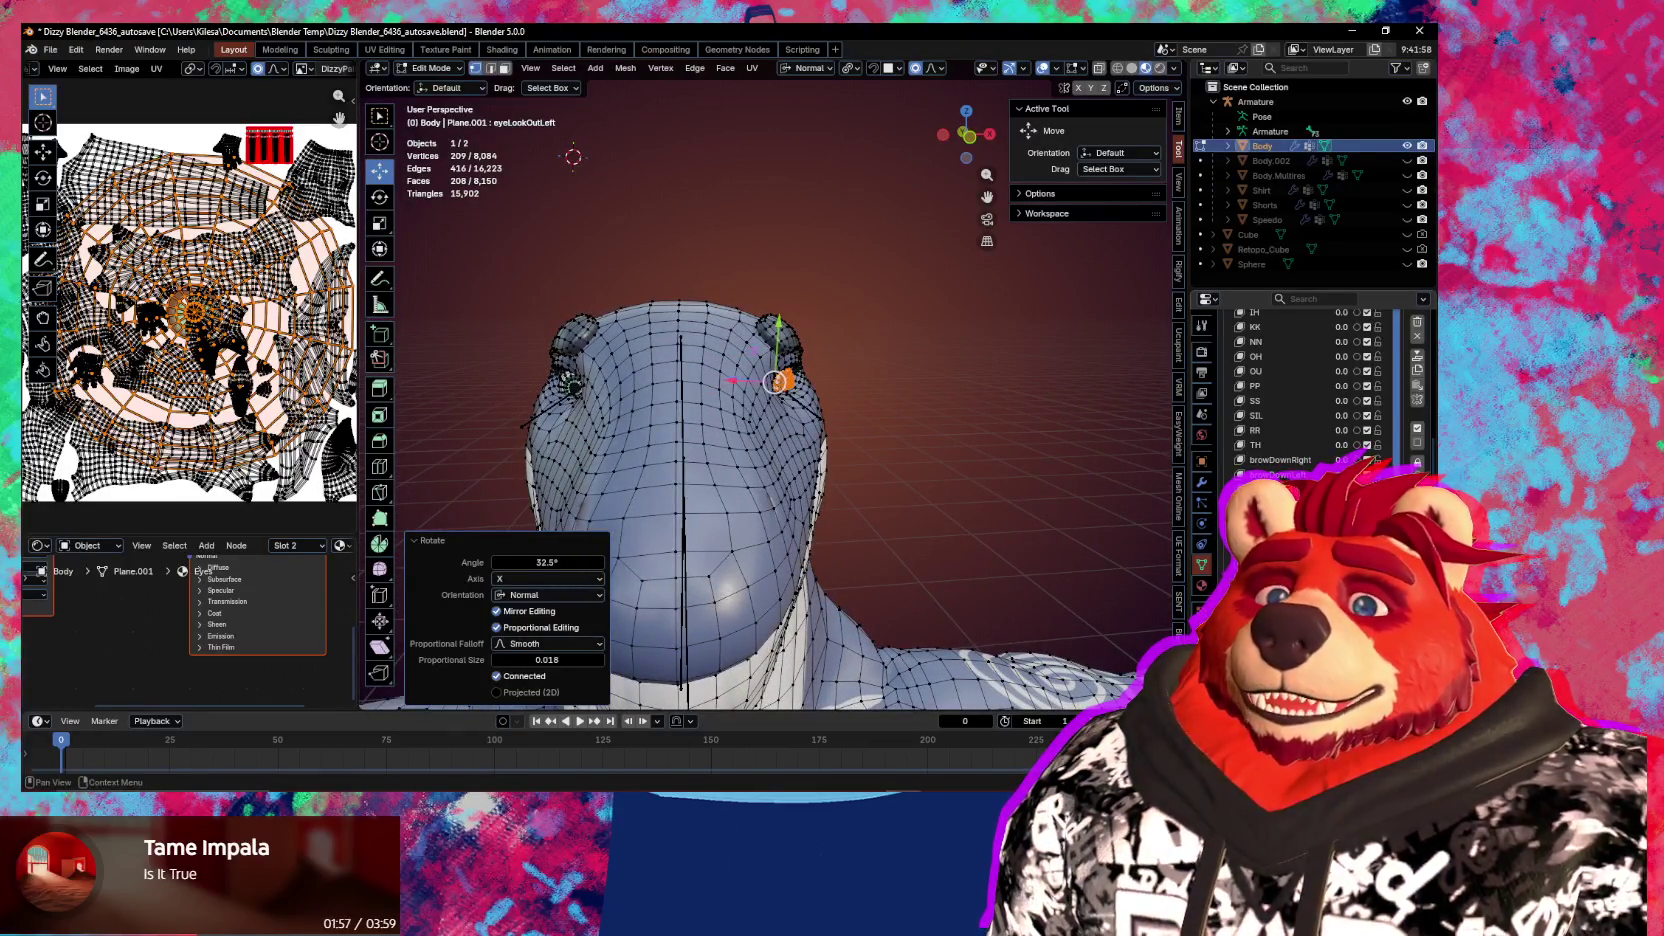
{"action": "key", "text": "ctrl+z"}
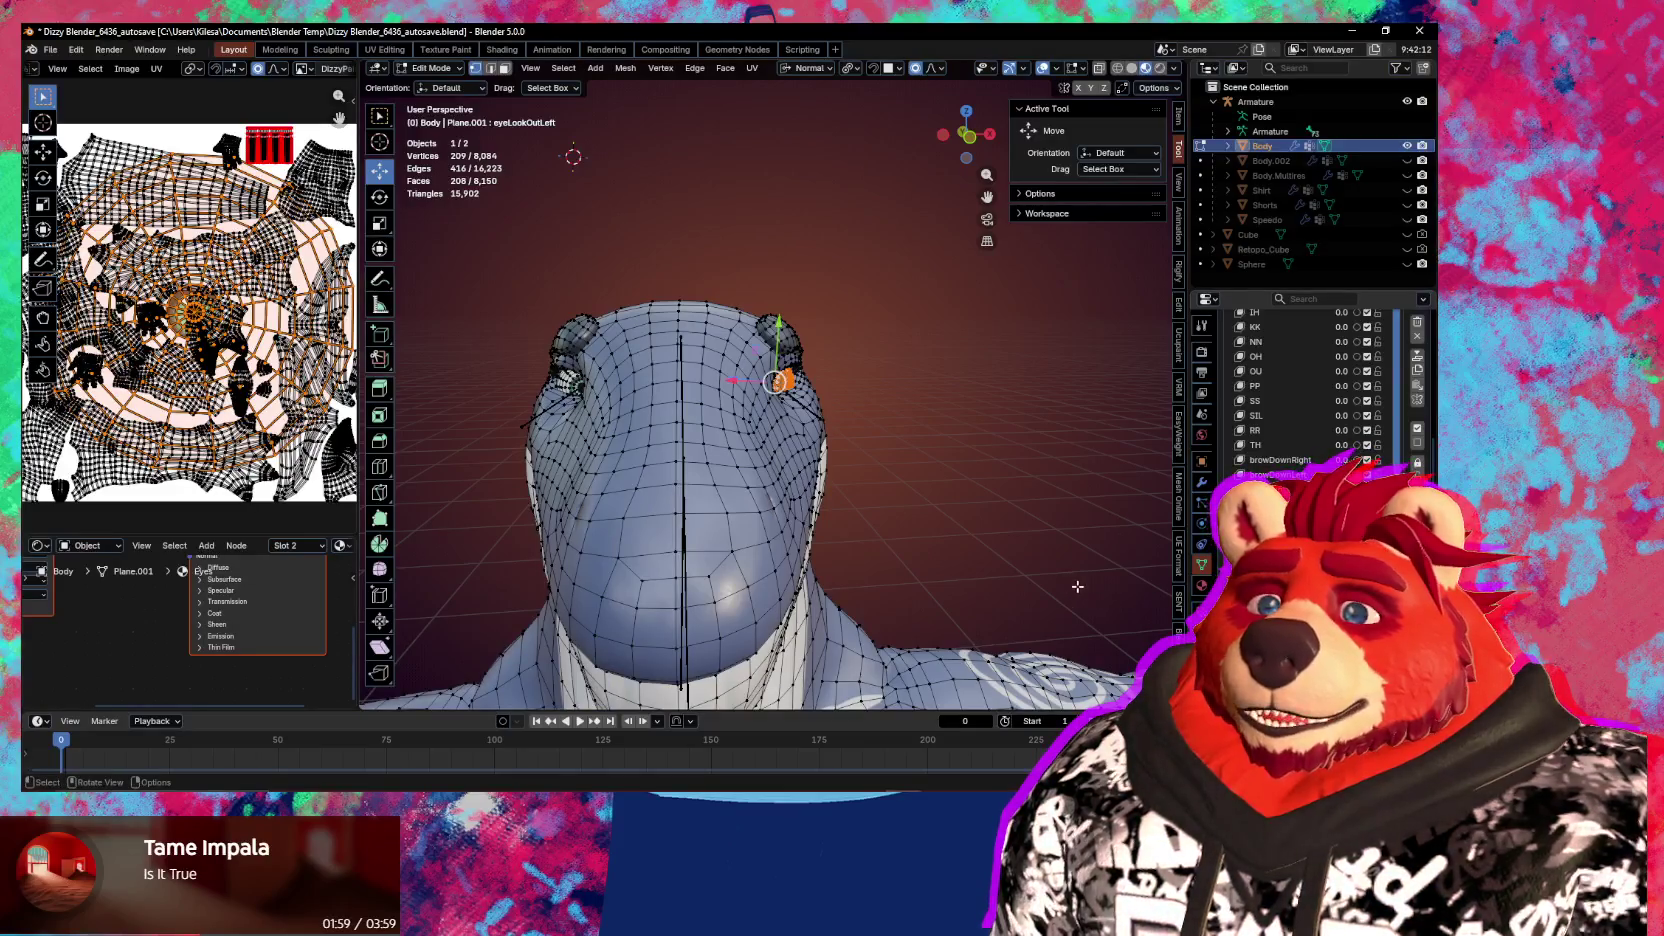
Hide the wireframe overlays and rotate the eye outward 28.6° about its normal X axis
{"action": "key", "text": "shift+alt+z"}
{"action": "mouse_move", "coordinate": [1070, 587]}
{"action": "middle_mouse_down"}
{"action": "mouse_move", "coordinate": [984, 565]}
{"action": "mouse_move", "coordinate": [1013, 566]}
{"action": "mouse_move", "coordinate": [966, 576]}
{"action": "mouse_move", "coordinate": [988, 557]}
{"action": "middle_mouse_up"}
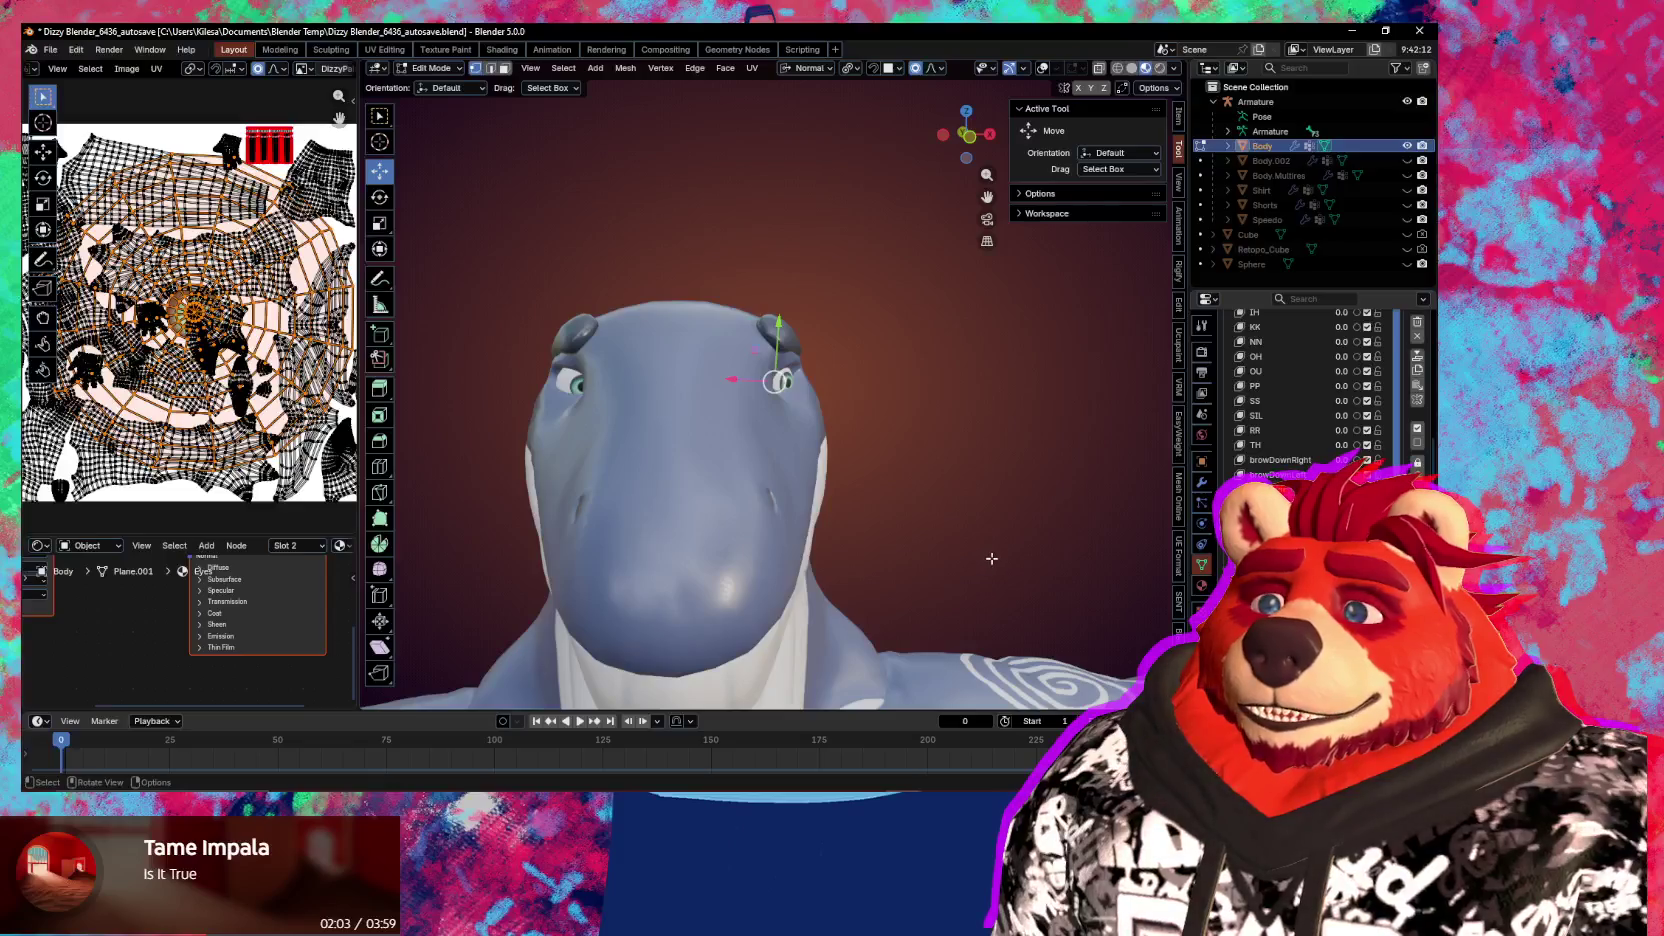
{"action": "key", "text": "ctrl"}
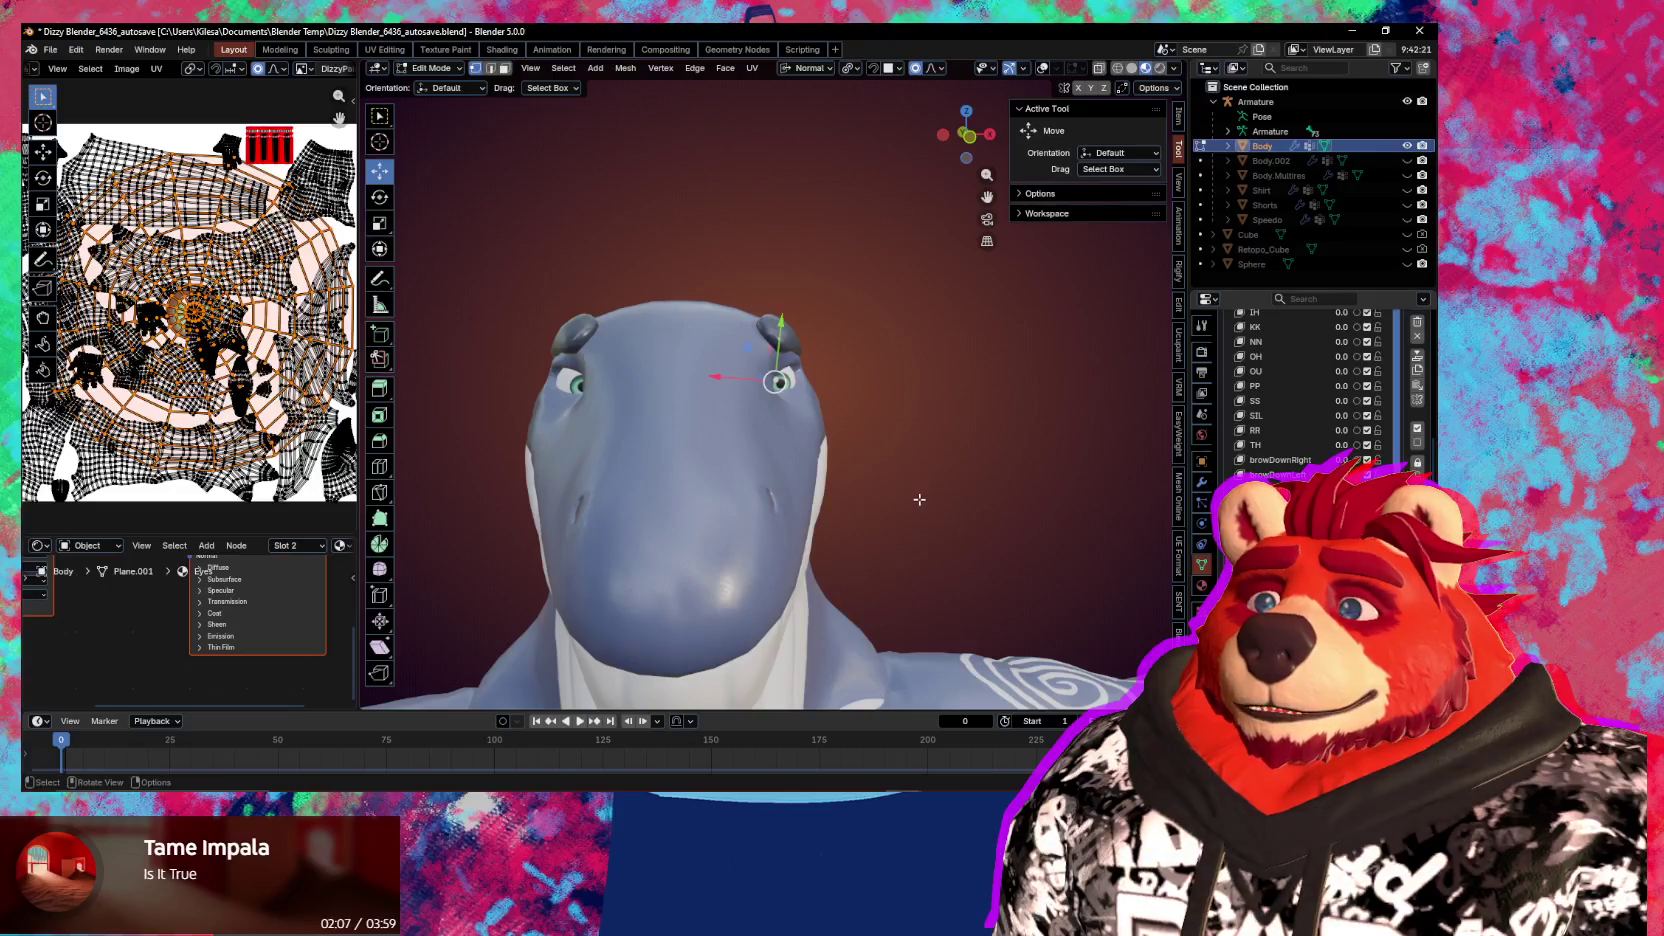
{"action": "key", "text": "r"}
{"action": "key", "text": "x"}
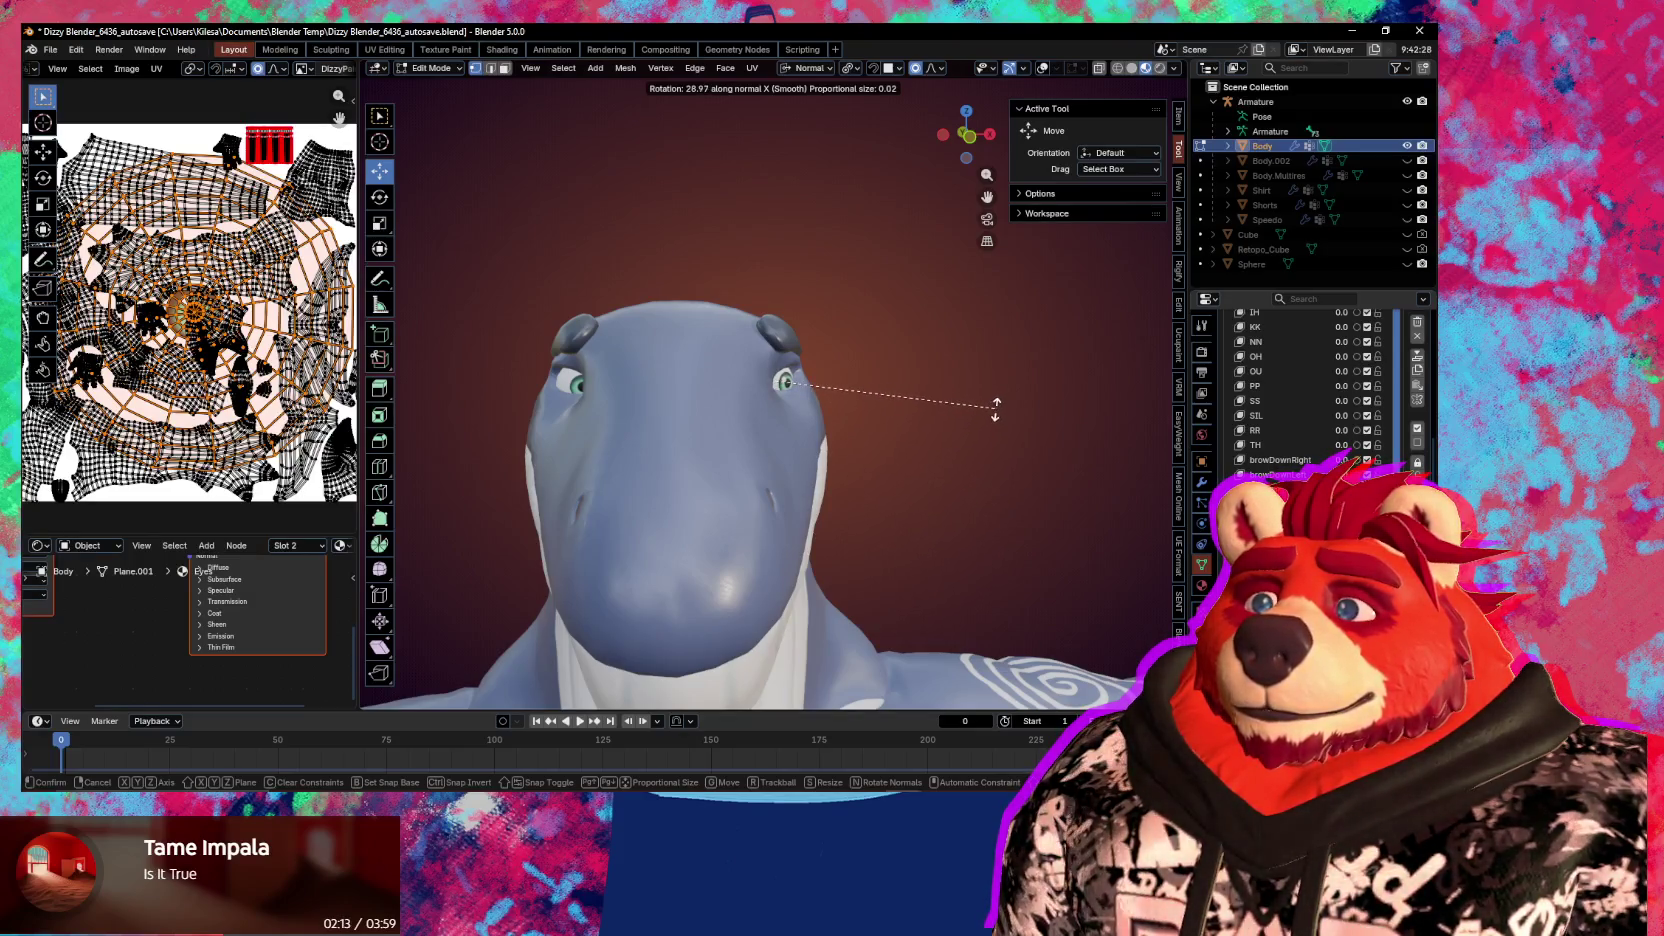
{"action": "left_click", "coordinate": [996, 410]}
Switch to the box-select tool and reframe the head from a side-on angle
{"action": "mouse_move", "coordinate": [975, 500]}
{"action": "middle_mouse_down"}
{"action": "mouse_move", "coordinate": [999, 538]}
{"action": "mouse_move", "coordinate": [987, 565]}
{"action": "middle_mouse_up"}
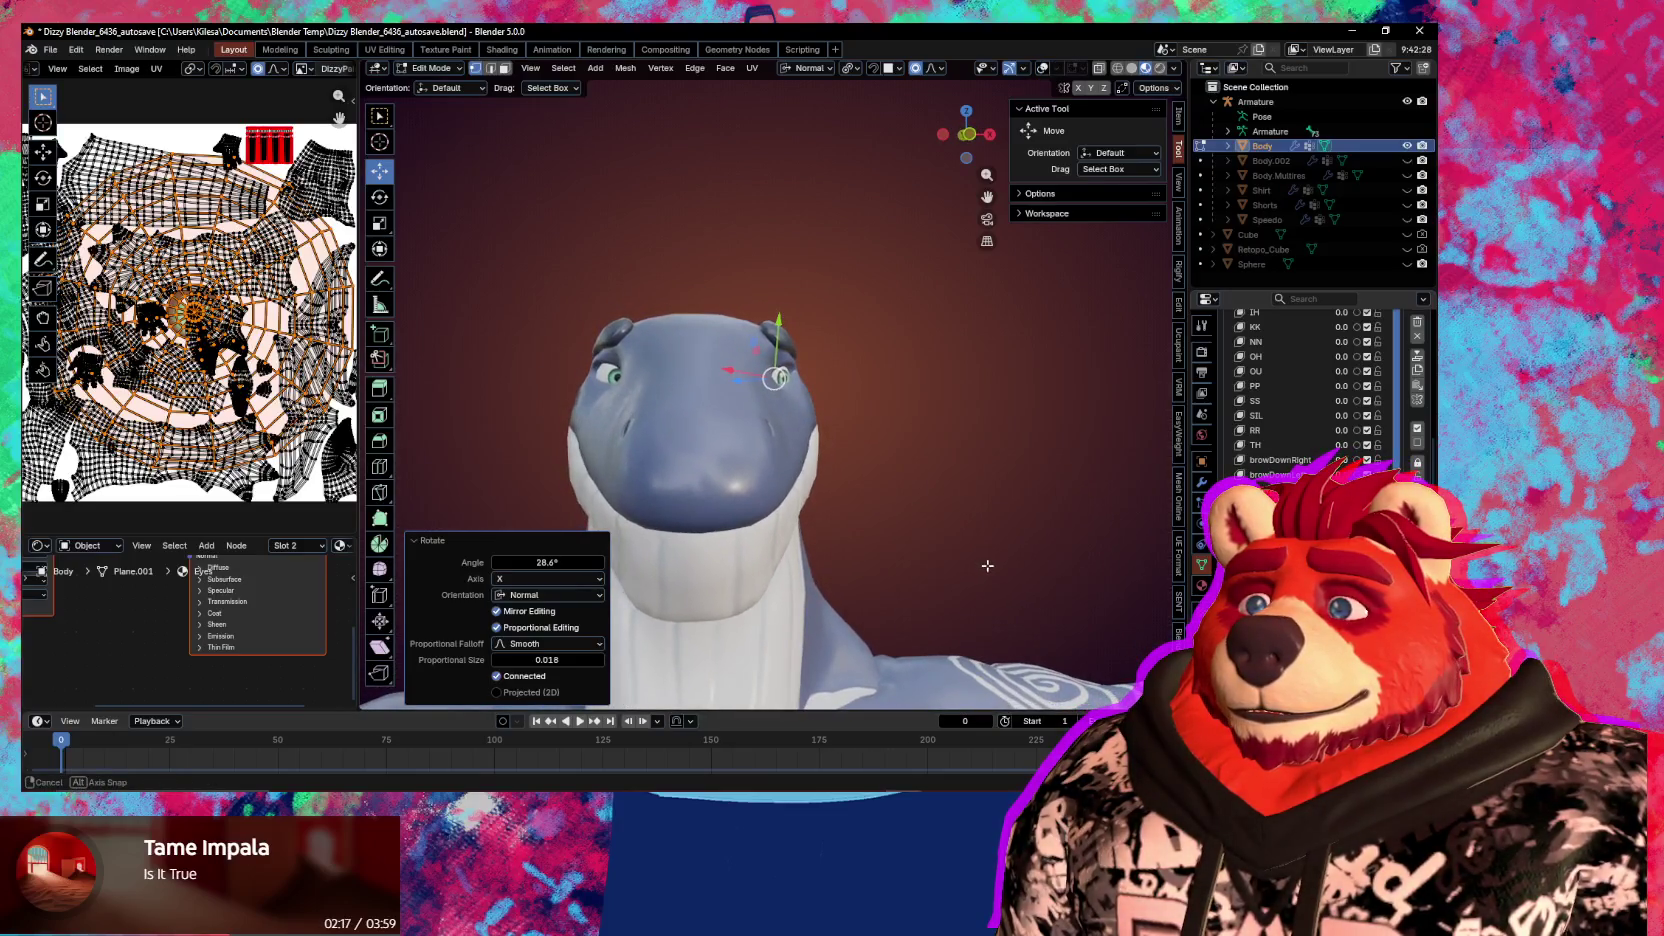
{"action": "left_click", "coordinate": [380, 116]}
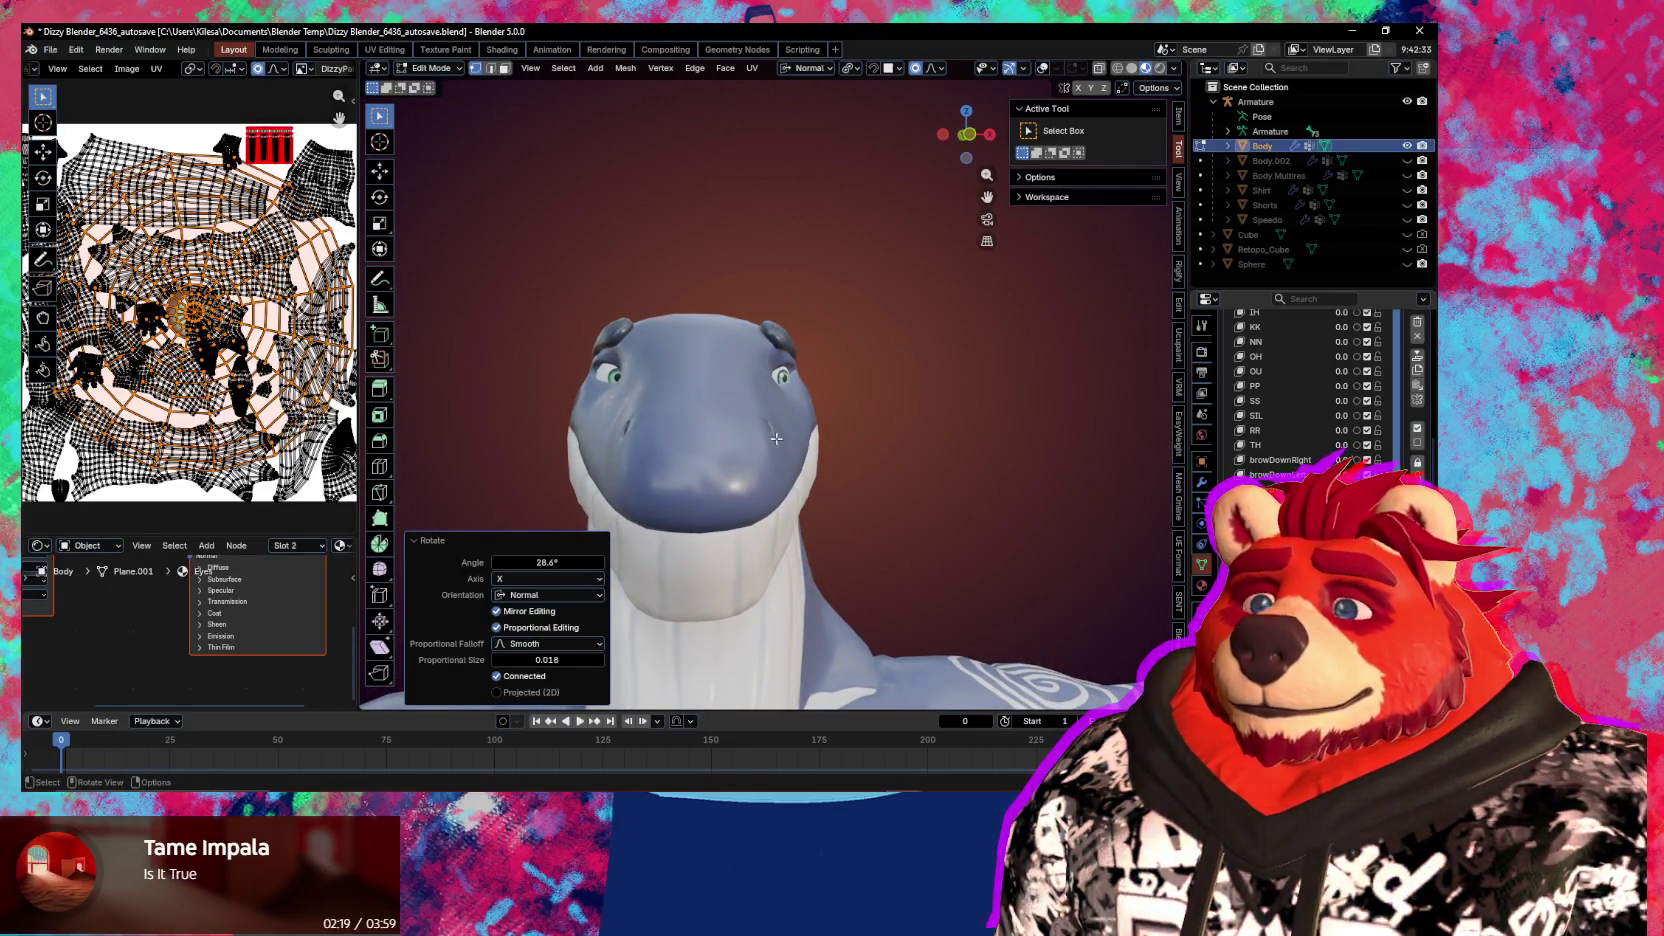
{"action": "mouse_move", "coordinate": [915, 566]}
{"action": "middle_mouse_down"}
{"action": "mouse_move", "coordinate": [954, 575]}
{"action": "mouse_move", "coordinate": [940, 580]}
{"action": "middle_mouse_up"}
{"action": "scroll", "coordinate": [940, 580], "scroll_direction": "up", "scroll_amount": 5}
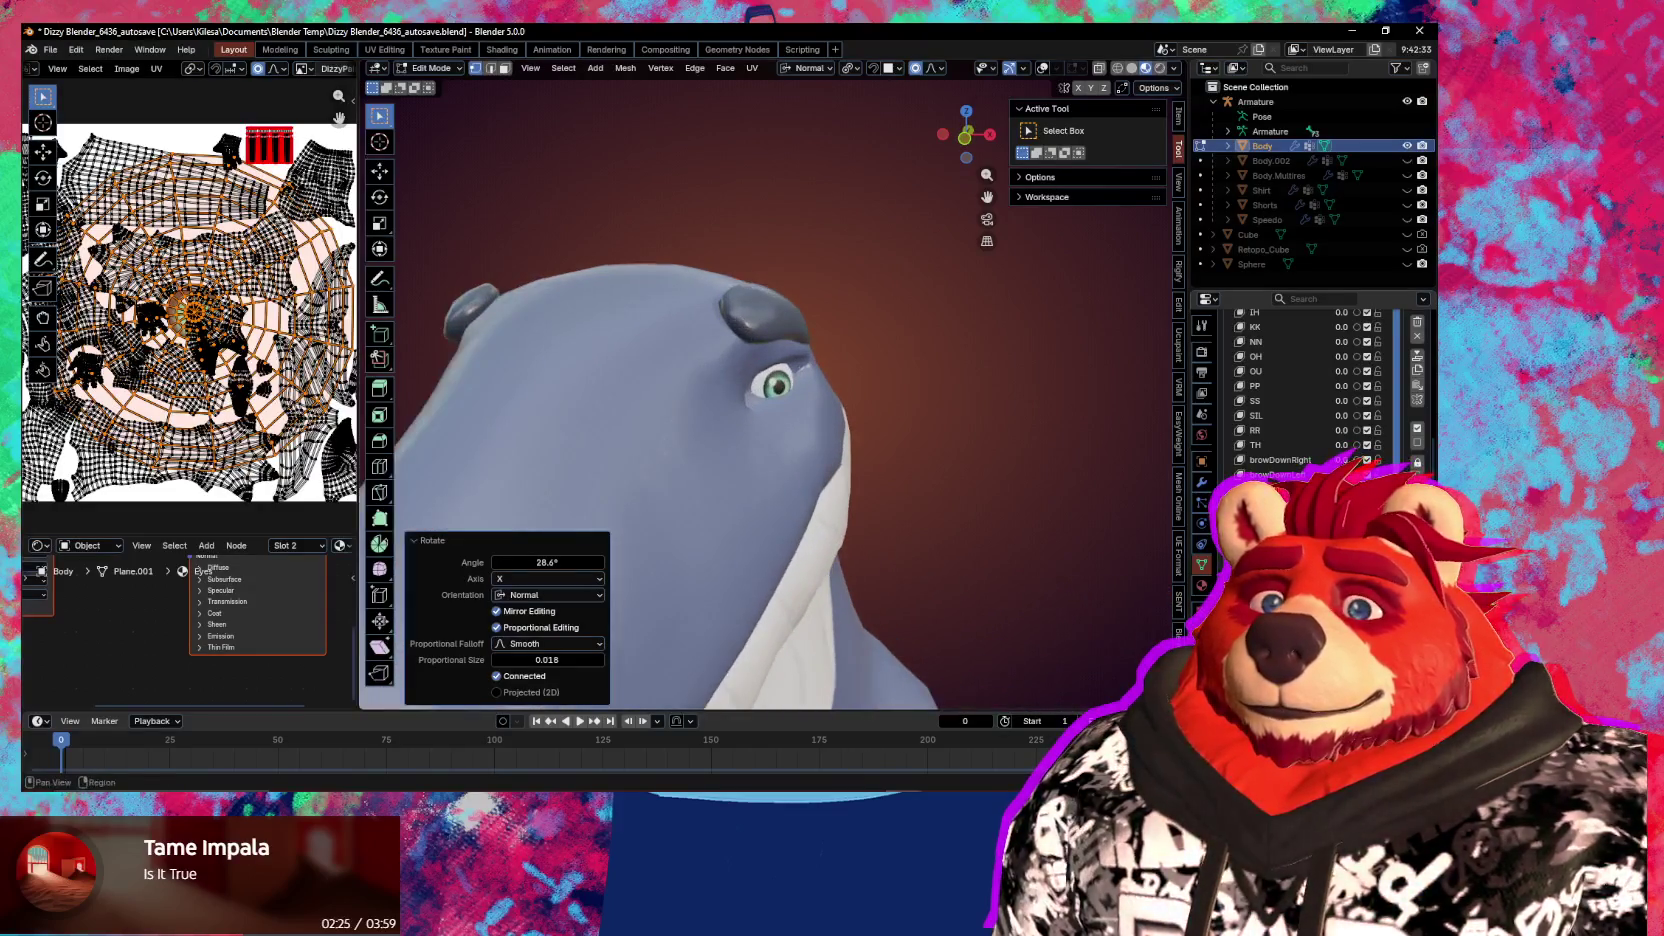
{"action": "scroll", "coordinate": [743, 430], "scroll_direction": "up", "scroll_amount": 2}
{"action": "key", "text": "ctrl+Tab"}
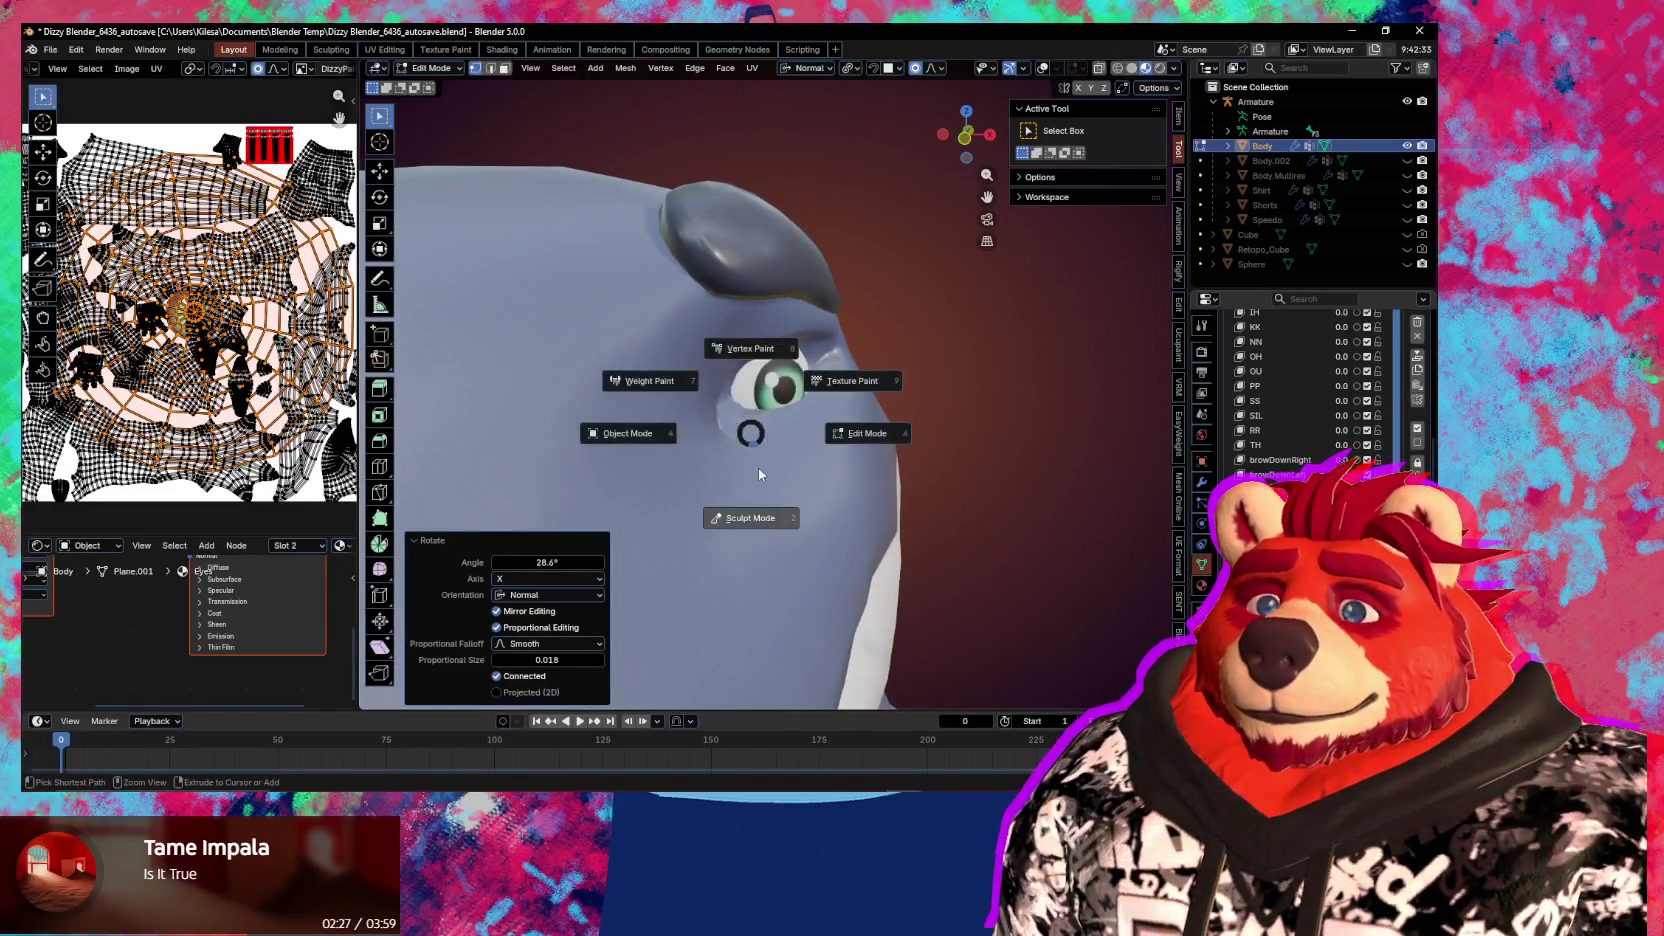
Enter Sculpt Mode and Grab-sculpt the skin around the eye, undoing one stroke
{"action": "left_click", "coordinate": [762, 475]}
{"action": "left_click_drag", "start_coordinate": [720, 409], "coordinate": [745, 406]}
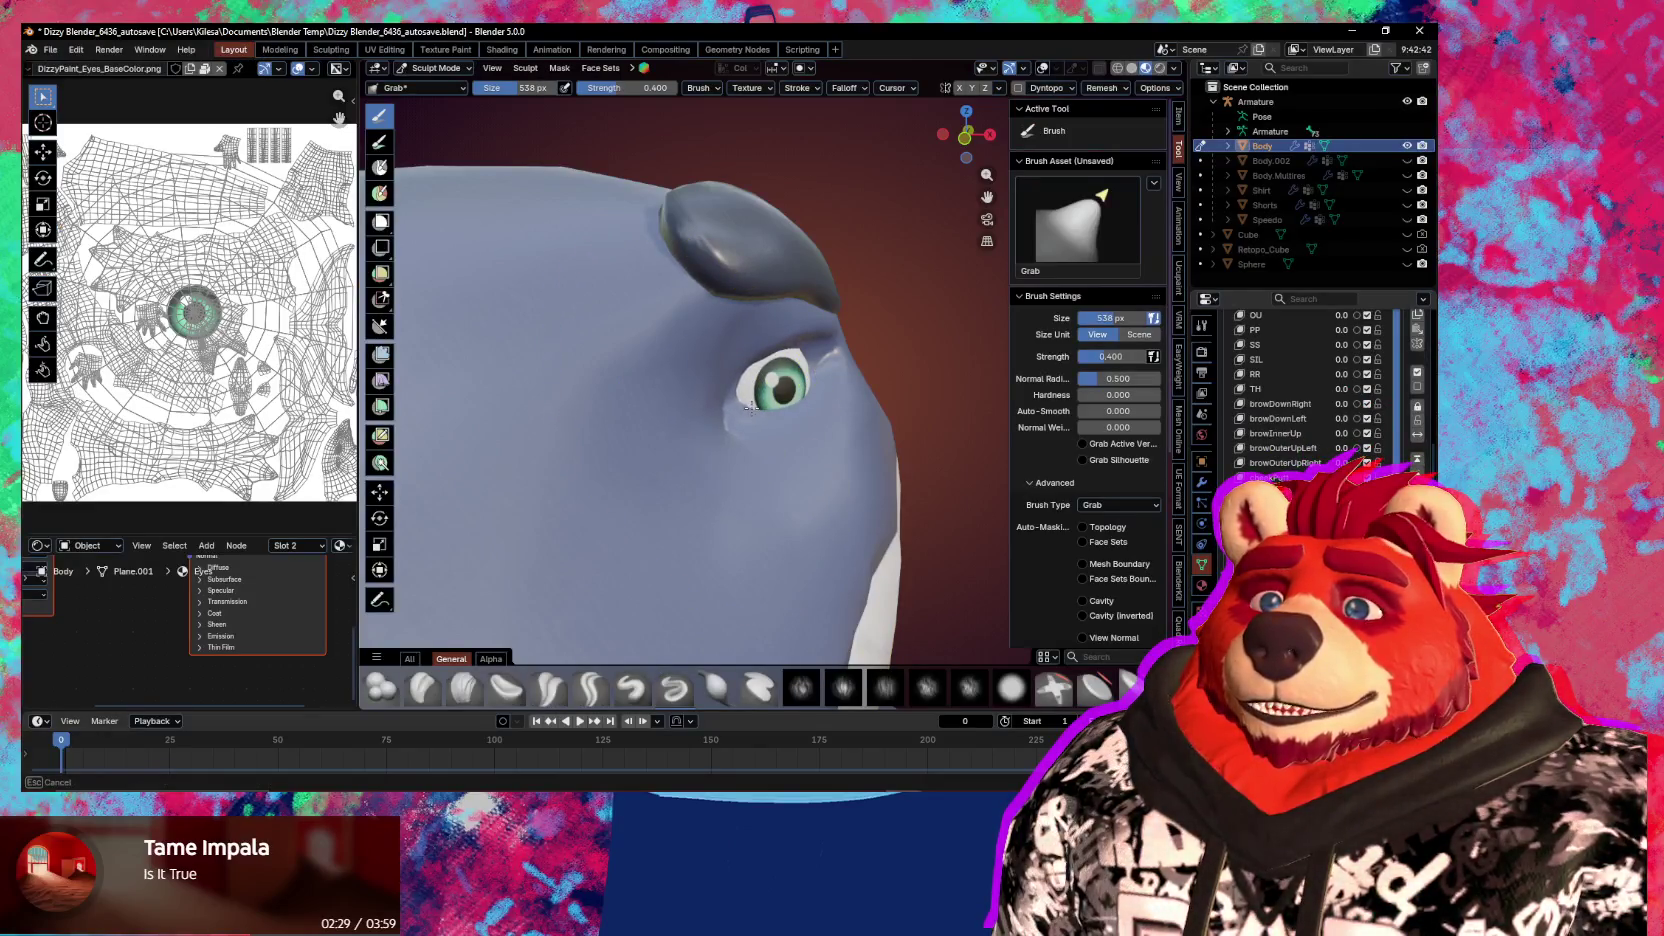
{"action": "mouse_move", "coordinate": [761, 404]}
{"action": "middle_mouse_down"}
{"action": "mouse_move", "coordinate": [699, 402]}
{"action": "mouse_move", "coordinate": [790, 418]}
{"action": "middle_mouse_up"}
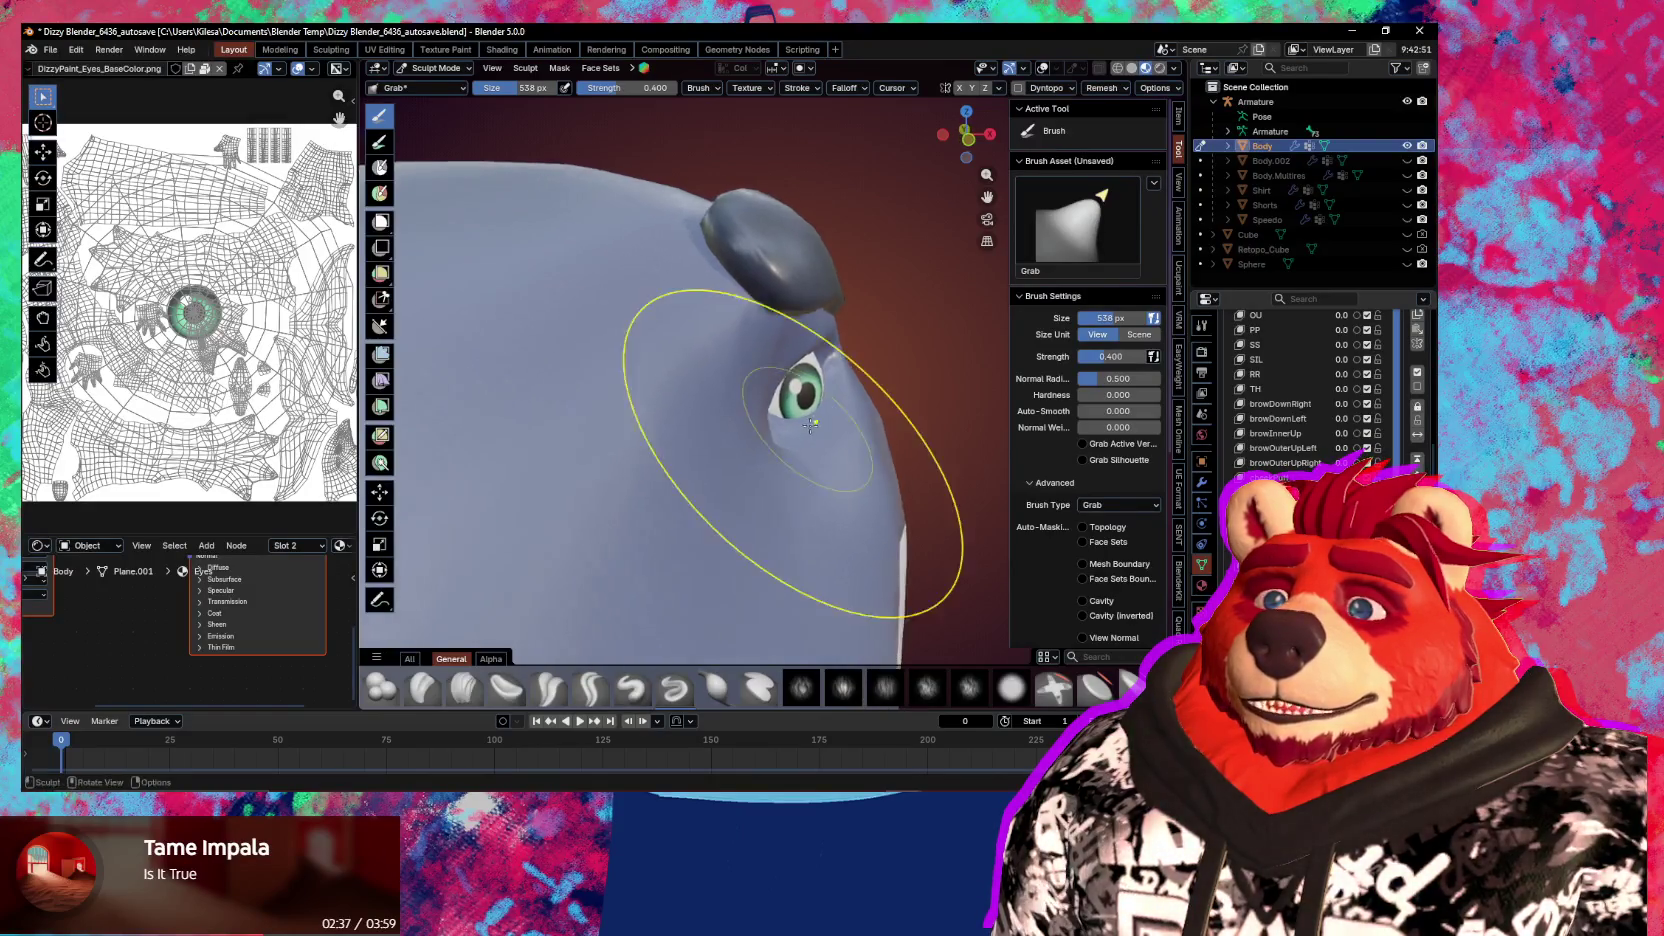
{"action": "middle_click_drag", "start_coordinate": [785, 420], "coordinate": [880, 380]}
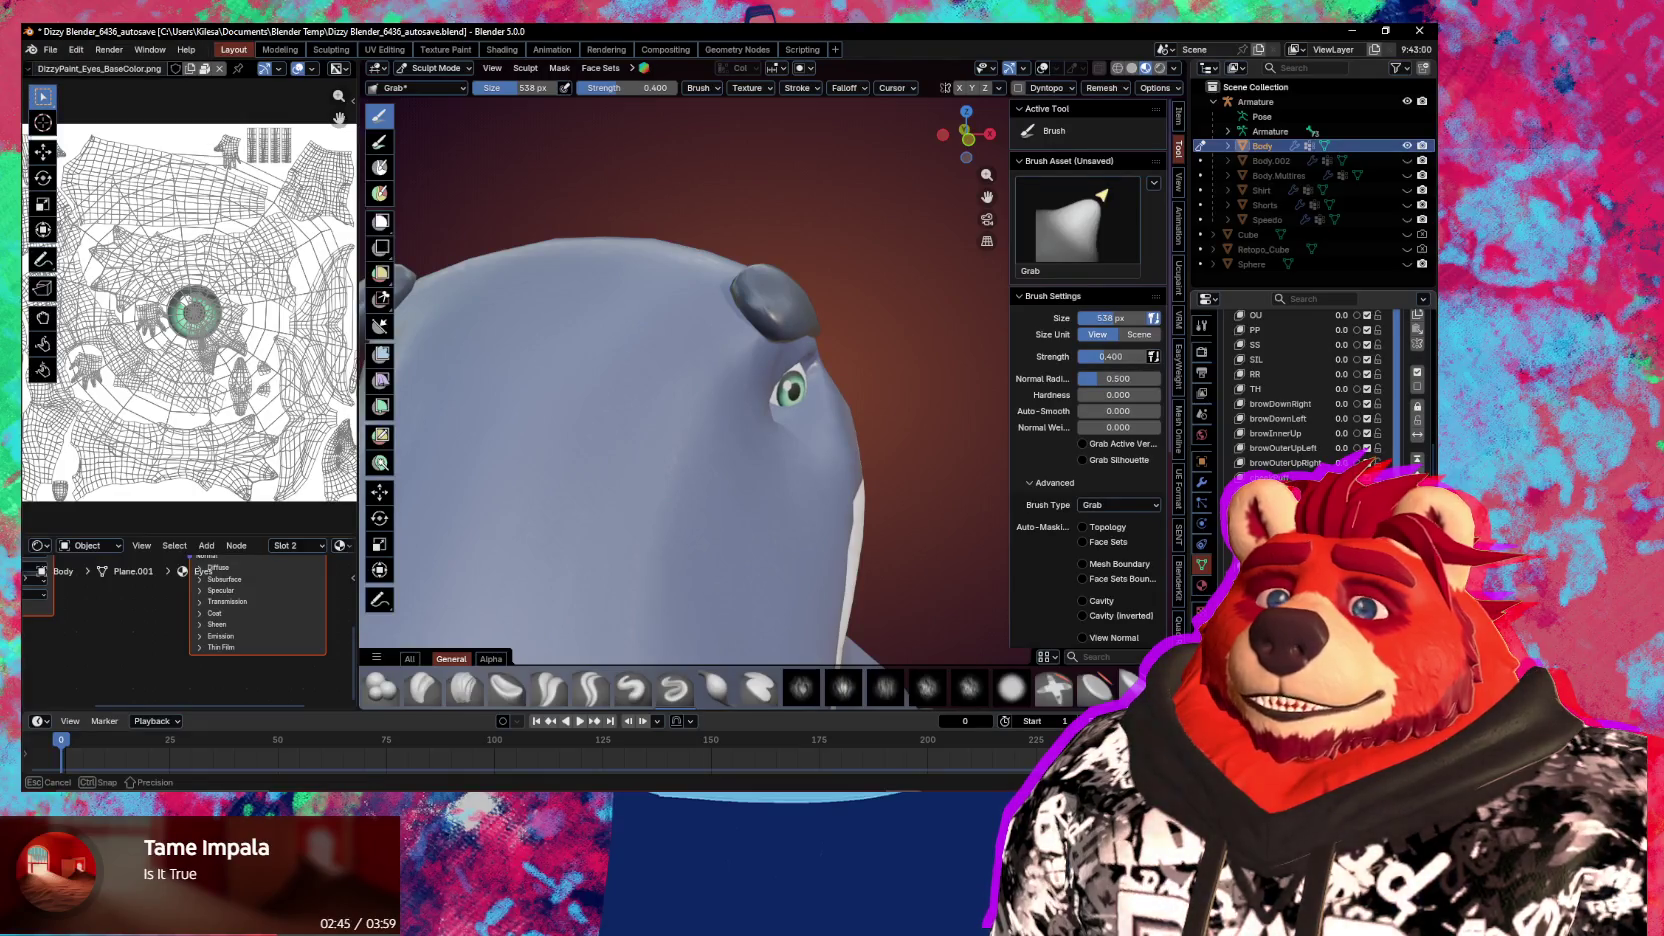
{"action": "mouse_move", "coordinate": [761, 441]}
{"action": "middle_mouse_down"}
{"action": "mouse_move", "coordinate": [709, 506]}
{"action": "mouse_move", "coordinate": [790, 440]}
{"action": "middle_mouse_up"}
{"action": "scroll", "coordinate": [843, 409], "scroll_direction": "up", "scroll_amount": 6}
{"action": "left_click_drag", "start_coordinate": [843, 409], "coordinate": [779, 365]}
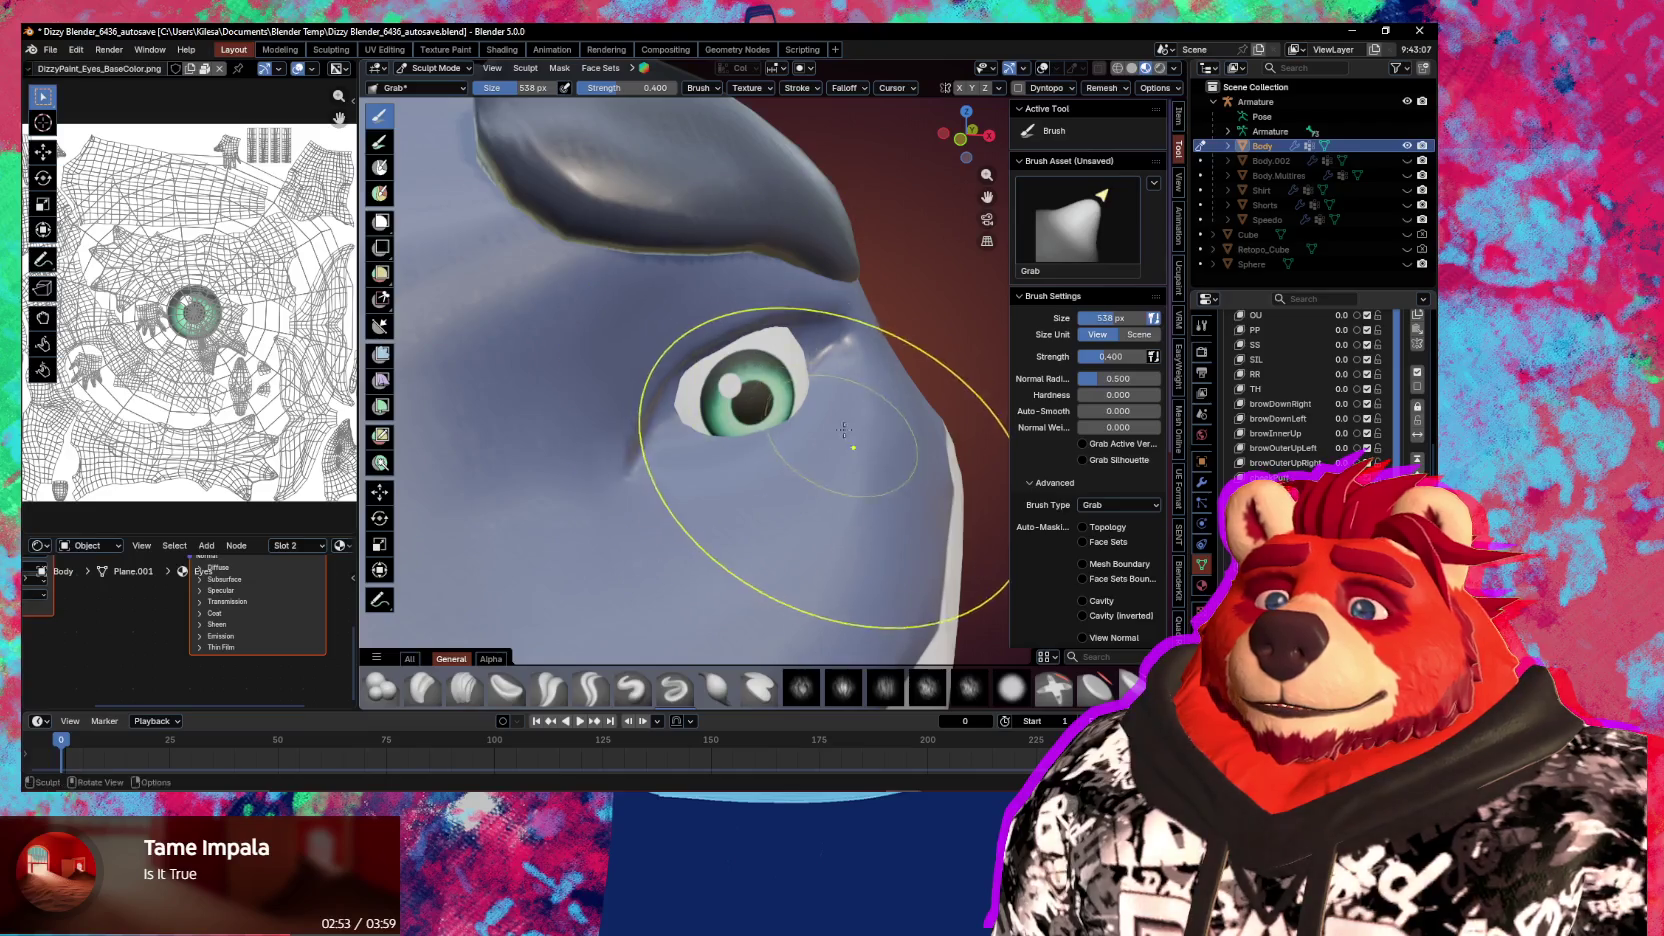
{"action": "key", "text": "ctrl+z"}
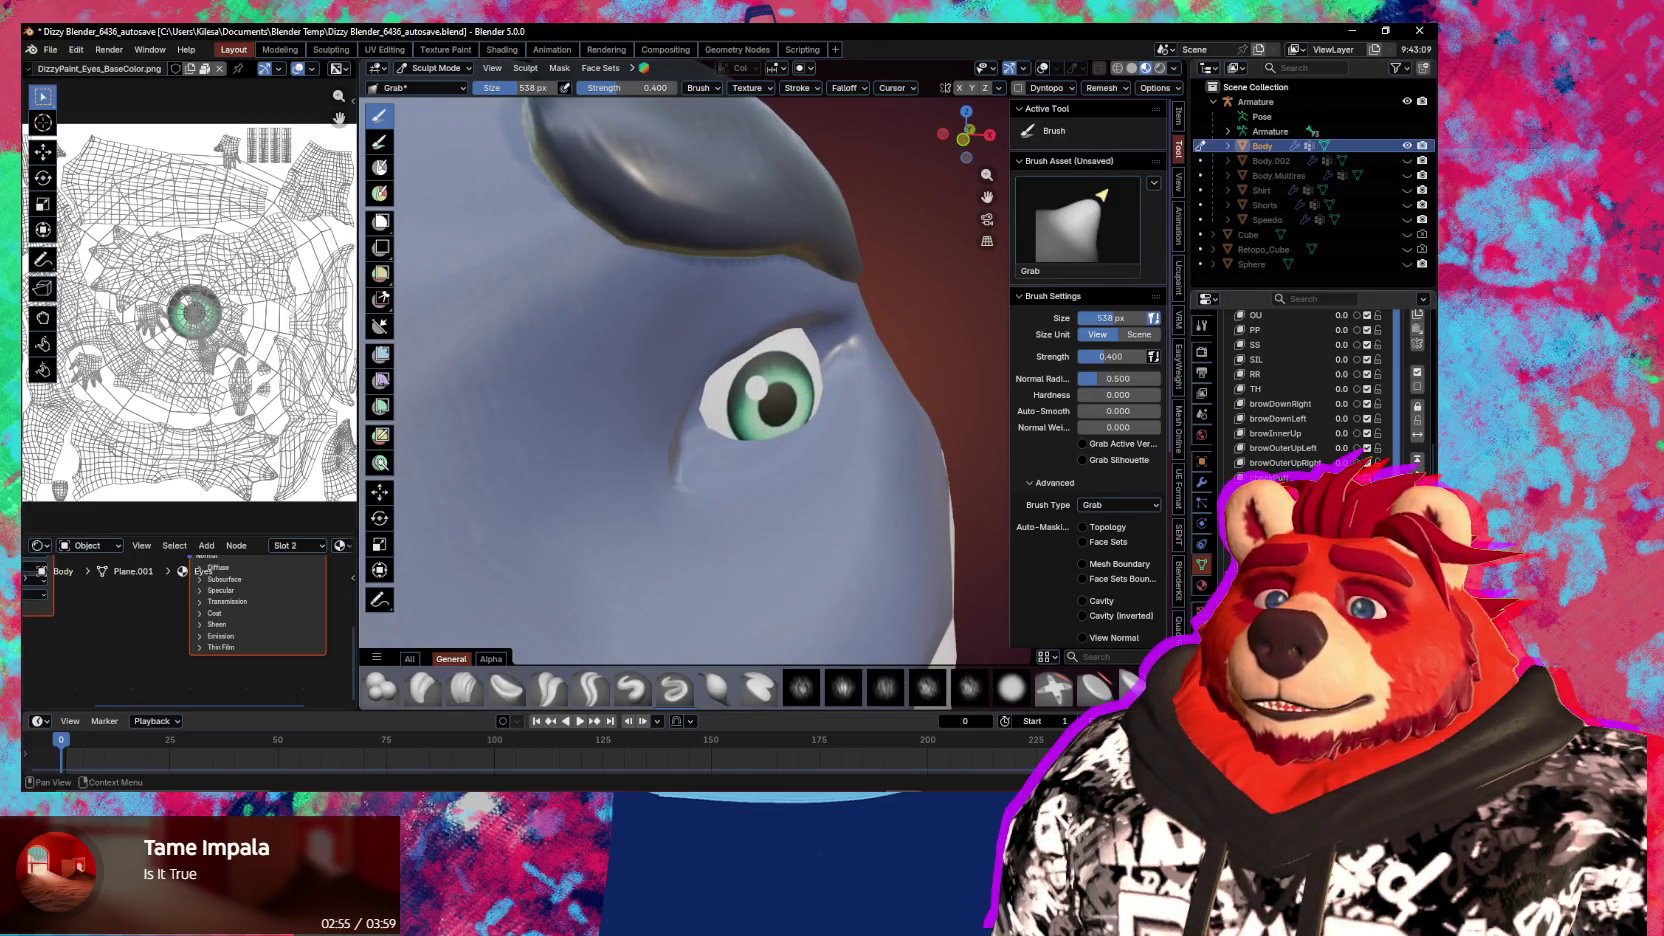
{"action": "left_click_drag", "start_coordinate": [760, 400], "coordinate": [770, 390]}
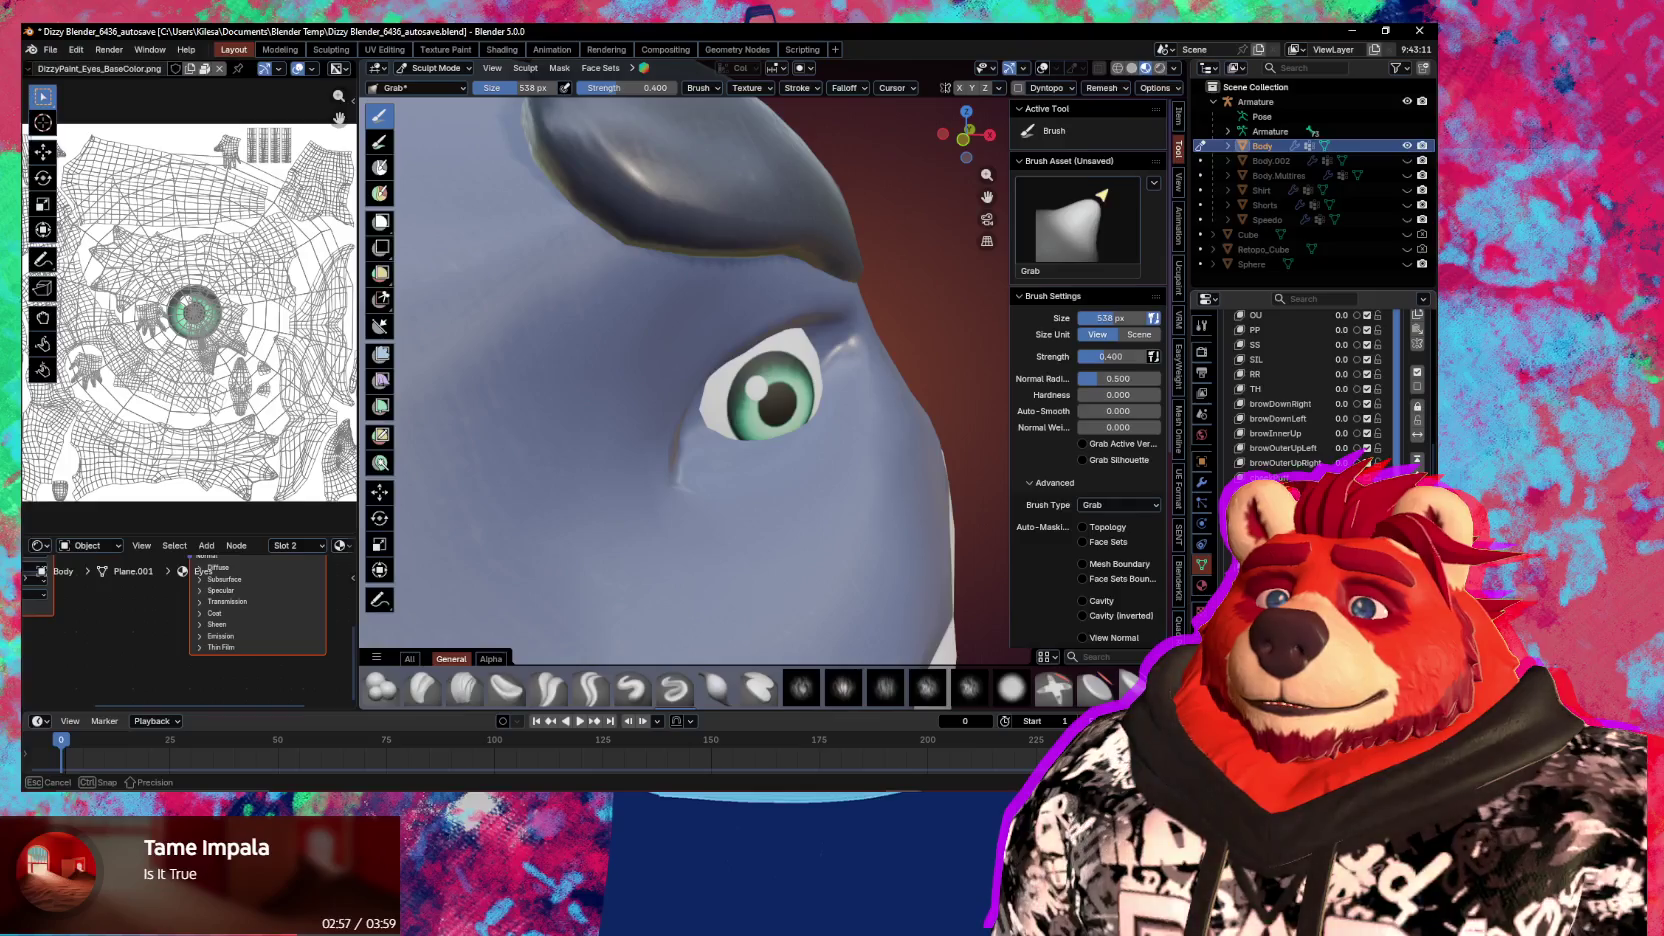
{"action": "scroll", "coordinate": [700, 480], "scroll_direction": "down", "scroll_amount": 5}
{"action": "mouse_move", "coordinate": [700, 480]}
{"action": "middle_mouse_down"}
{"action": "mouse_move", "coordinate": [825, 507]}
{"action": "mouse_move", "coordinate": [880, 552]}
{"action": "mouse_move", "coordinate": [890, 430]}
{"action": "middle_mouse_up"}
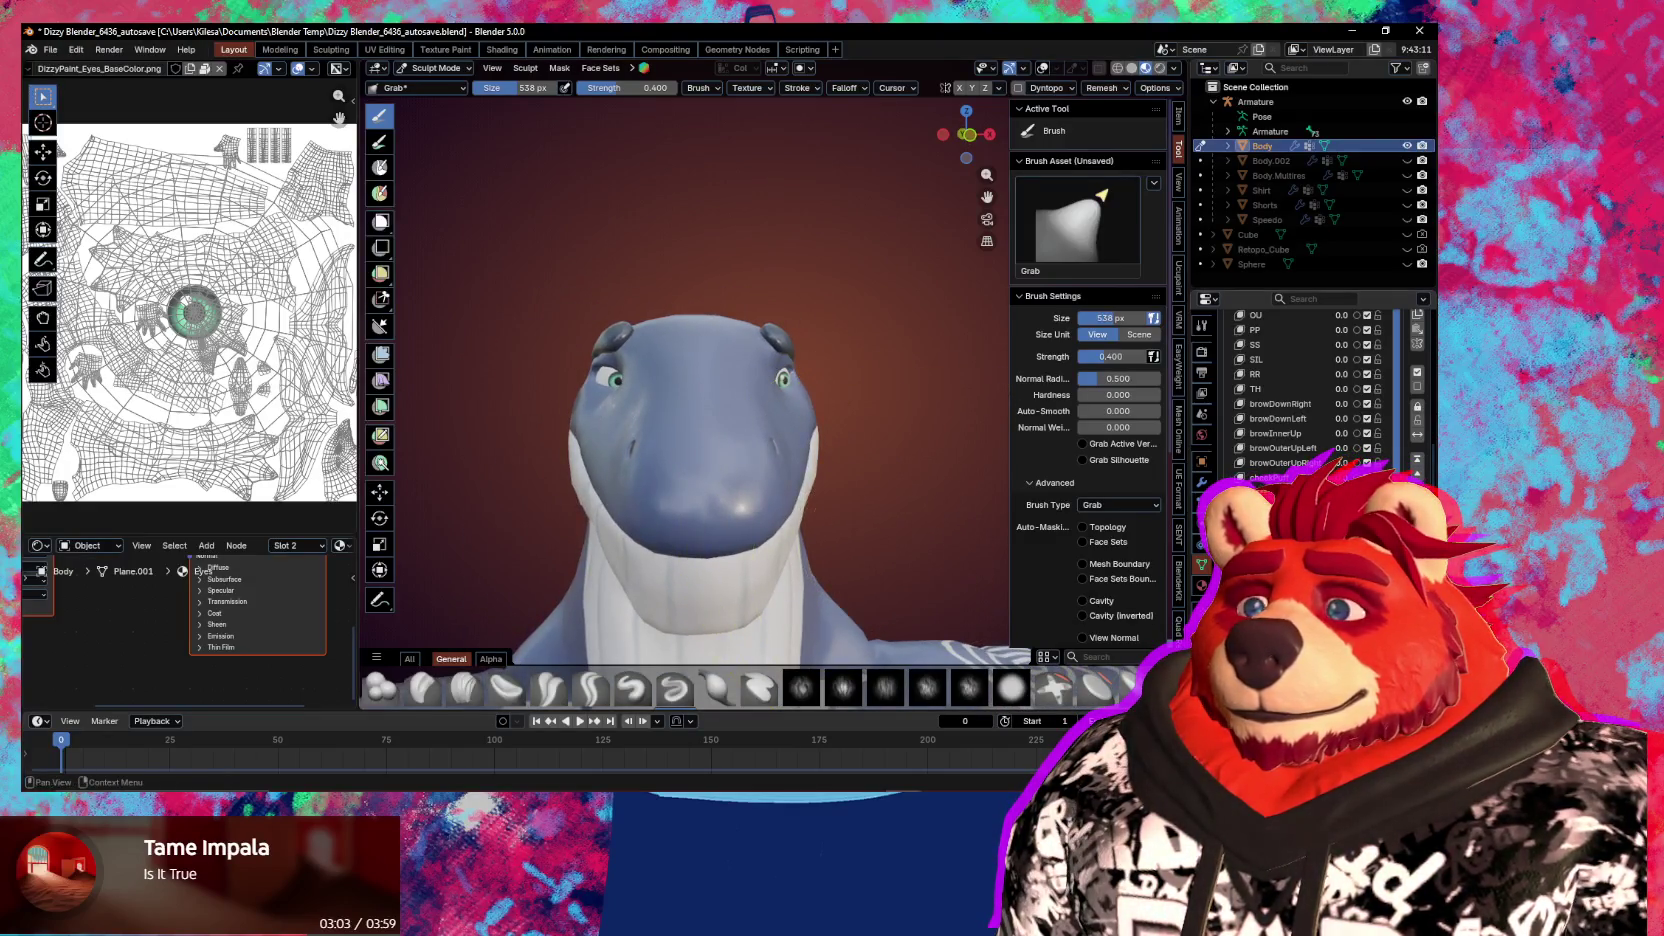
Set the eye-look shape key value back to 0 and leave Sculpt Mode from the mode pie
{"action": "left_click_drag", "start_coordinate": [1342, 477], "coordinate": [1350, 477]}
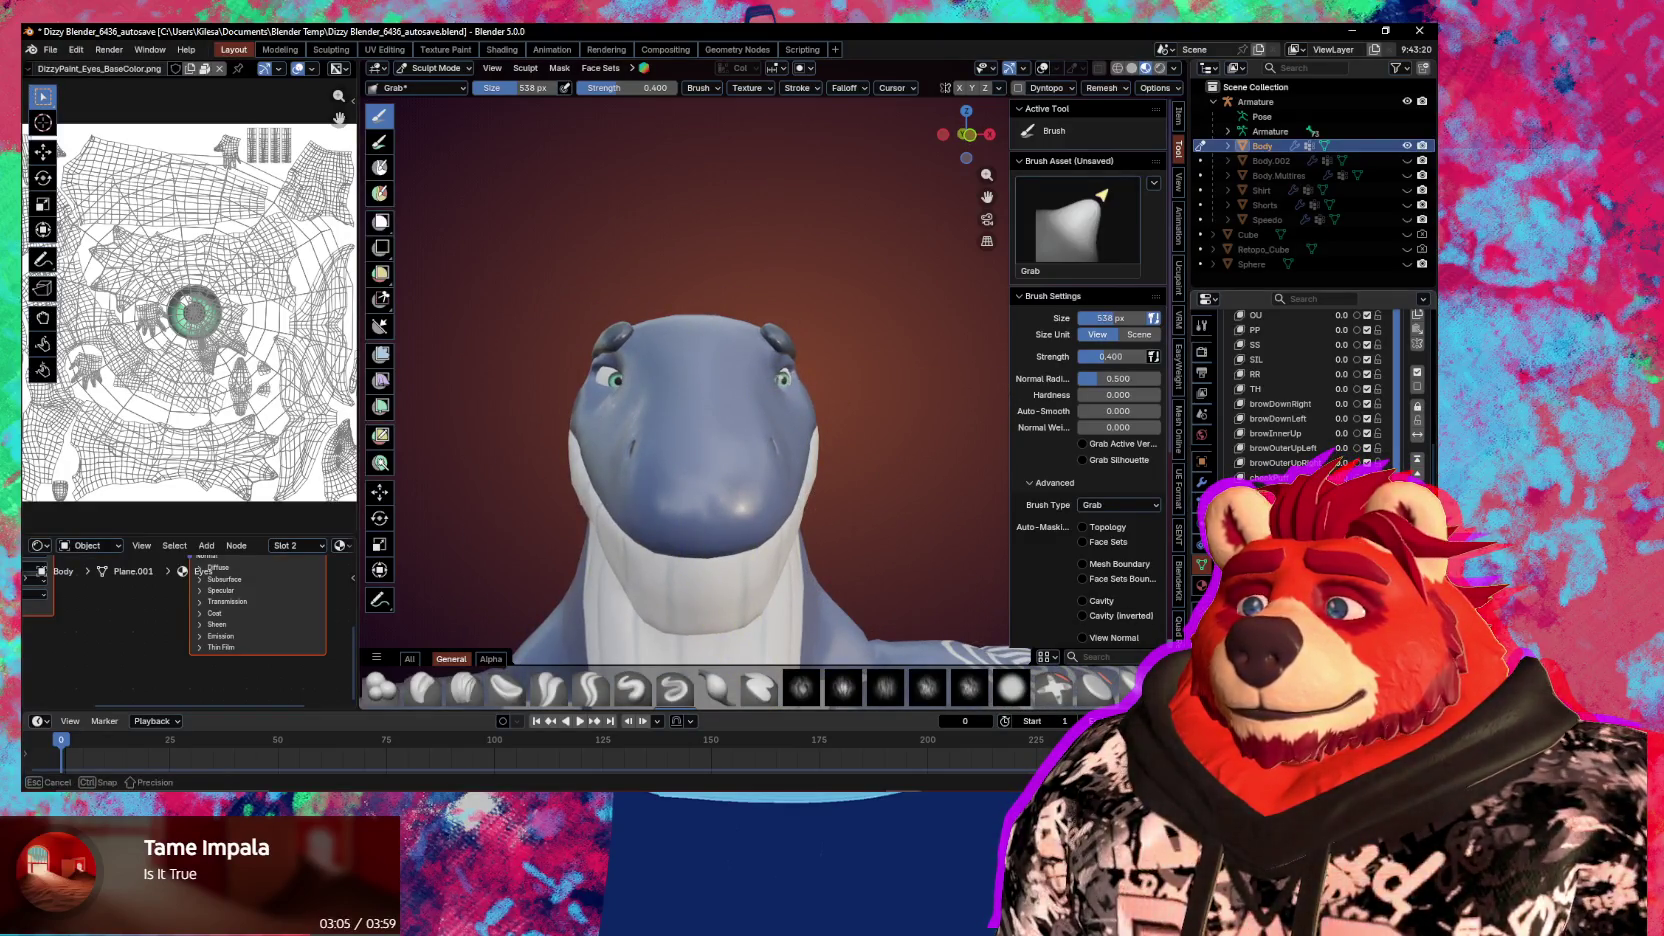
{"action": "left_click_drag", "start_coordinate": [1350, 477], "coordinate": [1335, 477]}
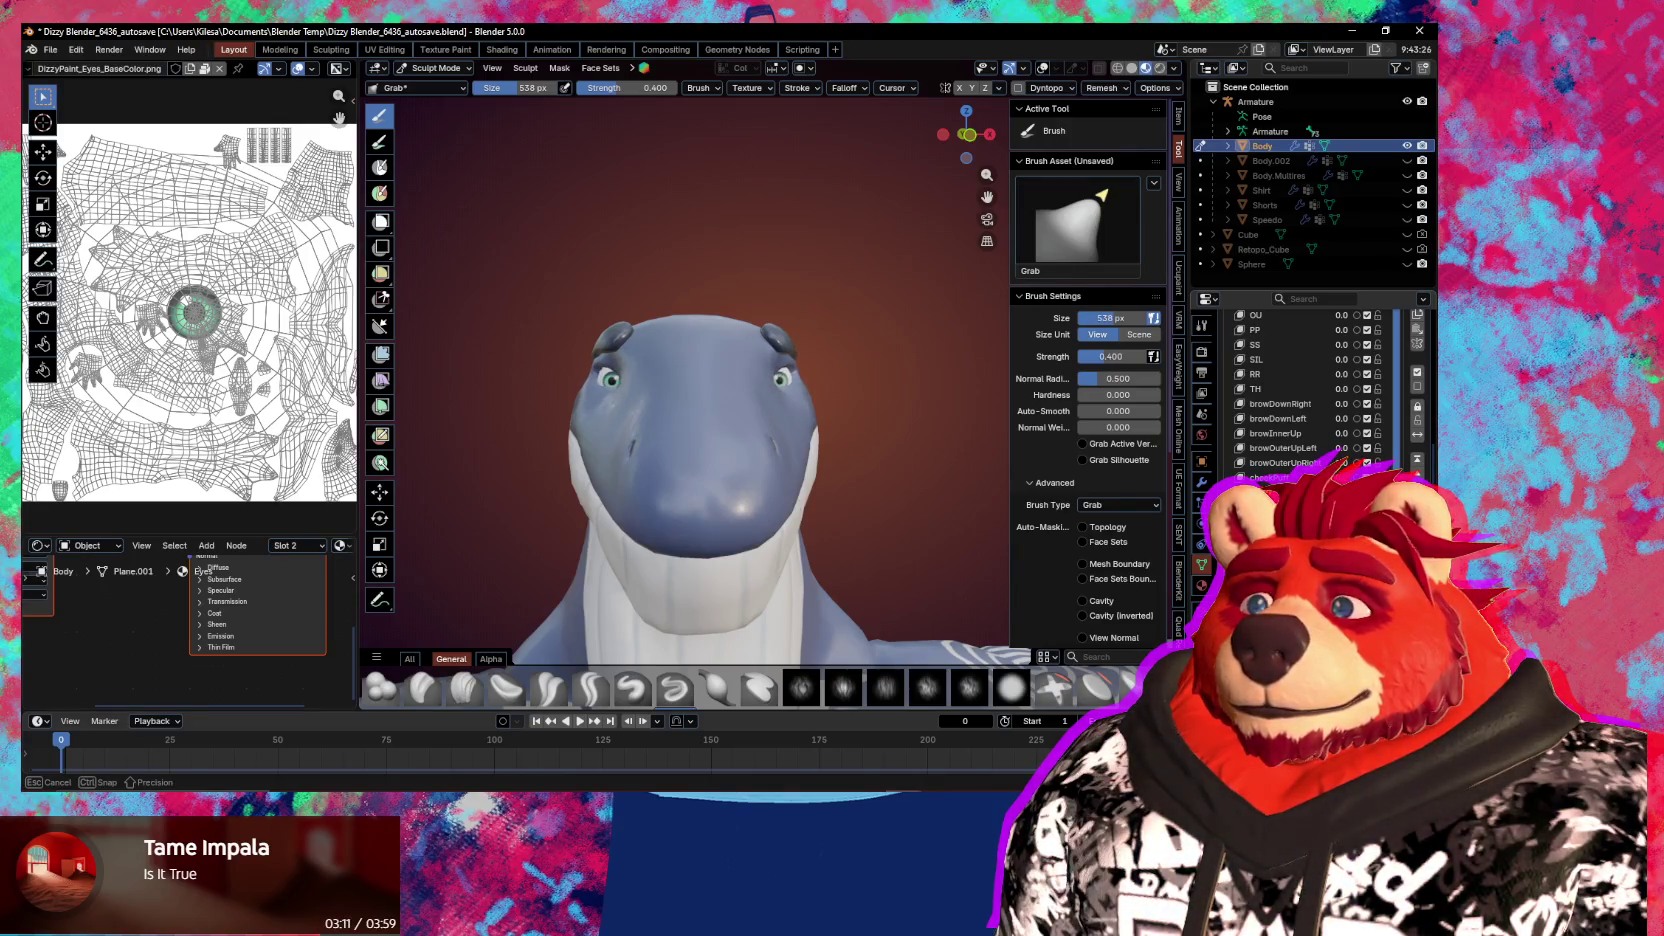
{"action": "left_click_drag", "start_coordinate": [1335, 477], "coordinate": [1335, 477]}
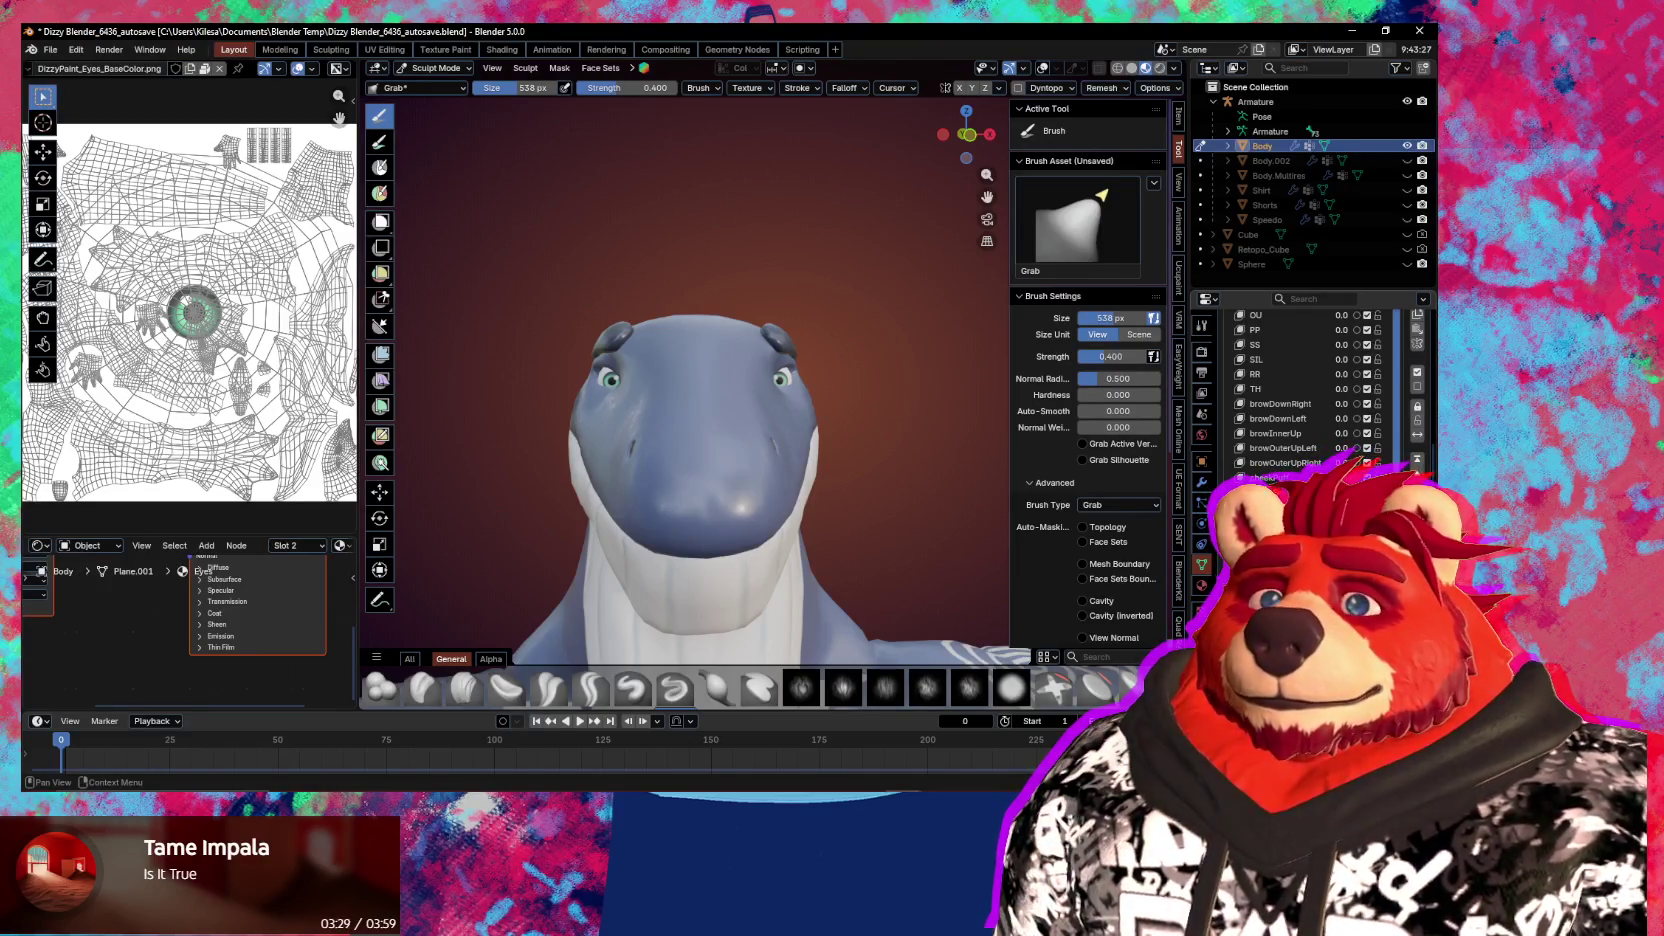
{"action": "mouse_move", "coordinate": [700, 420]}
{"action": "middle_mouse_down"}
{"action": "mouse_move", "coordinate": [724, 409]}
{"action": "mouse_move", "coordinate": [766, 535]}
{"action": "mouse_move", "coordinate": [917, 513]}
{"action": "middle_mouse_up"}
{"action": "scroll", "coordinate": [724, 409], "scroll_direction": "up", "scroll_amount": 5}
{"action": "key", "text": "ctrl+Tab"}
{"action": "left_click", "coordinate": [633, 507]}
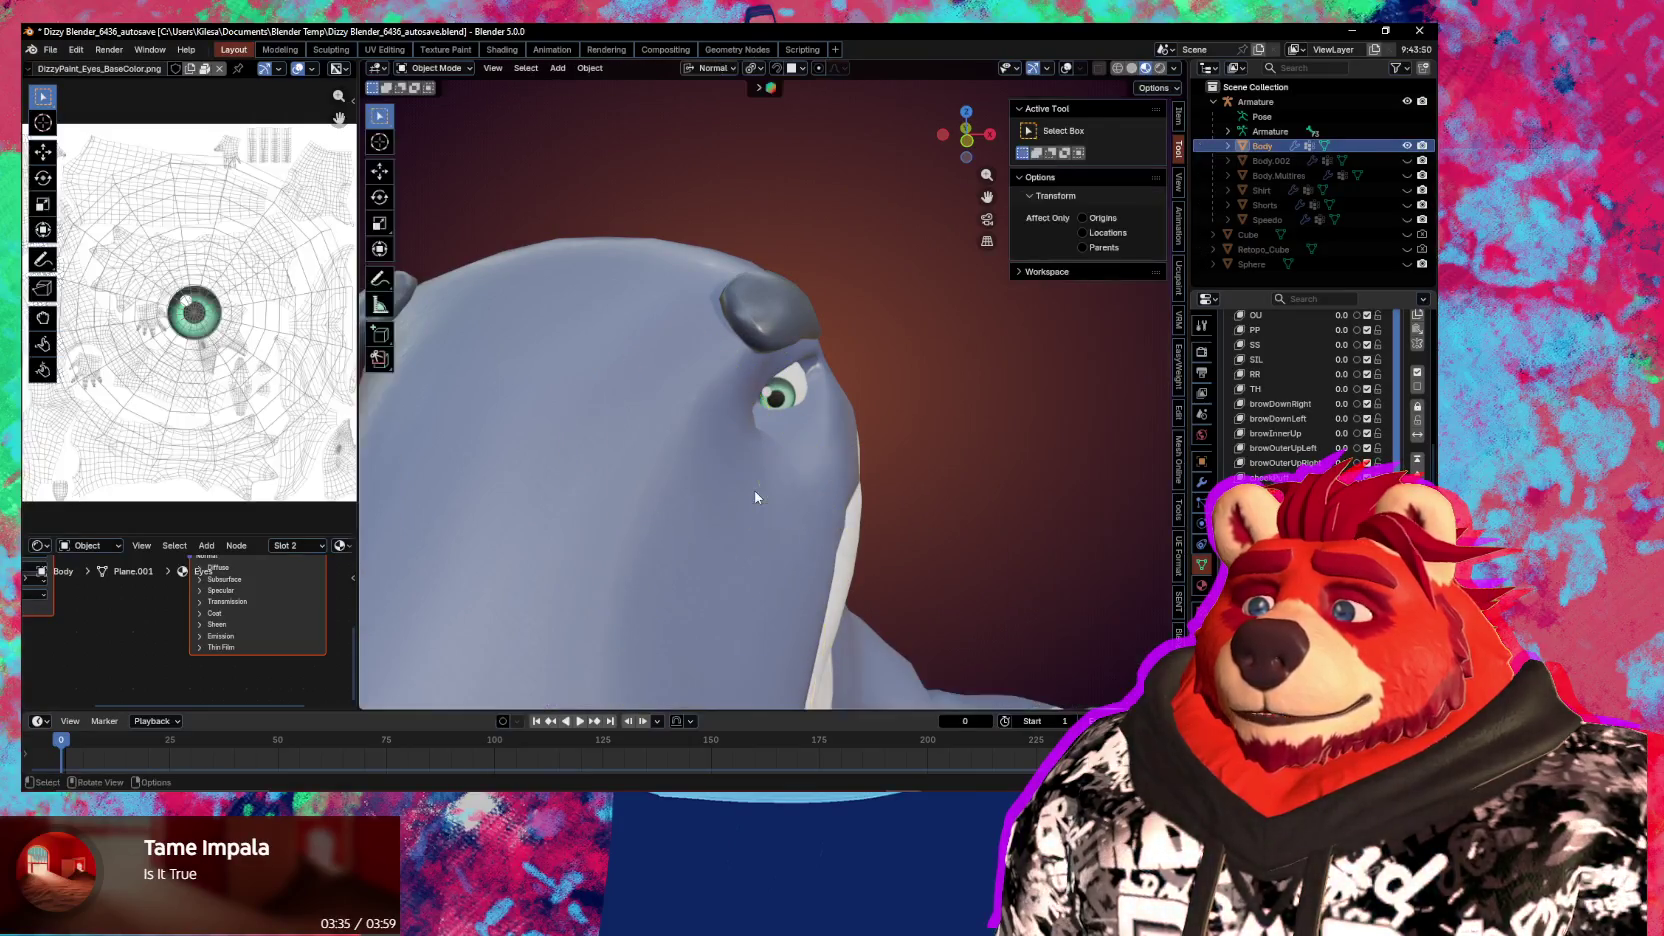
{"action": "key", "text": "Tab"}
{"action": "mouse_move", "coordinate": [633, 507]}
{"action": "middle_mouse_down"}
{"action": "mouse_move", "coordinate": [834, 441]}
{"action": "mouse_move", "coordinate": [724, 423]}
{"action": "mouse_move", "coordinate": [925, 461]}
{"action": "mouse_move", "coordinate": [895, 397]}
{"action": "mouse_move", "coordinate": [764, 447]}
{"action": "middle_mouse_up"}
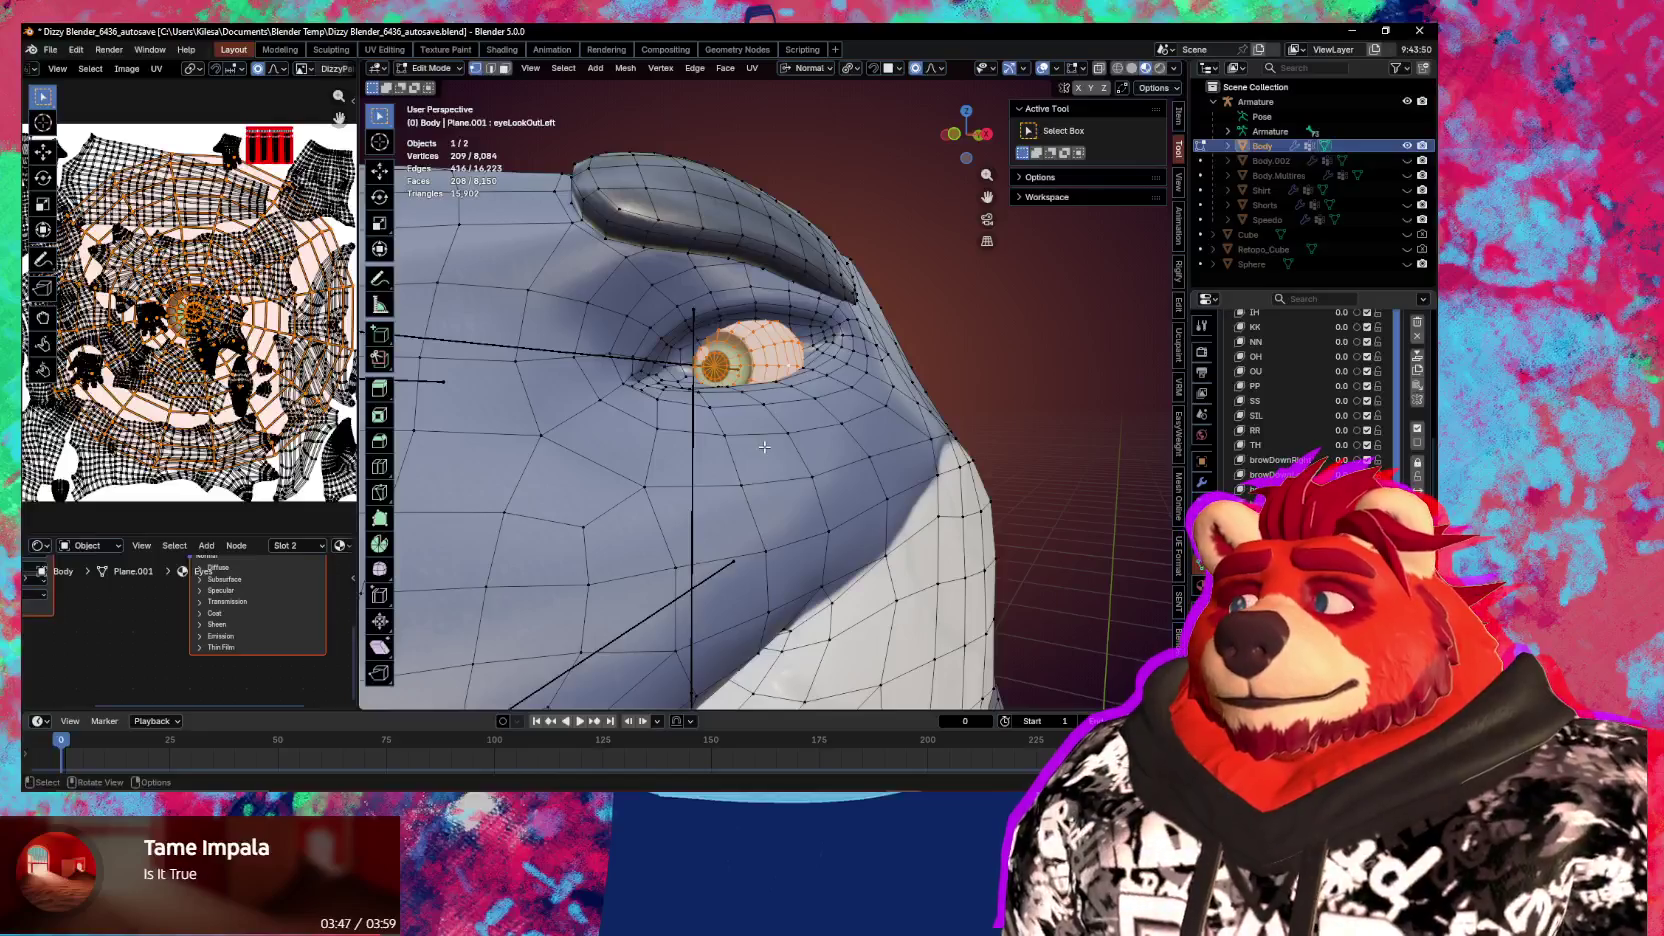
{"action": "mouse_move", "coordinate": [764, 447]}
{"action": "middle_mouse_down"}
{"action": "mouse_move", "coordinate": [871, 538]}
{"action": "mouse_move", "coordinate": [910, 530]}
{"action": "middle_mouse_up"}
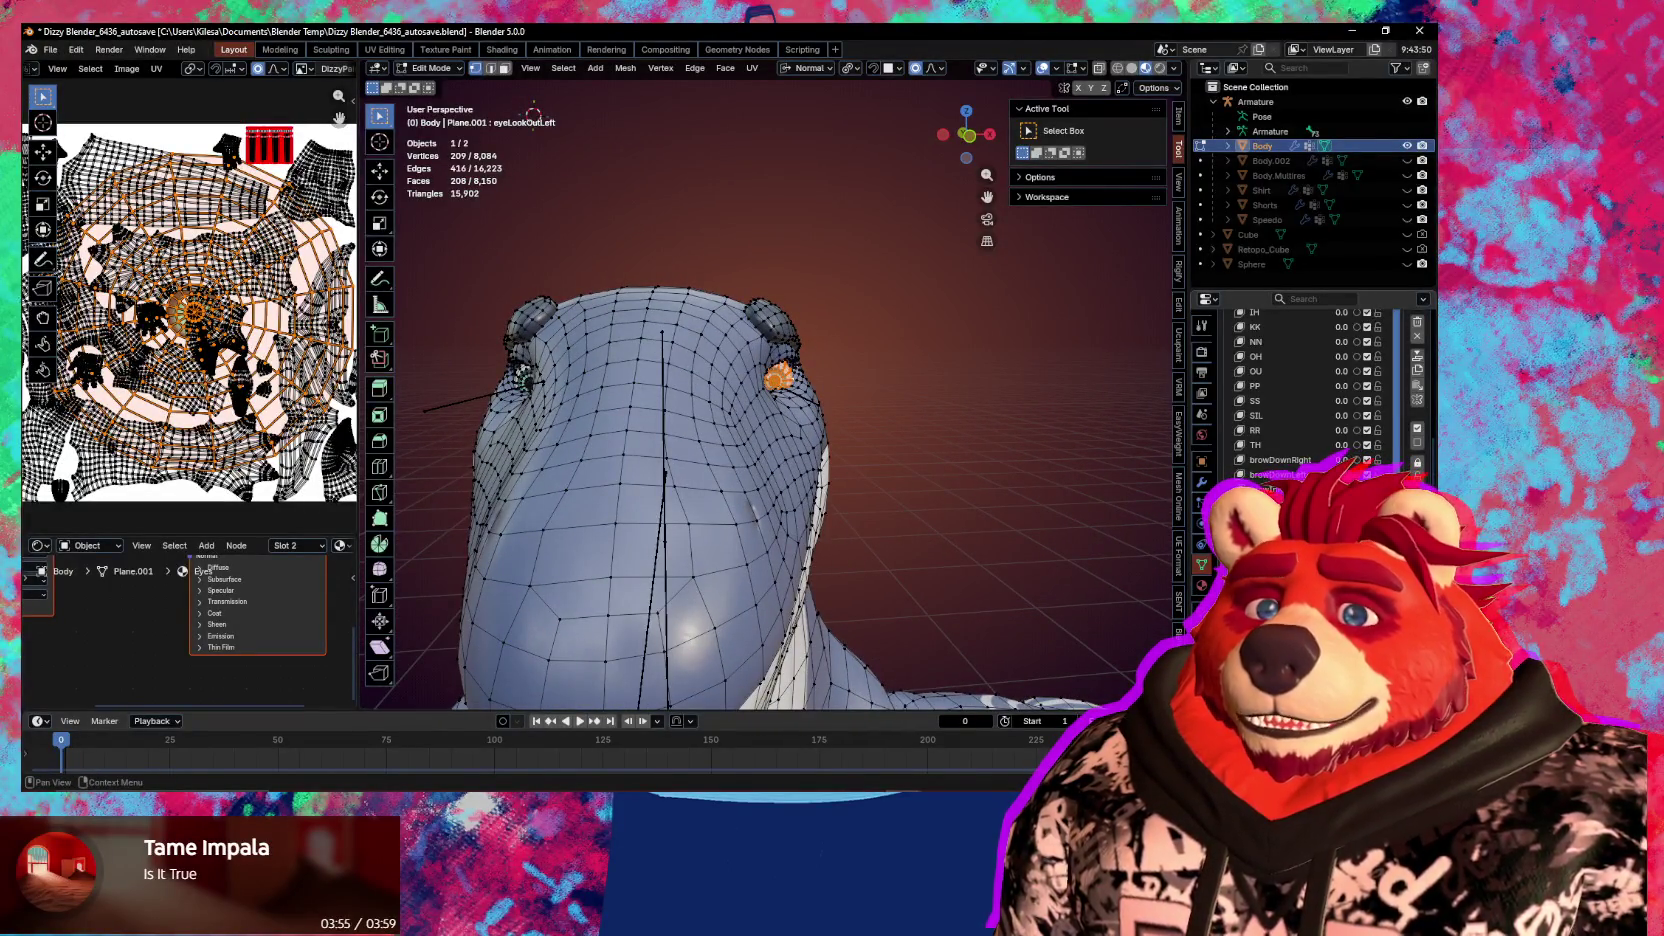
{"action": "key", "text": "ctrl+Tab"}
{"action": "left_click", "coordinate": [866, 542]}
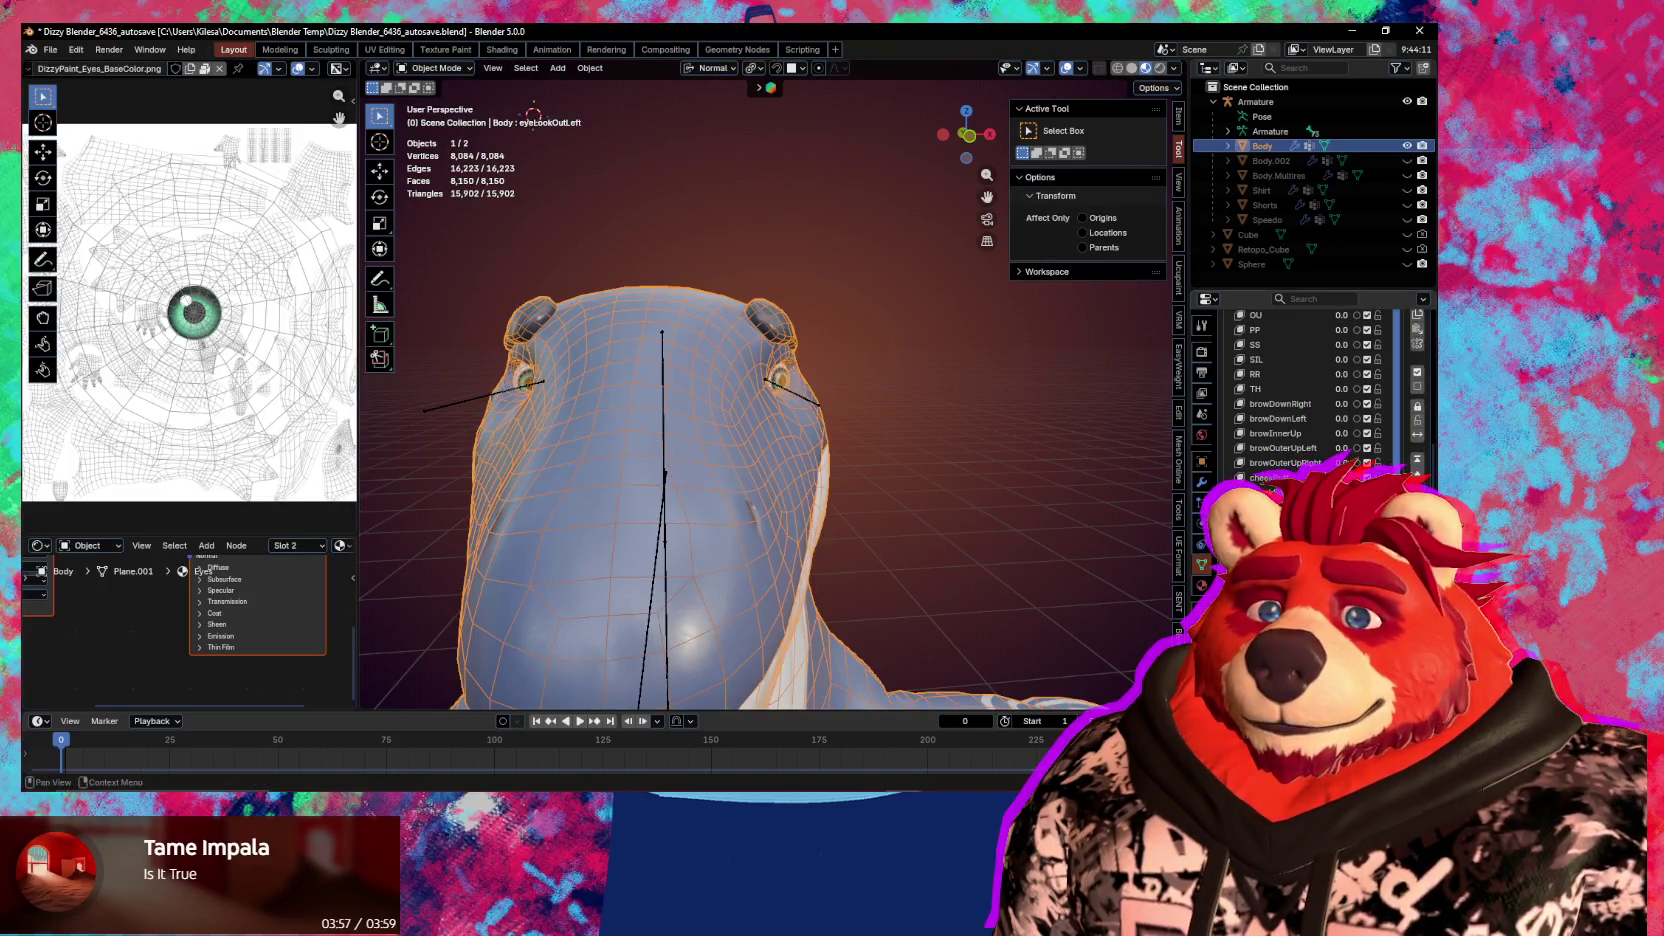
Create the mirrored shape key Key 53 from Quick Favorites and test its value on the eye
{"action": "key", "text": "q"}
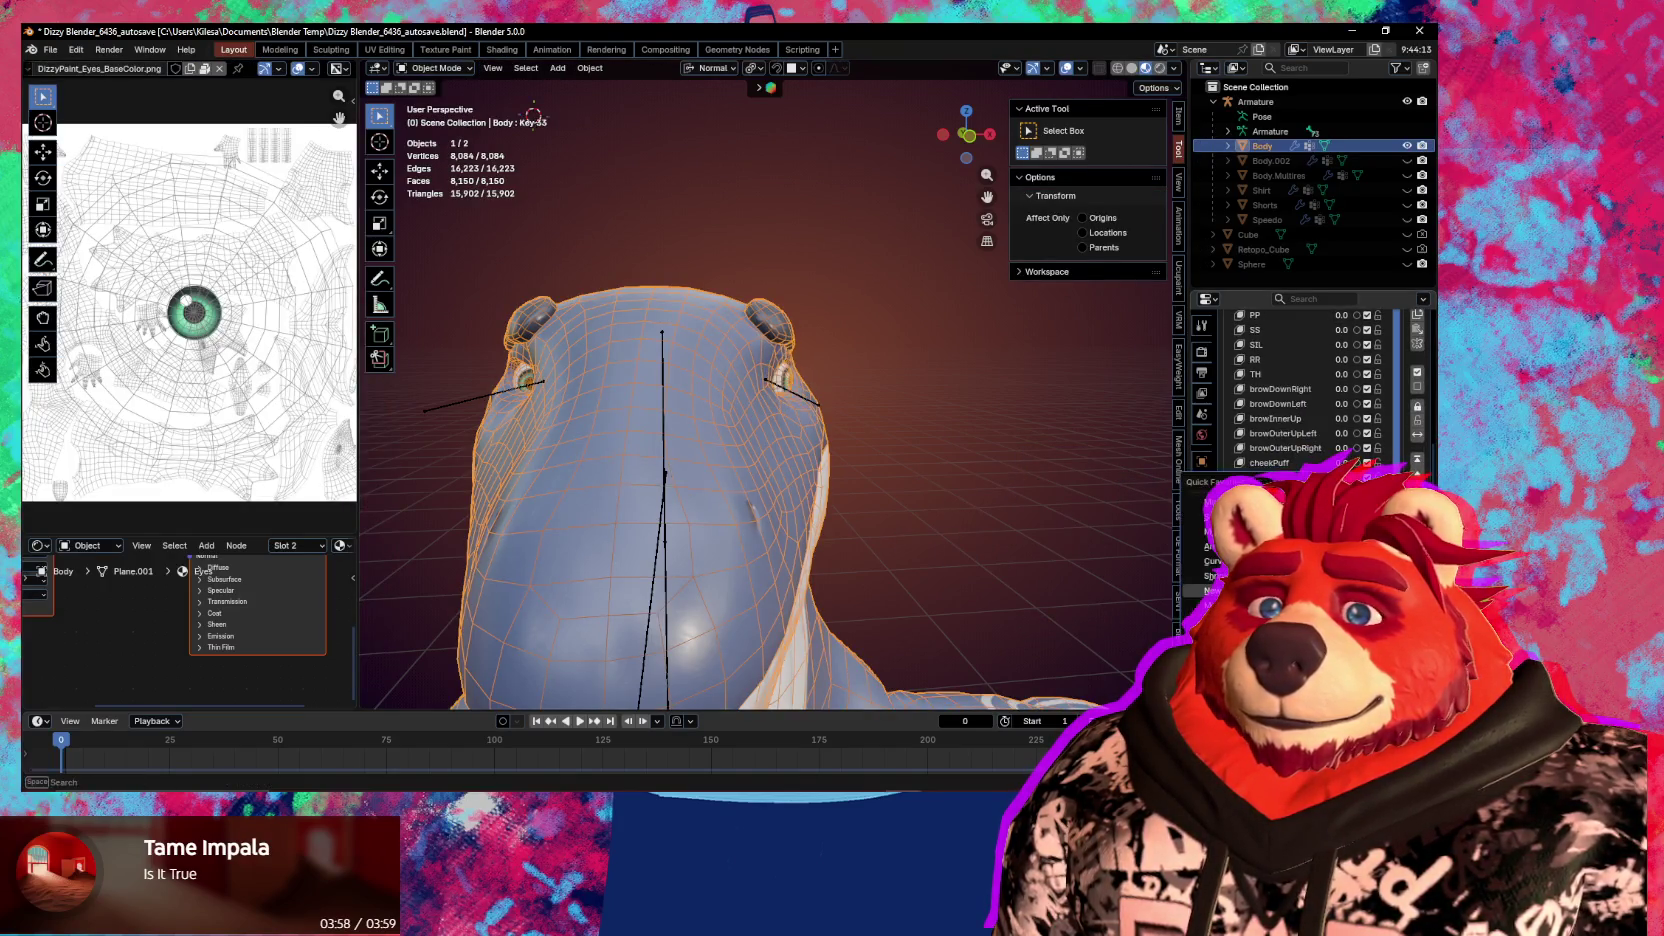
{"action": "left_click", "coordinate": [1212, 587]}
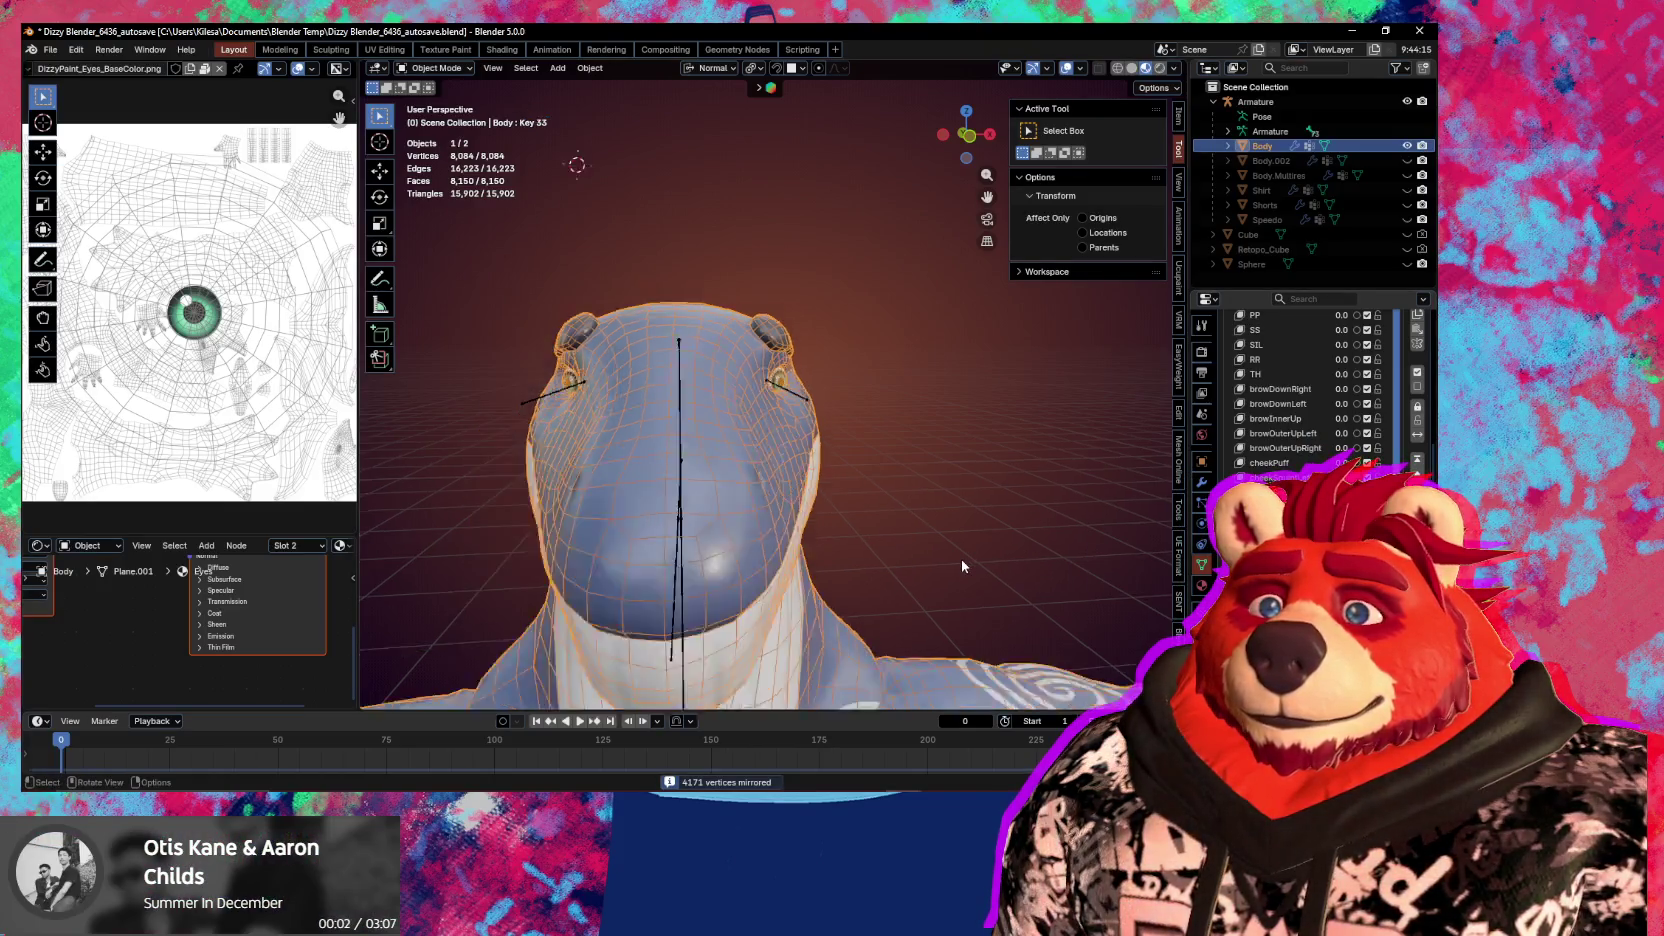
{"action": "scroll", "coordinate": [961, 559], "scroll_direction": "down", "scroll_amount": 4}
{"action": "middle_click_drag", "start_coordinate": [961, 559], "coordinate": [1080, 565]}
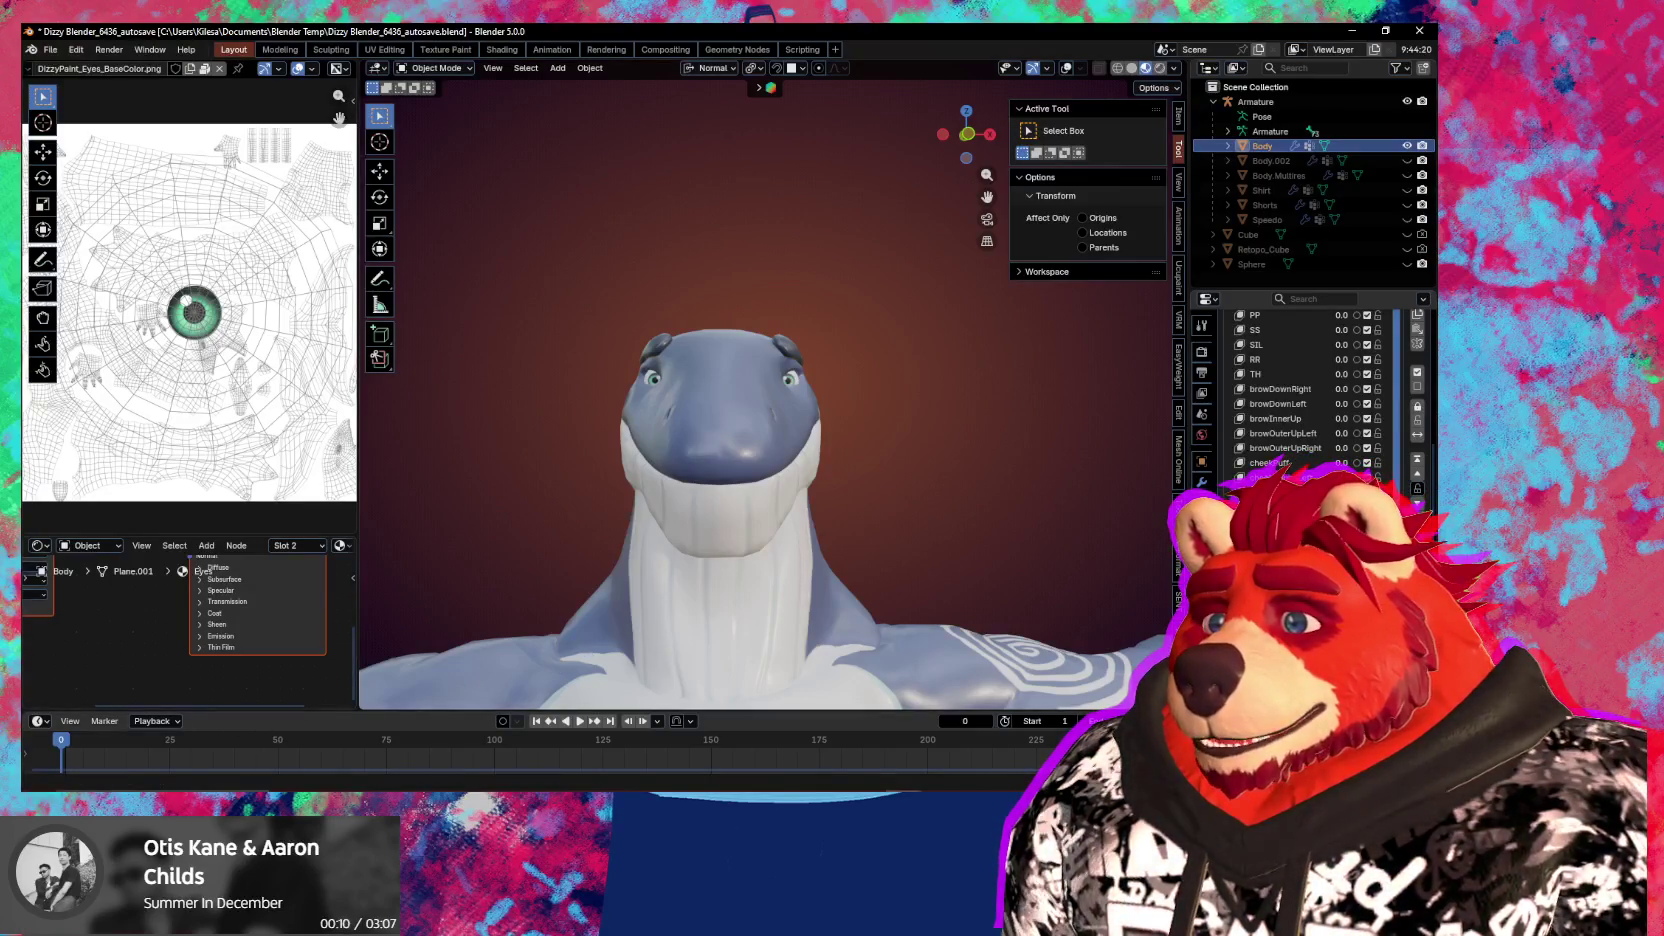
{"action": "middle_click_drag", "start_coordinate": [980, 581], "coordinate": [1011, 577]}
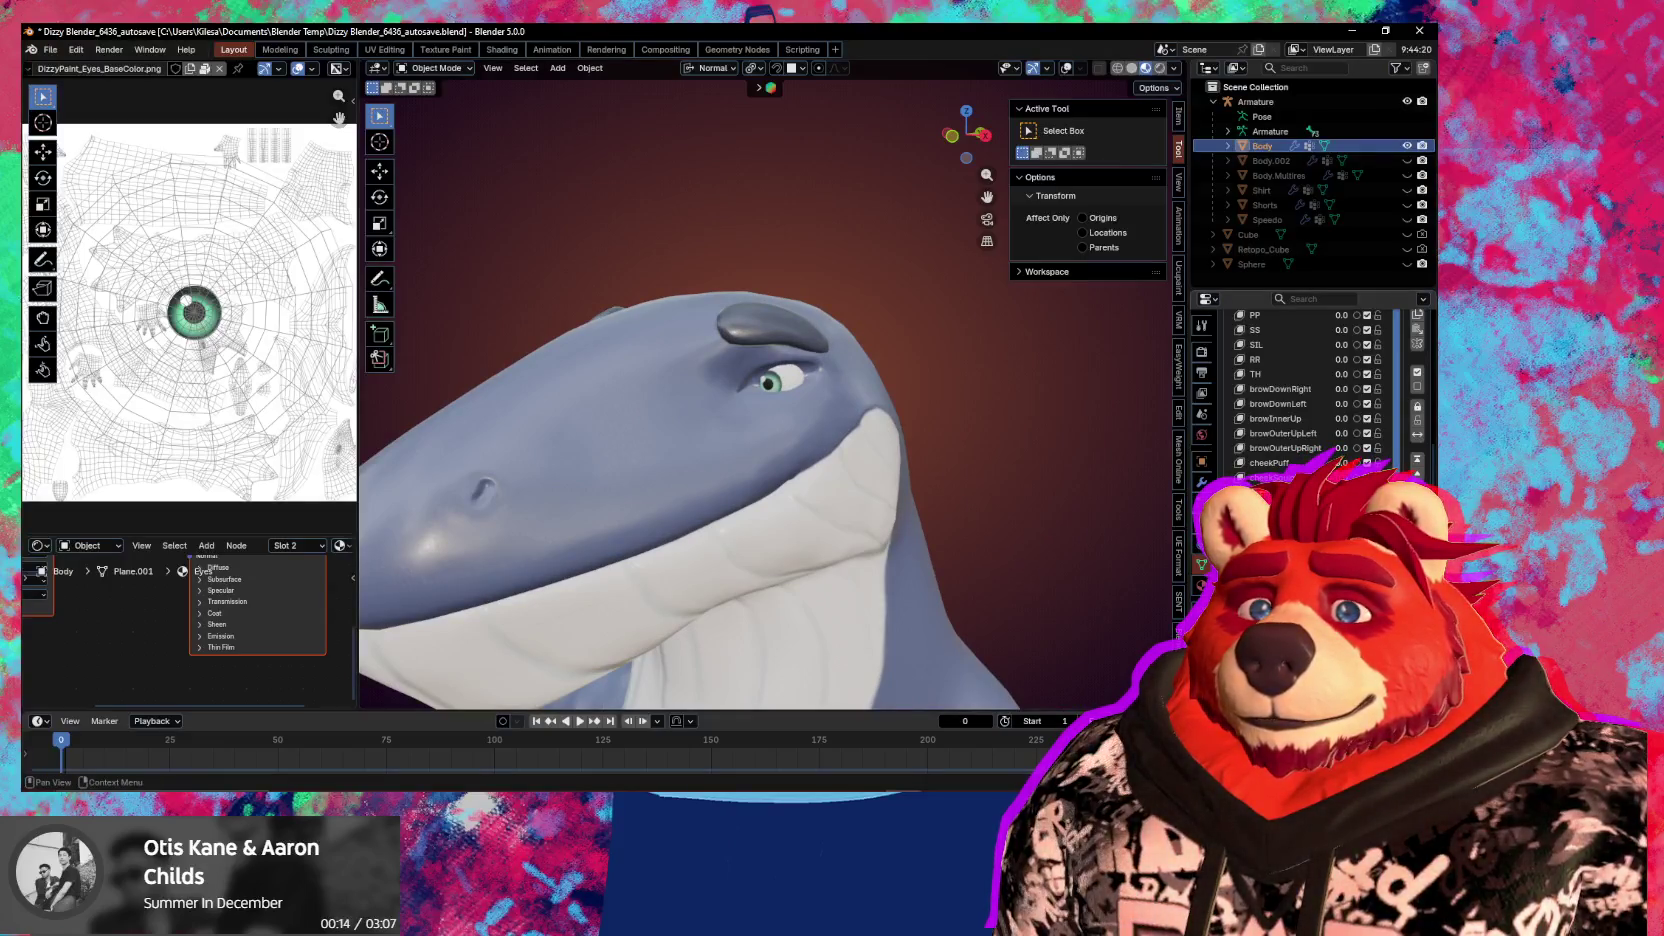
{"action": "left_click_drag", "start_coordinate": [1340, 478], "coordinate": [1370, 478]}
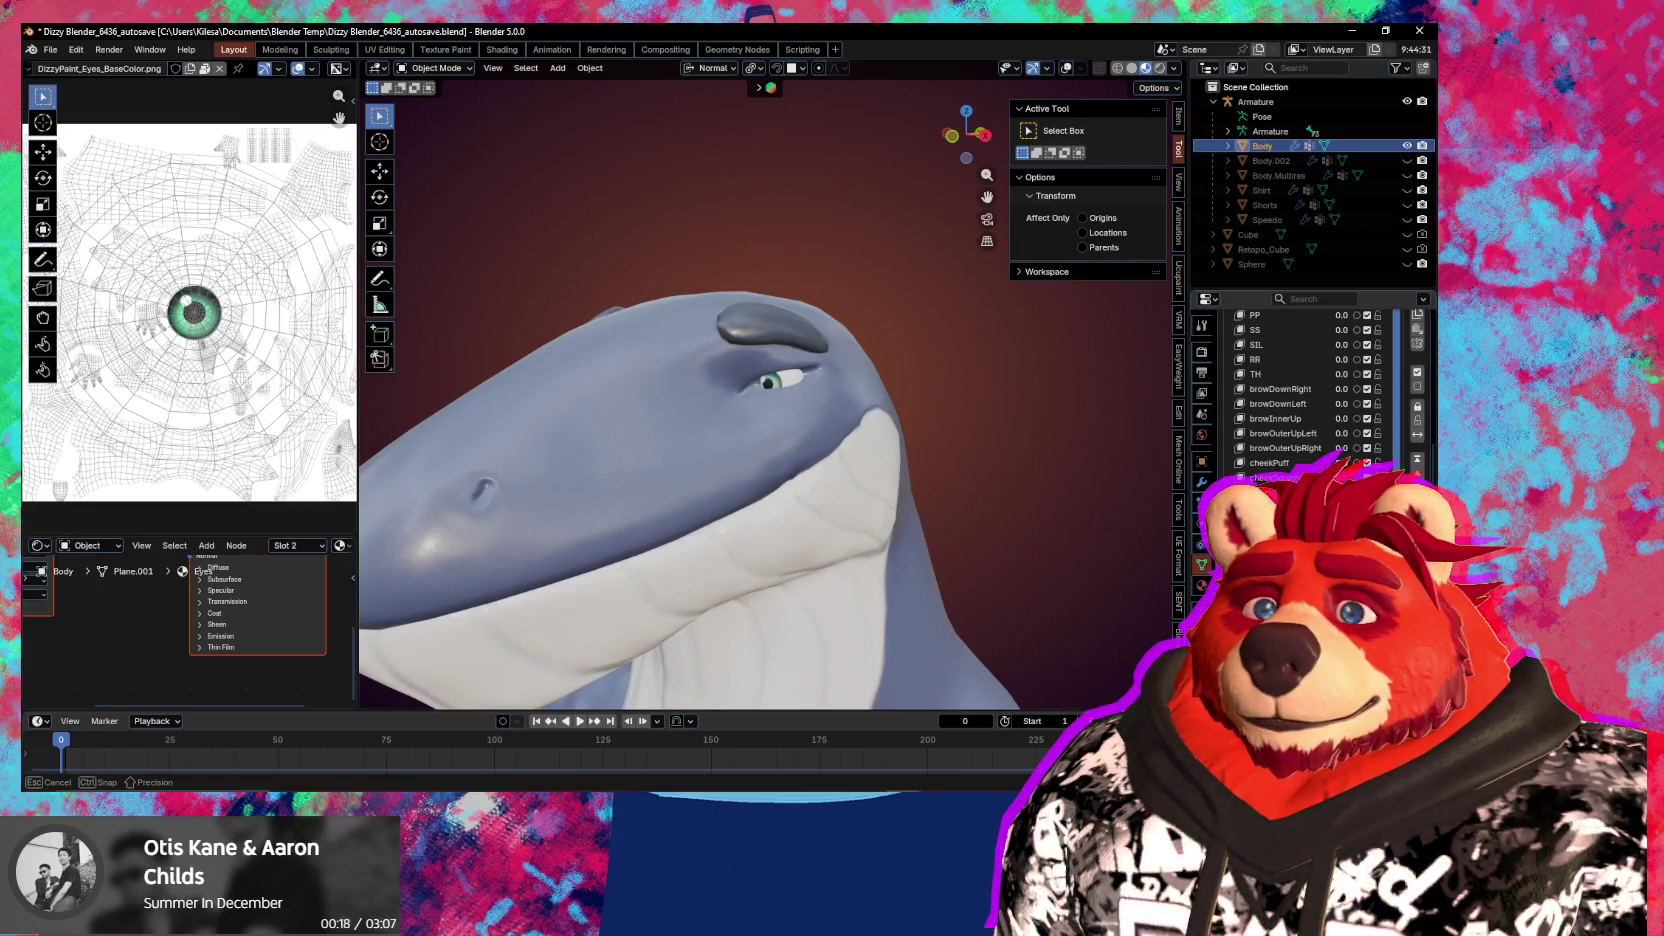
Preview the whale's eye shapes by stepping through undo and redo
{"action": "key", "text": "q"}
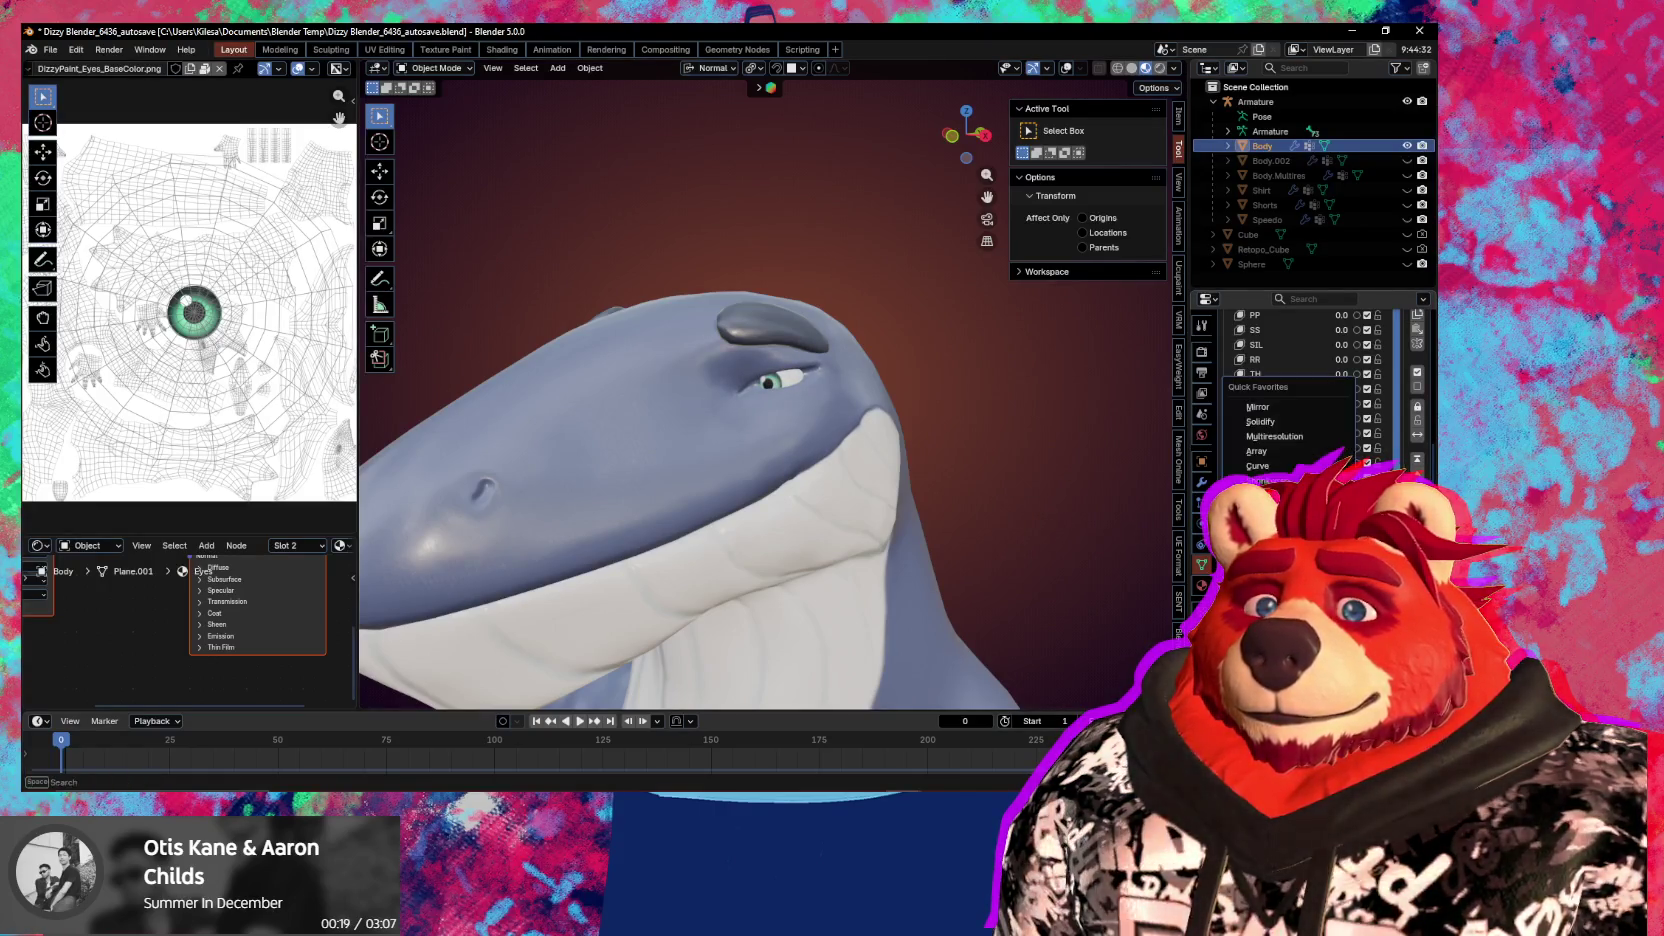
{"action": "key", "text": "Escape"}
{"action": "scroll", "coordinate": [1300, 390], "scroll_direction": "down", "scroll_amount": 1}
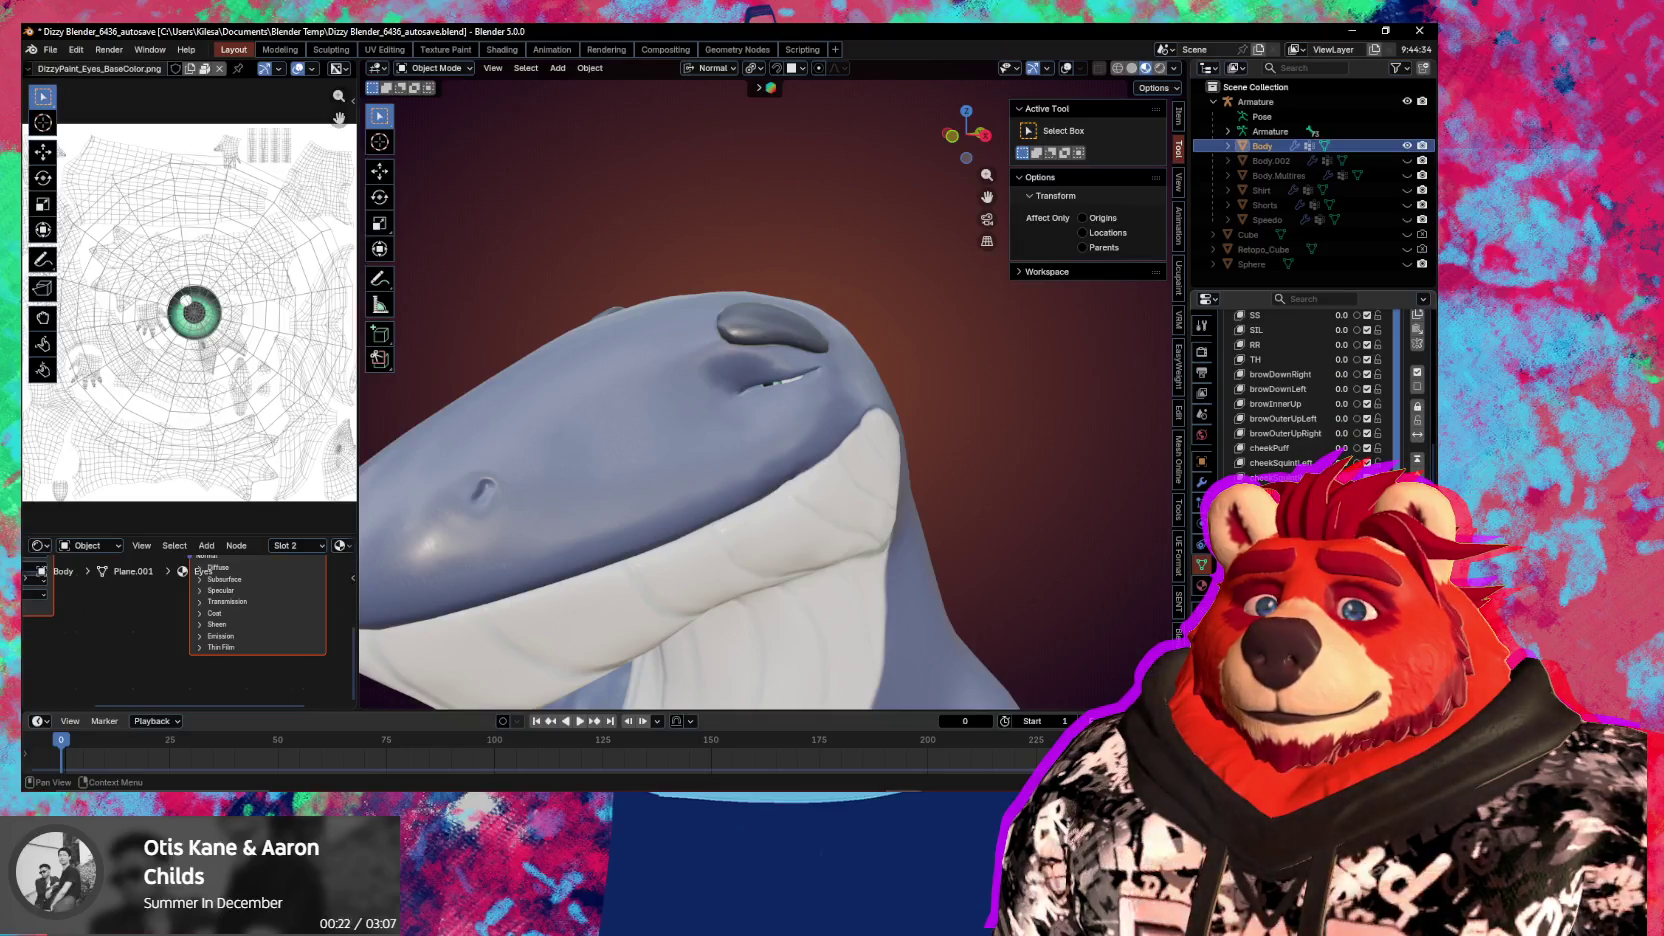
{"action": "key", "text": "ctrl+z"}
{"action": "key", "text": "q"}
{"action": "key", "text": "Escape"}
{"action": "scroll", "coordinate": [1300, 390], "scroll_direction": "down", "scroll_amount": 1}
{"action": "scroll", "coordinate": [1300, 390], "scroll_direction": "up", "scroll_amount": 1}
{"action": "scroll", "coordinate": [1300, 390], "scroll_direction": "down", "scroll_amount": 1}
{"action": "key", "text": "ctrl+shift+z"}
{"action": "key", "text": "ctrl+z"}
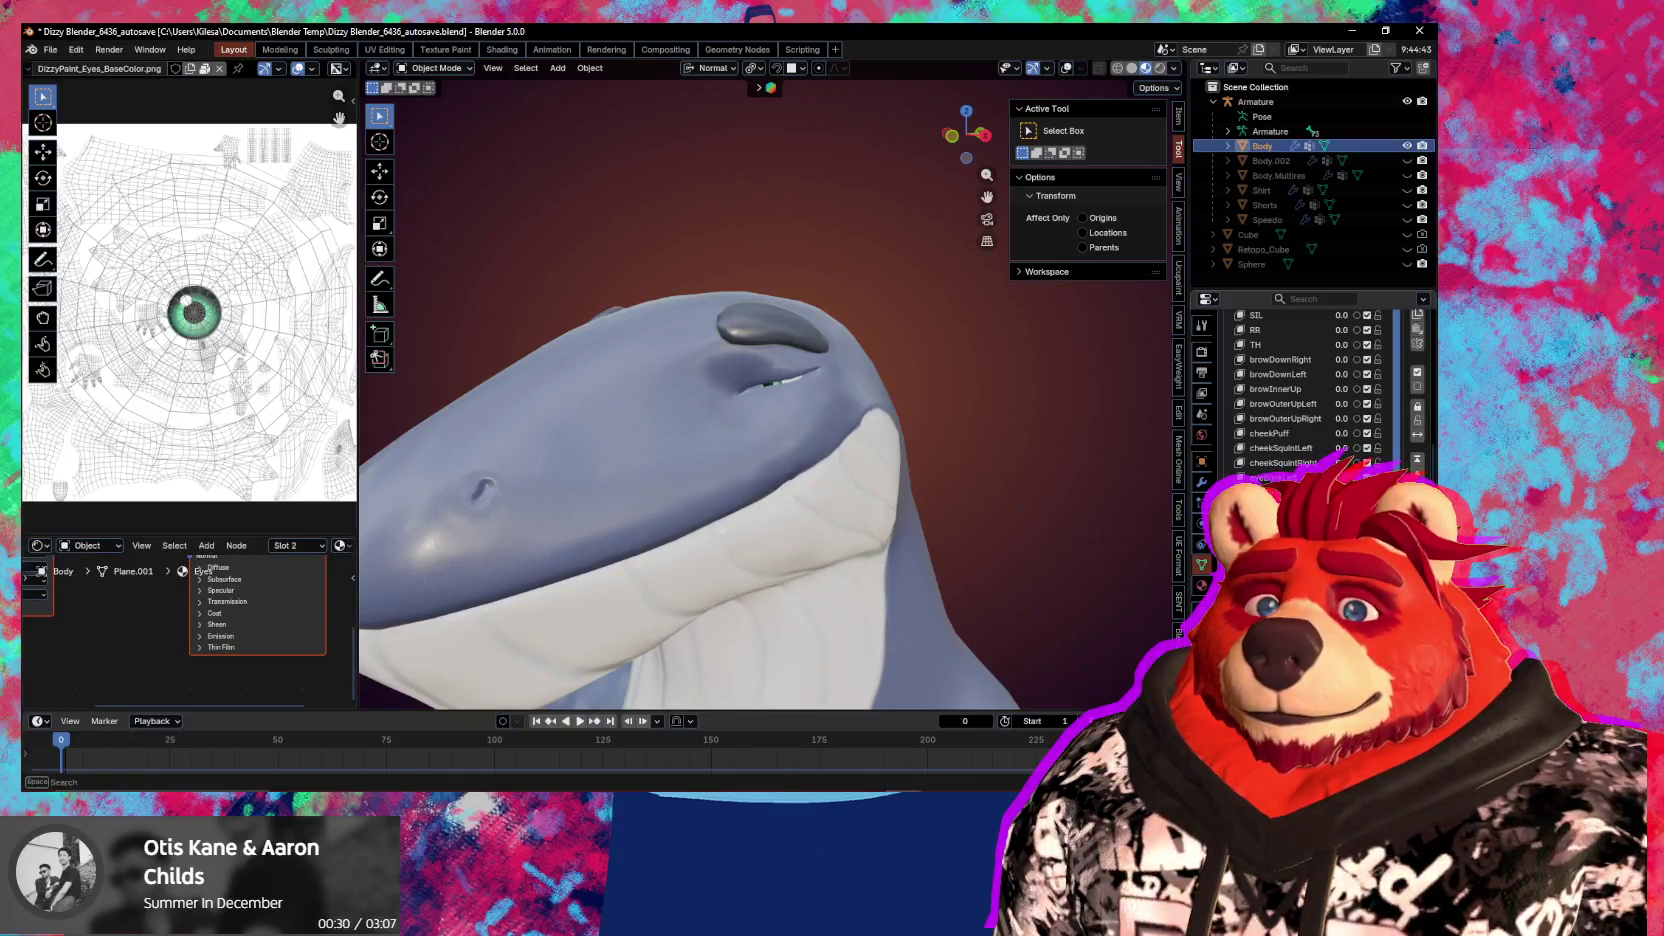
{"action": "mouse_move", "coordinate": [829, 540]}
{"action": "middle_mouse_down"}
{"action": "mouse_move", "coordinate": [1020, 538]}
{"action": "mouse_move", "coordinate": [958, 542]}
{"action": "middle_mouse_up"}
{"action": "scroll", "coordinate": [958, 542], "scroll_direction": "up", "scroll_amount": 3}
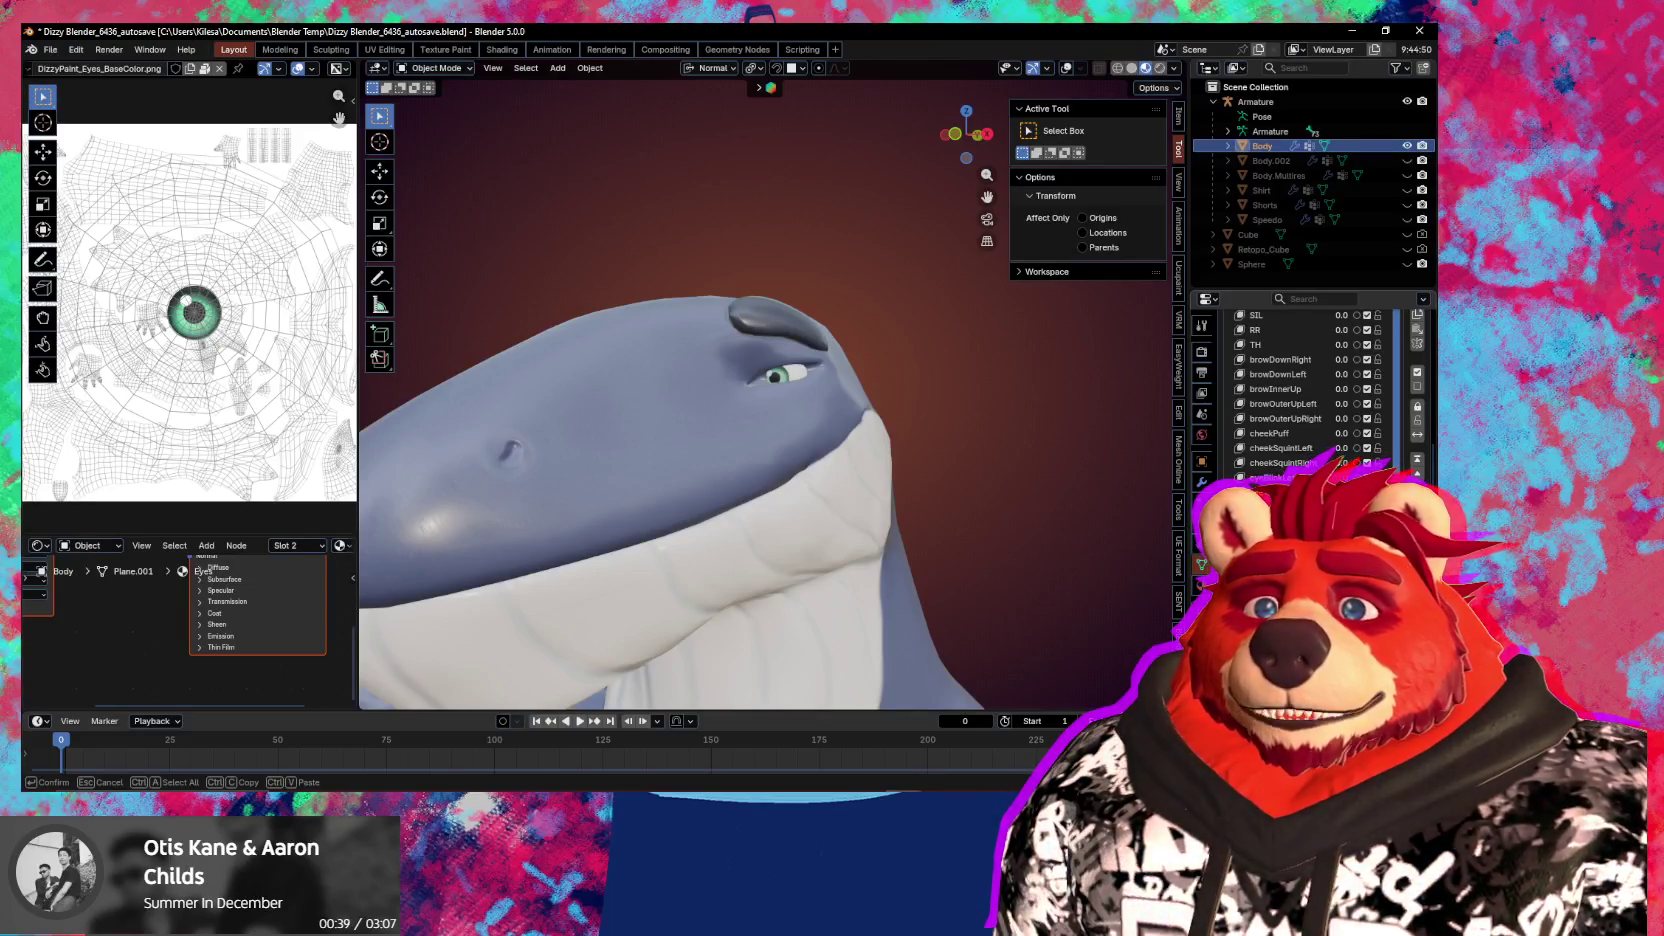
Rename the new mirrored shape key in the Shape Keys list and view the head from the front
{"action": "key", "text": "Return"}
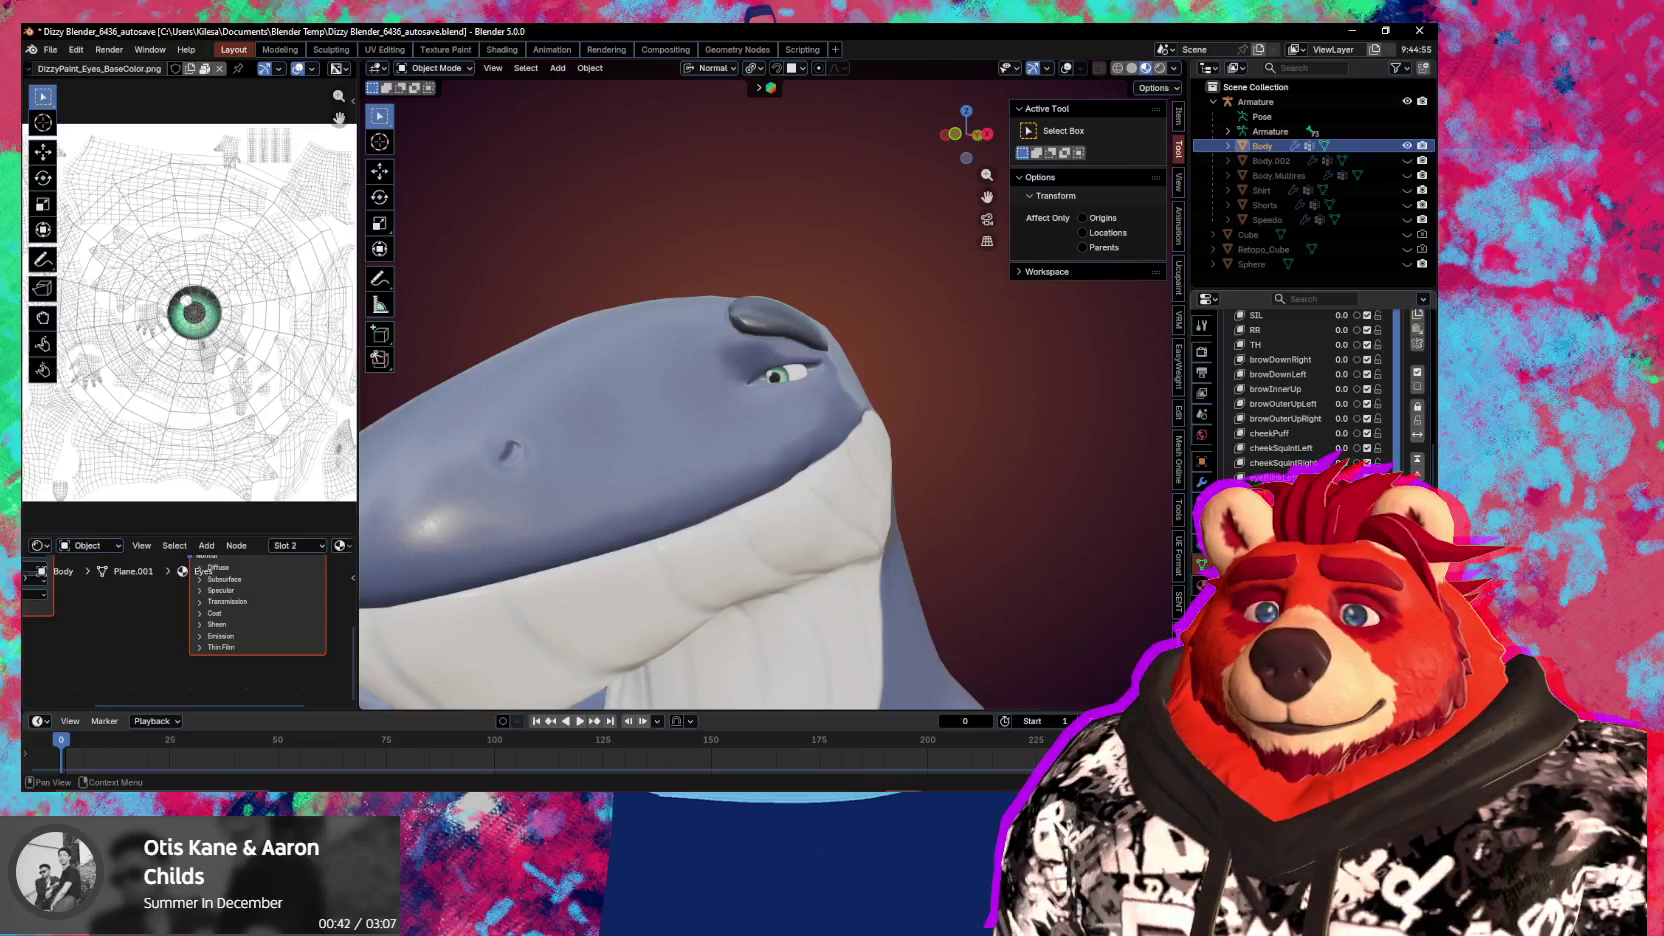
{"action": "double_click", "coordinate": [203, 571]}
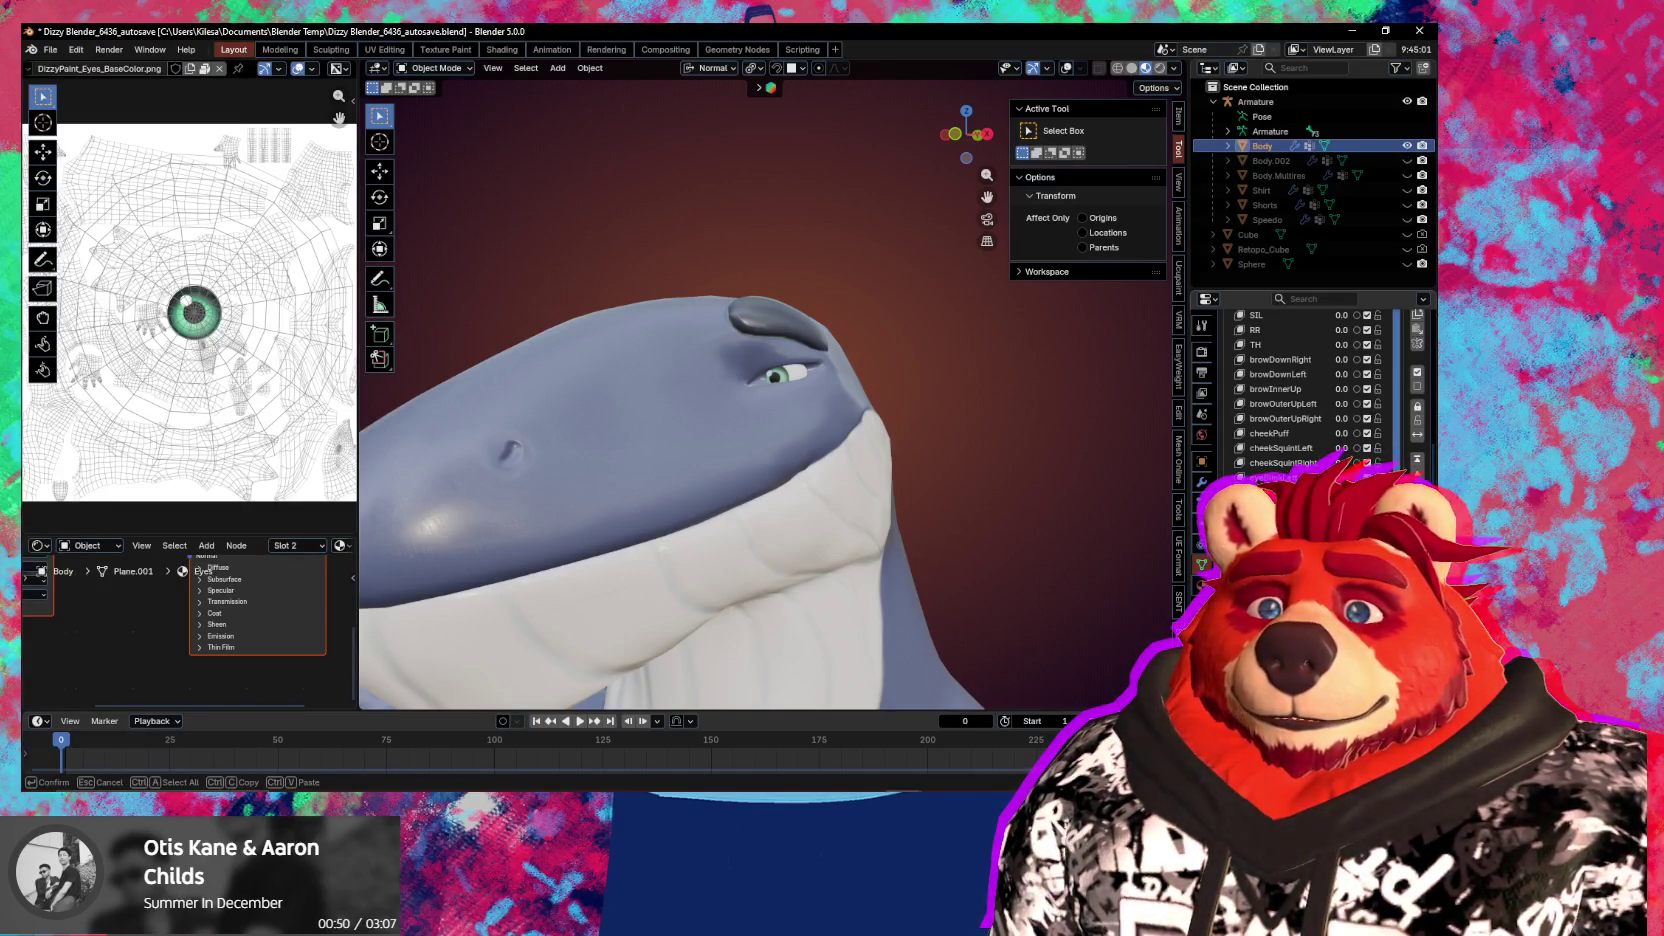
{"action": "key", "text": "Return"}
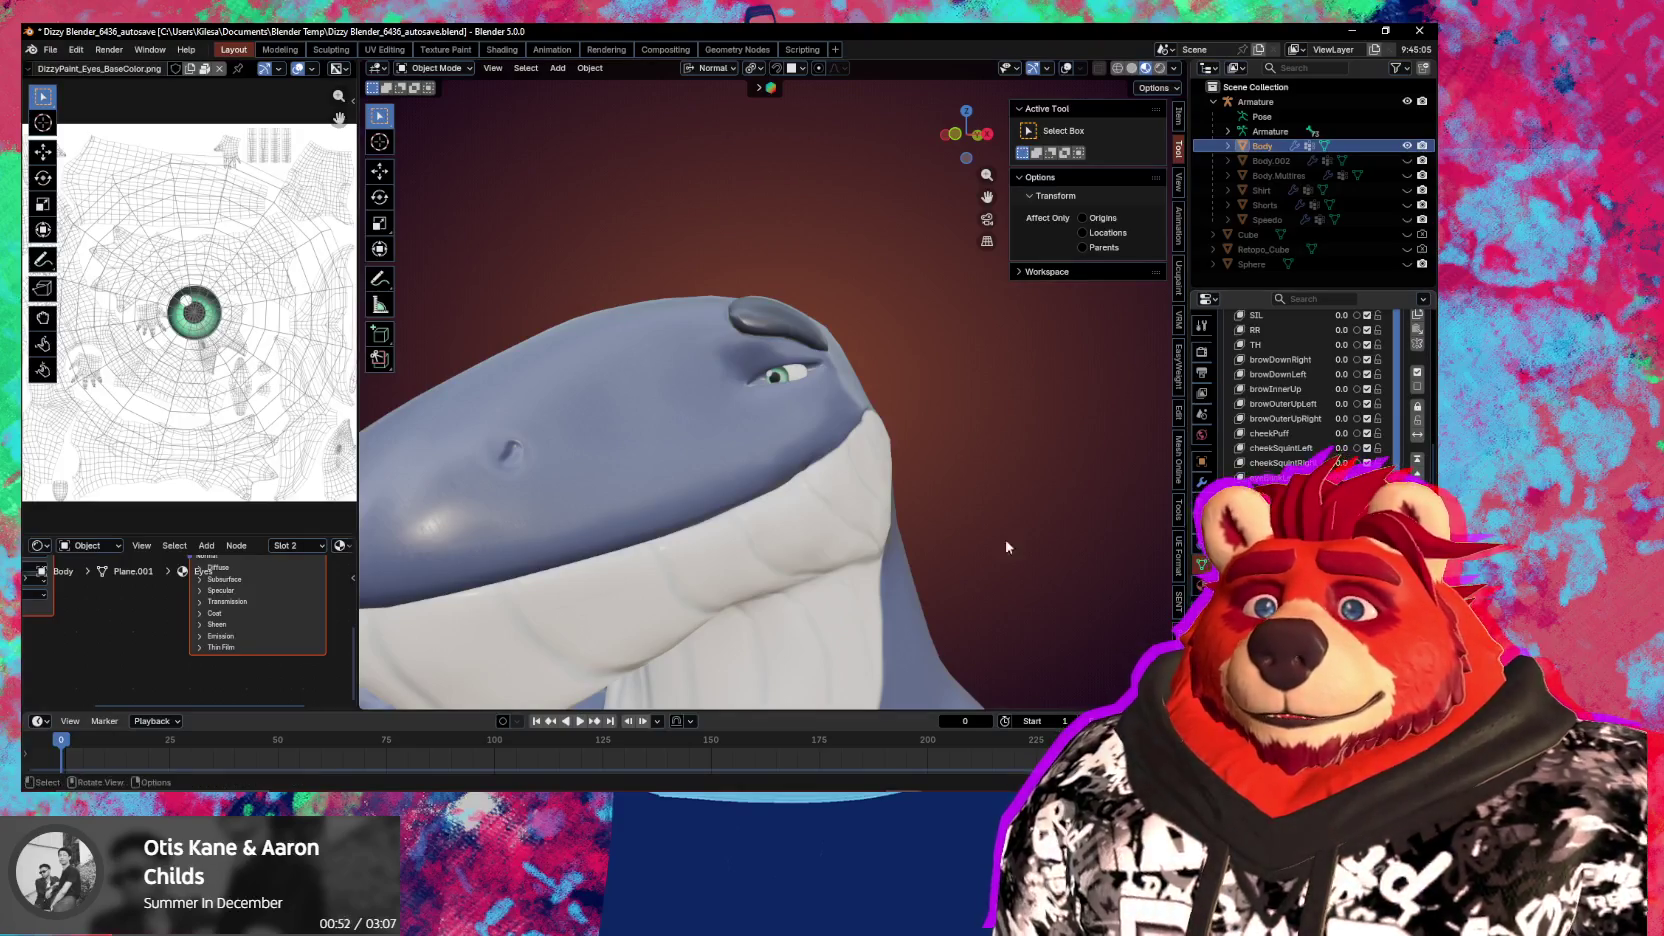
{"action": "middle_click_drag", "start_coordinate": [780, 540], "coordinate": [953, 536]}
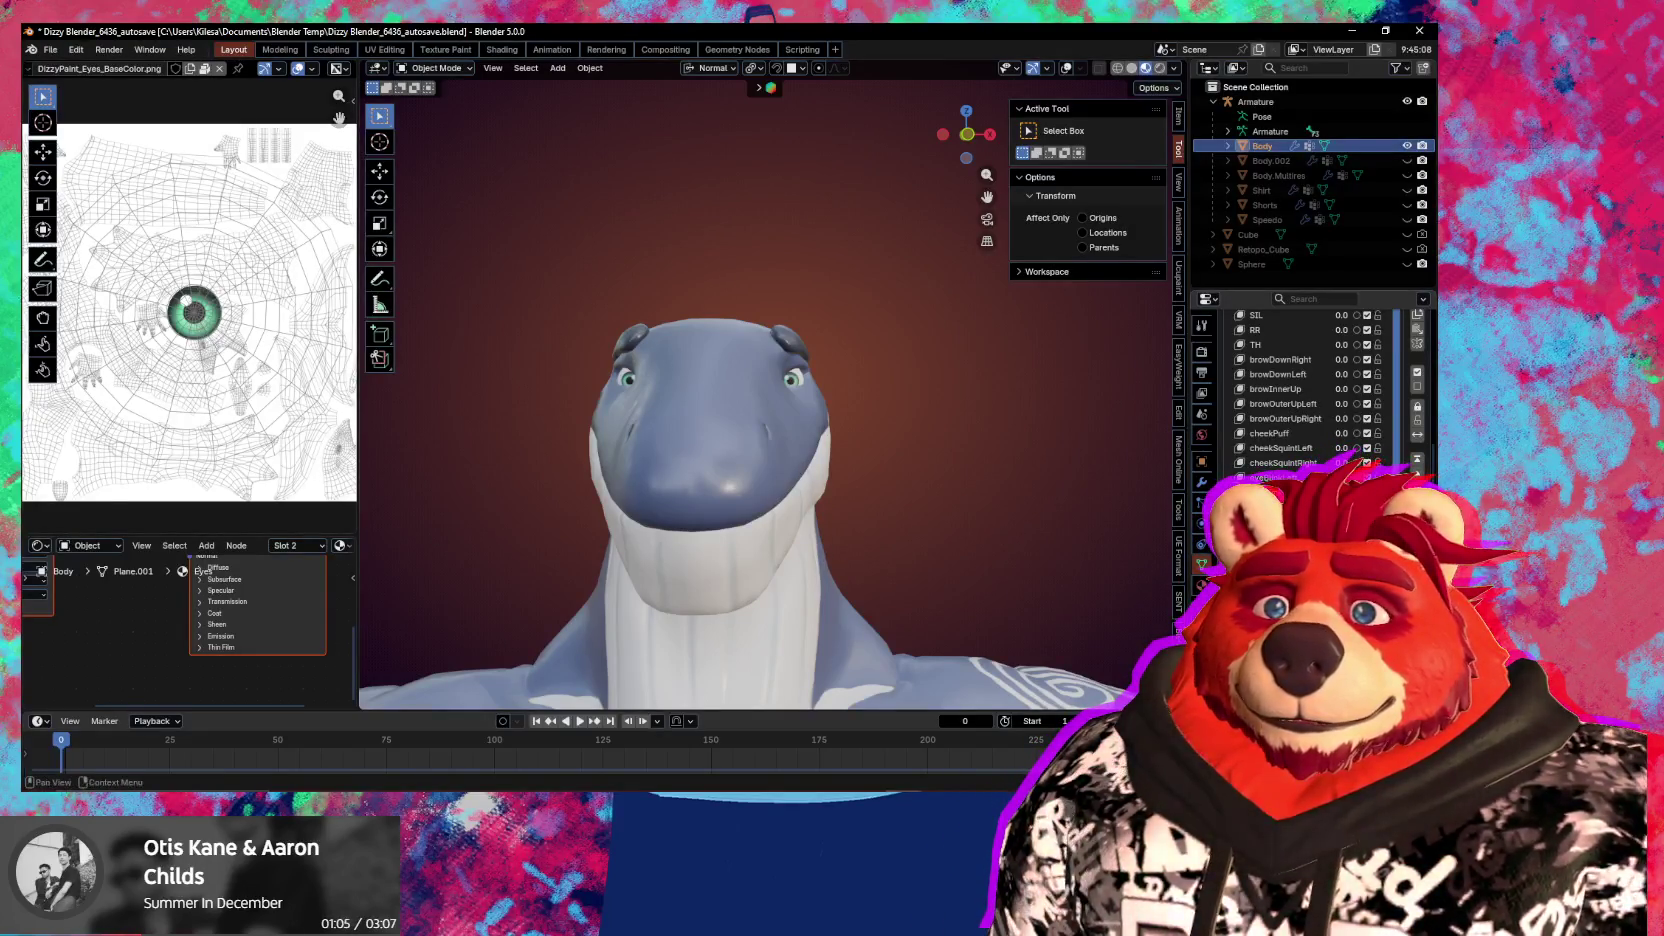
{"action": "left_click_drag", "start_coordinate": [1340, 477], "coordinate": [1345, 477]}
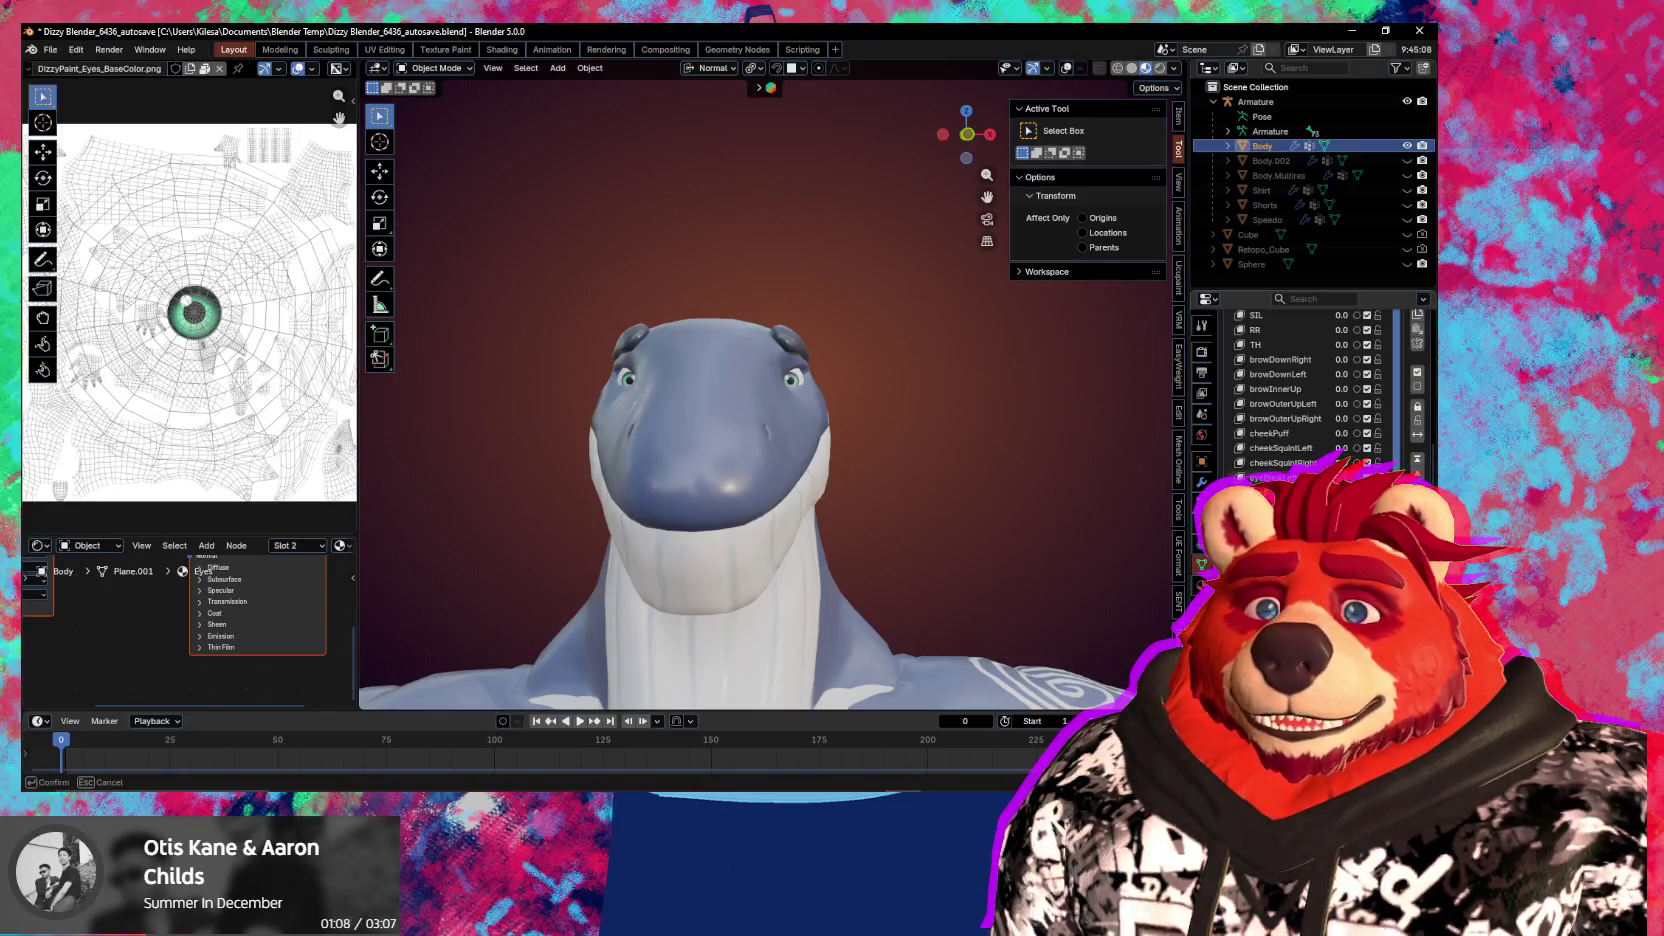
{"action": "key", "text": "Return"}
{"action": "left_click", "coordinate": [1340, 477]}
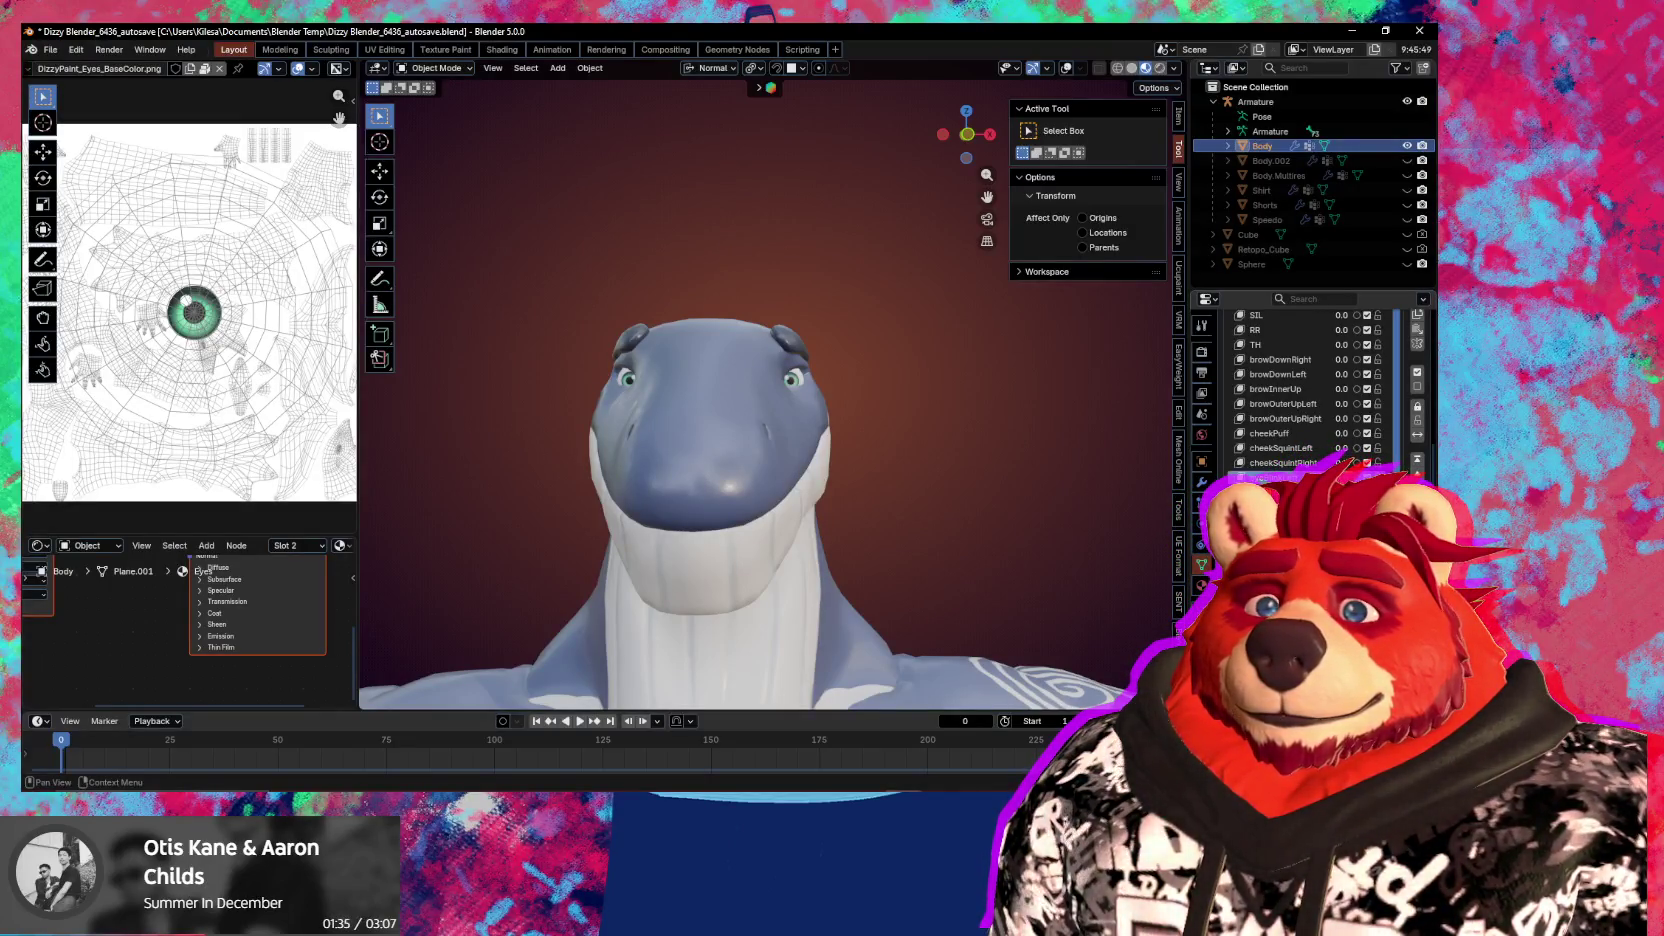
{"action": "left_click_drag", "start_coordinate": [1340, 477], "coordinate": [1340, 477]}
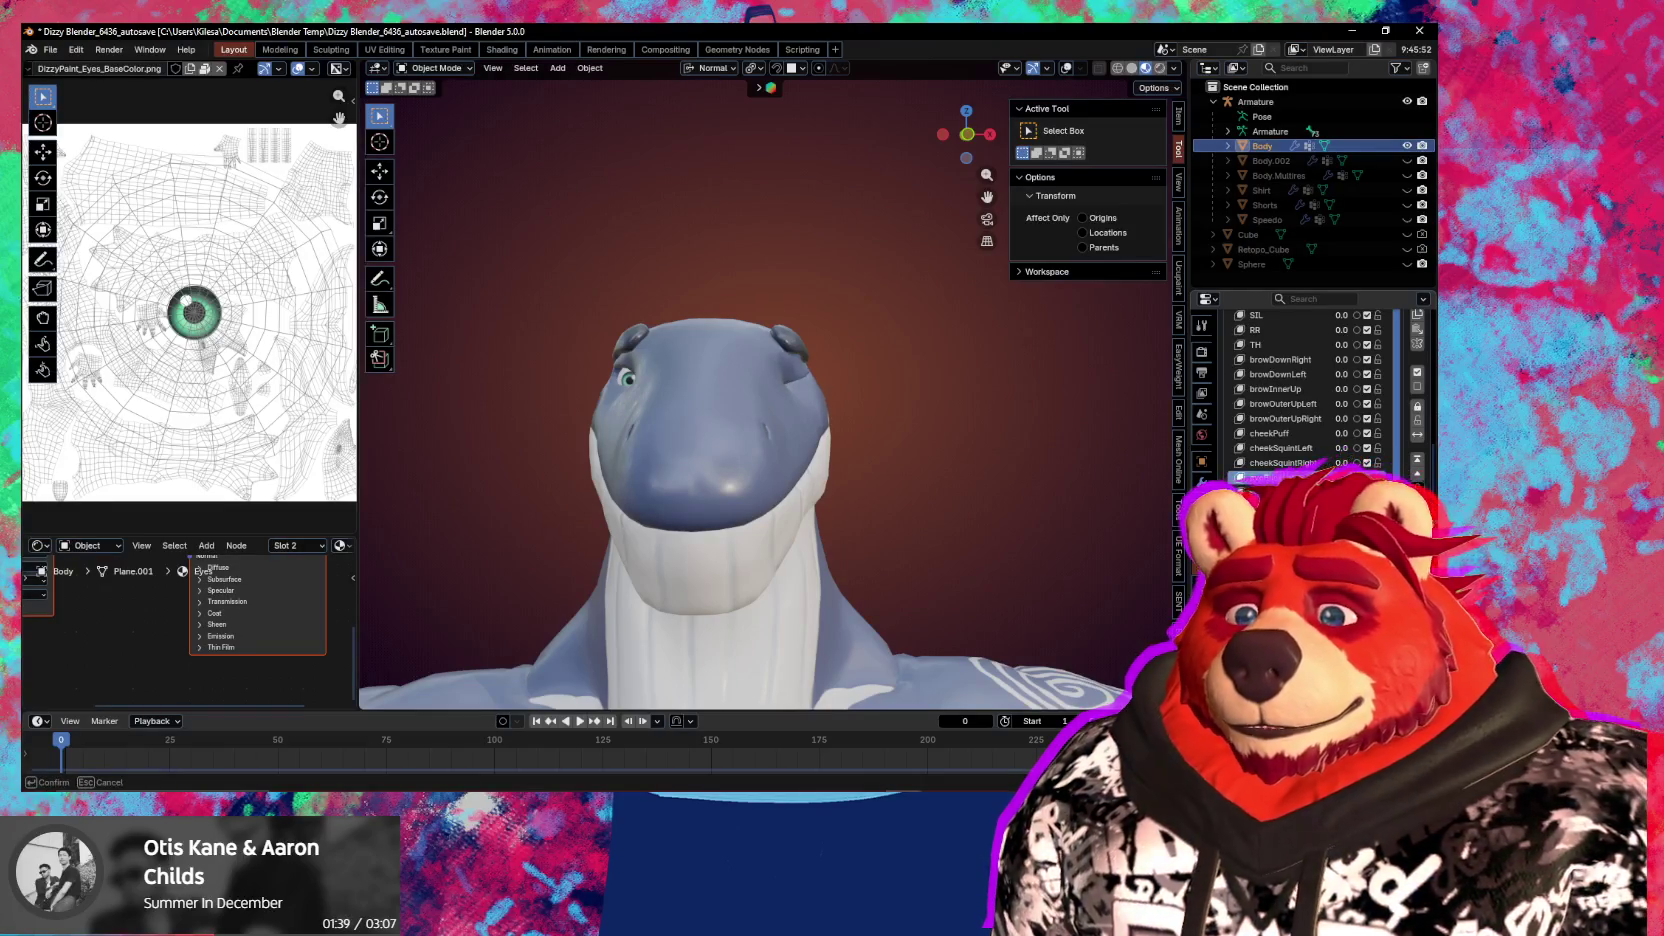
{"action": "left_click_drag", "start_coordinate": [1366, 477], "coordinate": [1366, 477]}
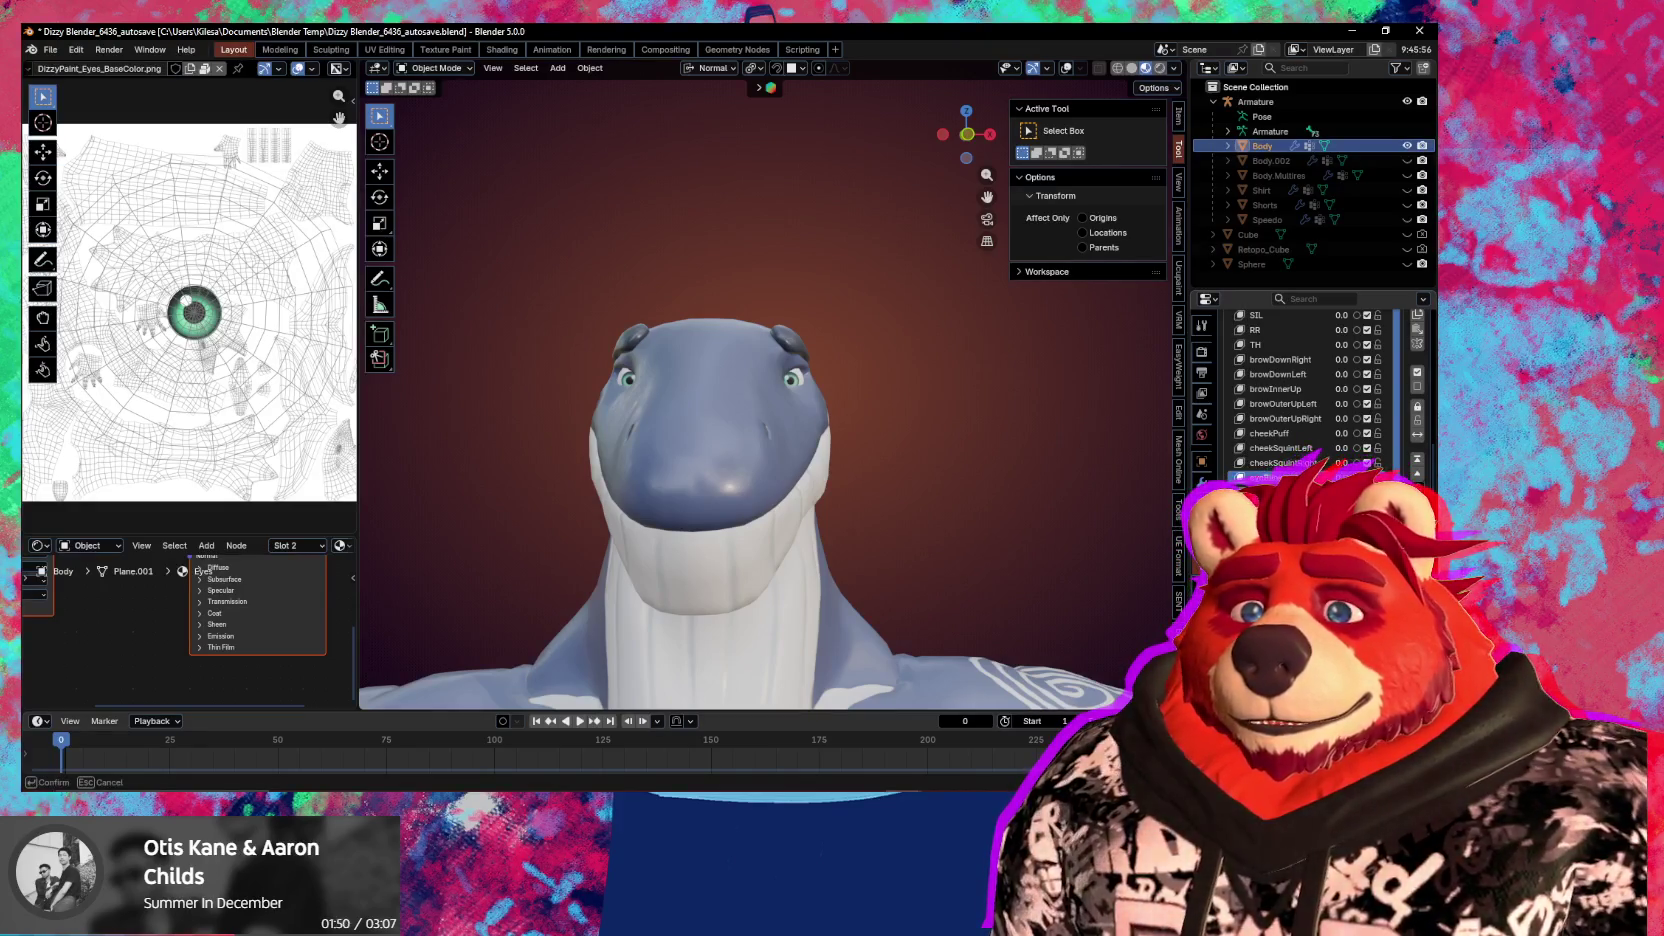
{"action": "left_click_drag", "start_coordinate": [1366, 477], "coordinate": [1366, 477]}
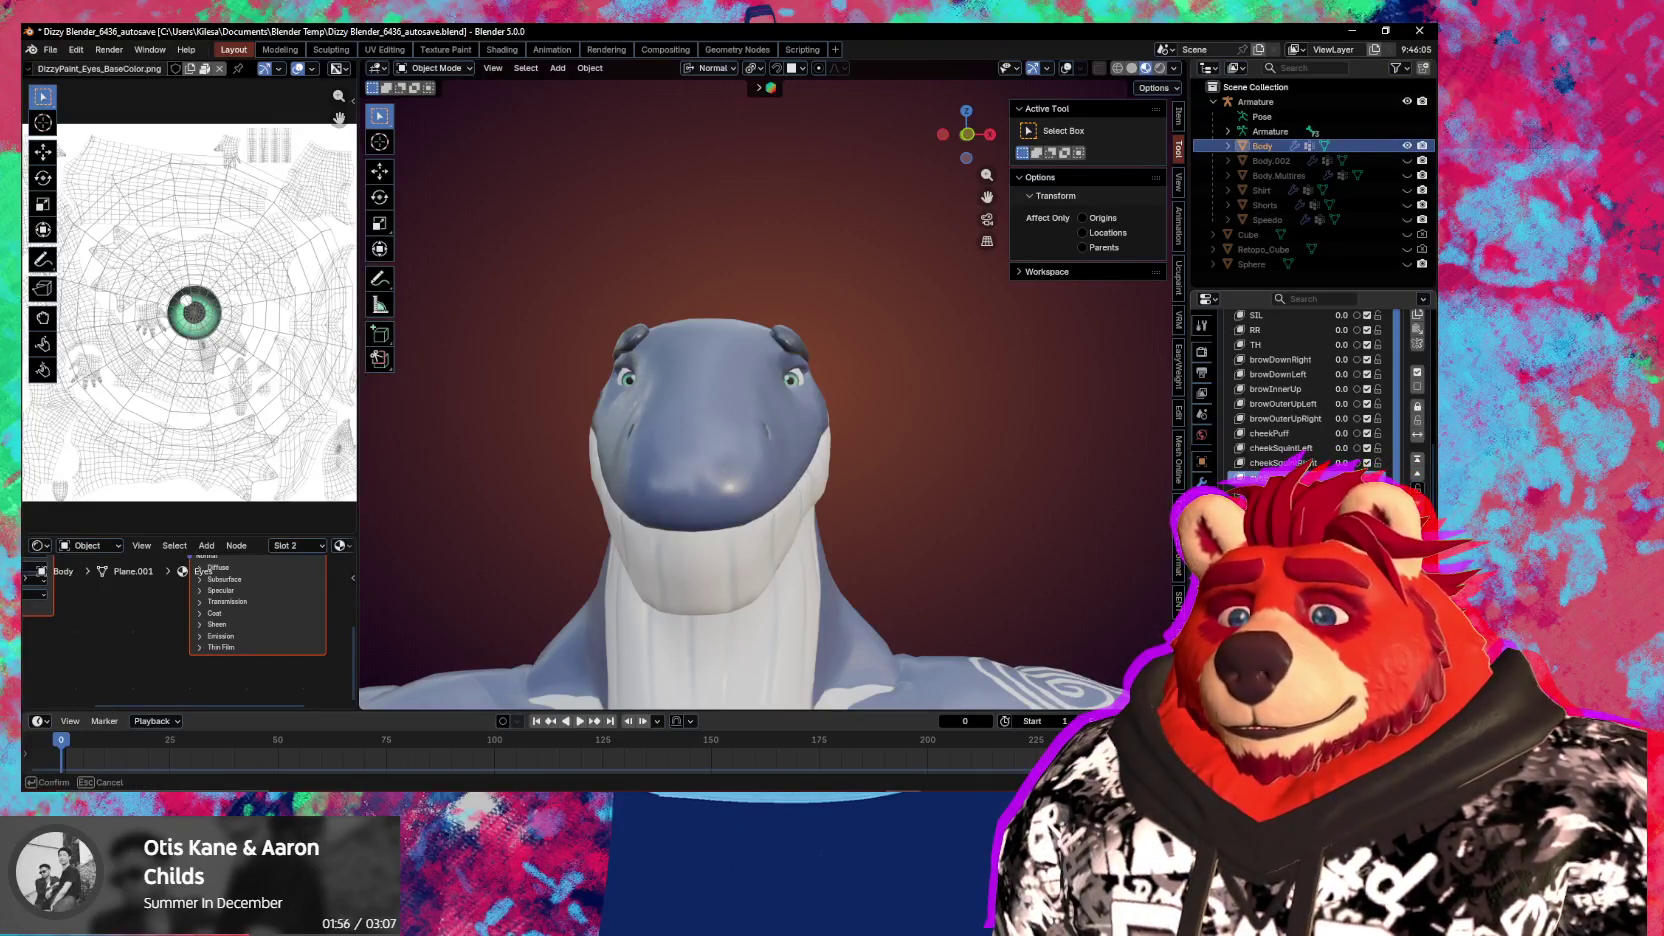
{"action": "left_click_drag", "start_coordinate": [1366, 477], "coordinate": [1366, 477]}
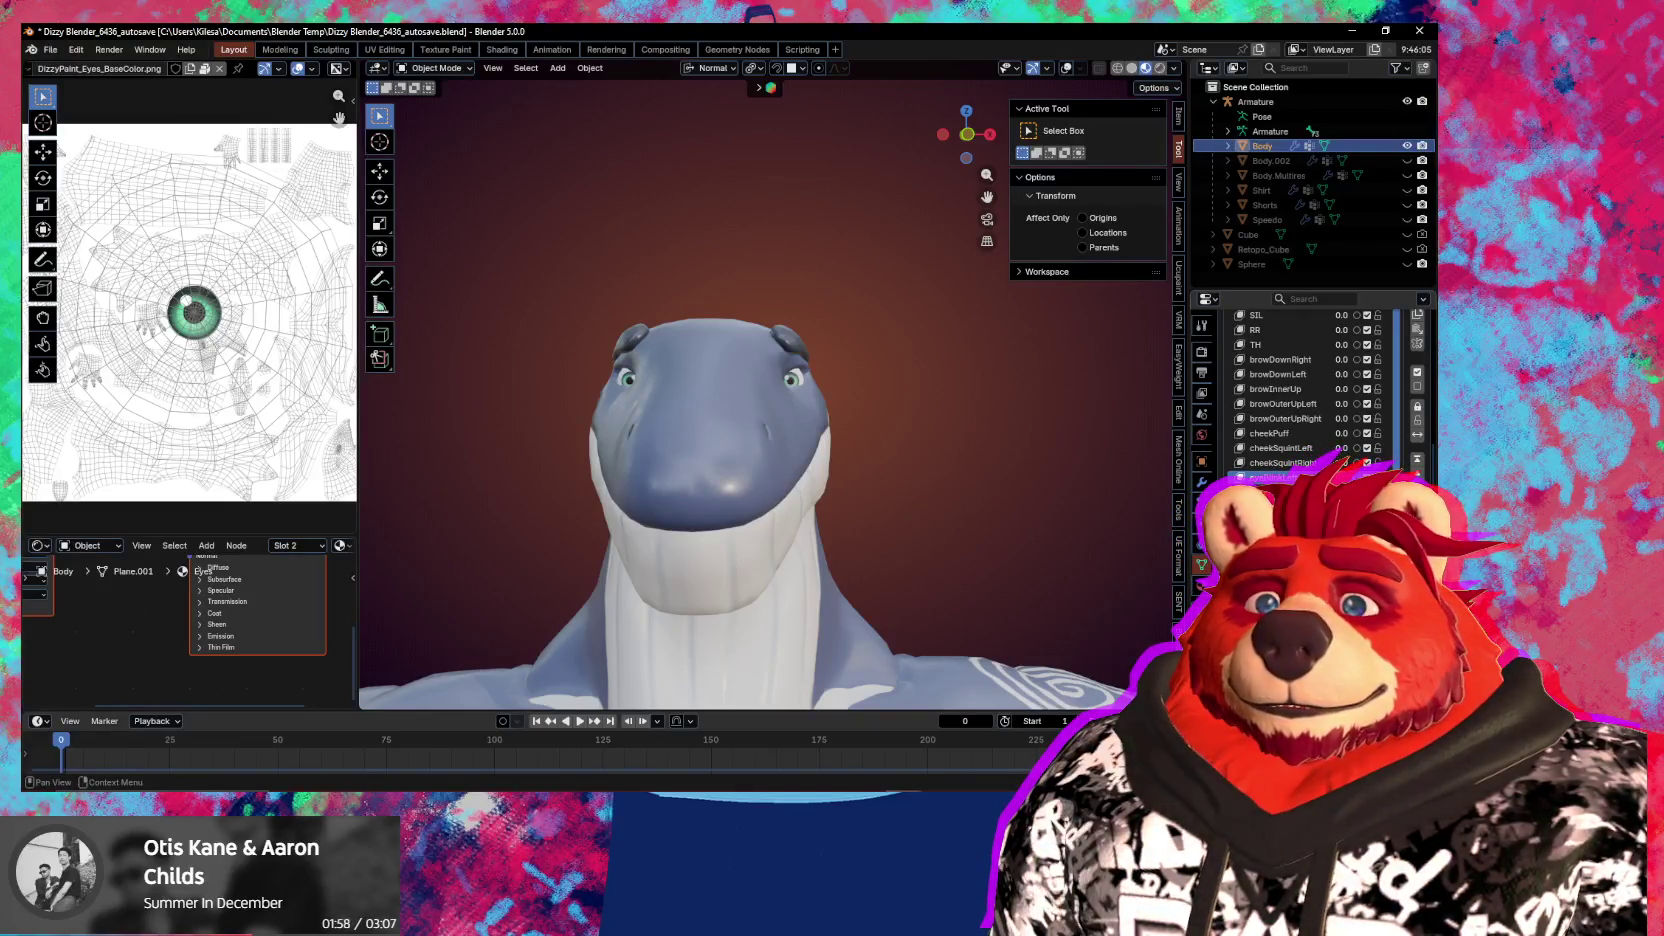
{"action": "left_click_drag", "start_coordinate": [1366, 477], "coordinate": [1366, 477]}
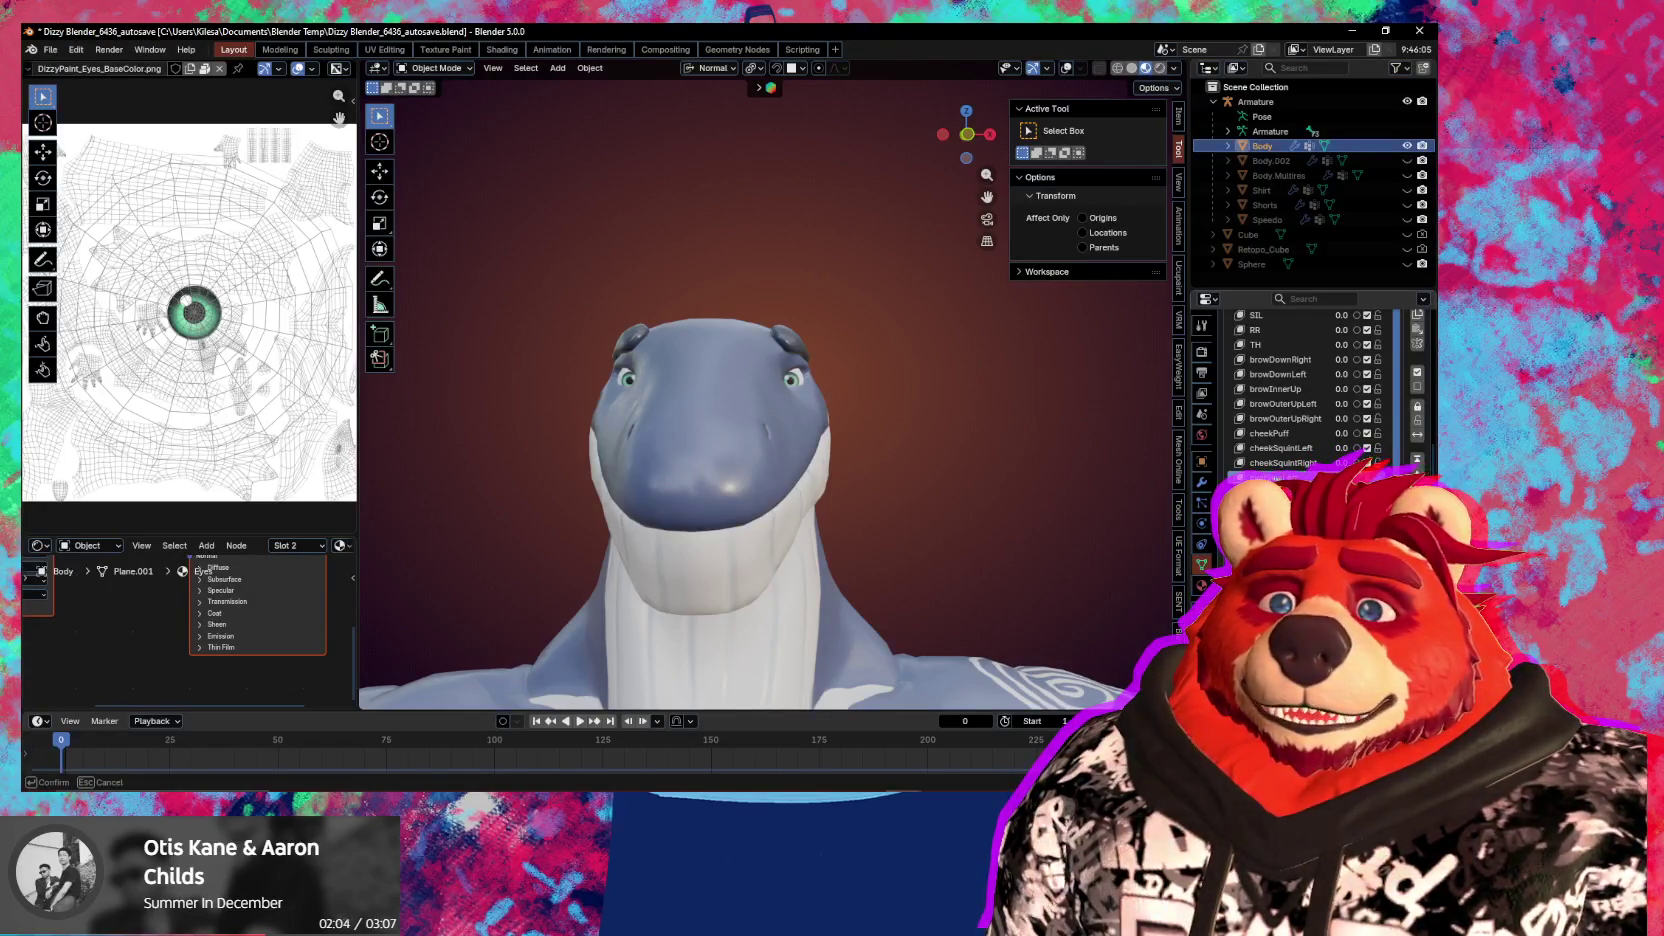
{"action": "mouse_move", "coordinate": [876, 464]}
{"action": "middle_mouse_down"}
{"action": "mouse_move", "coordinate": [811, 463]}
{"action": "mouse_move", "coordinate": [1156, 481]}
{"action": "middle_mouse_up"}
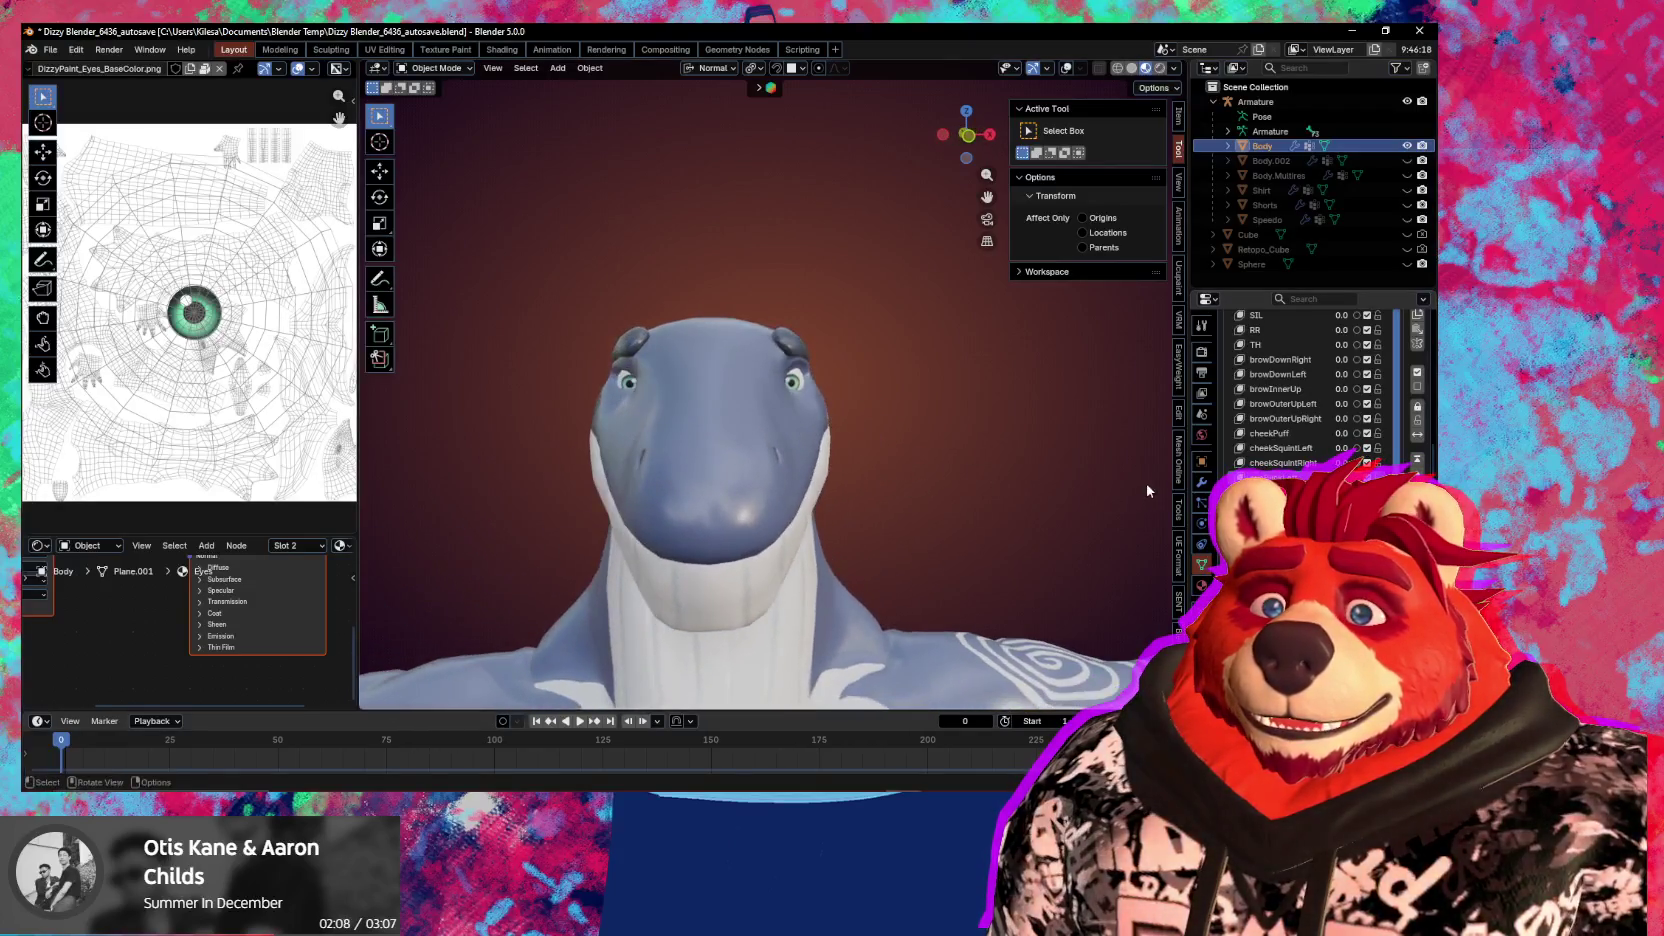
{"action": "middle_click_drag", "start_coordinate": [1009, 473], "coordinate": [876, 467]}
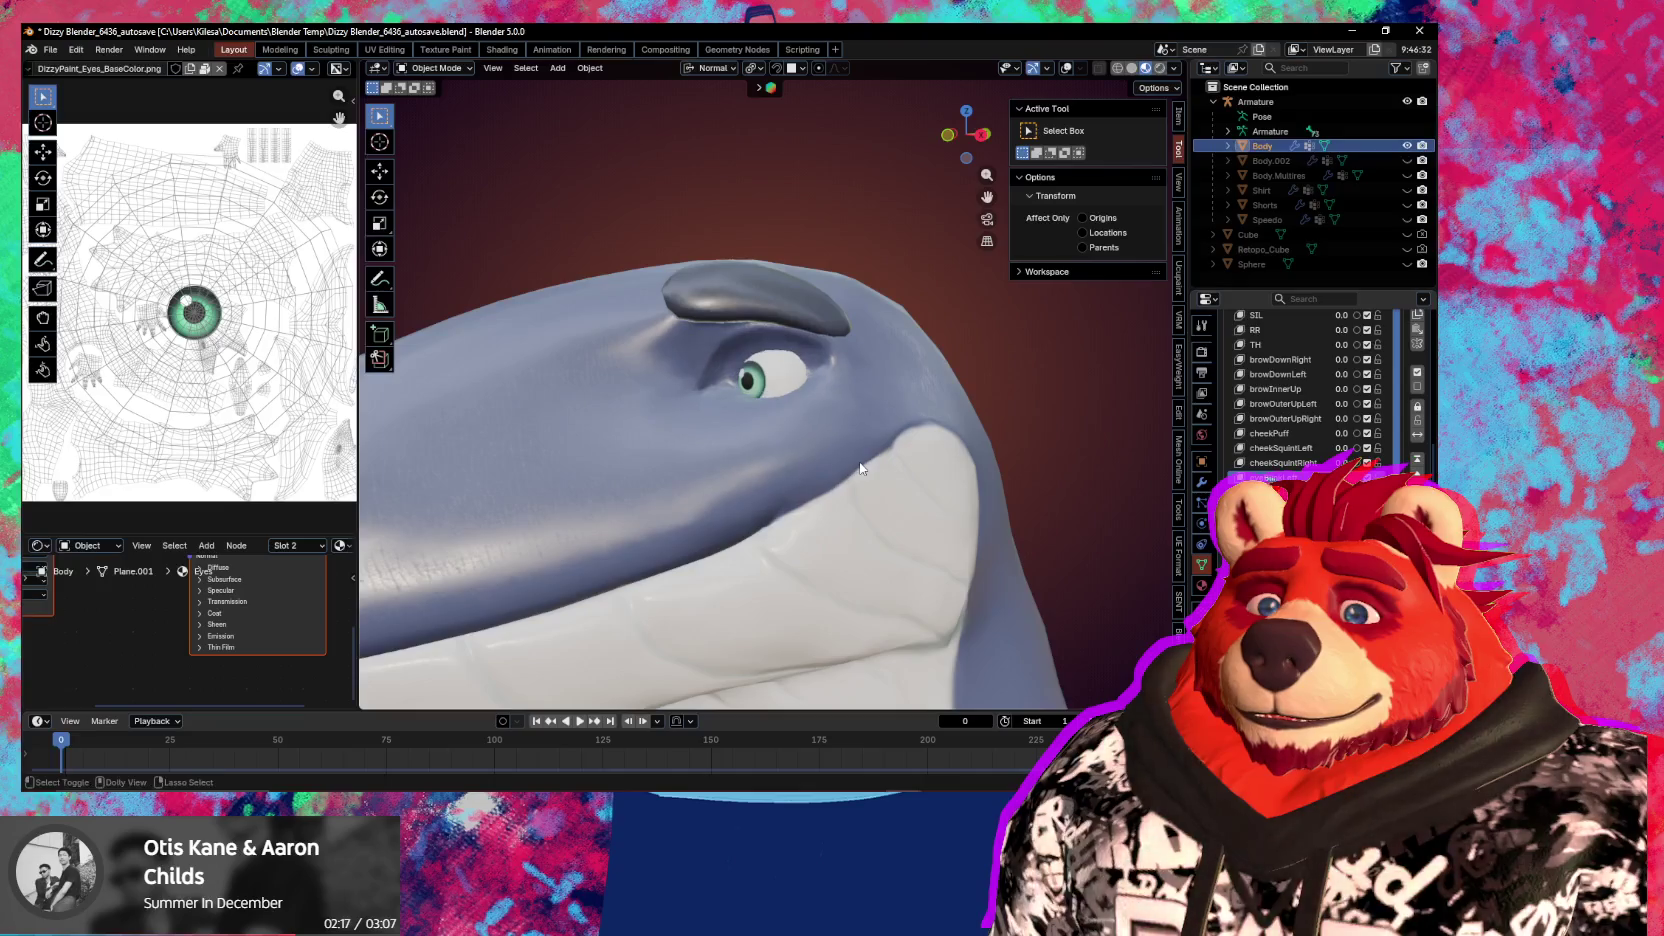
{"action": "middle_click_drag", "start_coordinate": [860, 467], "coordinate": [855, 463]}
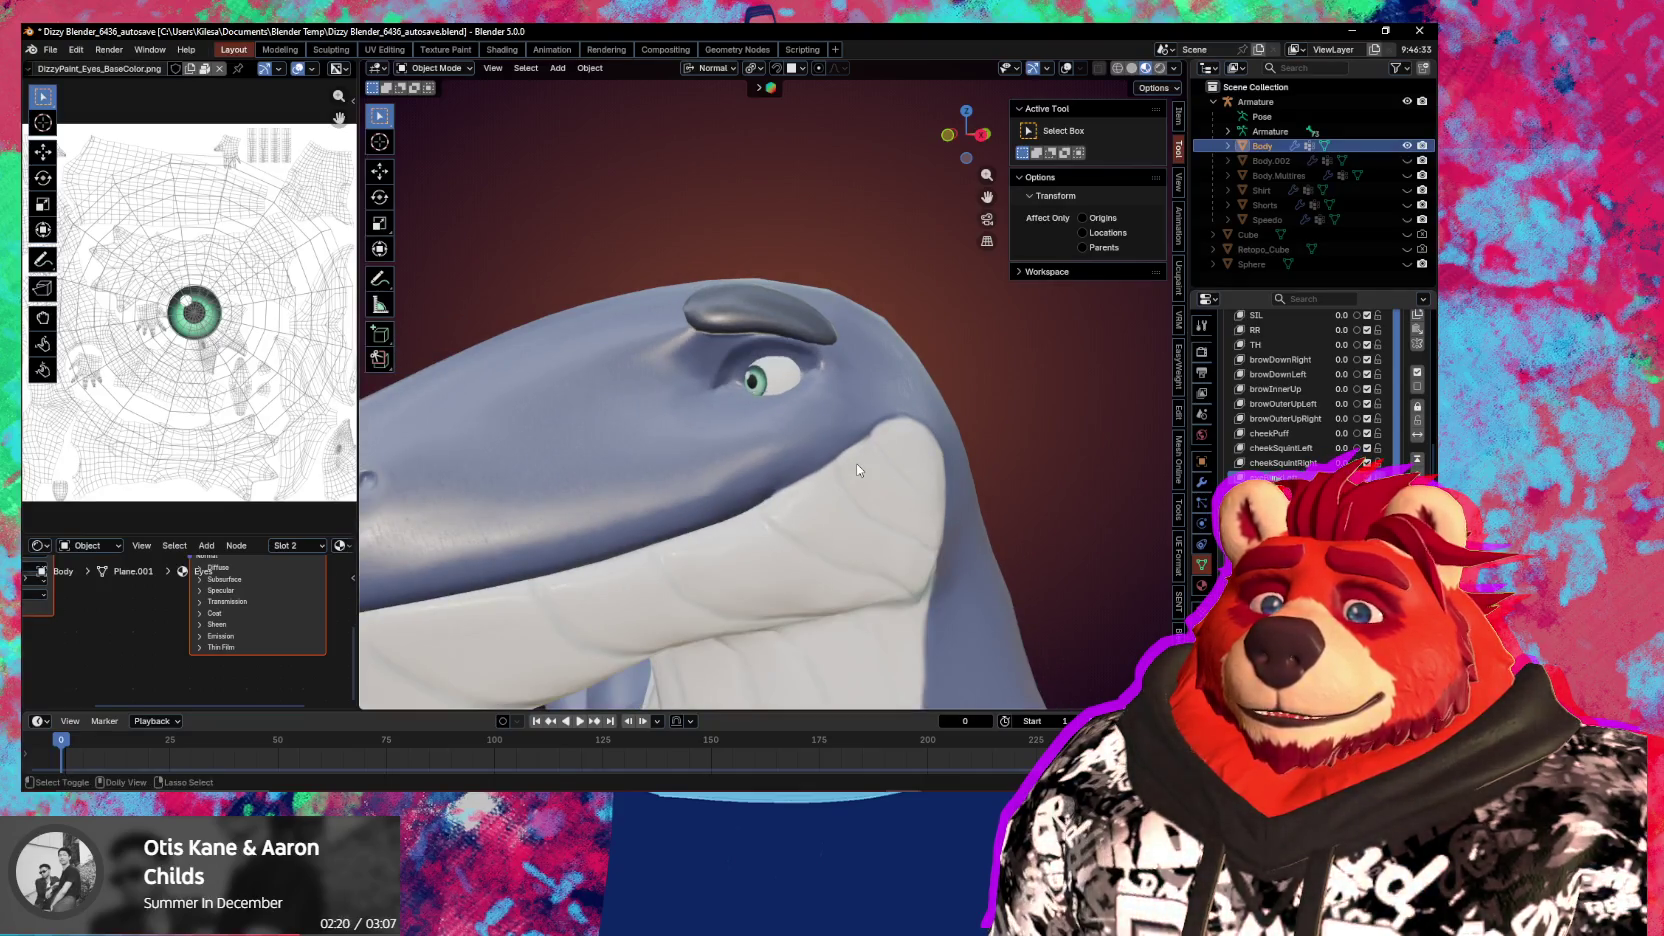
{"action": "mouse_move", "coordinate": [855, 463]}
{"action": "middle_mouse_down"}
{"action": "mouse_move", "coordinate": [956, 477]}
{"action": "mouse_move", "coordinate": [905, 469]}
{"action": "middle_mouse_up"}
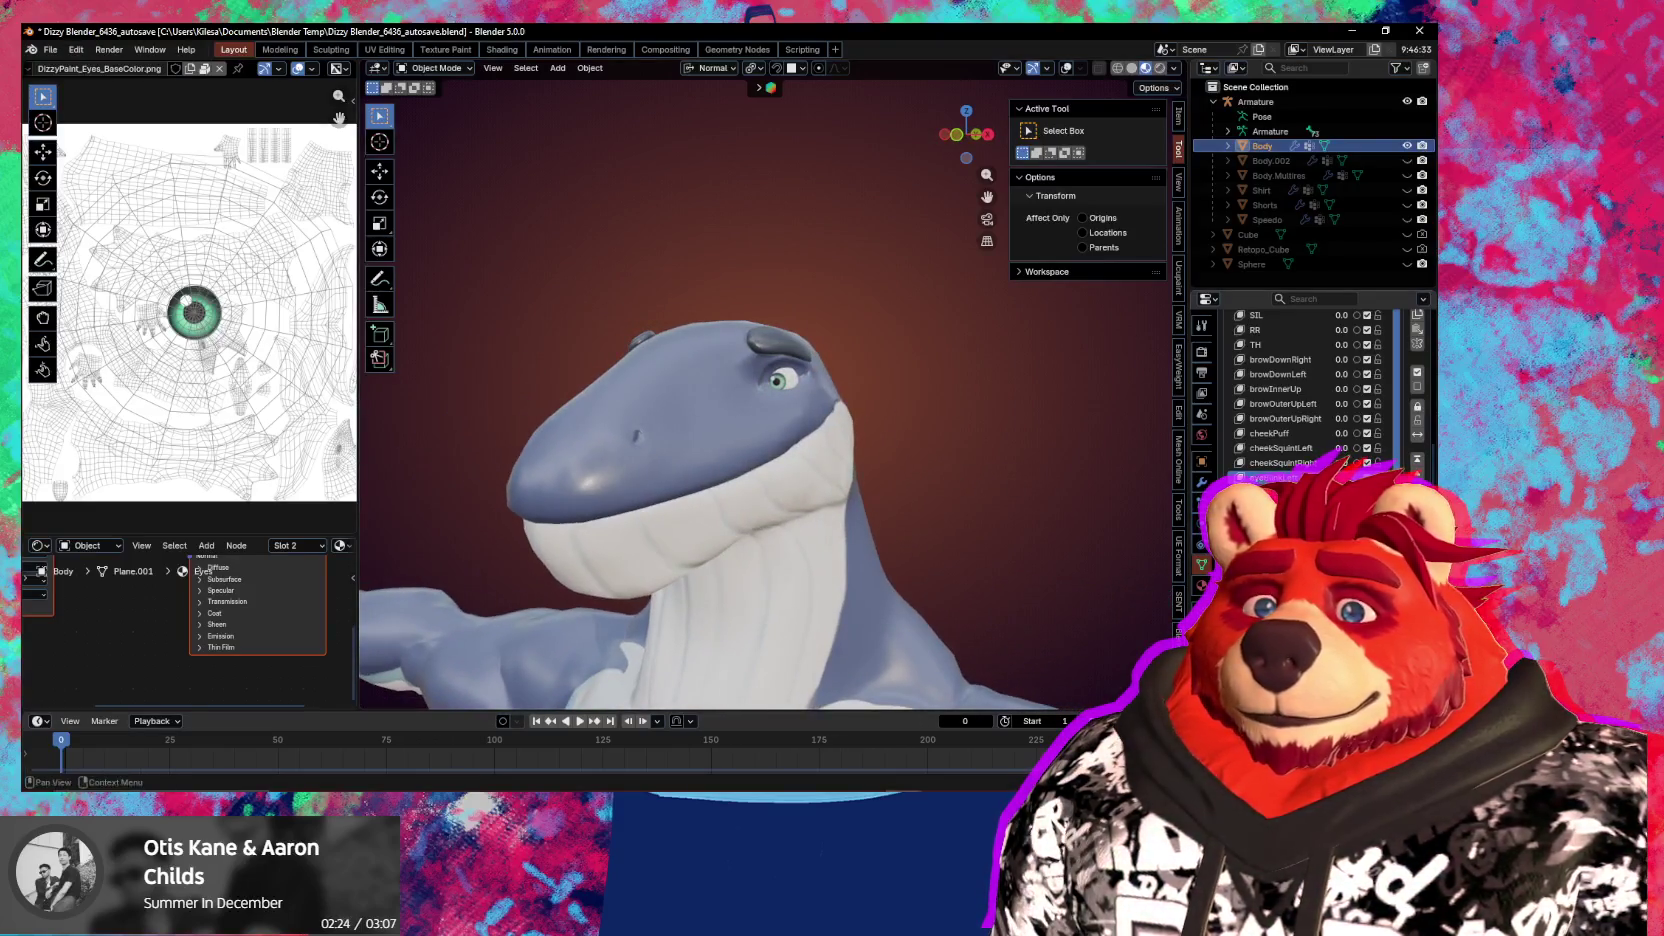
{"action": "key", "text": "q"}
{"action": "scroll", "coordinate": [1300, 390], "scroll_direction": "down", "scroll_amount": 1}
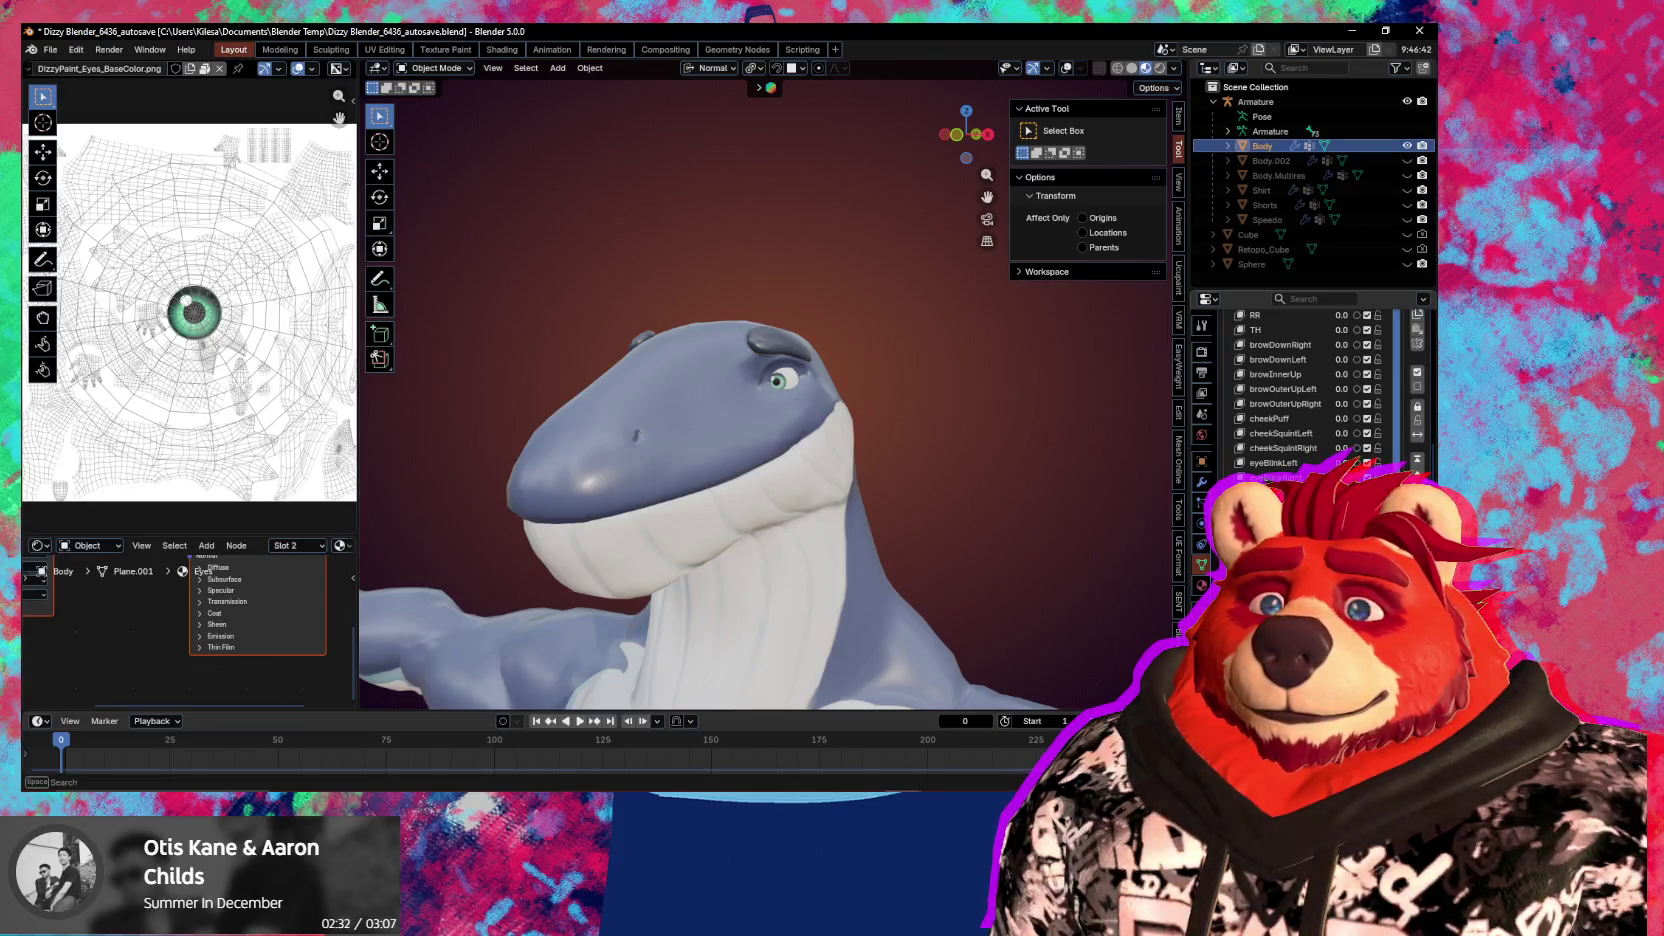
{"action": "scroll", "coordinate": [1300, 390], "scroll_direction": "down", "scroll_amount": 1}
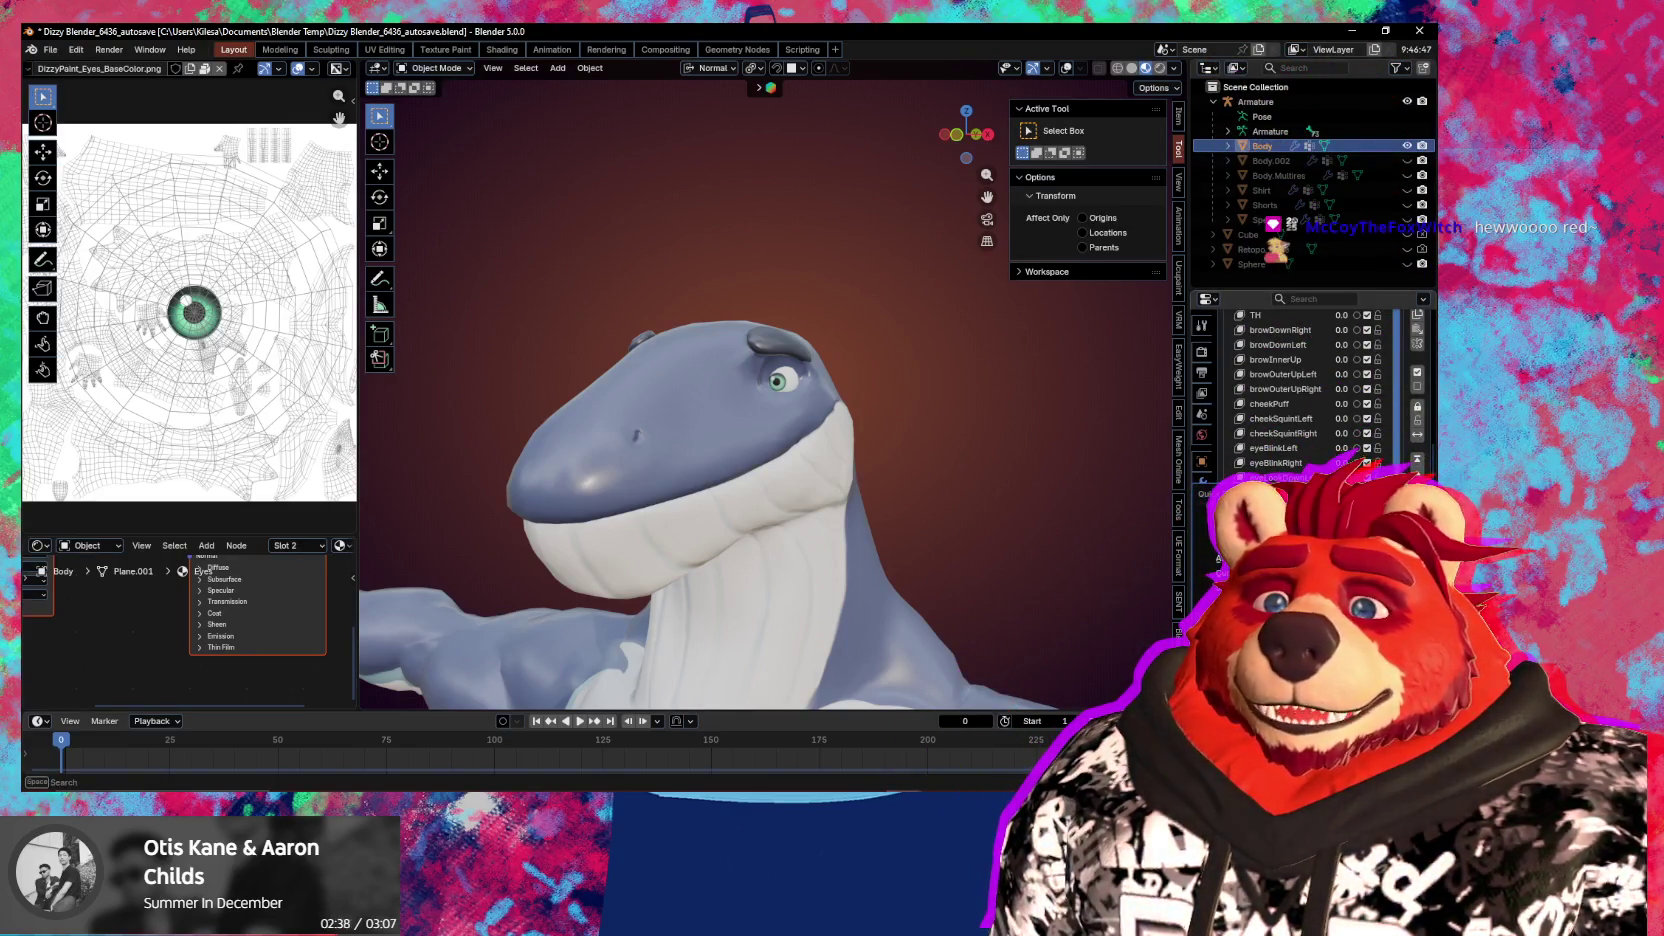
{"action": "mouse_move", "coordinate": [900, 551]}
{"action": "middle_mouse_down"}
{"action": "mouse_move", "coordinate": [970, 551]}
{"action": "mouse_move", "coordinate": [956, 538]}
{"action": "middle_mouse_up"}
Give a new name to a shape key in the body's Shape Keys list
{"action": "scroll", "coordinate": [1024, 559], "scroll_direction": "up", "scroll_amount": 2}
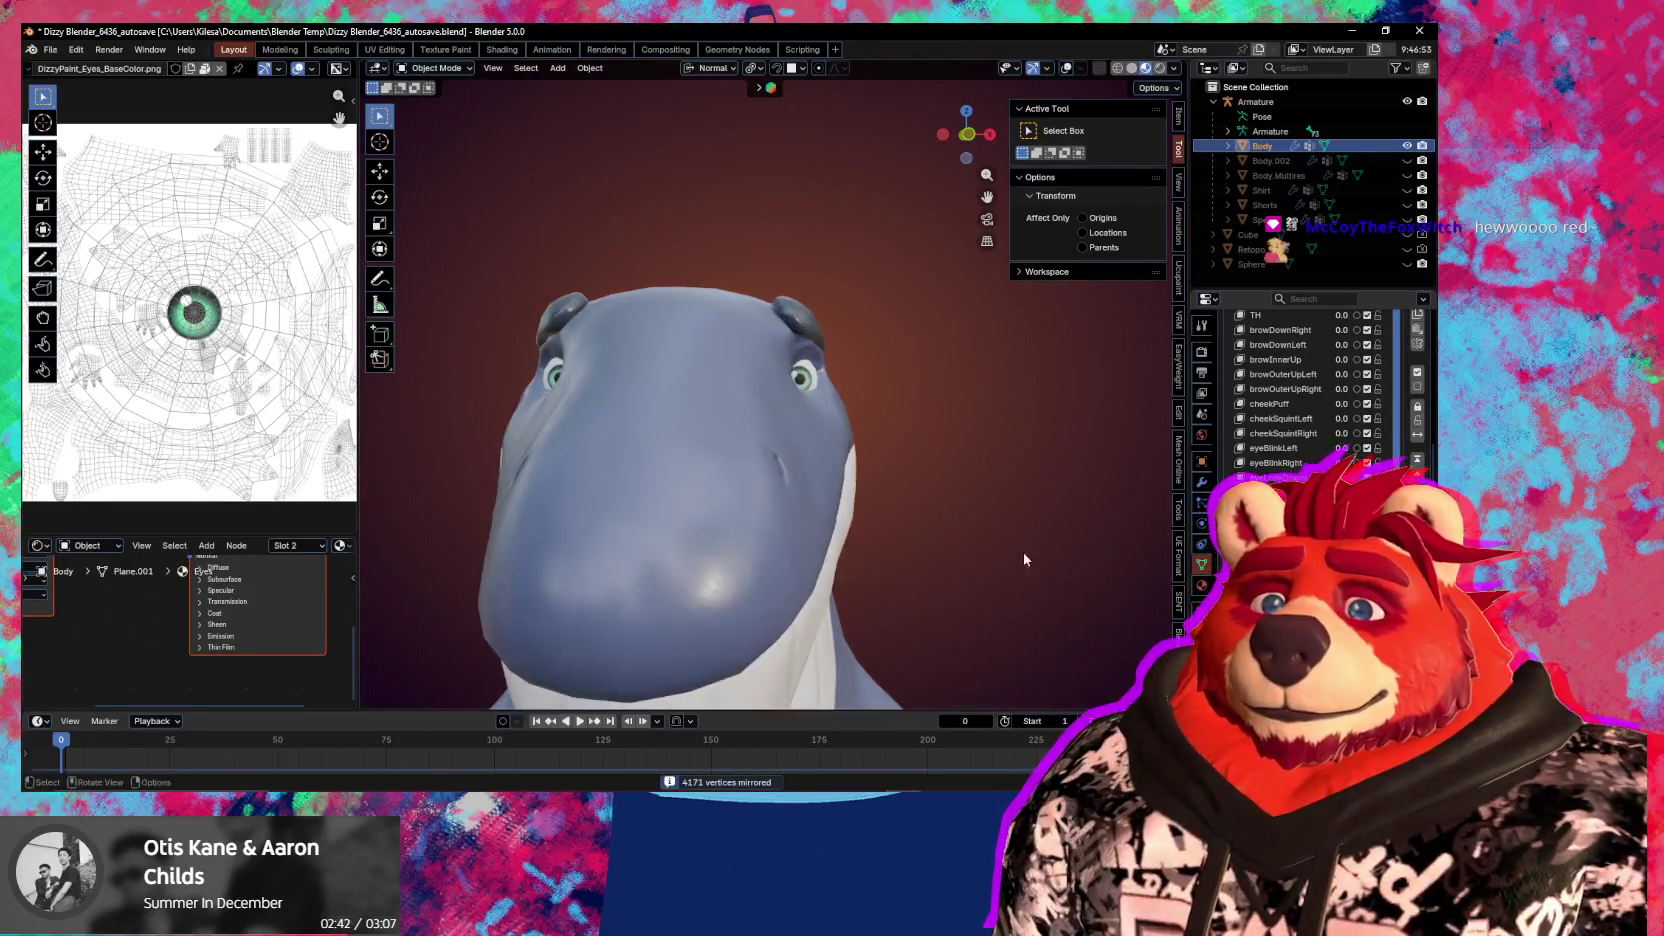
{"action": "middle_click_drag", "start_coordinate": [1024, 559], "coordinate": [1120, 592]}
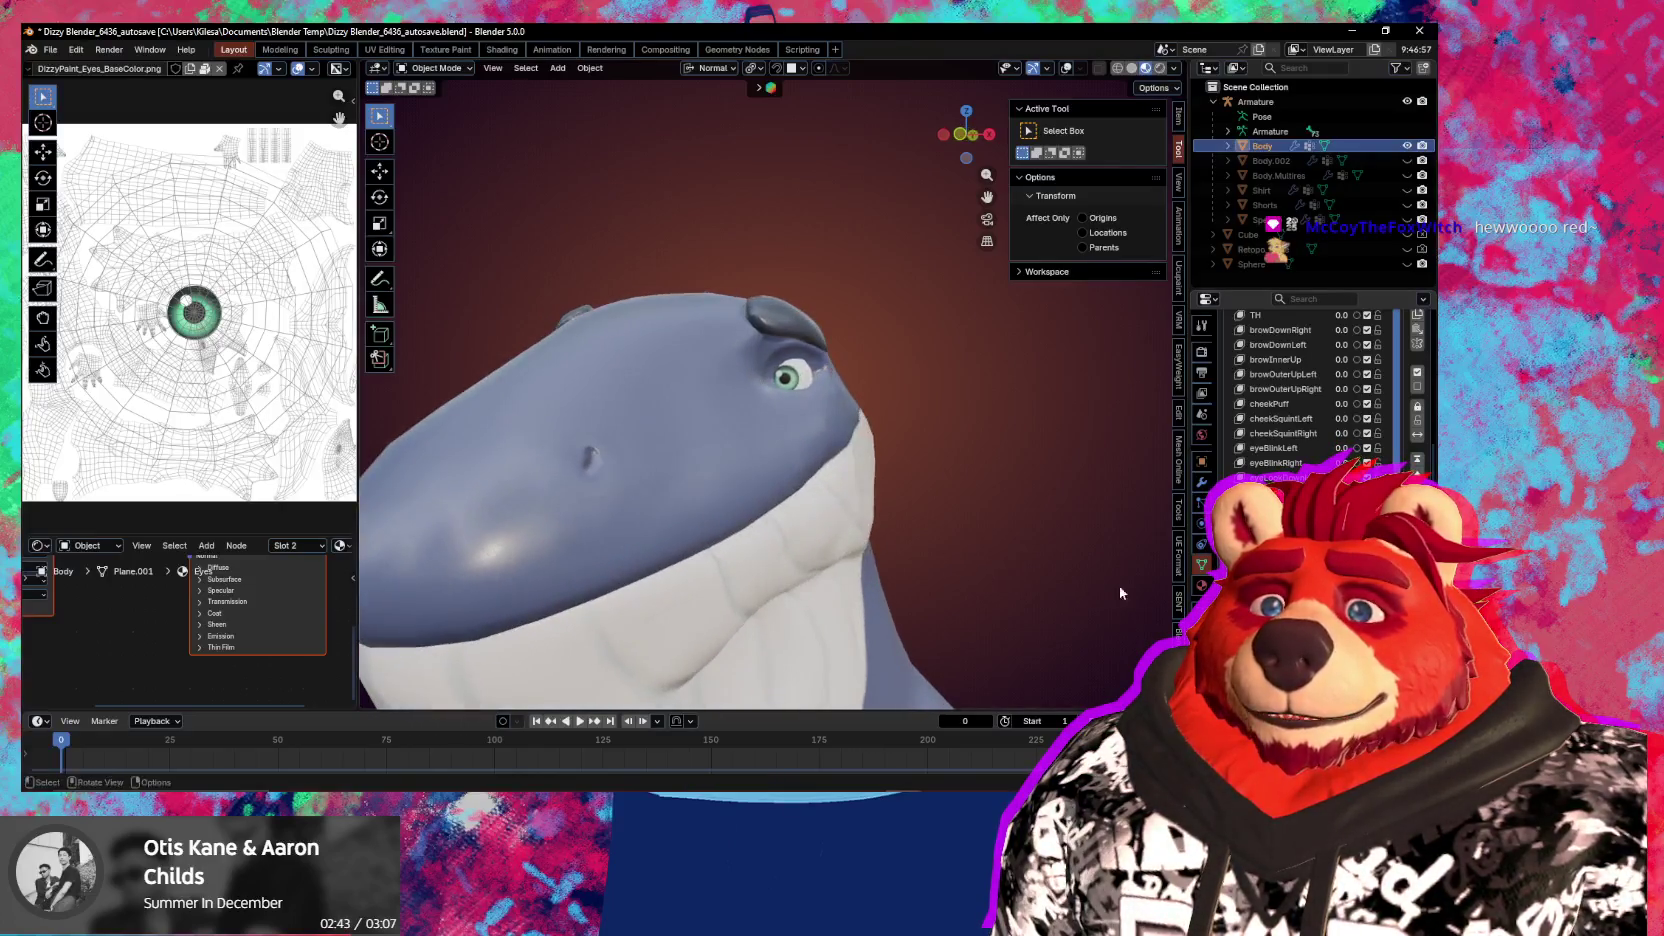
{"action": "double_click", "coordinate": [1275, 477]}
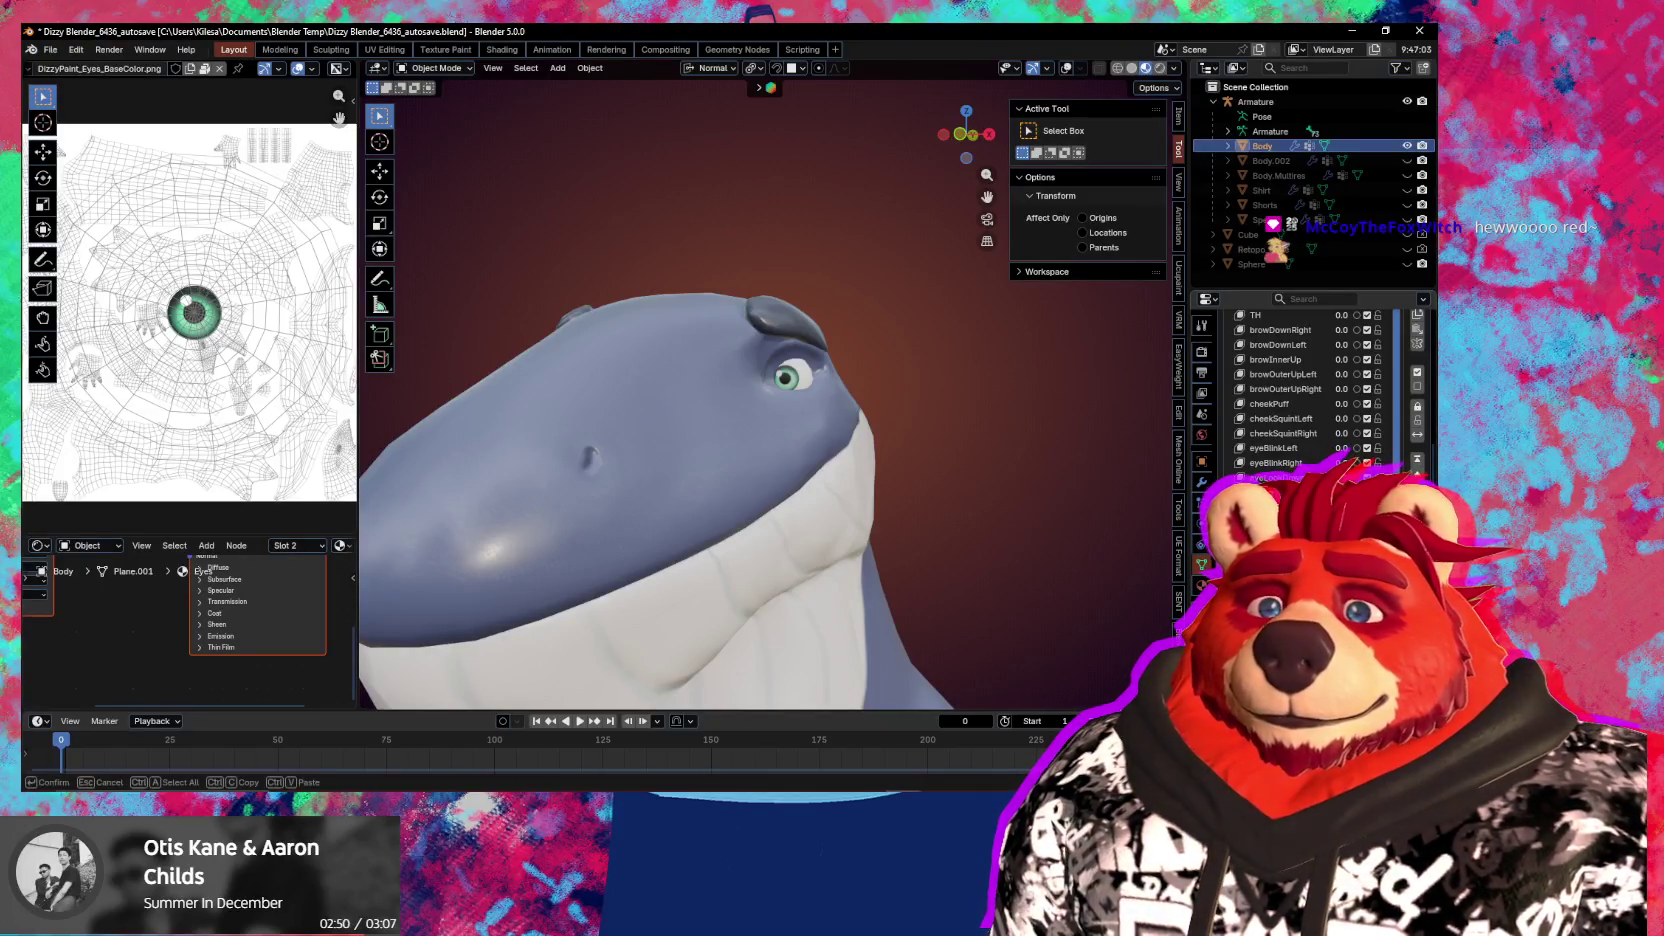
{"action": "key", "text": "Return"}
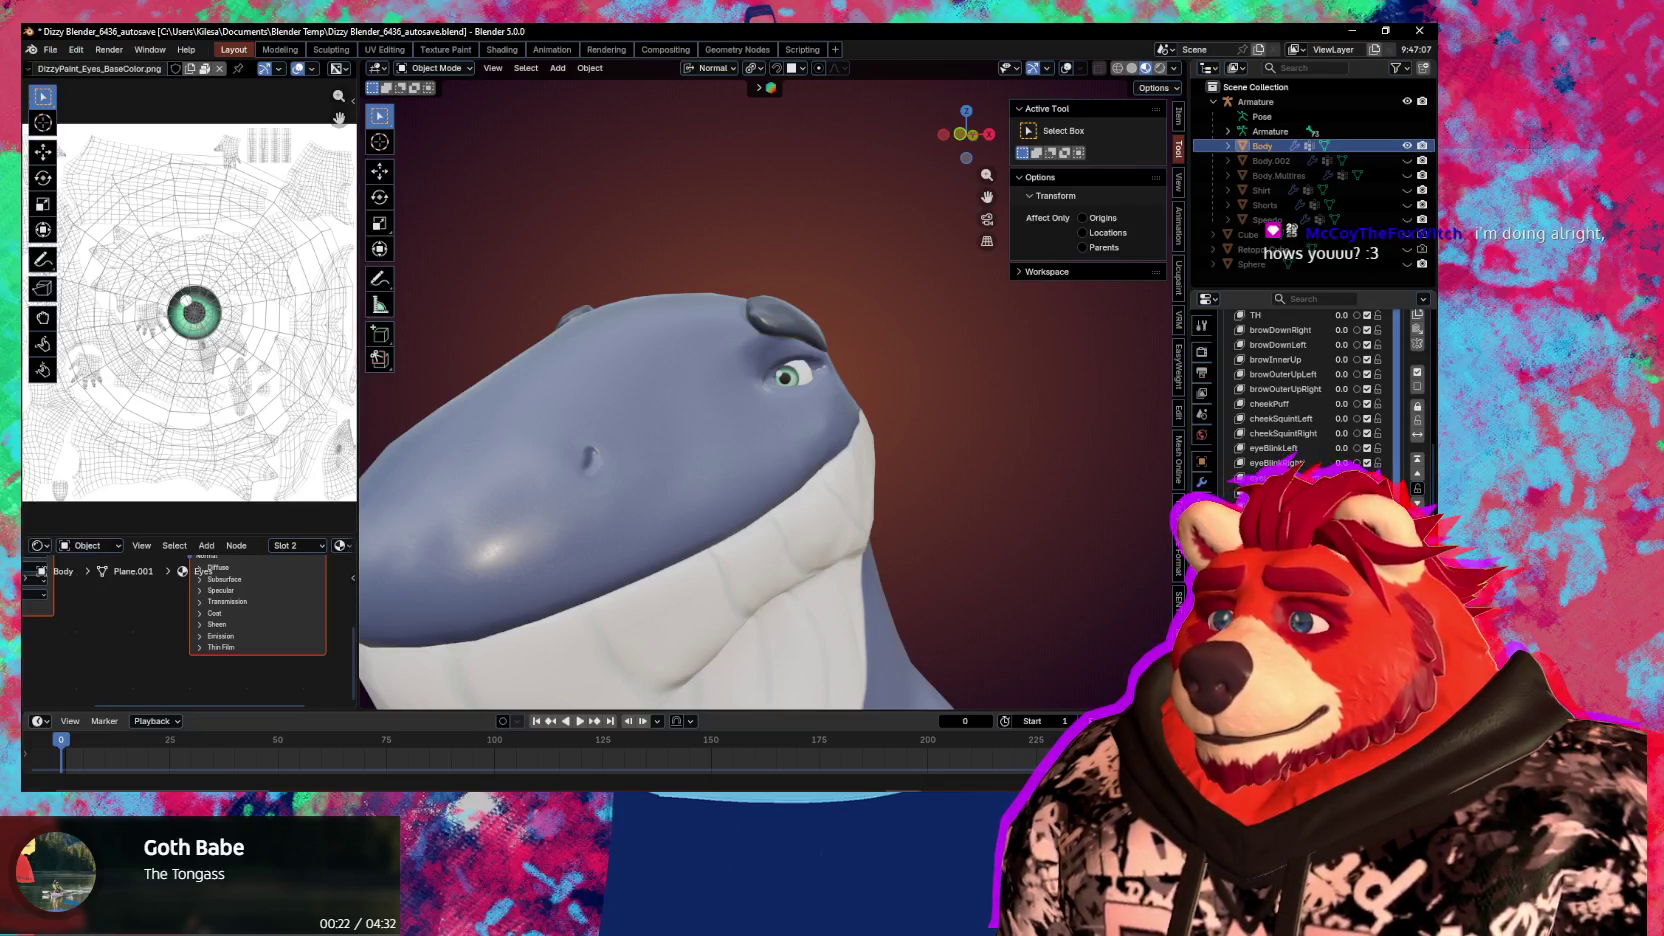
{"action": "middle_click_drag", "start_coordinate": [649, 598], "coordinate": [685, 565]}
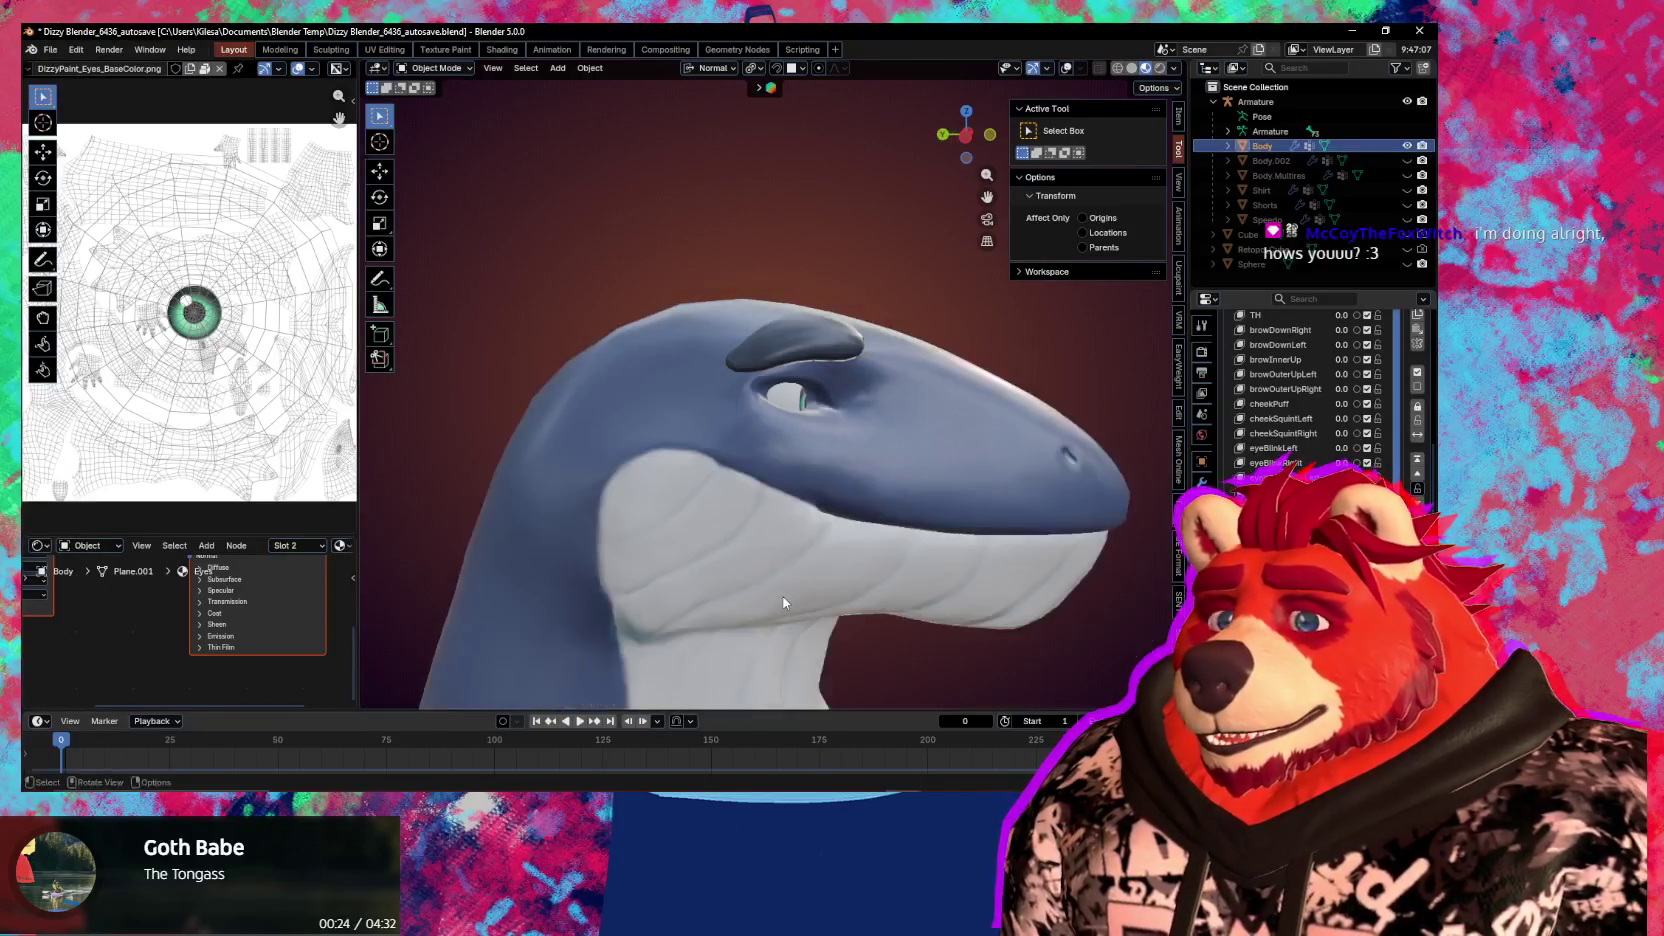
{"action": "scroll", "coordinate": [1300, 390], "scroll_direction": "up", "scroll_amount": 5}
{"action": "scroll", "coordinate": [1421, 372], "scroll_direction": "up", "scroll_amount": 5}
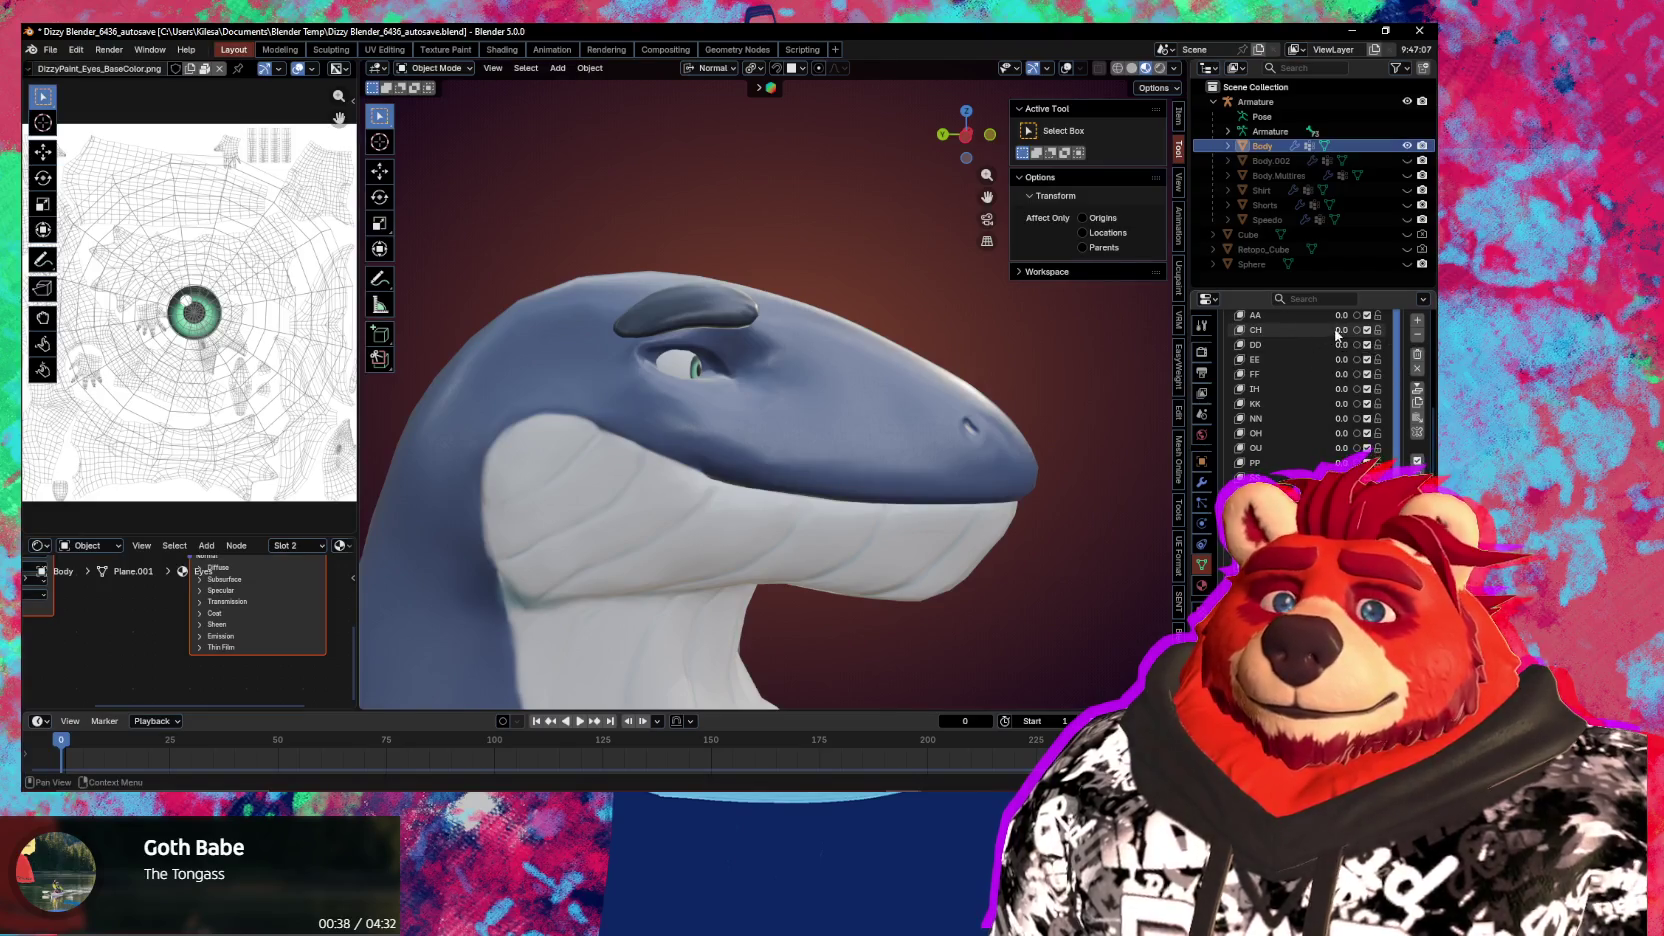
{"action": "mouse_move", "coordinate": [1347, 322]}
{"action": "left_mouse_down"}
{"action": "mouse_move", "coordinate": [1420, 322]}
{"action": "mouse_move", "coordinate": [1347, 315]}
{"action": "mouse_move", "coordinate": [1218, 402]}
{"action": "left_mouse_up"}
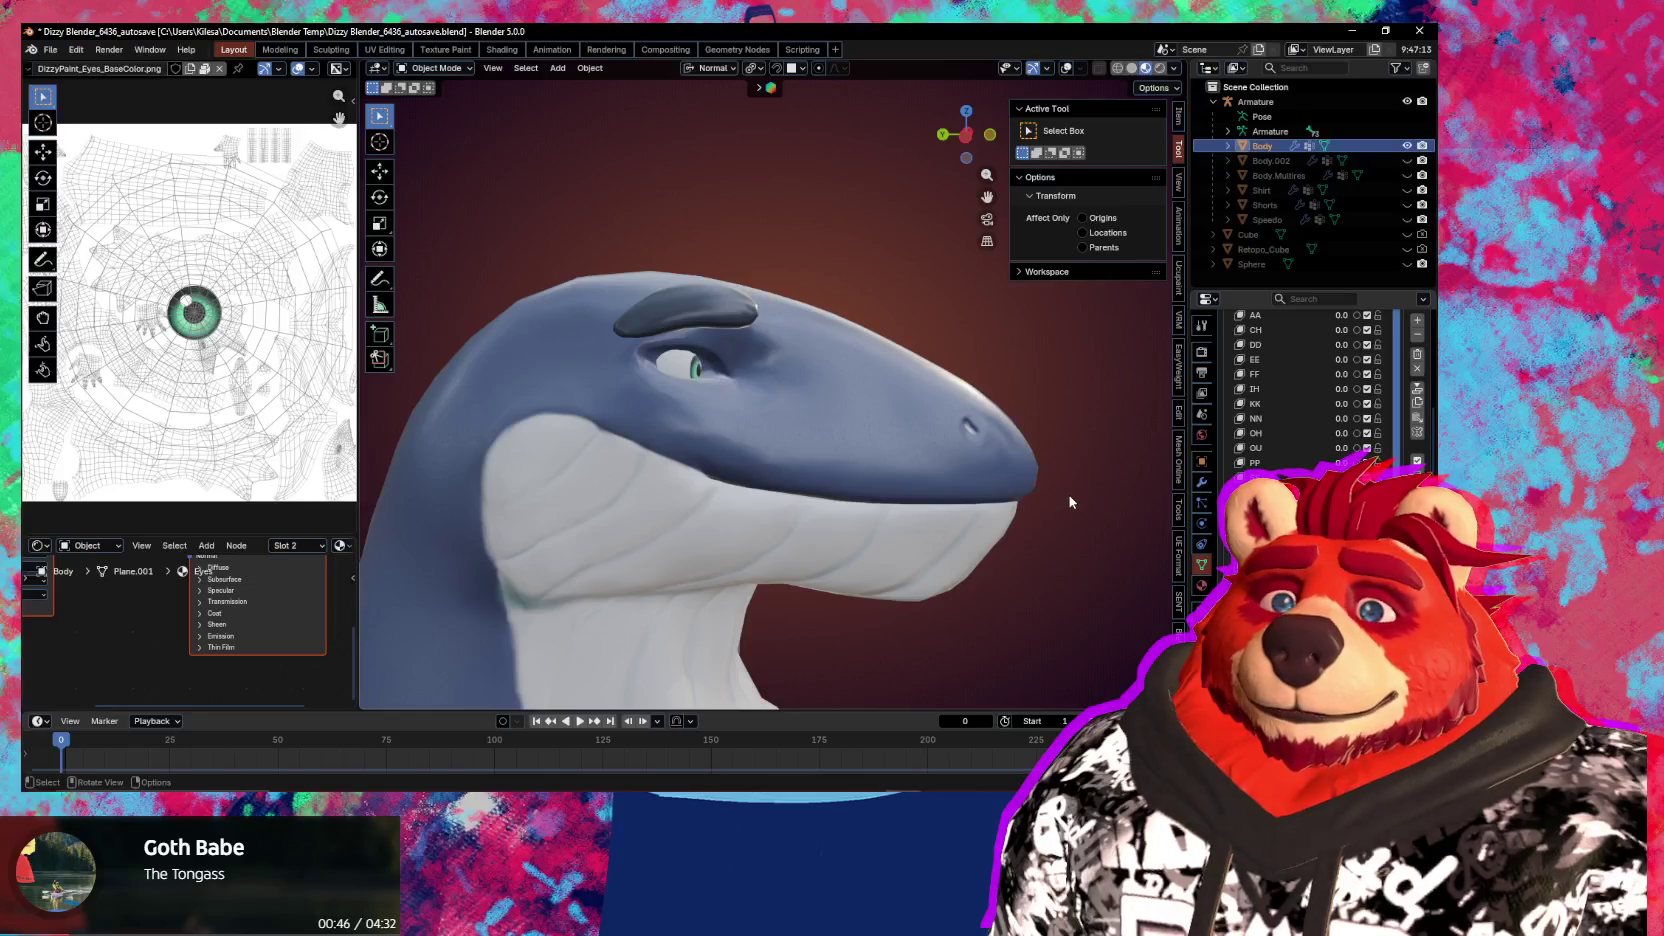
{"action": "left_click", "coordinate": [866, 527]}
In Pose Mode, rotate the jaw bone open about its local X axis
{"action": "key", "text": "ctrl+Tab"}
{"action": "left_click", "coordinate": [866, 527]}
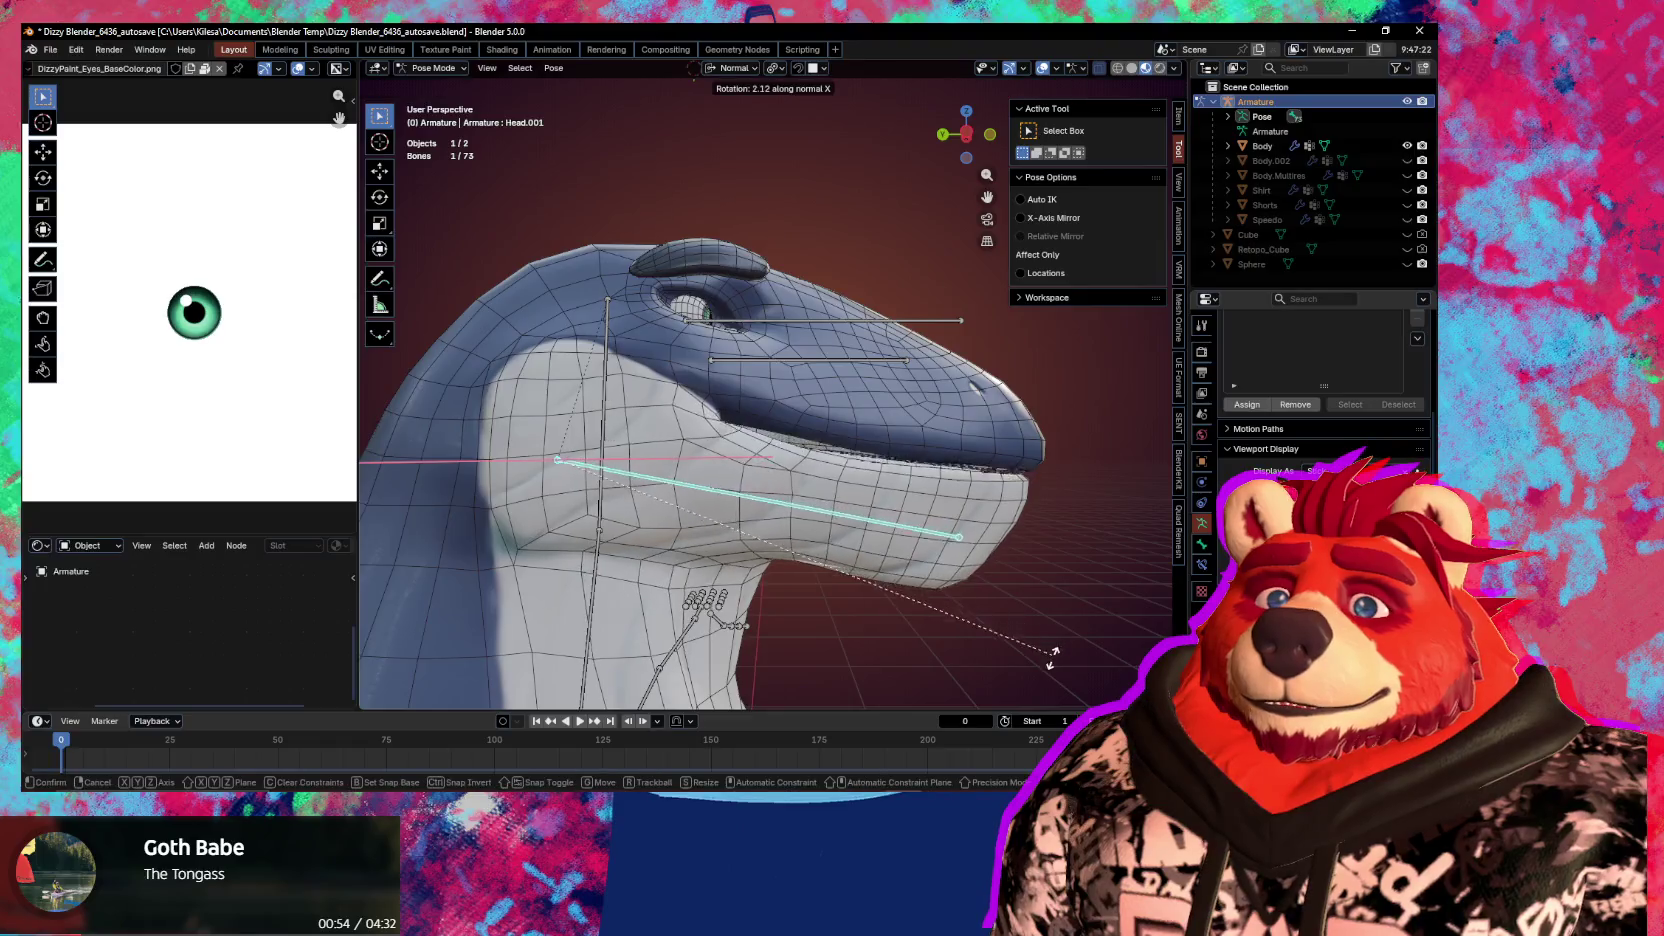
{"action": "key", "text": "r"}
{"action": "key", "text": "x"}
{"action": "key", "text": "x"}
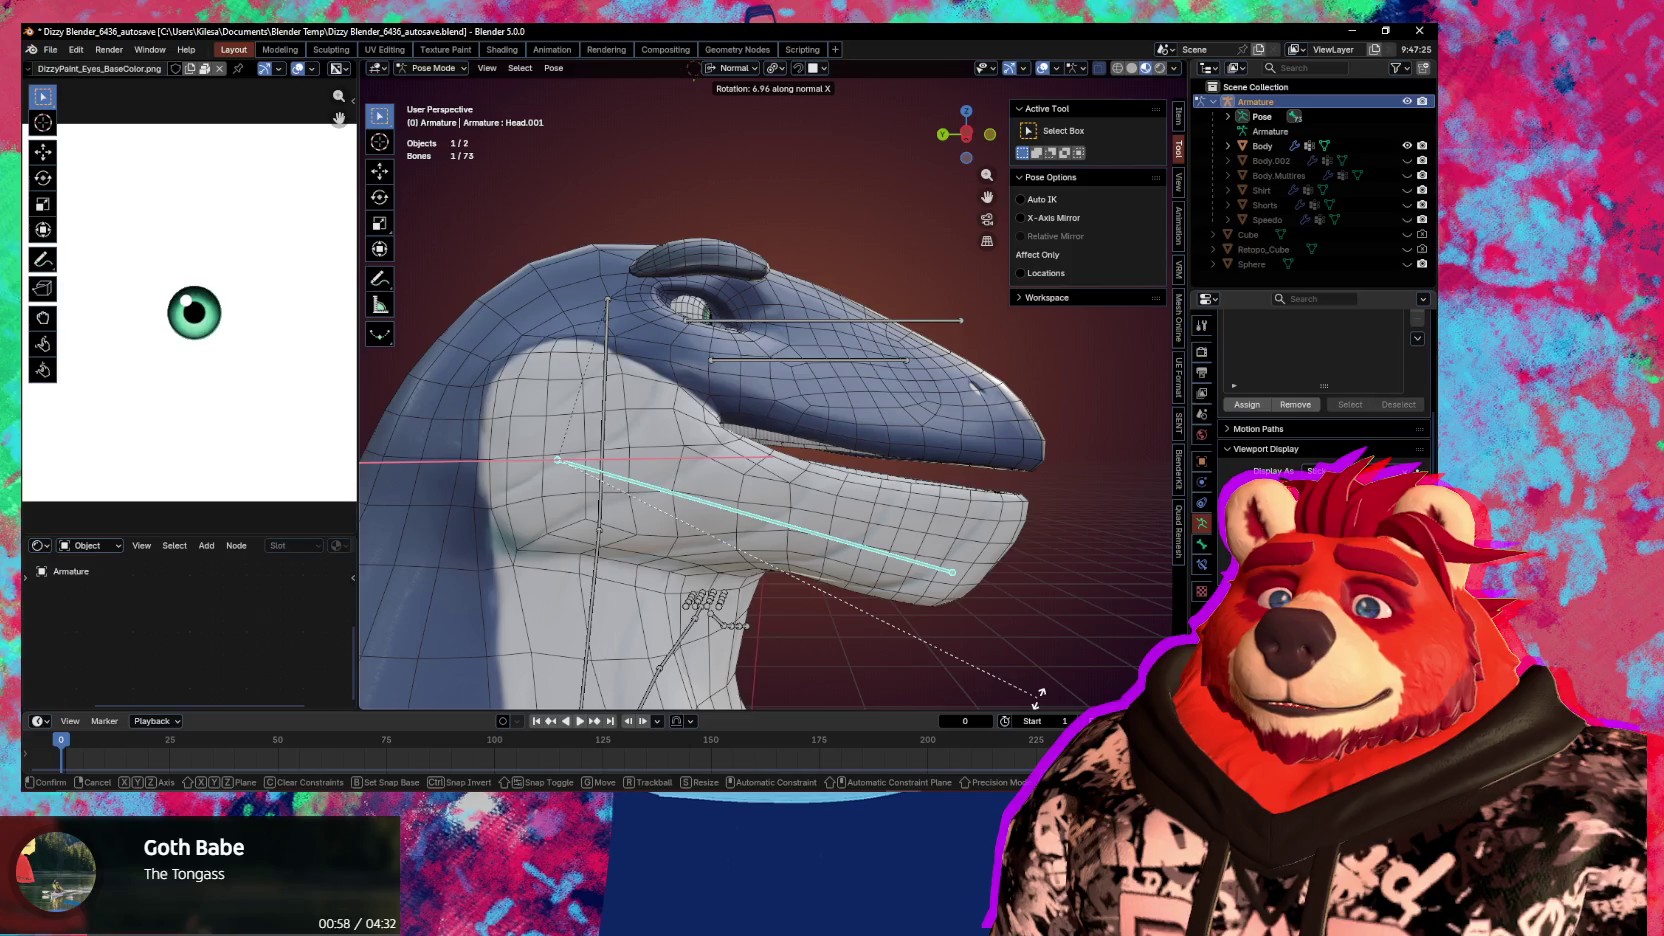
{"action": "left_click", "coordinate": [1040, 693]}
{"action": "middle_click_drag", "start_coordinate": [1037, 698], "coordinate": [953, 637]}
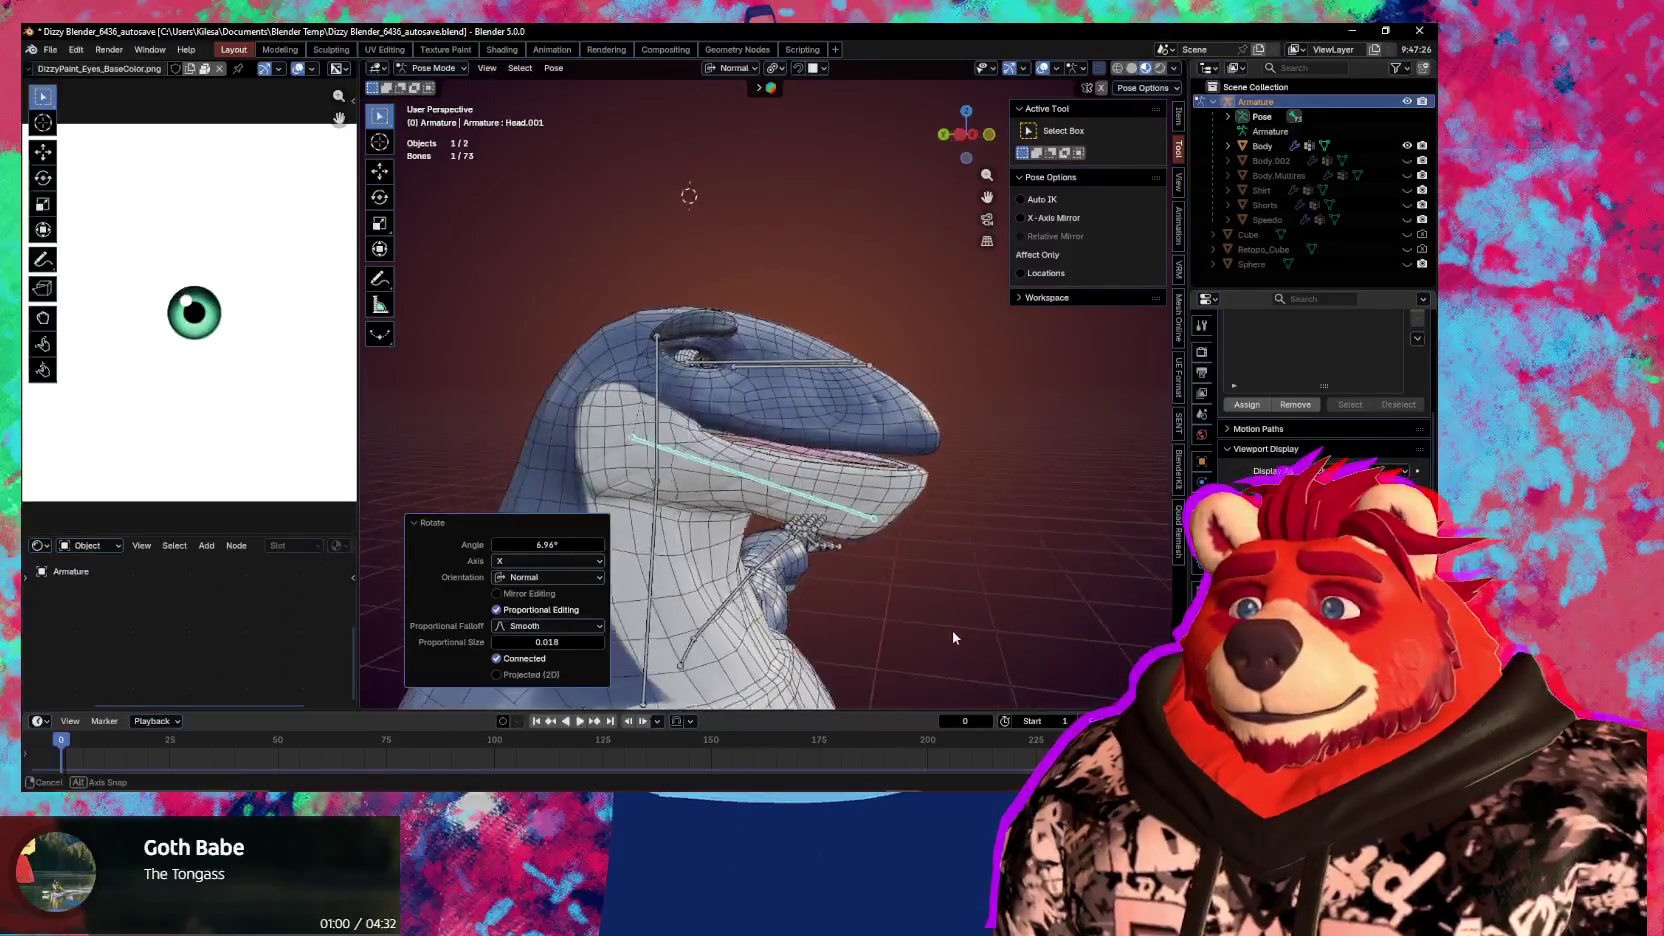
{"action": "key", "text": "ctrl+Tab"}
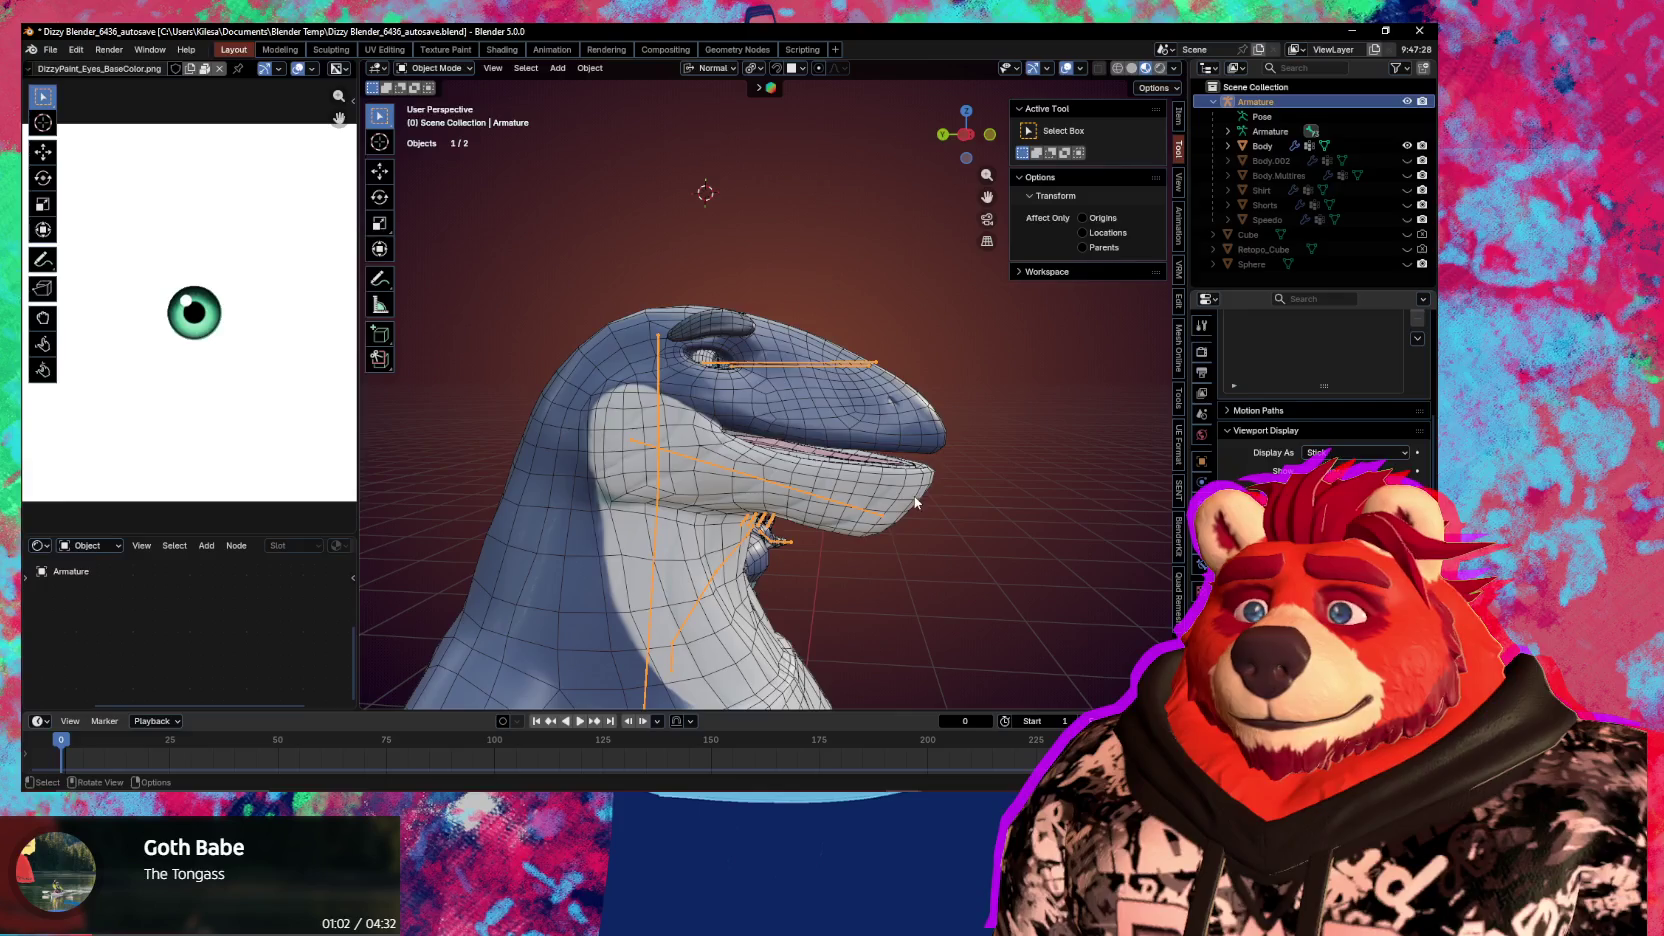
Save the body's current open-jaw pose as a shape key from the Armature modifier menu
{"action": "left_click", "coordinate": [916, 502]}
{"action": "middle_click_drag", "start_coordinate": [916, 502], "coordinate": [681, 497]}
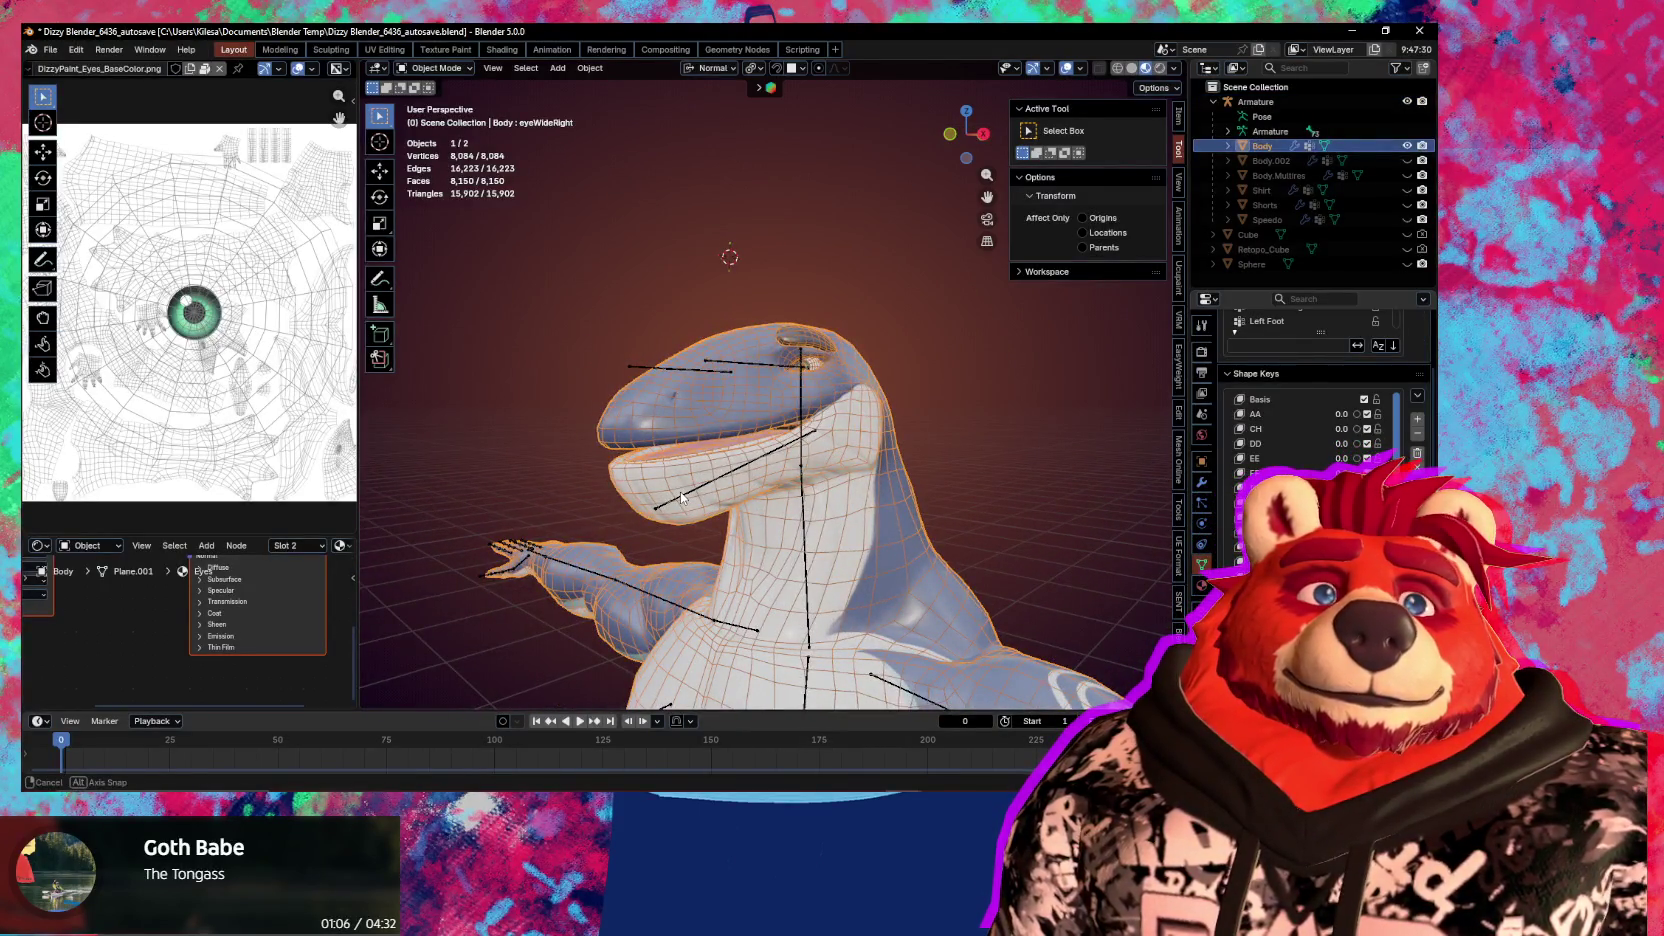
{"action": "middle_click_drag", "start_coordinate": [681, 497], "coordinate": [916, 490]}
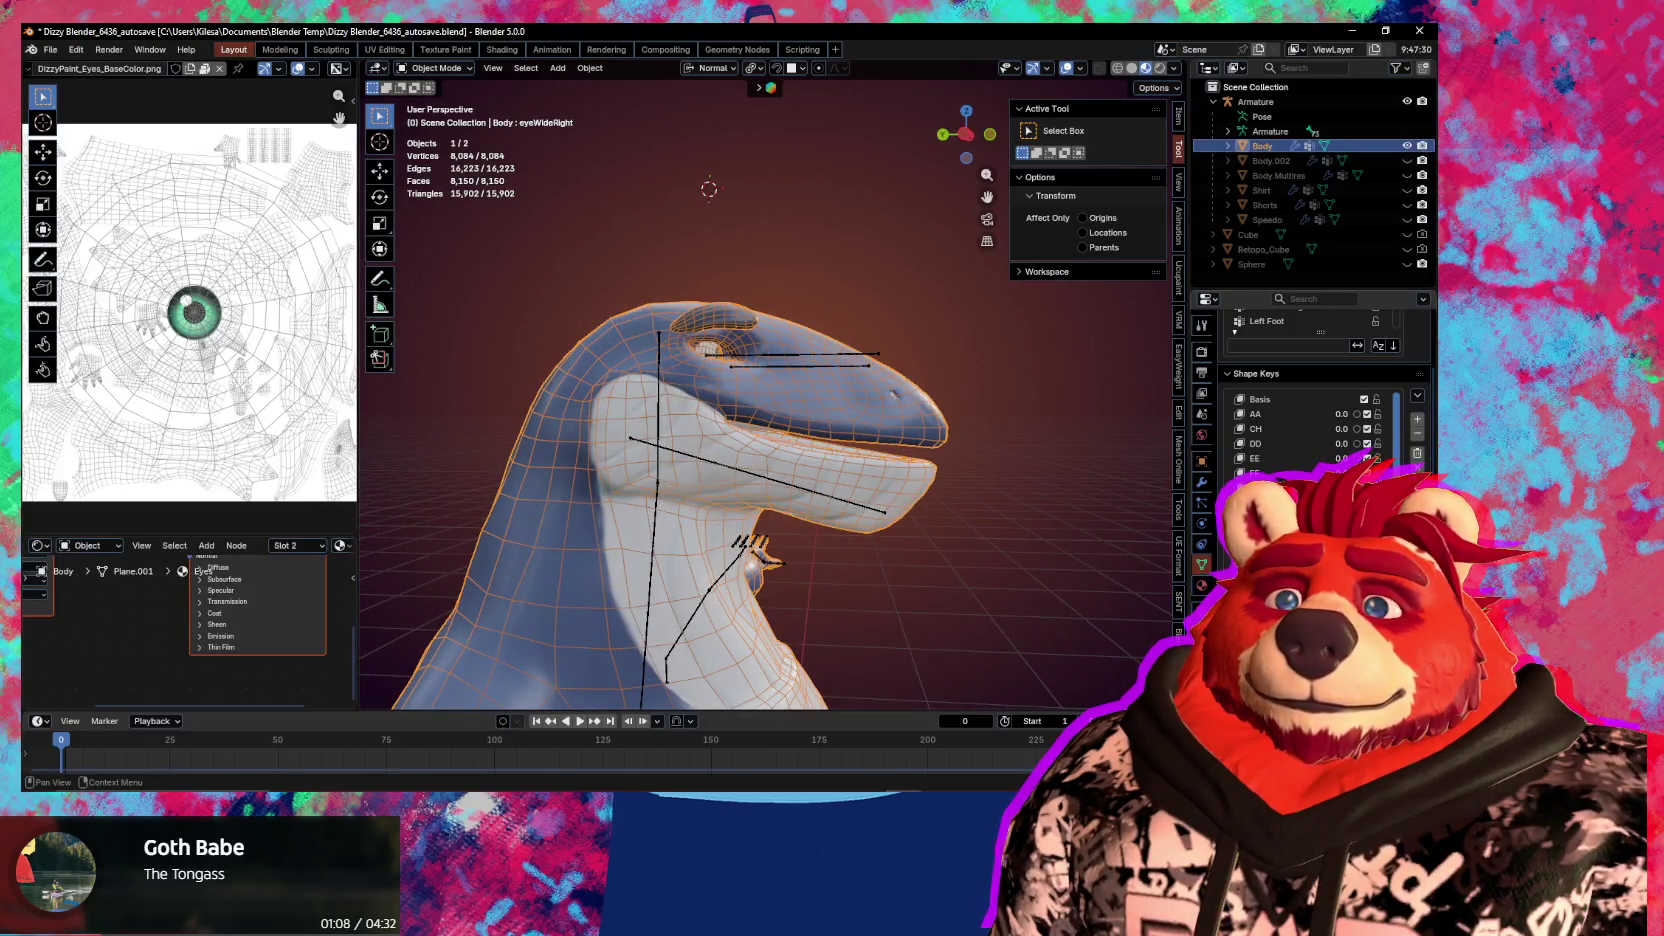
{"action": "scroll", "coordinate": [1320, 390], "scroll_direction": "down", "scroll_amount": 3}
{"action": "scroll", "coordinate": [1310, 390], "scroll_direction": "down", "scroll_amount": 3}
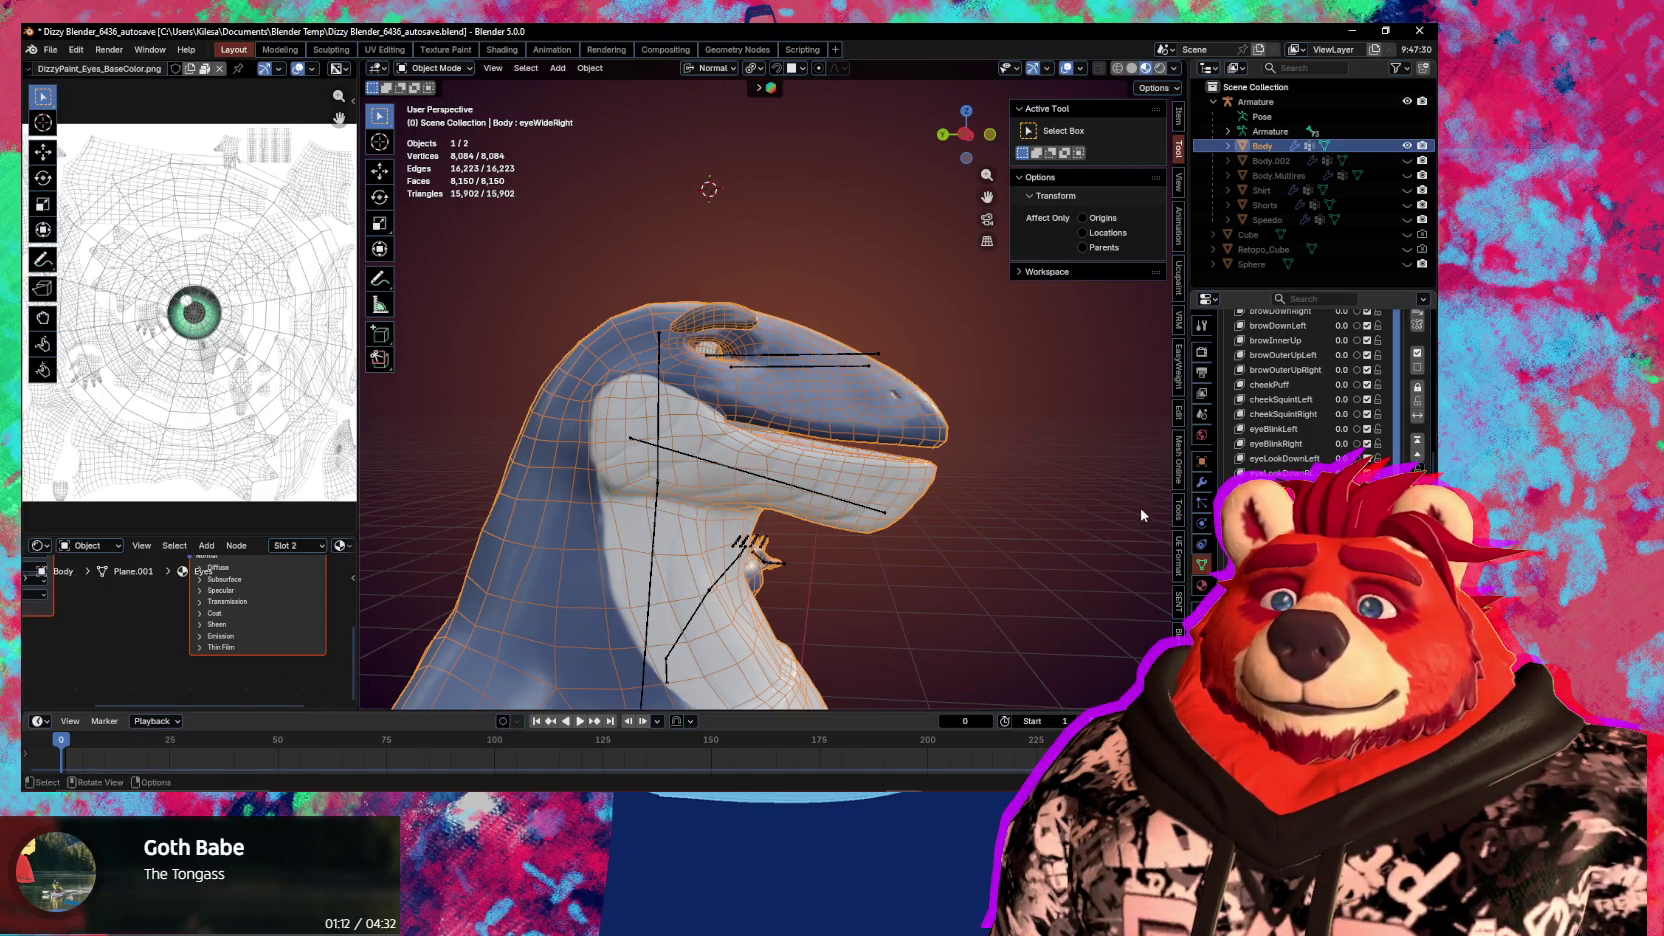
{"action": "key", "text": "ctrl+shift+Tab"}
{"action": "key", "text": "ctrl+shift+Tab"}
{"action": "key", "text": "ctrl+shift+Tab"}
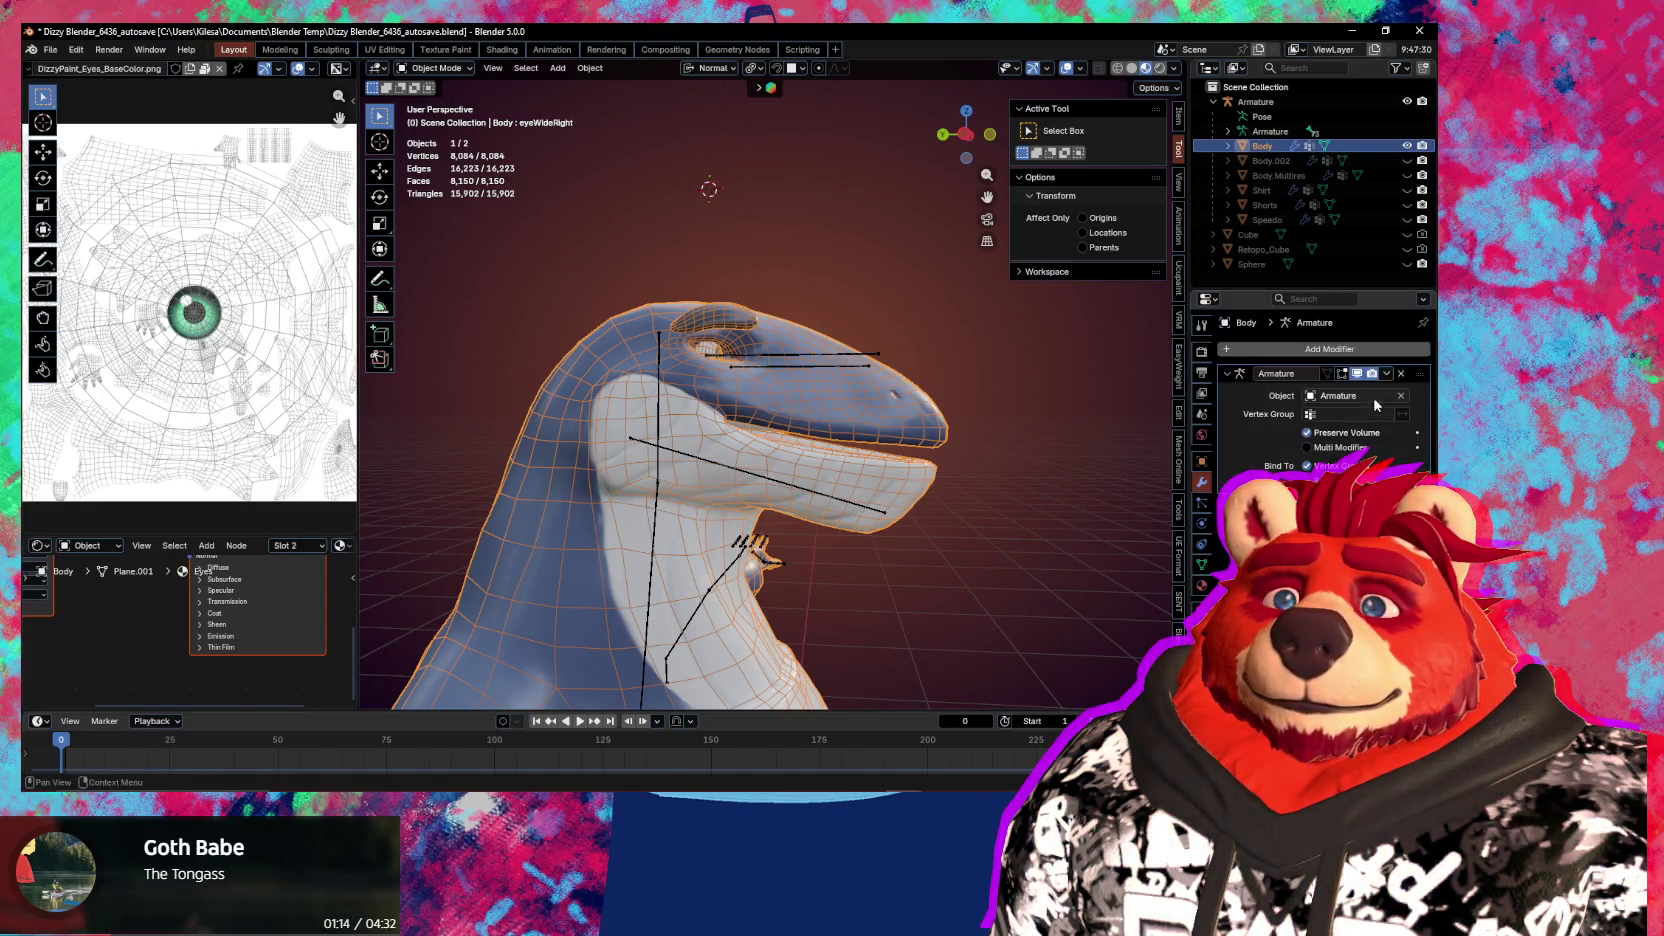
{"action": "left_click", "coordinate": [1387, 375]}
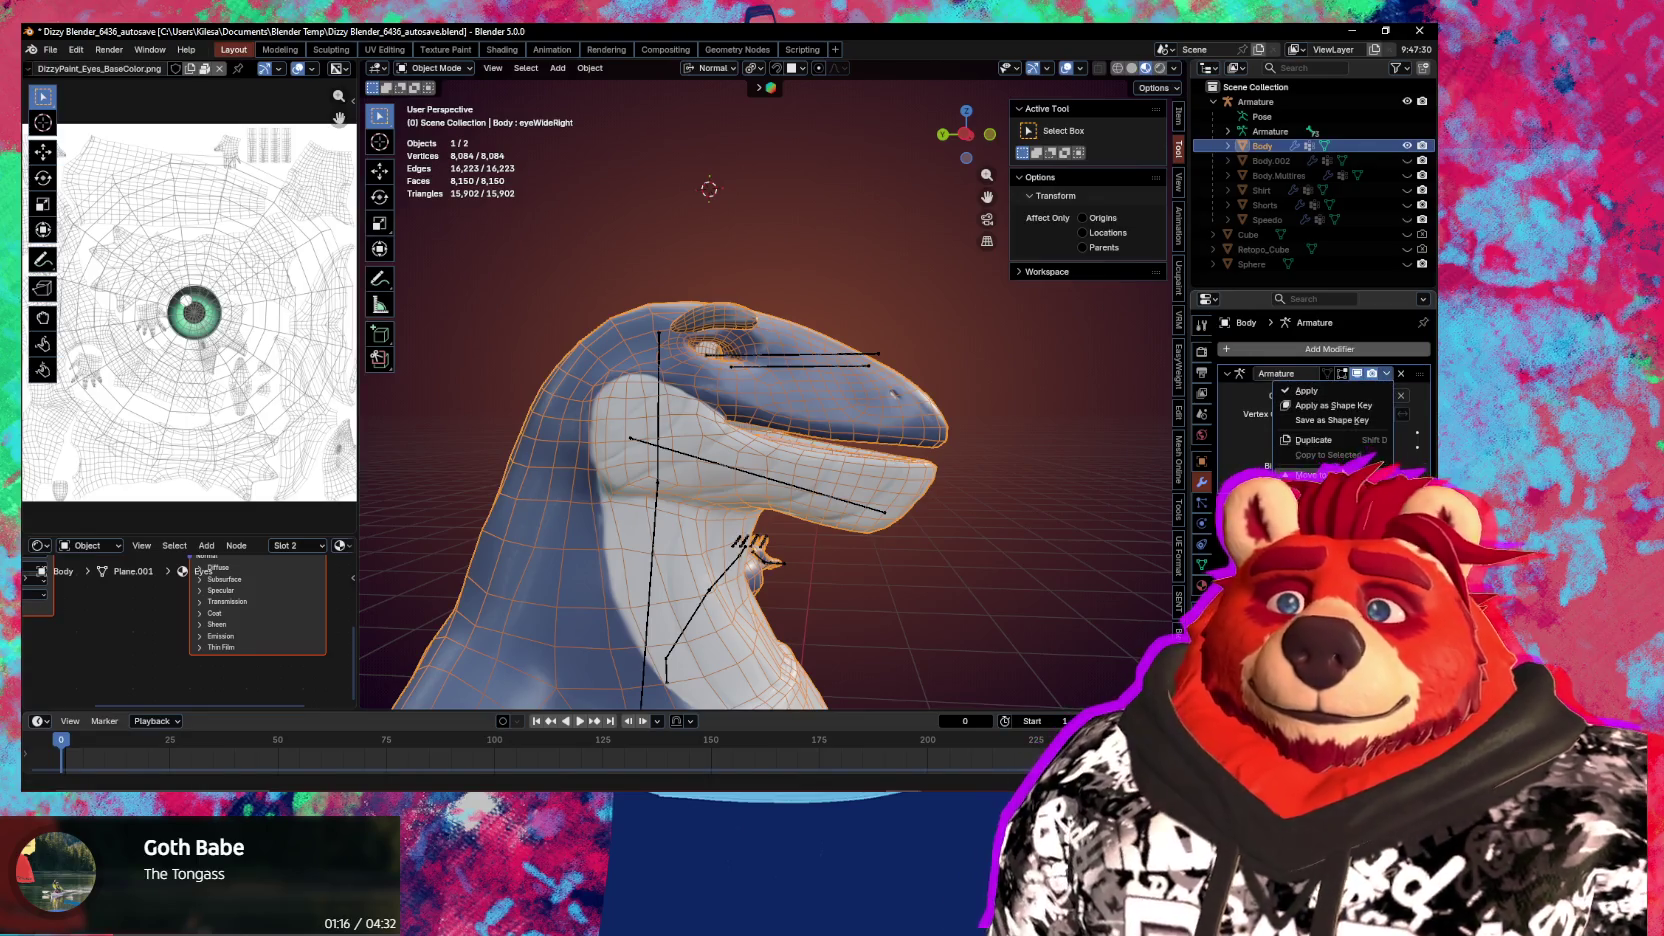
{"action": "left_click", "coordinate": [1341, 440]}
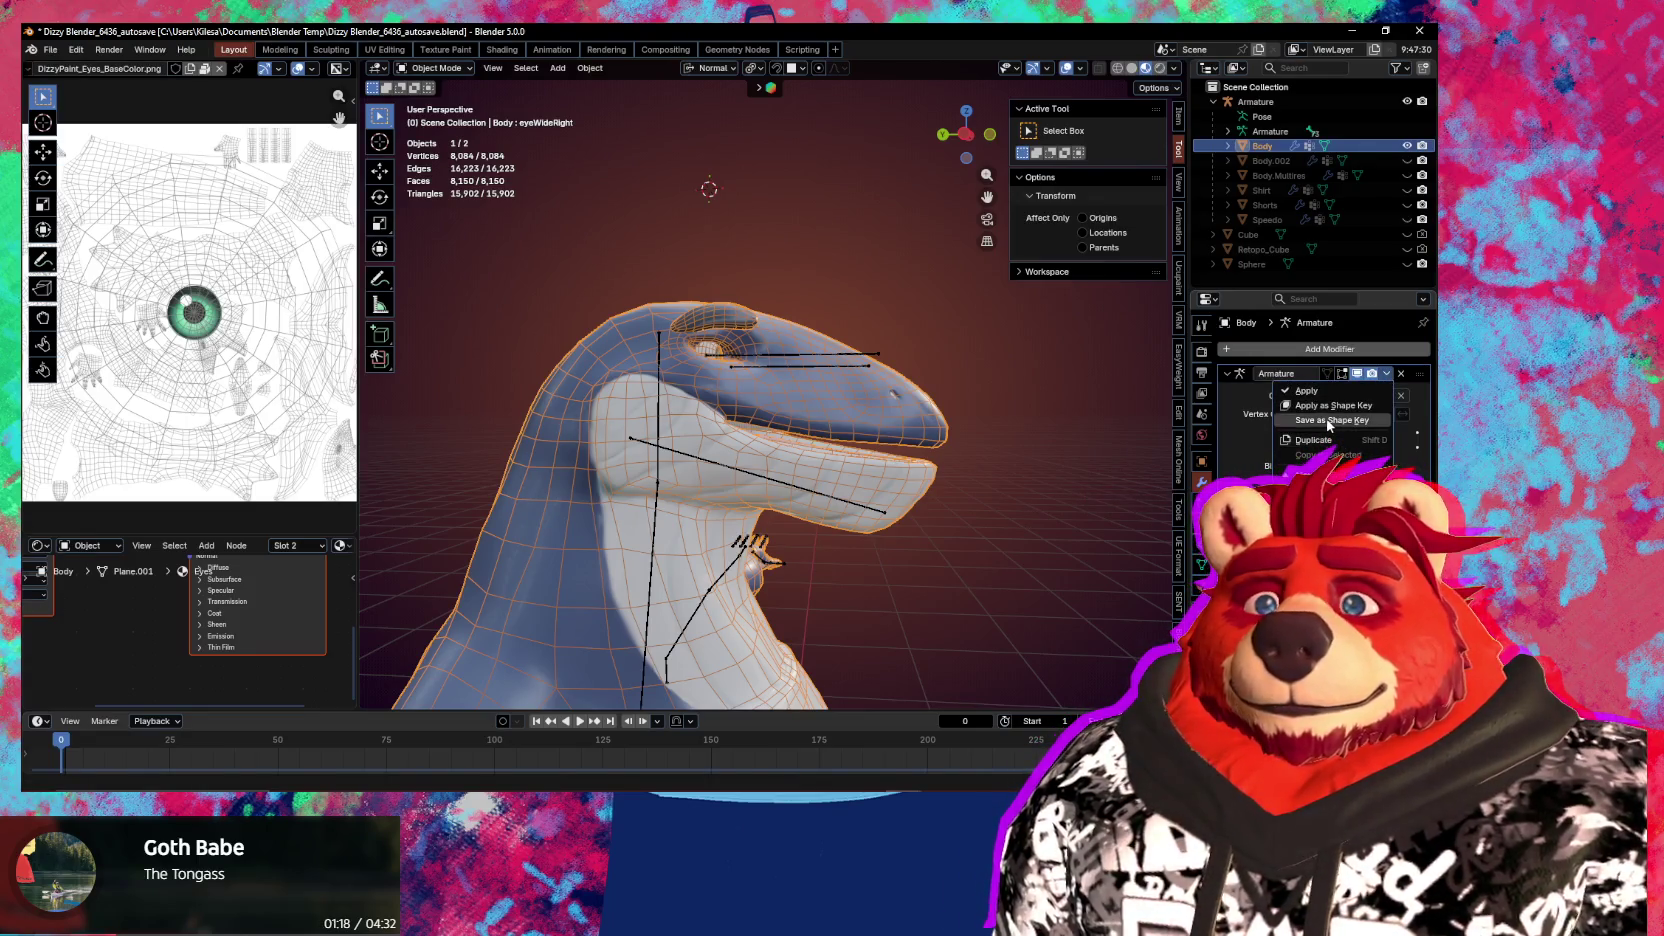
Reset the jaw bone to its rest rotation with Alt+R and reselect the body mesh
{"action": "left_click", "coordinate": [818, 495]}
{"action": "key", "text": "ctrl+Tab"}
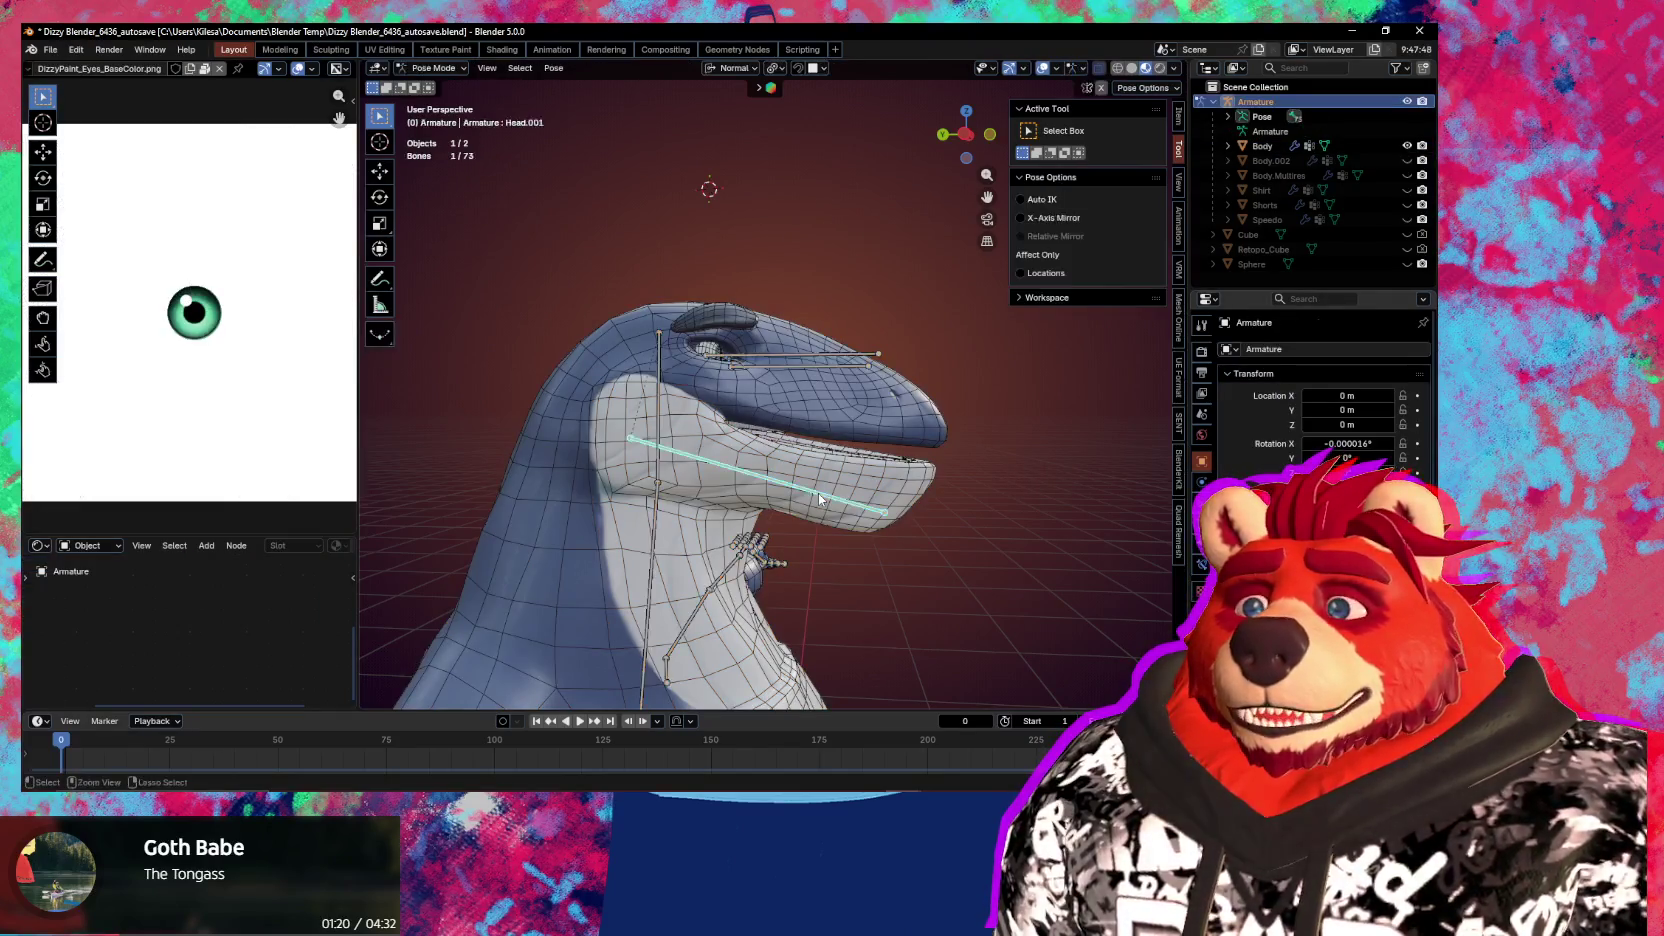
{"action": "key", "text": "alt+r"}
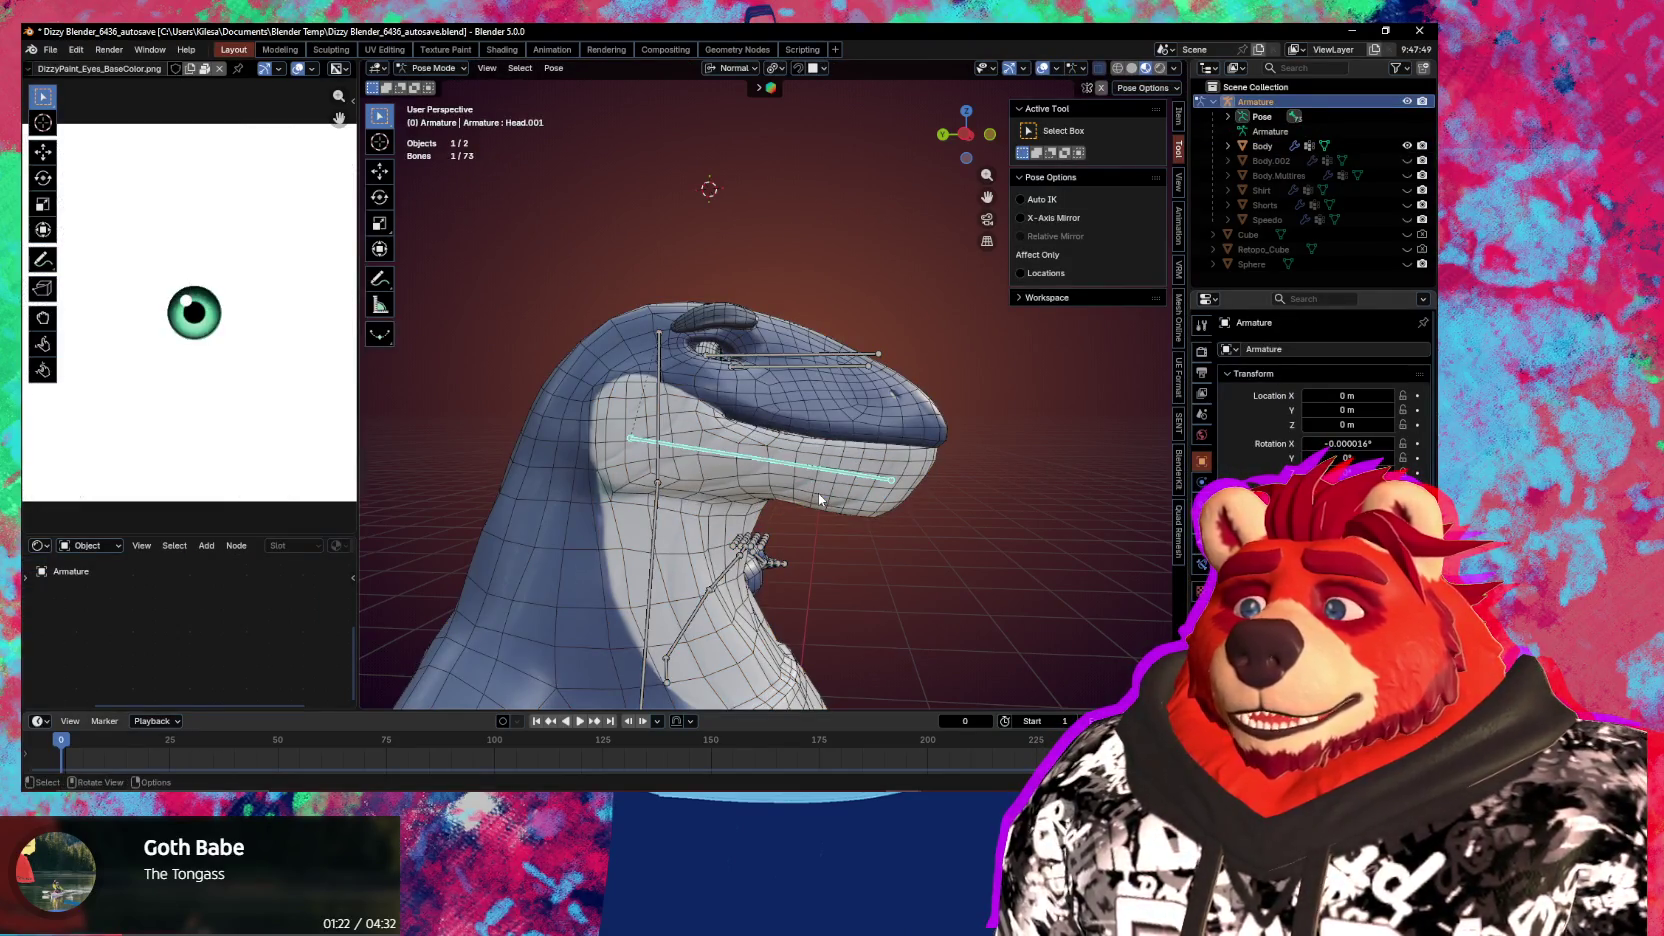
{"action": "key", "text": "a"}
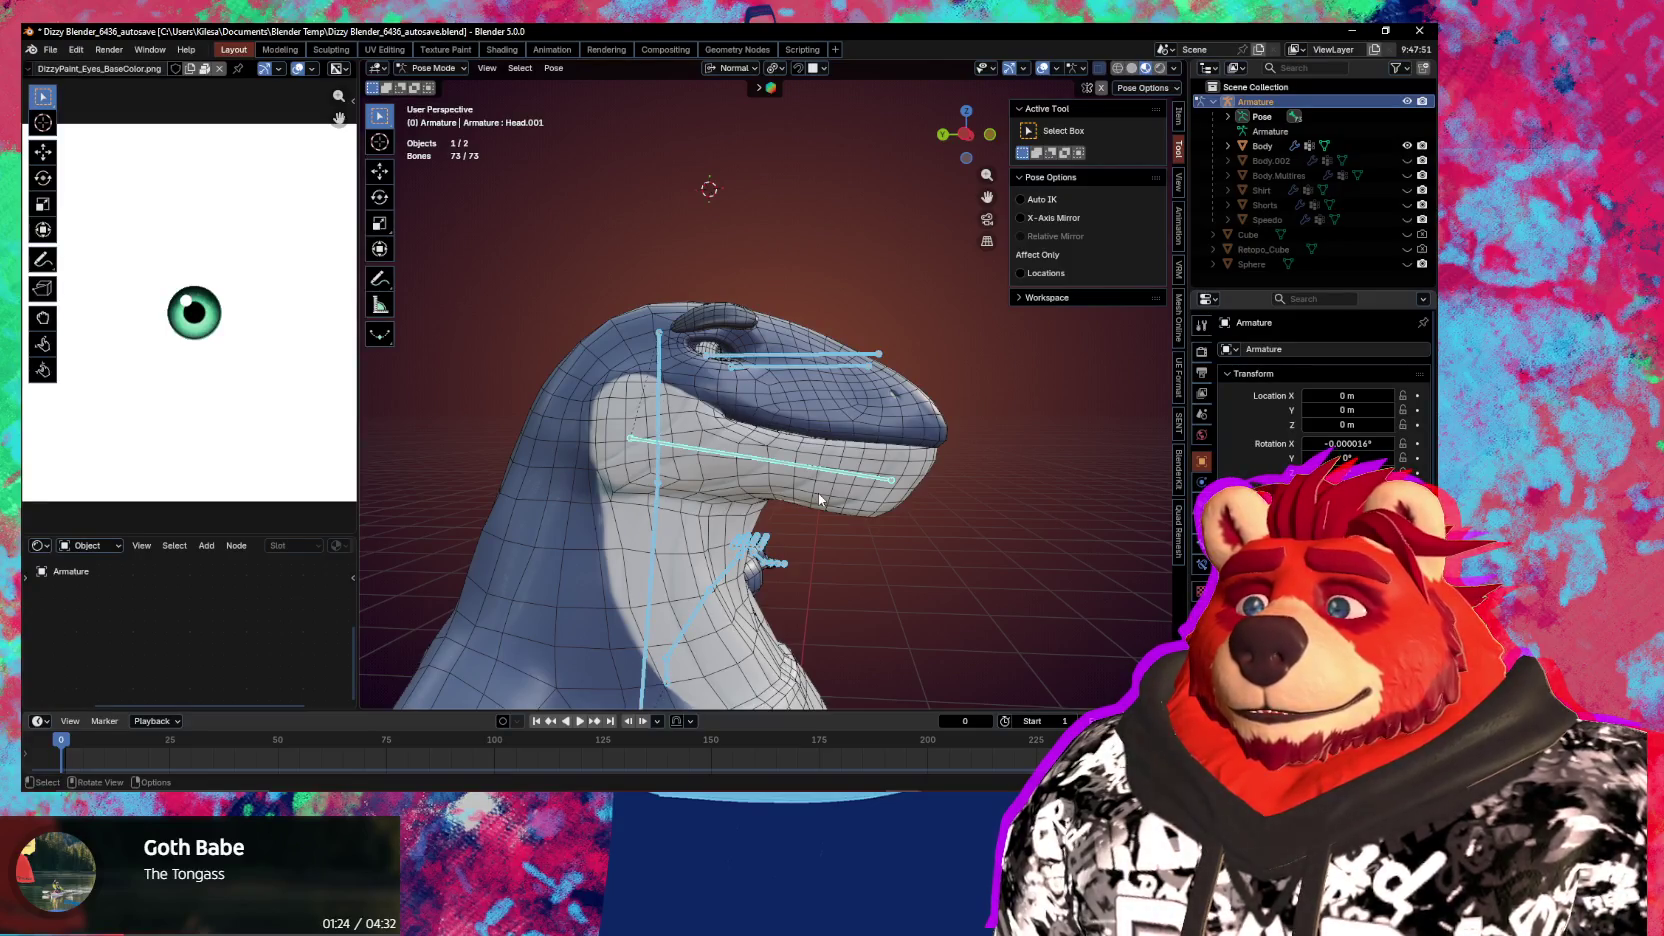
{"action": "key", "text": "ctrl+Tab"}
{"action": "left_click", "coordinate": [859, 406]}
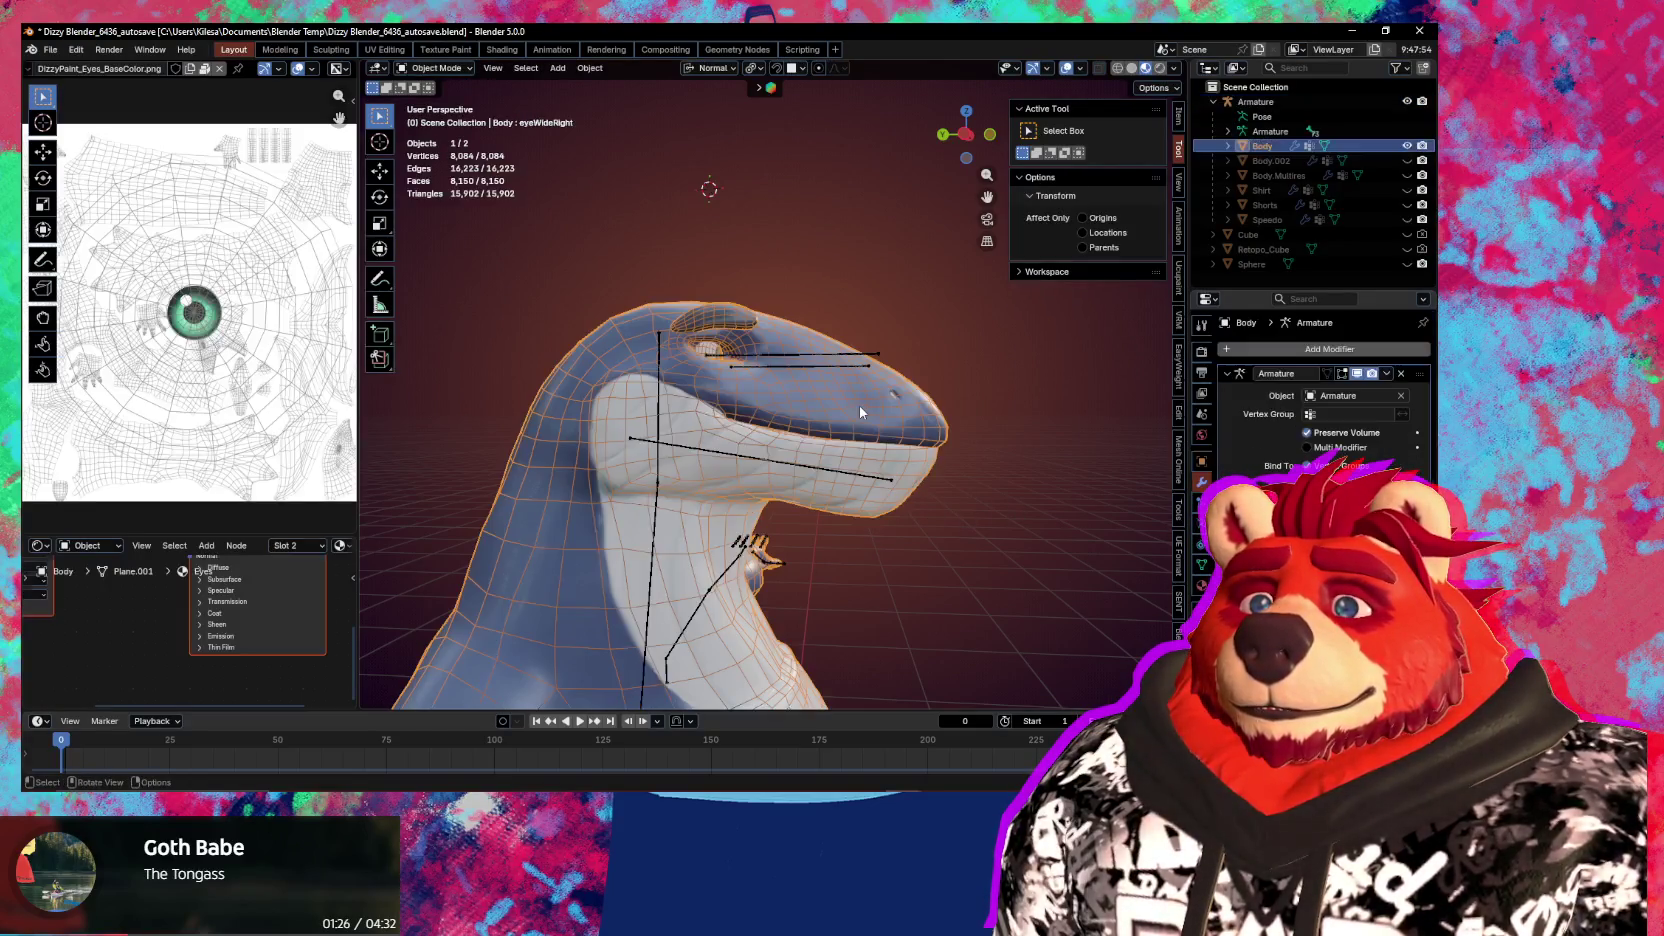
{"action": "key", "text": "ctrl+Tab"}
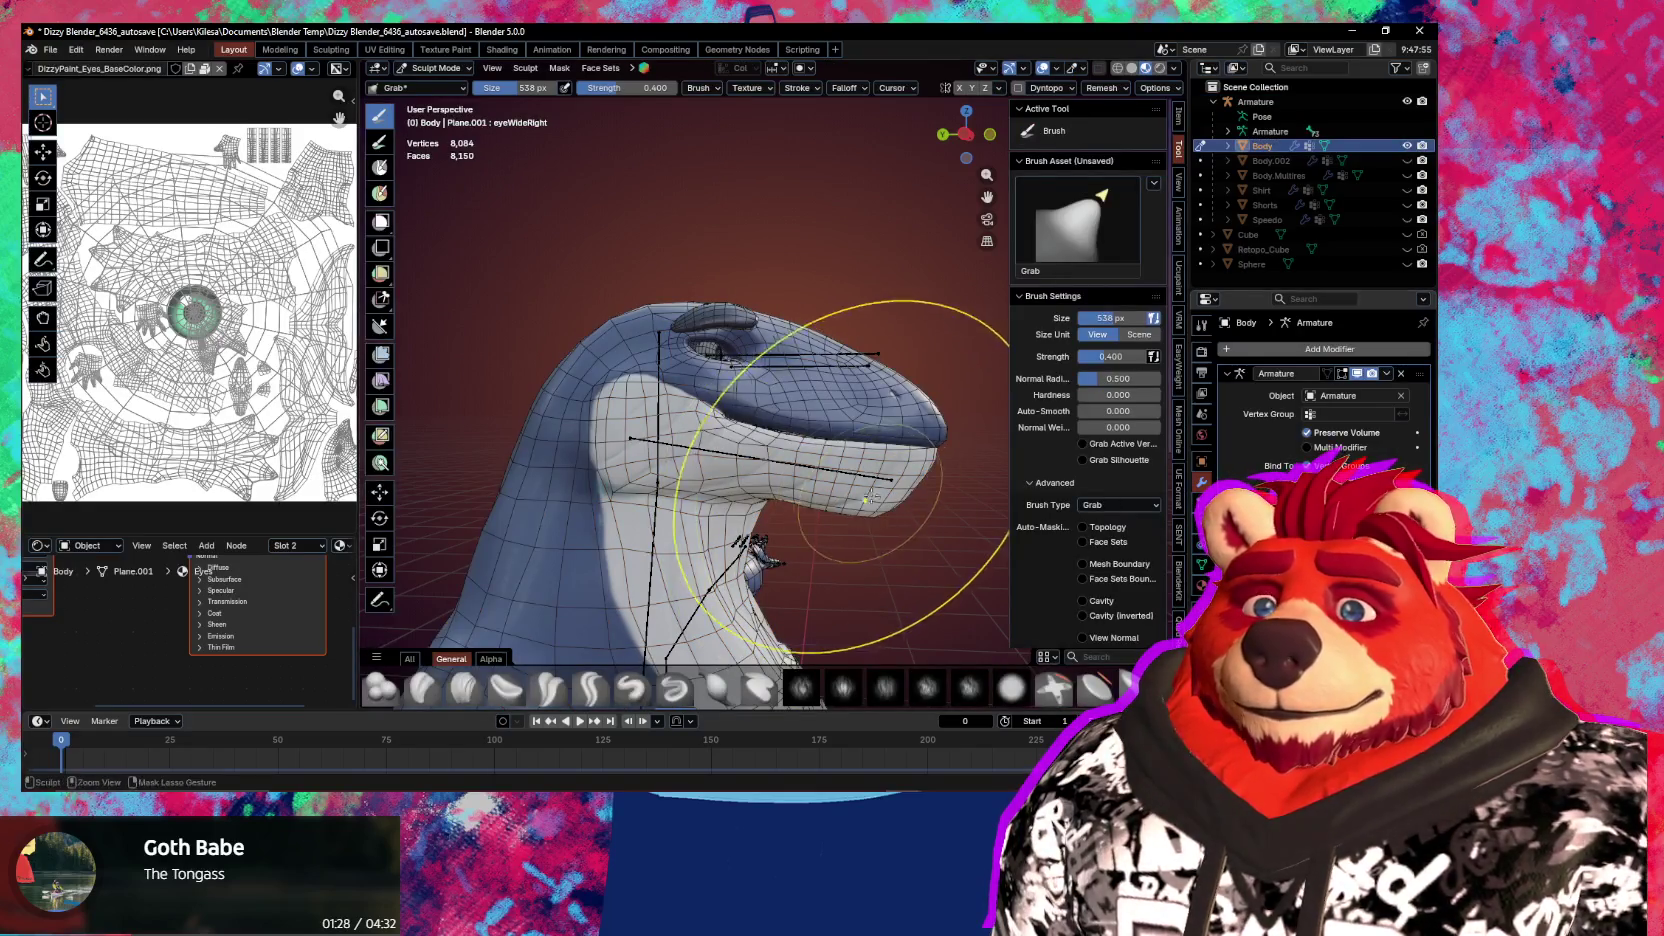
Try a shape key value to open the jaw slightly, then undo it
{"action": "key", "text": "ctrl+Tab"}
{"action": "left_click", "coordinate": [1201, 564]}
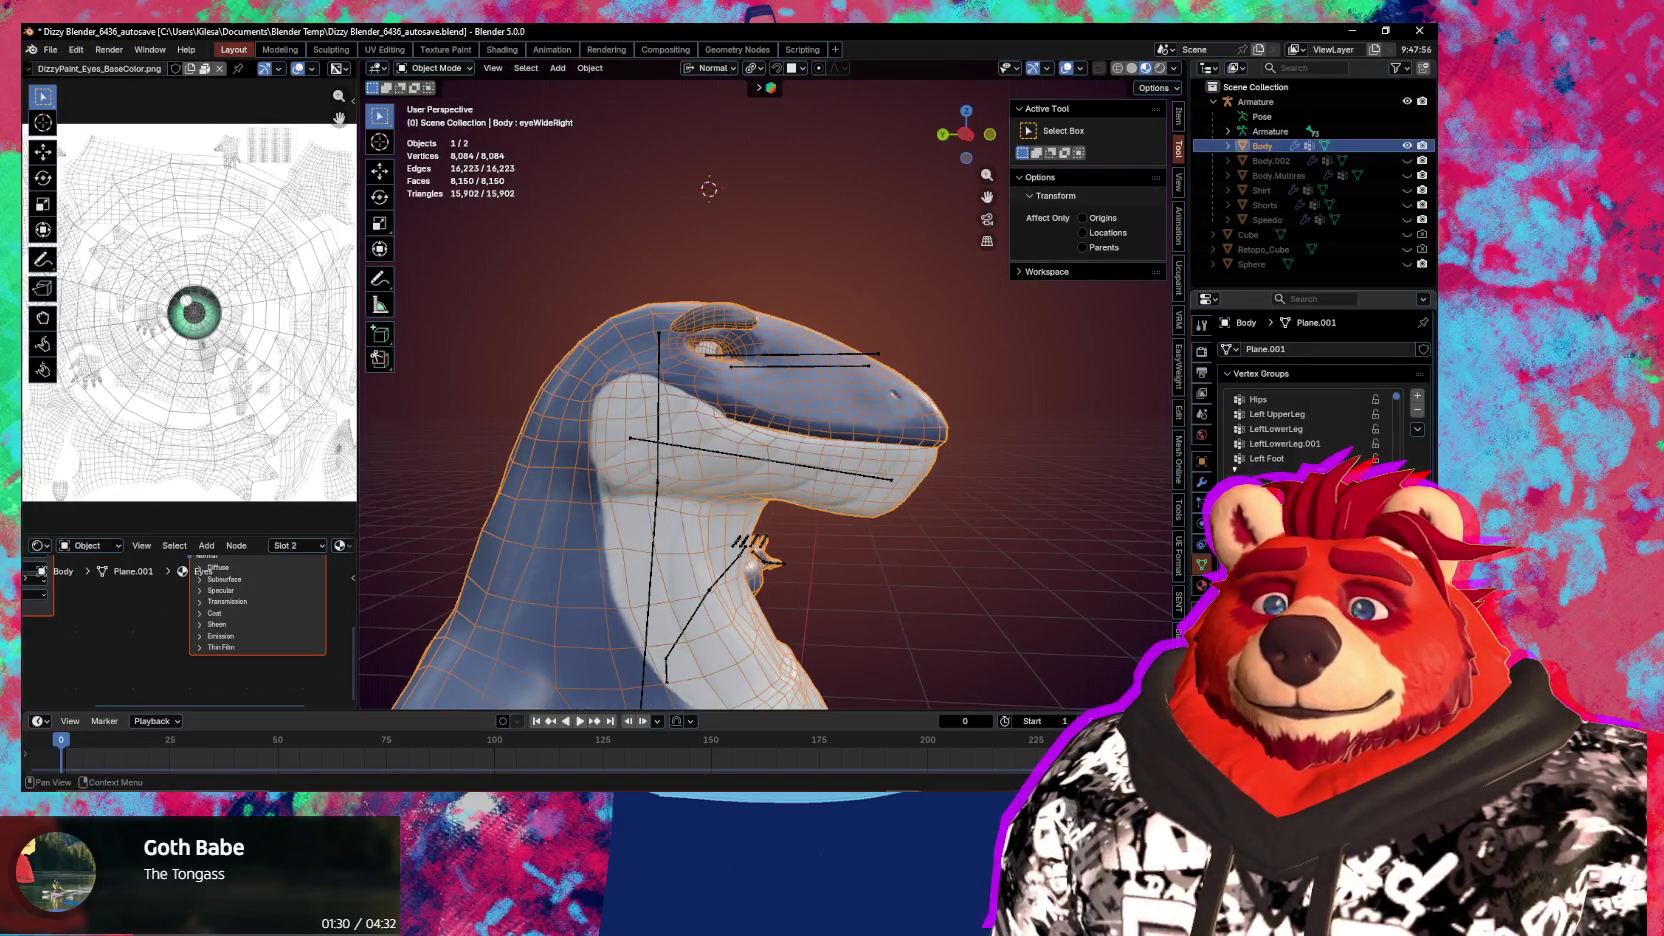
{"action": "scroll", "coordinate": [1310, 400], "scroll_direction": "down", "scroll_amount": 5}
{"action": "scroll", "coordinate": [1310, 400], "scroll_direction": "down", "scroll_amount": 4}
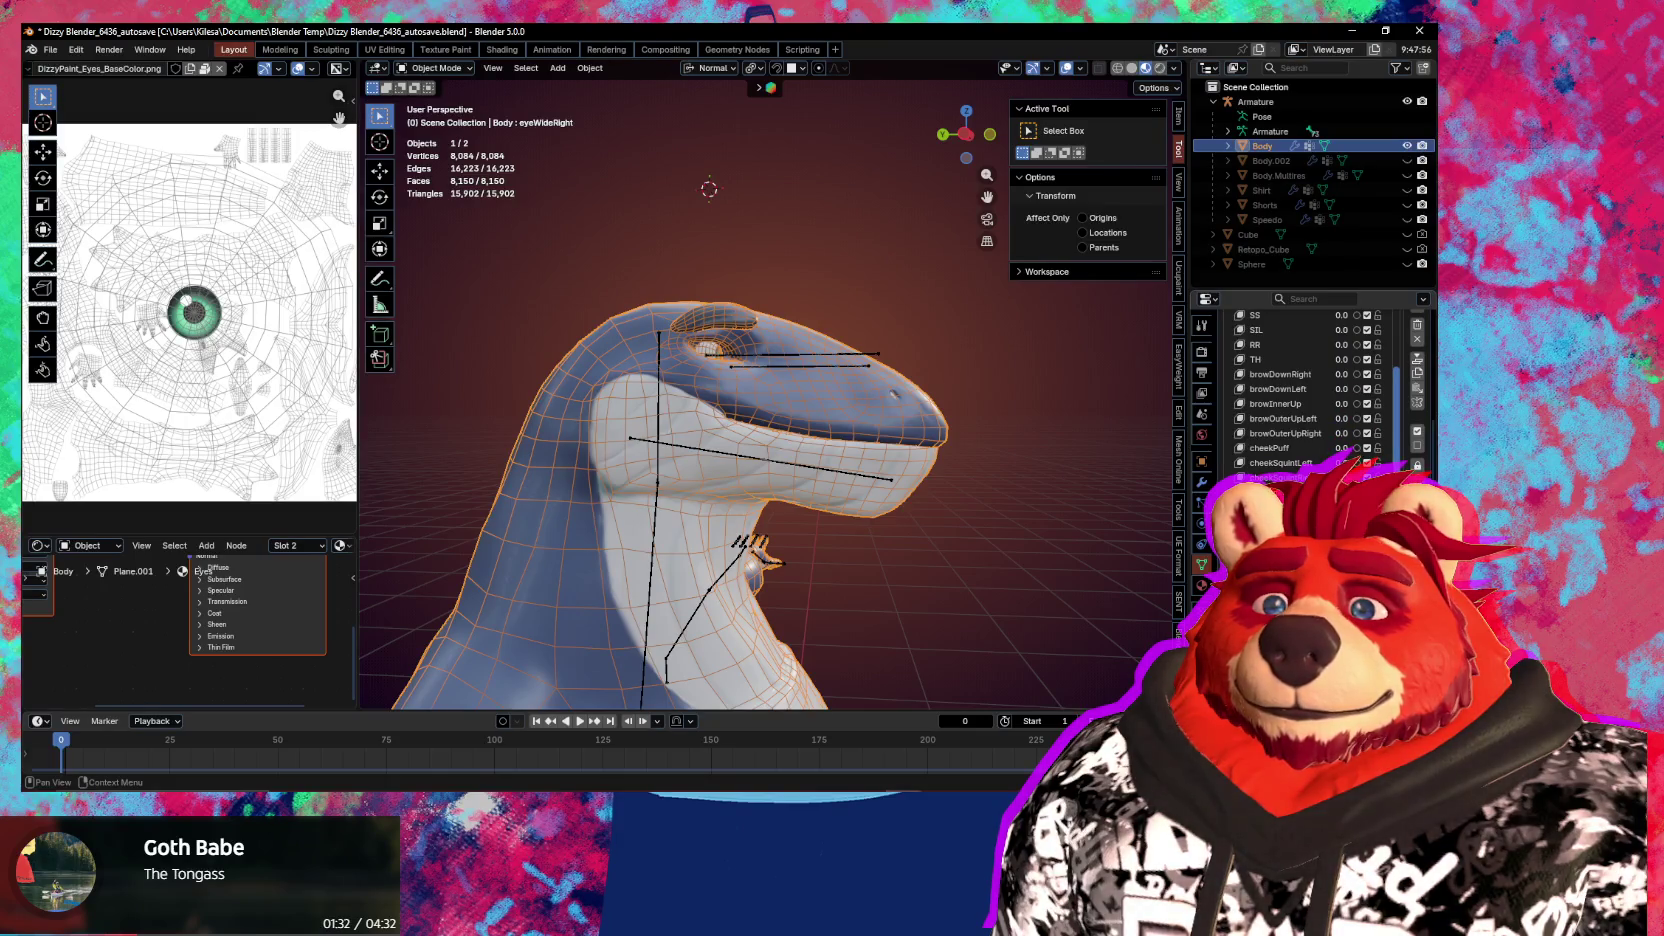
{"action": "middle_click_drag", "start_coordinate": [700, 580], "coordinate": [1112, 630]}
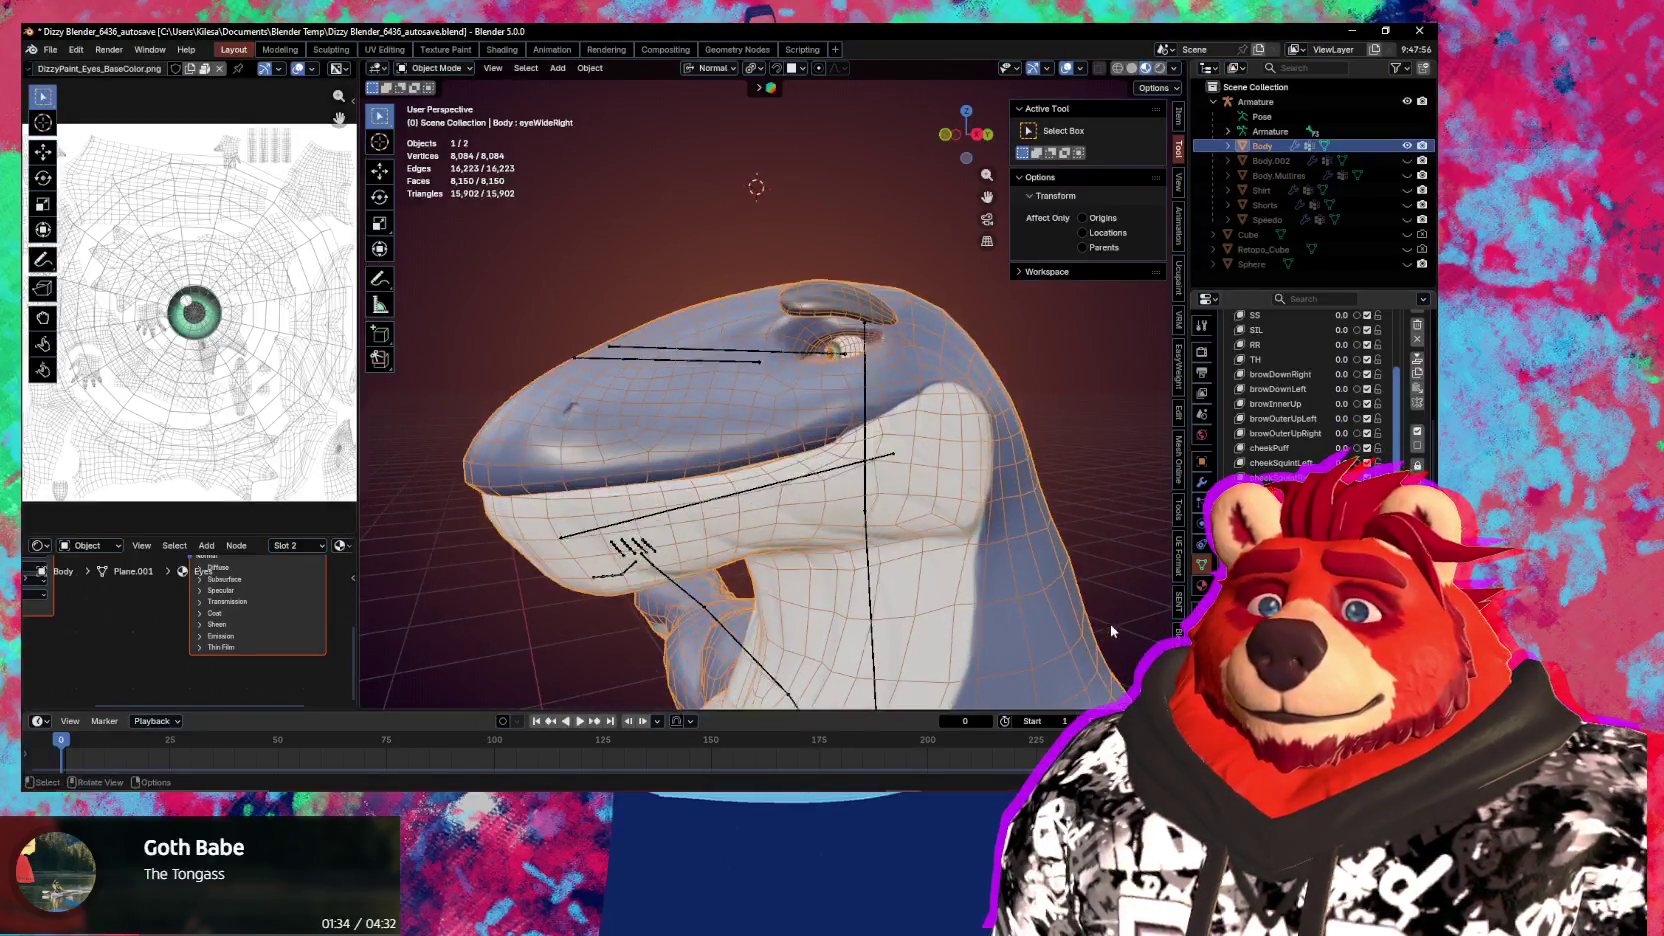
{"action": "left_click_drag", "start_coordinate": [1340, 492], "coordinate": [1370, 492]}
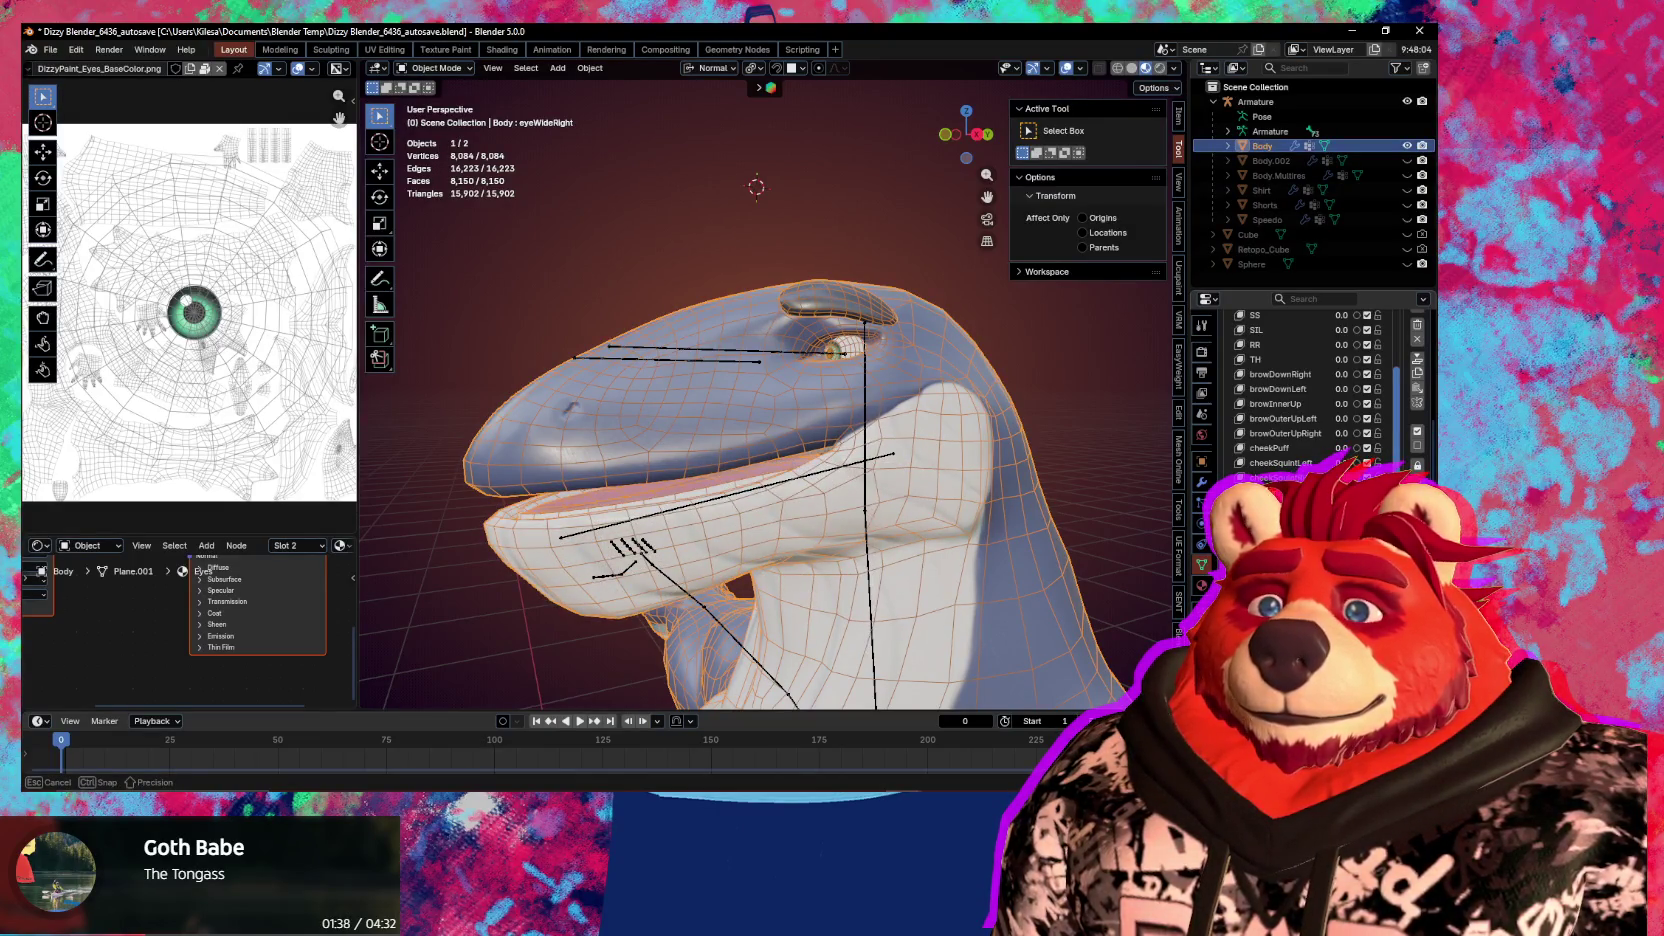
{"action": "mouse_move", "coordinate": [1024, 608]}
{"action": "middle_mouse_down"}
{"action": "mouse_move", "coordinate": [1066, 556]}
{"action": "mouse_move", "coordinate": [1070, 570]}
{"action": "middle_mouse_up"}
{"action": "key", "text": "ctrl+z"}
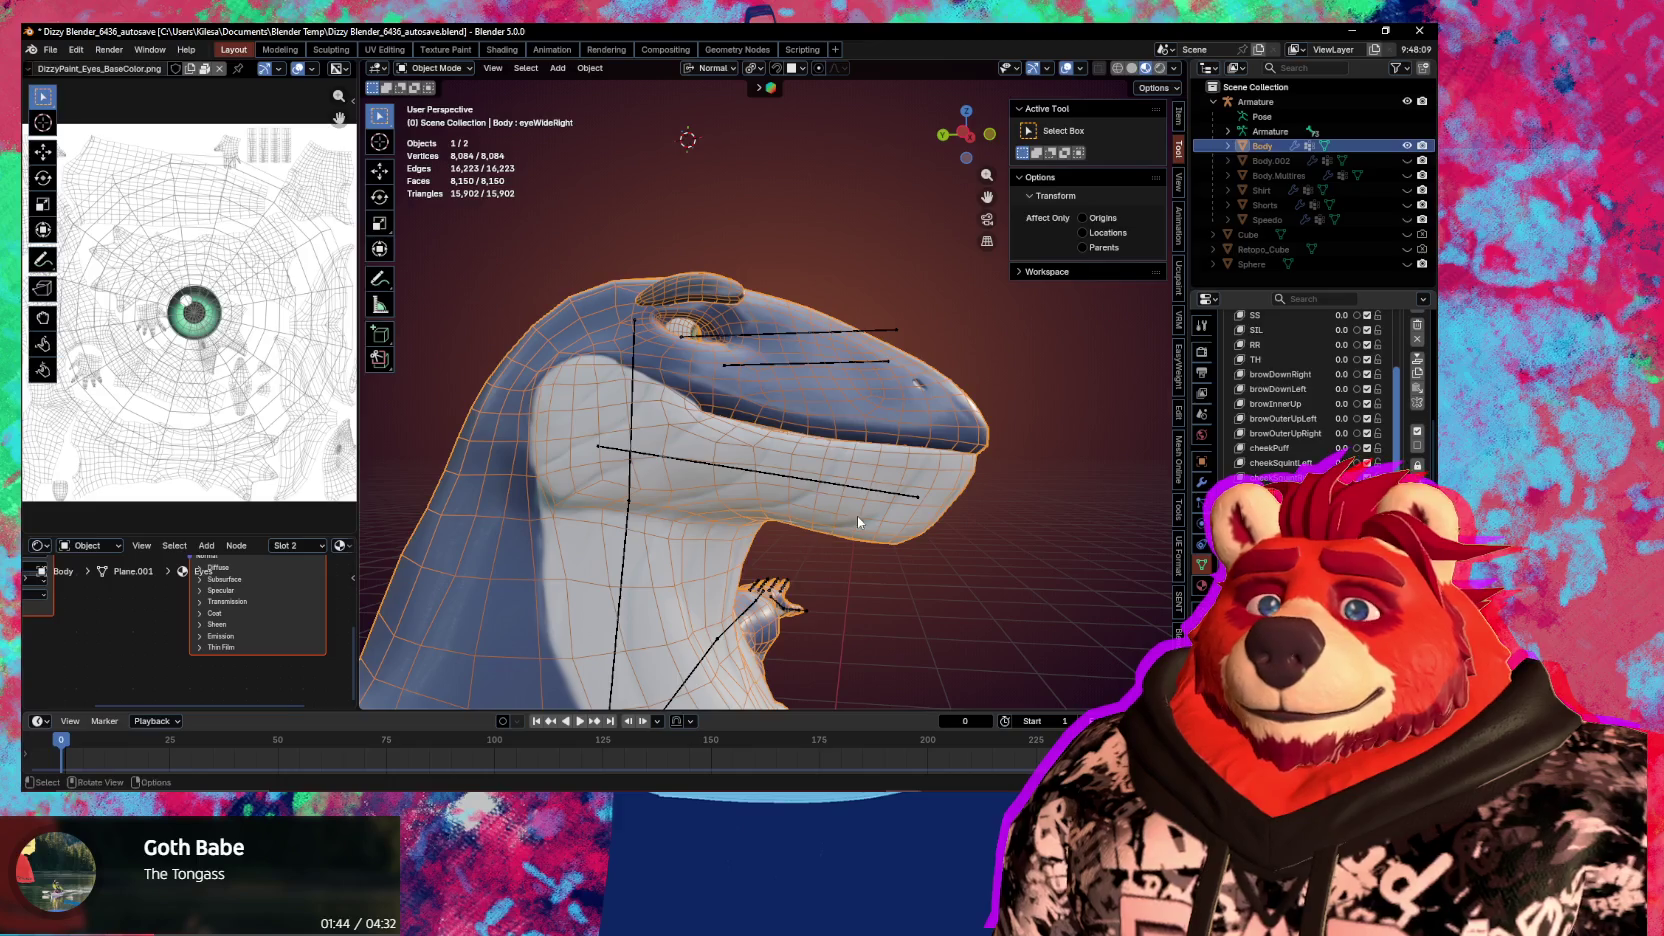
Rotate the jaw bone Head.001 open about X in Pose Mode
{"action": "left_click", "coordinate": [893, 498]}
{"action": "middle_click_drag", "start_coordinate": [895, 500], "coordinate": [911, 503]}
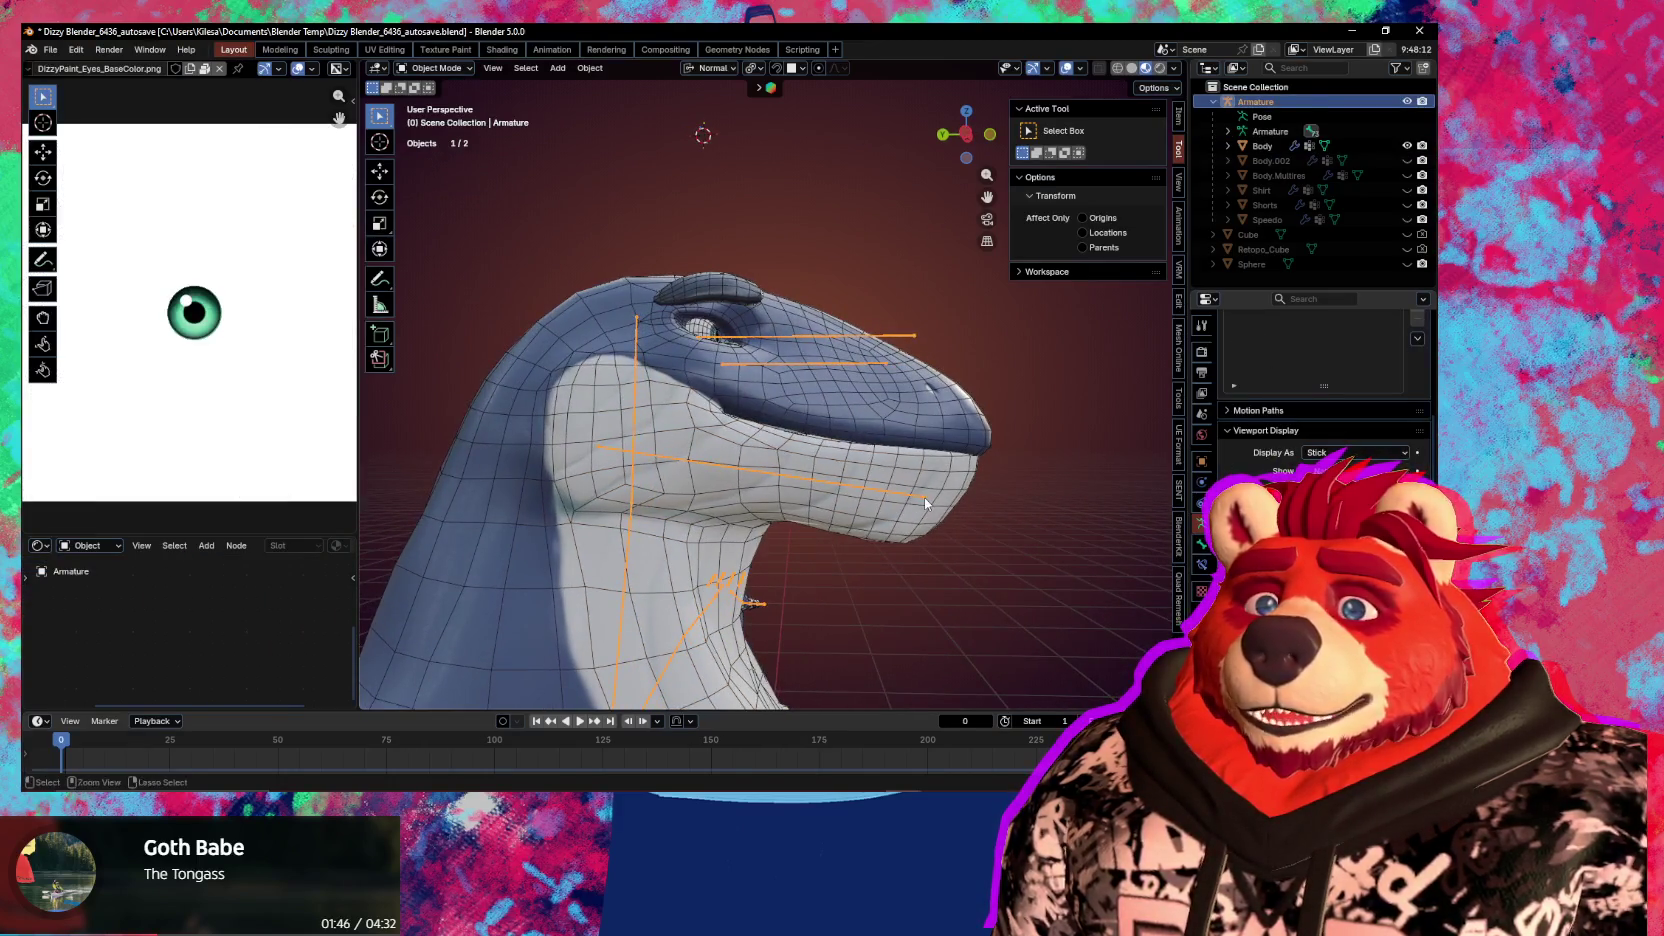
{"action": "key", "text": "ctrl+Tab"}
{"action": "left_click", "coordinate": [893, 497]}
{"action": "key", "text": "r"}
{"action": "key", "text": "x"}
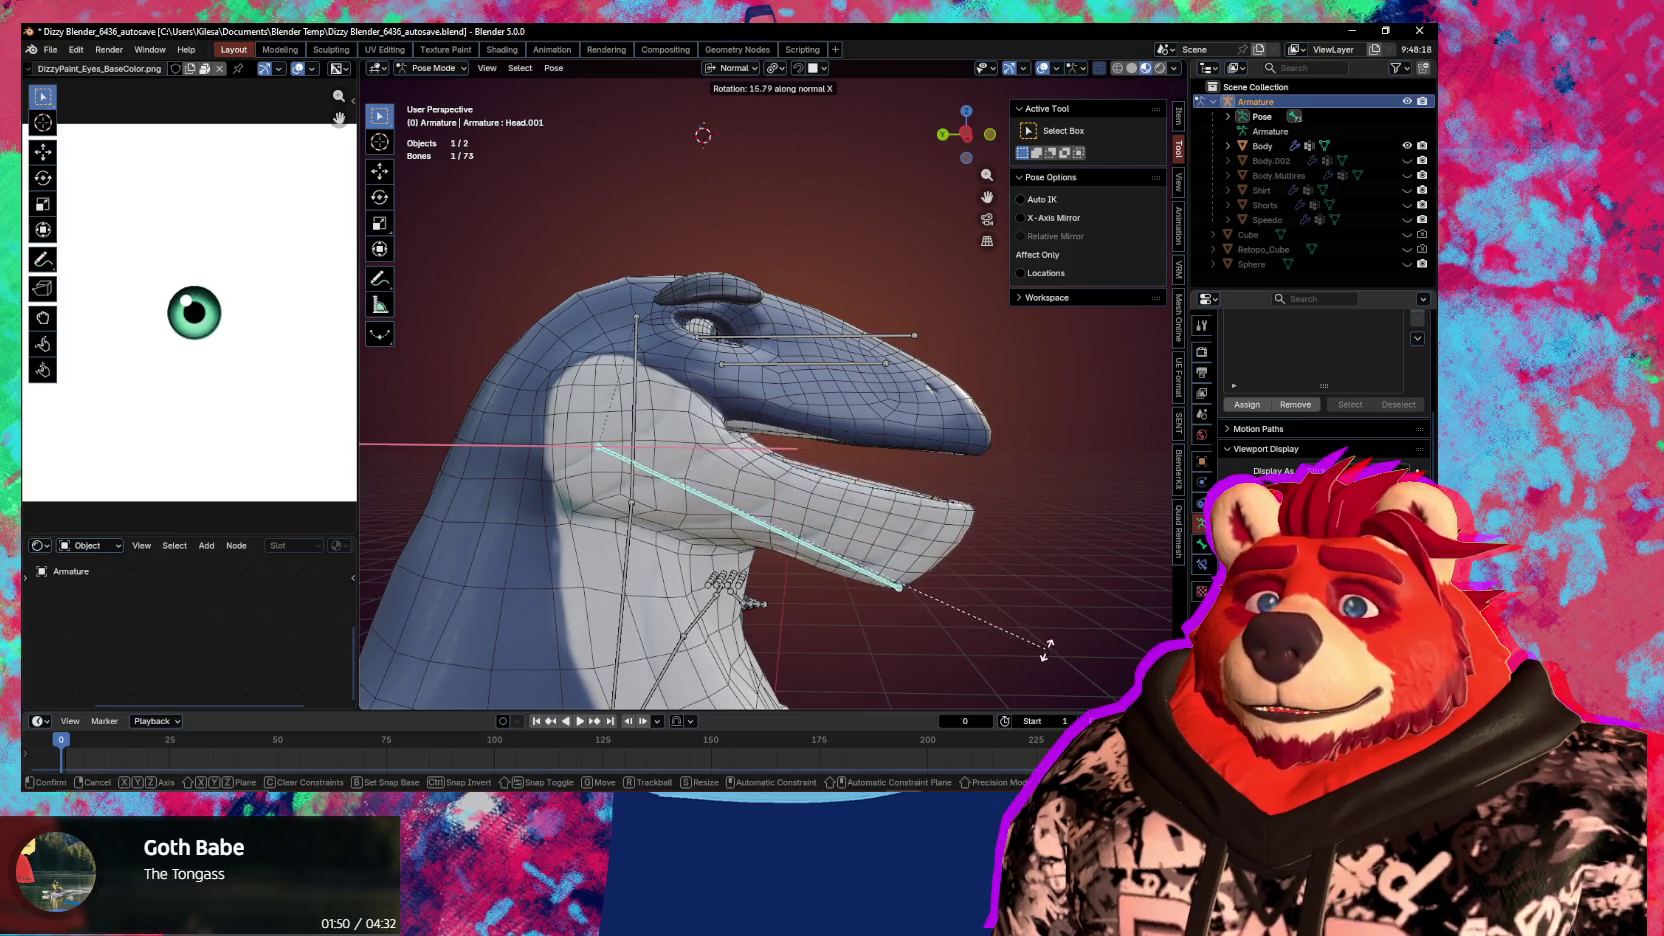
{"action": "left_click", "coordinate": [830, 615]}
{"action": "key", "text": "ctrl+Tab"}
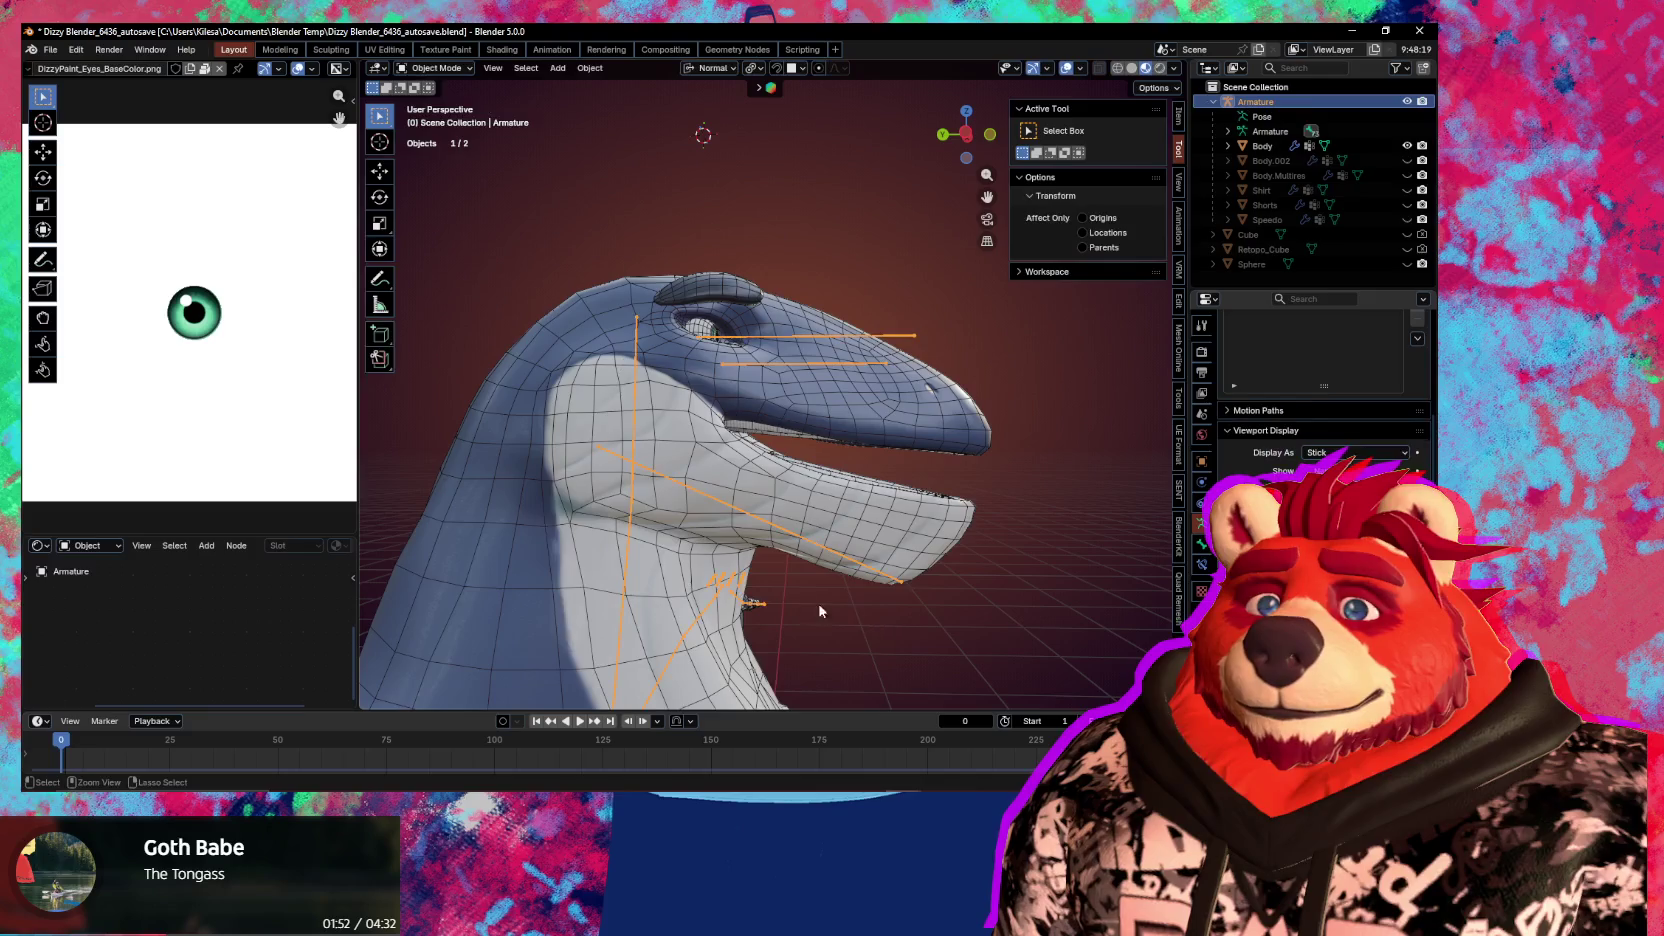
{"action": "mouse_move", "coordinate": [820, 611]}
{"action": "middle_mouse_down"}
{"action": "mouse_move", "coordinate": [861, 595]}
{"action": "mouse_move", "coordinate": [887, 550]}
{"action": "middle_mouse_up"}
Rename the Body's Armature.001 shape key to jawOpen
{"action": "left_click", "coordinate": [887, 550]}
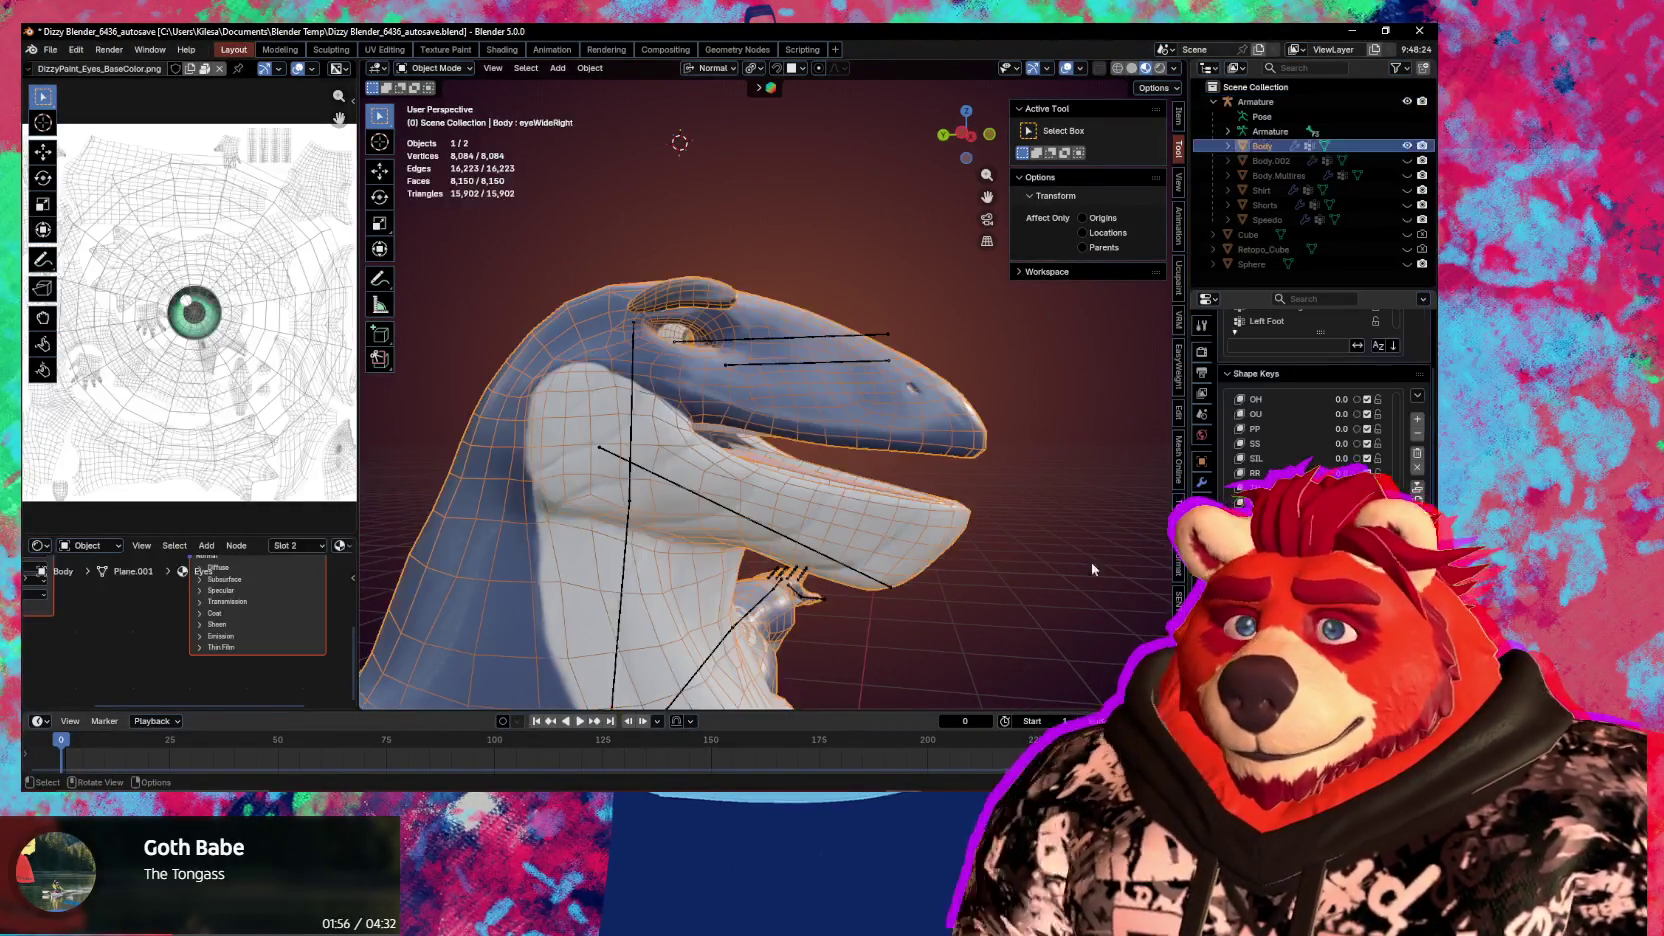
{"action": "left_click", "coordinate": [1202, 481]}
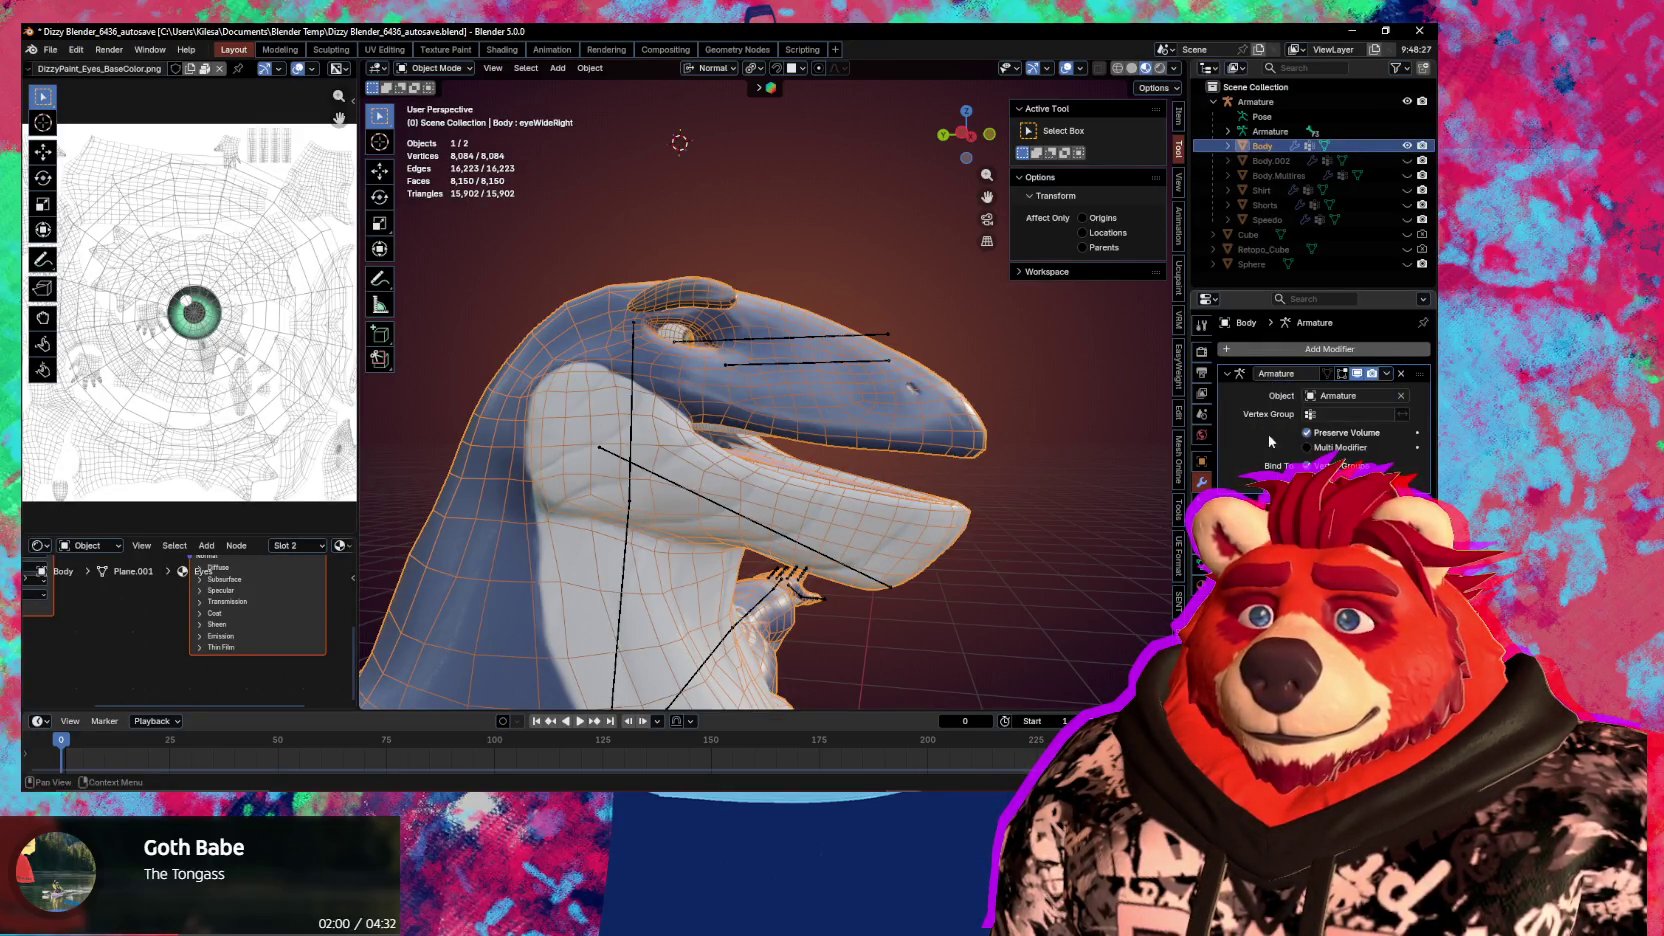
{"action": "left_click", "coordinate": [1201, 566]}
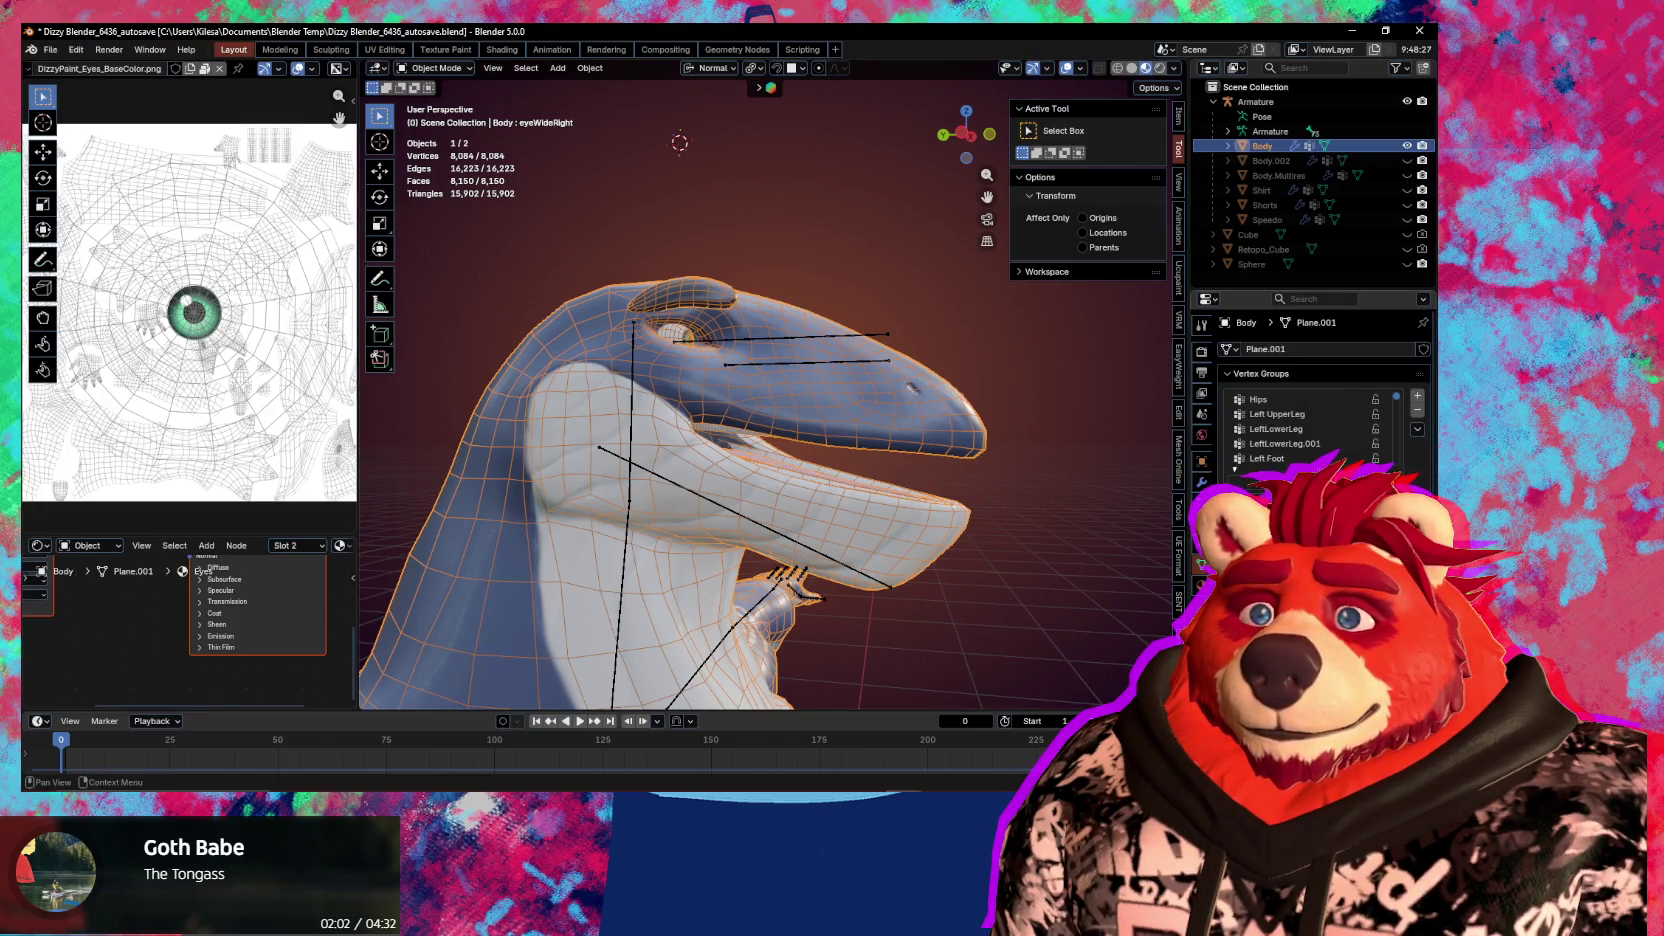
{"action": "scroll", "coordinate": [1300, 420], "scroll_direction": "down", "scroll_amount": 5}
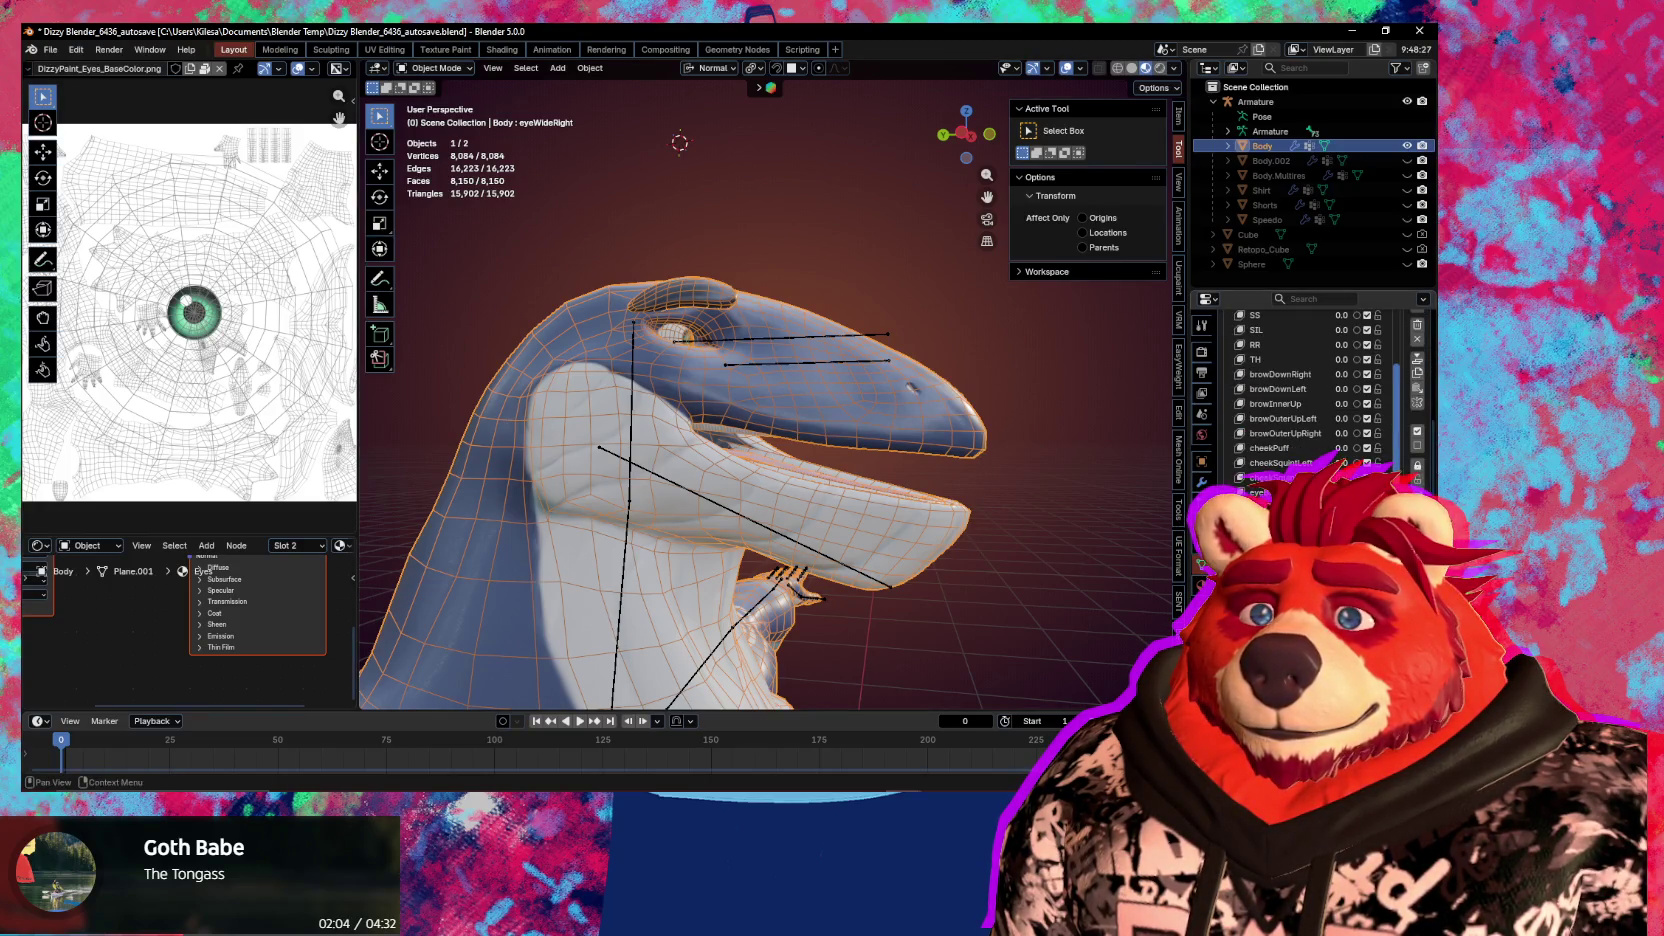
{"action": "scroll", "coordinate": [1300, 420], "scroll_direction": "down", "scroll_amount": 1}
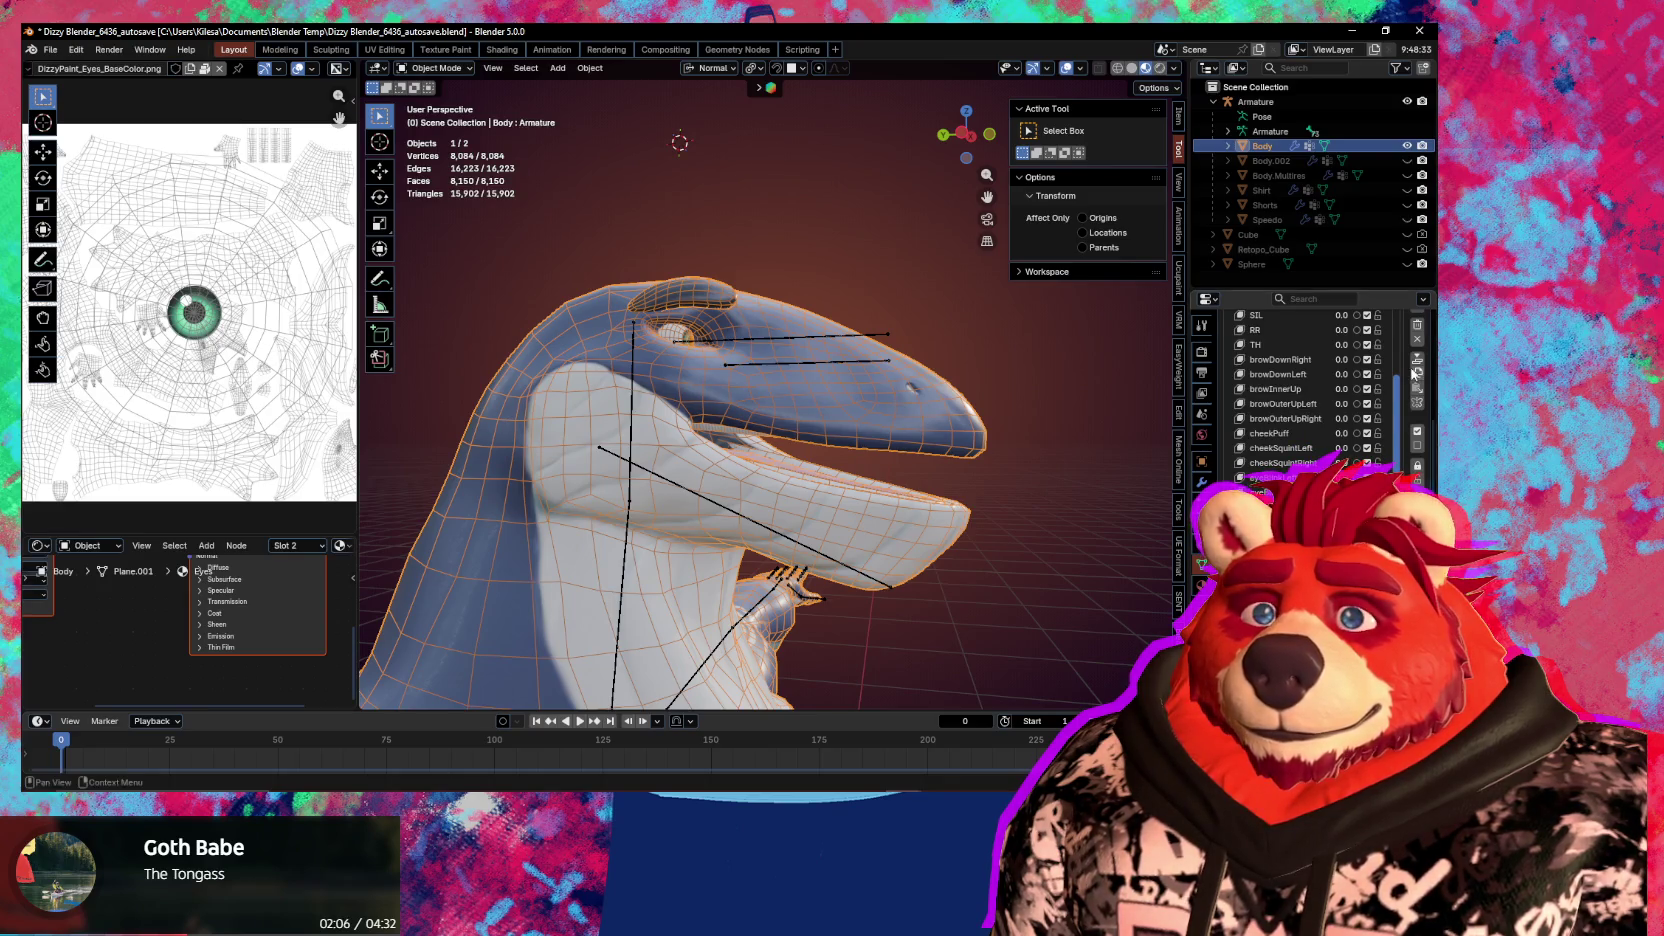
{"action": "scroll", "coordinate": [1413, 372], "scroll_direction": "up", "scroll_amount": 2}
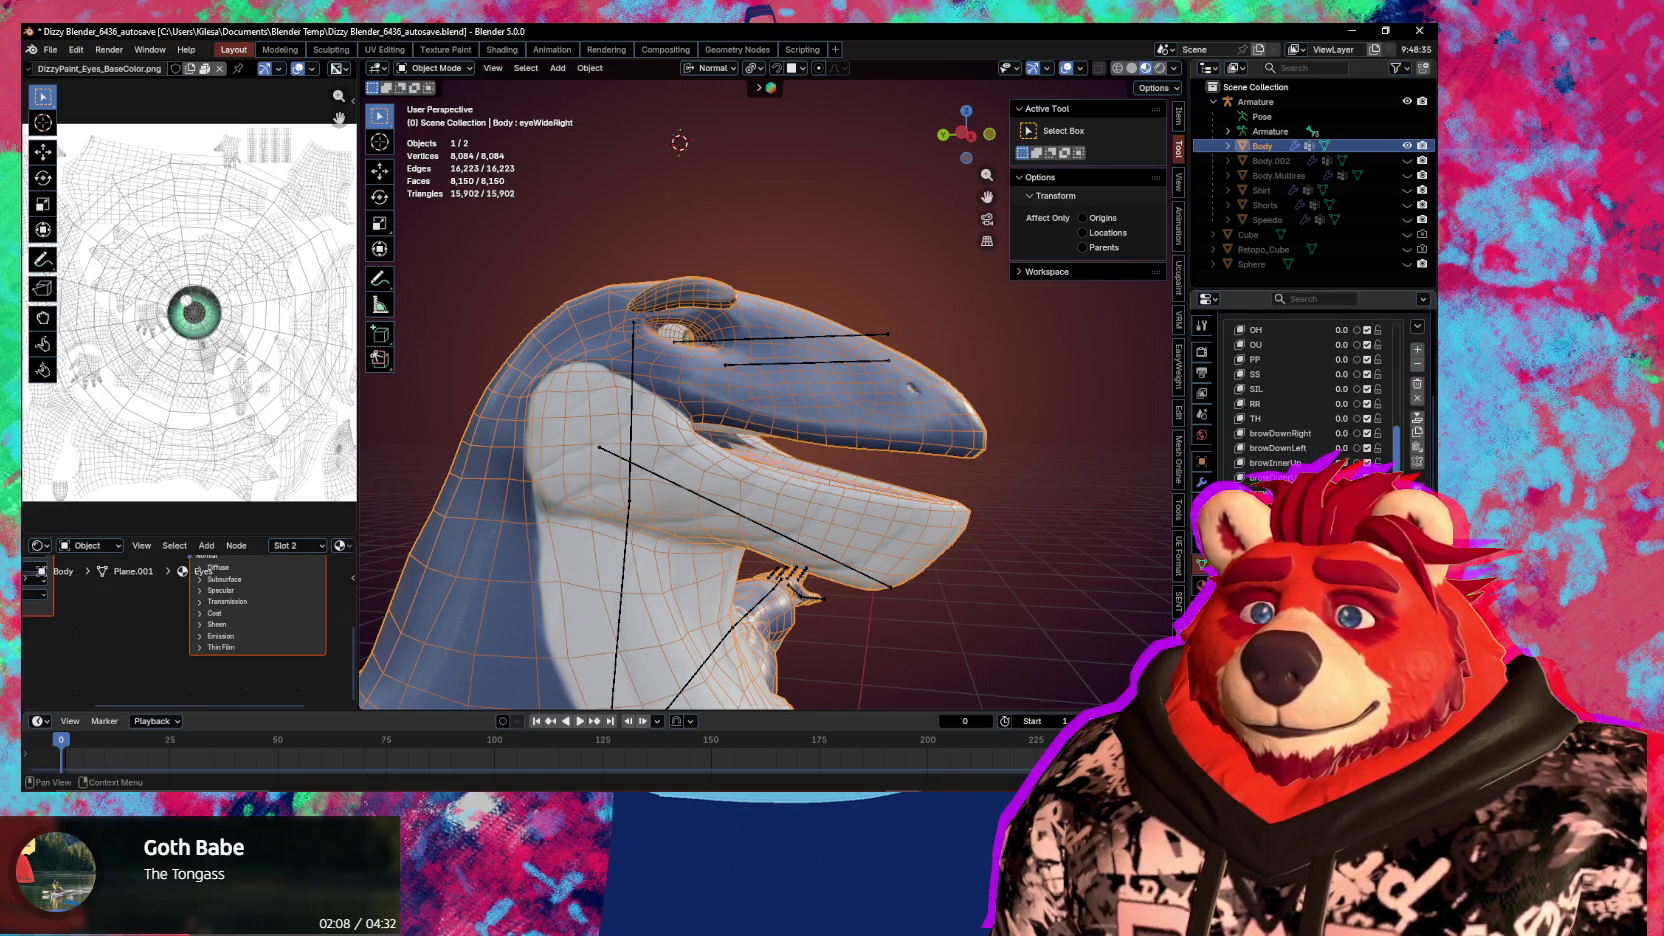
{"action": "double_click", "coordinate": [1280, 485]}
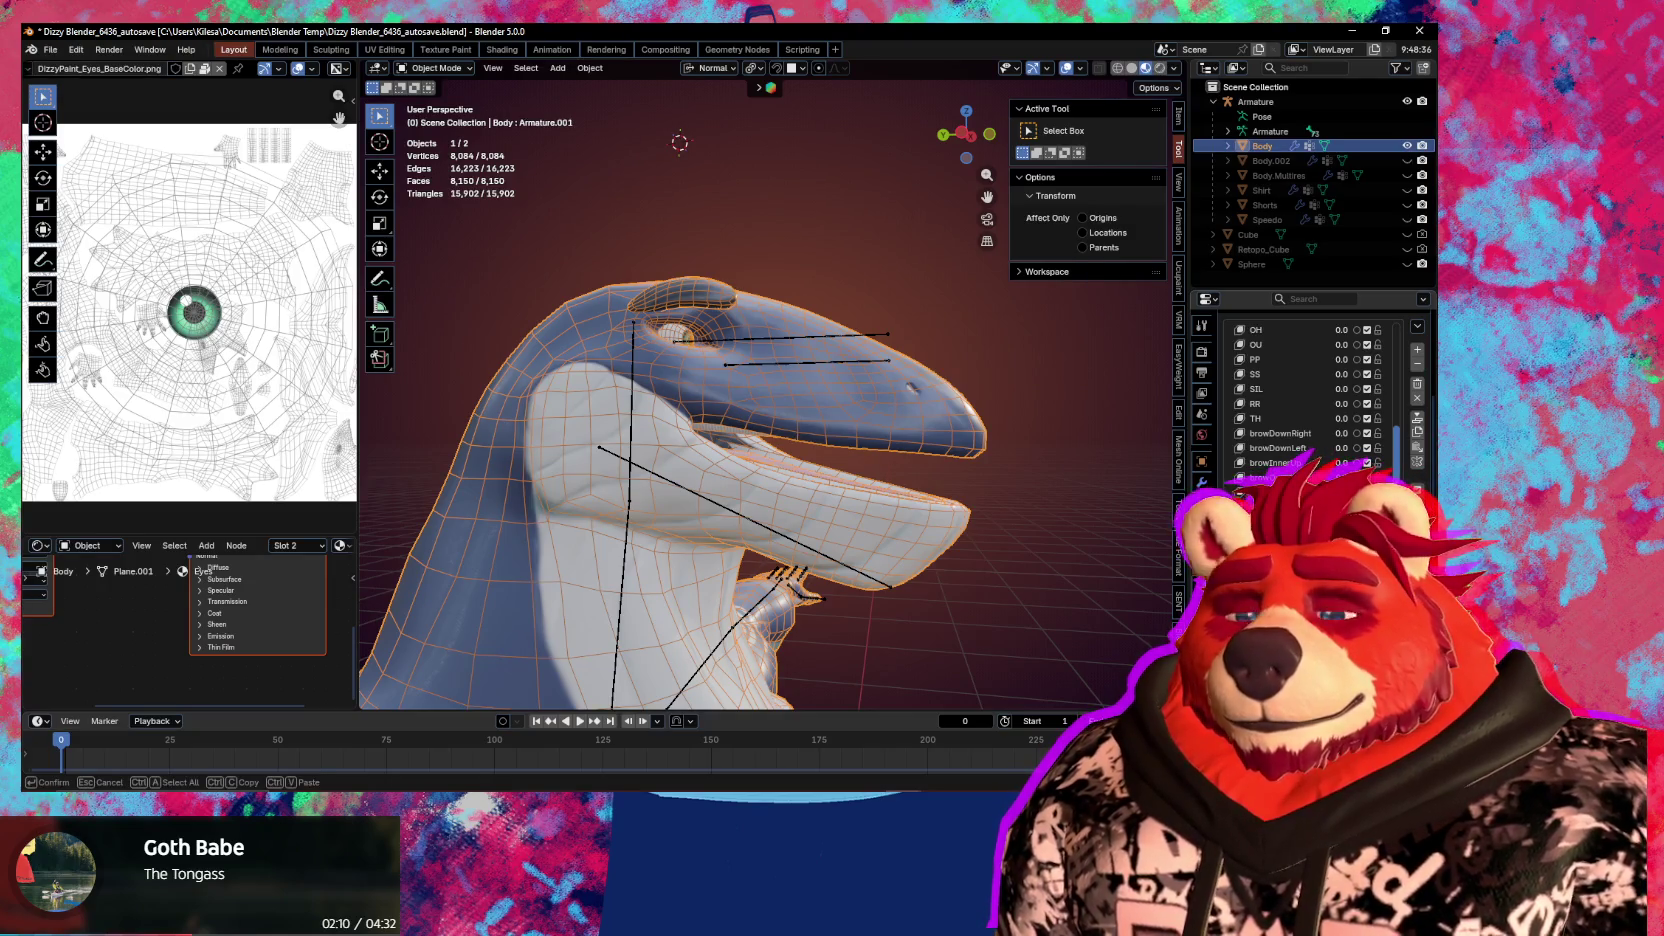
{"action": "type", "text": "jawOpen"}
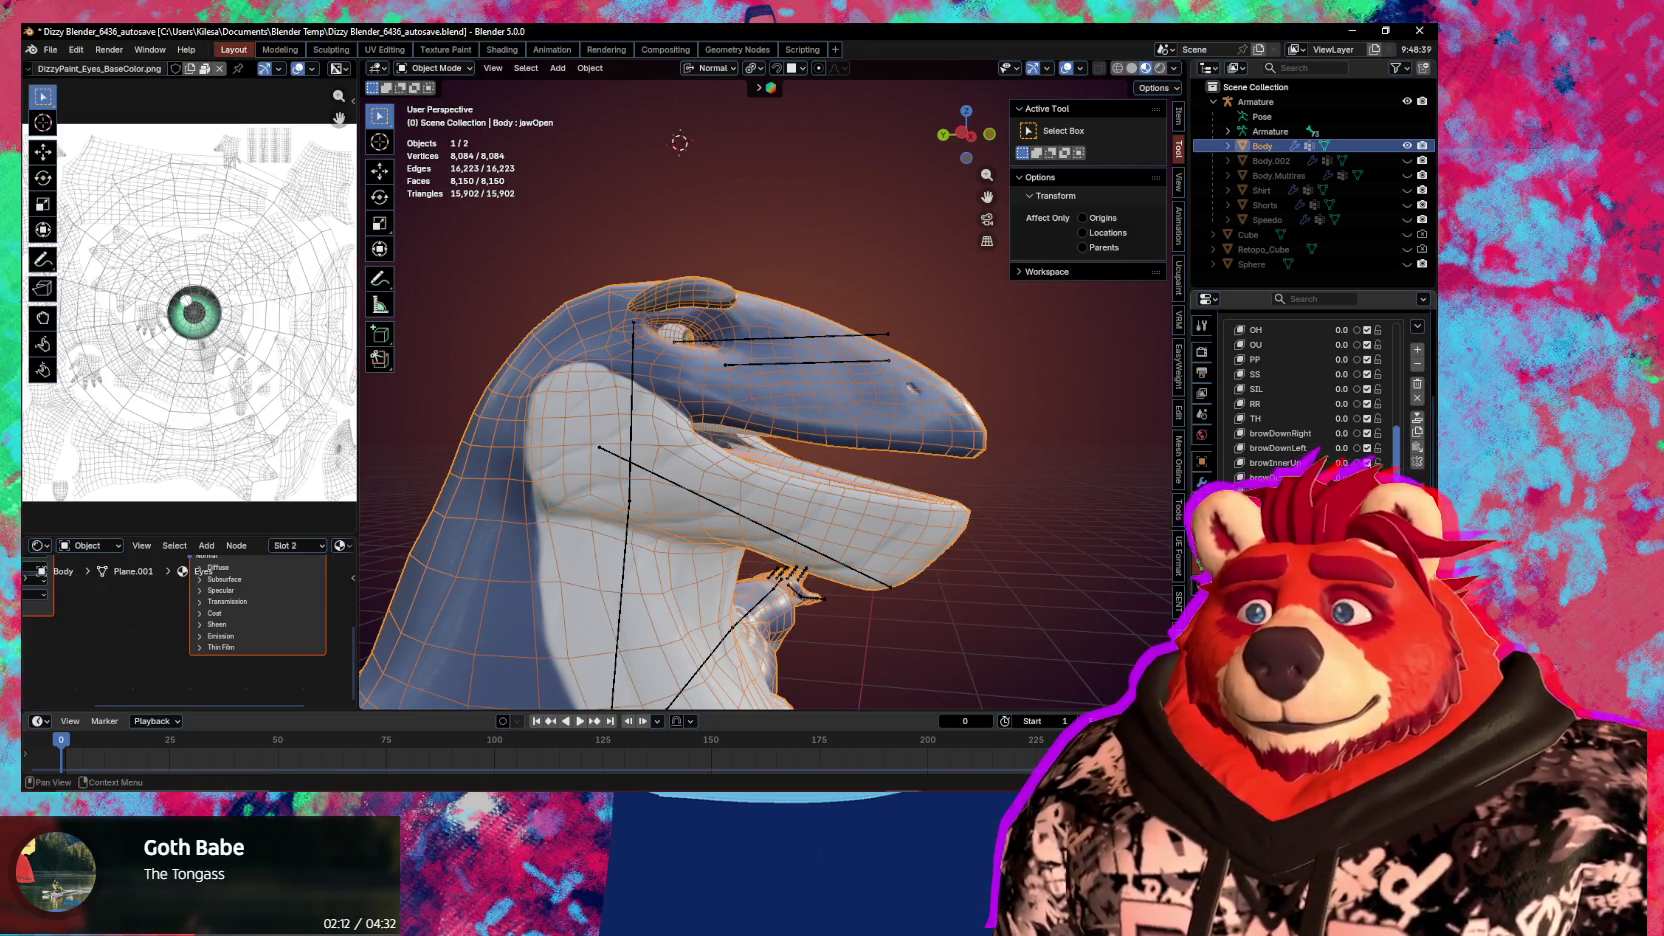
{"action": "key", "text": "Return"}
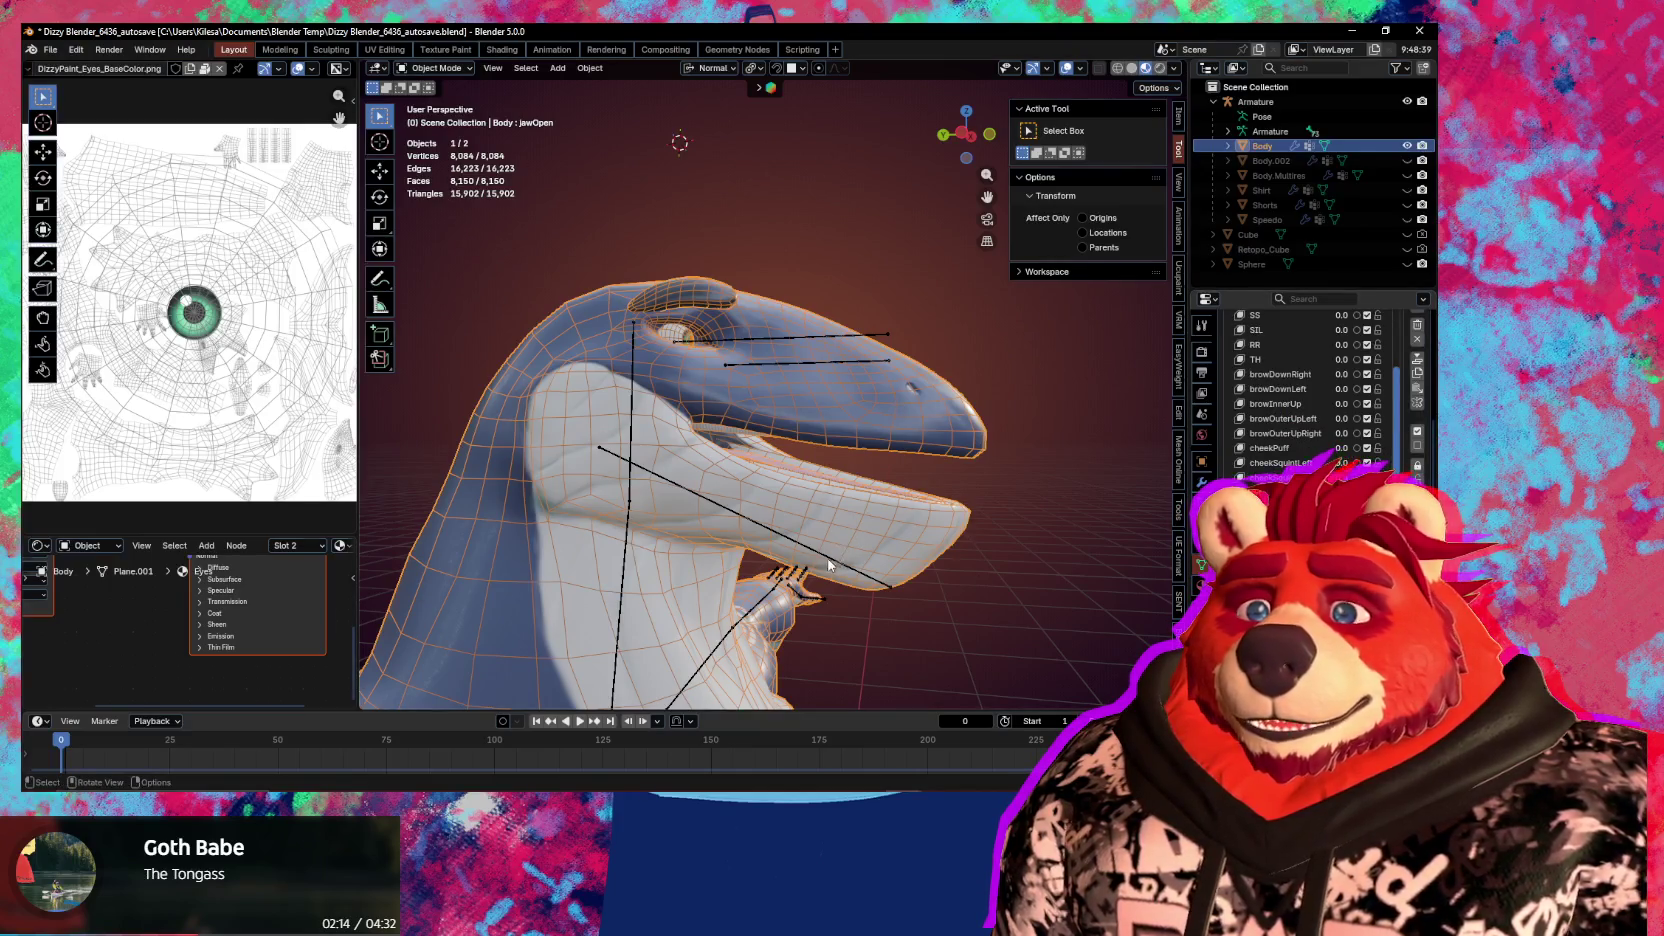
Reselect the Body and enter Sculpt Mode with the head framed close up
{"action": "key", "text": "ctrl+Tab"}
{"action": "key", "text": "ctrl+Tab"}
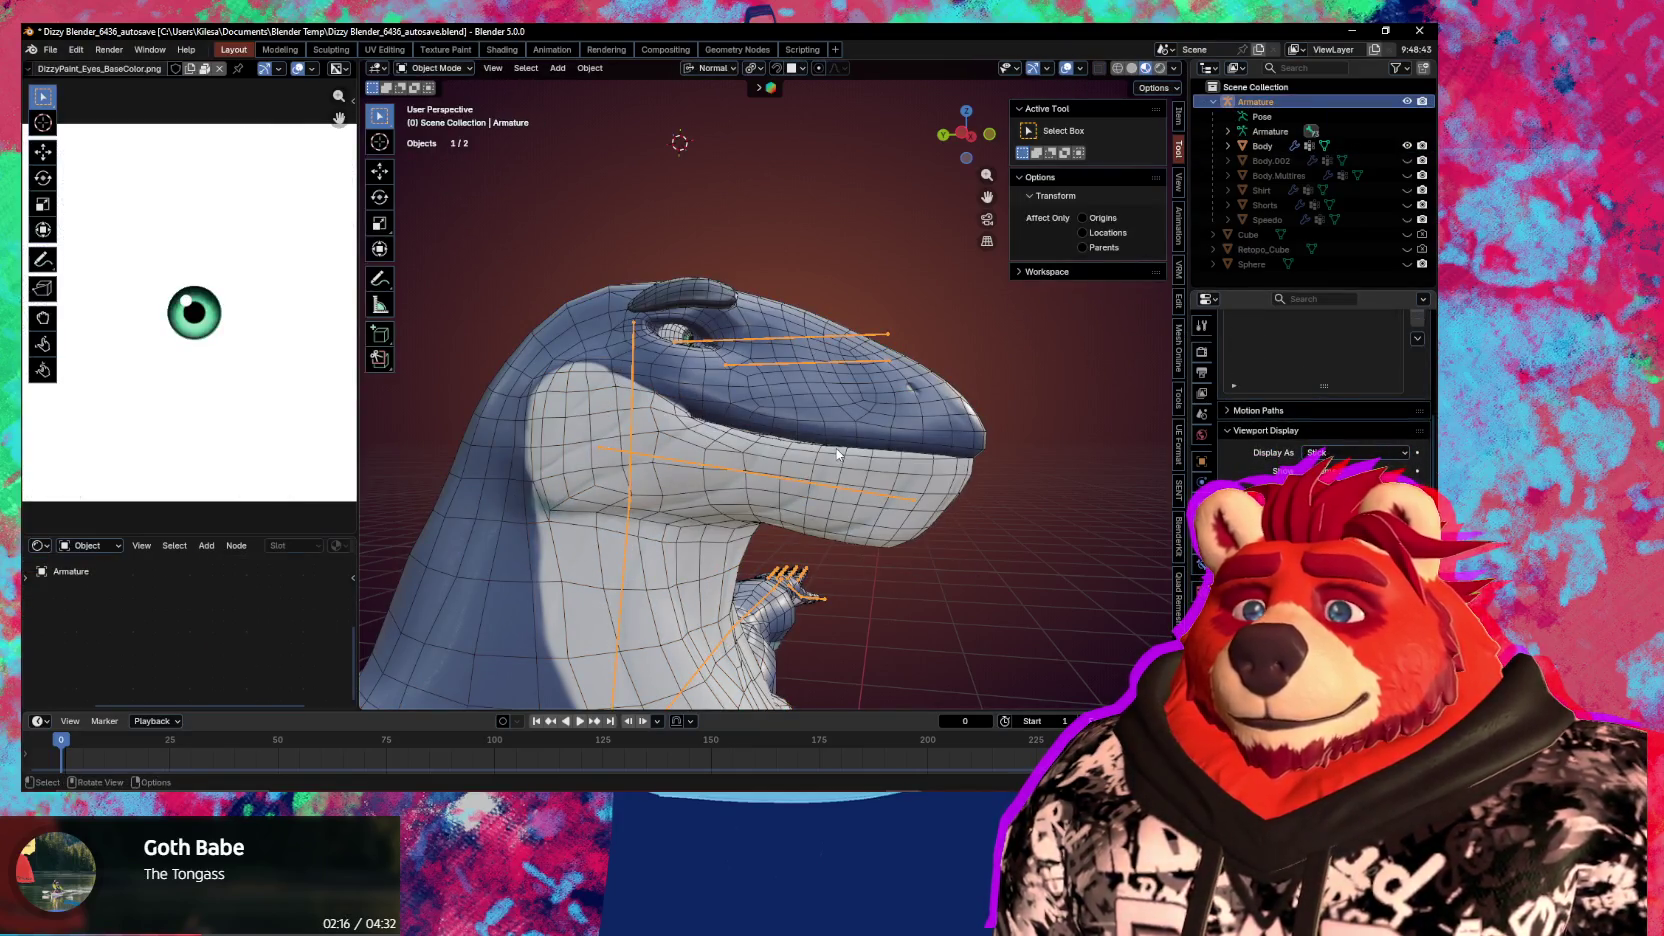
{"action": "left_click", "coordinate": [868, 427]}
{"action": "middle_click_drag", "start_coordinate": [920, 463], "coordinate": [630, 478]}
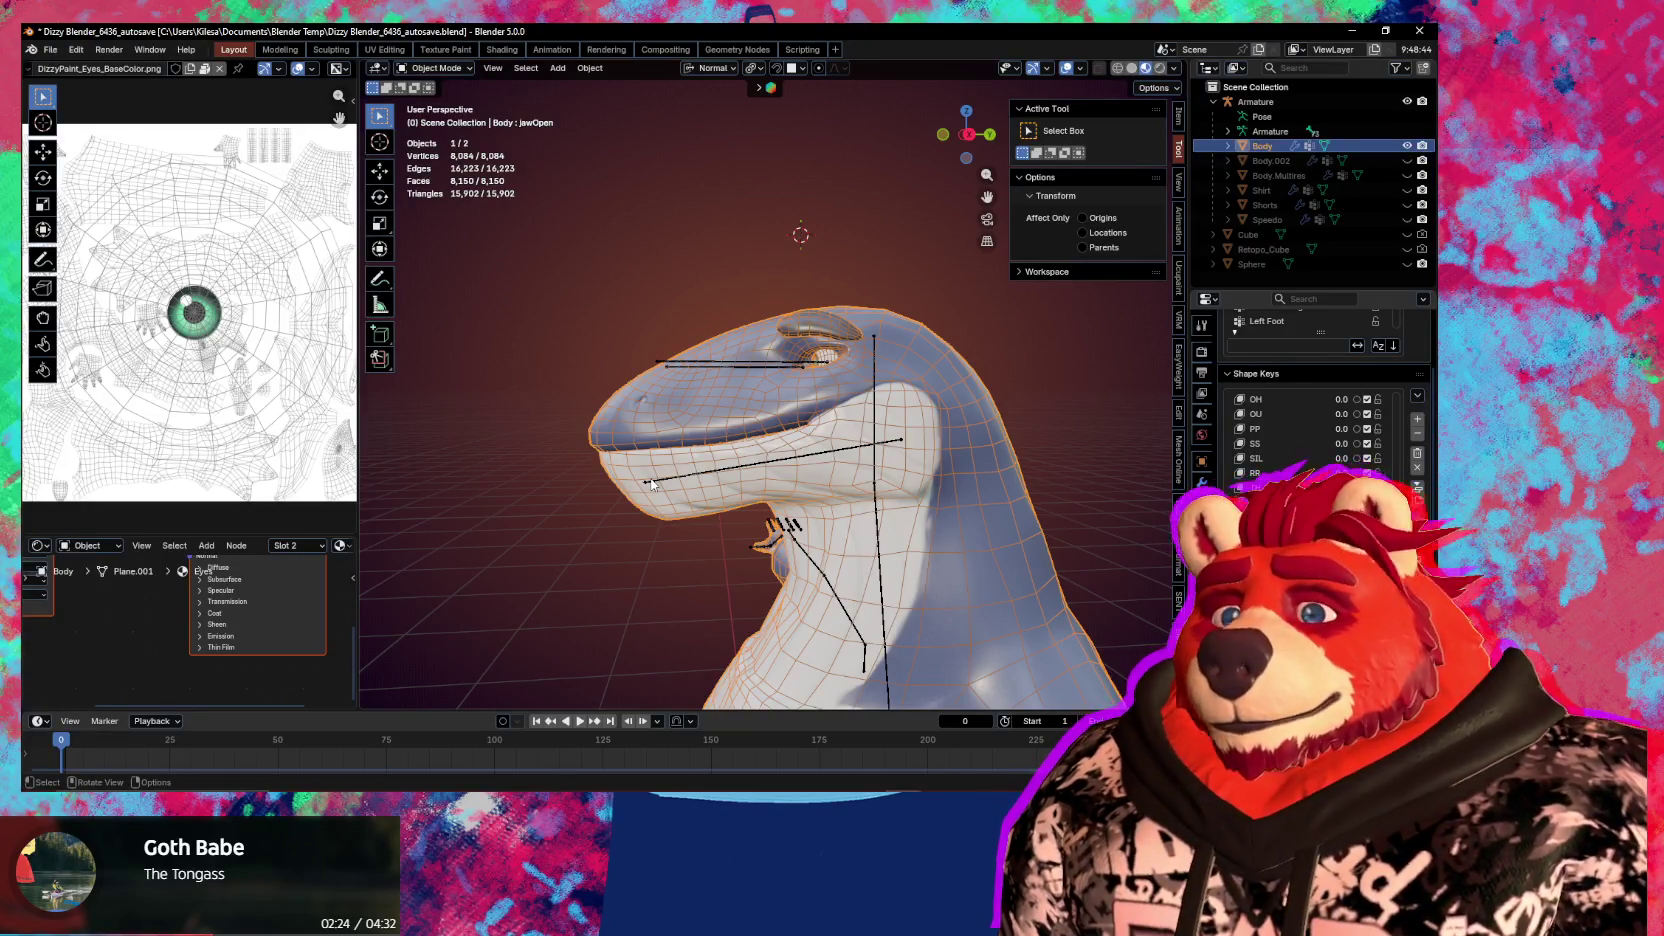
{"action": "mouse_move", "coordinate": [651, 485]}
{"action": "middle_mouse_down"}
{"action": "mouse_move", "coordinate": [952, 503]}
{"action": "mouse_move", "coordinate": [927, 470]}
{"action": "mouse_move", "coordinate": [931, 526]}
{"action": "mouse_move", "coordinate": [810, 395]}
{"action": "mouse_move", "coordinate": [784, 494]}
{"action": "mouse_move", "coordinate": [851, 477]}
{"action": "middle_mouse_up"}
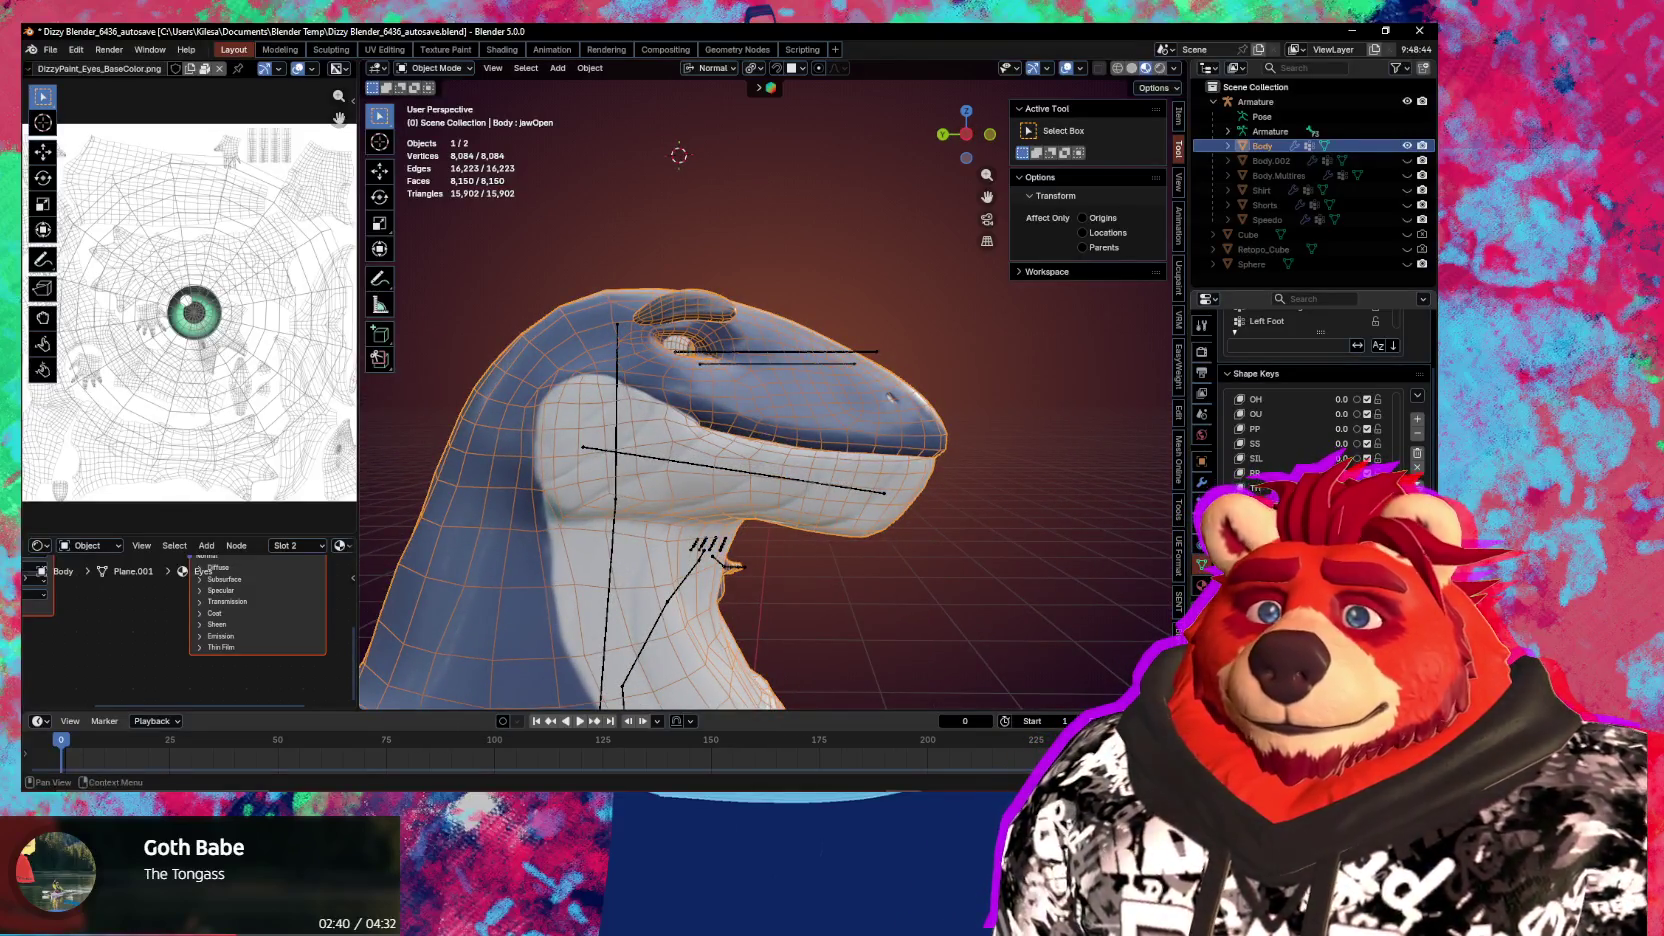
{"action": "scroll", "coordinate": [1310, 390], "scroll_direction": "down", "scroll_amount": 5}
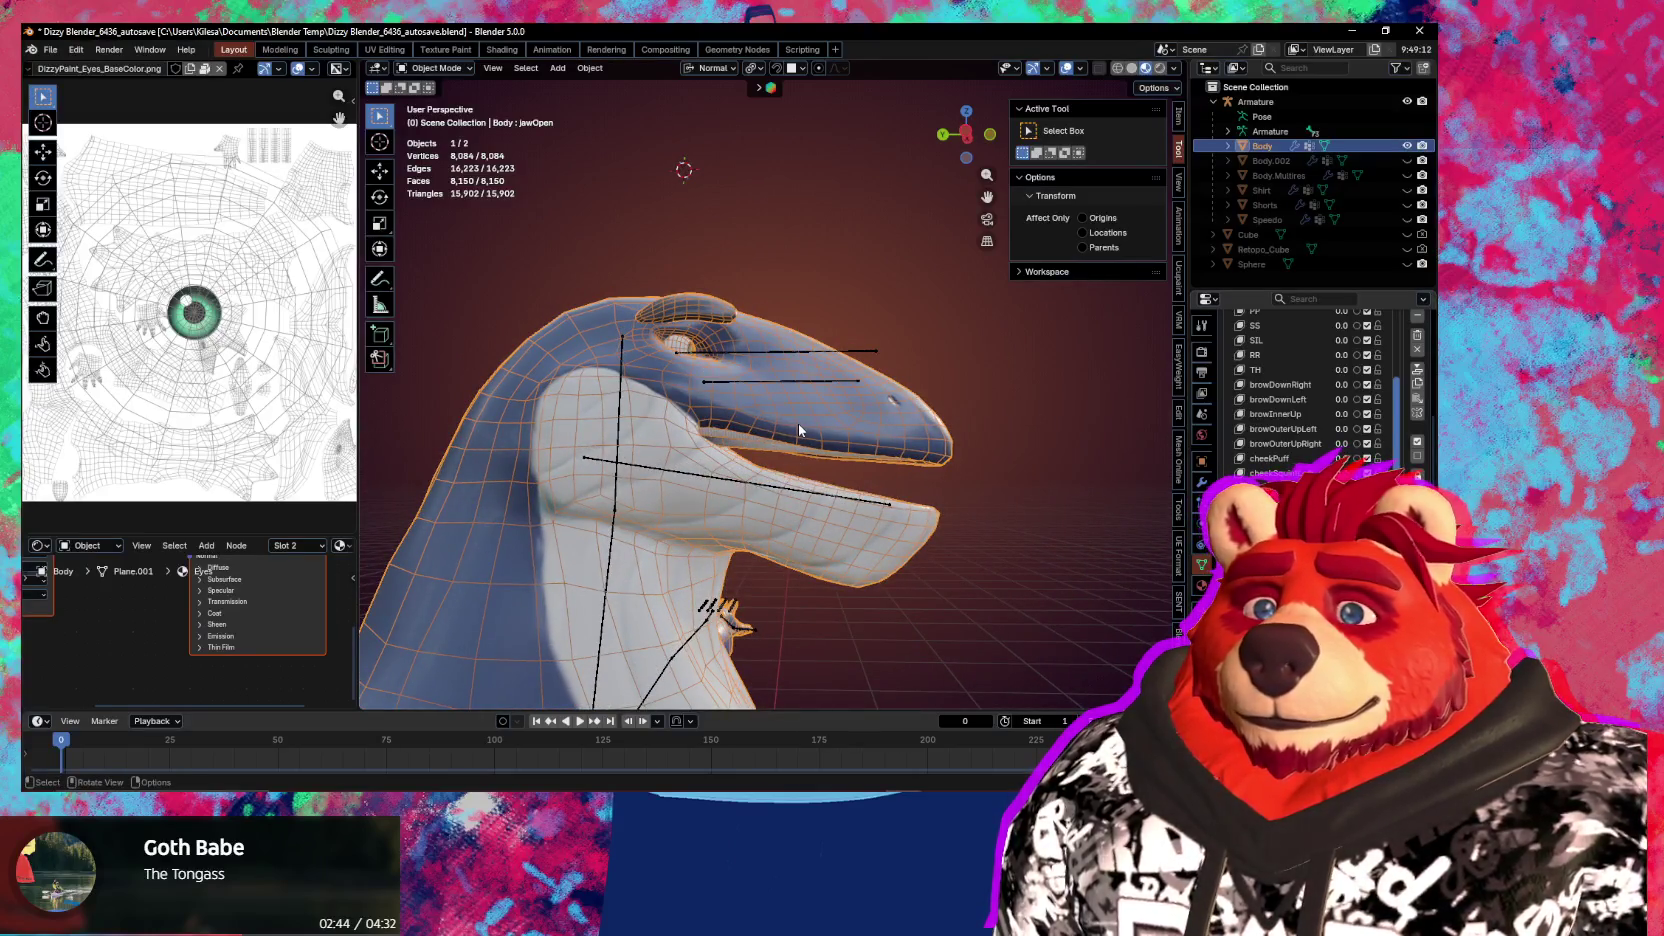
{"action": "key", "text": "ctrl+Tab"}
{"action": "middle_click_drag", "start_coordinate": [760, 460], "coordinate": [760, 432]}
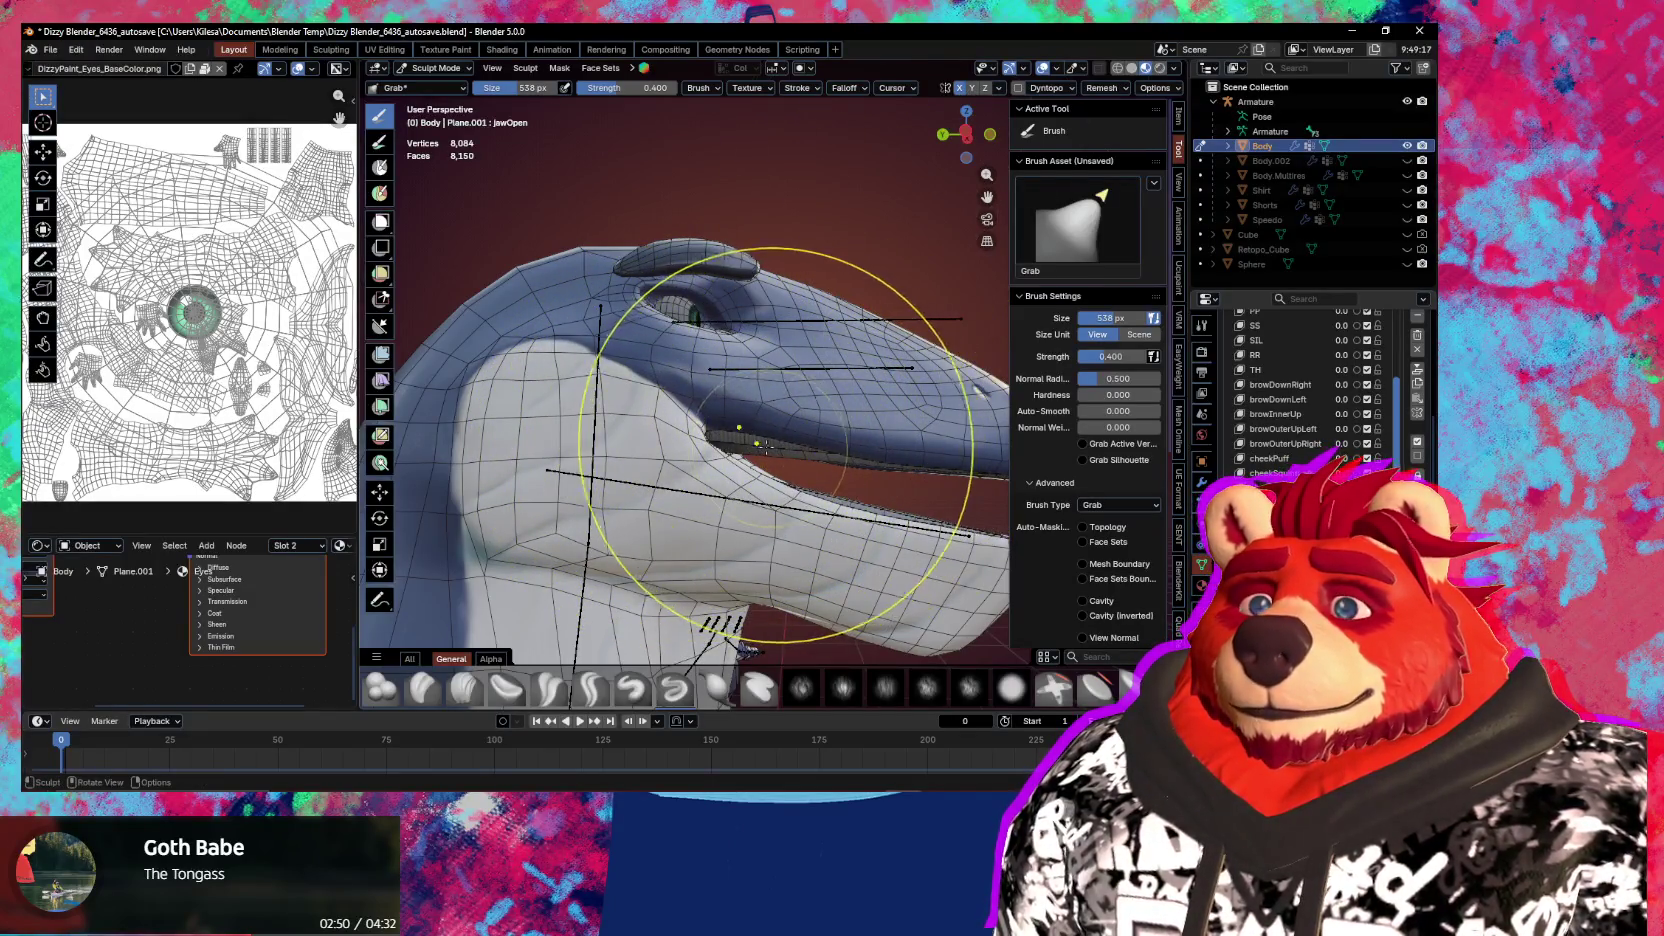
Set the Grab brush to 361 px and hide the viewport overlays
{"action": "key", "text": "f"}
{"action": "left_click", "coordinate": [600, 430]}
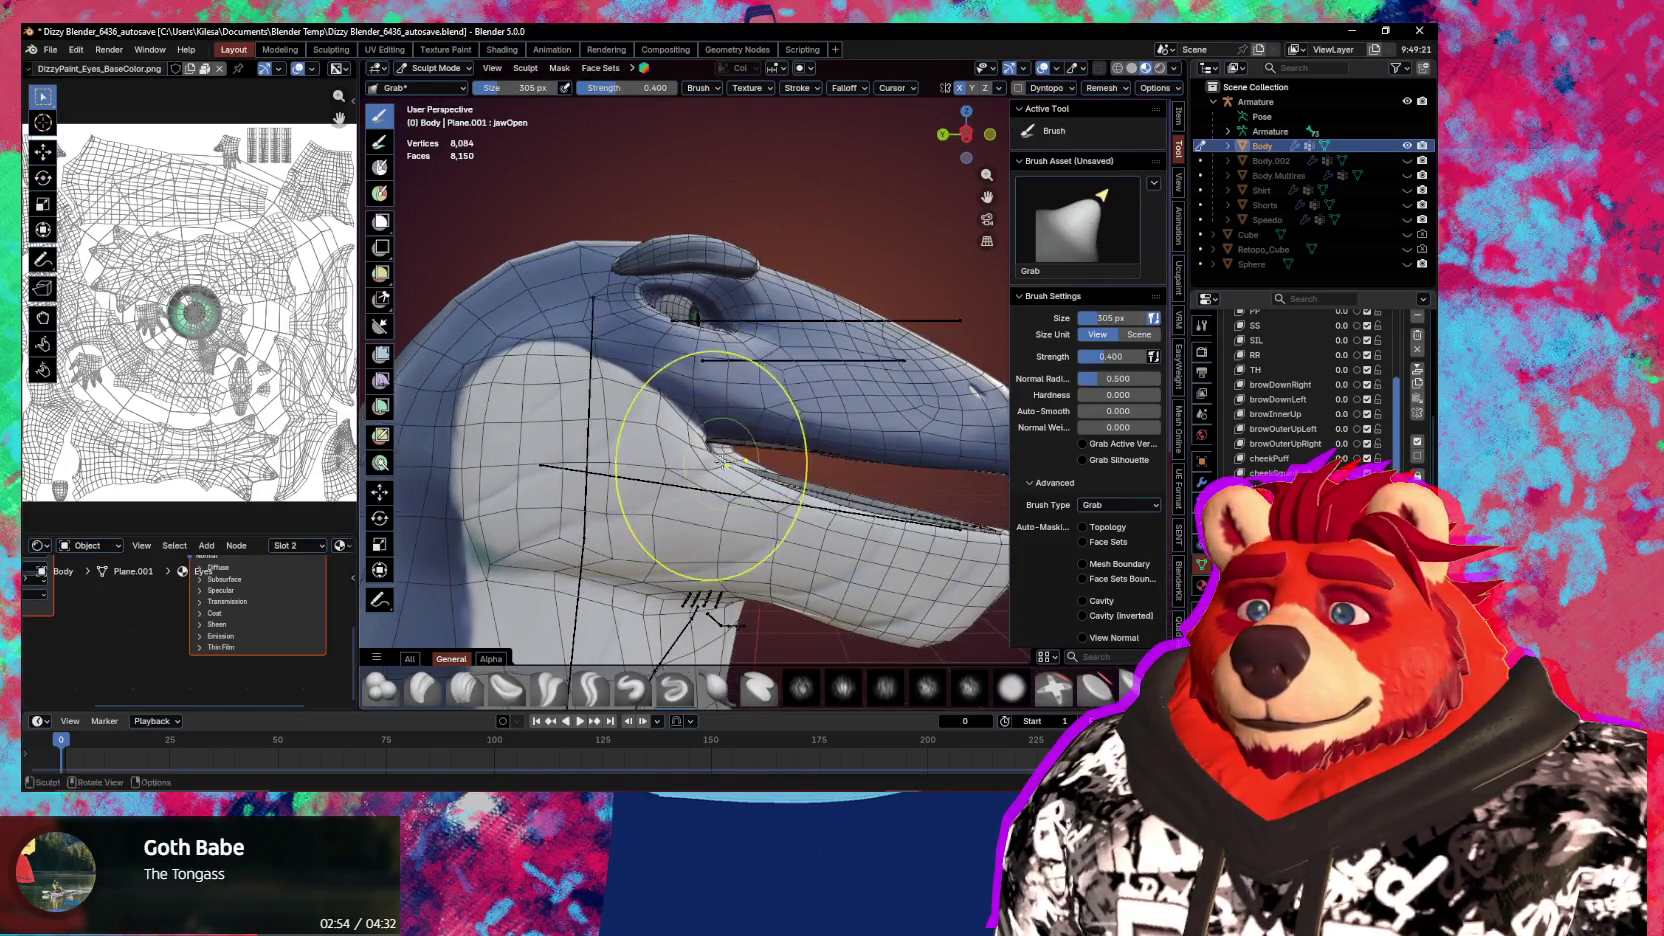
{"action": "key", "text": "shift+alt+z"}
{"action": "key", "text": "f"}
{"action": "left_click_drag", "start_coordinate": [764, 479], "coordinate": [773, 435]}
{"action": "left_click", "coordinate": [735, 481]}
Pull the lower jaw up with Grab strokes to close the mouth, then return to Object Mode
{"action": "mouse_move", "coordinate": [775, 446]}
{"action": "middle_mouse_down"}
{"action": "mouse_move", "coordinate": [808, 477]}
{"action": "mouse_move", "coordinate": [758, 477]}
{"action": "mouse_move", "coordinate": [760, 505]}
{"action": "mouse_move", "coordinate": [682, 496]}
{"action": "mouse_move", "coordinate": [740, 425]}
{"action": "mouse_move", "coordinate": [780, 480]}
{"action": "middle_mouse_up"}
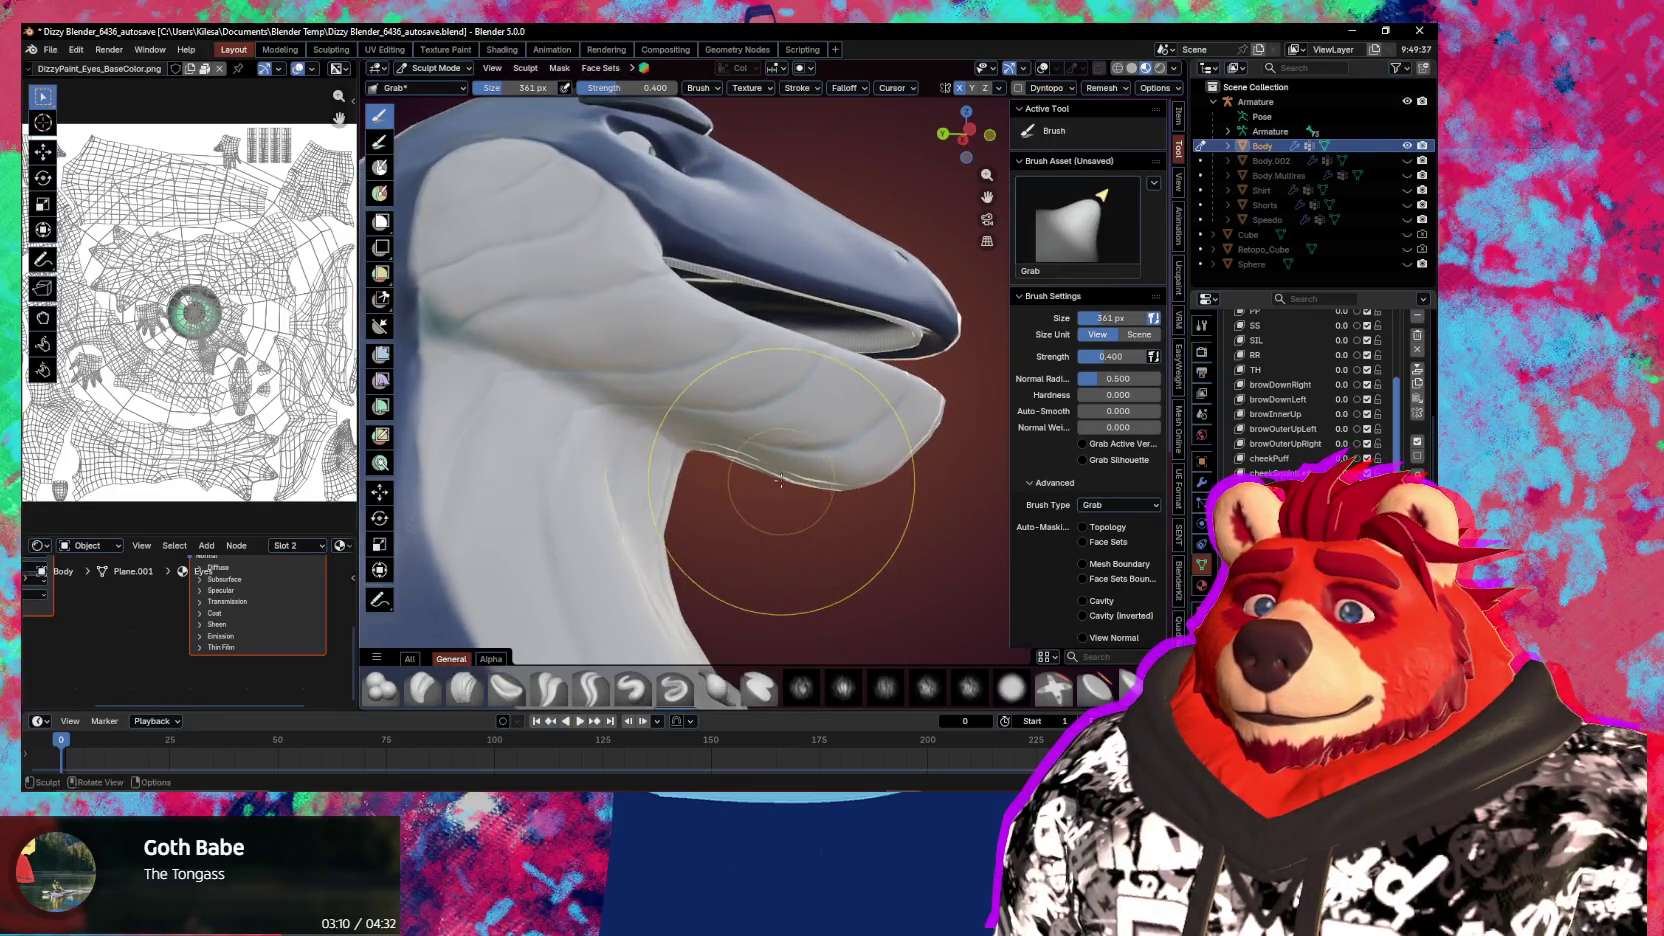
{"action": "left_click_drag", "start_coordinate": [830, 400], "coordinate": [830, 355]}
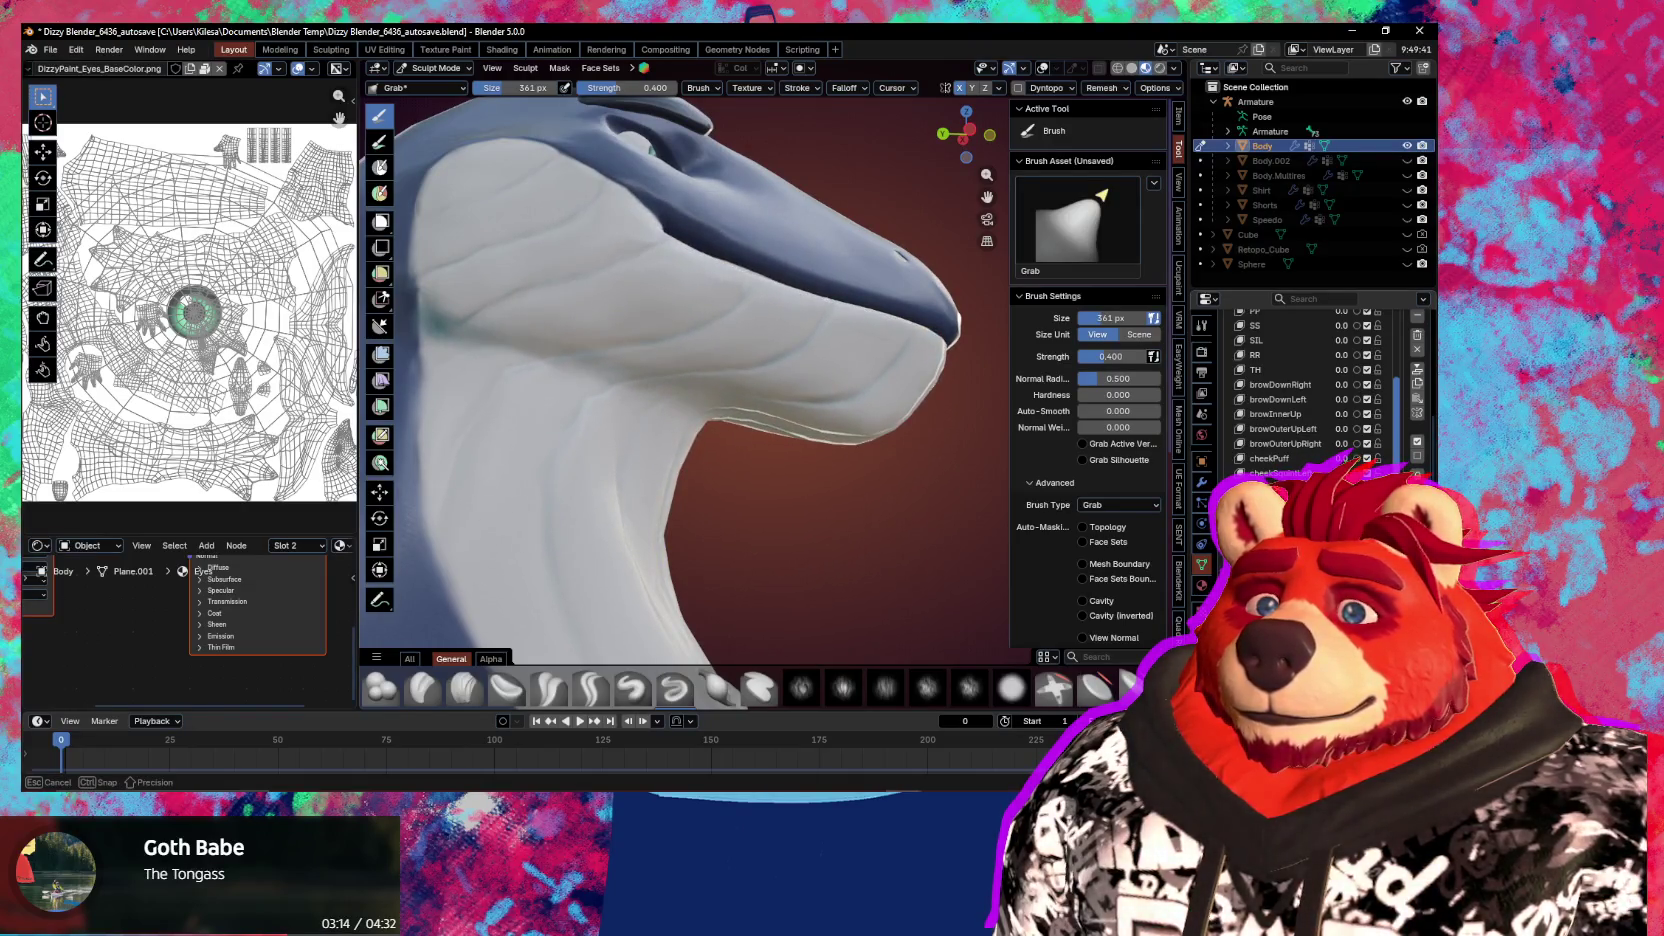
{"action": "left_click_drag", "start_coordinate": [830, 355], "coordinate": [830, 360]}
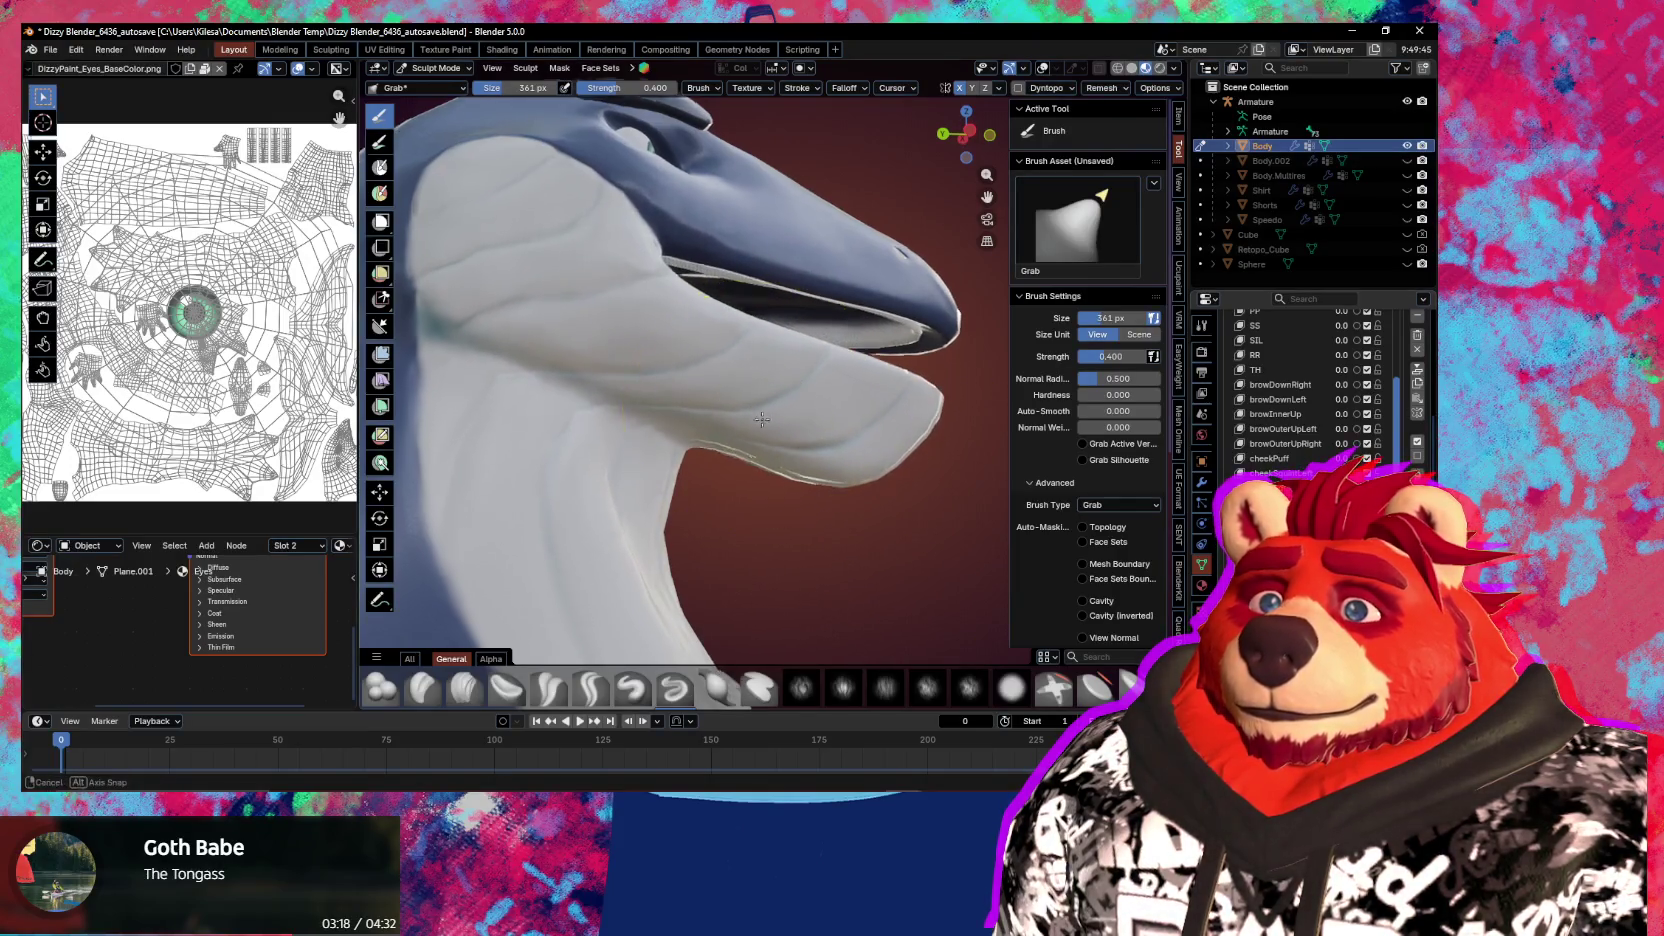
{"action": "mouse_move", "coordinate": [830, 360]}
{"action": "middle_mouse_down"}
{"action": "mouse_move", "coordinate": [735, 430]}
{"action": "mouse_move", "coordinate": [702, 418]}
{"action": "mouse_move", "coordinate": [619, 256]}
{"action": "middle_mouse_up"}
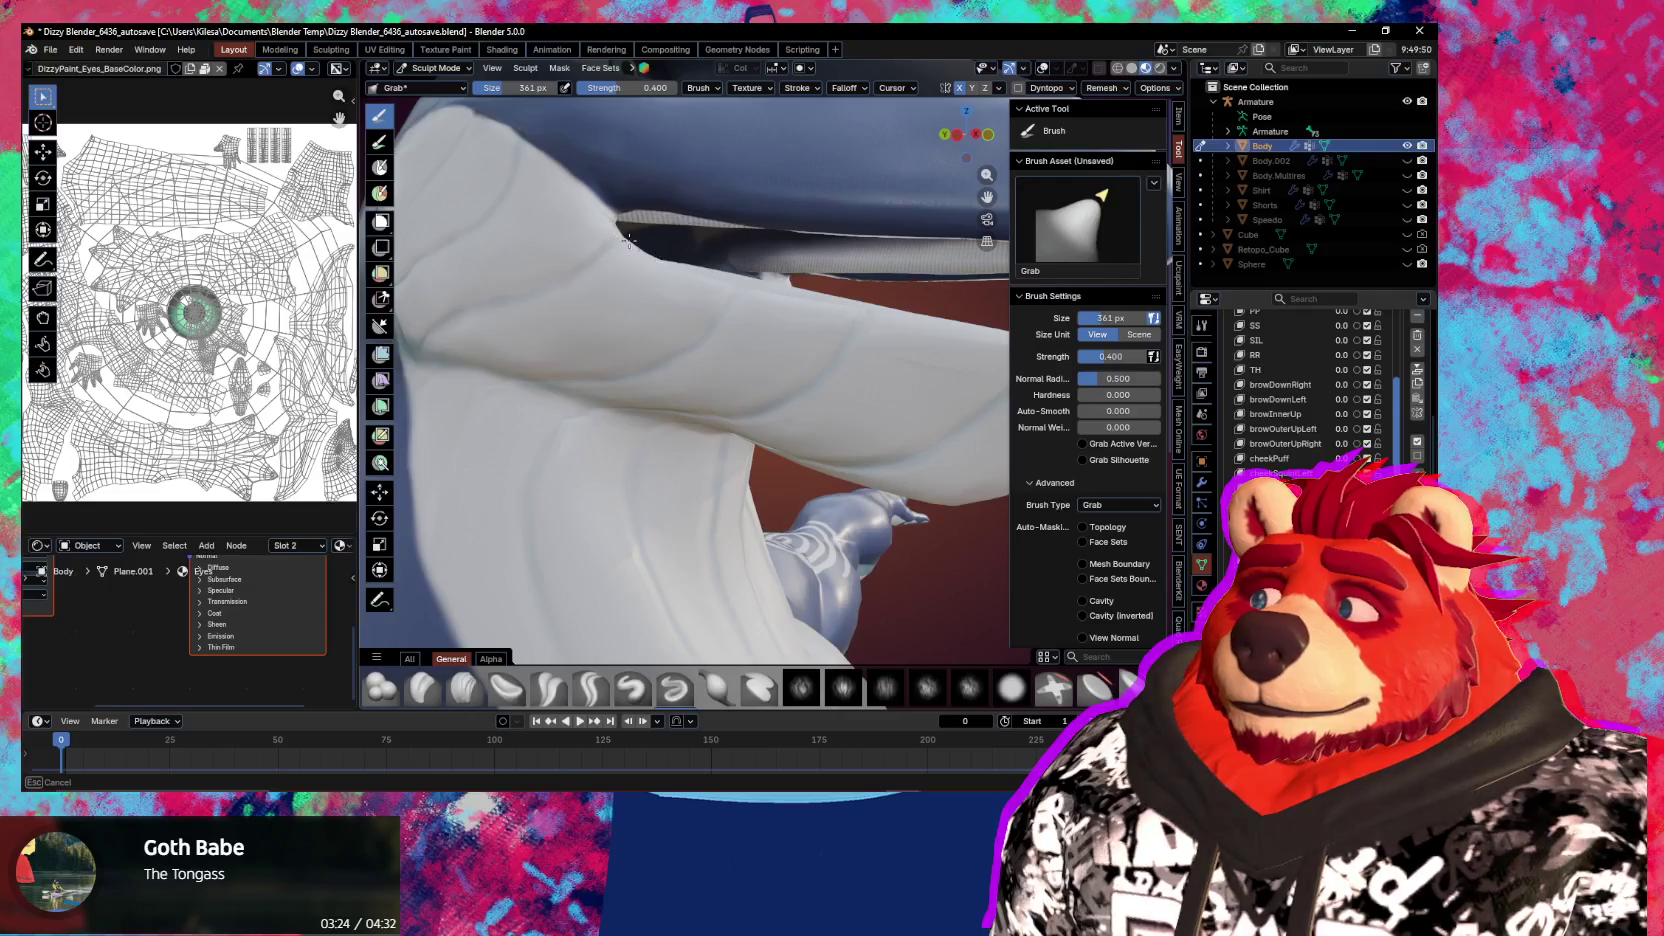
{"action": "mouse_move", "coordinate": [628, 241]}
{"action": "middle_mouse_down", "text": "ctrl"}
{"action": "mouse_move", "coordinate": [617, 253]}
{"action": "mouse_move", "coordinate": [636, 273]}
{"action": "middle_mouse_up", "text": "ctrl"}
{"action": "middle_click_drag", "start_coordinate": [699, 330], "coordinate": [743, 371]}
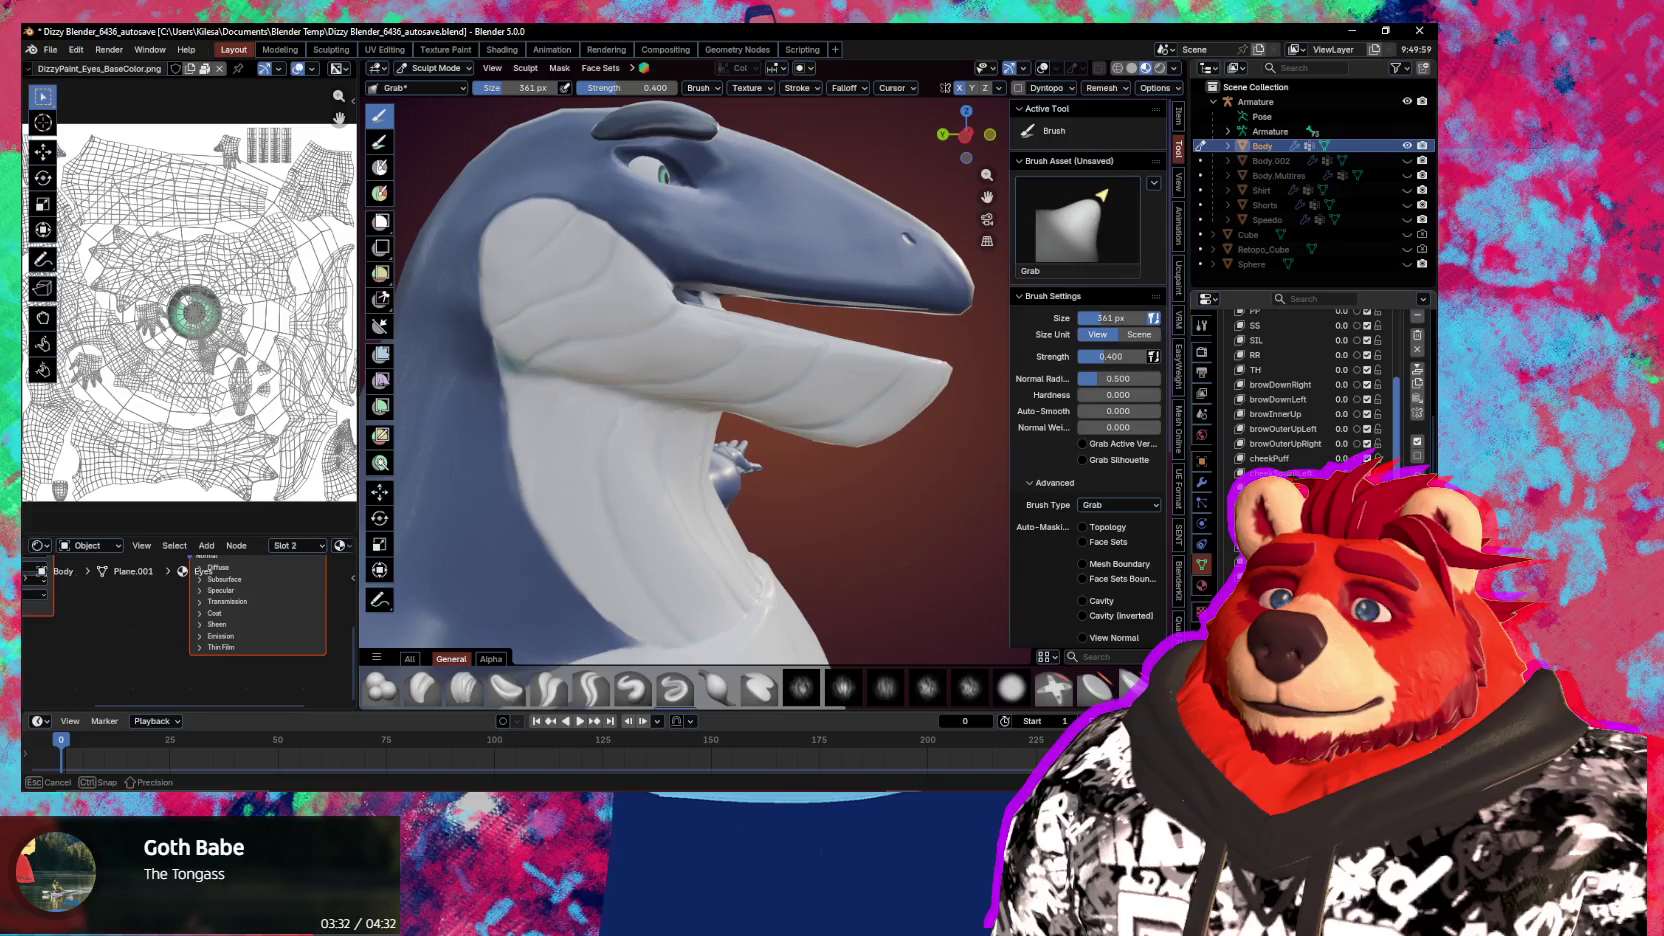
{"action": "middle_click_drag", "start_coordinate": [925, 555], "coordinate": [1085, 630]}
{"action": "key", "text": "ctrl+Tab"}
{"action": "left_click", "coordinate": [676, 507]}
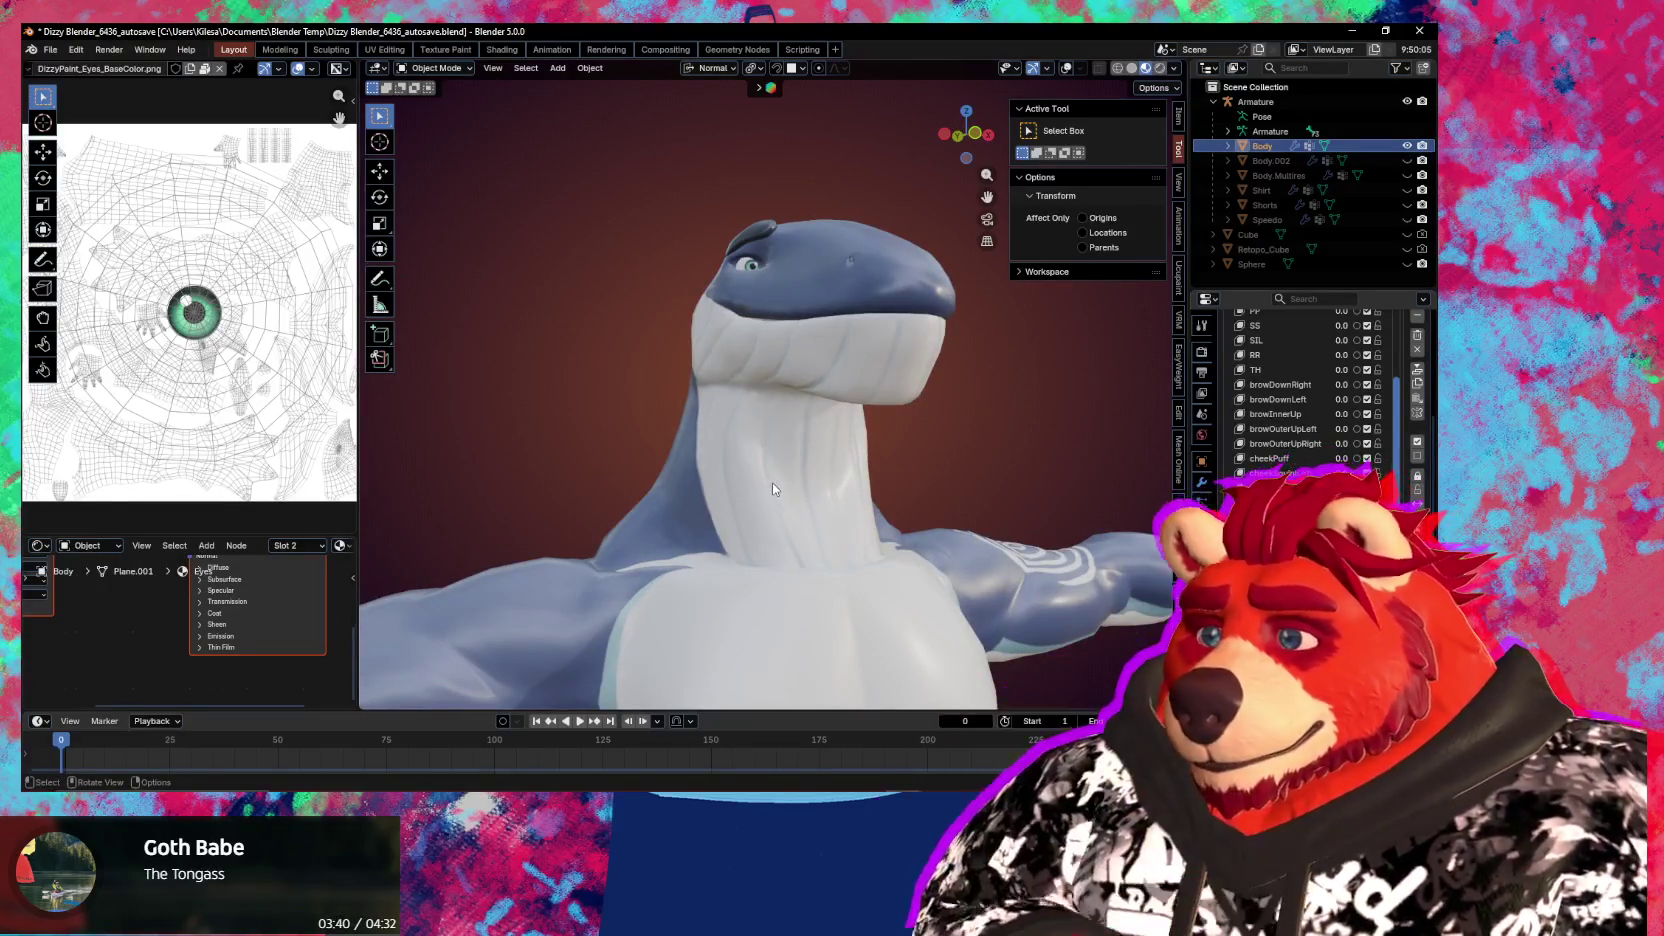
Move the jaw bone along its Y axis in Pose Mode, then select the Body mesh
{"action": "middle_click_drag", "start_coordinate": [789, 488], "coordinate": [940, 497]}
{"action": "key", "text": "ctrl+Tab"}
{"action": "left_click", "coordinate": [806, 424]}
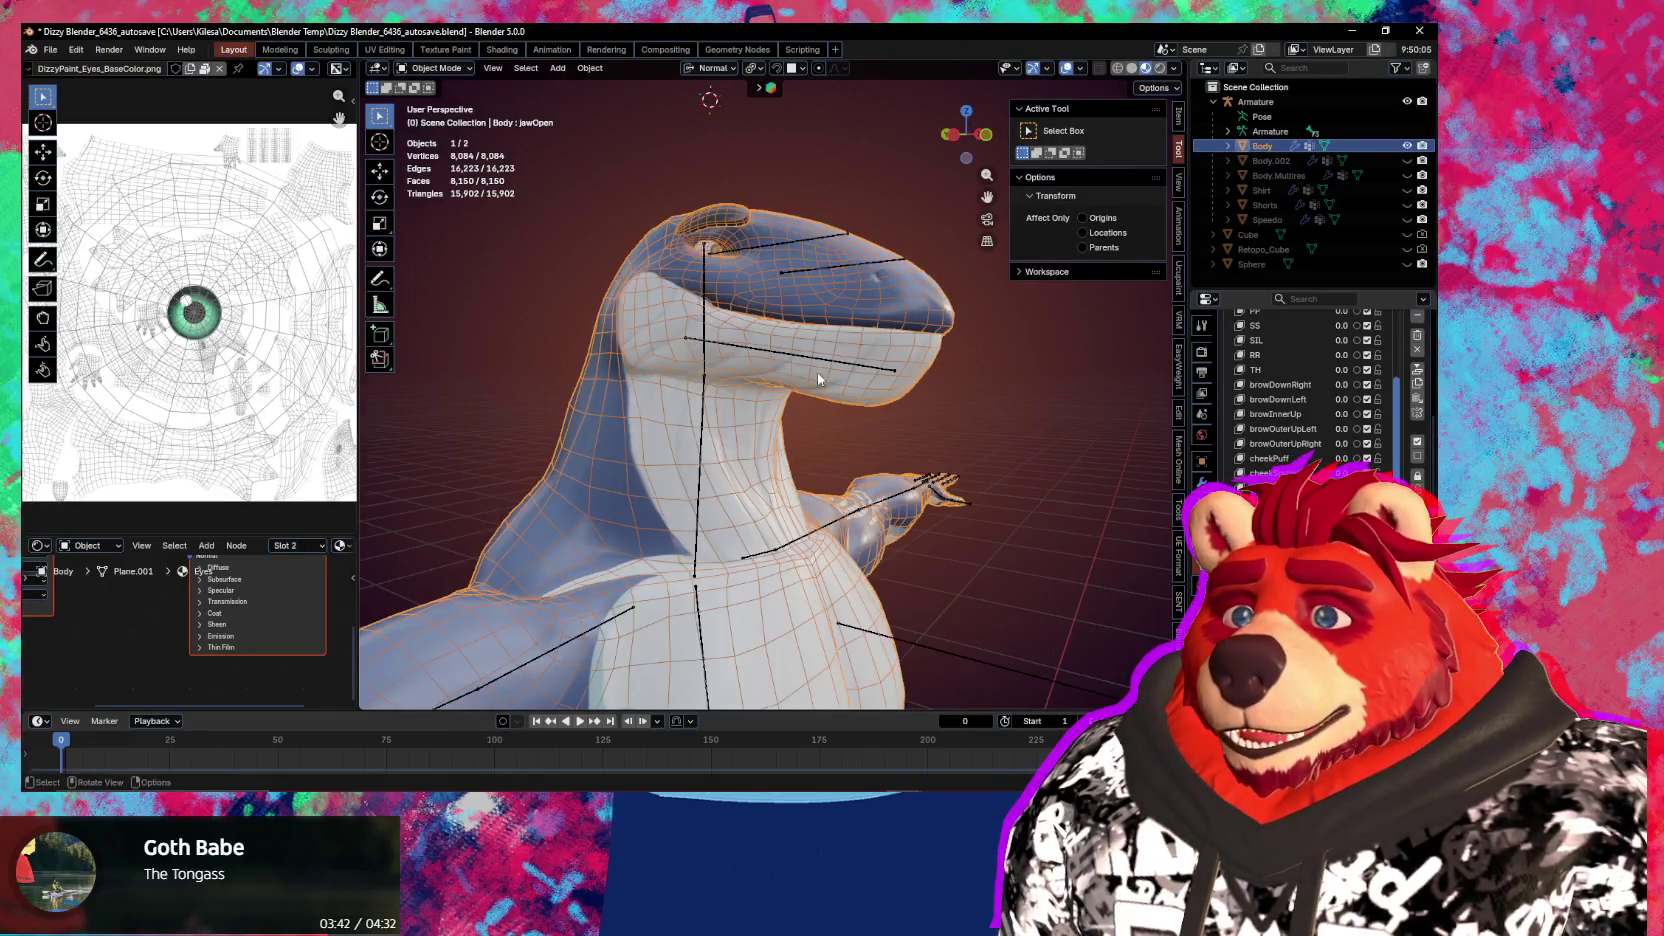
{"action": "left_click", "coordinate": [866, 378]}
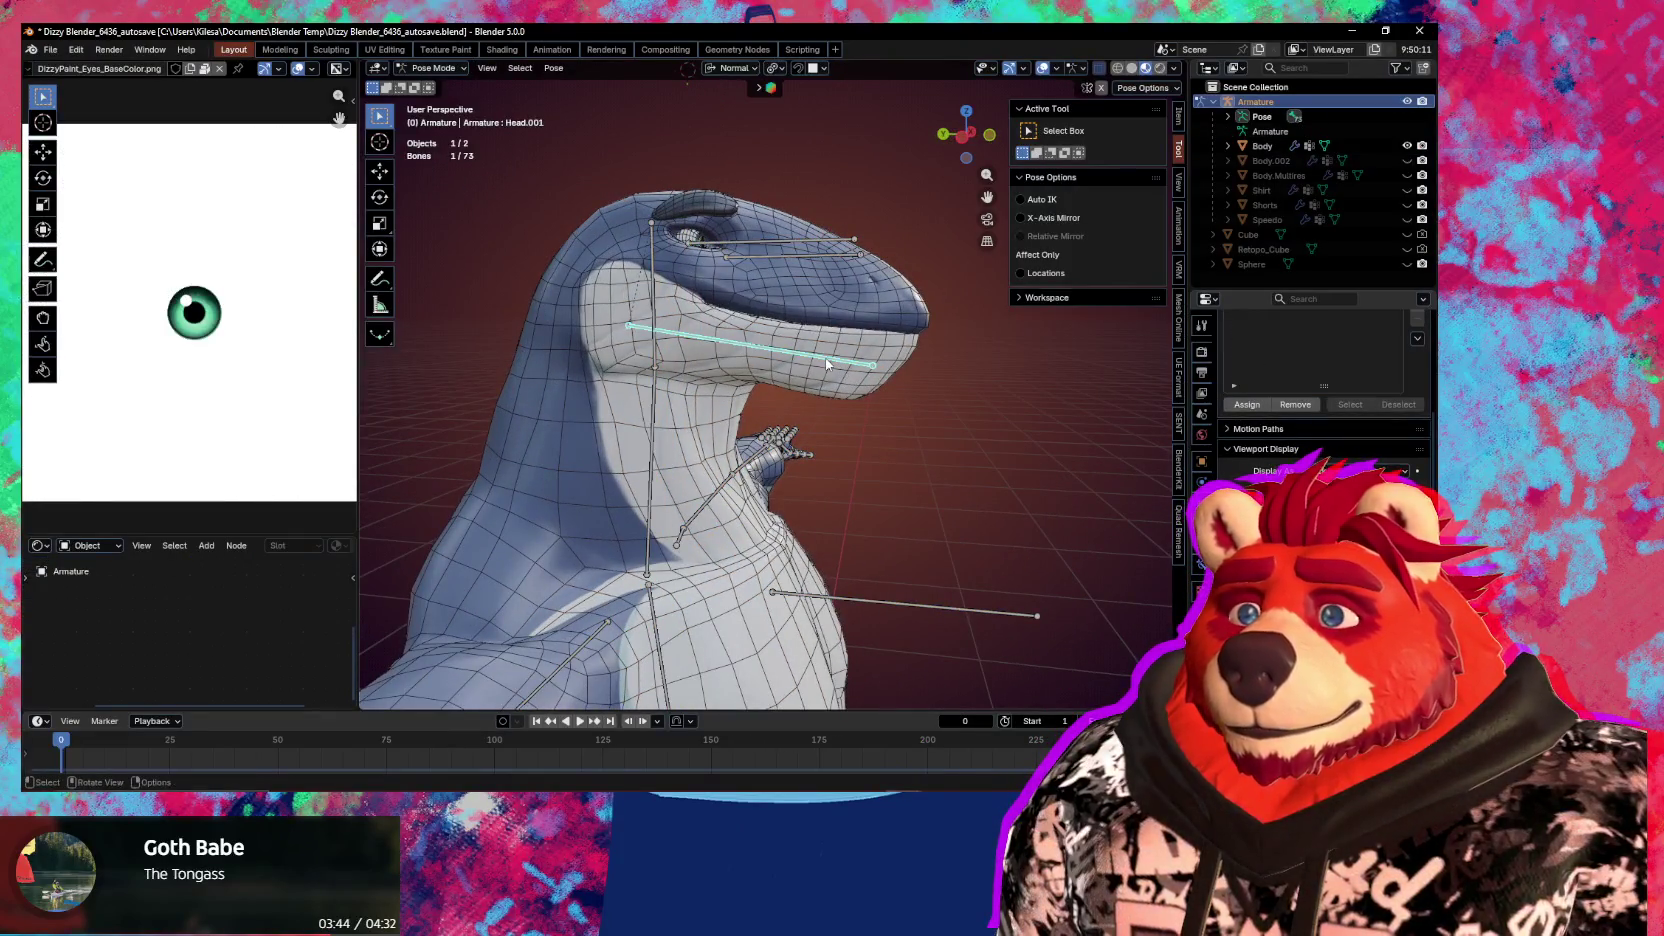
{"action": "key", "text": "g"}
{"action": "key", "text": "y"}
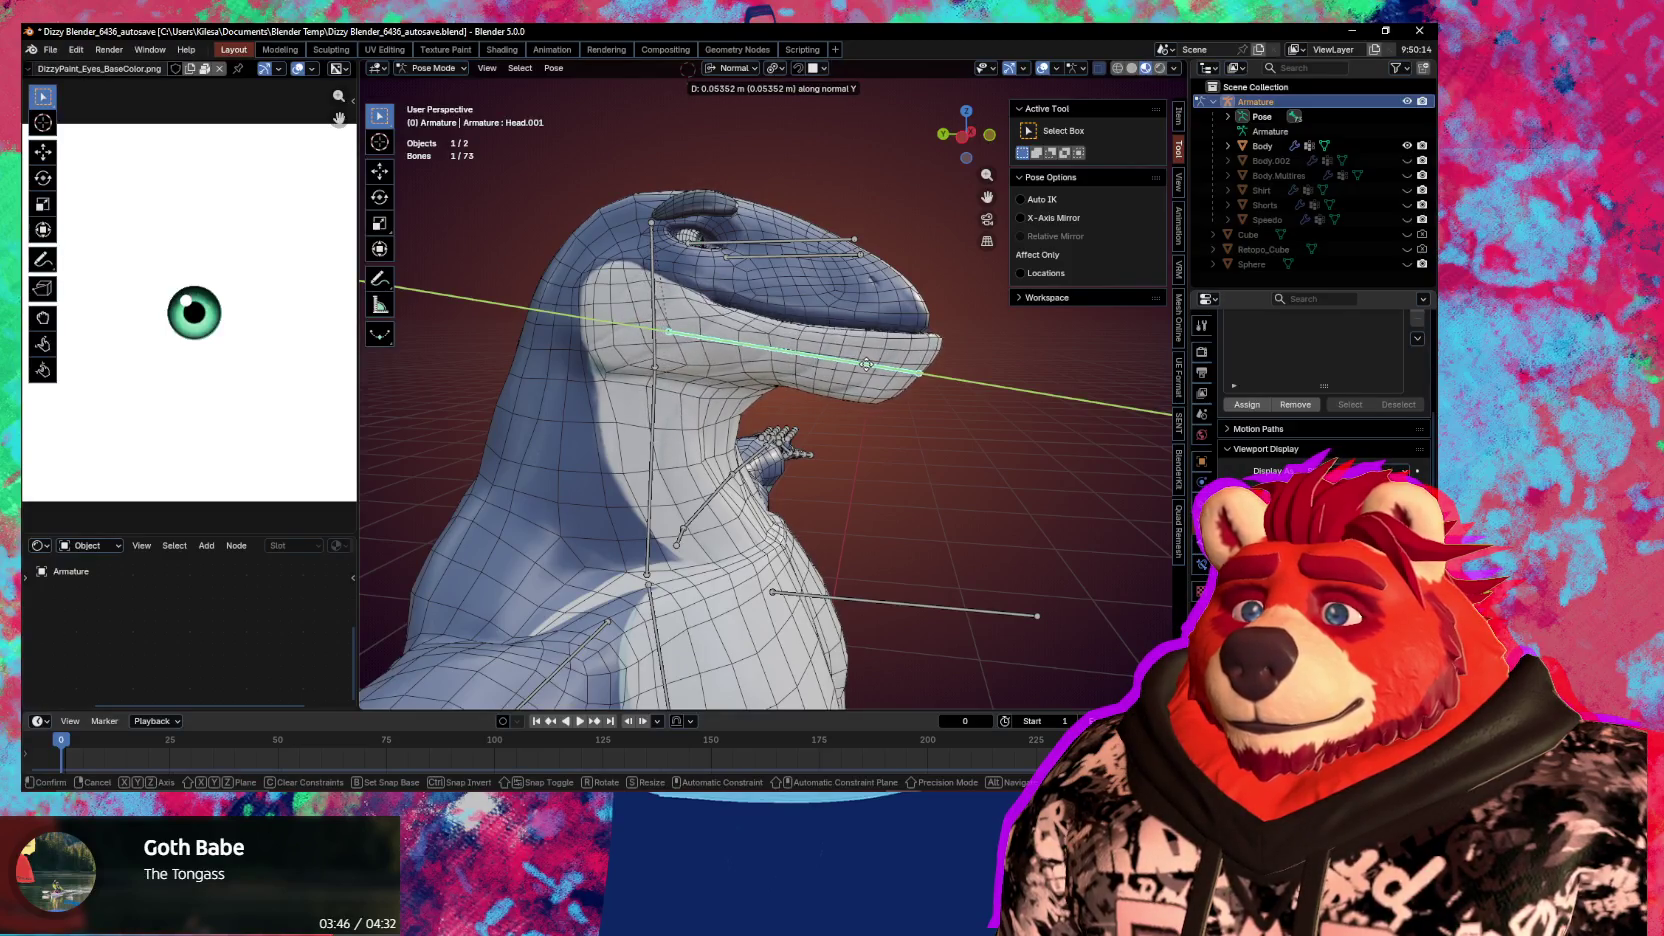
{"action": "left_click", "coordinate": [672, 380]}
{"action": "key", "text": "ctrl+Tab"}
{"action": "left_click", "coordinate": [809, 310]}
{"action": "mouse_move", "coordinate": [809, 310]}
{"action": "middle_mouse_down"}
{"action": "mouse_move", "coordinate": [640, 417]}
{"action": "mouse_move", "coordinate": [920, 435]}
{"action": "middle_mouse_up"}
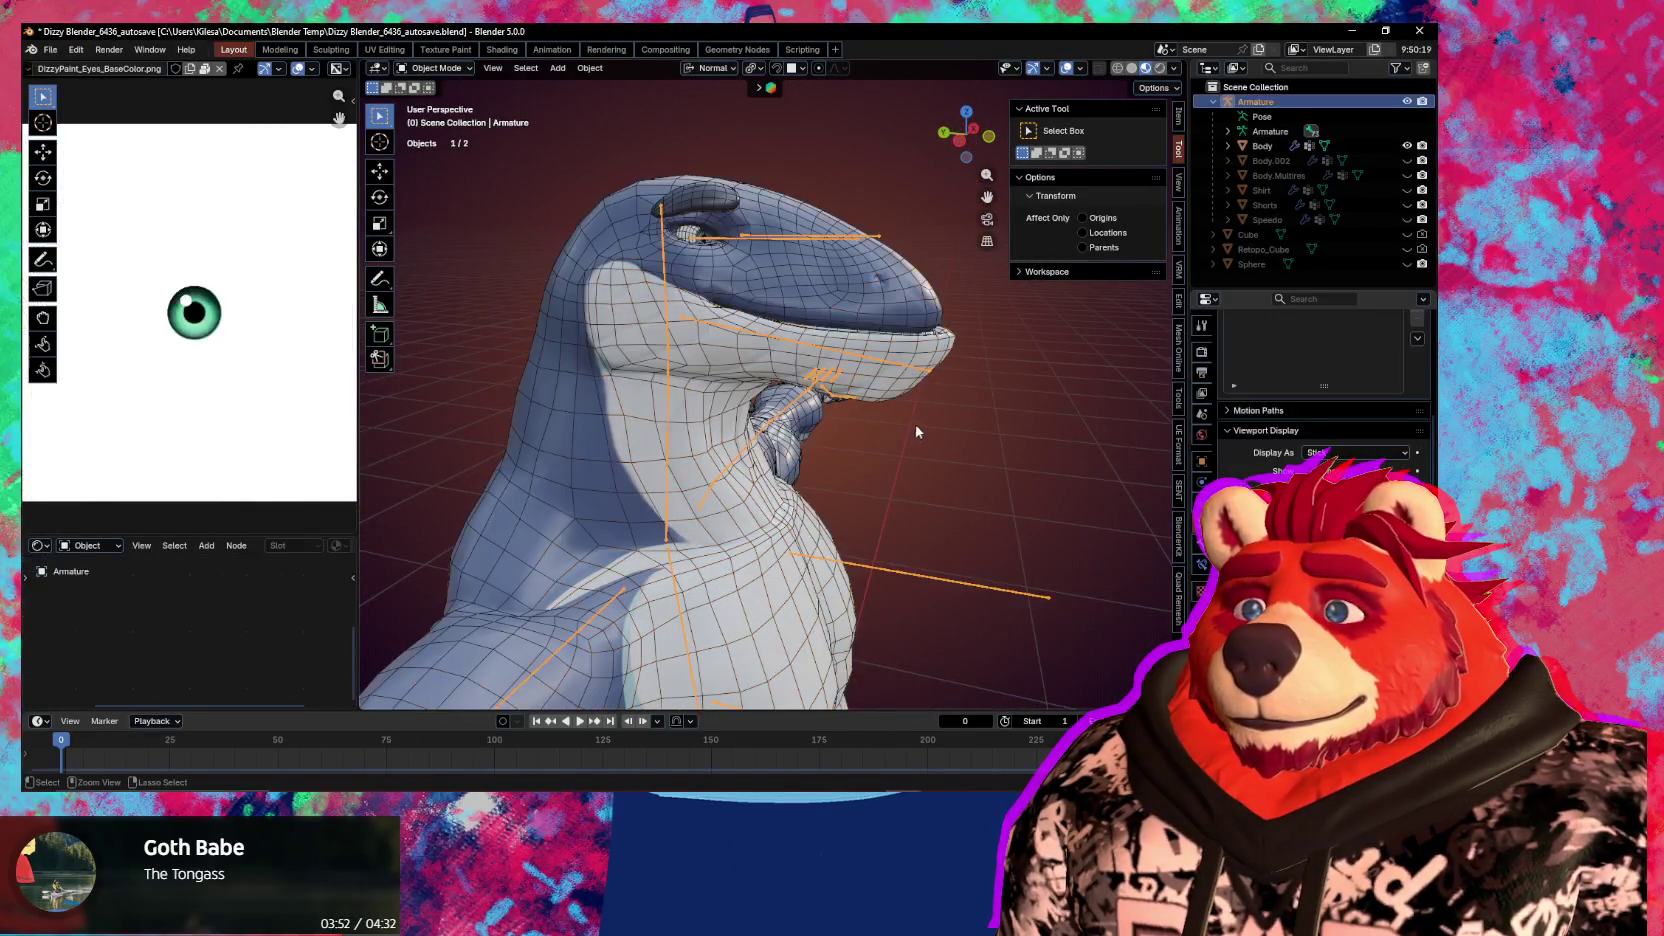
Redo the Head.001 Y-axis move and save that pose as a shape key on Body
{"action": "key", "text": "ctrl+z"}
{"action": "key", "text": "ctrl+z"}
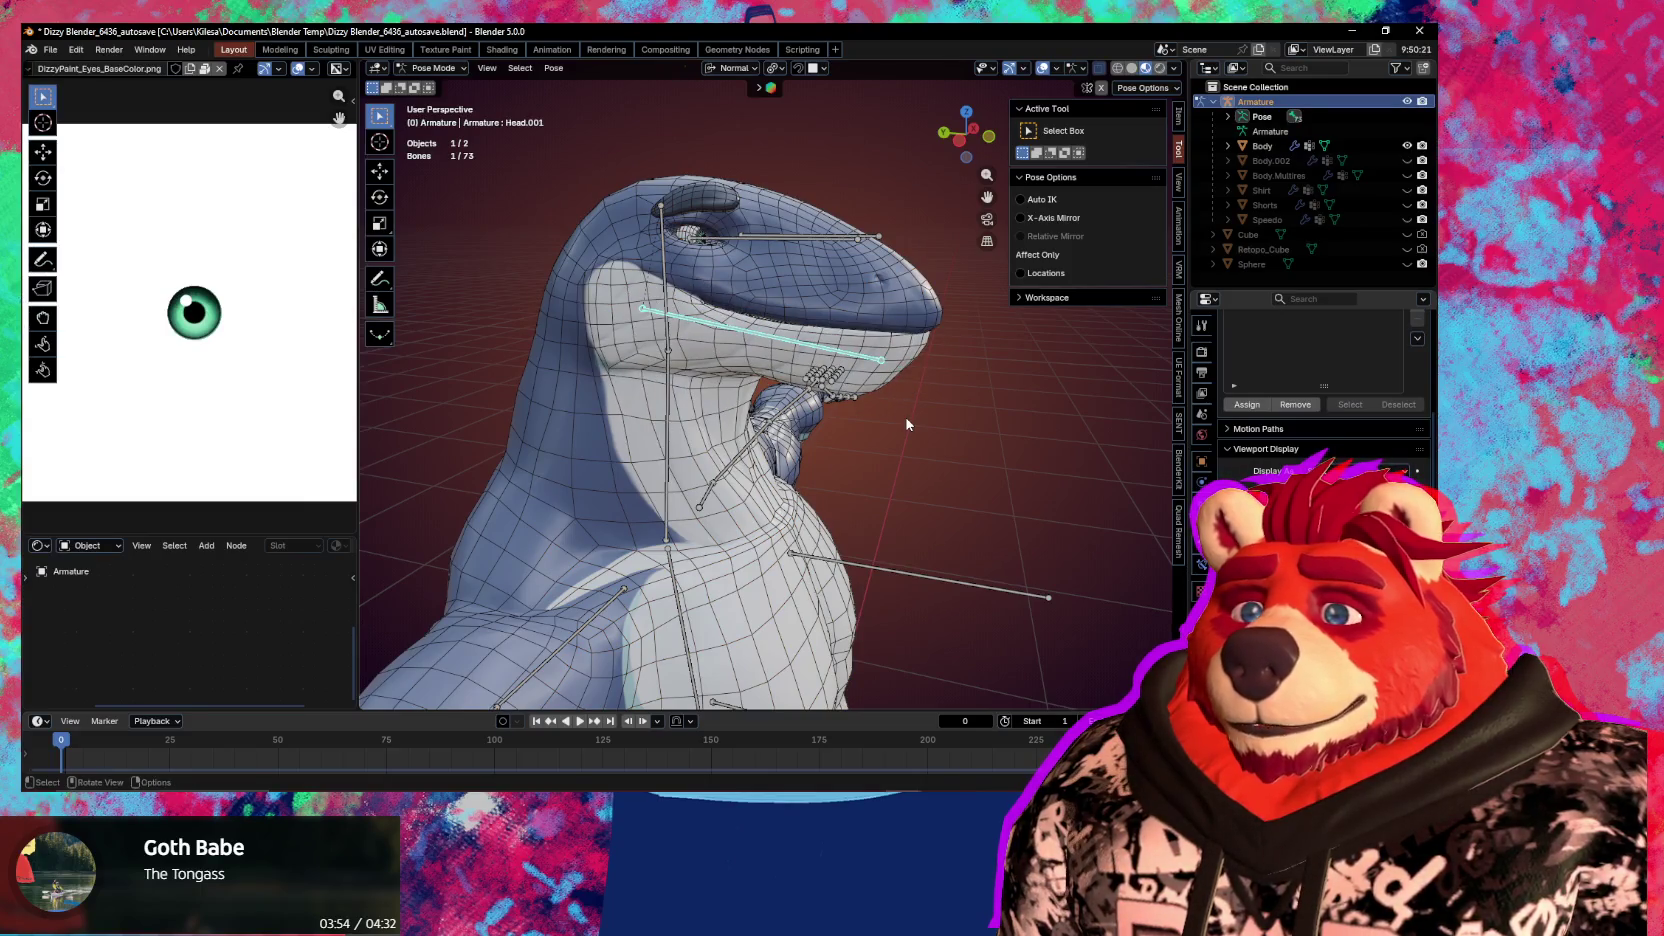
{"action": "key", "text": "g"}
{"action": "key", "text": "y"}
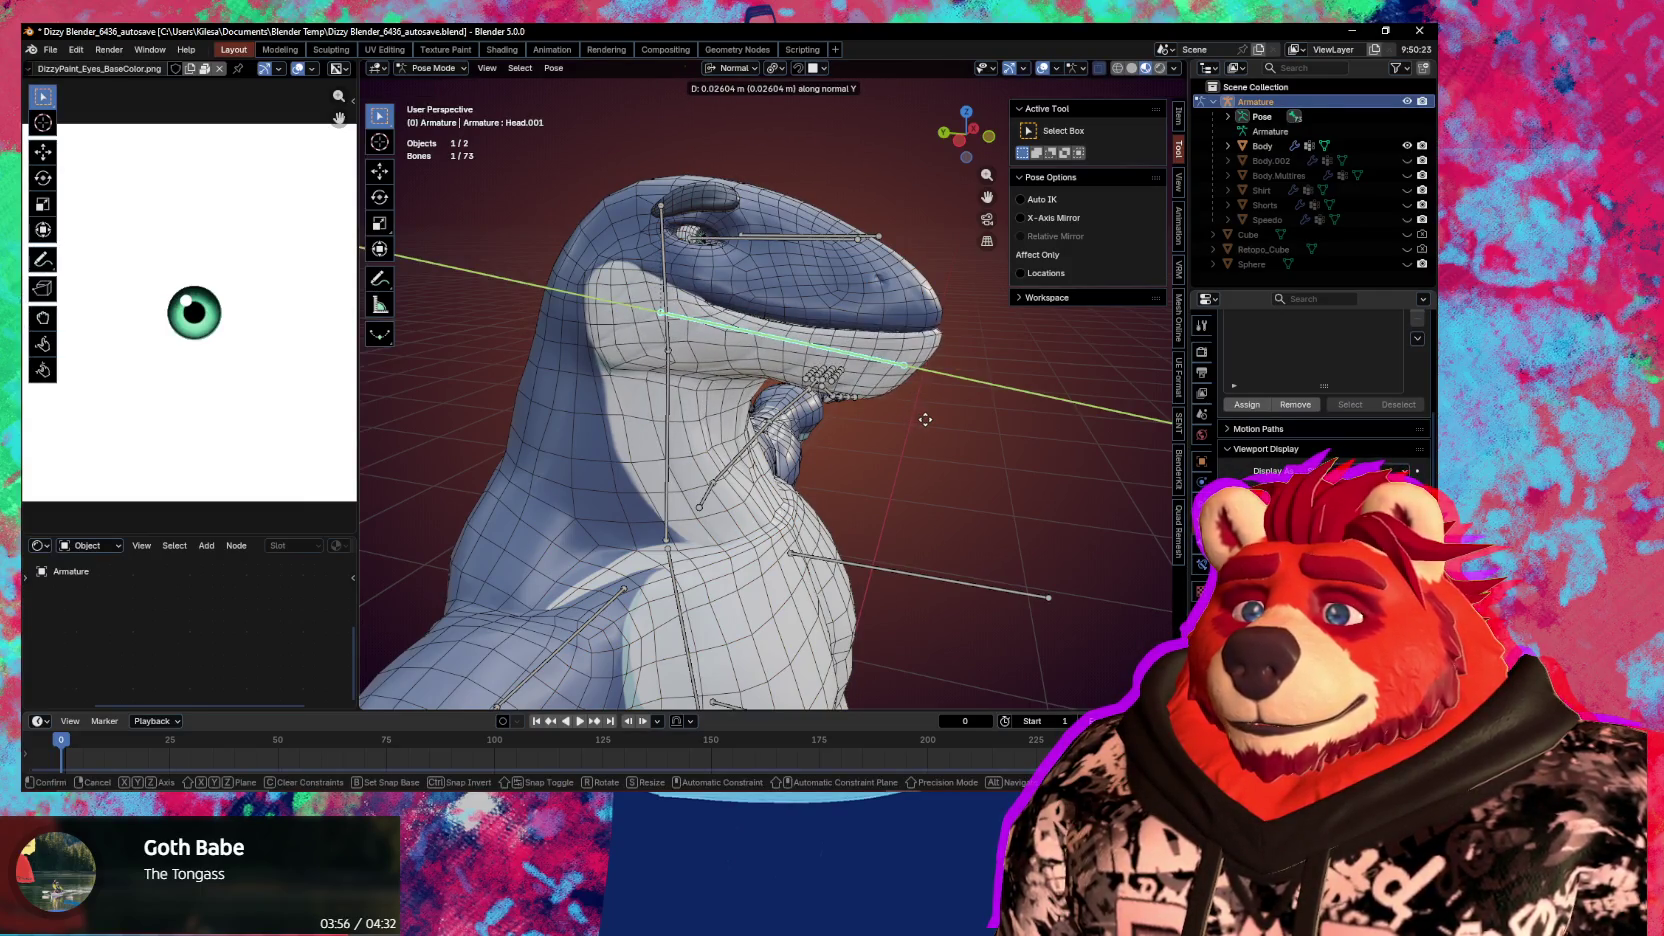
{"action": "left_click", "coordinate": [925, 419]}
{"action": "key", "text": "ctrl+Tab"}
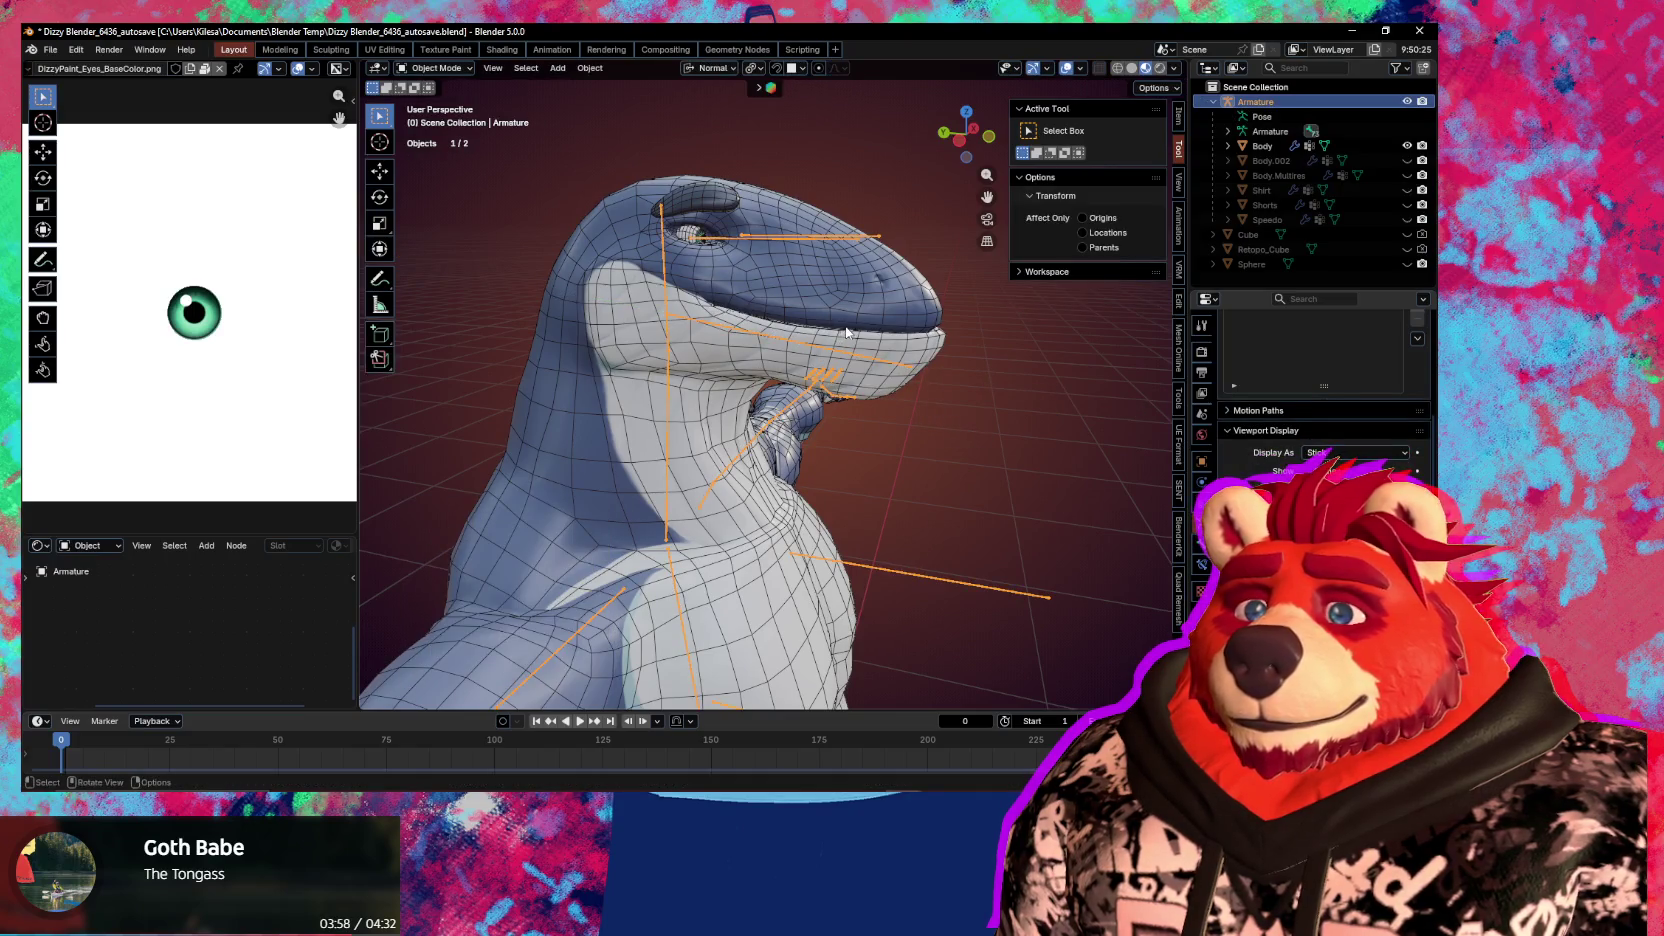
{"action": "left_click", "coordinate": [846, 332]}
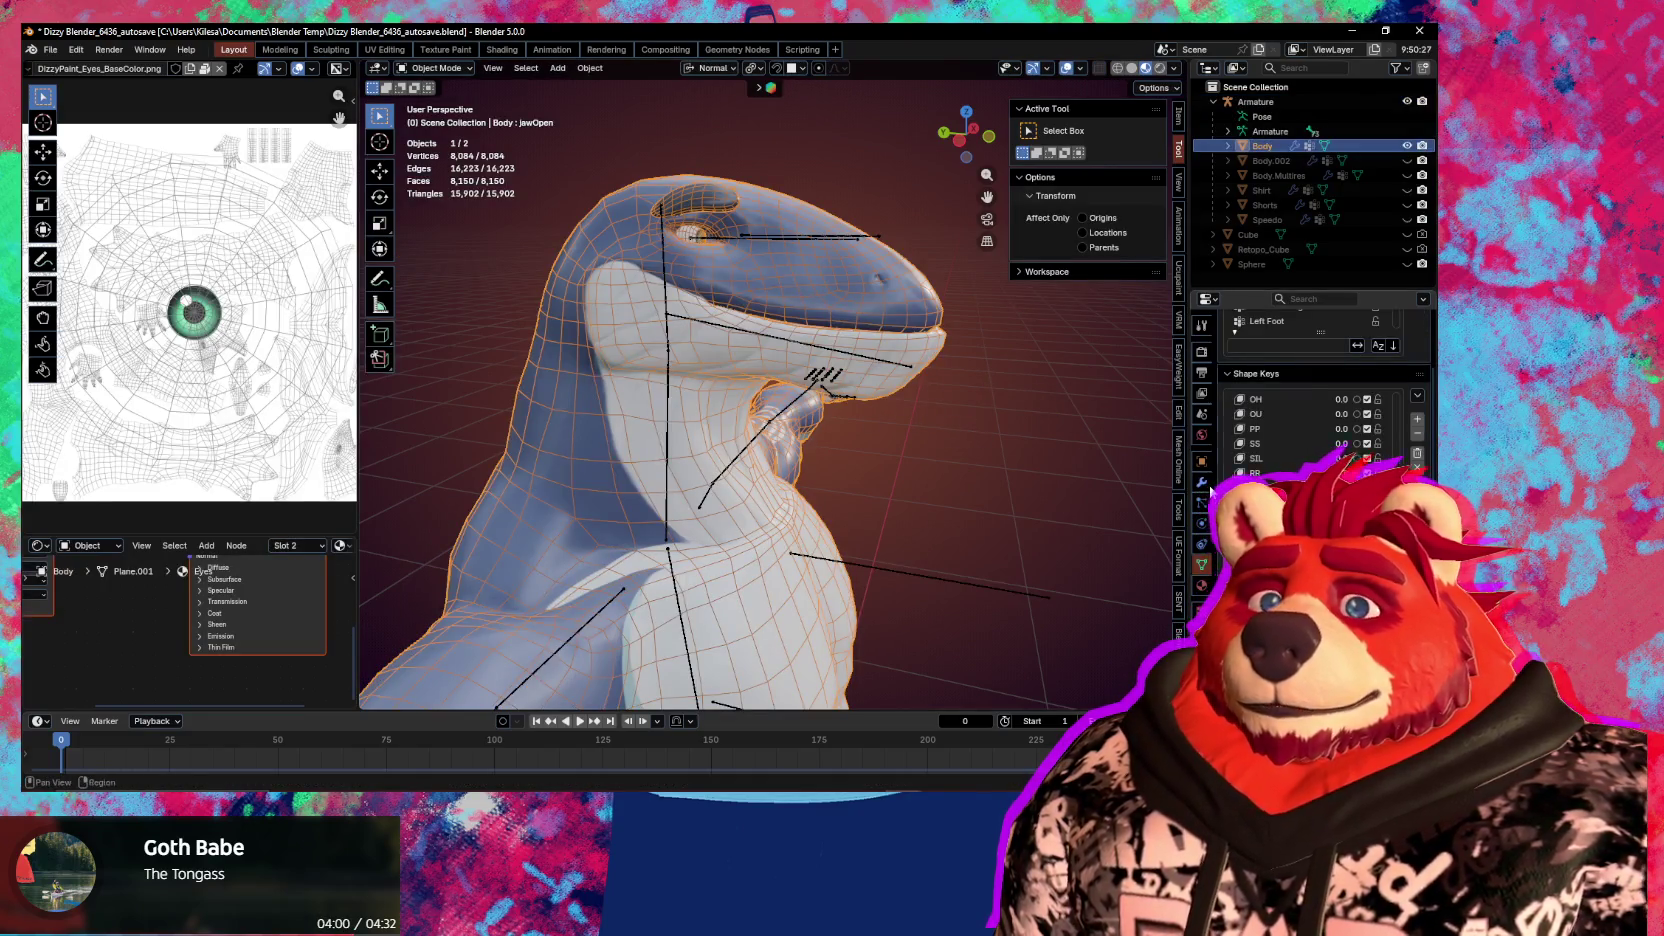
{"action": "left_click", "coordinate": [1203, 482]}
{"action": "left_click", "coordinate": [1386, 373]}
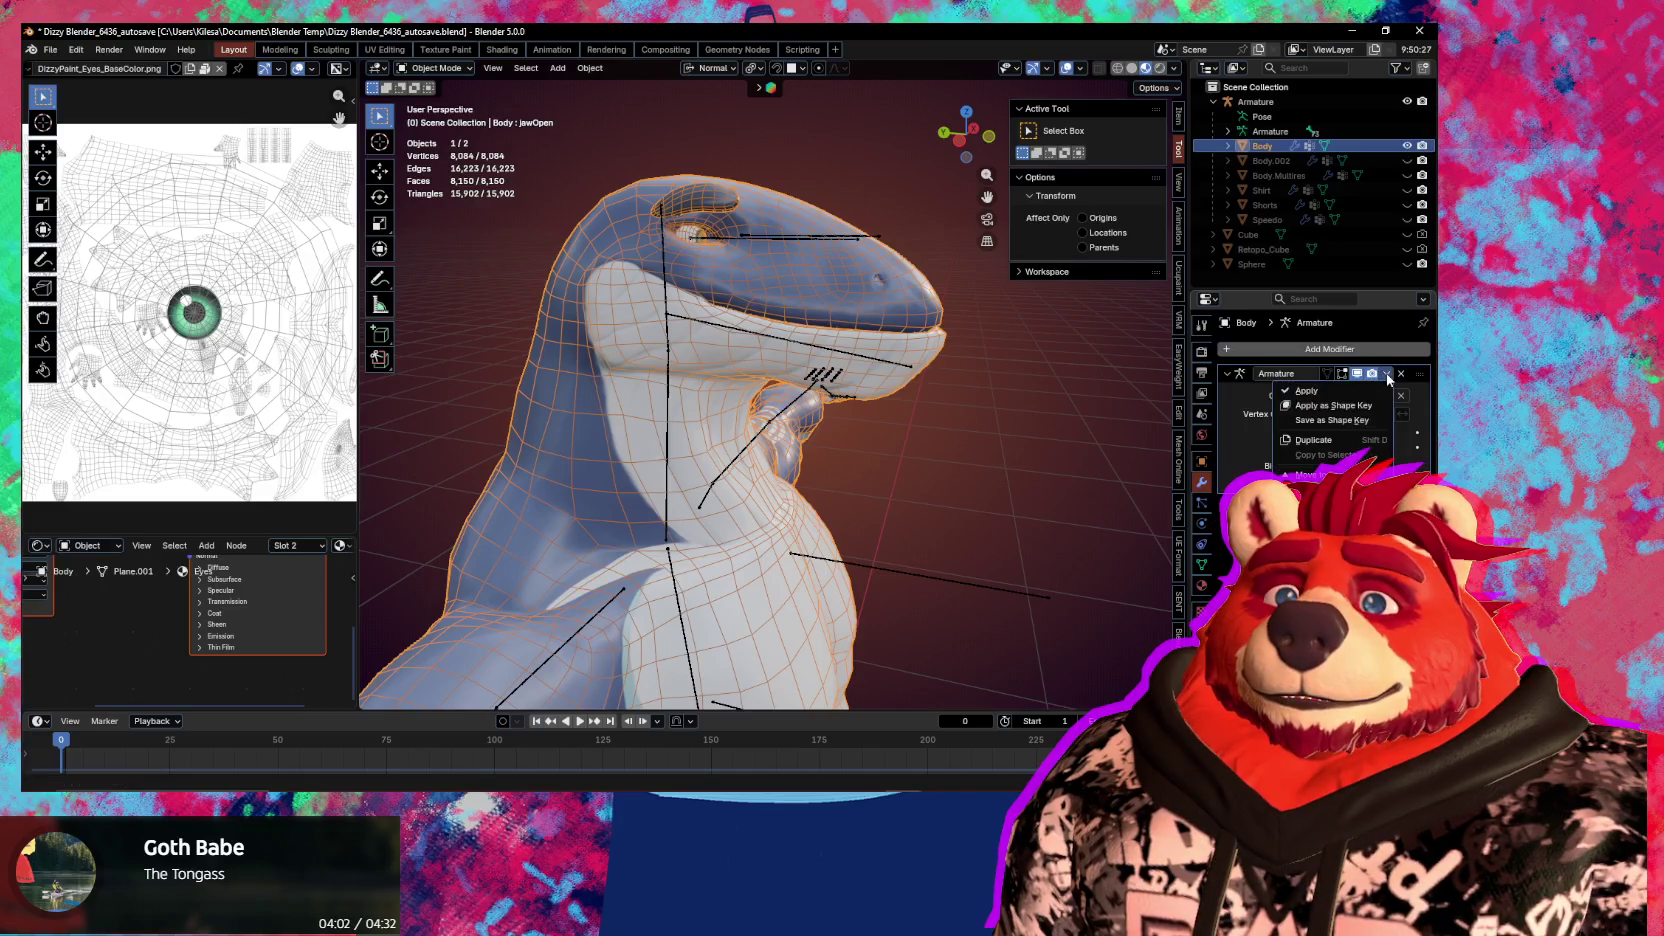
{"action": "left_click", "coordinate": [1346, 422]}
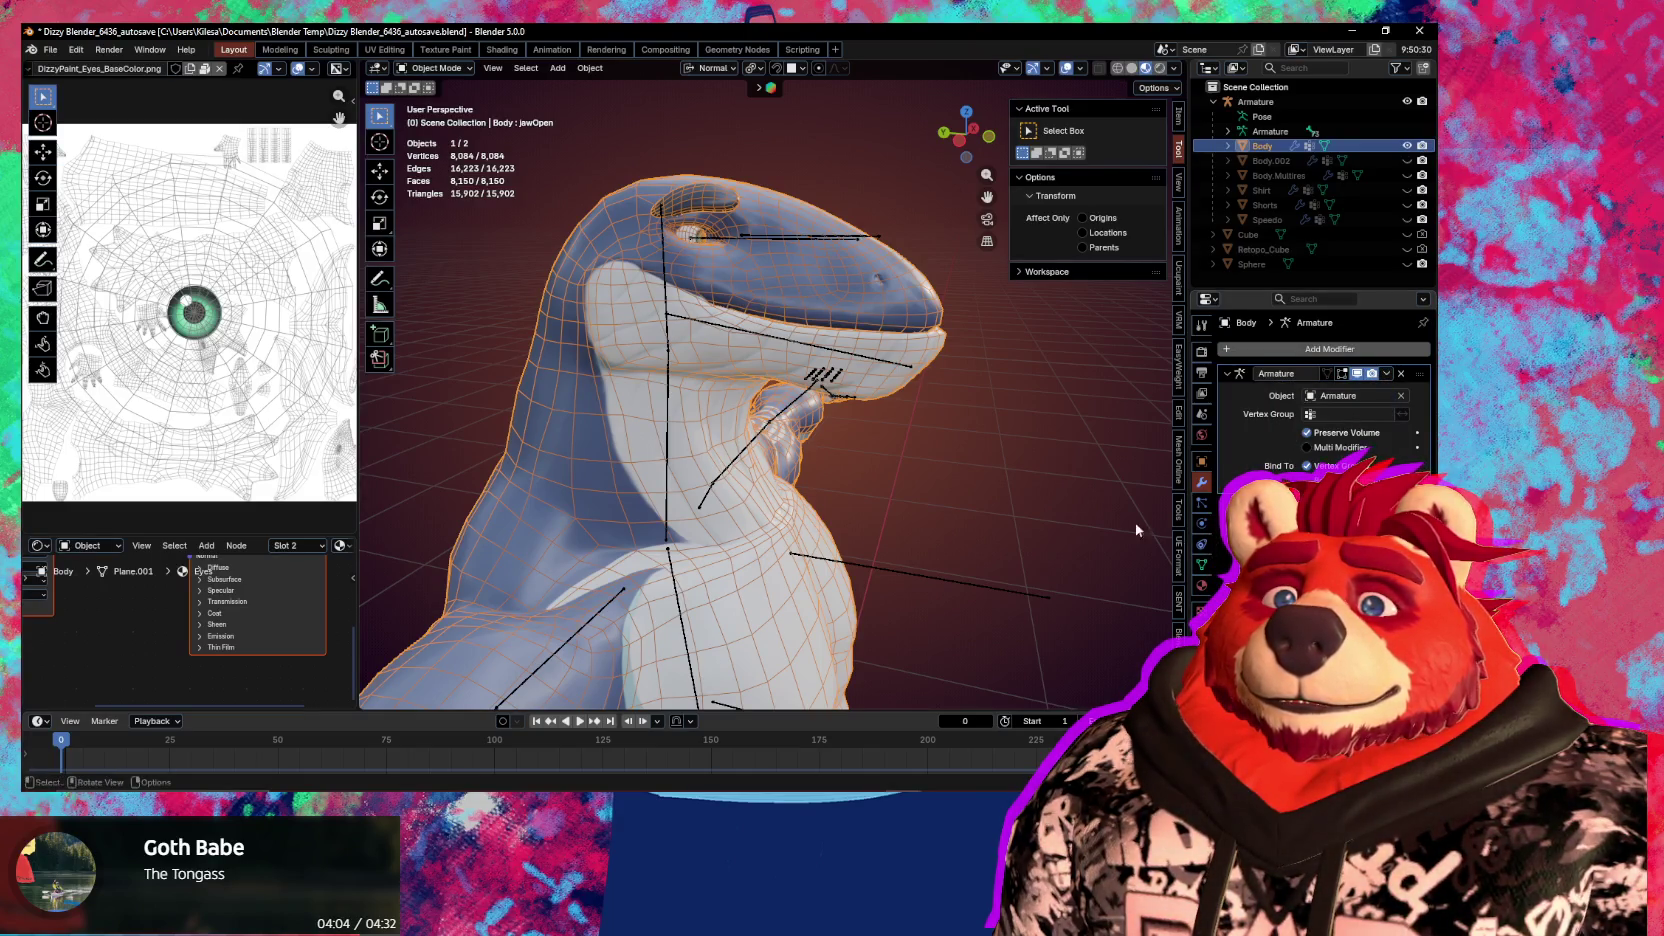
{"action": "left_click", "coordinate": [1203, 565]}
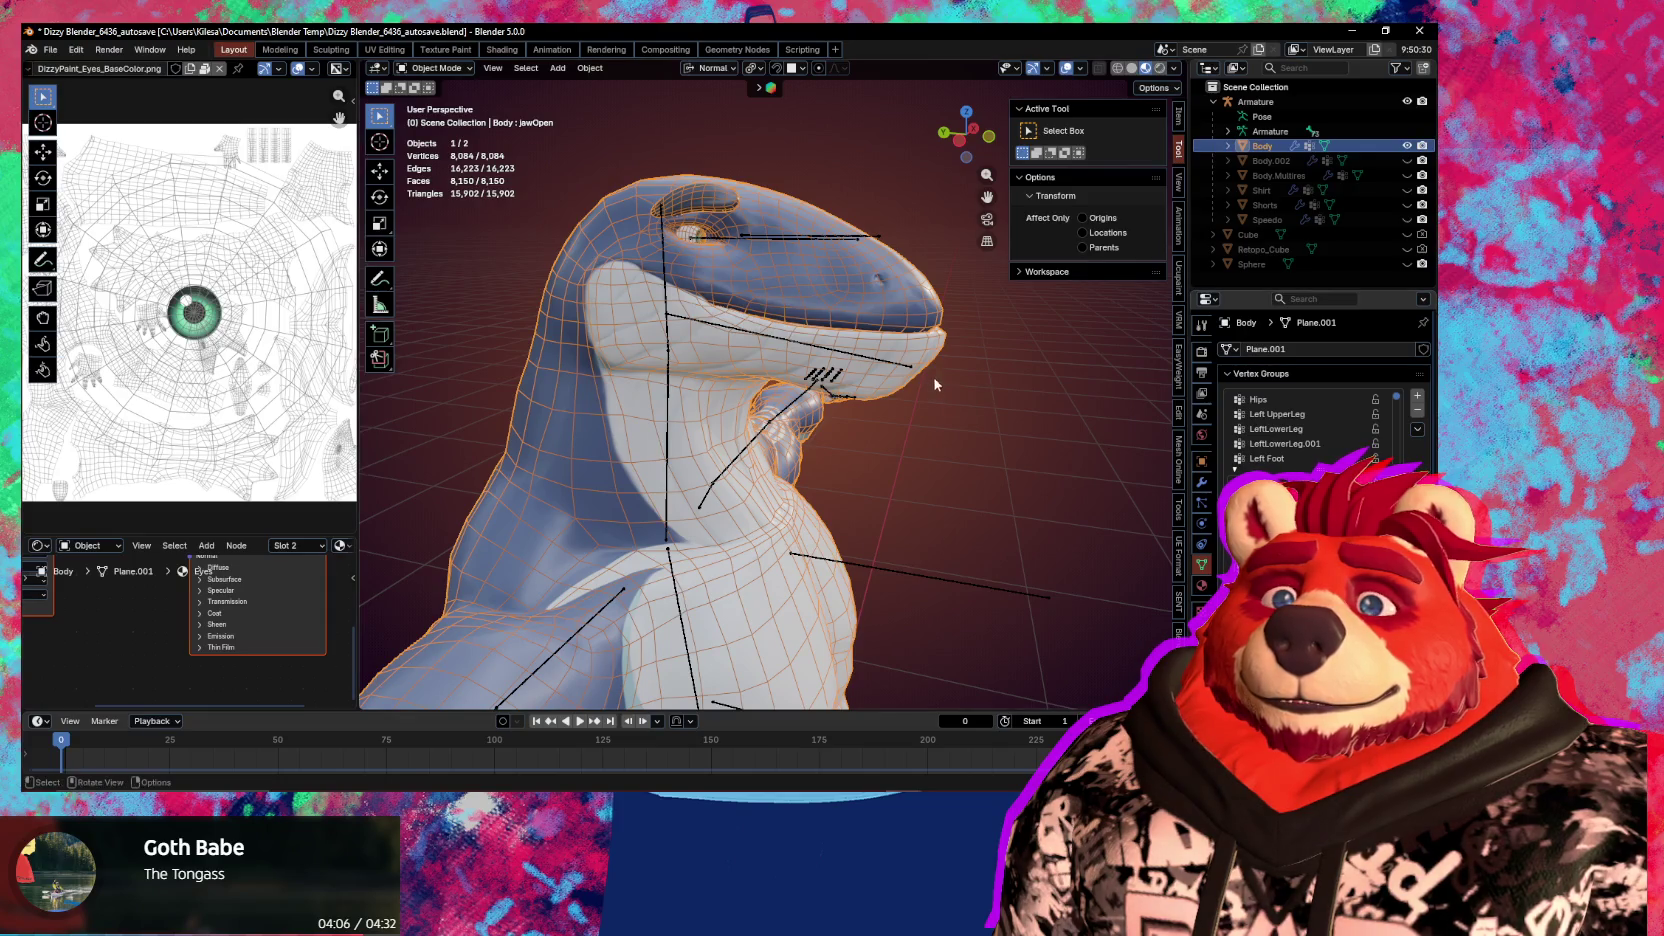
Rotate the head bone sideways and save the rotated pose as another shape key
{"action": "left_click", "coordinate": [888, 366]}
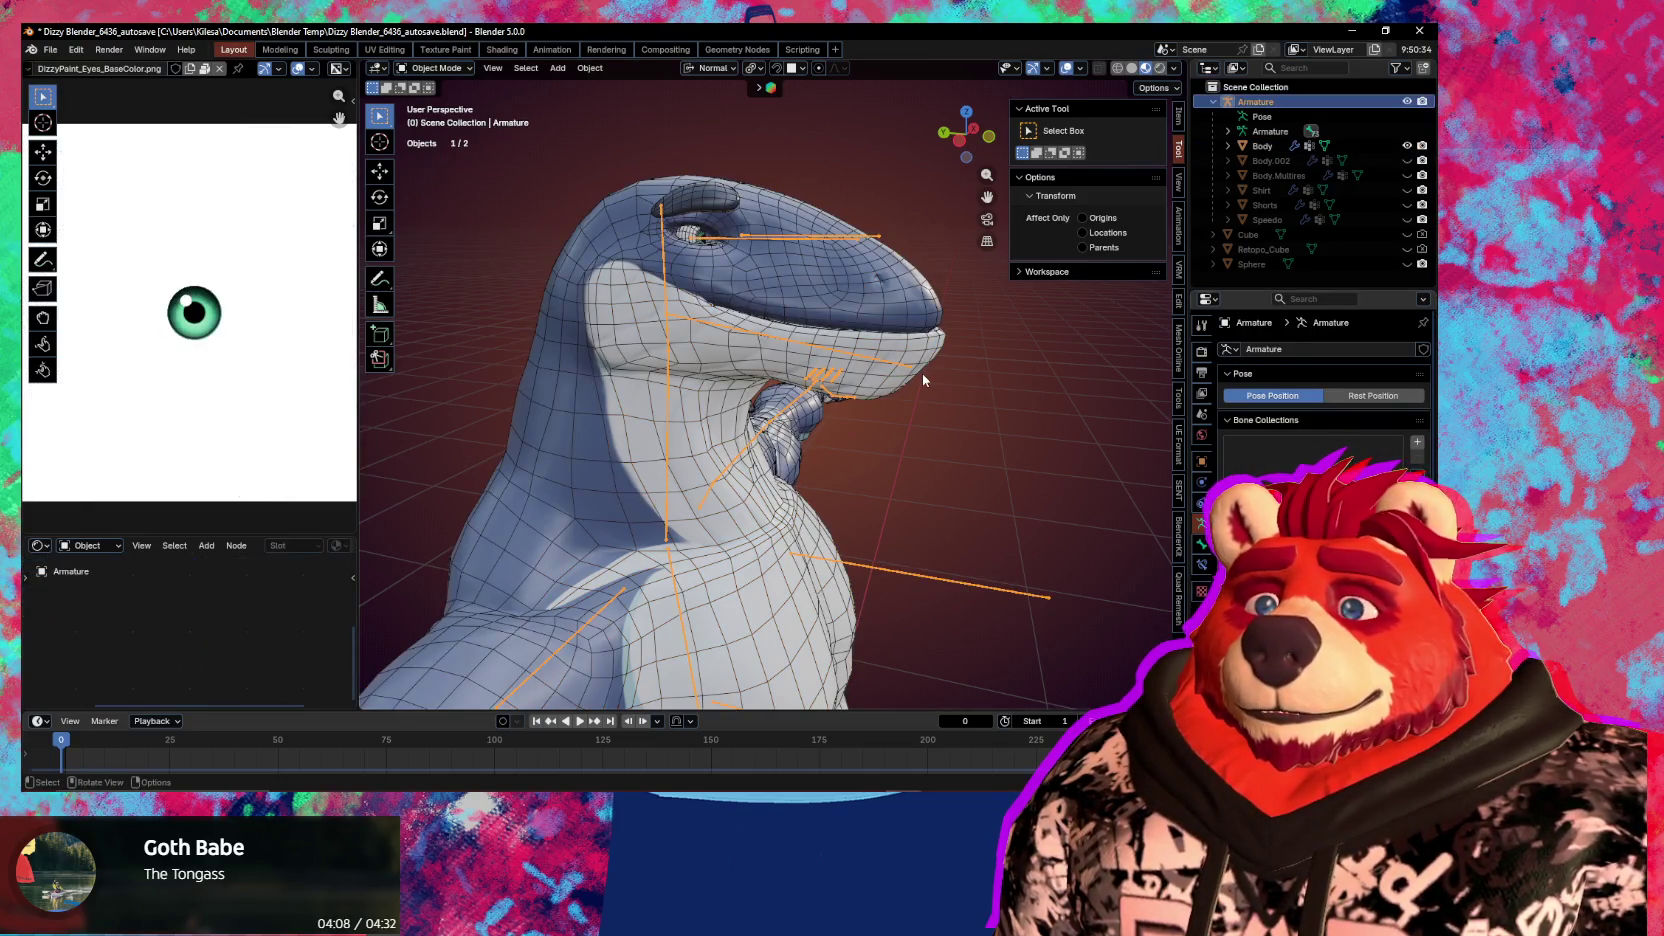
{"action": "key", "text": "ctrl+Tab"}
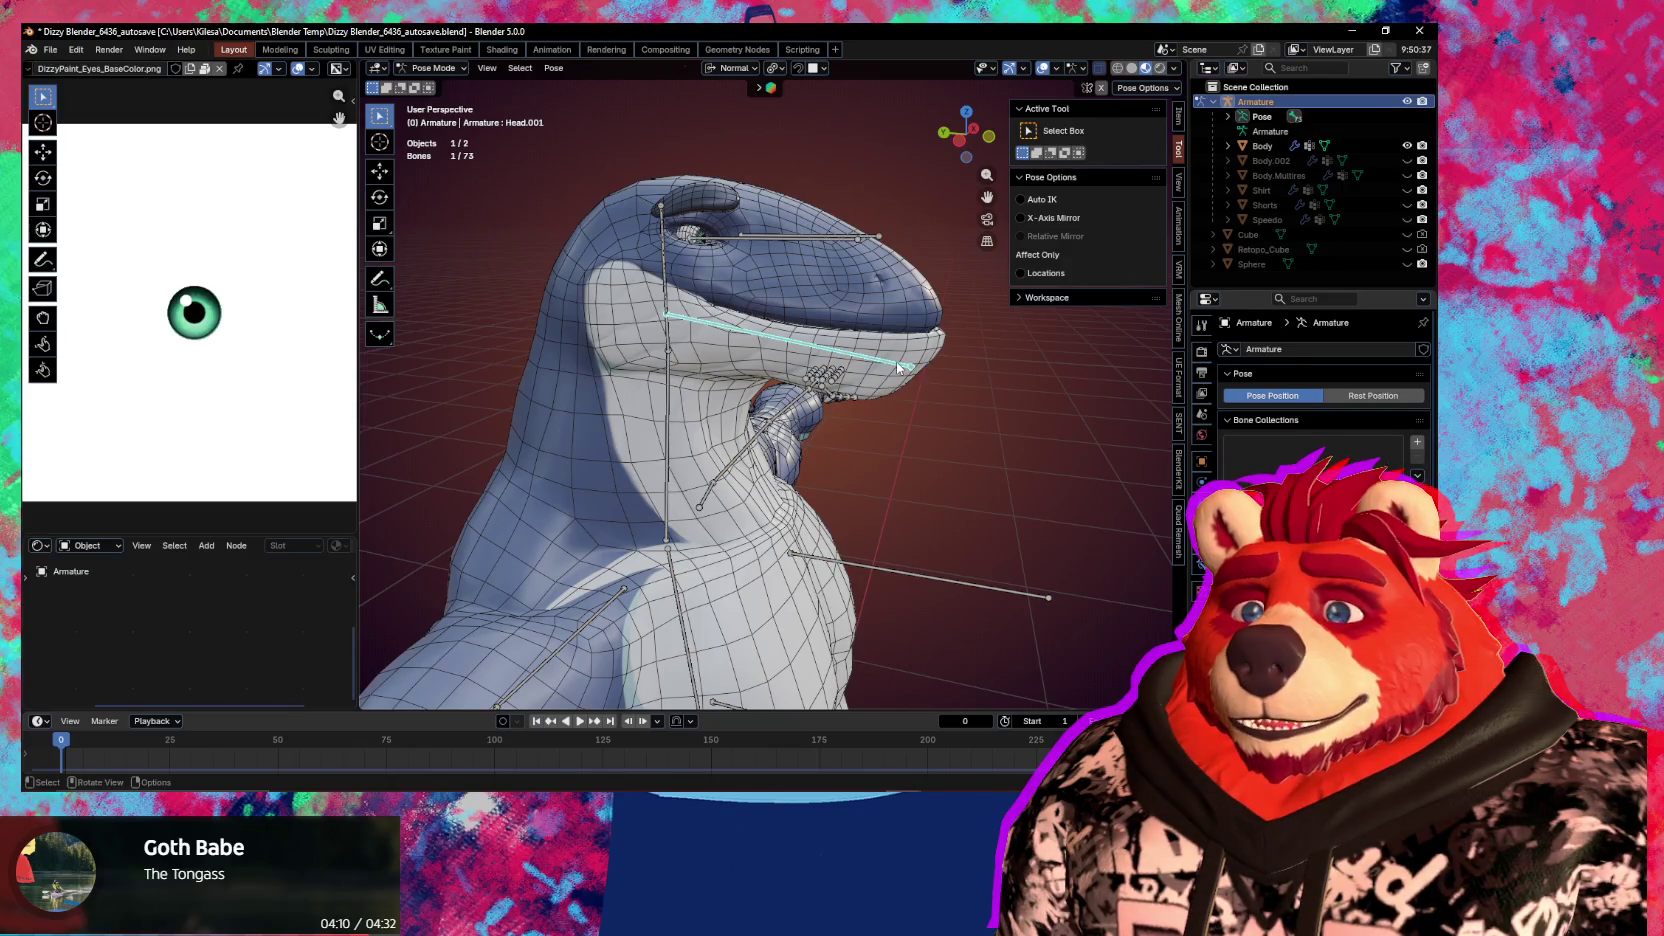
{"action": "mouse_move", "coordinate": [896, 361]}
{"action": "middle_mouse_down"}
{"action": "mouse_move", "coordinate": [946, 385]}
{"action": "mouse_move", "coordinate": [975, 452]}
{"action": "mouse_move", "coordinate": [940, 448]}
{"action": "middle_mouse_up"}
{"action": "key", "text": "r"}
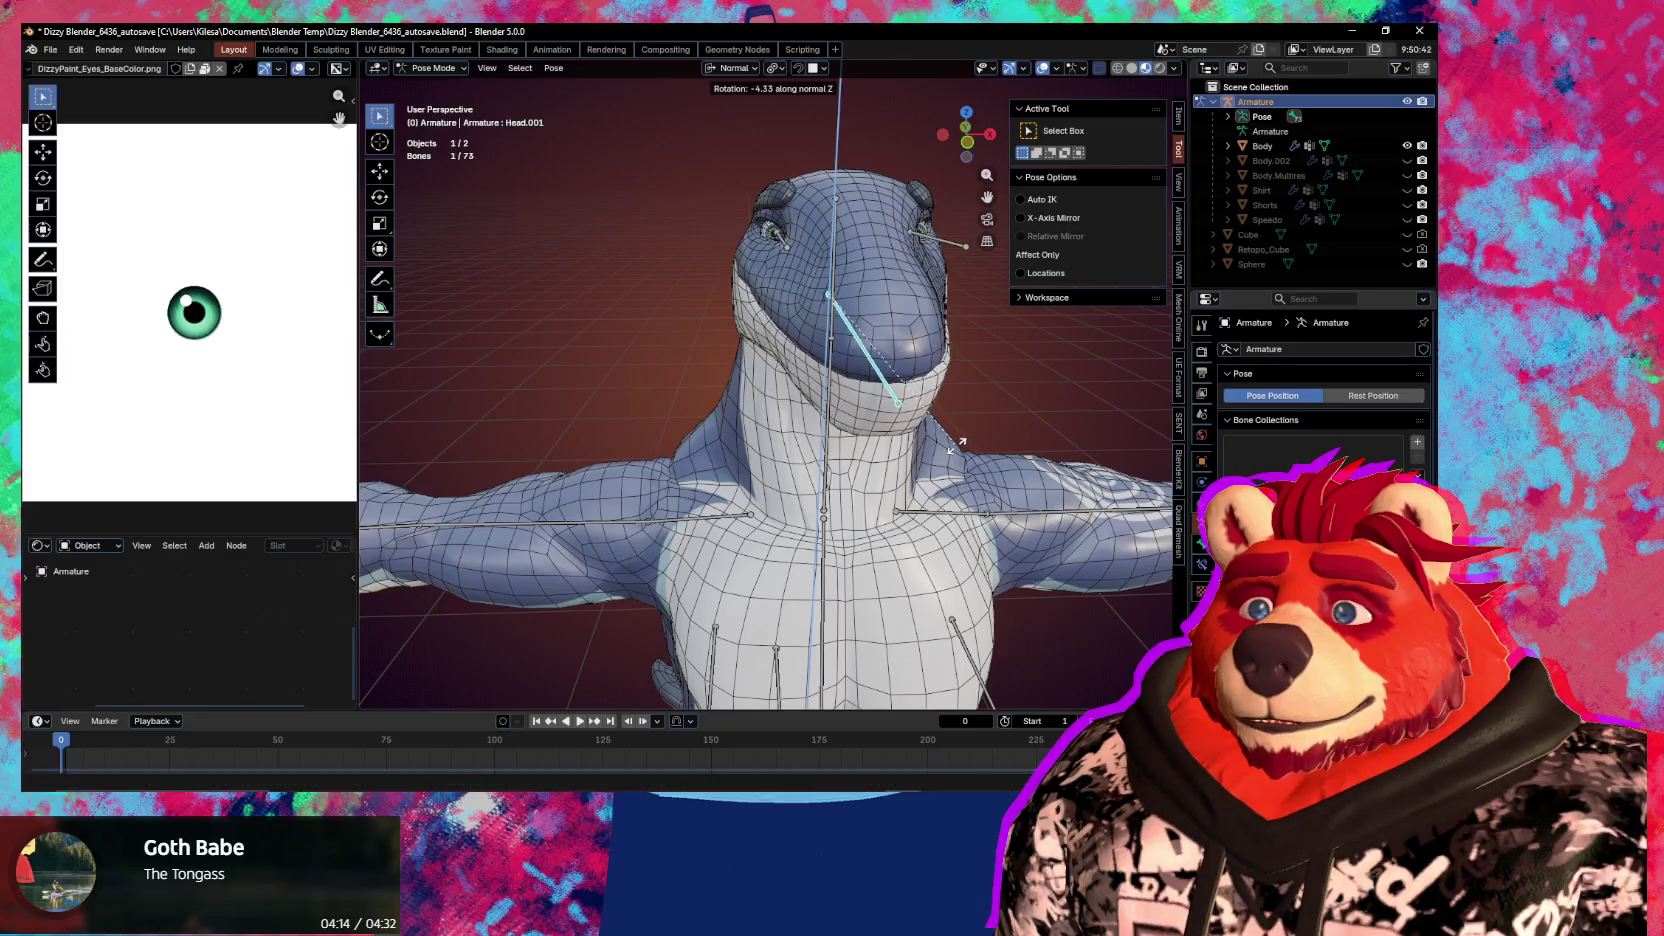
{"action": "left_click", "coordinate": [954, 443]}
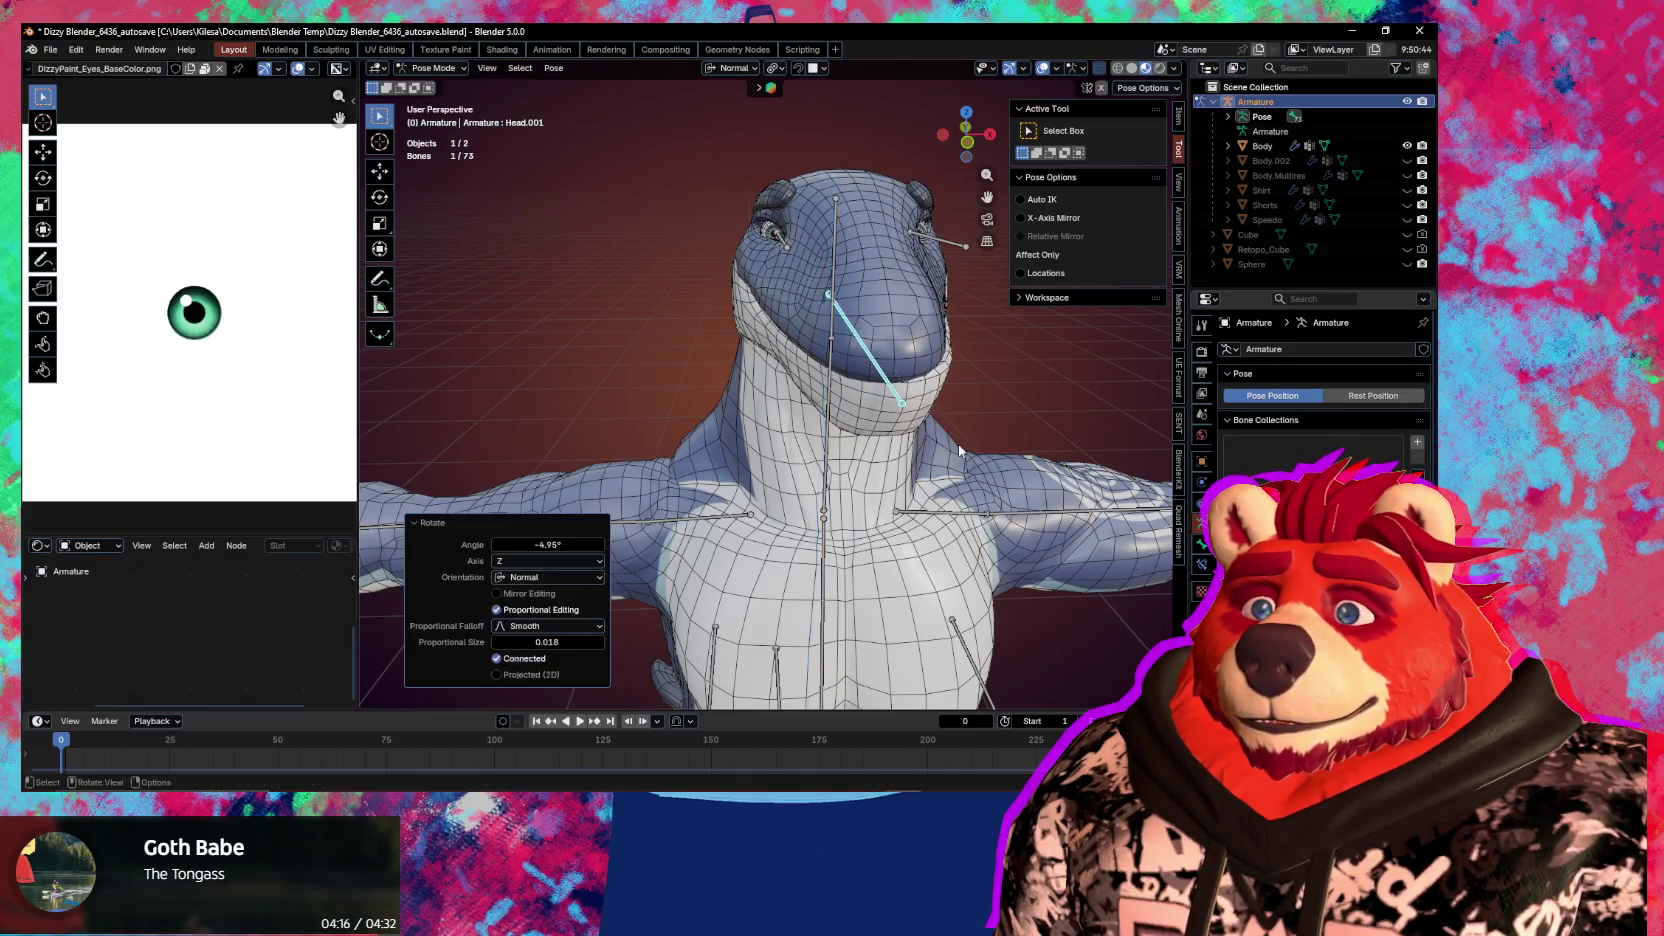
{"action": "mouse_move", "coordinate": [958, 445]}
{"action": "middle_mouse_down"}
{"action": "mouse_move", "coordinate": [872, 421]}
{"action": "mouse_move", "coordinate": [946, 439]}
{"action": "middle_mouse_up"}
{"action": "key", "text": "ctrl+Tab"}
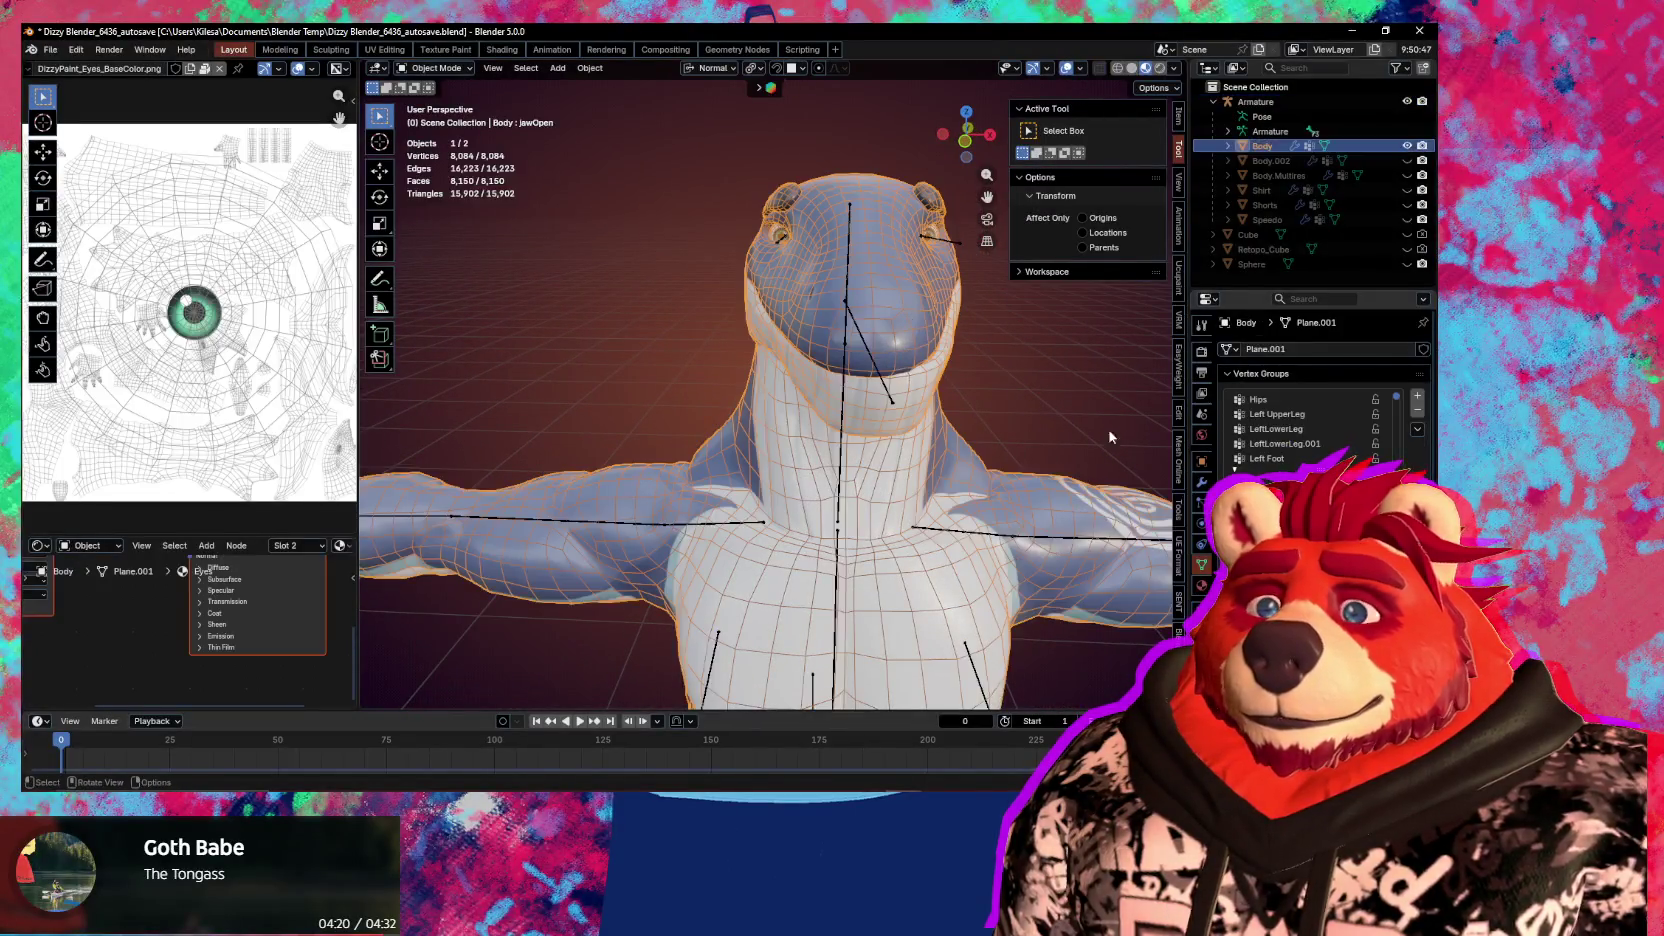
{"action": "left_click", "coordinate": [899, 378]}
{"action": "left_click", "coordinate": [1202, 481]}
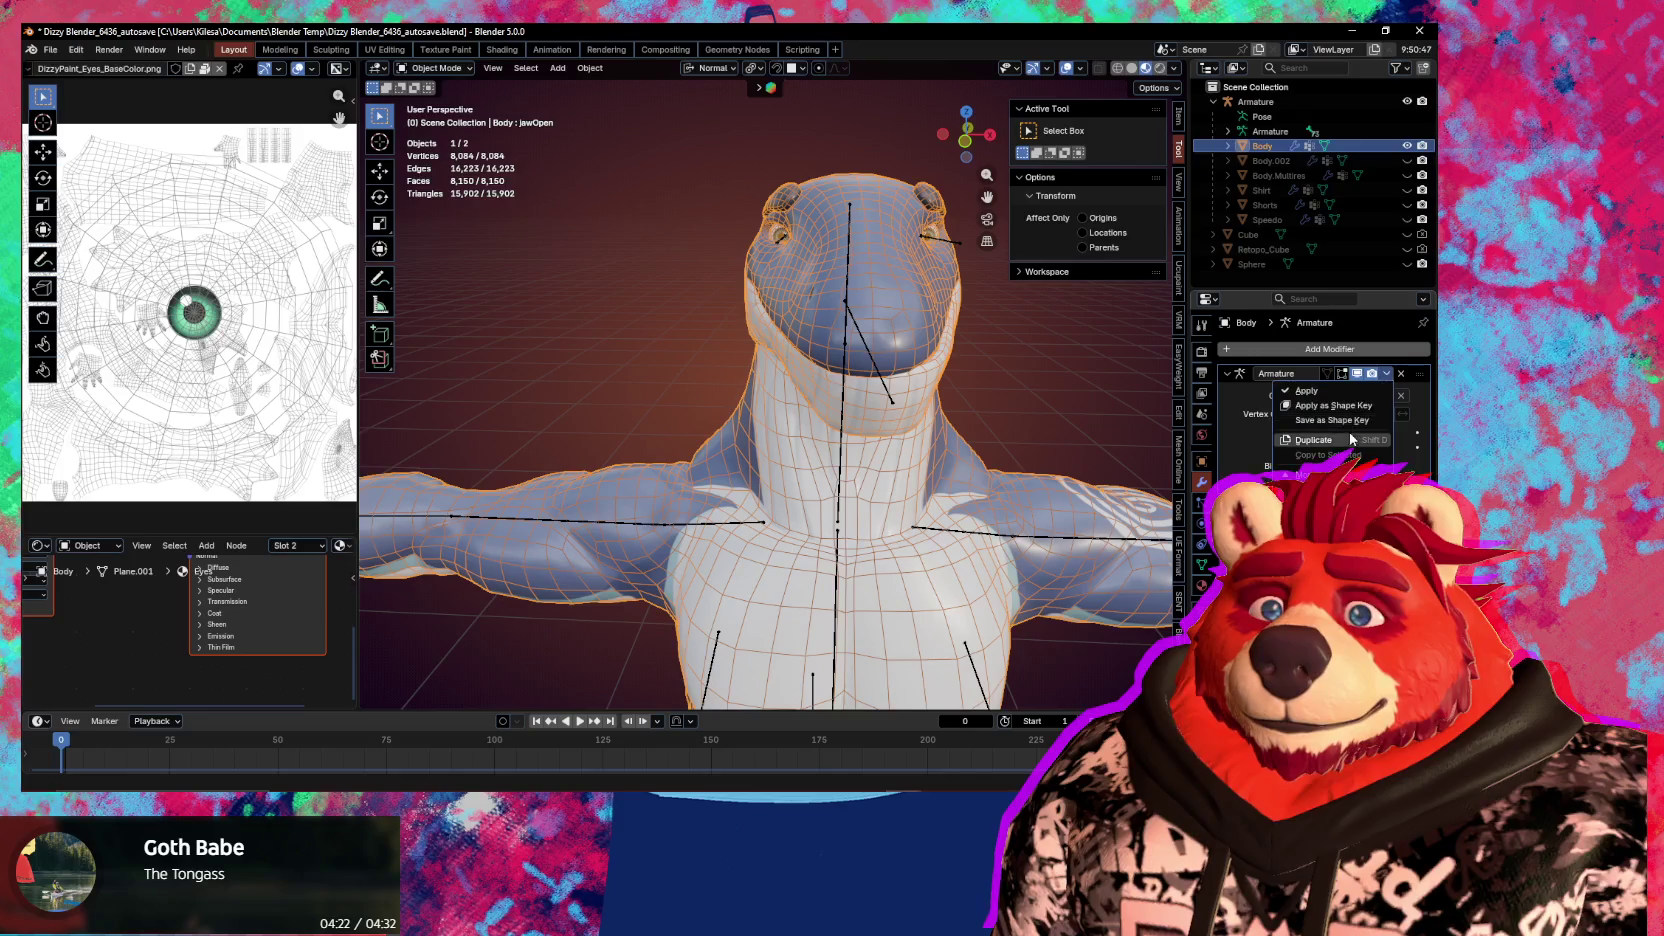
{"action": "middle_click_drag", "start_coordinate": [1000, 385], "coordinate": [971, 373]}
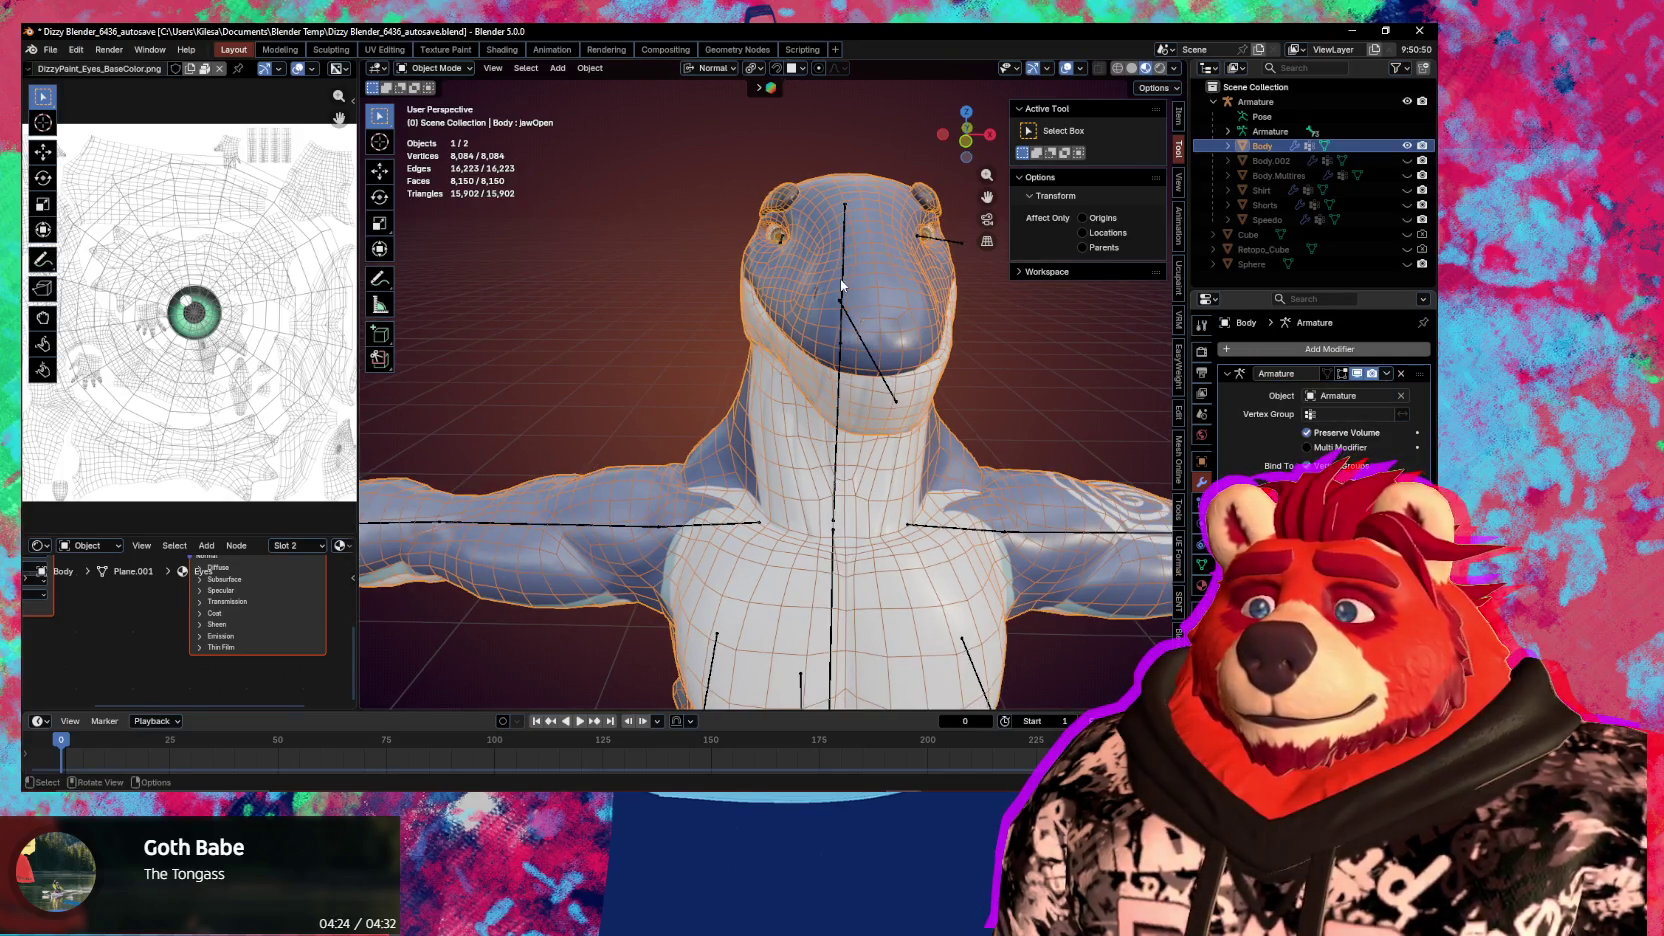
Return the armature to Object Mode, select Body, and scroll through its shape-key list
{"action": "left_click", "coordinate": [863, 306]}
{"action": "key", "text": "ctrl+Tab"}
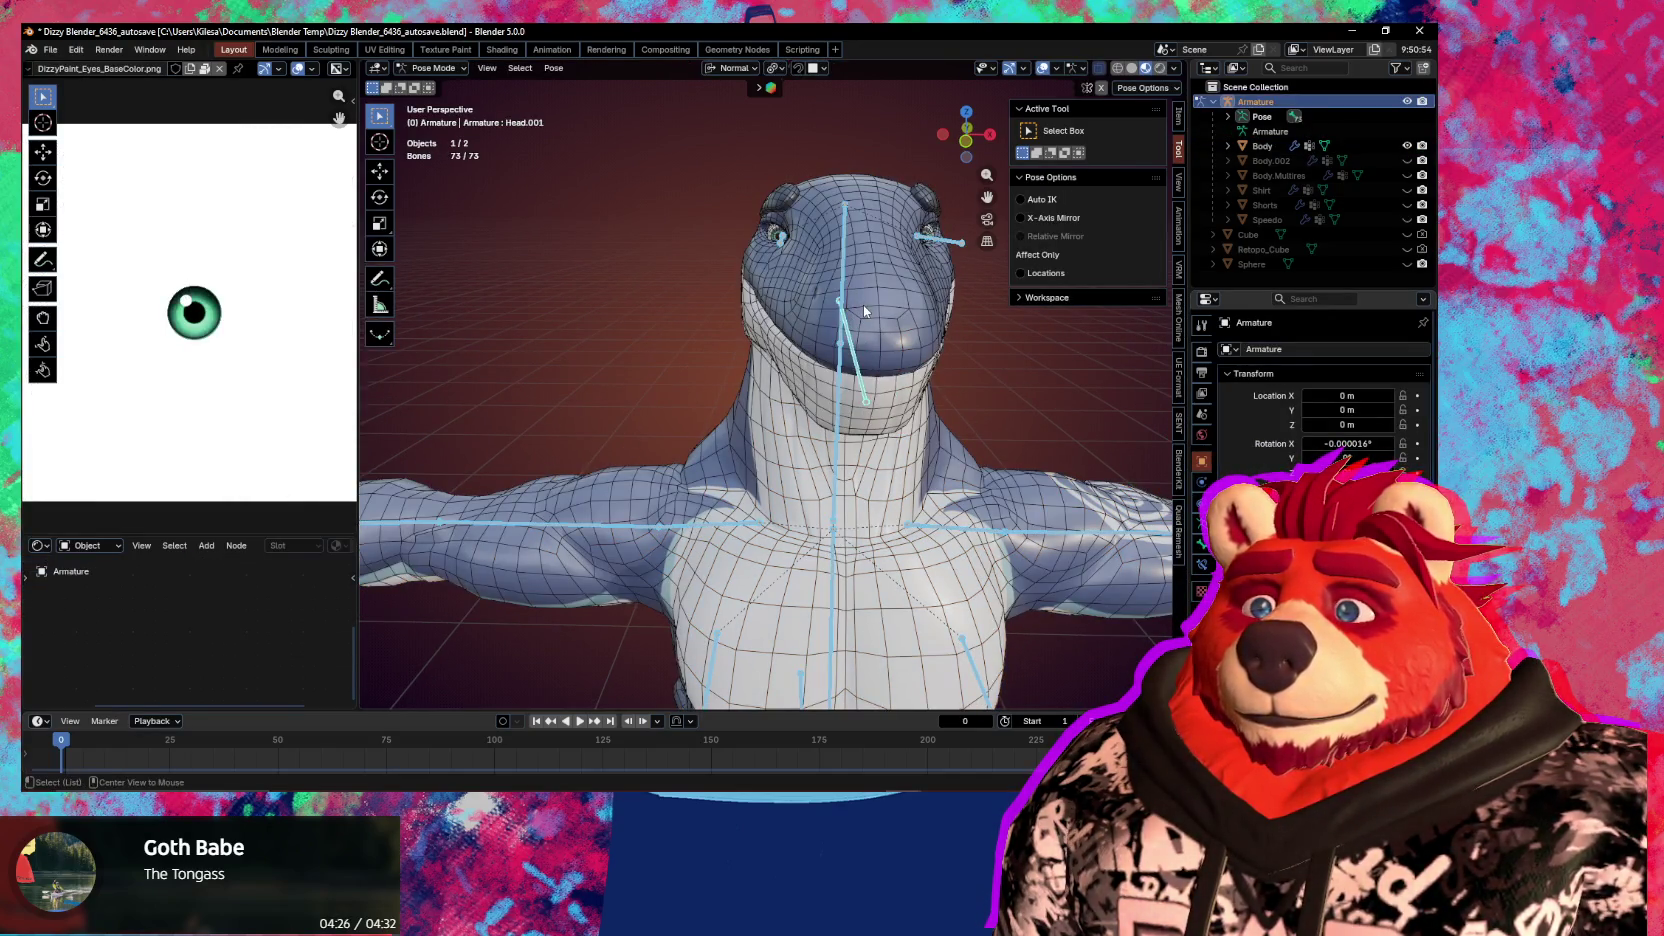
{"action": "key", "text": "ctrl+Tab"}
{"action": "middle_click_drag", "start_coordinate": [863, 306], "coordinate": [724, 332]}
{"action": "left_click", "coordinate": [818, 293]}
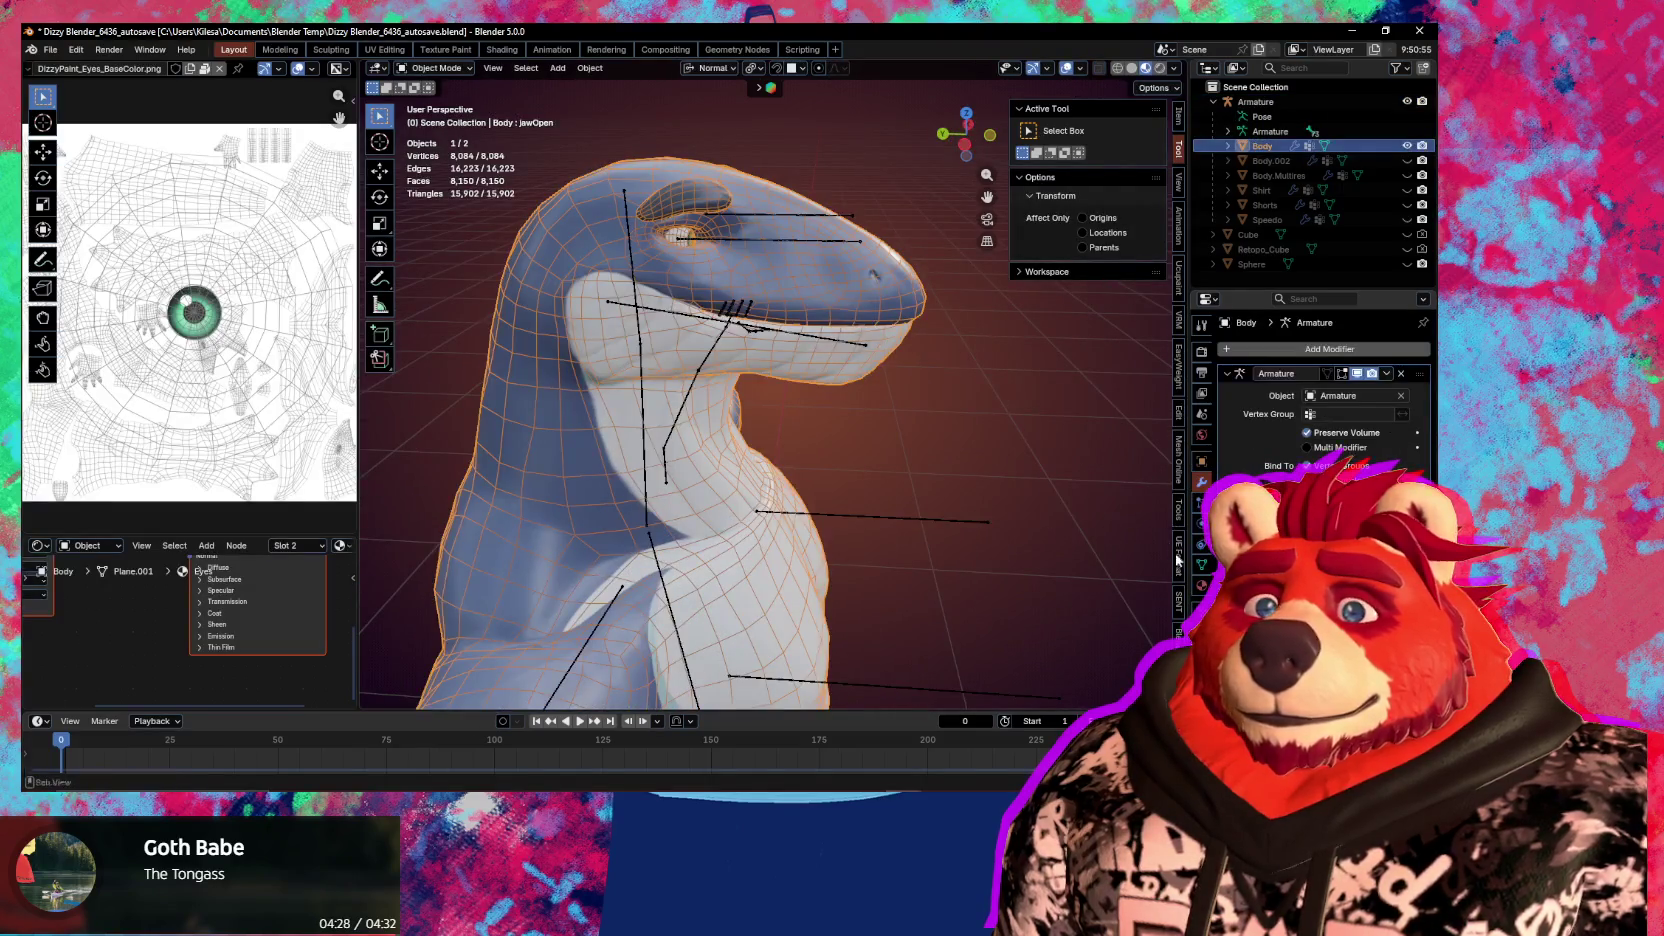
{"action": "left_click", "coordinate": [1202, 565]}
{"action": "scroll", "coordinate": [1310, 420], "scroll_direction": "down", "scroll_amount": 5}
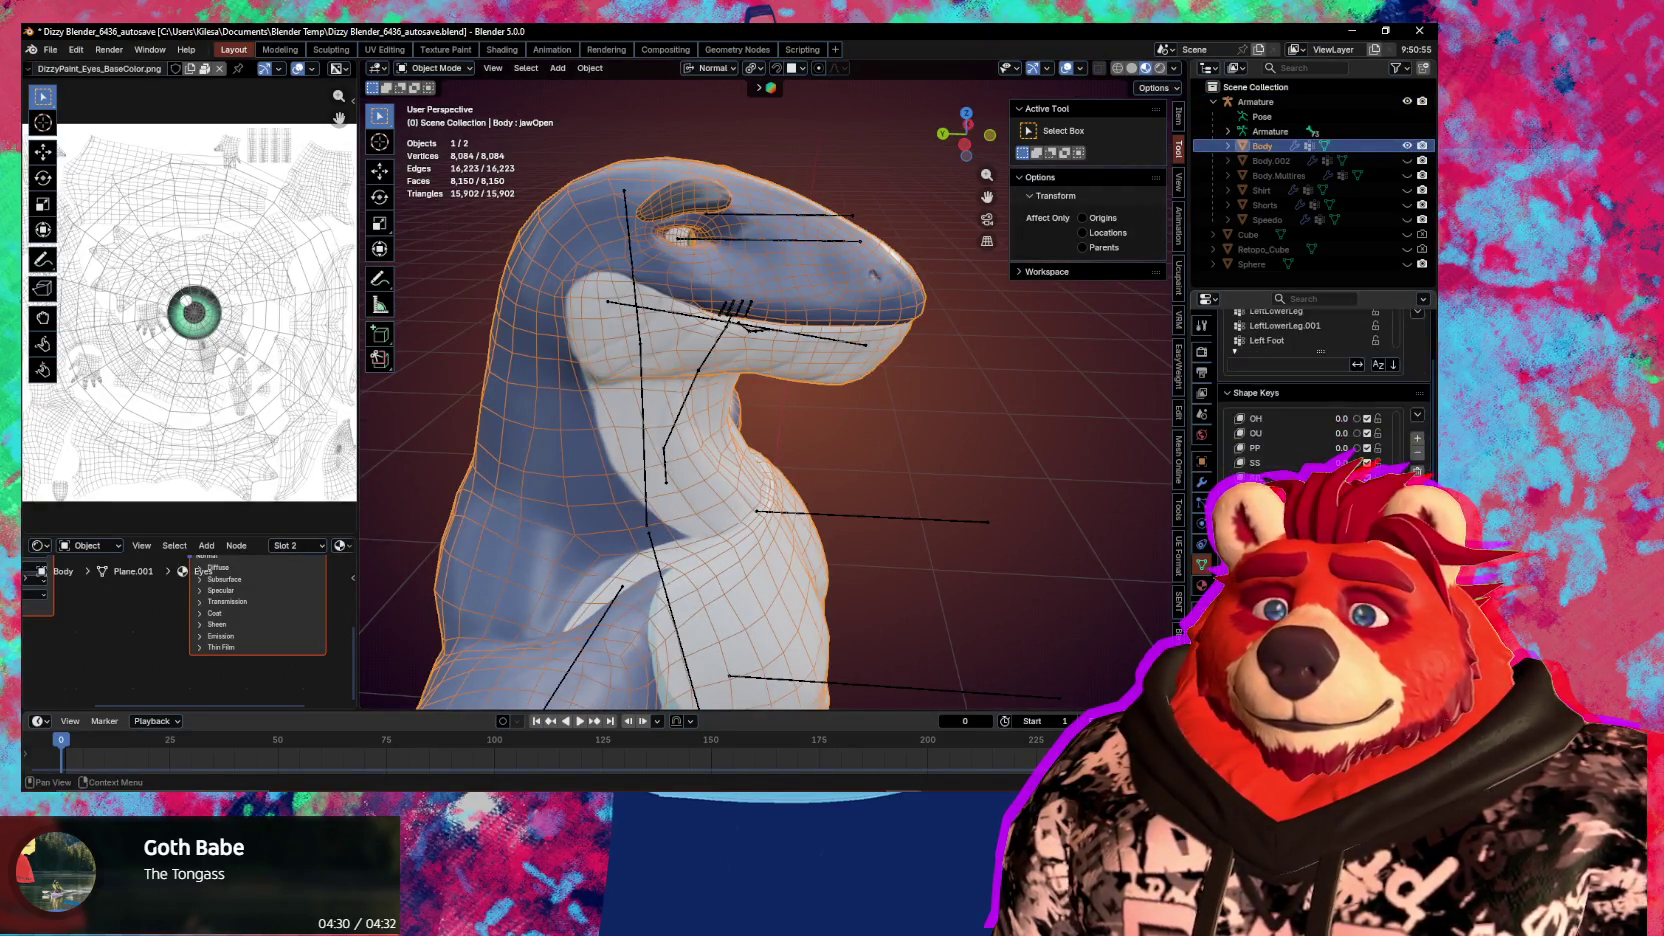
{"action": "scroll", "coordinate": [1310, 390], "scroll_direction": "down", "scroll_amount": 2}
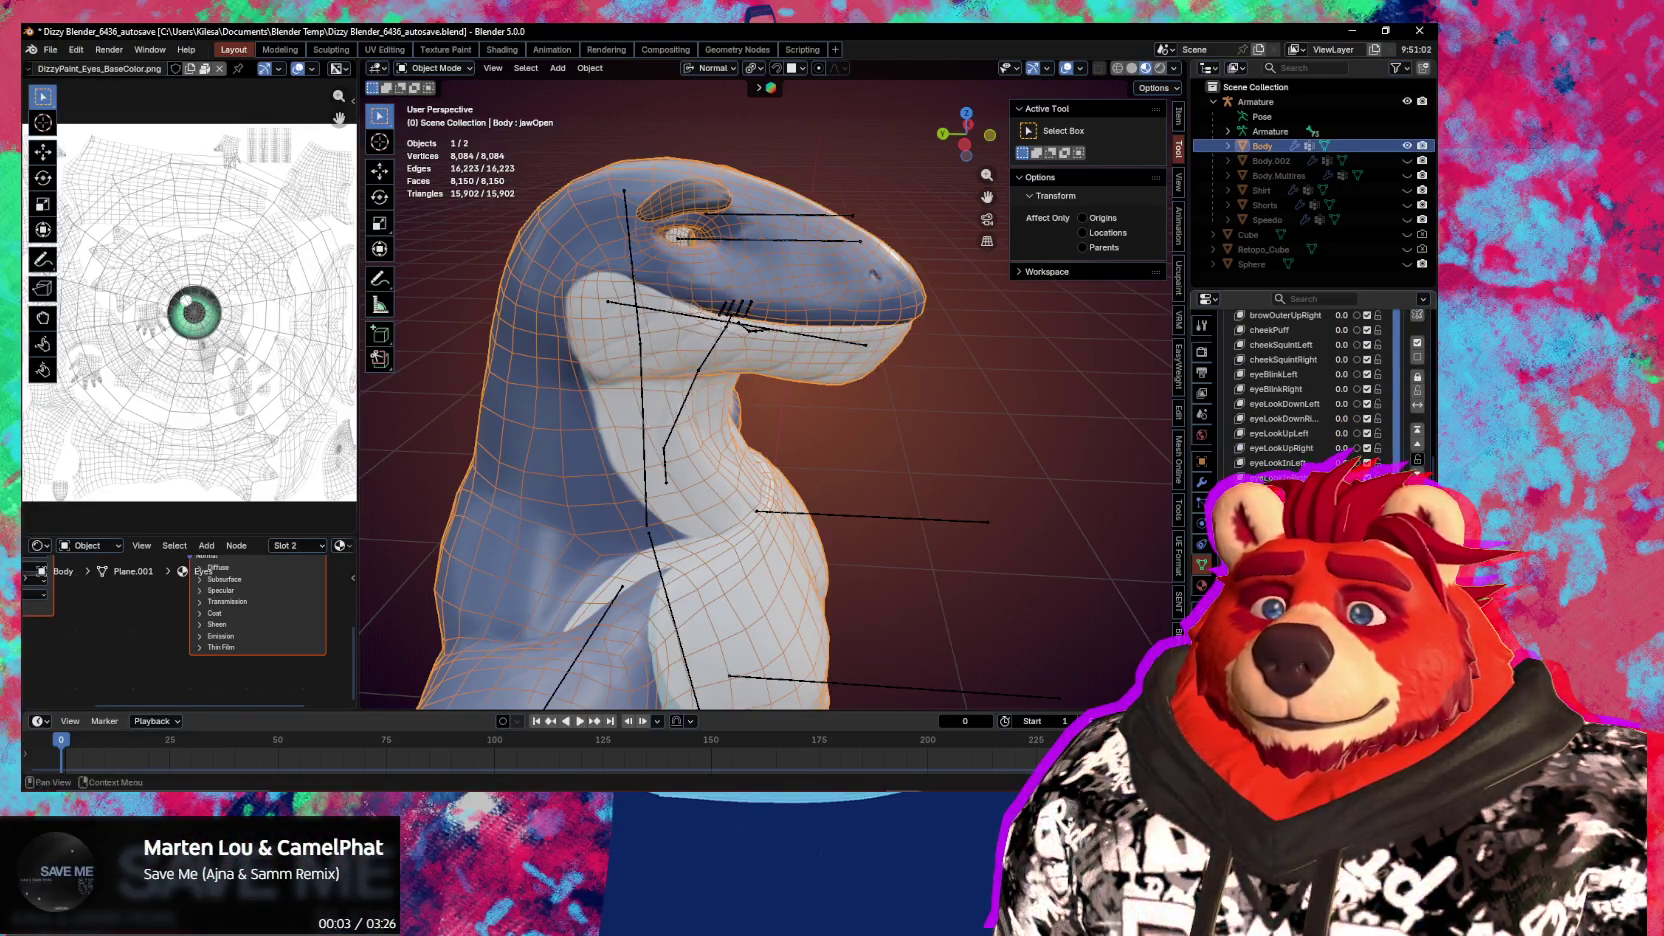
Rename the Armature and Armature.001 shape keys to jawForward and jawLeft
{"action": "left_click", "coordinate": [203, 569]}
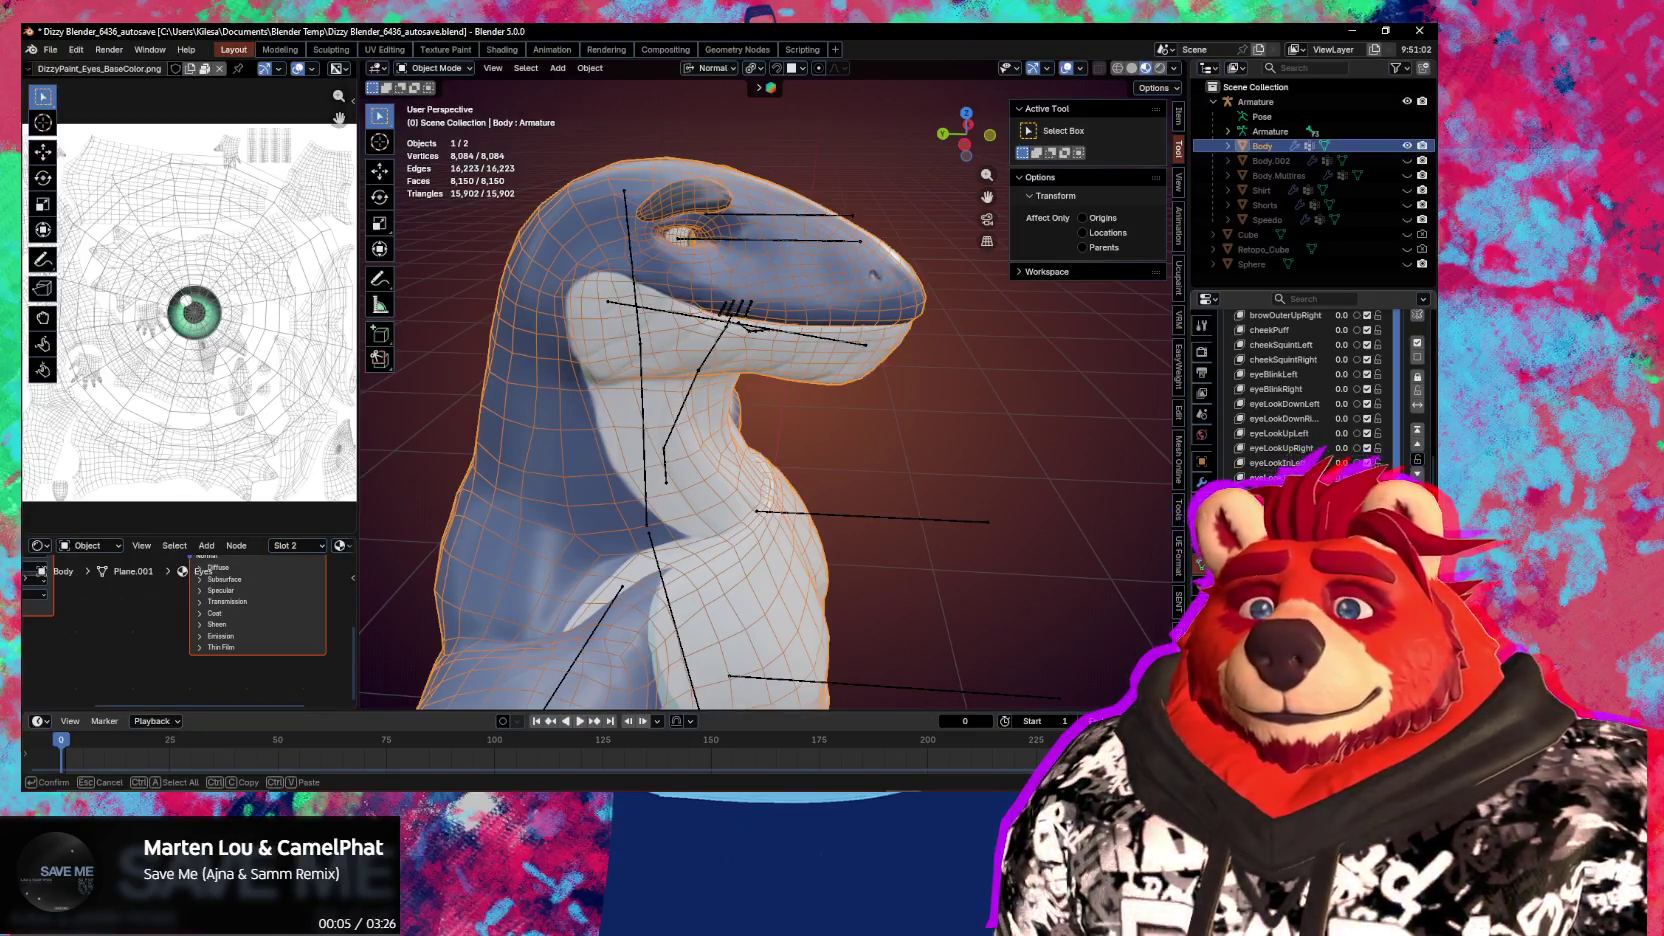
{"action": "key", "text": "Return"}
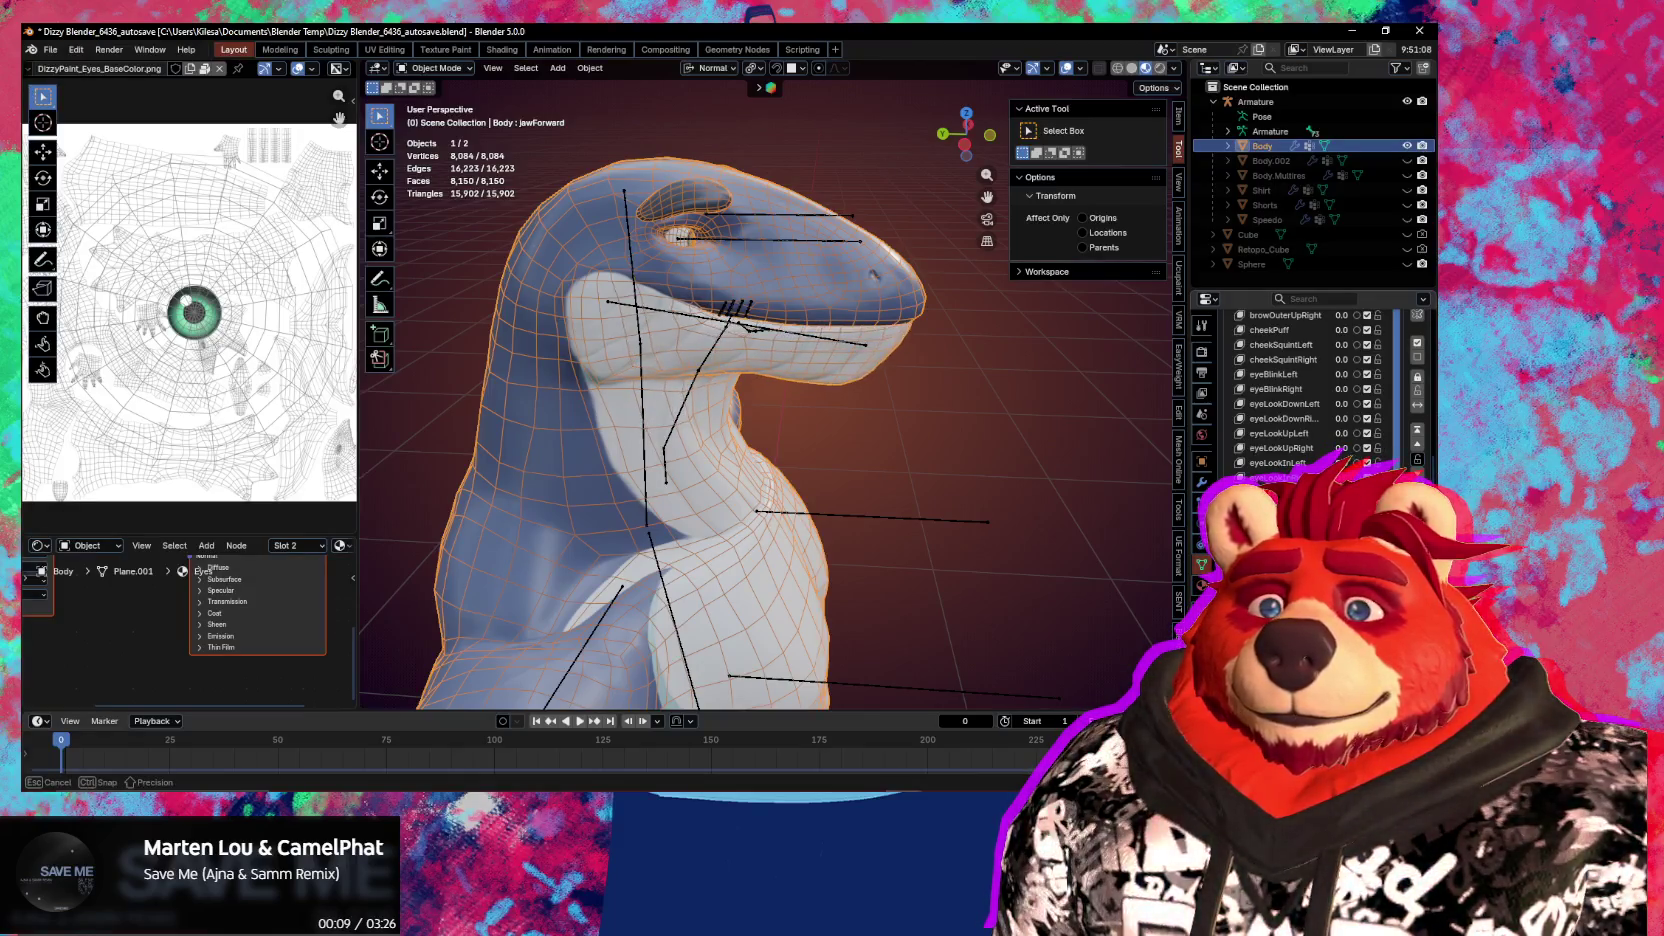
{"action": "double_click", "coordinate": [1275, 478]}
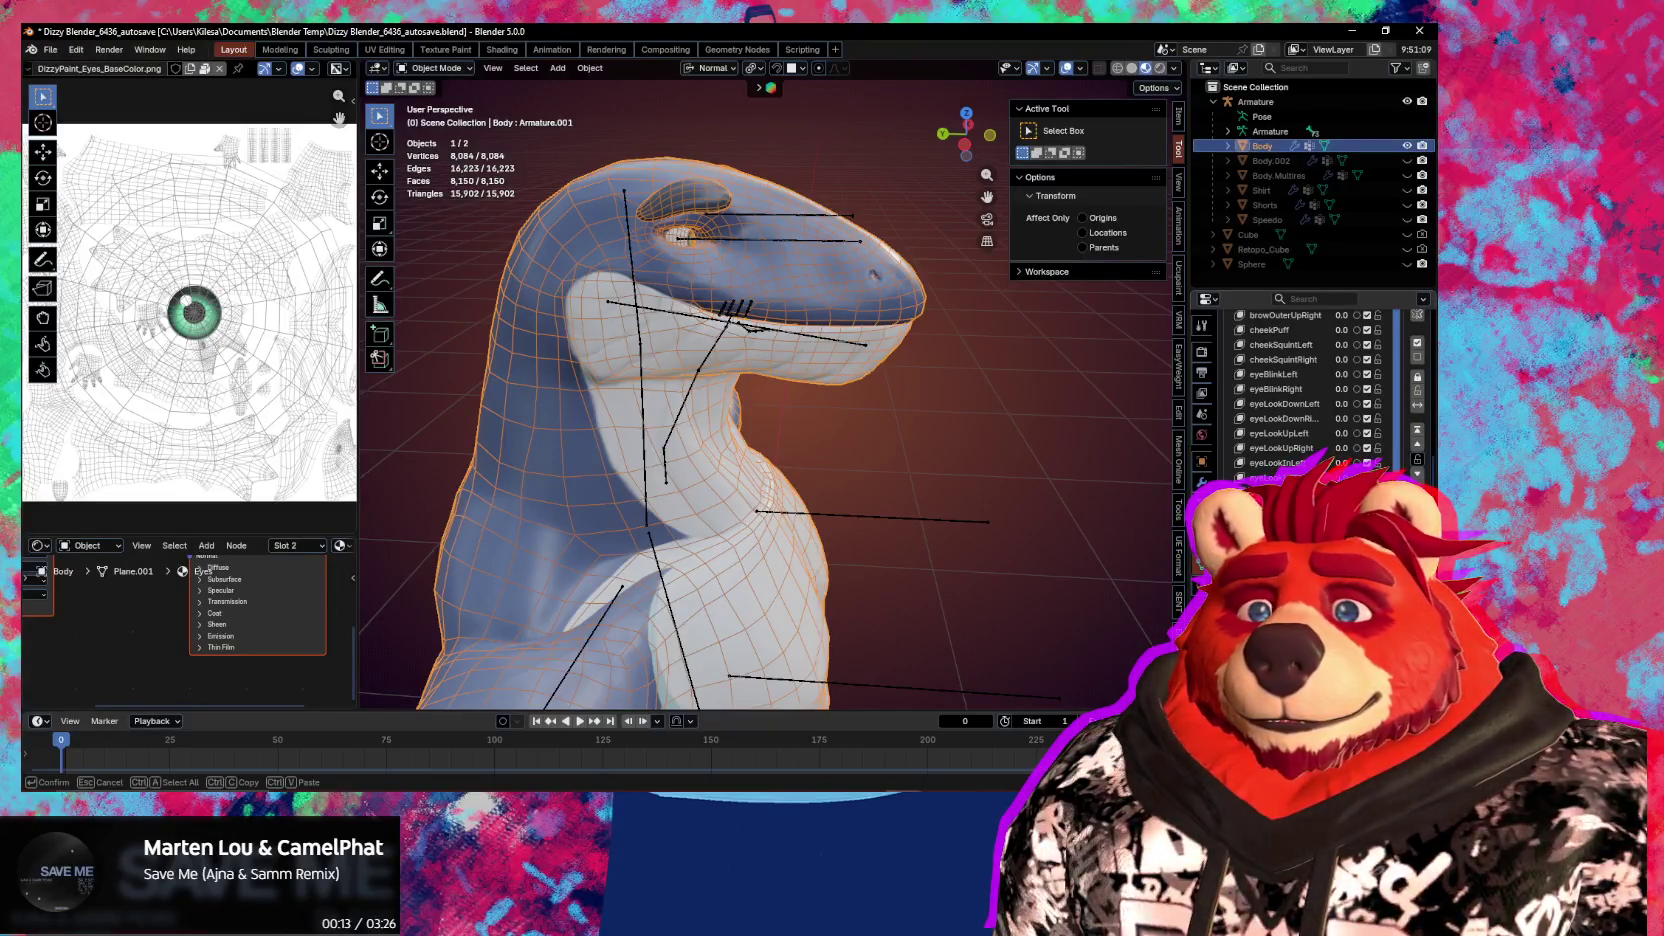
{"action": "key", "text": "Return"}
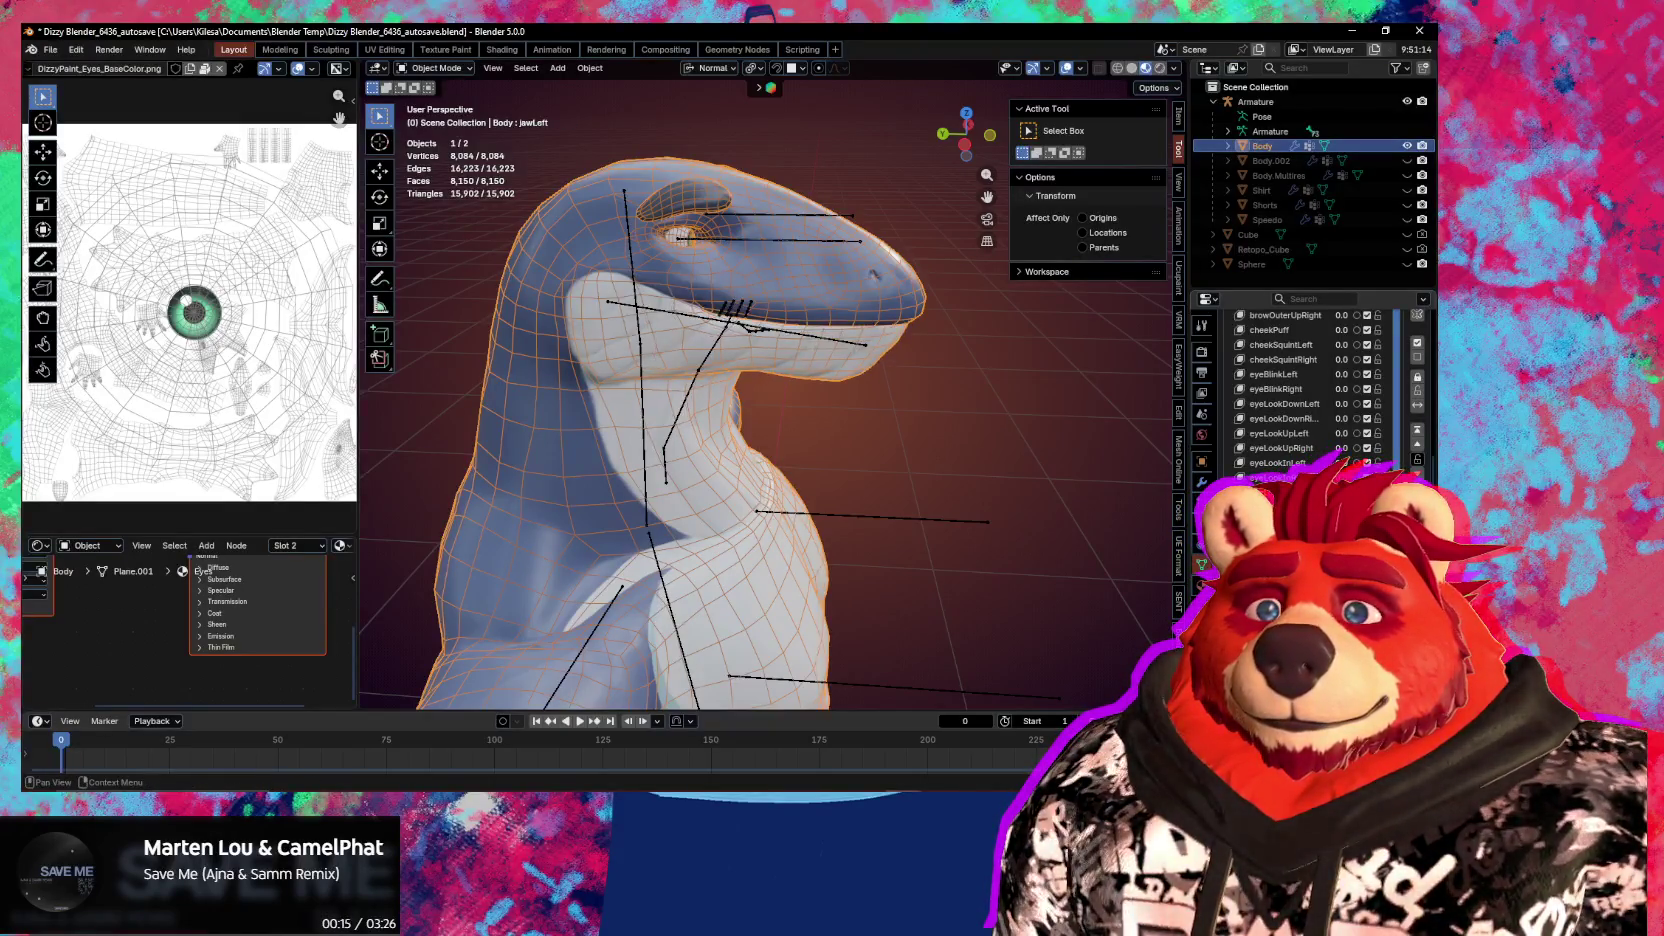
Duplicate jawLeft, mirror the copy, and rename Key 41 to jawRight
{"action": "left_click", "coordinate": [1275, 493]}
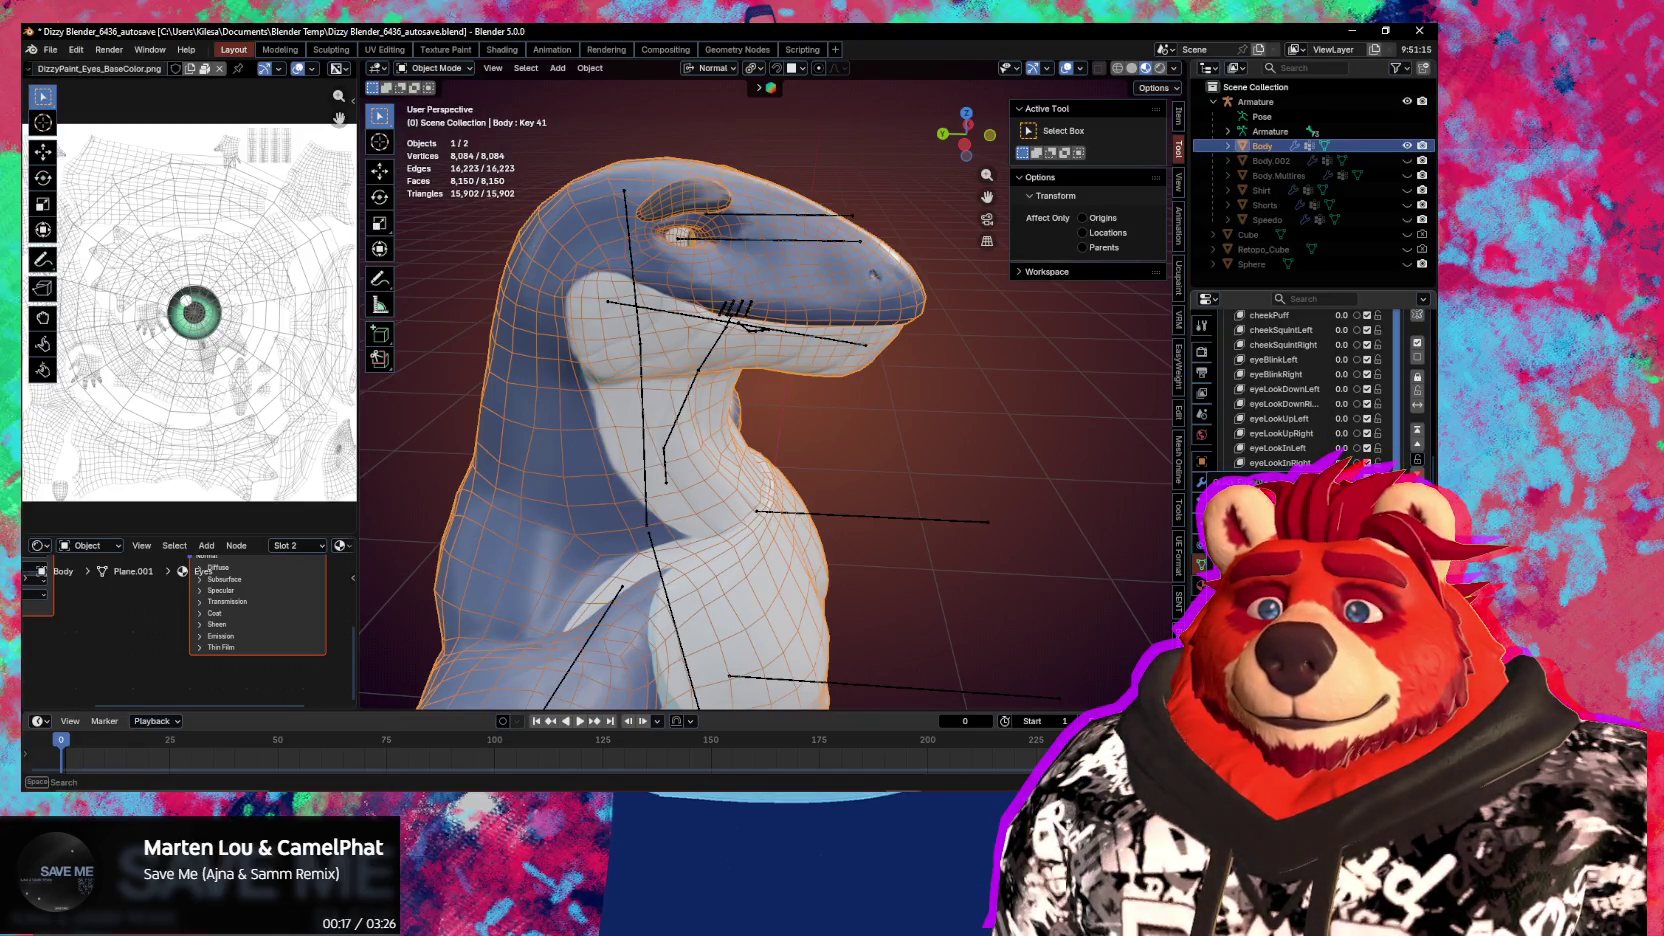
{"action": "left_click", "coordinate": [1300, 520]}
{"action": "middle_click_drag", "start_coordinate": [1120, 545], "coordinate": [998, 558]}
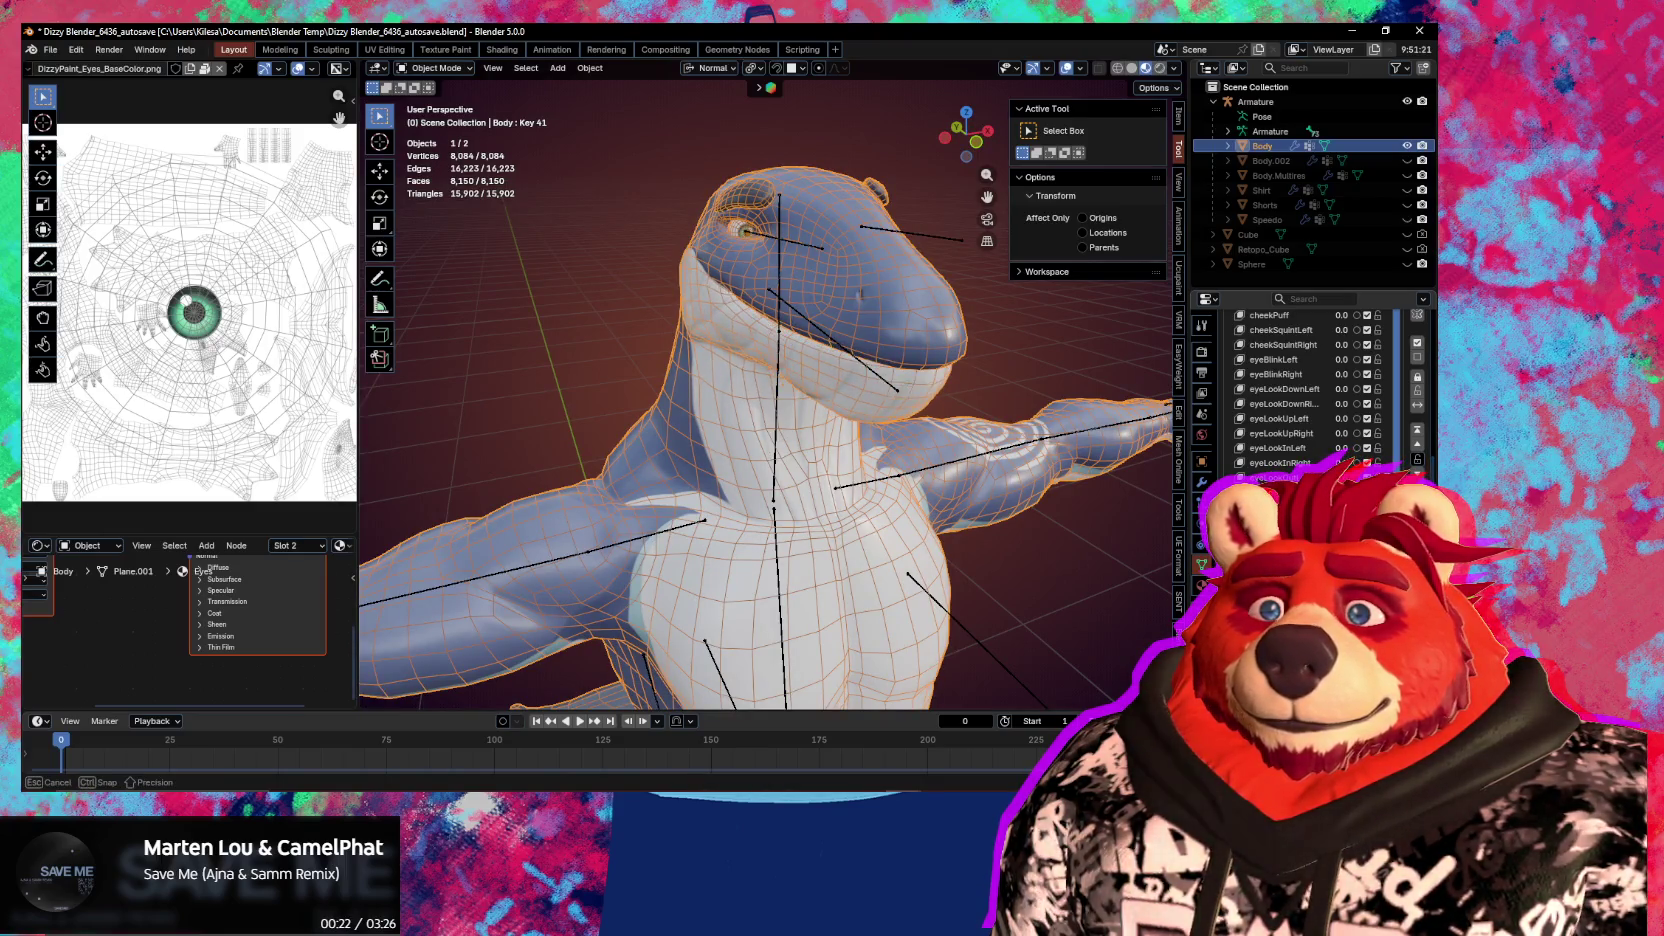
{"action": "middle_click_drag", "start_coordinate": [990, 545], "coordinate": [1100, 520]}
{"action": "double_click", "coordinate": [1280, 478]}
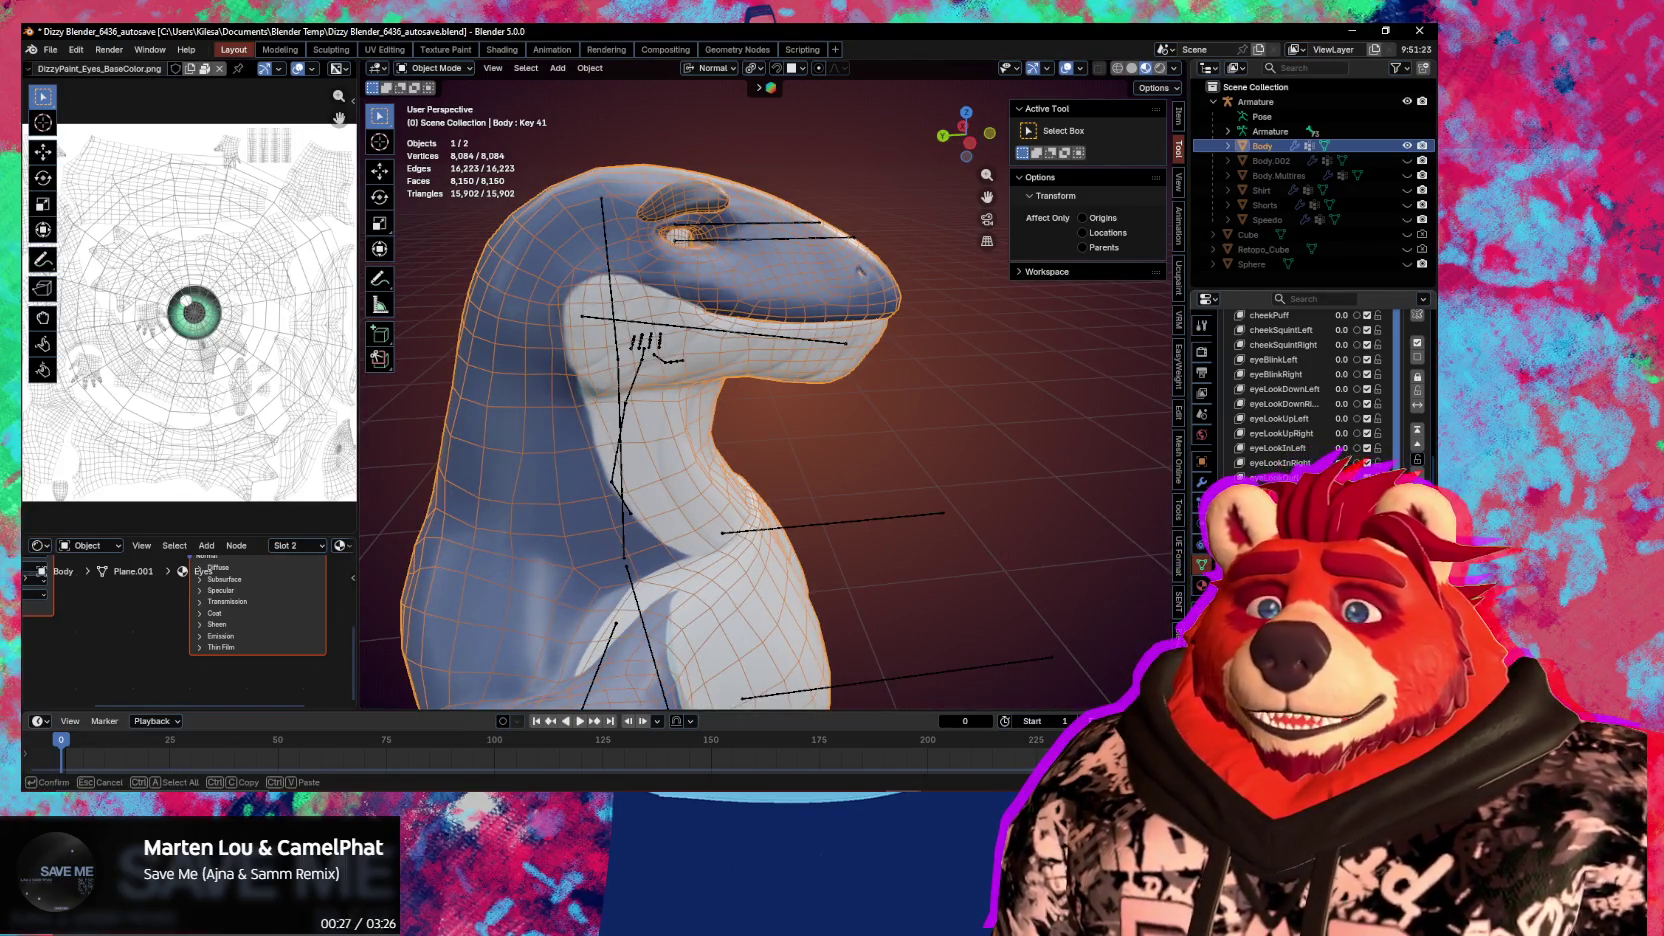
{"action": "key", "text": "Return"}
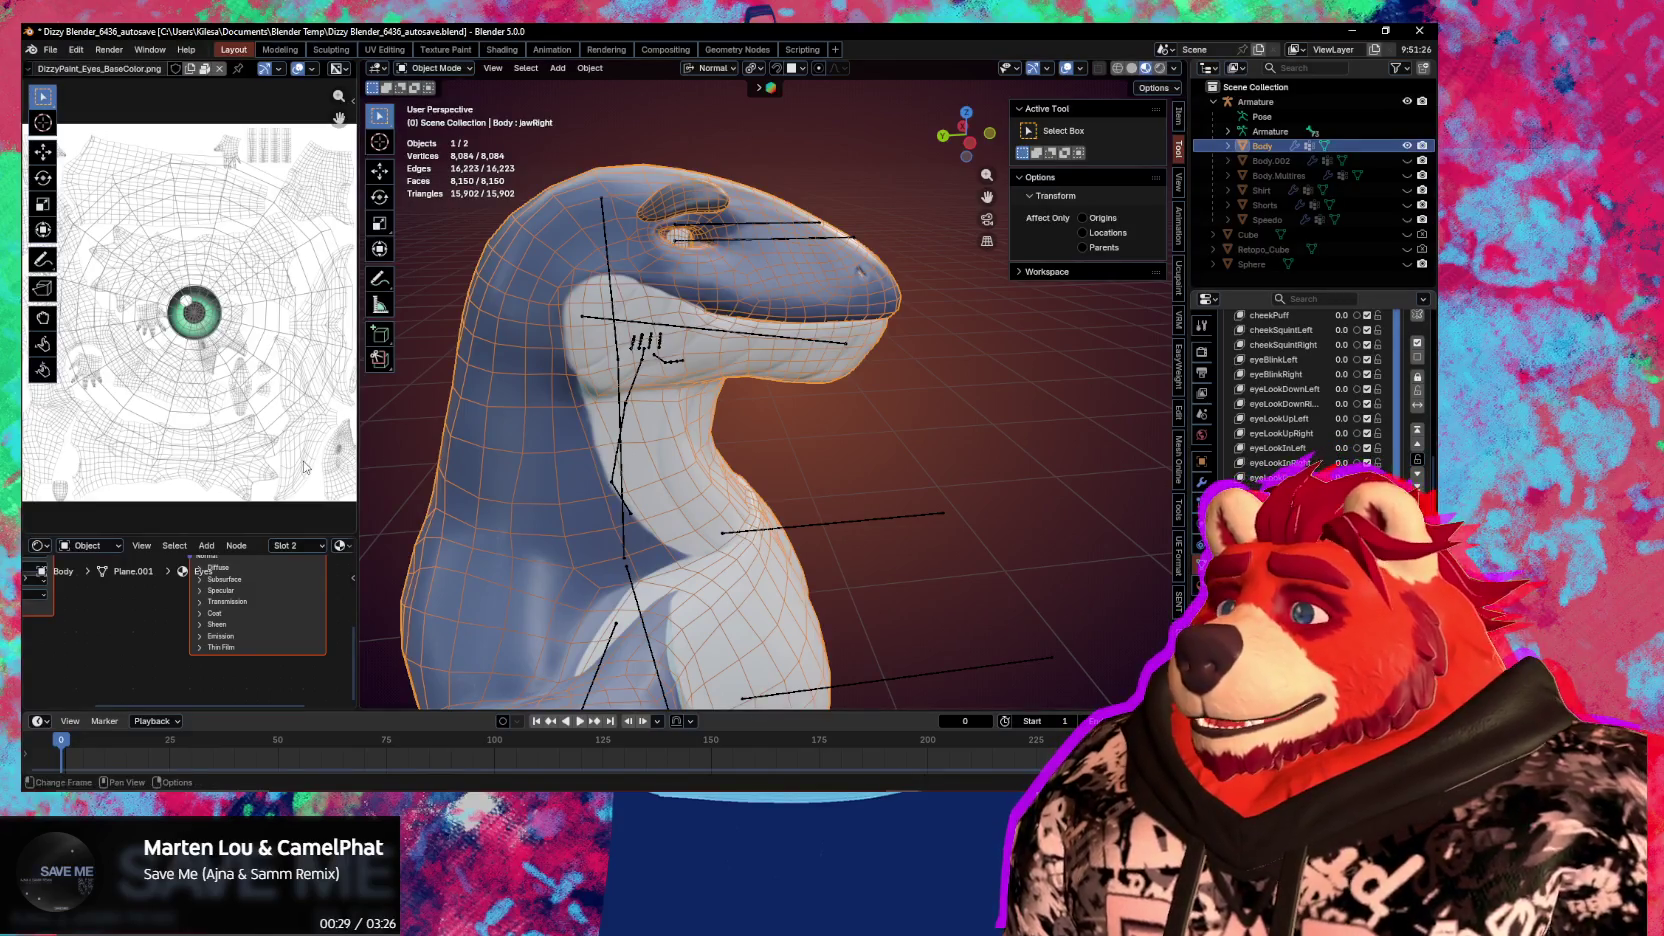
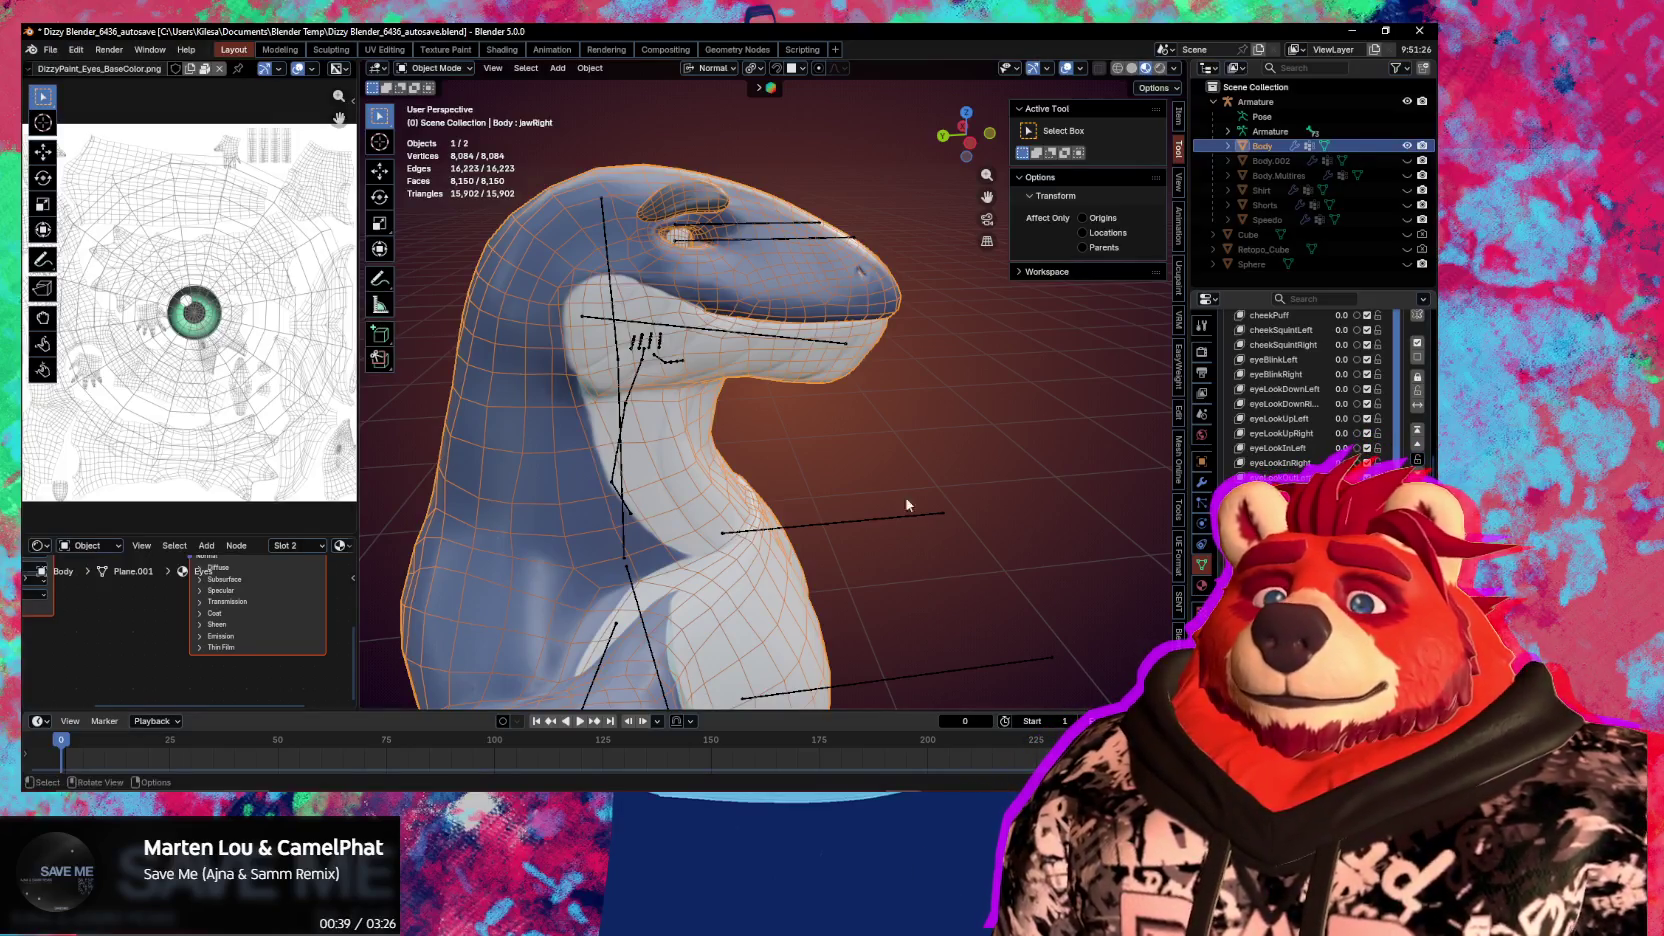
Select the armature in Pose Mode and test an X-axis rotation of the head bone, then cancel it
{"action": "scroll", "coordinate": [1422, 414], "scroll_direction": "up", "scroll_amount": 3}
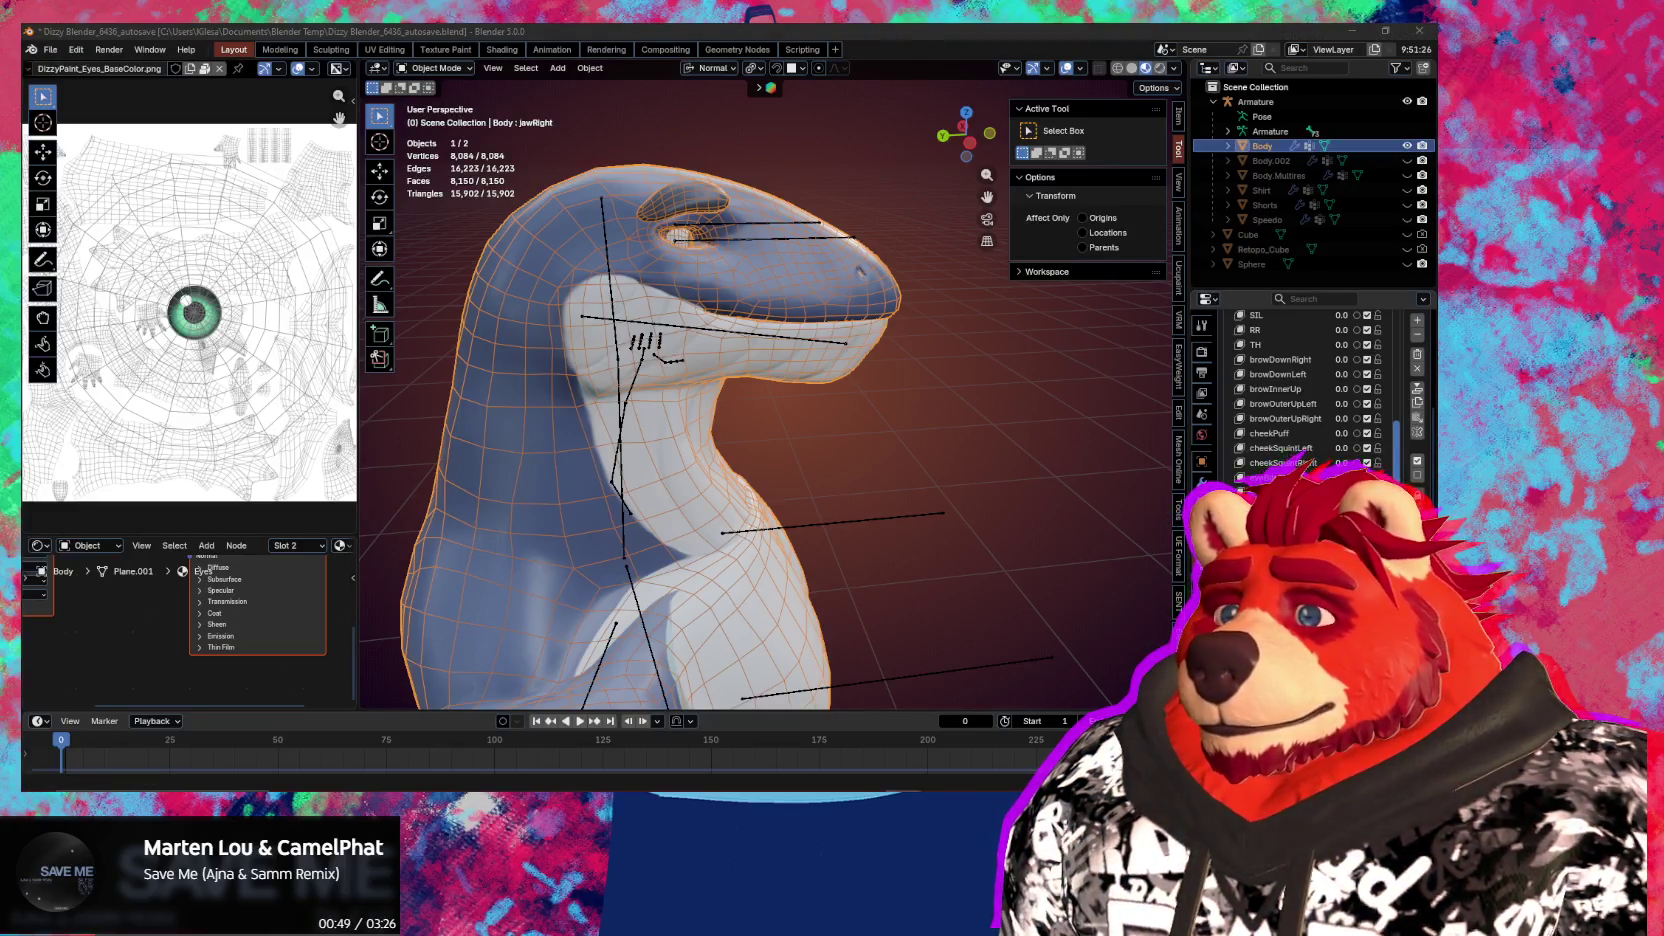
{"action": "middle_click_drag", "start_coordinate": [700, 400], "coordinate": [640, 400]}
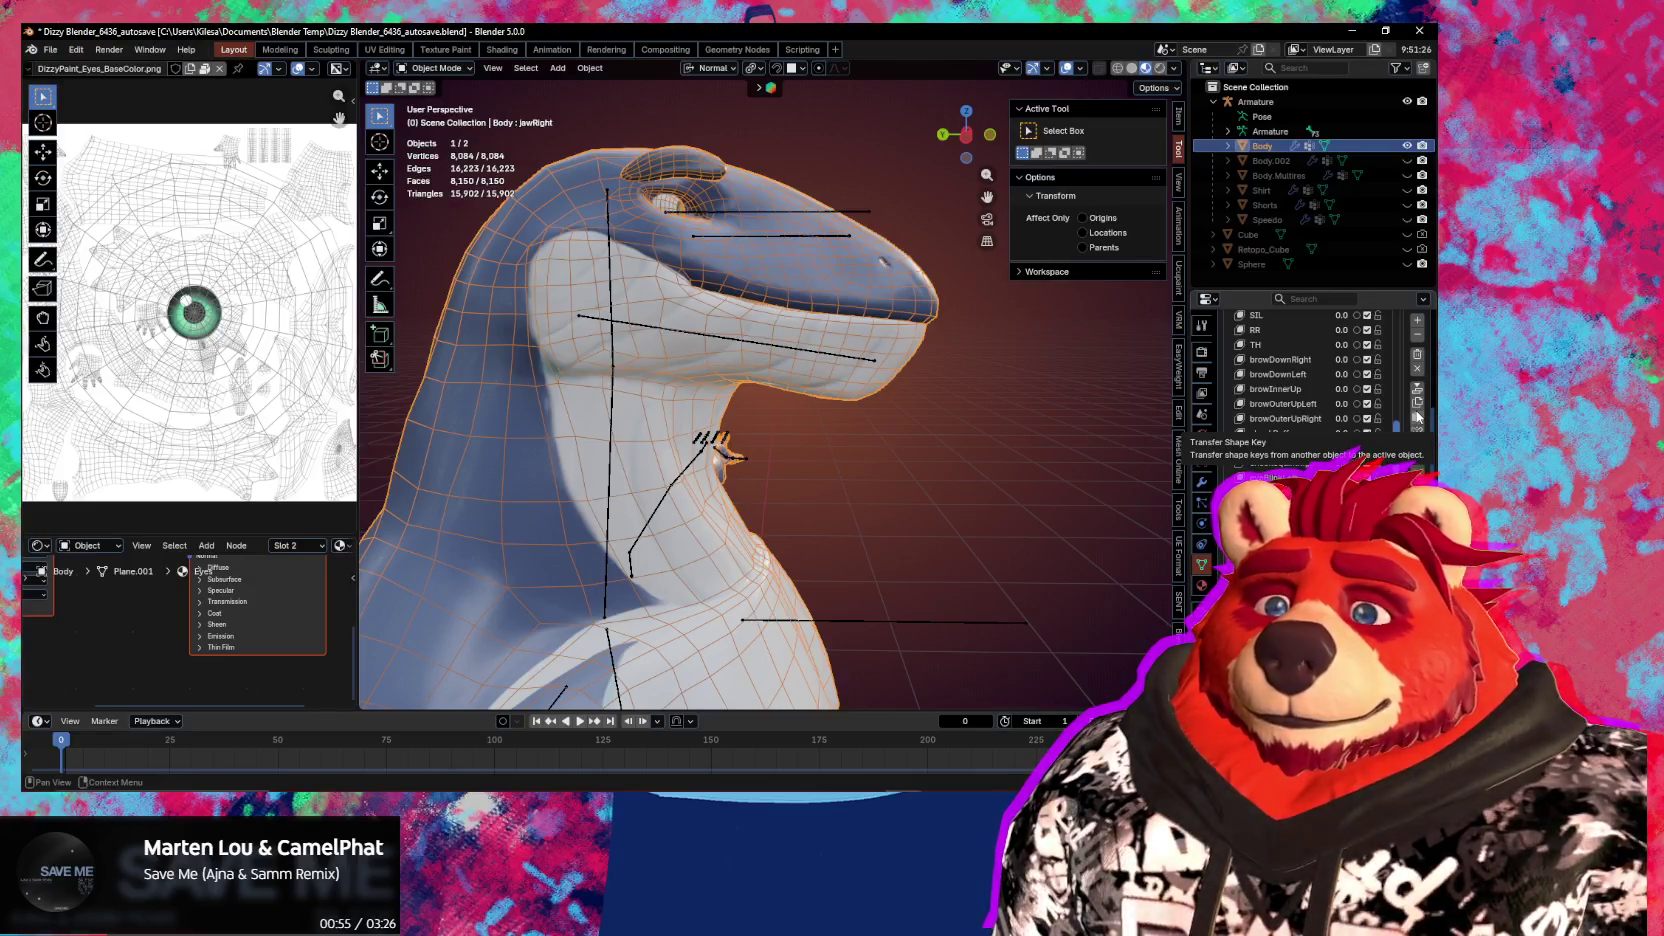
{"action": "left_click", "coordinate": [816, 351]}
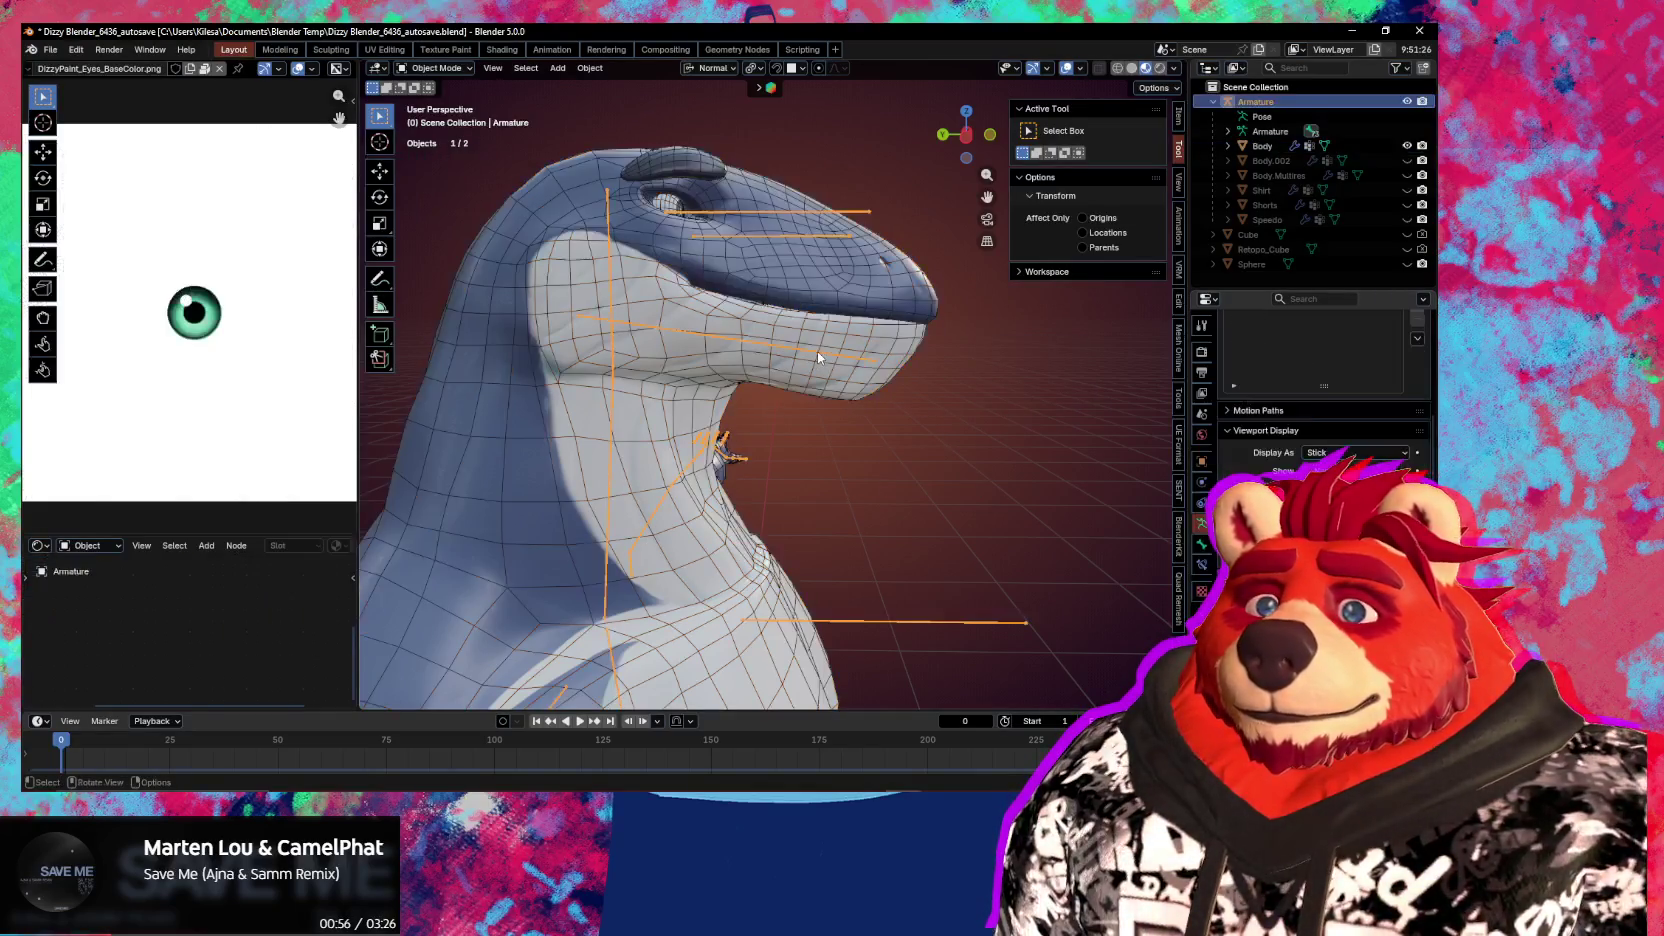
{"action": "key", "text": "ctrl+Tab"}
{"action": "key", "text": "r"}
{"action": "key", "text": "x"}
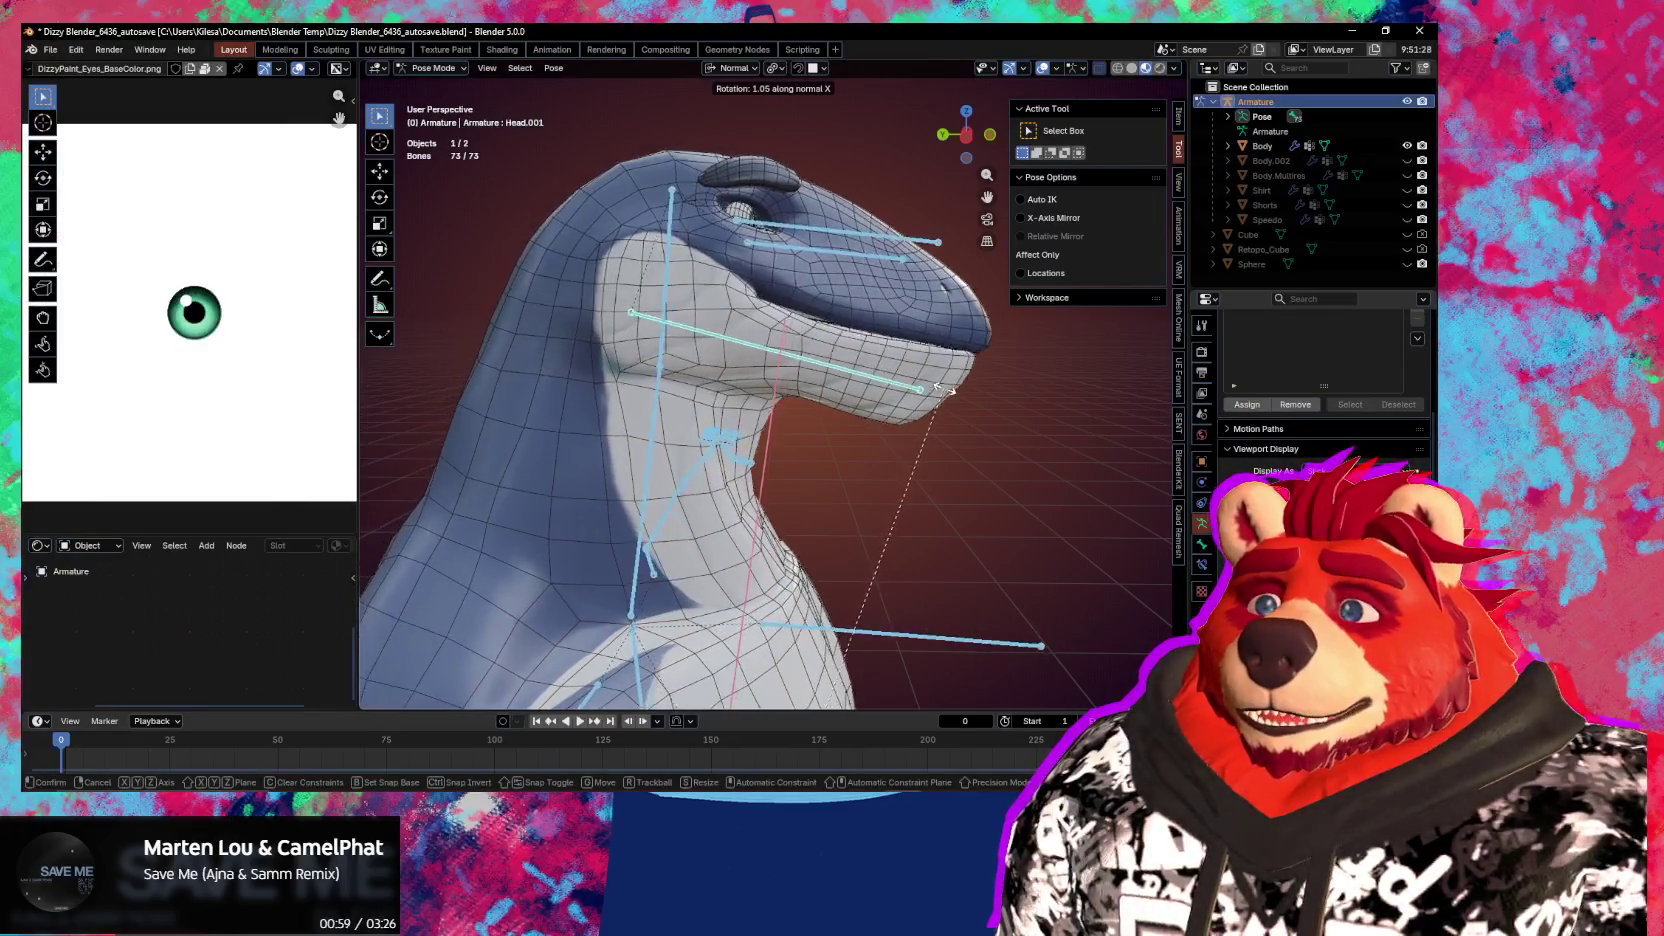
{"action": "key", "text": "Escape"}
{"action": "key", "text": "ctrl+Tab"}
Reselect the body mesh and raise a jaw shape key's value to open the mouth
{"action": "left_click", "coordinate": [842, 340]}
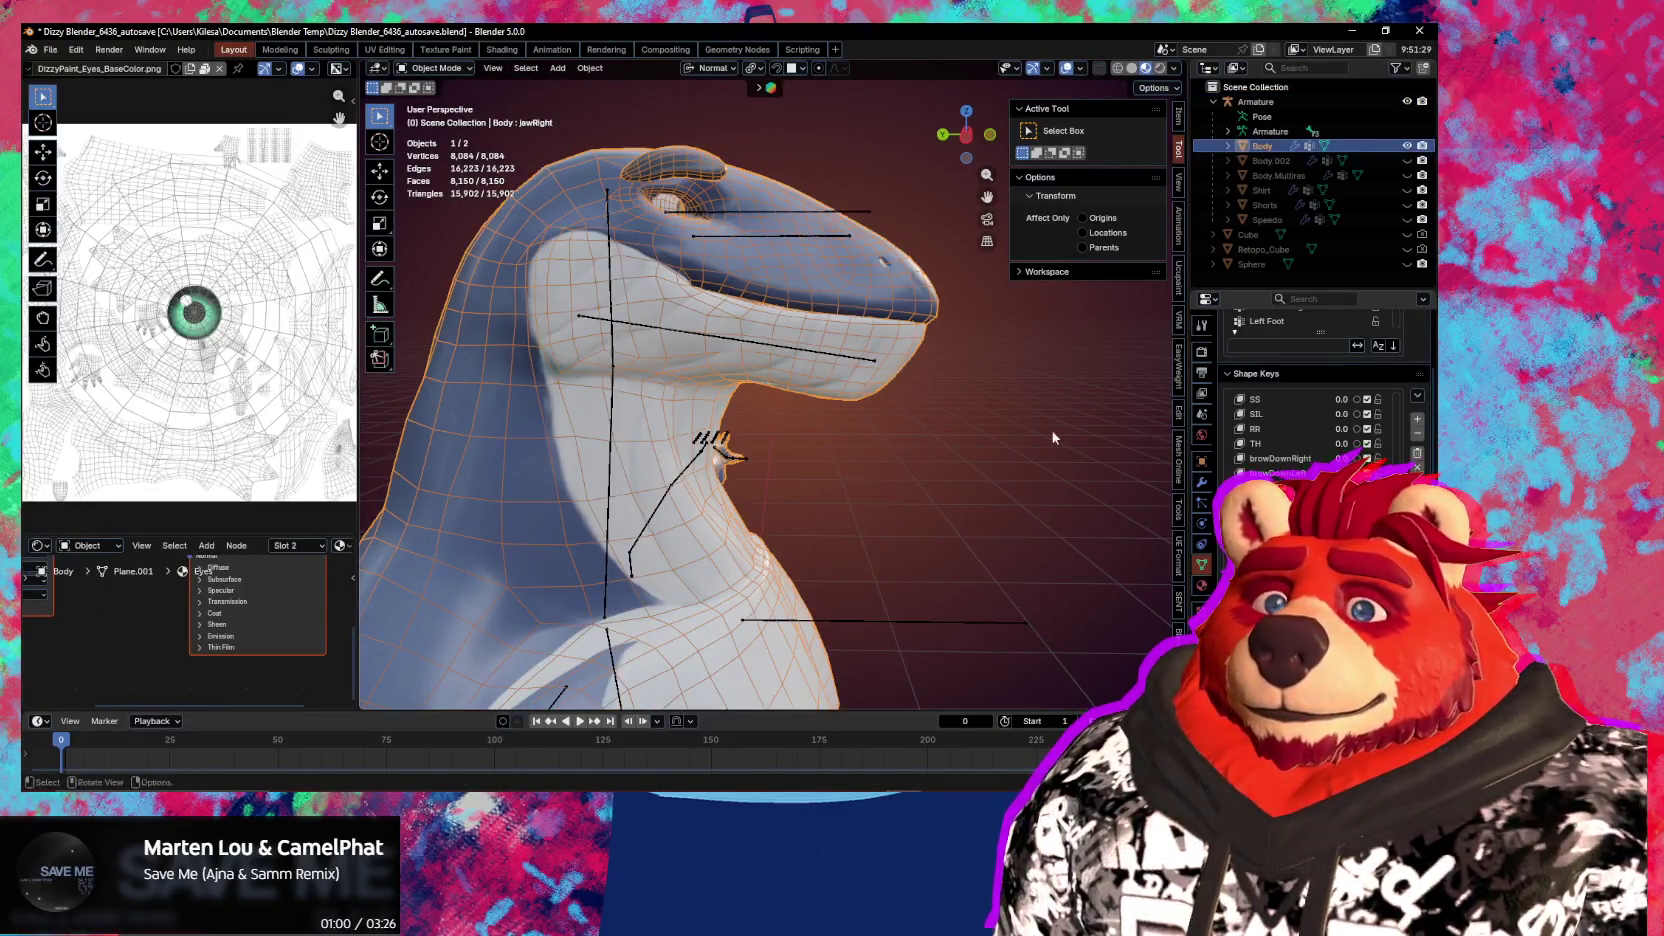
{"action": "scroll", "coordinate": [1310, 390], "scroll_direction": "down", "scroll_amount": 5}
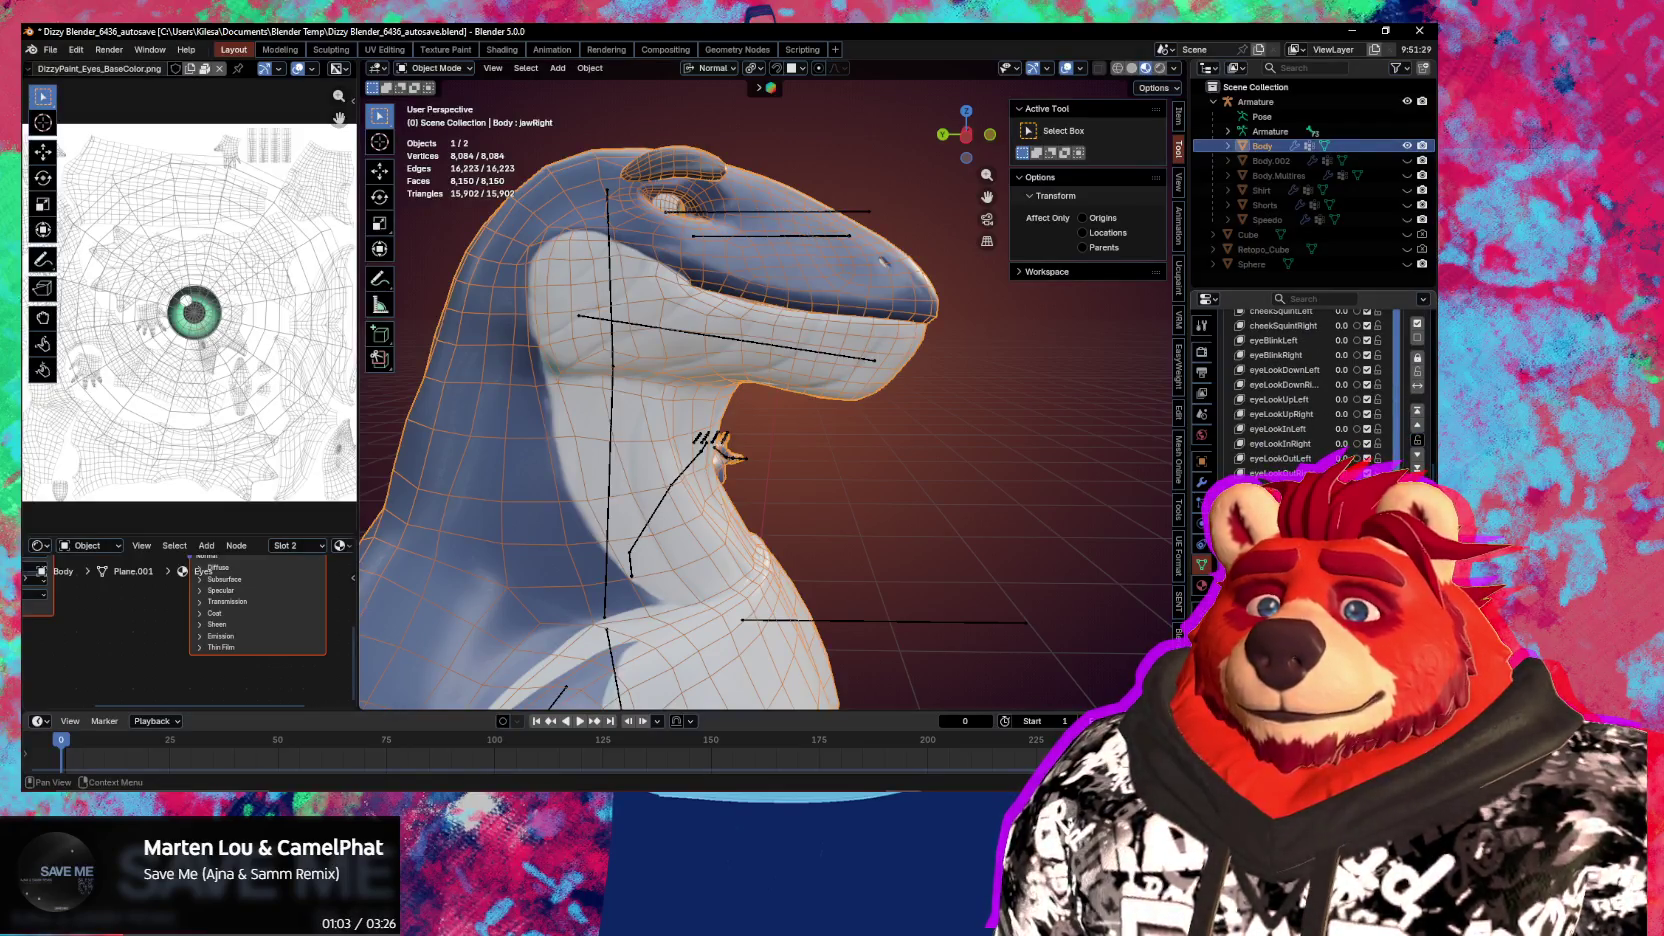
{"action": "left_click_drag", "start_coordinate": [1300, 500], "coordinate": [1360, 500]}
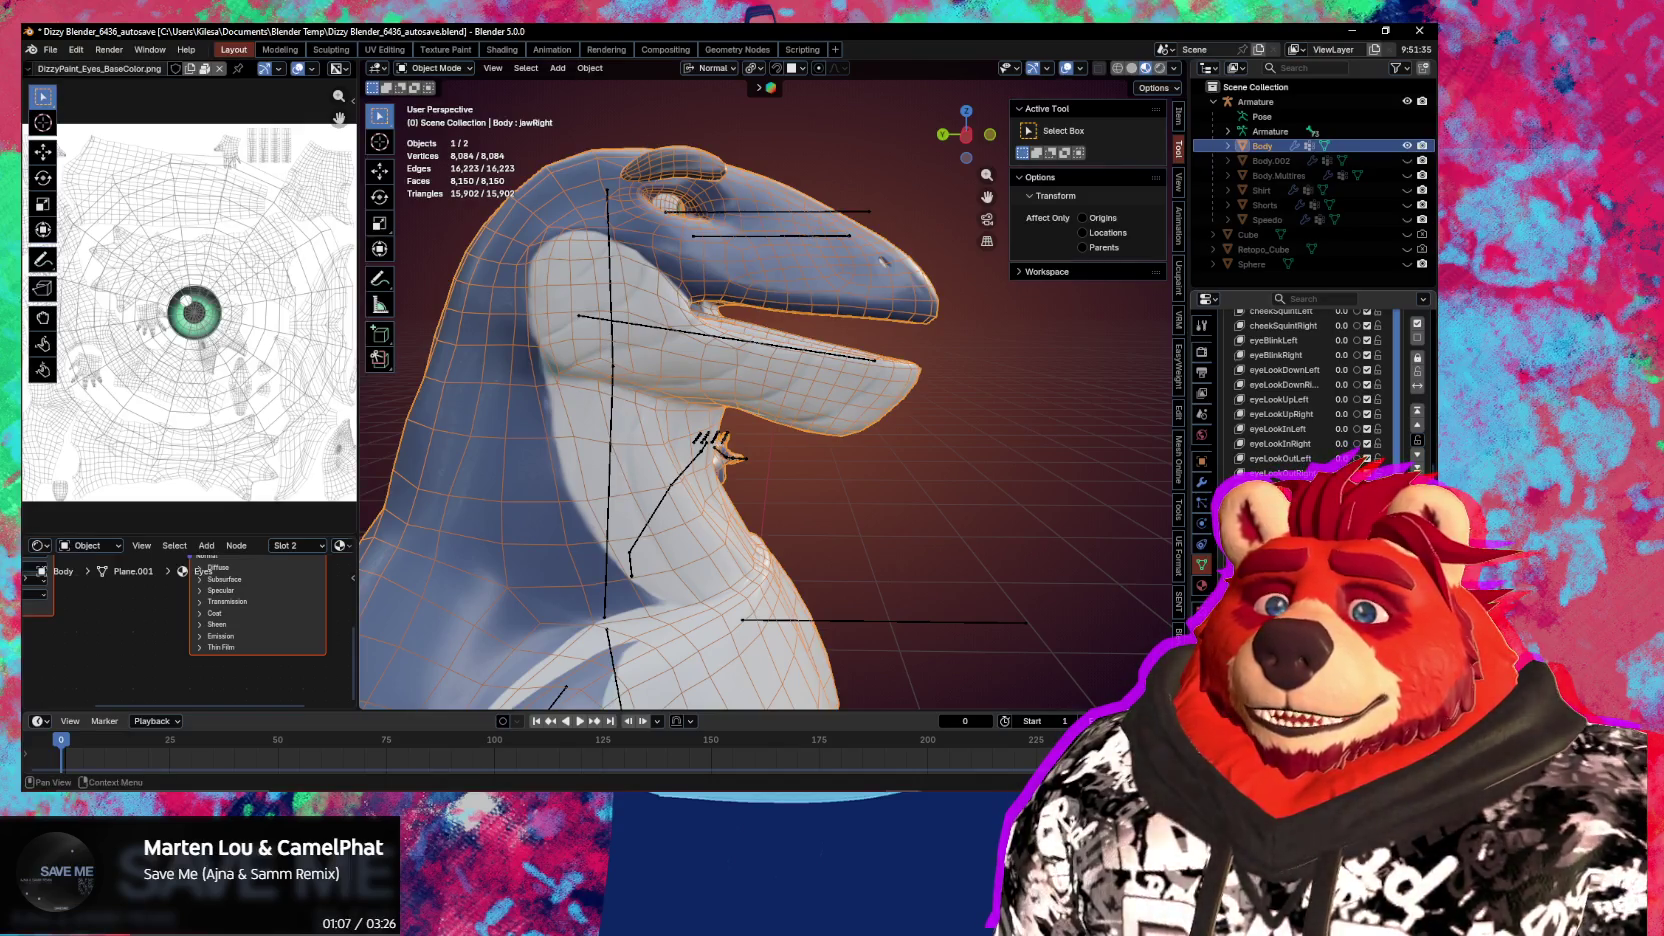
{"action": "scroll", "coordinate": [1416, 357], "scroll_direction": "up", "scroll_amount": 5}
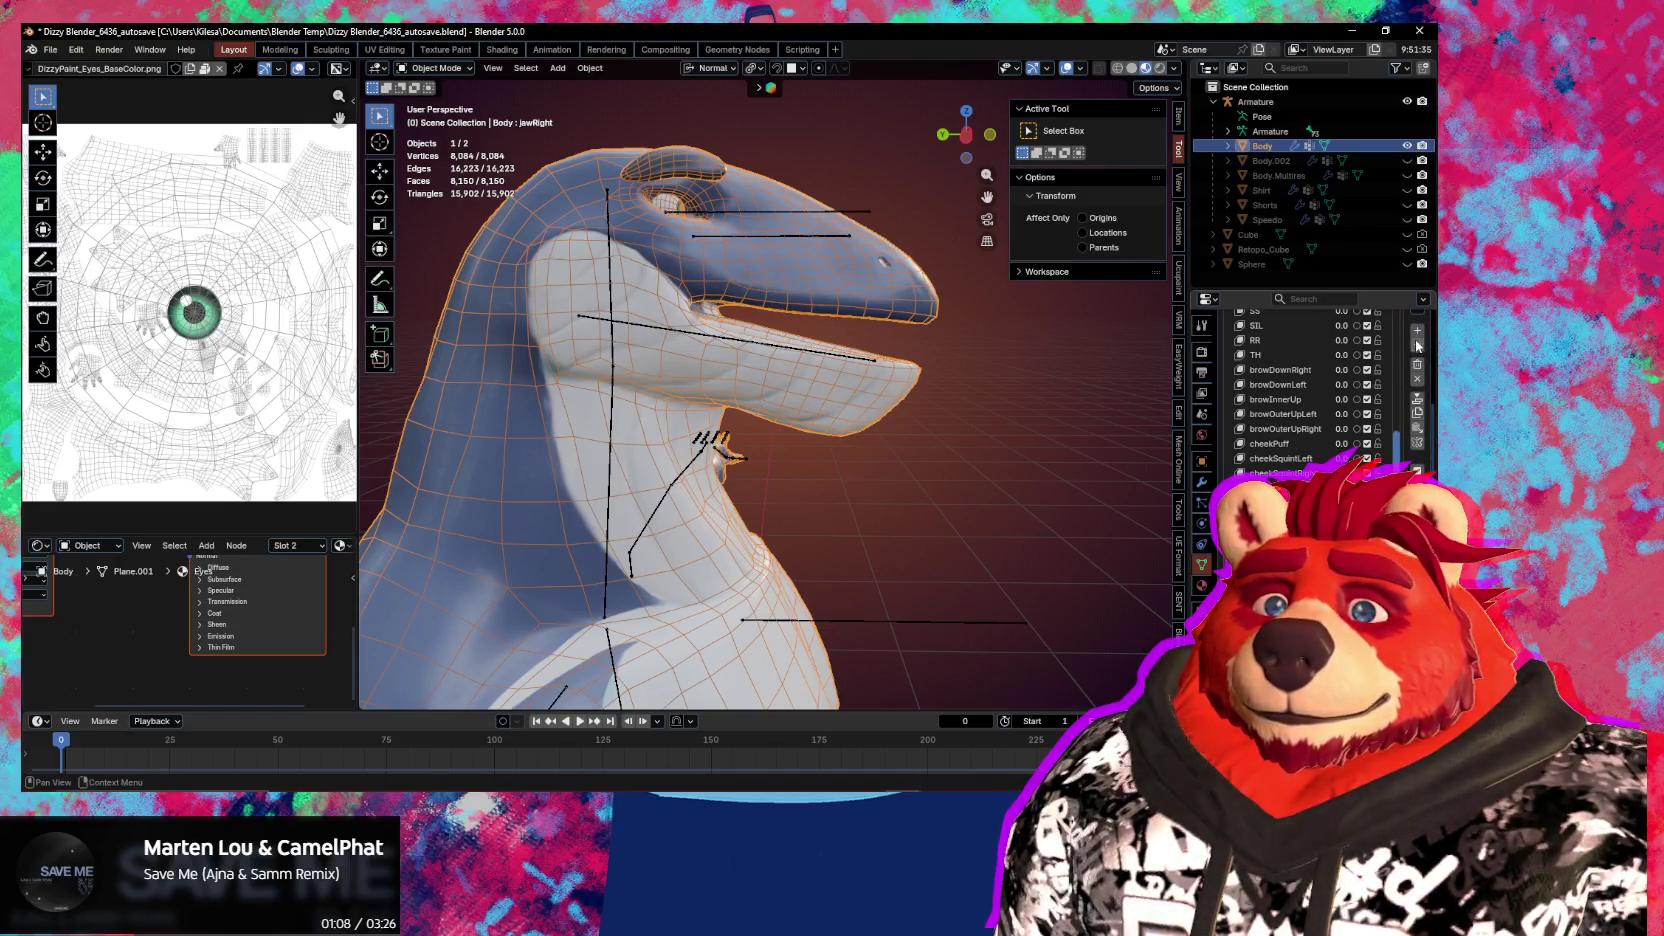
Add shape key Key 42 to the body and rename it mouthClose
{"action": "left_click", "coordinate": [1416, 334]}
{"action": "double_click", "coordinate": [1280, 500]}
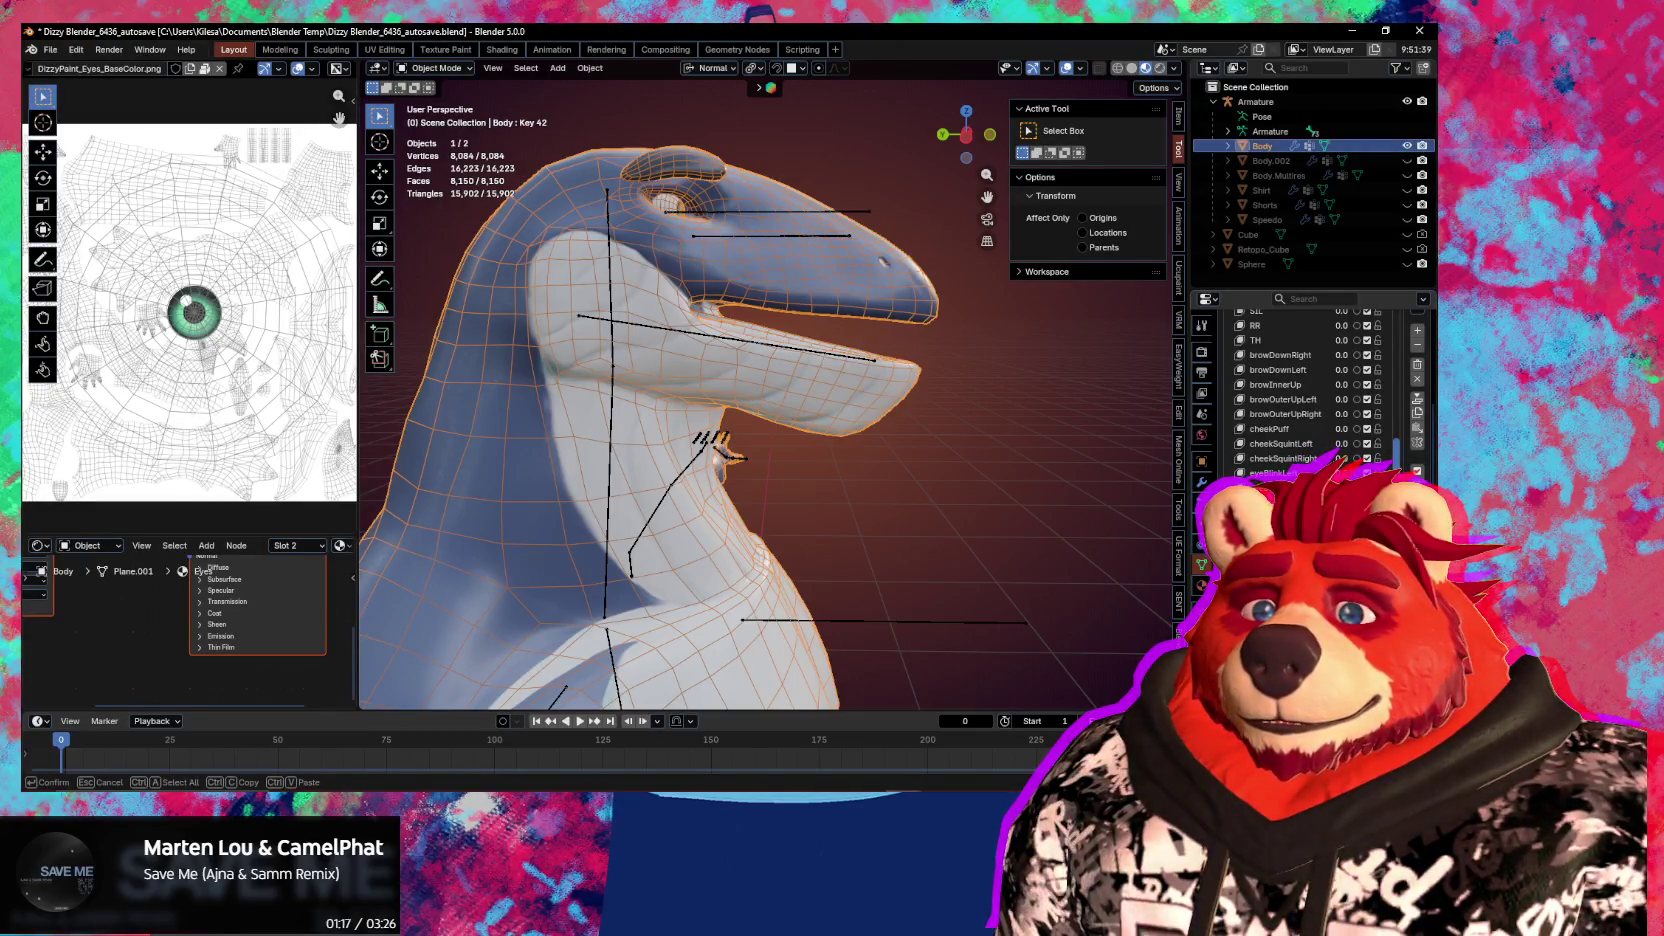
{"action": "key", "text": "Return"}
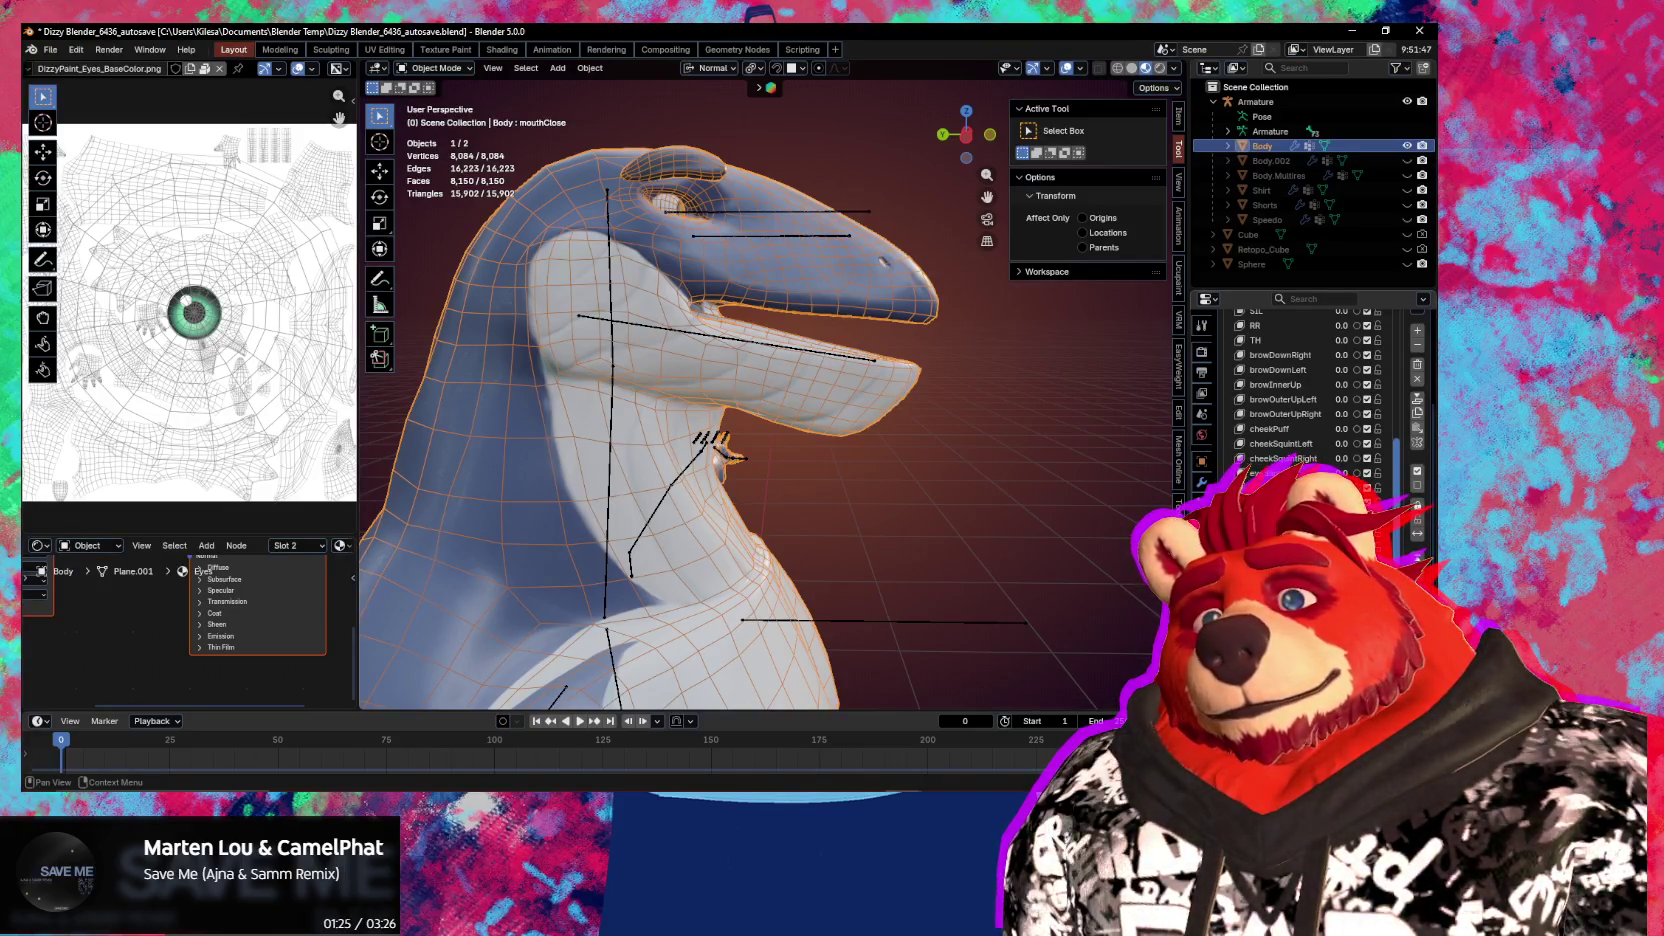
{"action": "mouse_move", "coordinate": [1020, 452]}
{"action": "middle_mouse_down"}
{"action": "mouse_move", "coordinate": [845, 367]}
{"action": "mouse_move", "coordinate": [921, 447]}
{"action": "middle_mouse_up"}
In Sculpt Mode, enlarge the Grab brush, enable Topology auto-masking and pull the lower jaw upward
{"action": "key", "text": "ctrl+Tab"}
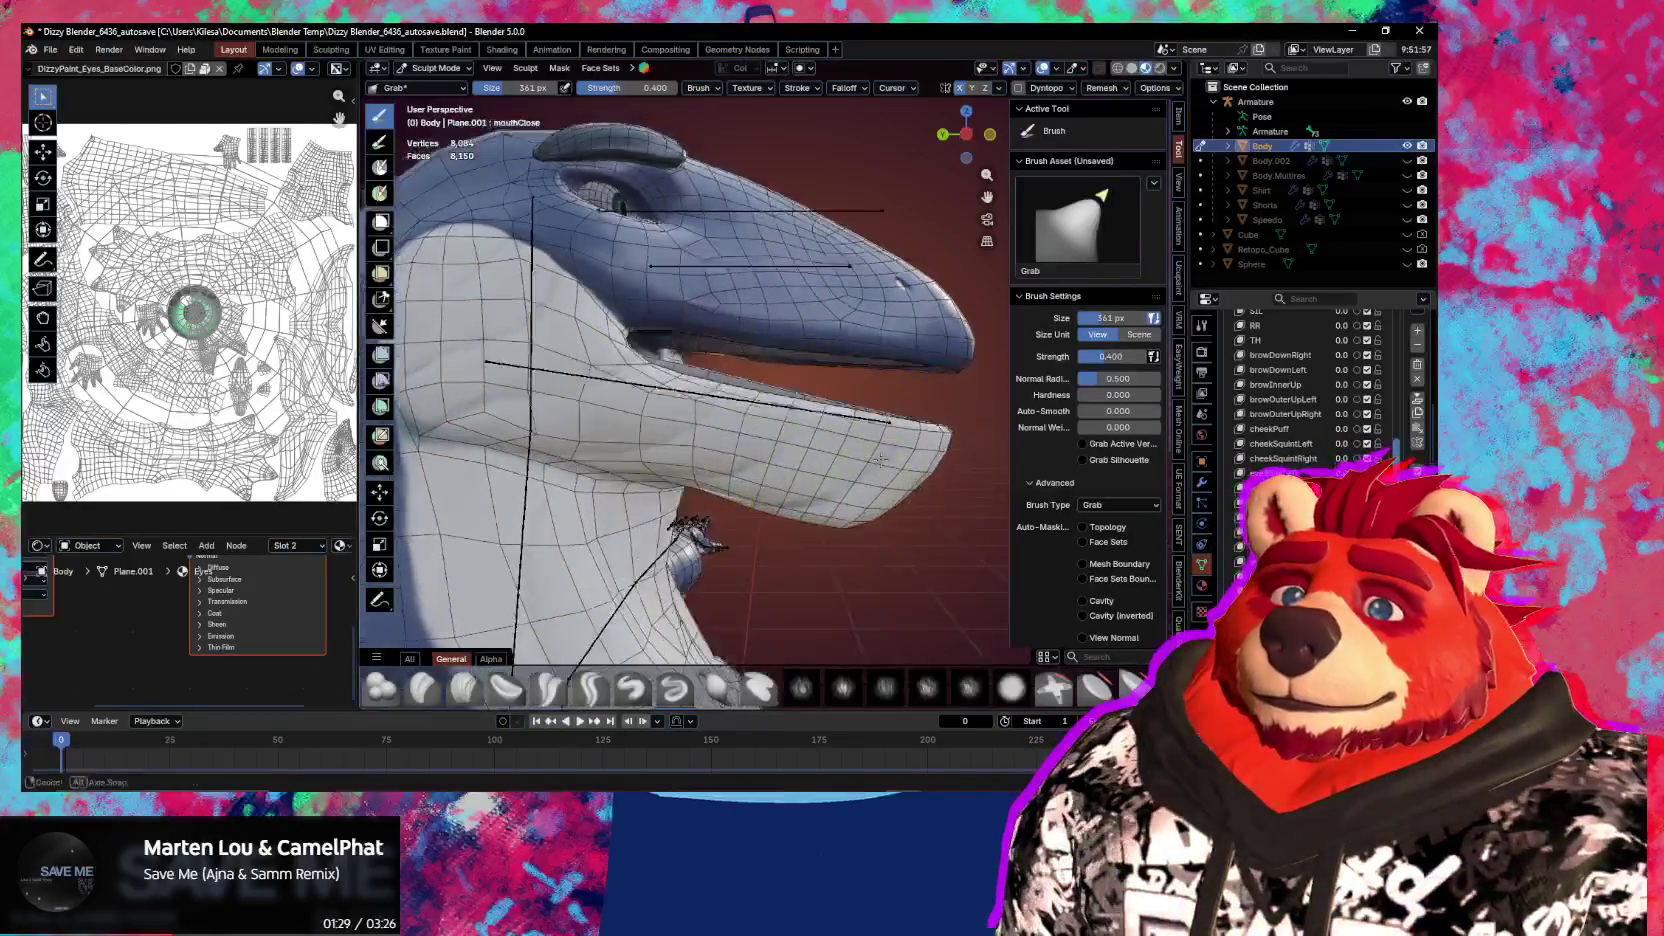
{"action": "key", "text": "f"}
{"action": "left_click", "coordinate": [922, 447]}
{"action": "left_click_drag", "start_coordinate": [922, 447], "coordinate": [888, 398]}
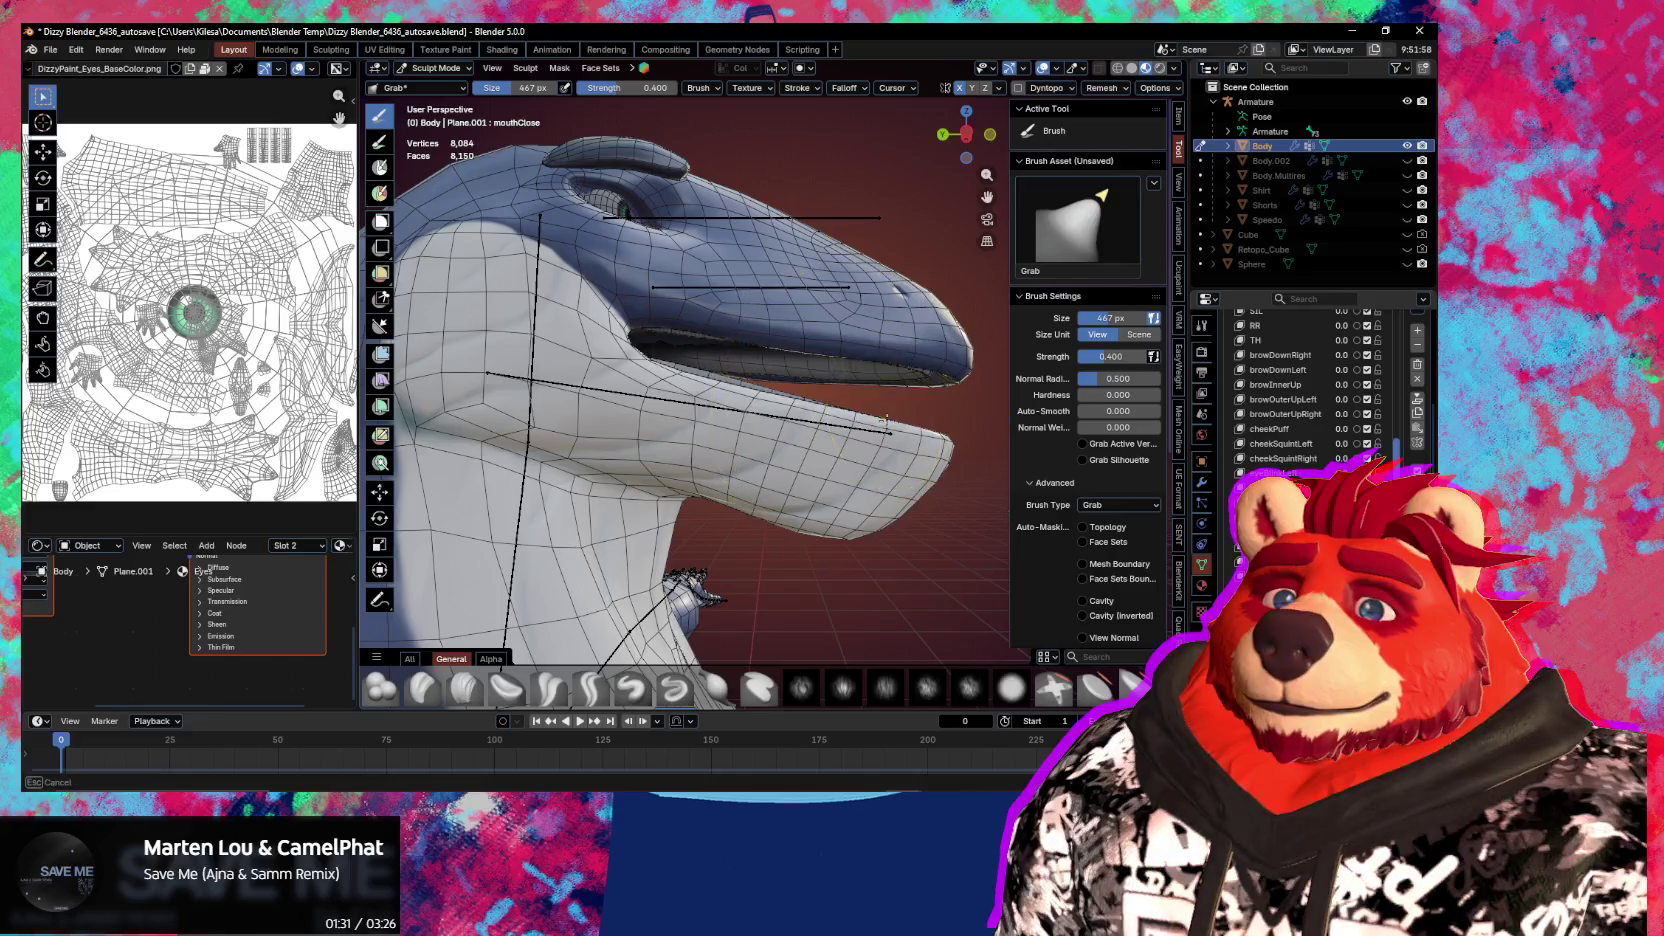
{"action": "left_click", "coordinate": [1082, 527]}
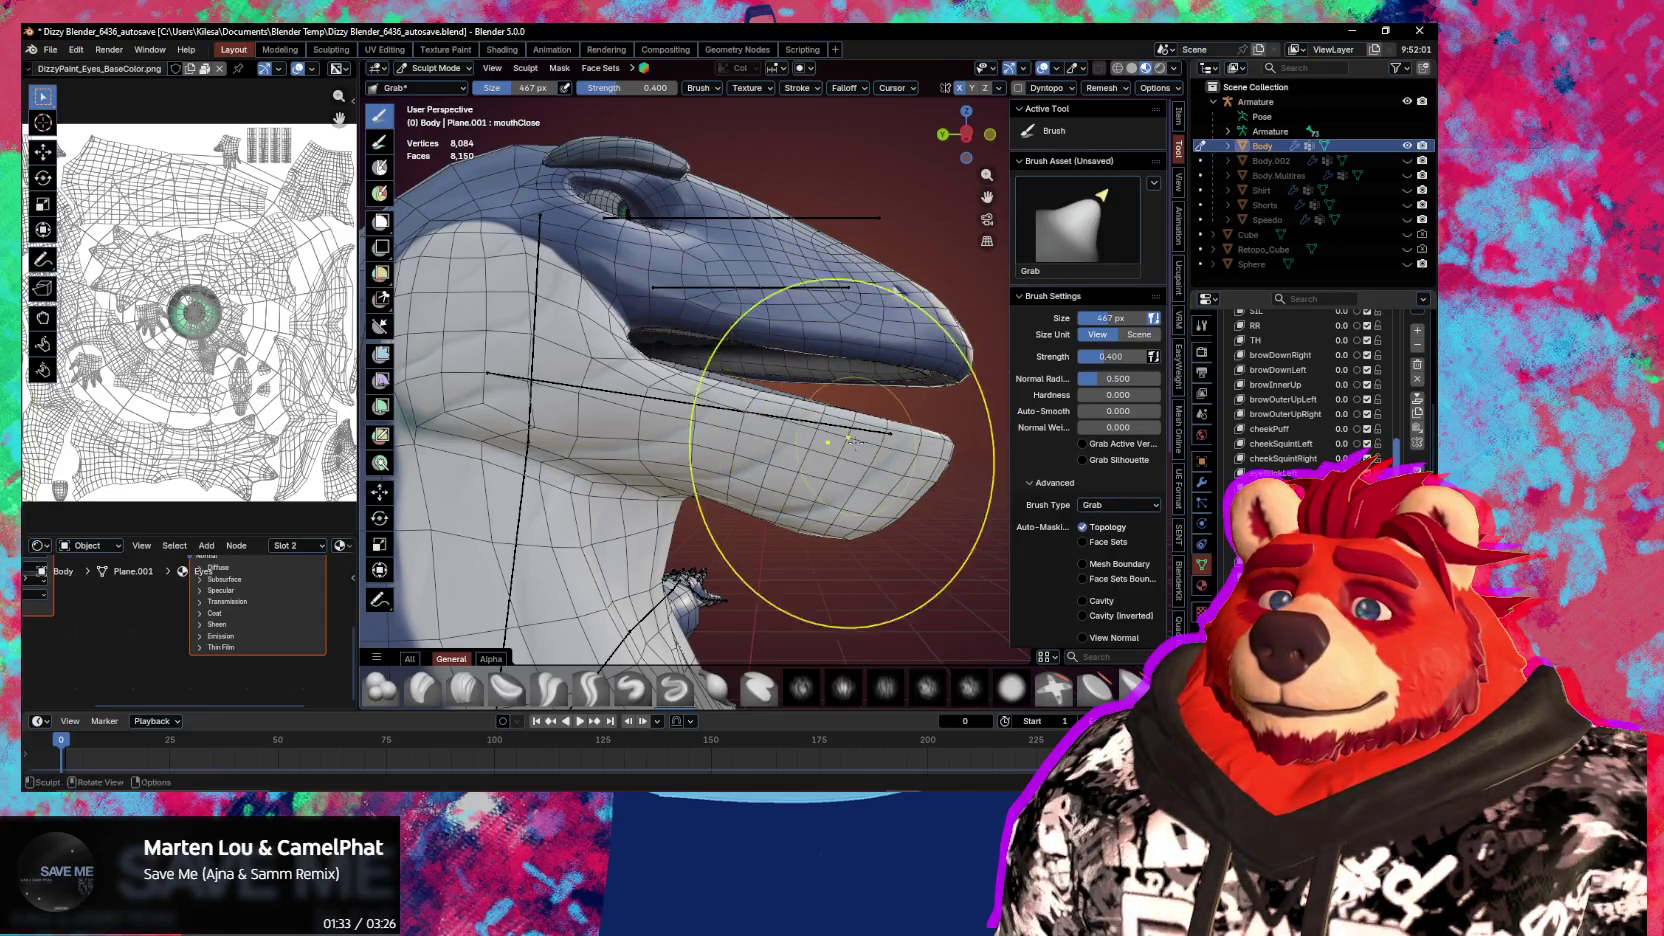
{"action": "mouse_move", "coordinate": [838, 408]}
{"action": "left_mouse_down"}
{"action": "mouse_move", "coordinate": [935, 437]}
{"action": "mouse_move", "coordinate": [920, 438]}
{"action": "left_mouse_up"}
{"action": "left_click_drag", "start_coordinate": [800, 400], "coordinate": [768, 377]}
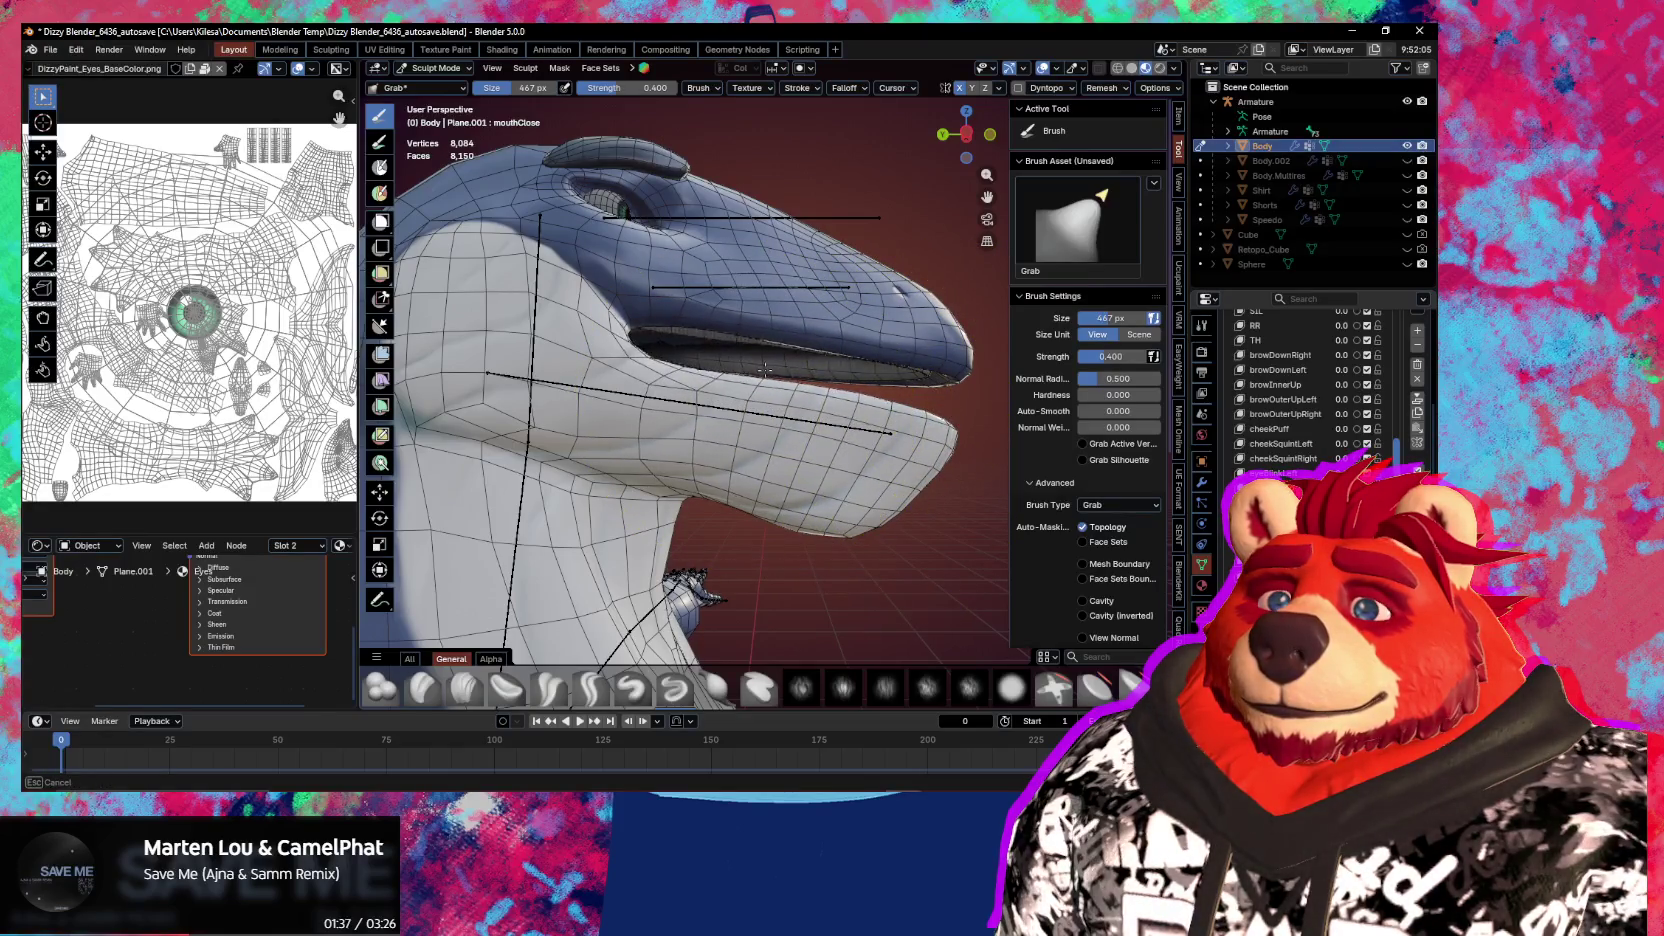
{"action": "middle_click_drag", "start_coordinate": [768, 377], "coordinate": [700, 420]}
Resize the brush to 257 px, then 341 px, pulling the jaw tip up toward the upper lip
{"action": "key", "text": "f"}
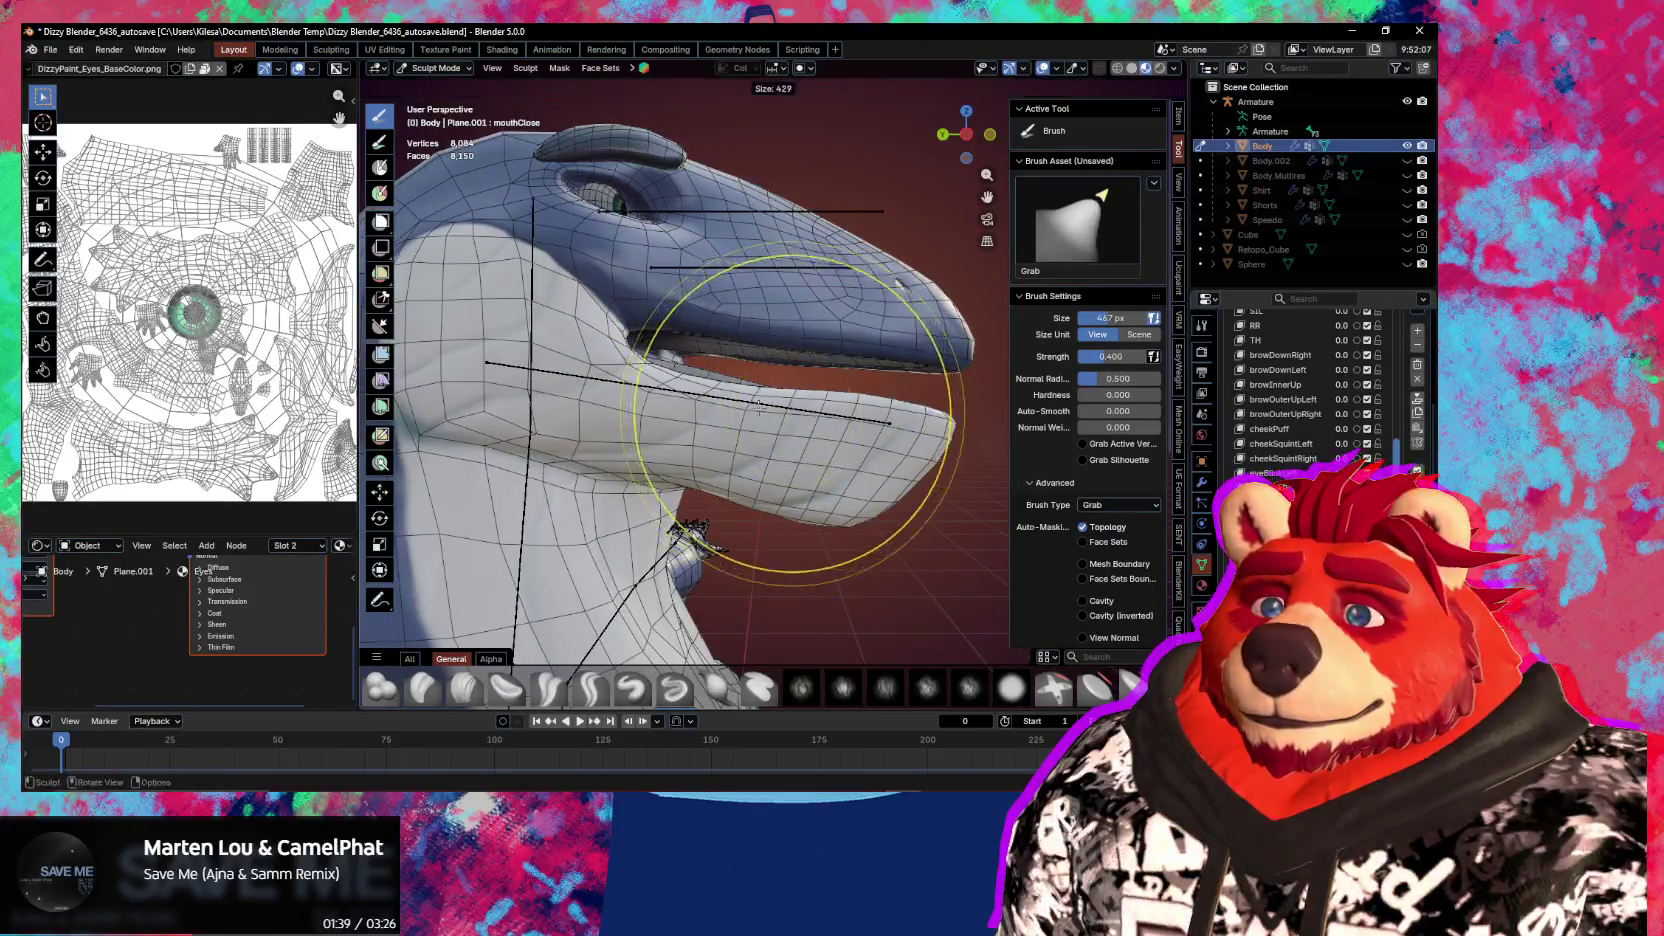
{"action": "left_click", "coordinate": [676, 400]}
{"action": "left_click_drag", "start_coordinate": [676, 400], "coordinate": [770, 365]}
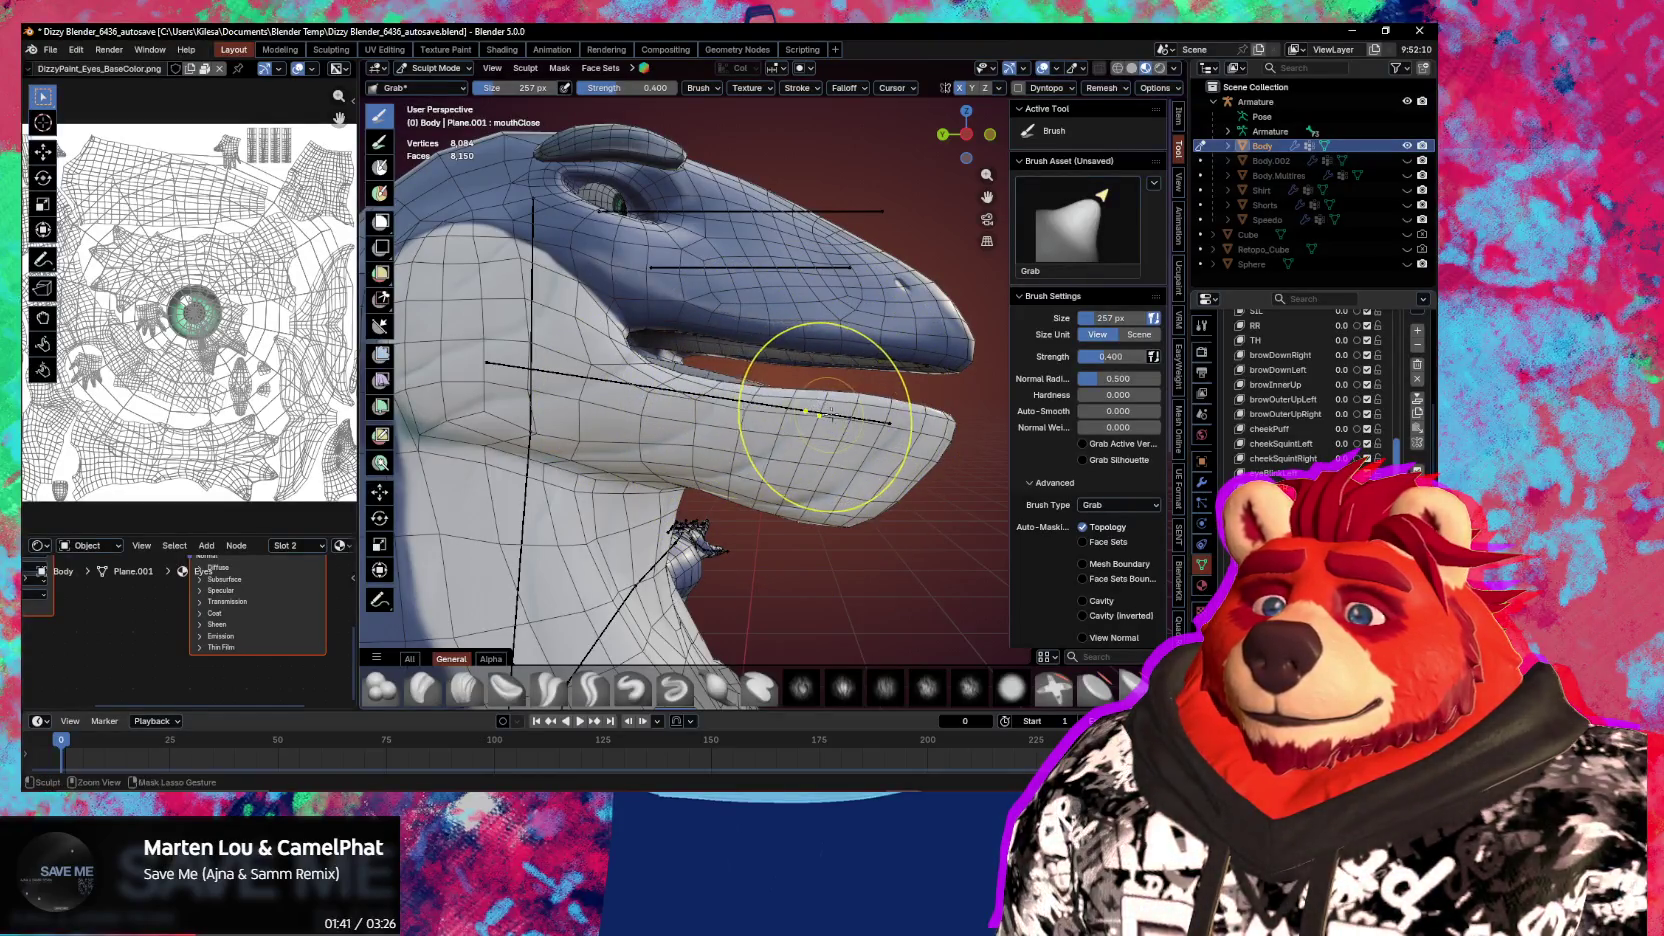
{"action": "key", "text": "f"}
{"action": "left_click", "coordinate": [893, 433]}
{"action": "mouse_move", "coordinate": [800, 420]}
{"action": "left_mouse_down"}
{"action": "mouse_move", "coordinate": [705, 410]}
{"action": "mouse_move", "coordinate": [735, 380]}
{"action": "mouse_move", "coordinate": [862, 427]}
{"action": "left_mouse_up"}
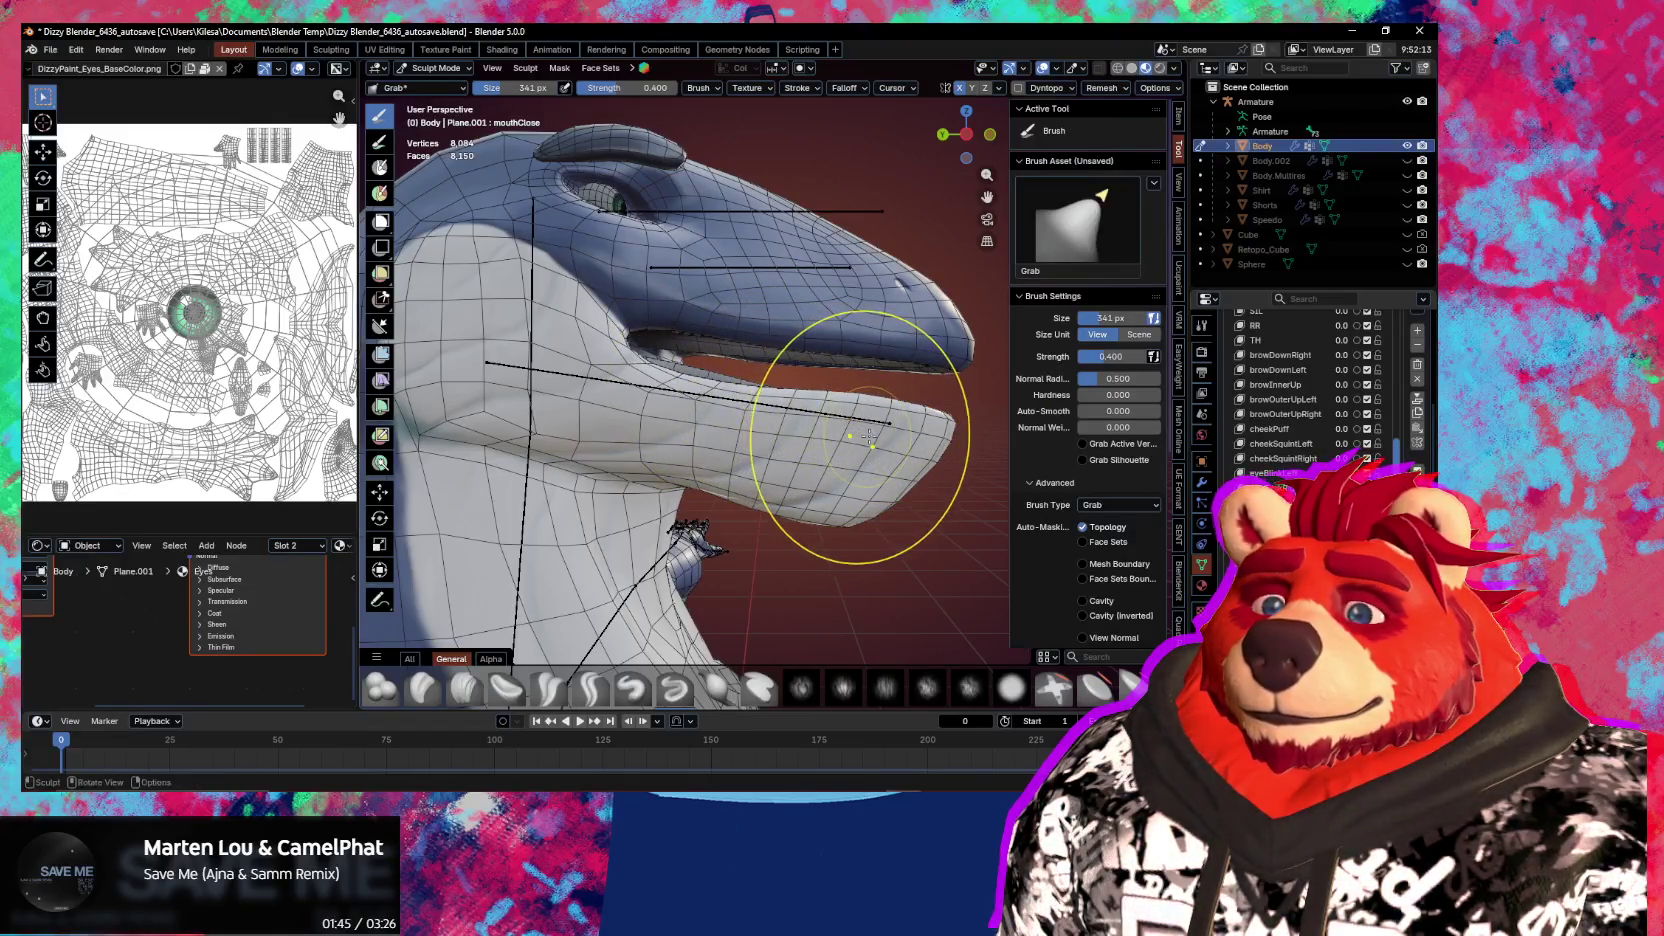
{"action": "key", "text": "Tab"}
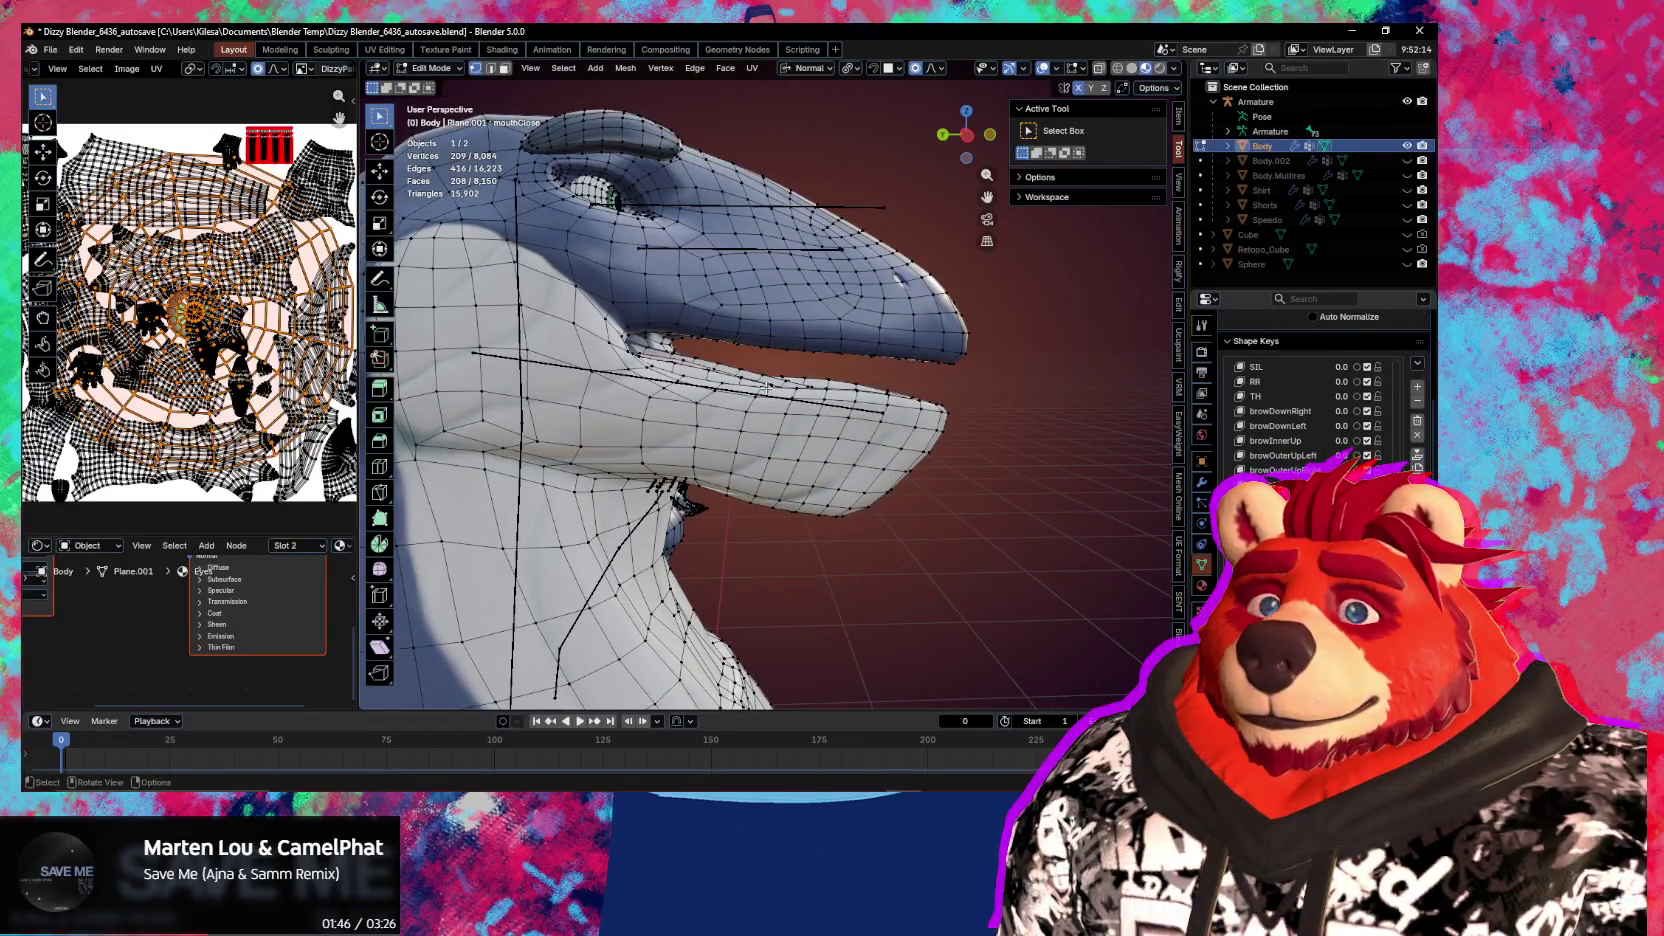
Move a lower-lip vertex along normal Z with proportional editing
{"action": "left_click", "coordinate": [765, 388]}
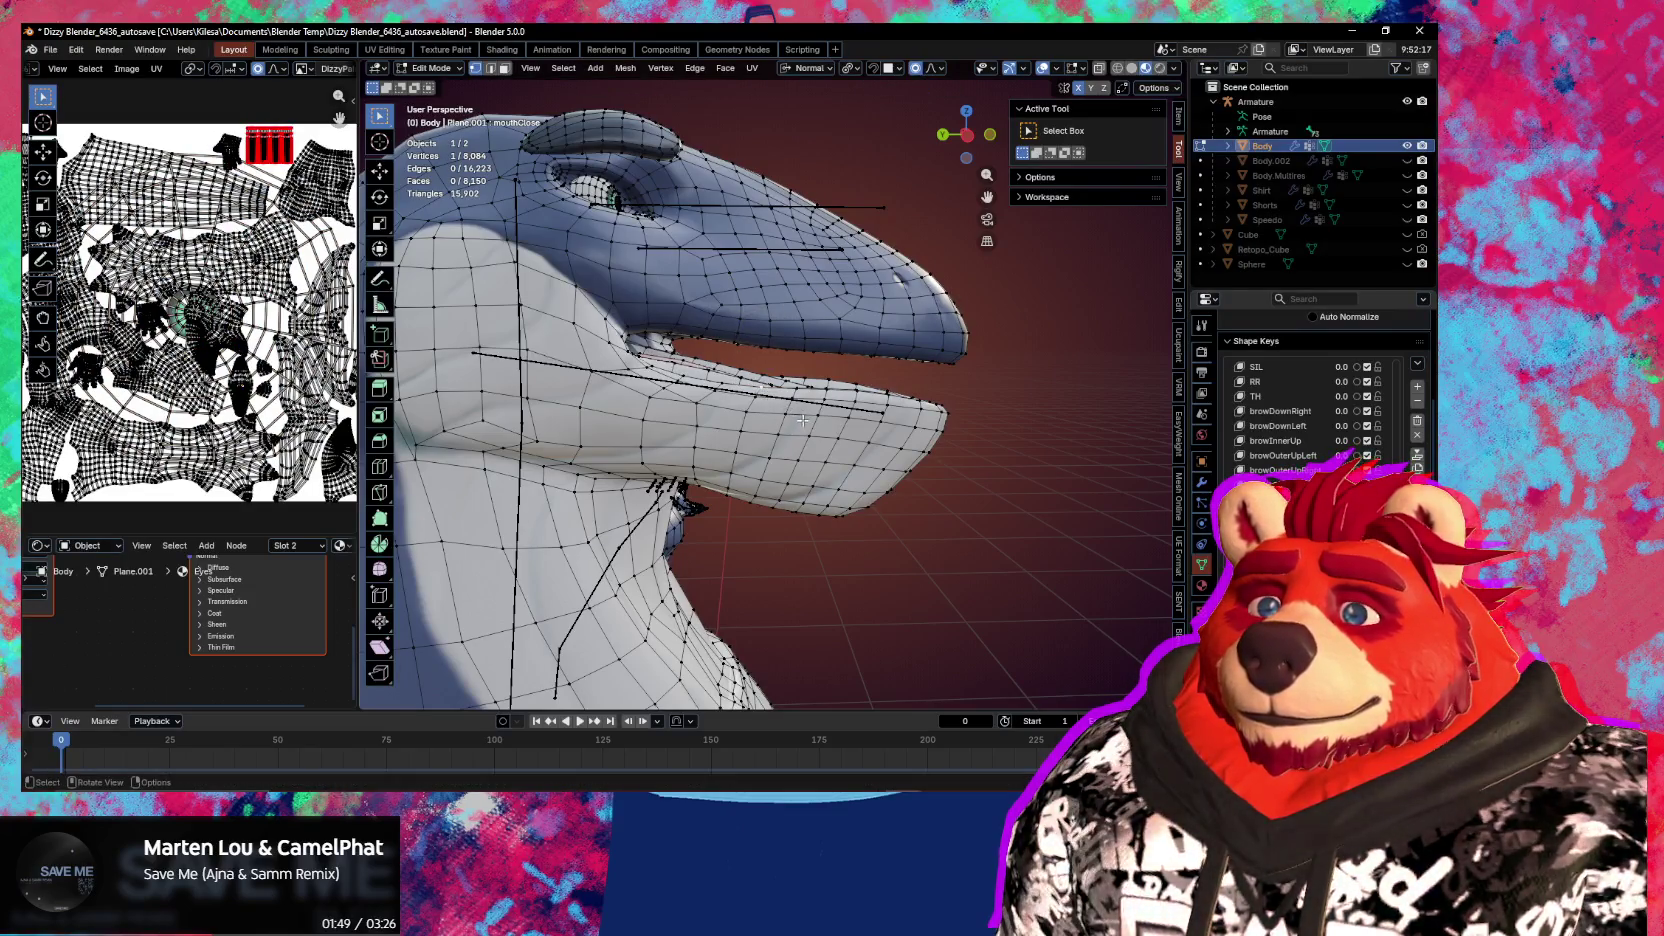
{"action": "key", "text": "g"}
{"action": "key", "text": "z"}
{"action": "scroll", "coordinate": [800, 414], "scroll_direction": "down", "scroll_amount": 5}
{"action": "scroll", "coordinate": [802, 408], "scroll_direction": "down", "scroll_amount": 5}
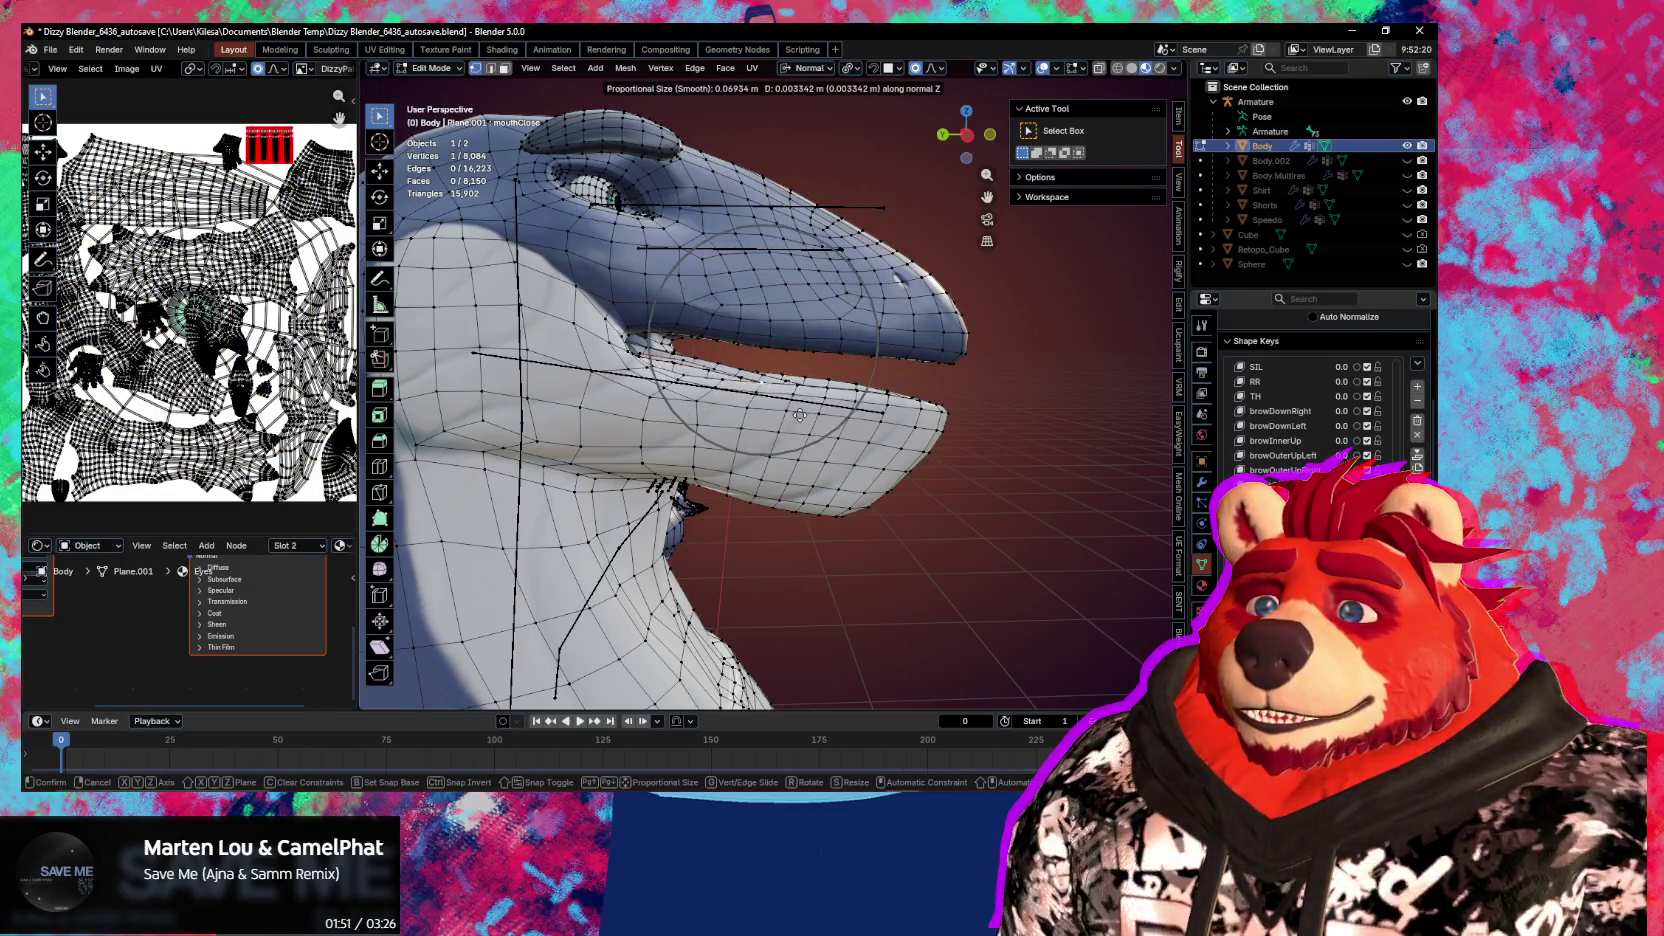
{"action": "left_click", "coordinate": [802, 401]}
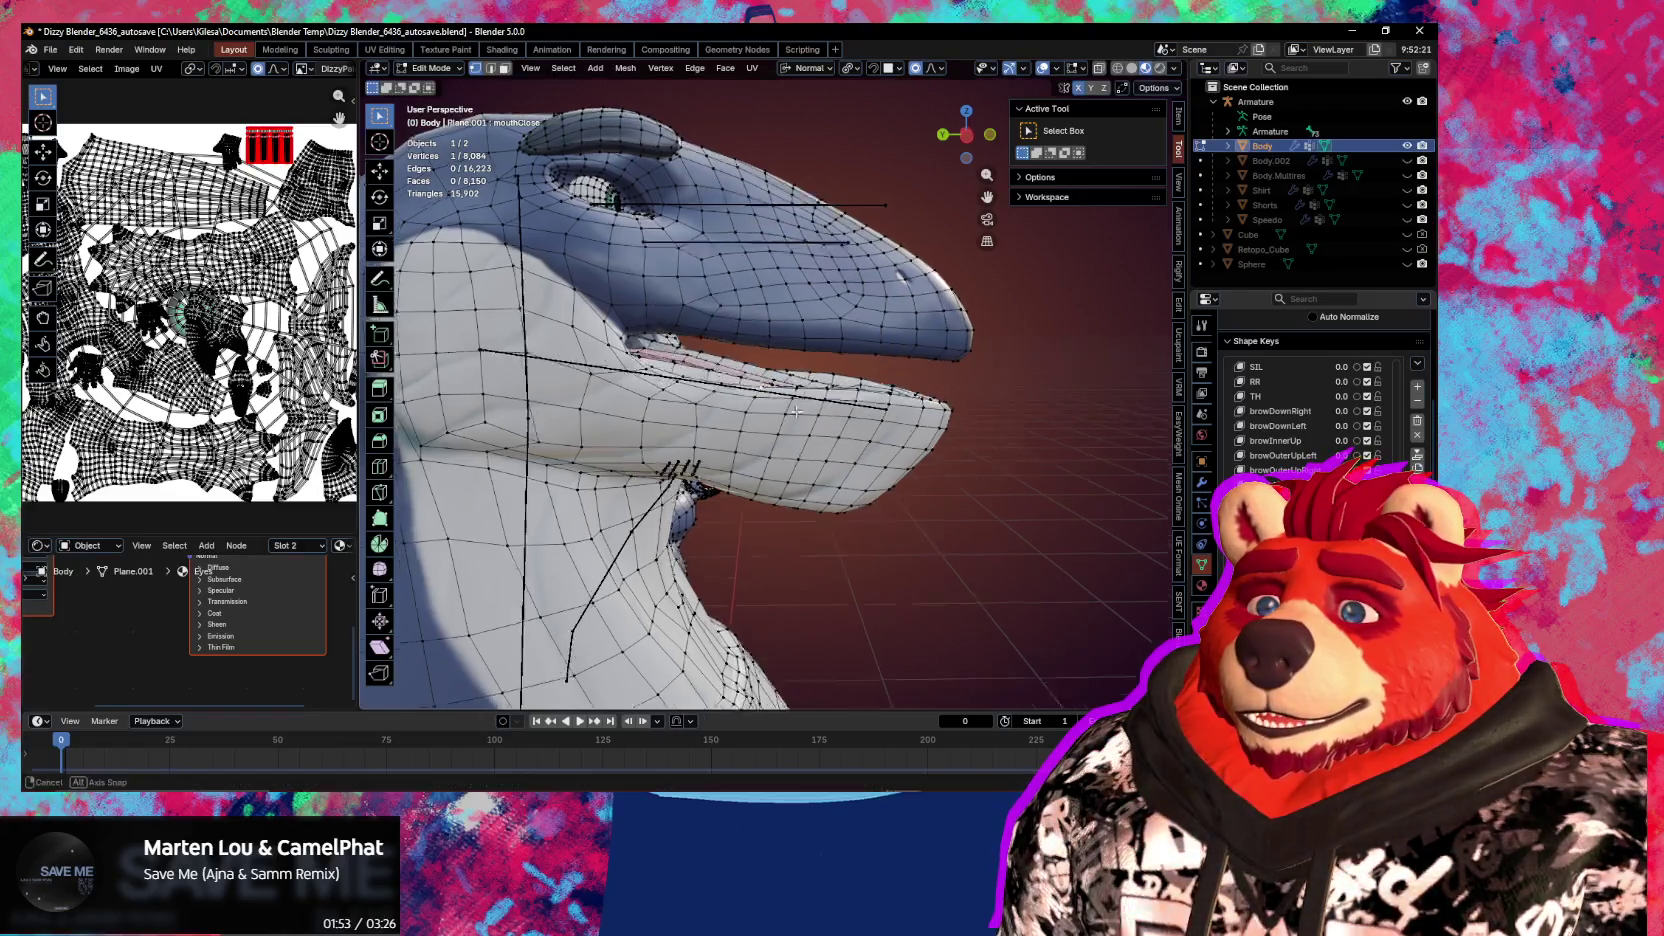
{"action": "mouse_move", "coordinate": [802, 401]}
{"action": "middle_mouse_down"}
{"action": "mouse_move", "coordinate": [765, 449]}
{"action": "mouse_move", "coordinate": [712, 446]}
{"action": "middle_mouse_up"}
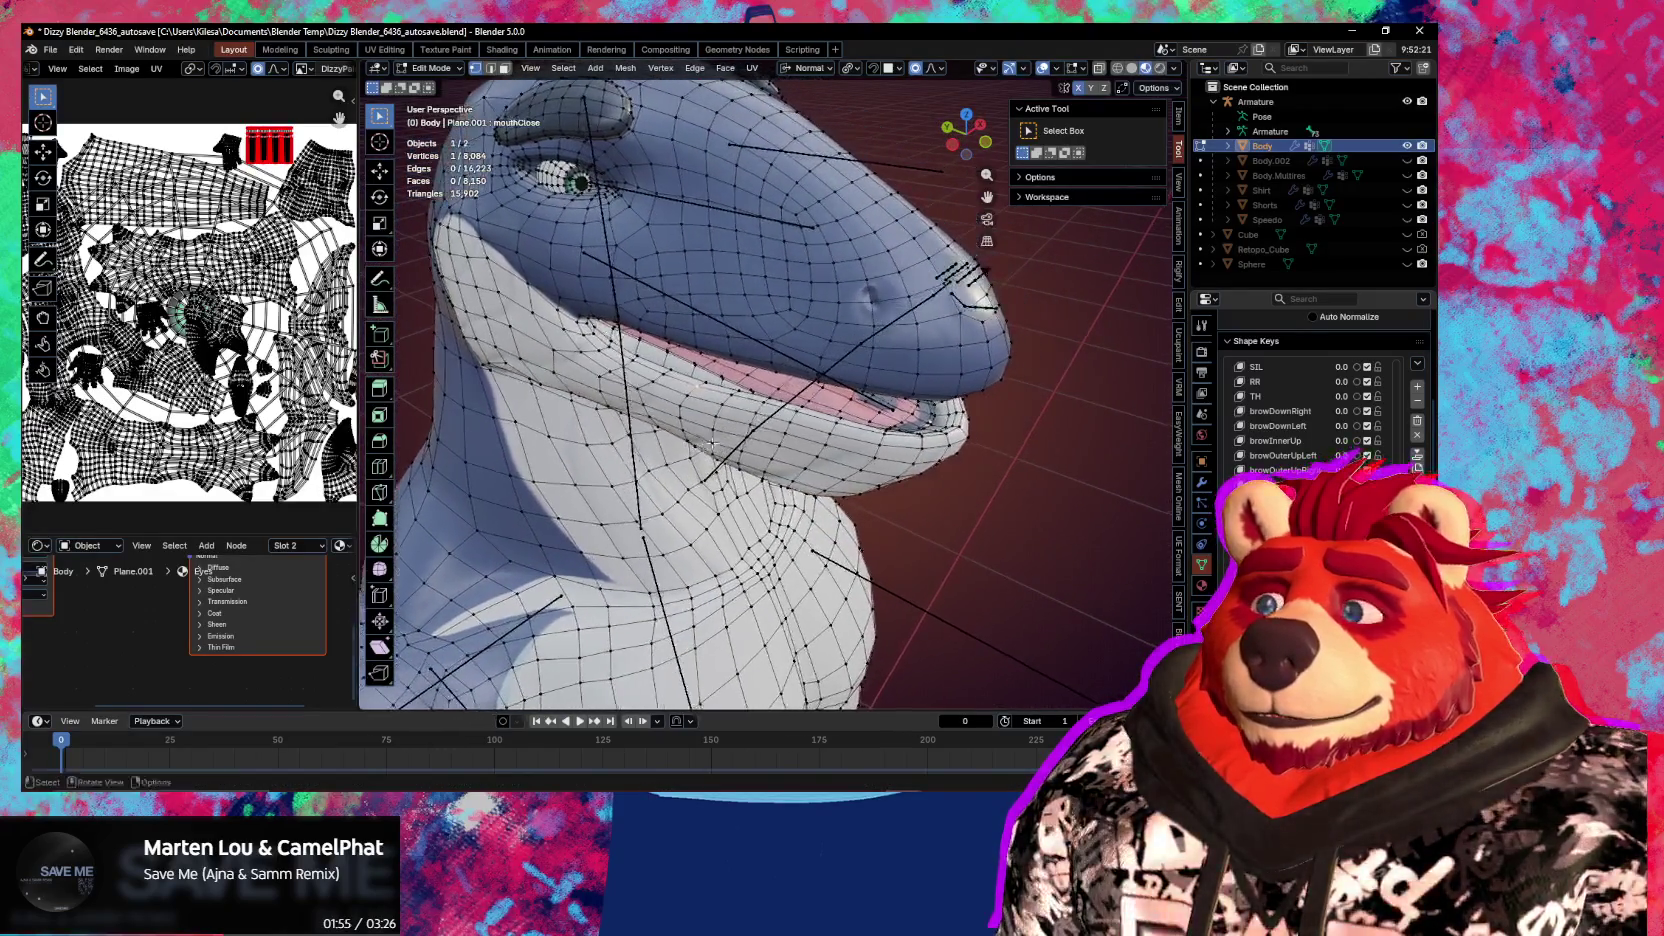
Raise the lower-lip vertices along normal Z, settling on a 0.002241 m offset
{"action": "left_click", "coordinate": [957, 430], "text": "ctrl"}
{"action": "middle_click_drag", "start_coordinate": [957, 430], "coordinate": [938, 405]}
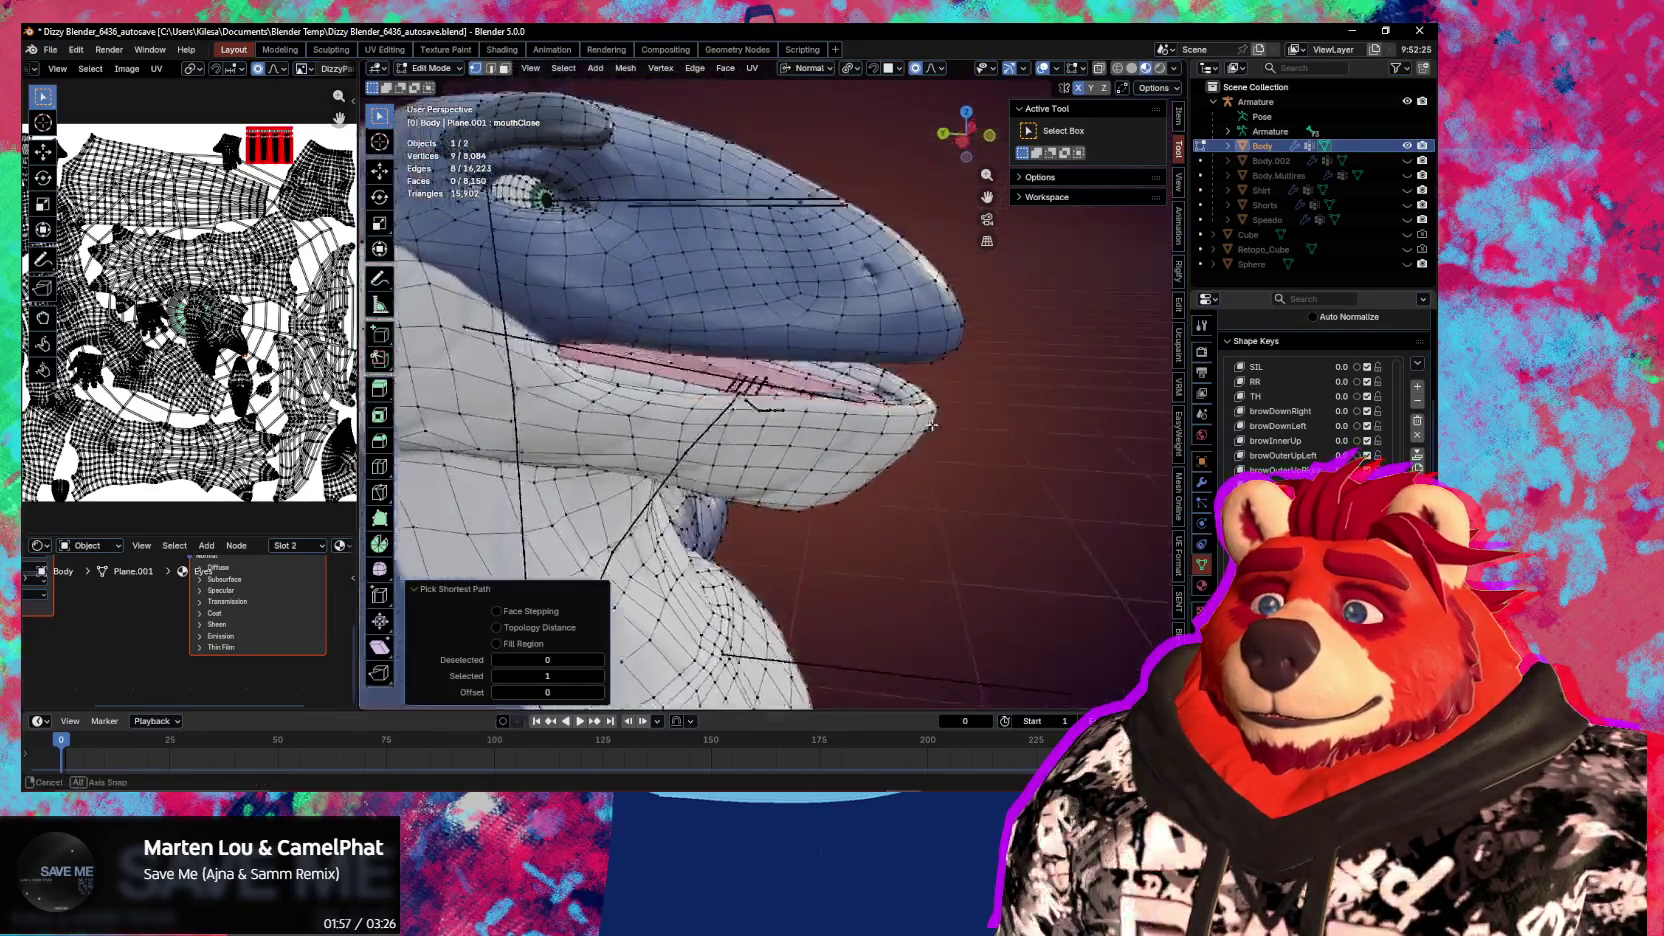
{"action": "key", "text": "g"}
{"action": "key", "text": "z"}
{"action": "key", "text": "z"}
{"action": "left_click", "coordinate": [938, 402]}
{"action": "key", "text": "g"}
{"action": "key", "text": "z"}
{"action": "key", "text": "z"}
{"action": "left_click", "coordinate": [935, 398]}
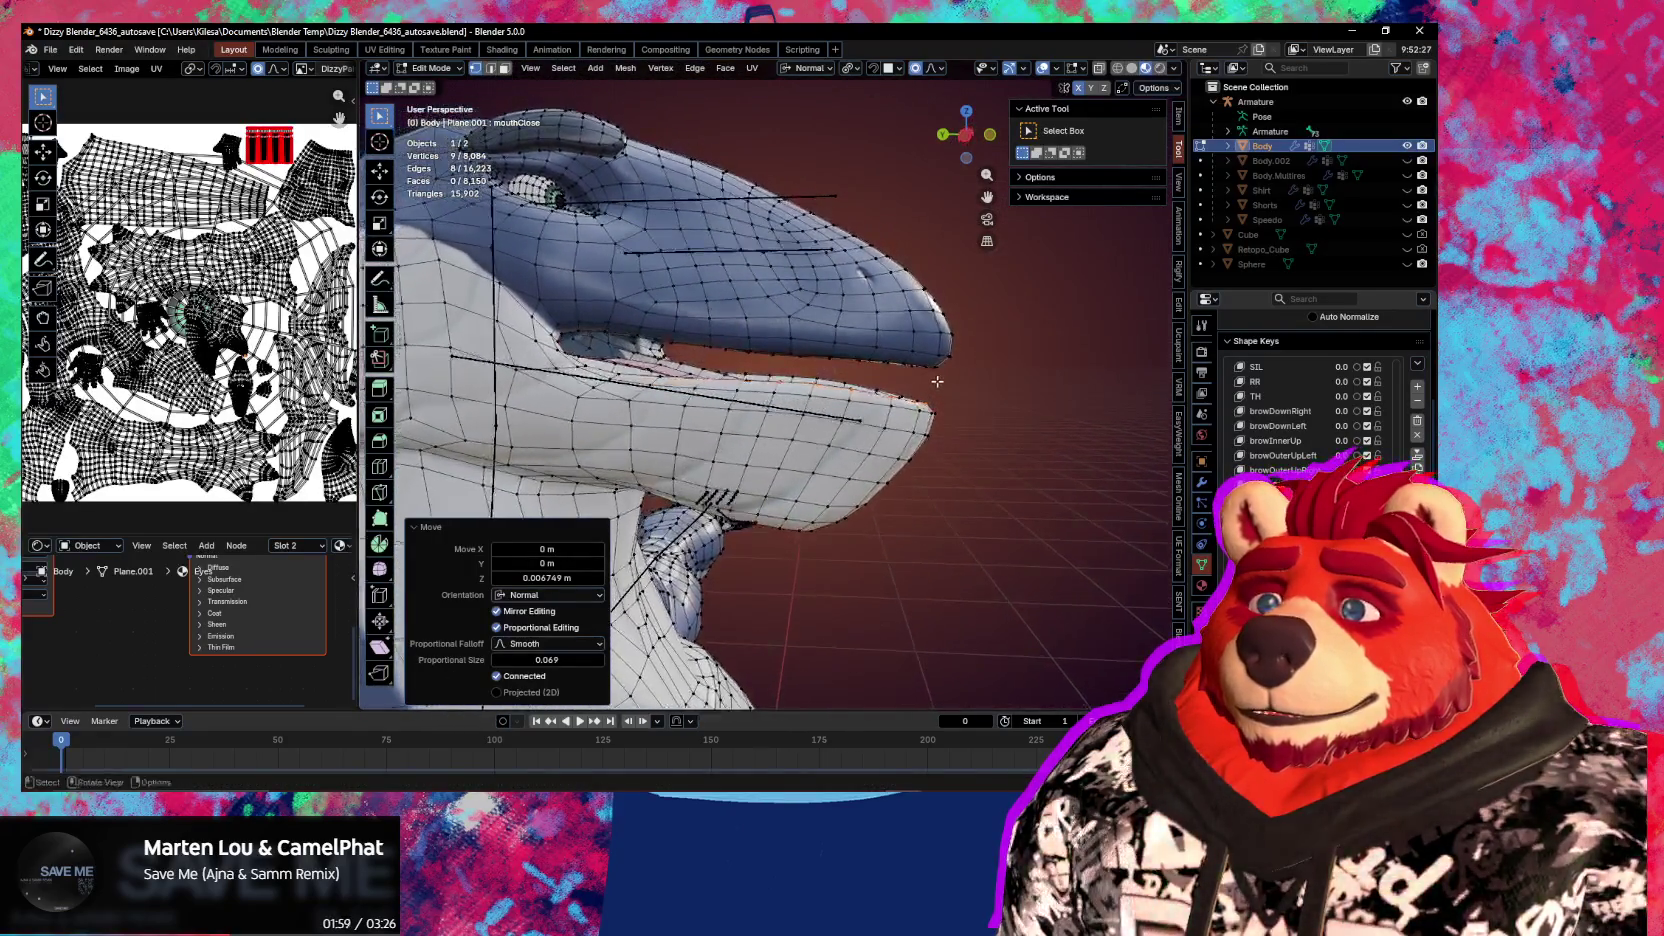
{"action": "mouse_move", "coordinate": [935, 398]}
{"action": "middle_mouse_down"}
{"action": "mouse_move", "coordinate": [853, 314]}
{"action": "mouse_move", "coordinate": [723, 310]}
{"action": "middle_mouse_up"}
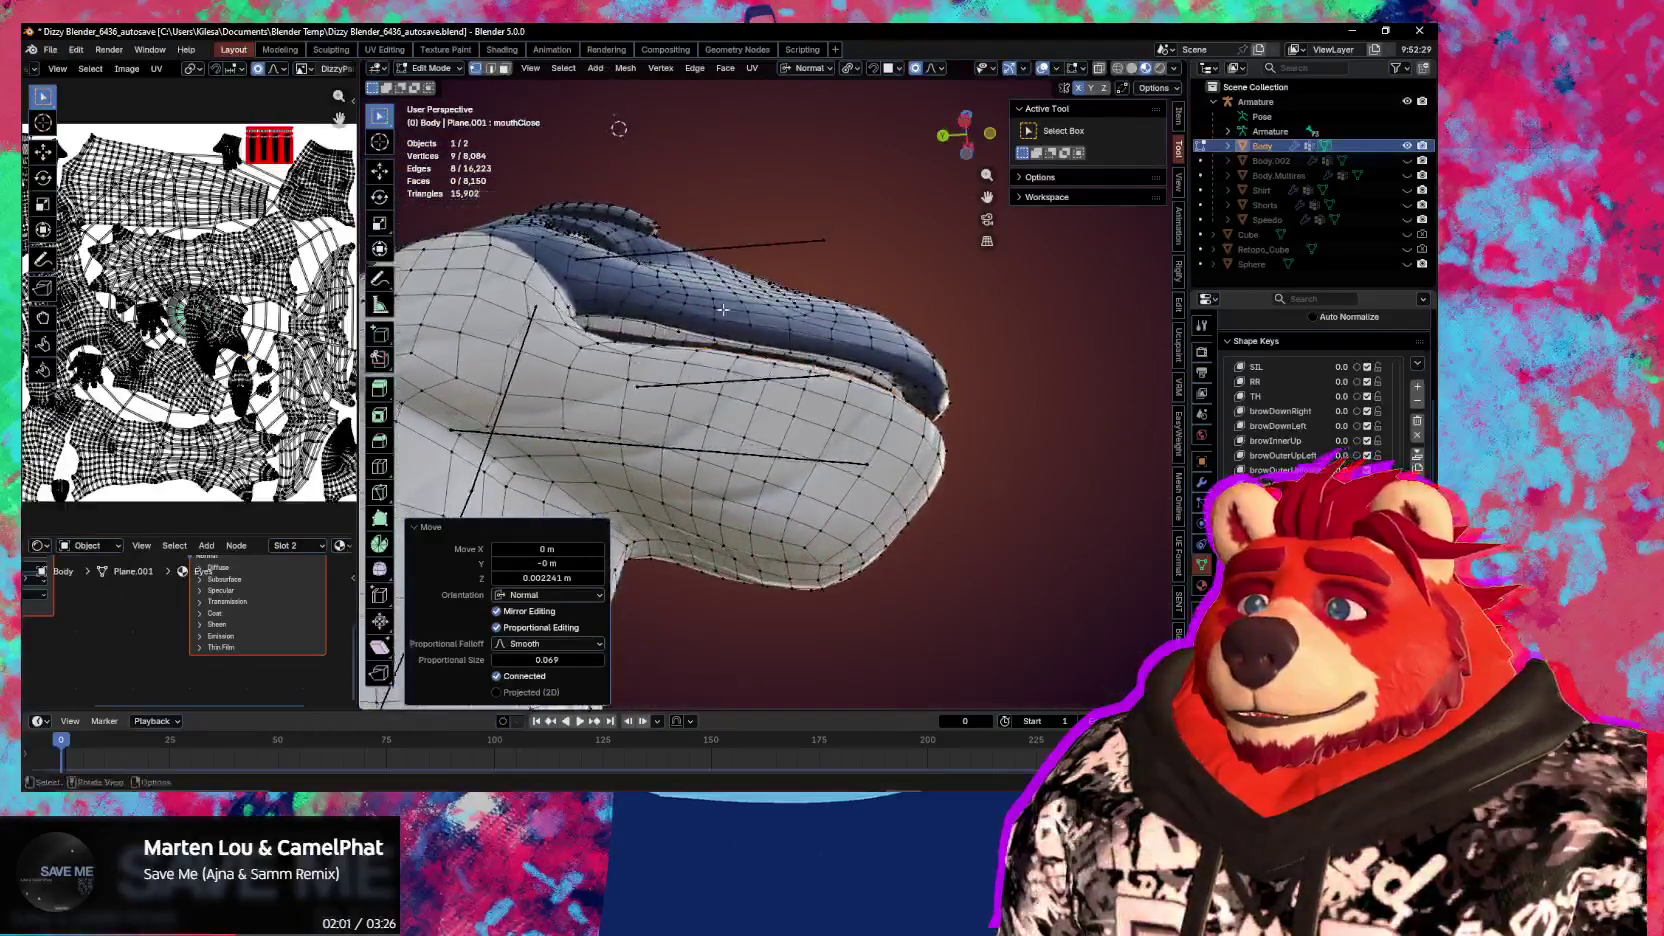
Select the lip edge loop and move it along normal Z
{"action": "left_click", "coordinate": [648, 320]}
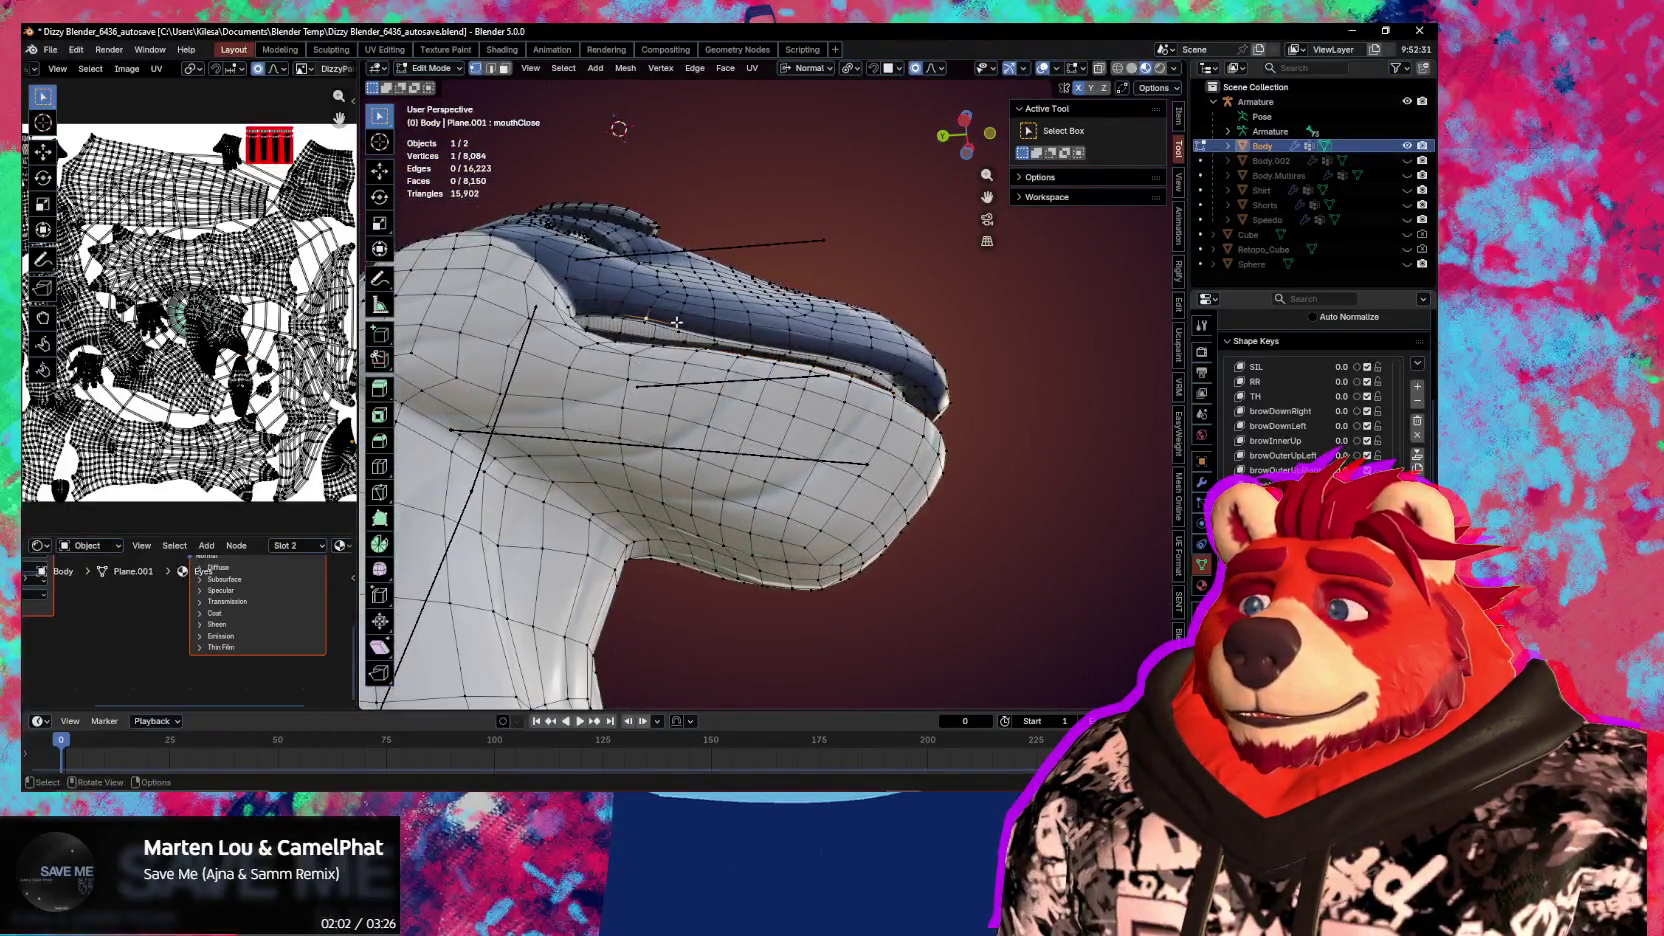
{"action": "left_click", "coordinate": [926, 396], "text": "ctrl"}
{"action": "mouse_move", "coordinate": [926, 396]}
{"action": "middle_mouse_down"}
{"action": "mouse_move", "coordinate": [855, 453]}
{"action": "mouse_move", "coordinate": [957, 354]}
{"action": "mouse_move", "coordinate": [929, 414]}
{"action": "middle_mouse_up"}
{"action": "key", "text": "g"}
{"action": "key", "text": "z"}
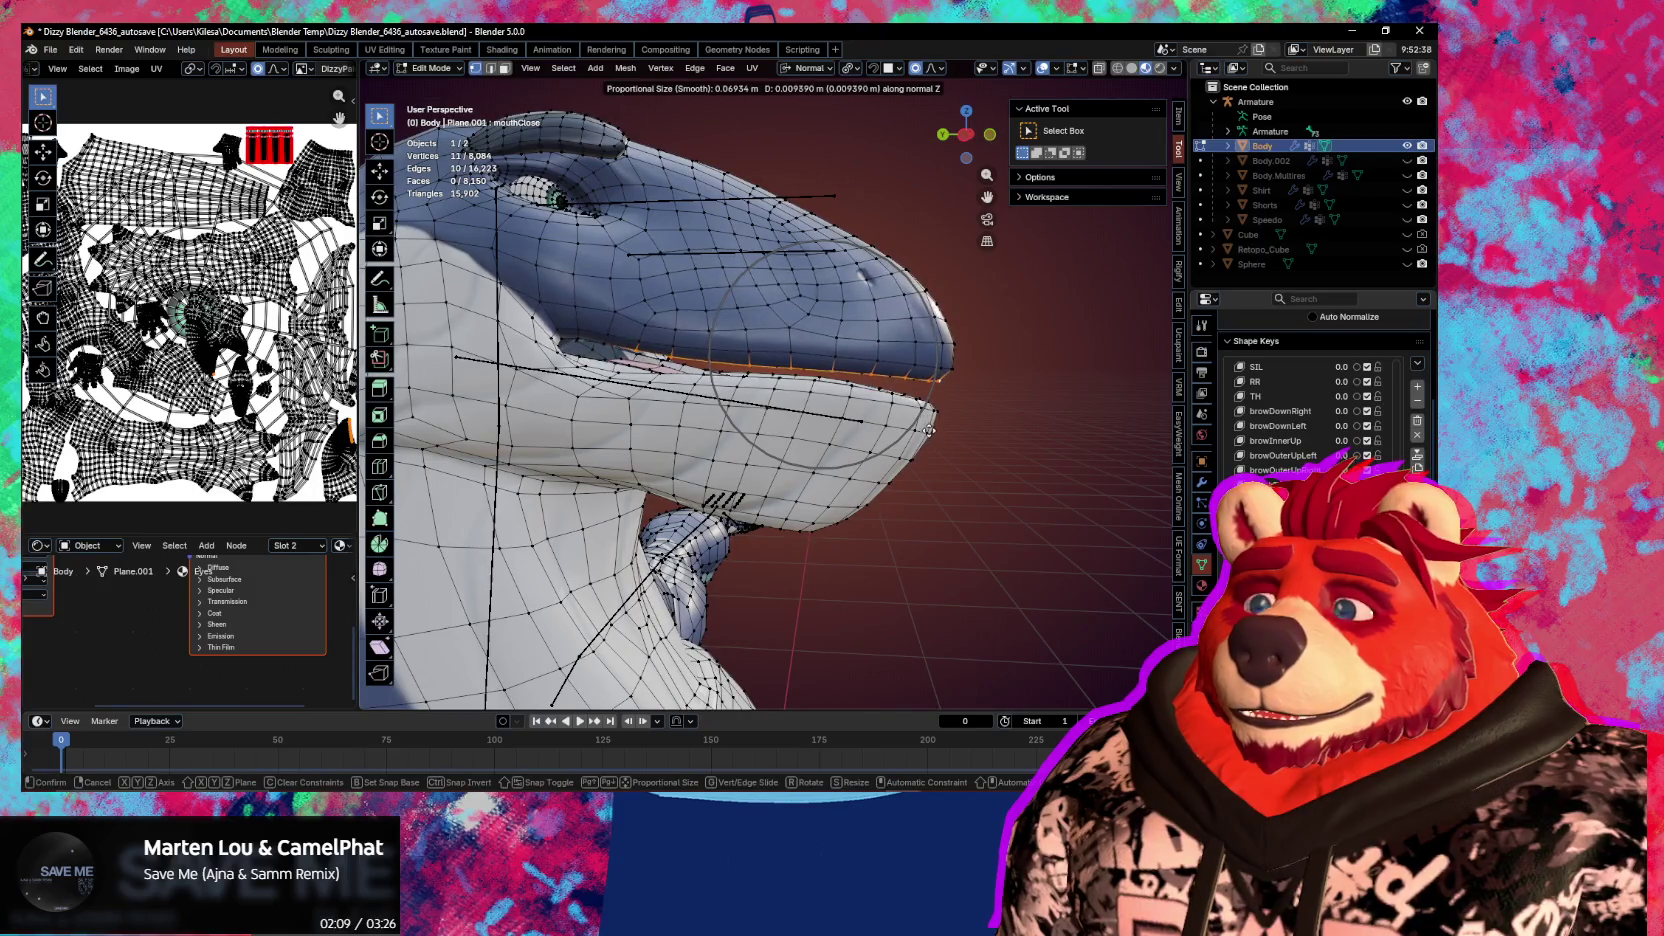
{"action": "left_click", "coordinate": [928, 445]}
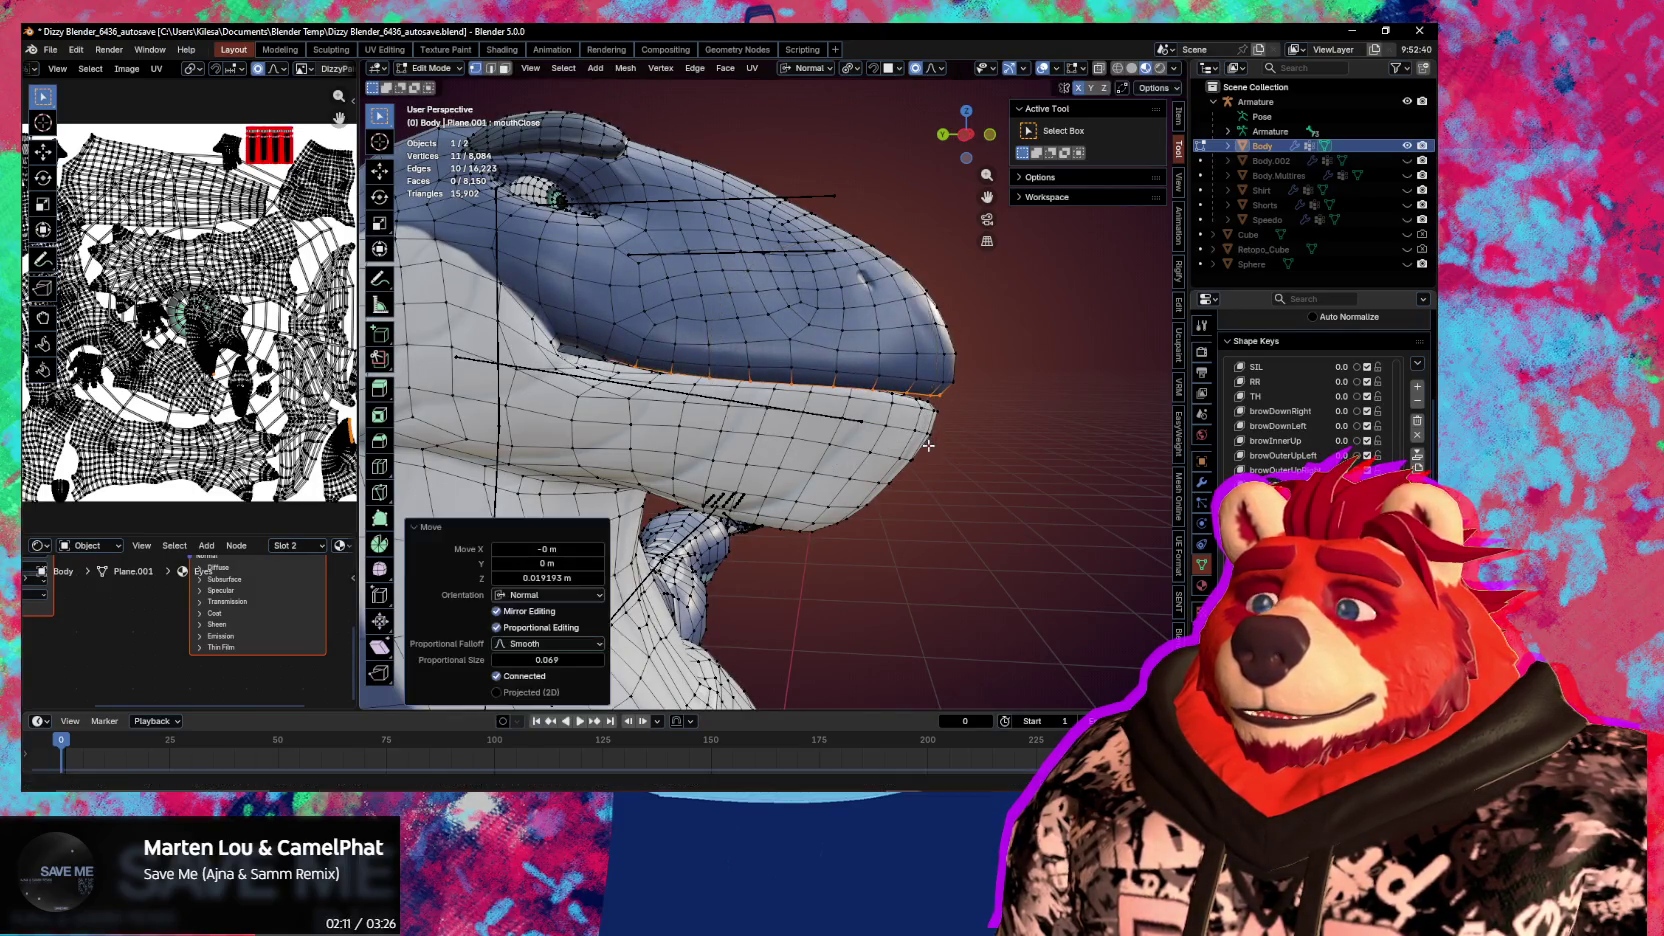
{"action": "middle_click_drag", "start_coordinate": [928, 445], "coordinate": [917, 416]}
Move a single lip vertex 0.00824 m along normal Z
{"action": "left_click", "coordinate": [932, 400]}
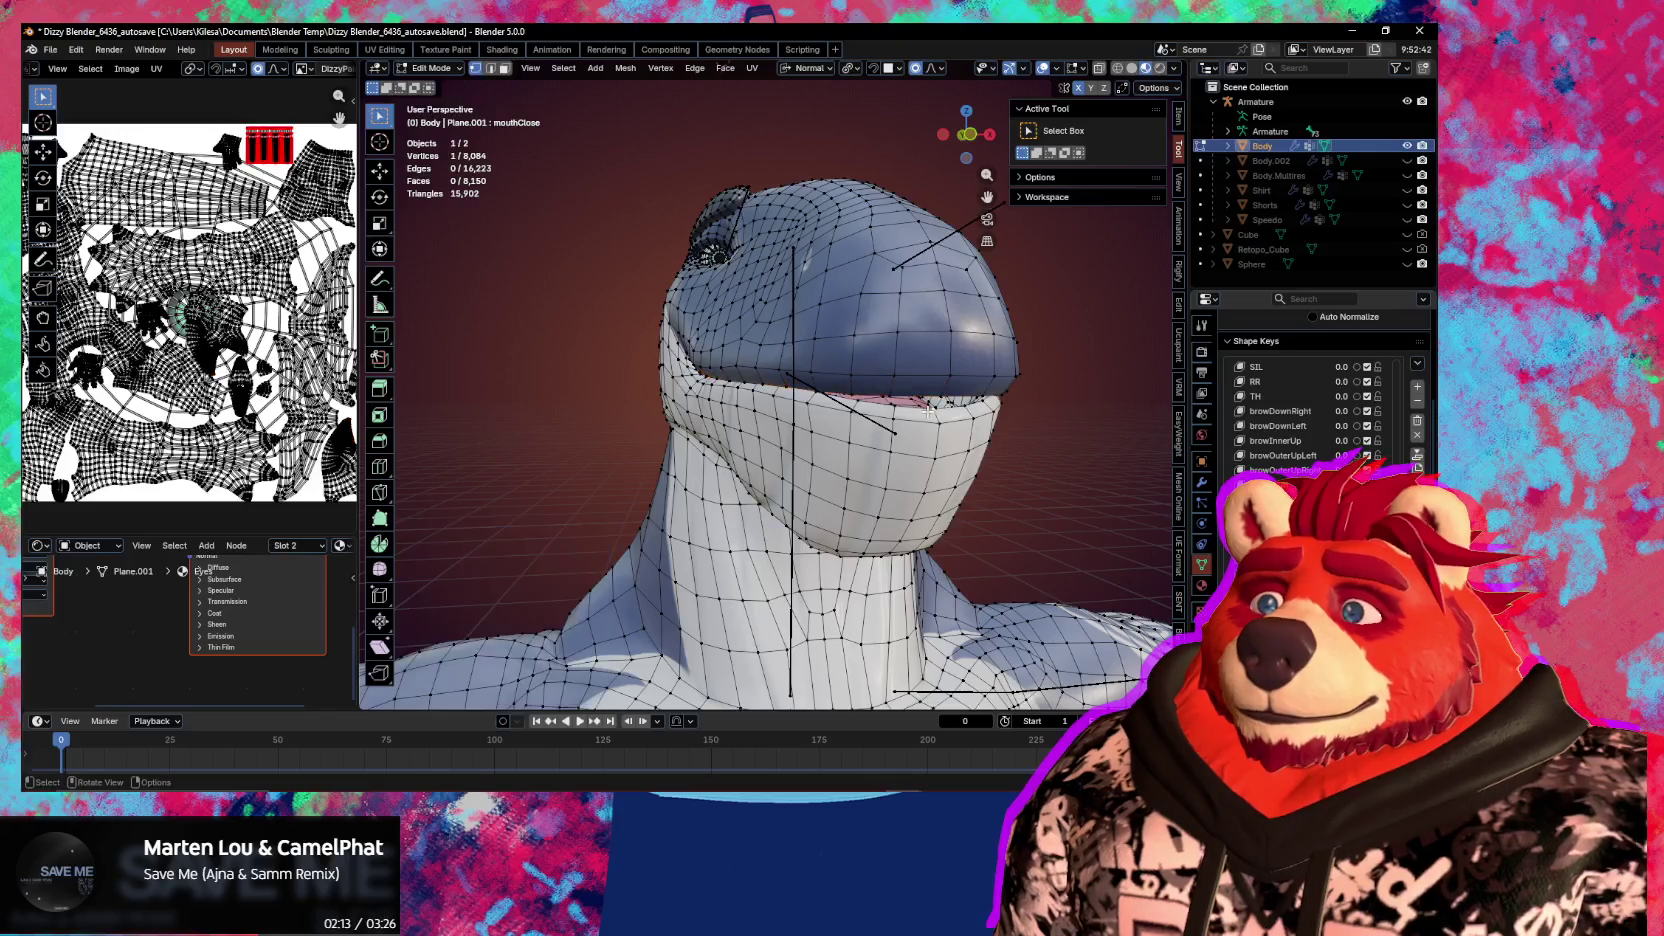
{"action": "key", "text": "g"}
{"action": "key", "text": "z"}
{"action": "left_click", "coordinate": [935, 394]}
{"action": "middle_click_drag", "start_coordinate": [935, 394], "coordinate": [766, 413]}
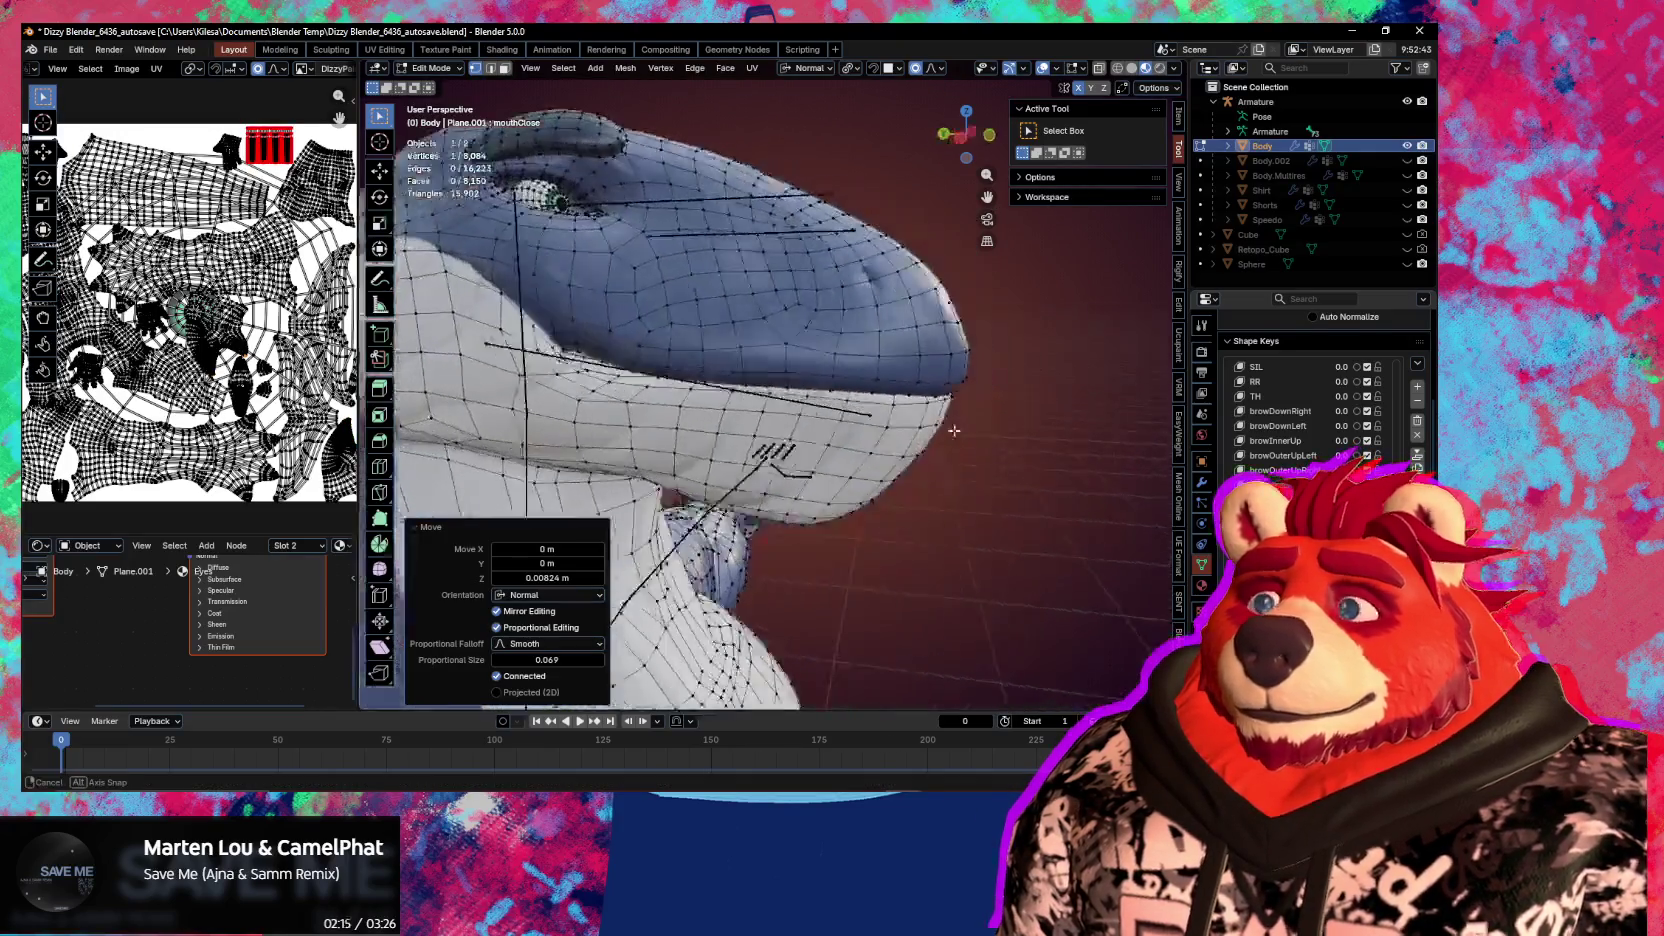
{"action": "scroll", "coordinate": [766, 413], "scroll_direction": "up", "scroll_amount": 2}
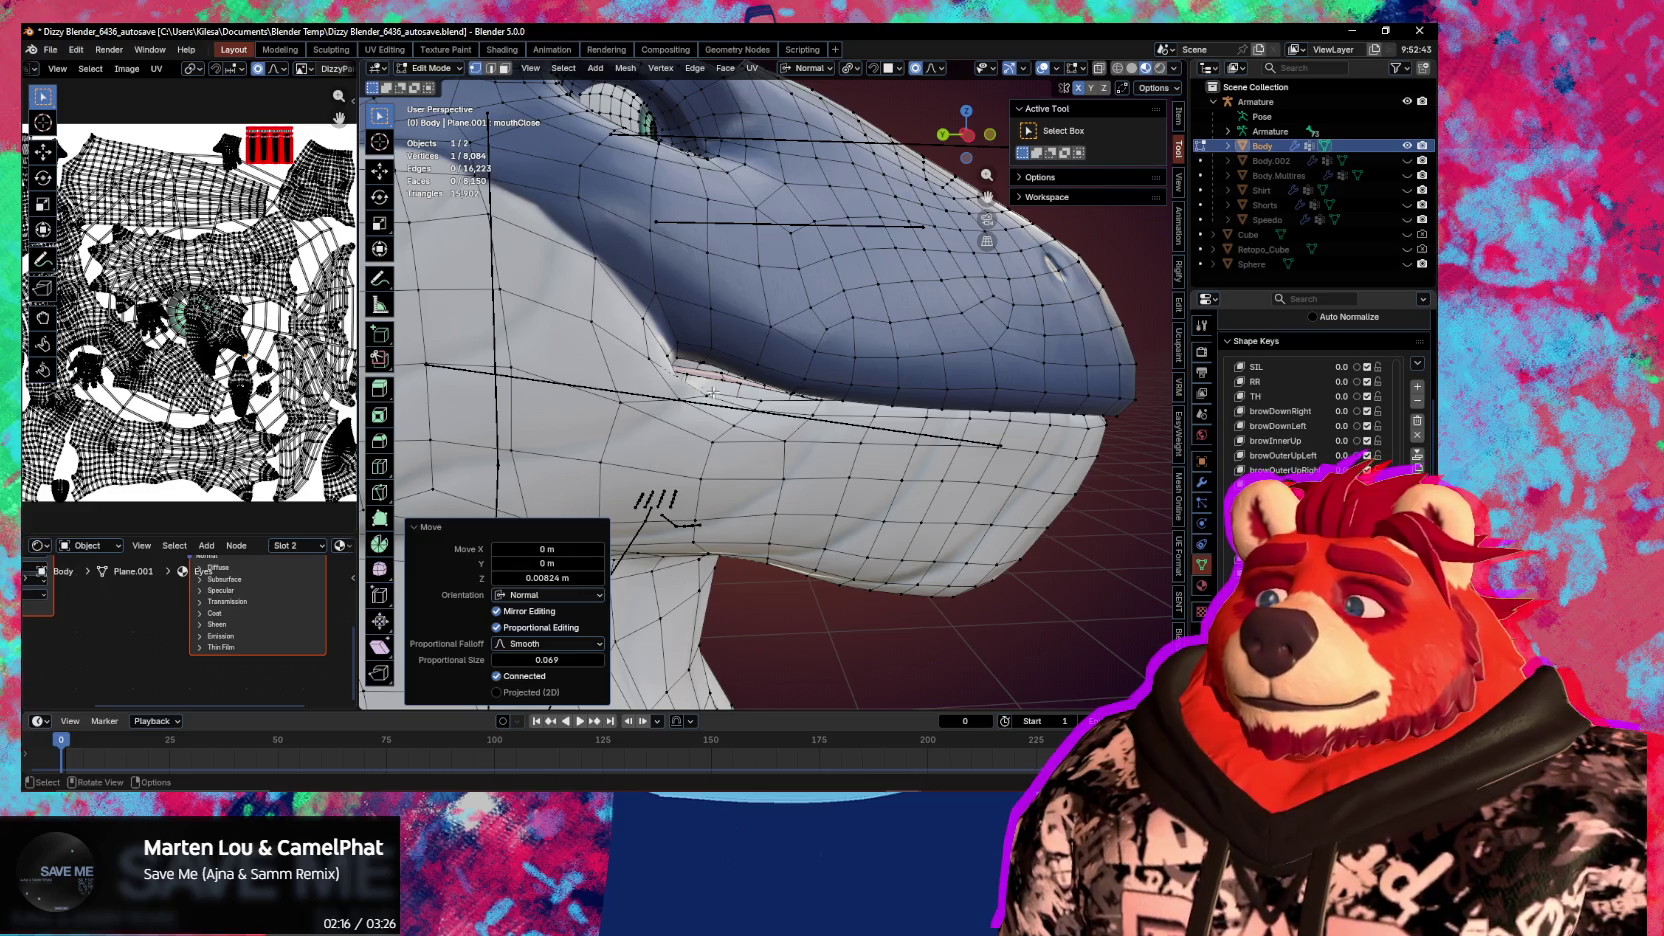
Proportionally move the mouth-corner vertex along normal Z to nearly seal the mouth
{"action": "left_click", "coordinate": [721, 397]}
{"action": "key", "text": "g"}
{"action": "key", "text": "z"}
{"action": "scroll", "coordinate": [754, 394], "scroll_direction": "up", "scroll_amount": 4}
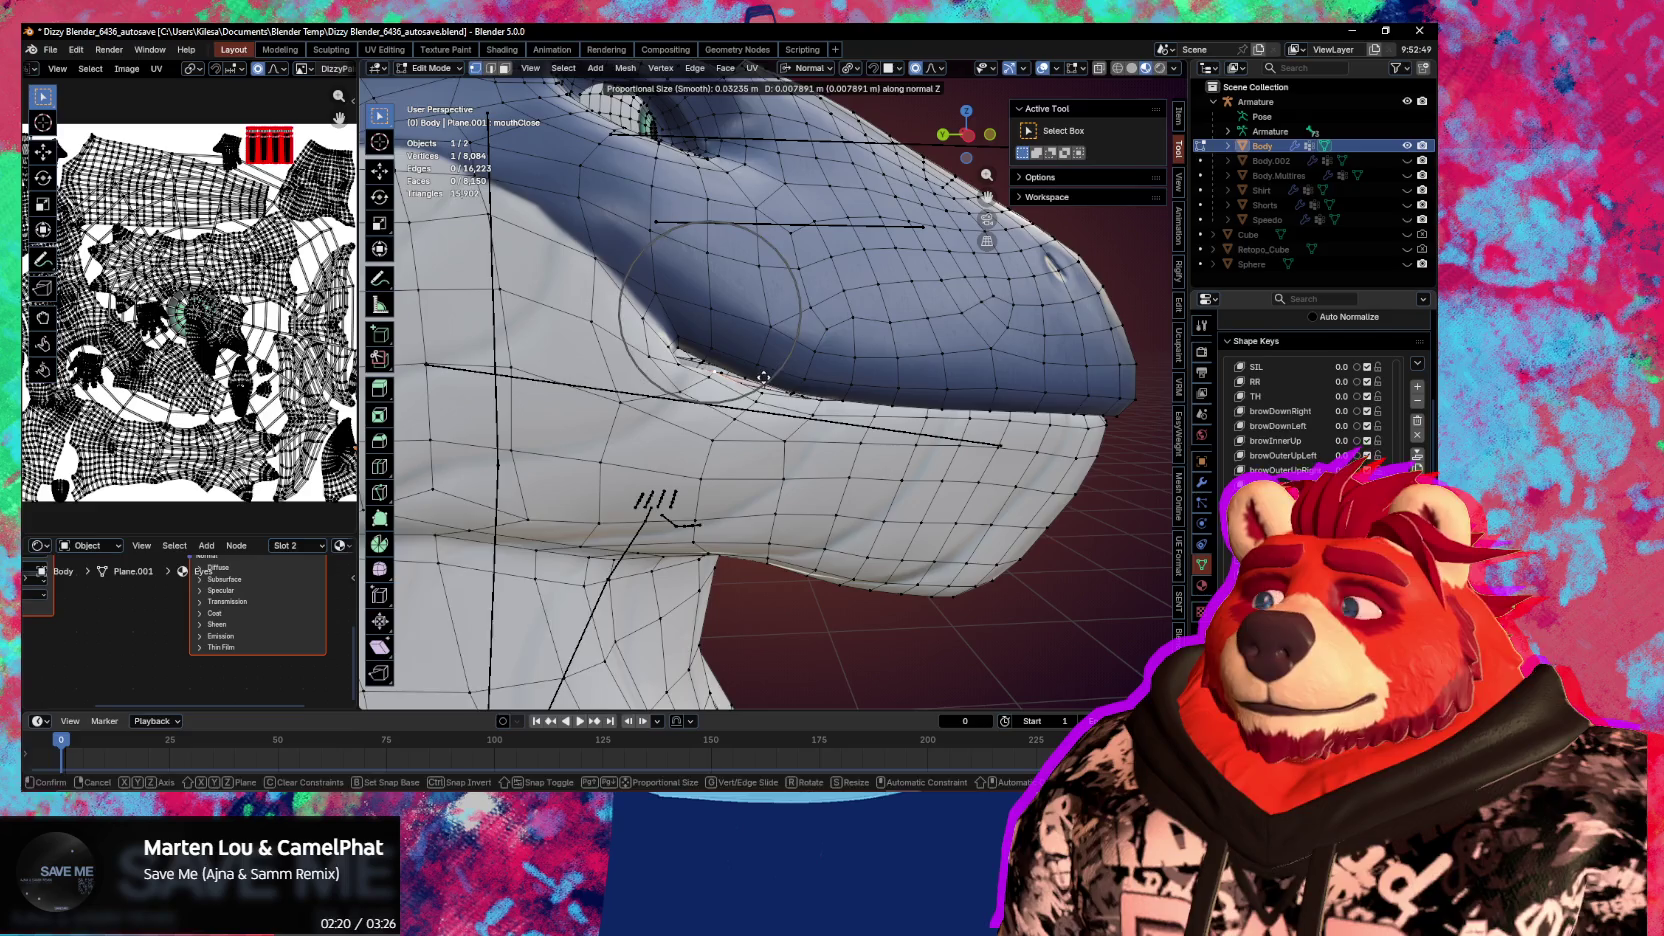
{"action": "left_click", "coordinate": [763, 377]}
{"action": "key", "text": "ctrl+Tab"}
In Sculpt Mode, drag the mouth-corner lip down and outward with the Grab brush
{"action": "left_click", "coordinate": [686, 366]}
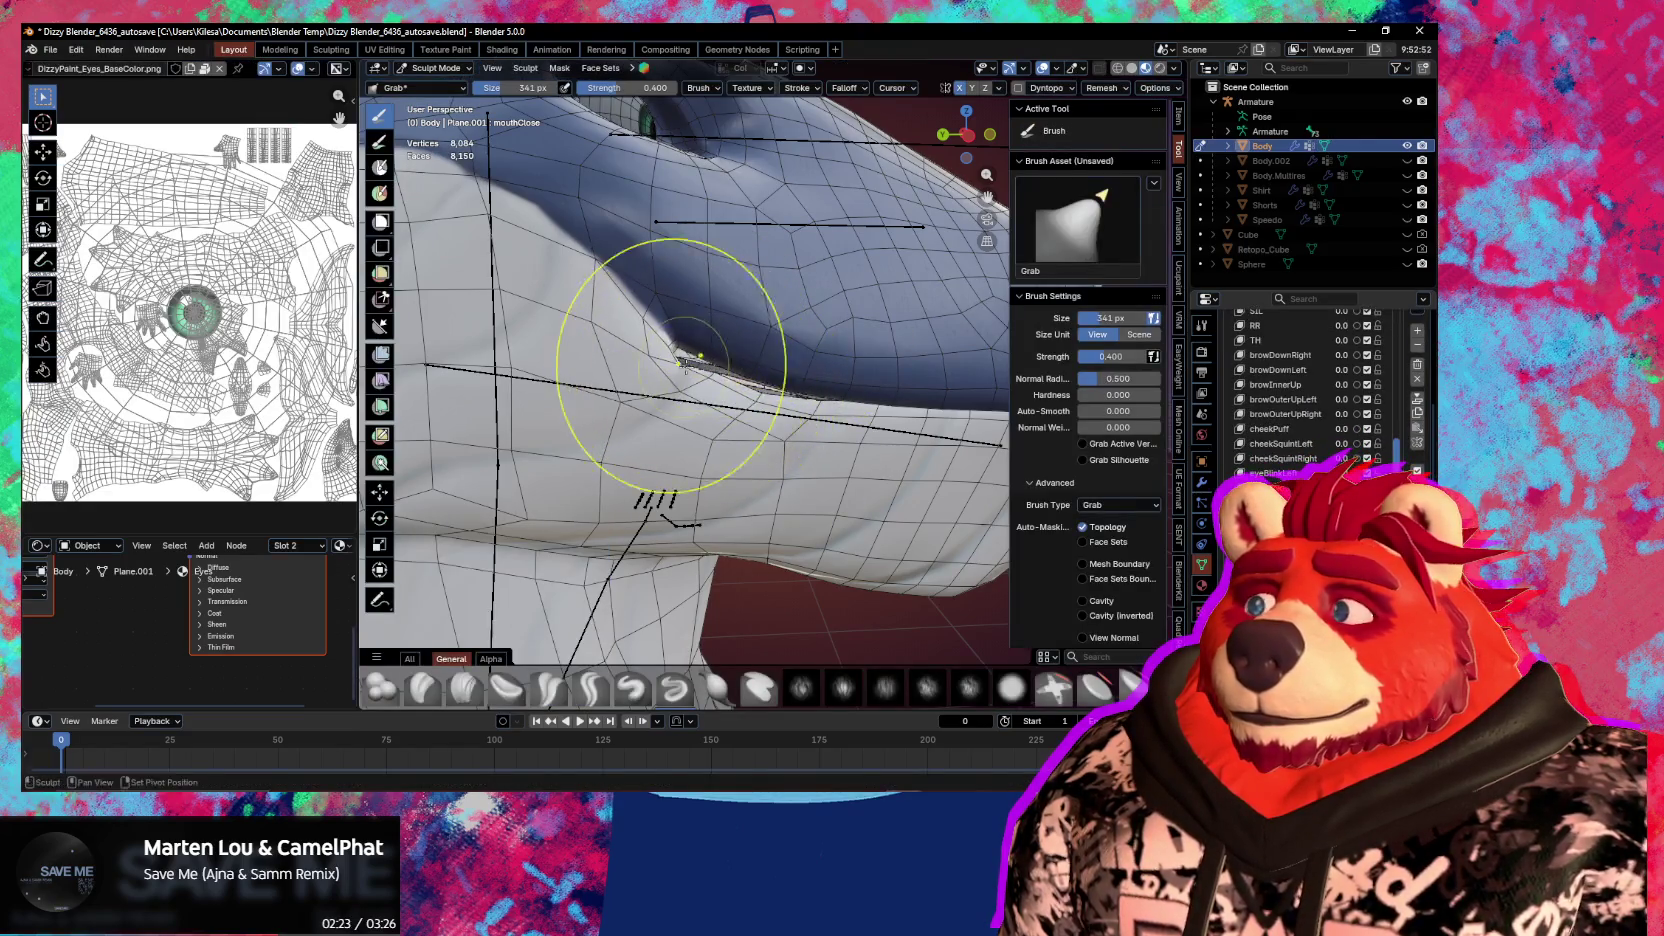
{"action": "left_click_drag", "start_coordinate": [686, 366], "coordinate": [755, 395]}
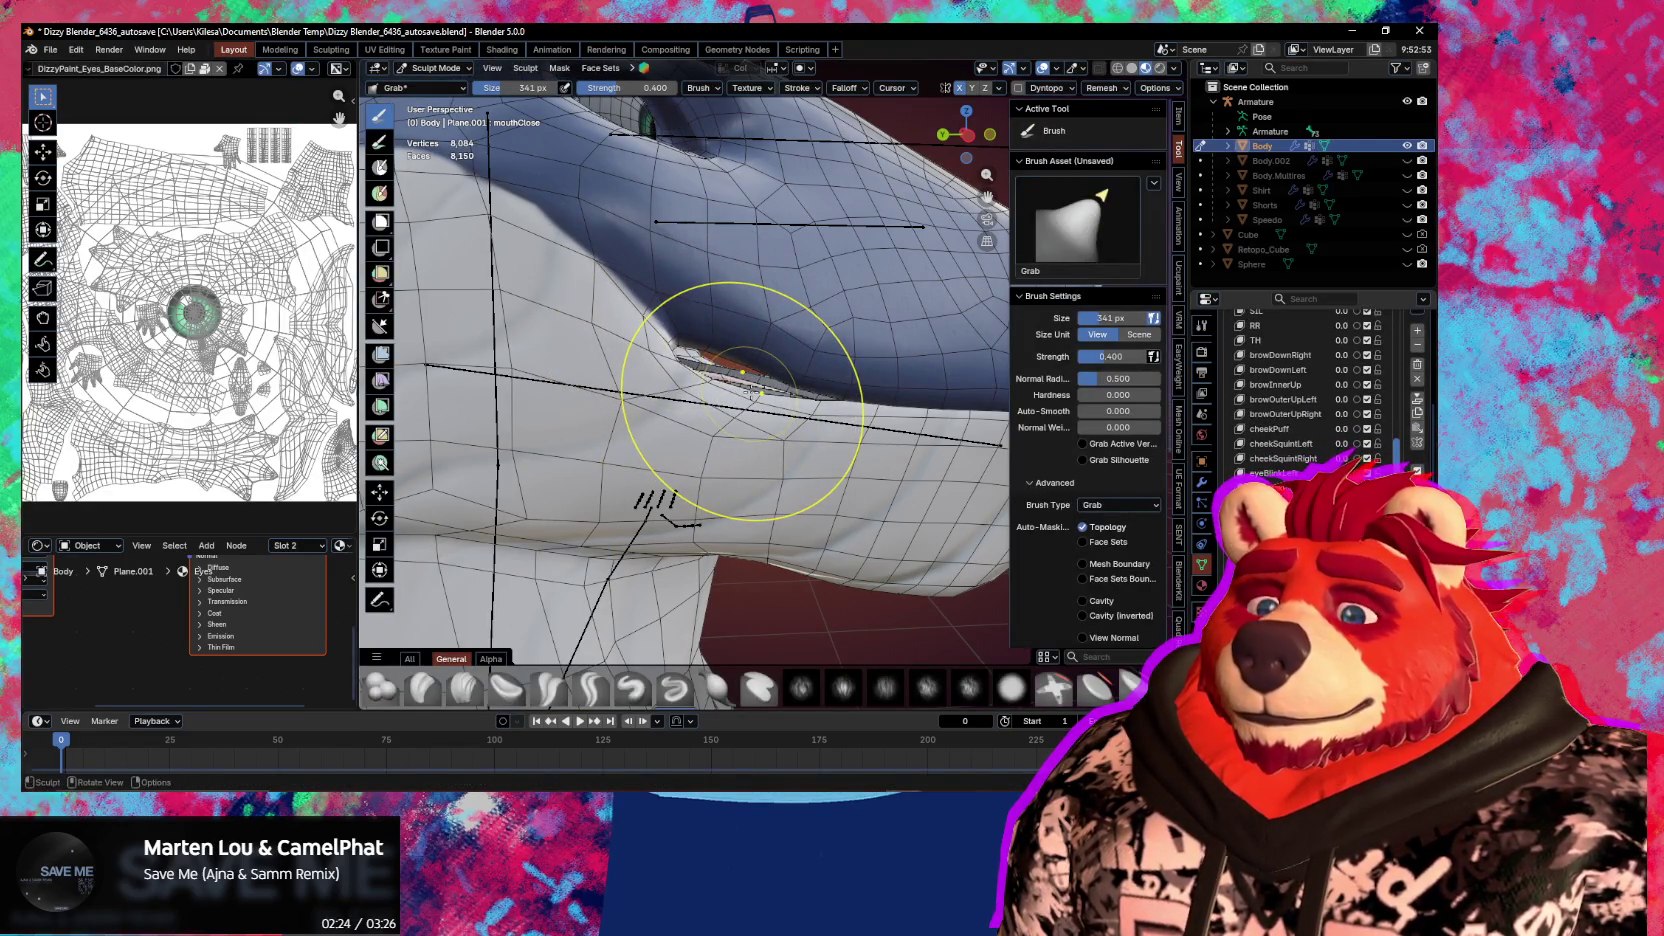
{"action": "key", "text": "i"}
{"action": "middle_click_drag", "start_coordinate": [650, 430], "coordinate": [702, 393]}
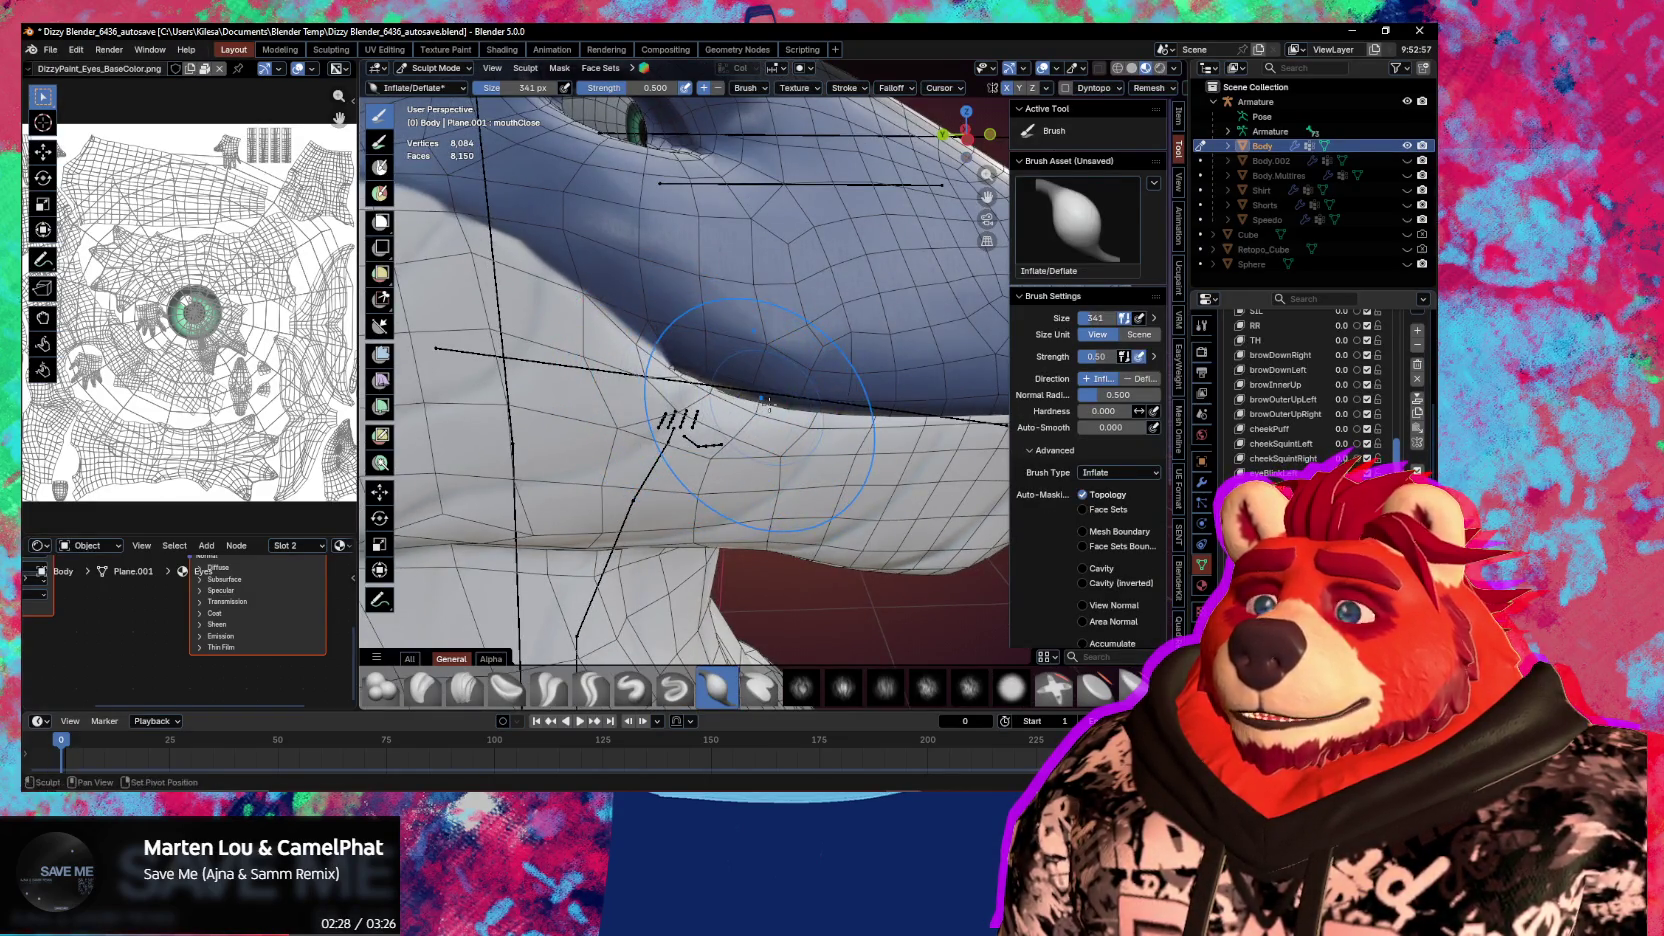
Inspect the mouth in wireframe with overlays hidden, then return to solid shading
{"action": "key", "text": "shift+z"}
{"action": "key", "text": "shift+alt+z"}
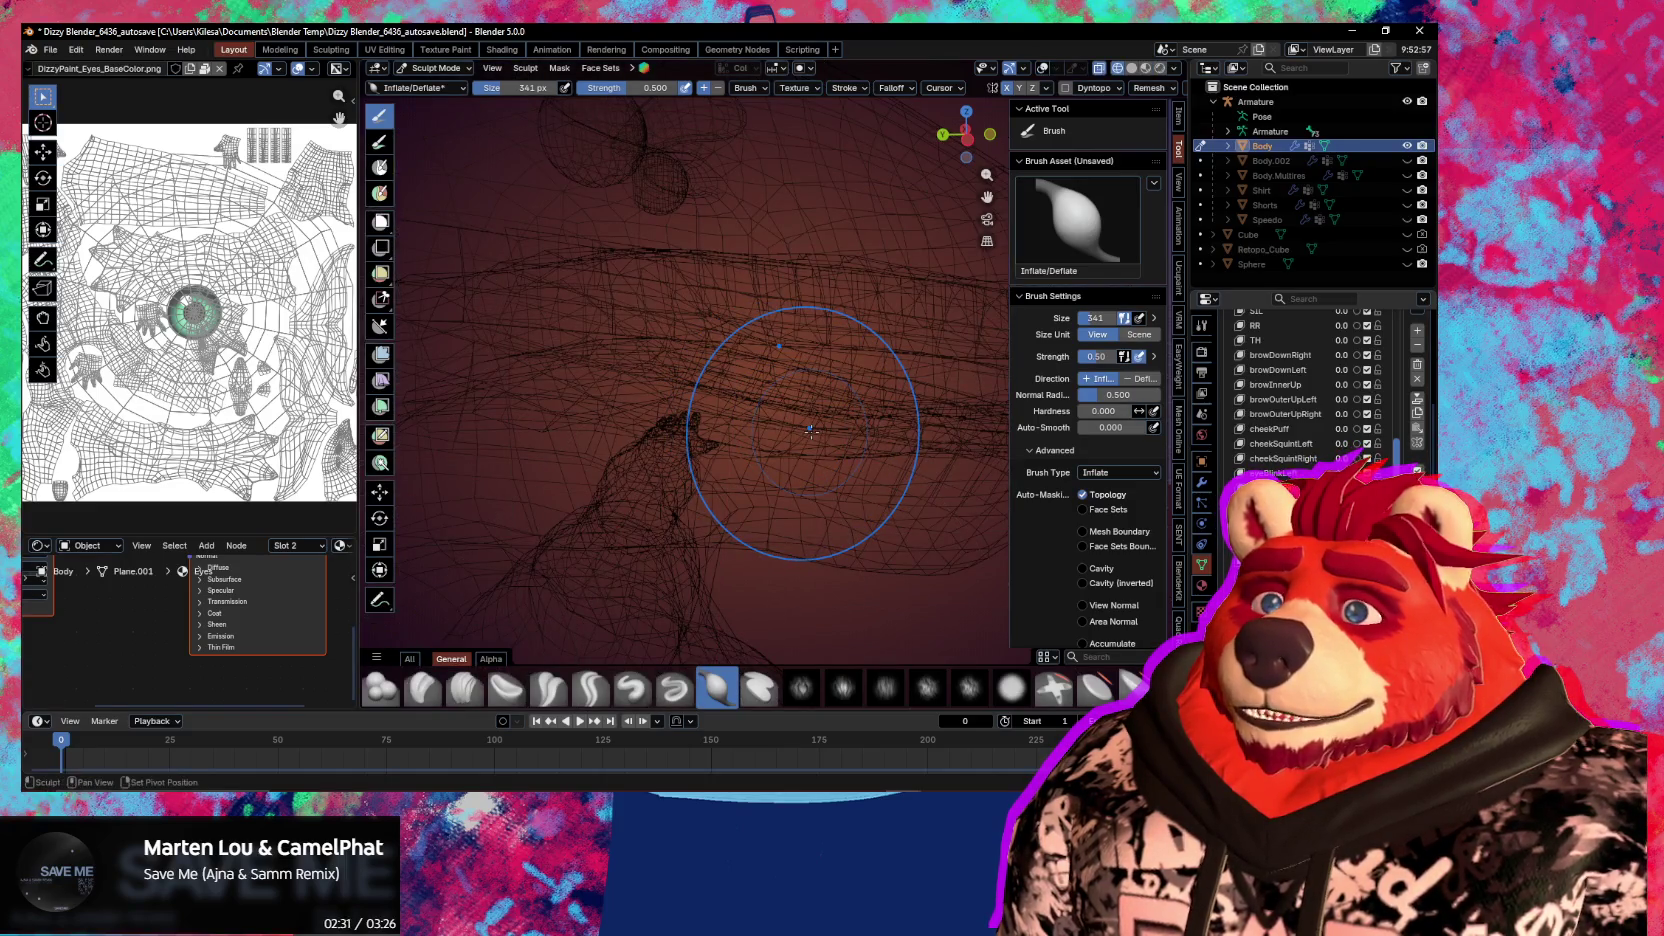
{"action": "key", "text": "shift+z"}
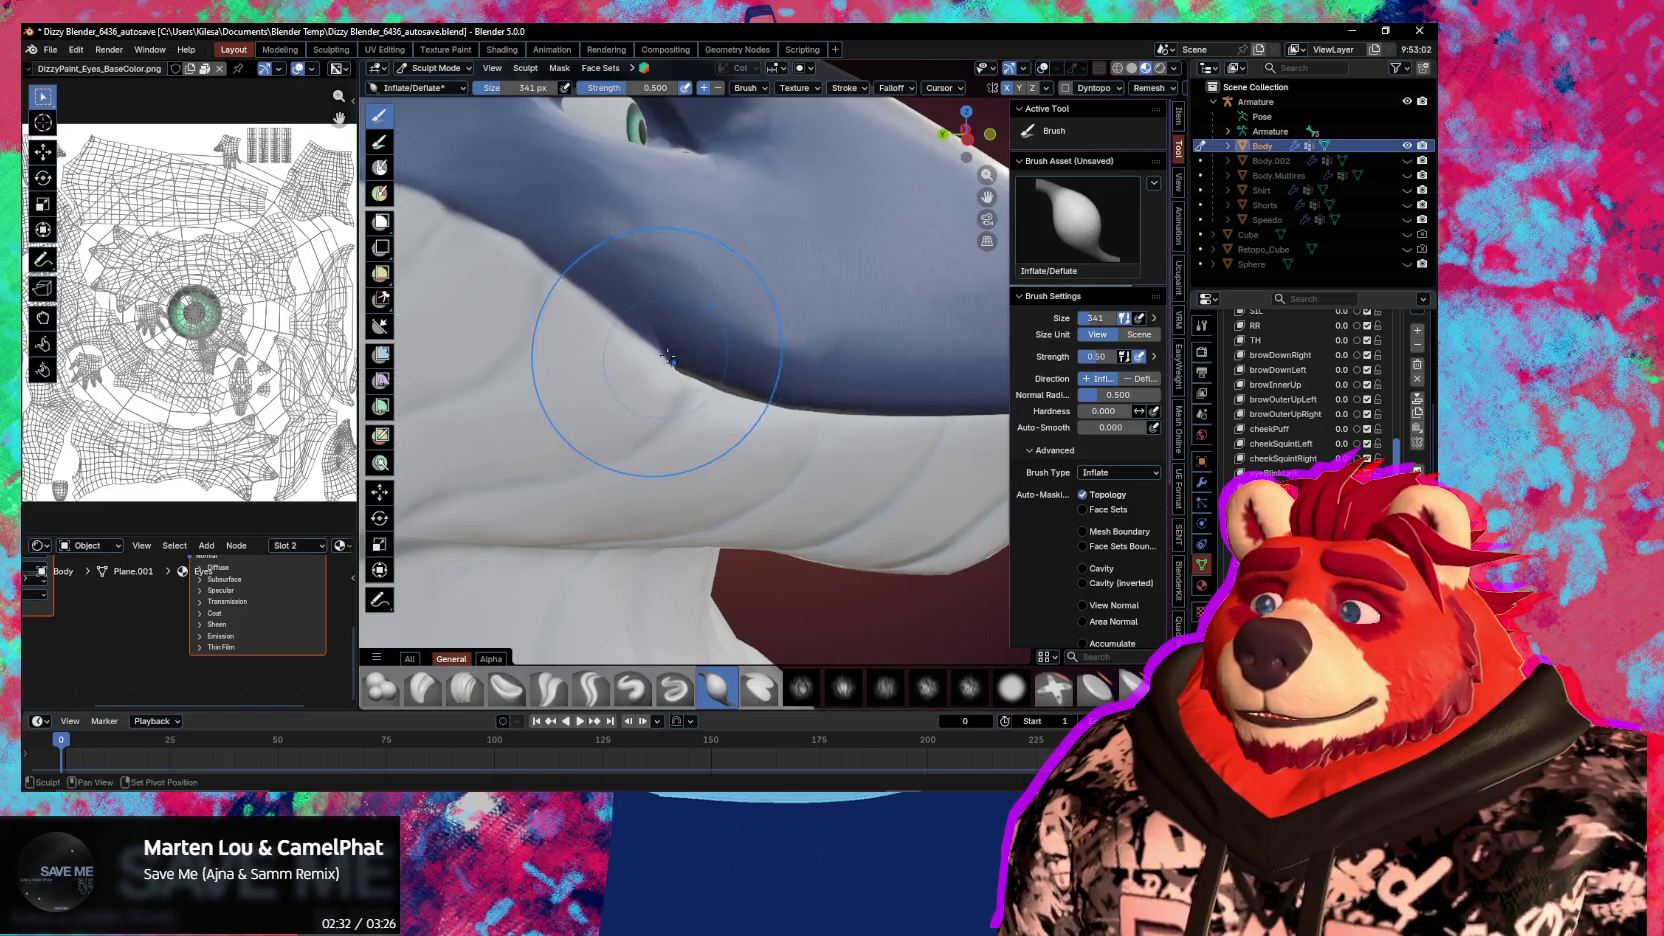
{"action": "scroll", "coordinate": [815, 422], "scroll_direction": "down", "scroll_amount": 5}
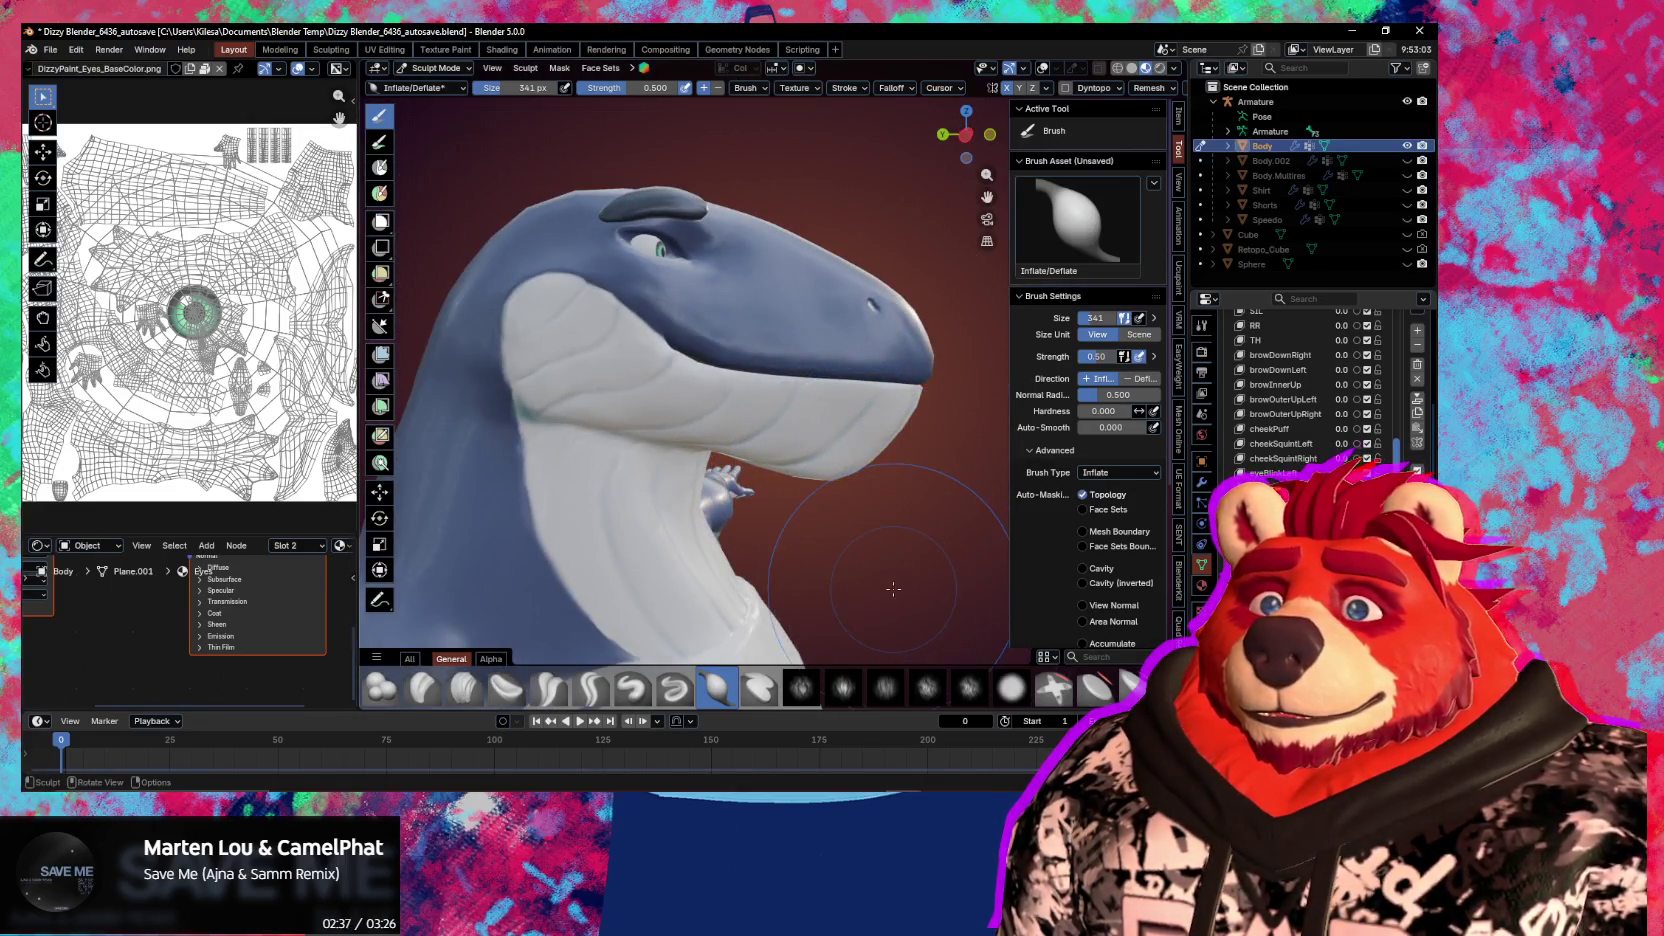
{"action": "scroll", "coordinate": [893, 589], "scroll_direction": "down", "scroll_amount": 2}
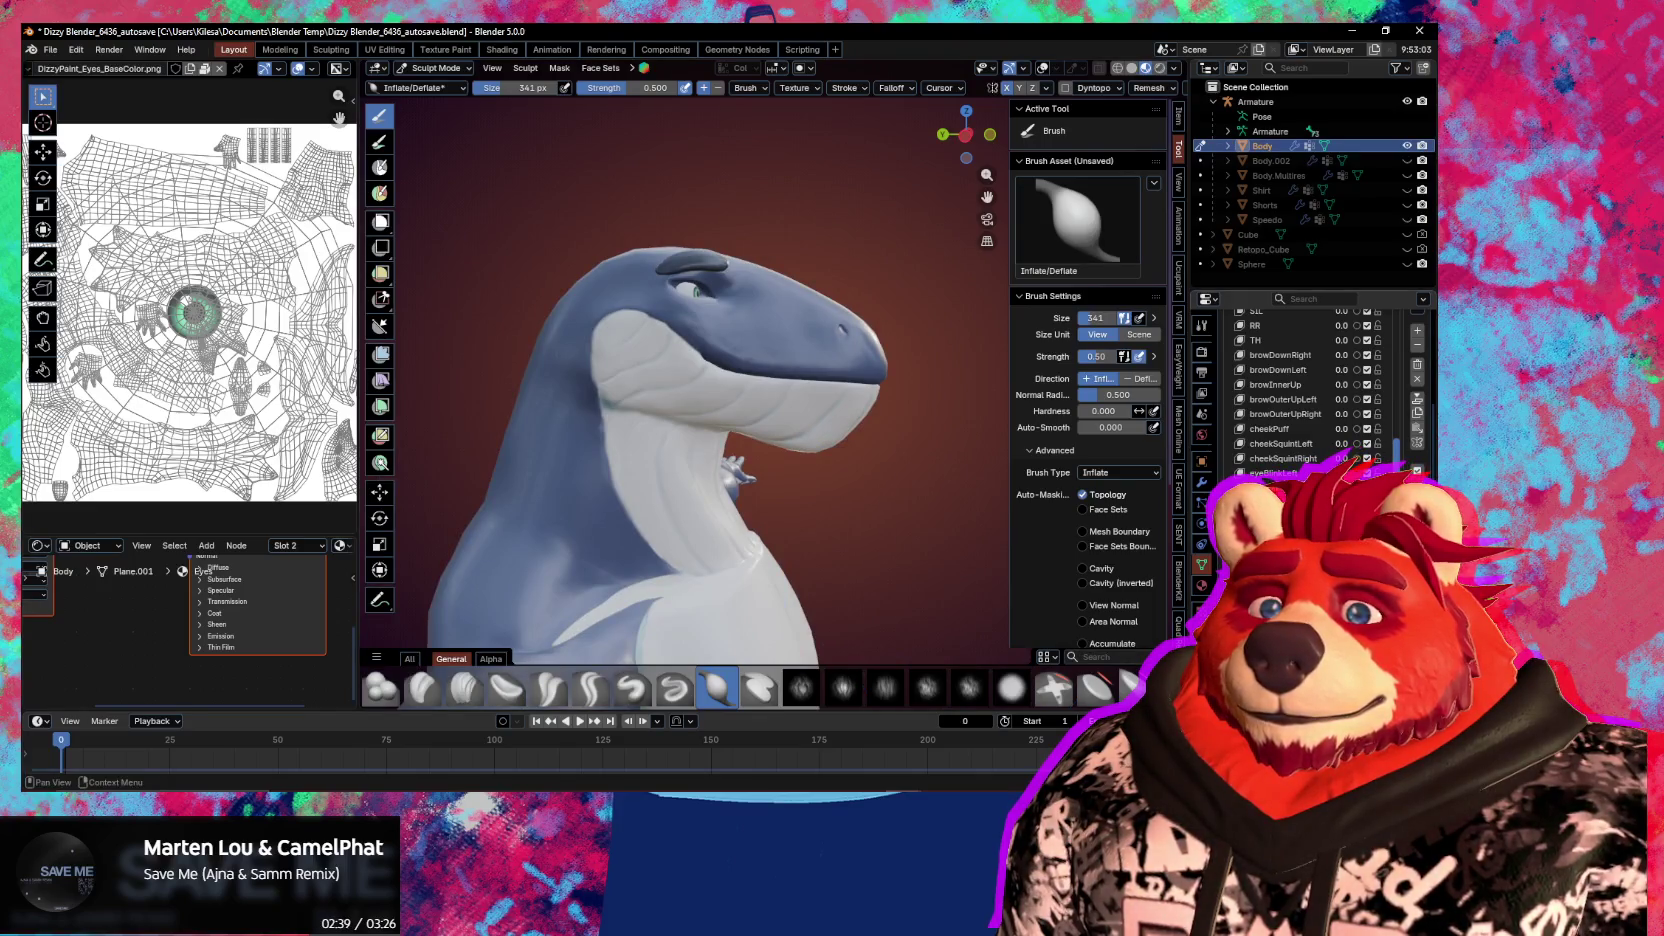
Undo and redo the jaw change twice to compare before and after
{"action": "key", "text": "ctrl+z"}
{"action": "key", "text": "ctrl+shift+z"}
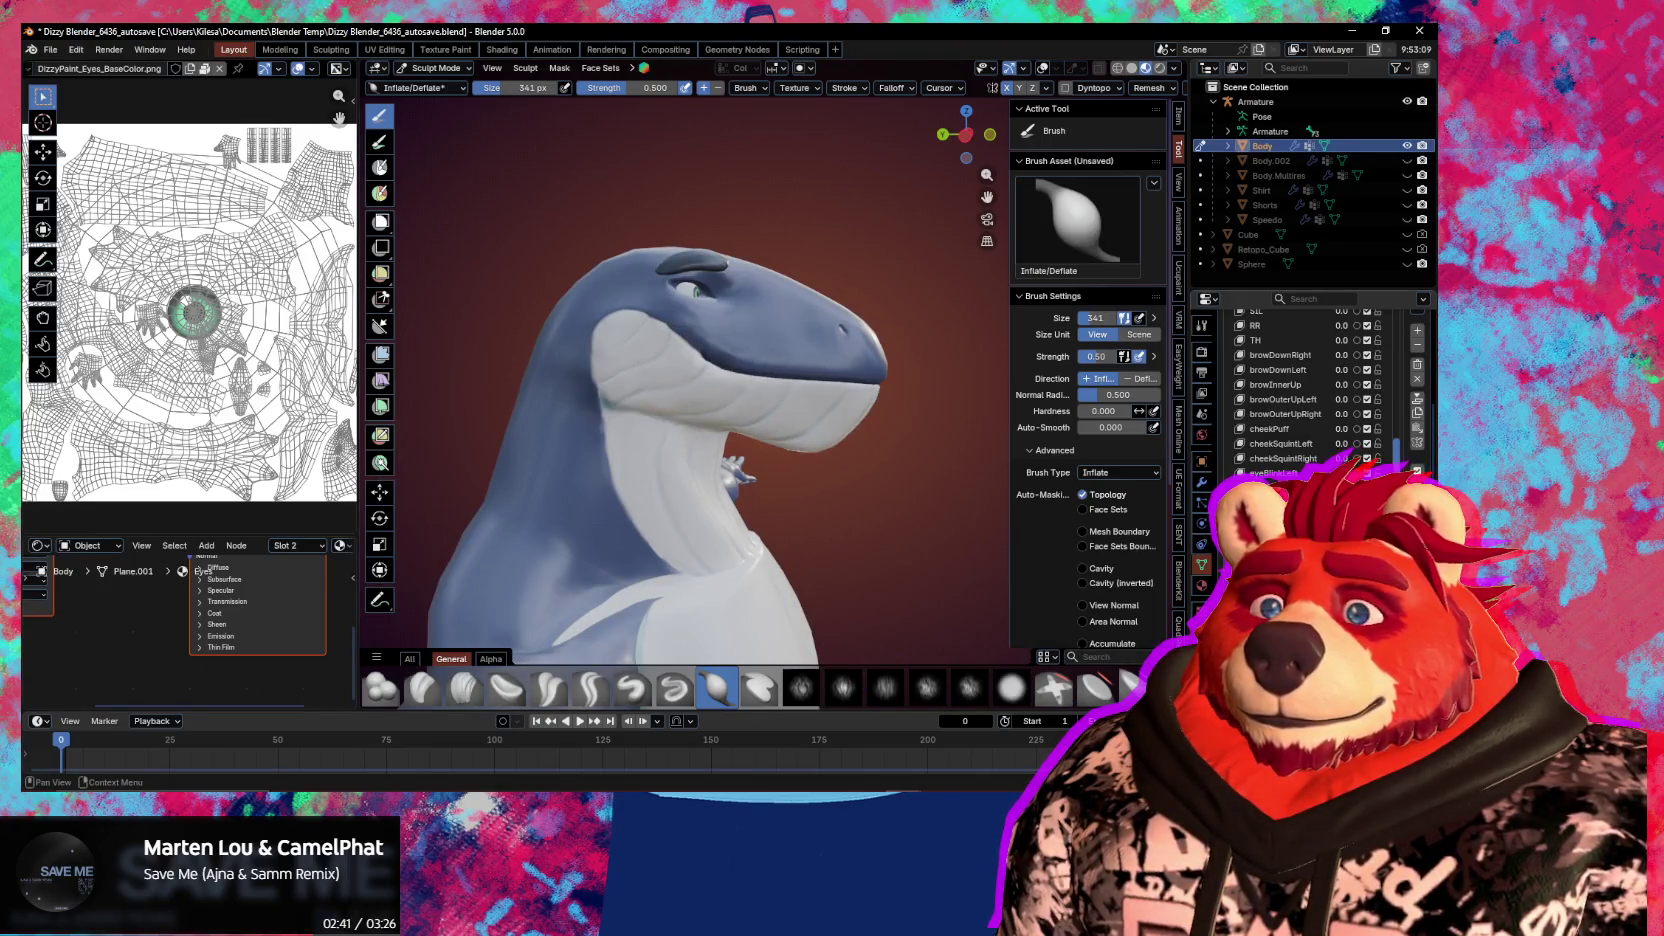
{"action": "key", "text": "ctrl+z"}
{"action": "key", "text": "ctrl+shift+z"}
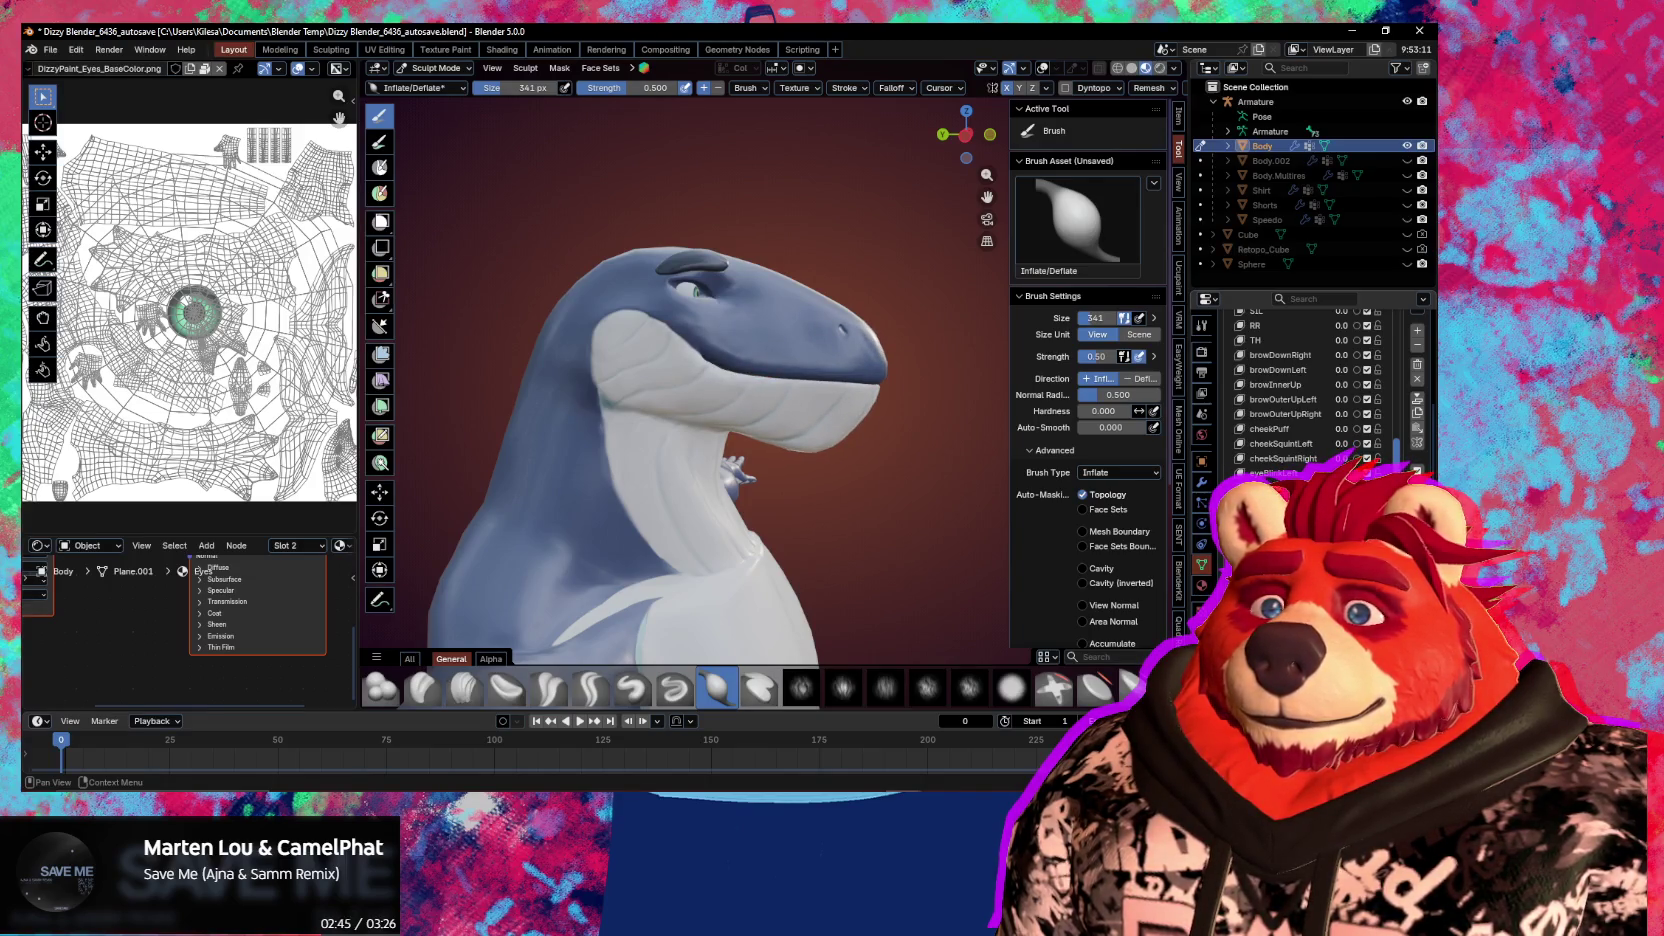
{"action": "middle_click_drag", "start_coordinate": [866, 538], "coordinate": [866, 538]}
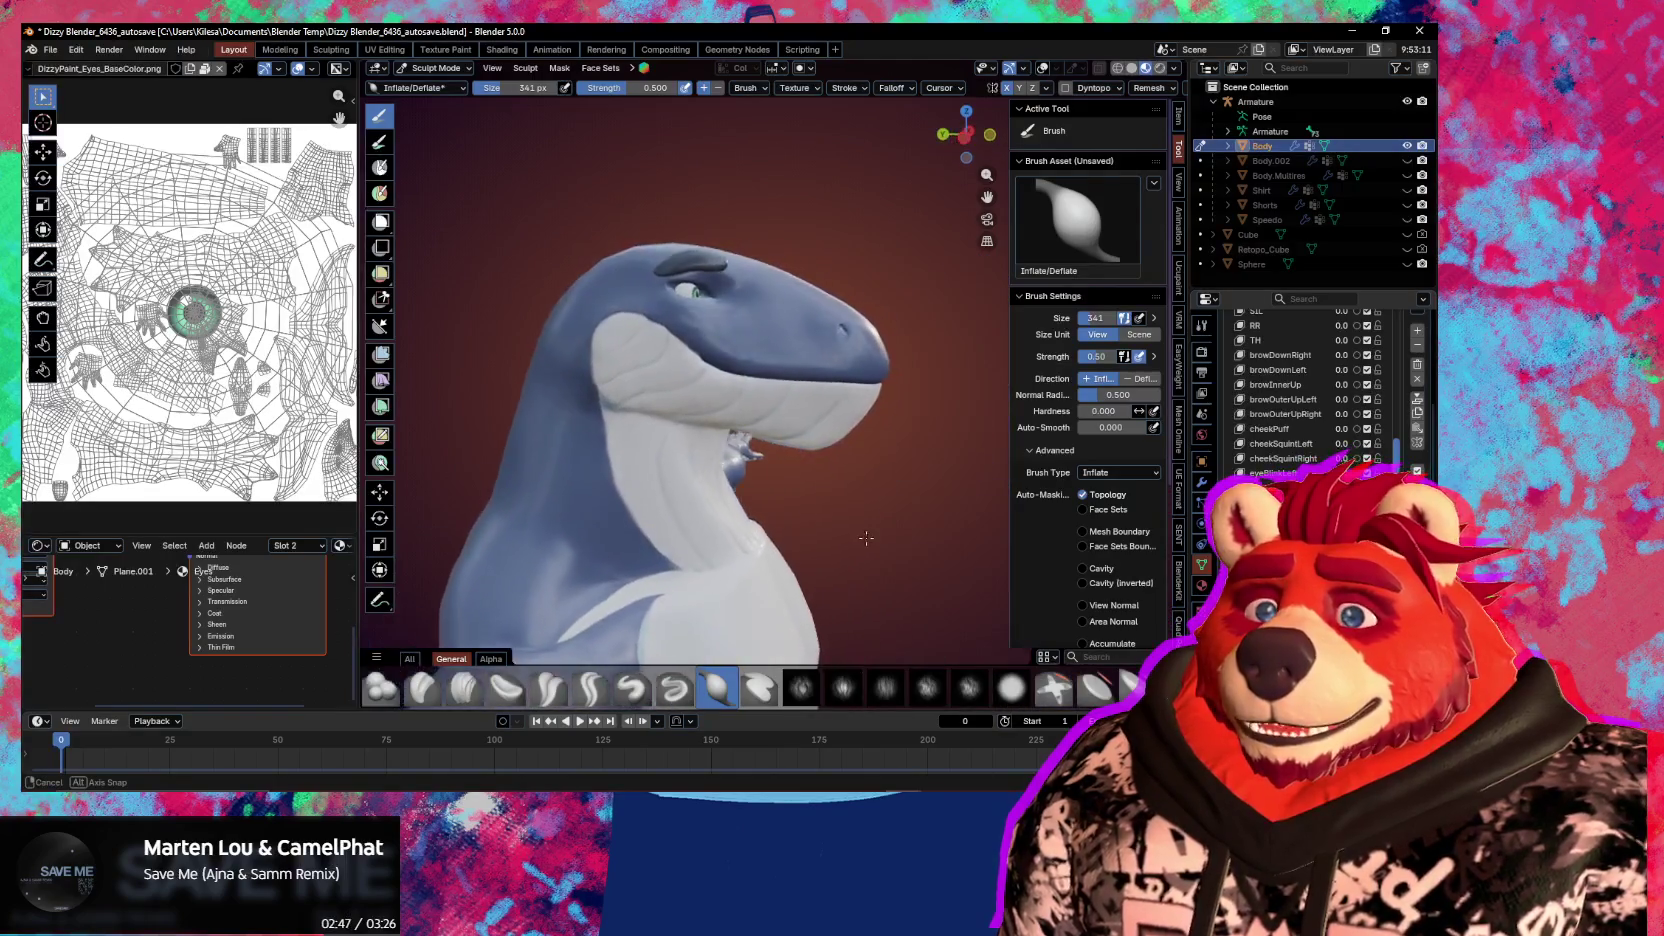
{"action": "key", "text": "ctrl+Tab"}
Switch to Object Mode and orbit to front and side views of the character
{"action": "left_click", "coordinate": [795, 539]}
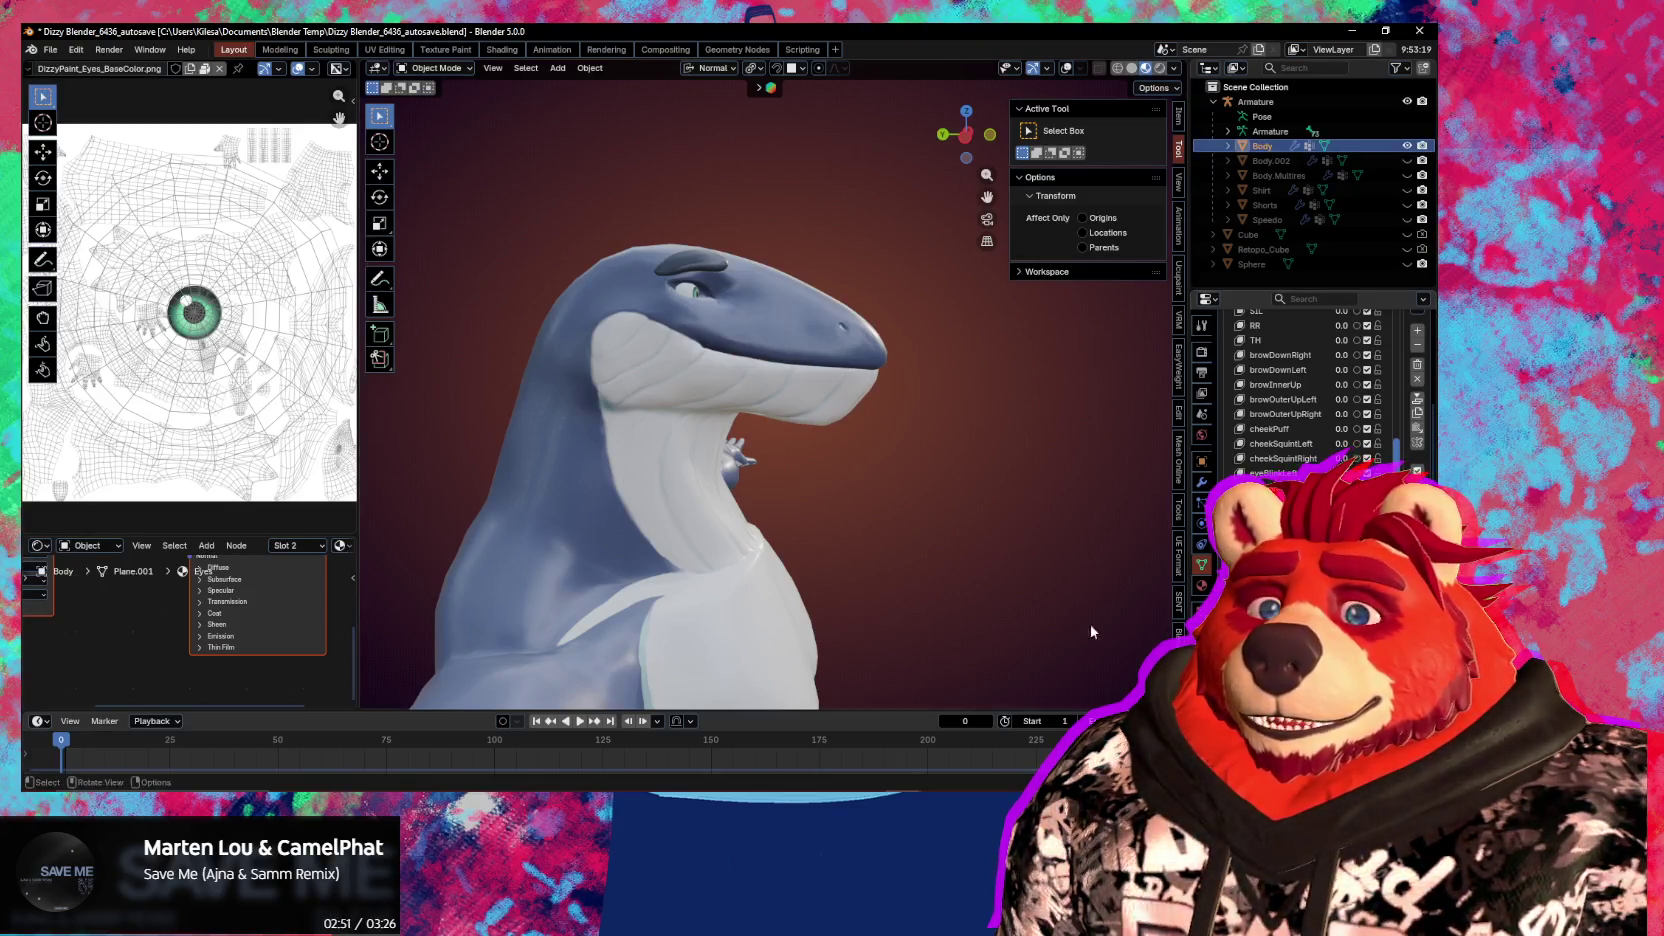
{"action": "middle_click_drag", "start_coordinate": [1092, 631], "coordinate": [890, 615]}
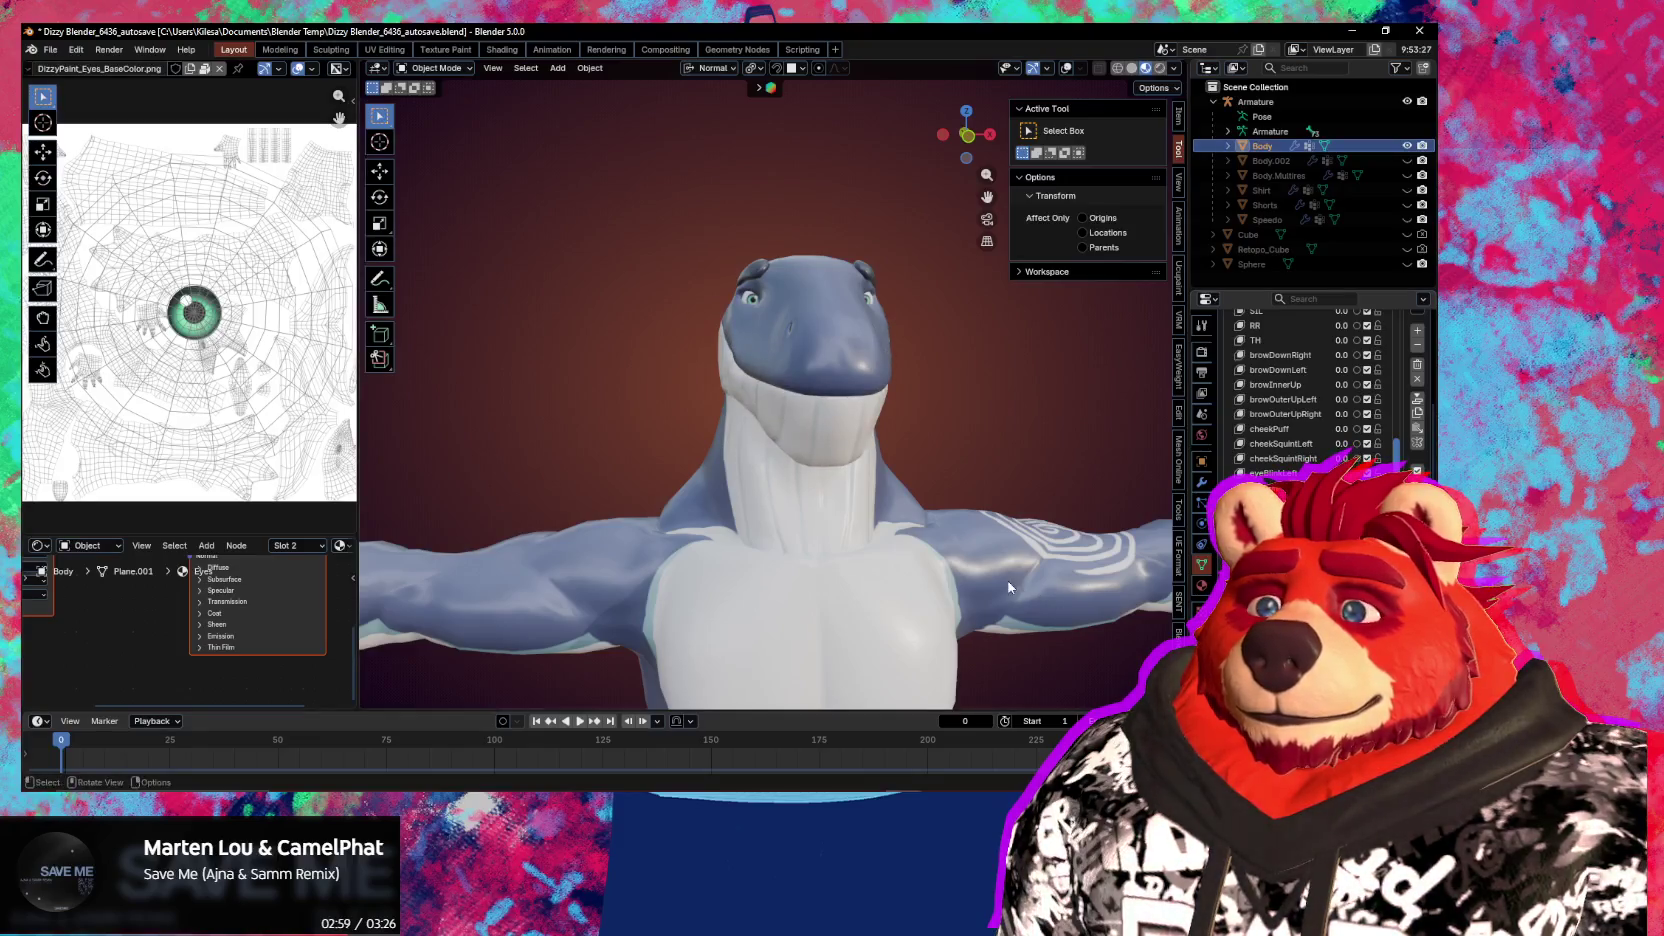
{"action": "mouse_move", "coordinate": [1009, 588]}
{"action": "middle_mouse_down"}
{"action": "mouse_move", "coordinate": [836, 573]}
{"action": "mouse_move", "coordinate": [1153, 597]}
{"action": "mouse_move", "coordinate": [915, 571]}
{"action": "mouse_move", "coordinate": [835, 584]}
{"action": "mouse_move", "coordinate": [1090, 601]}
{"action": "mouse_move", "coordinate": [894, 573]}
{"action": "mouse_move", "coordinate": [1014, 586]}
{"action": "middle_mouse_up"}
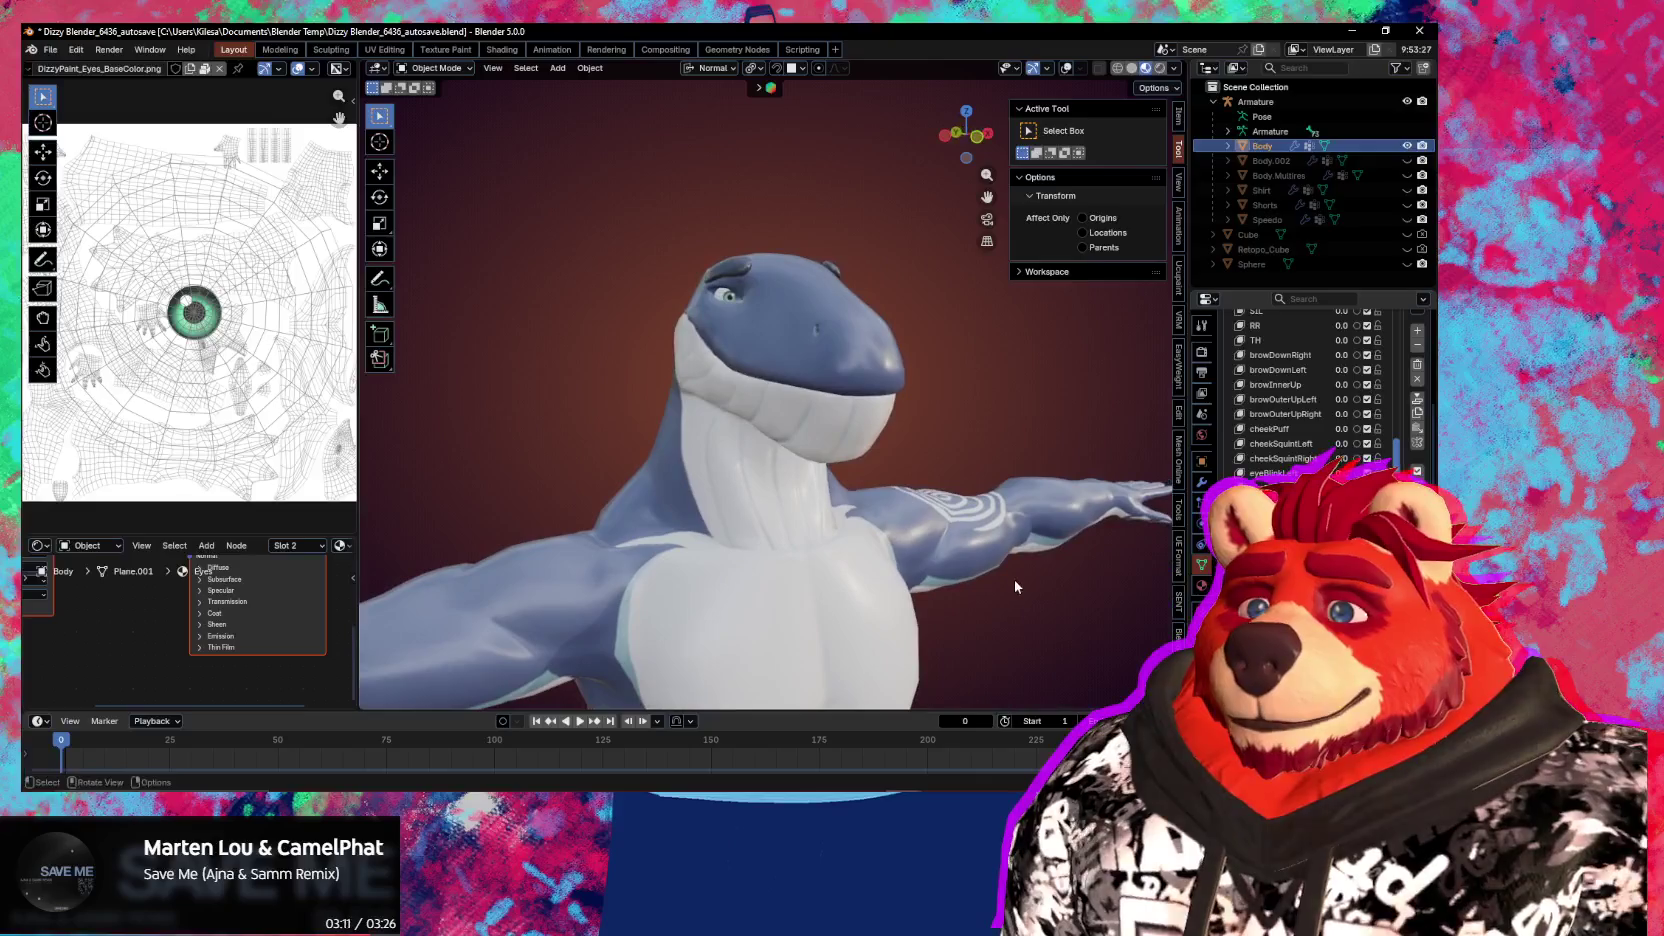
{"action": "scroll", "coordinate": [1310, 560], "scroll_direction": "down", "scroll_amount": 2}
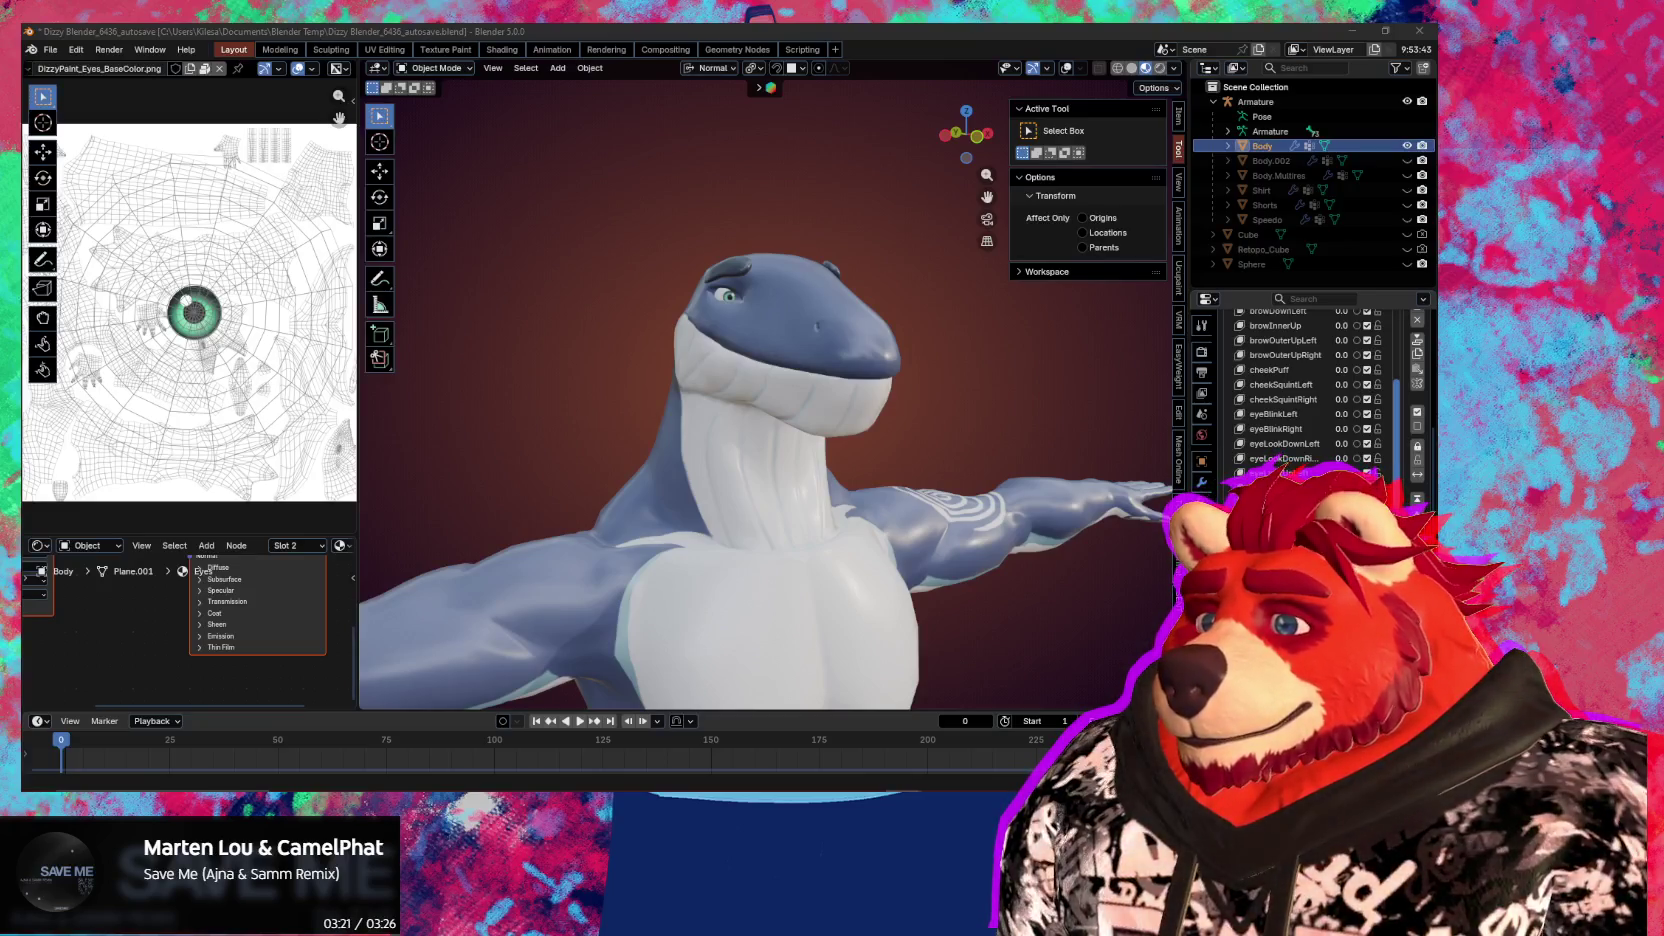
{"action": "mouse_move", "coordinate": [920, 562]}
{"action": "middle_mouse_down"}
{"action": "mouse_move", "coordinate": [907, 491]}
{"action": "mouse_move", "coordinate": [933, 567]}
{"action": "middle_mouse_up"}
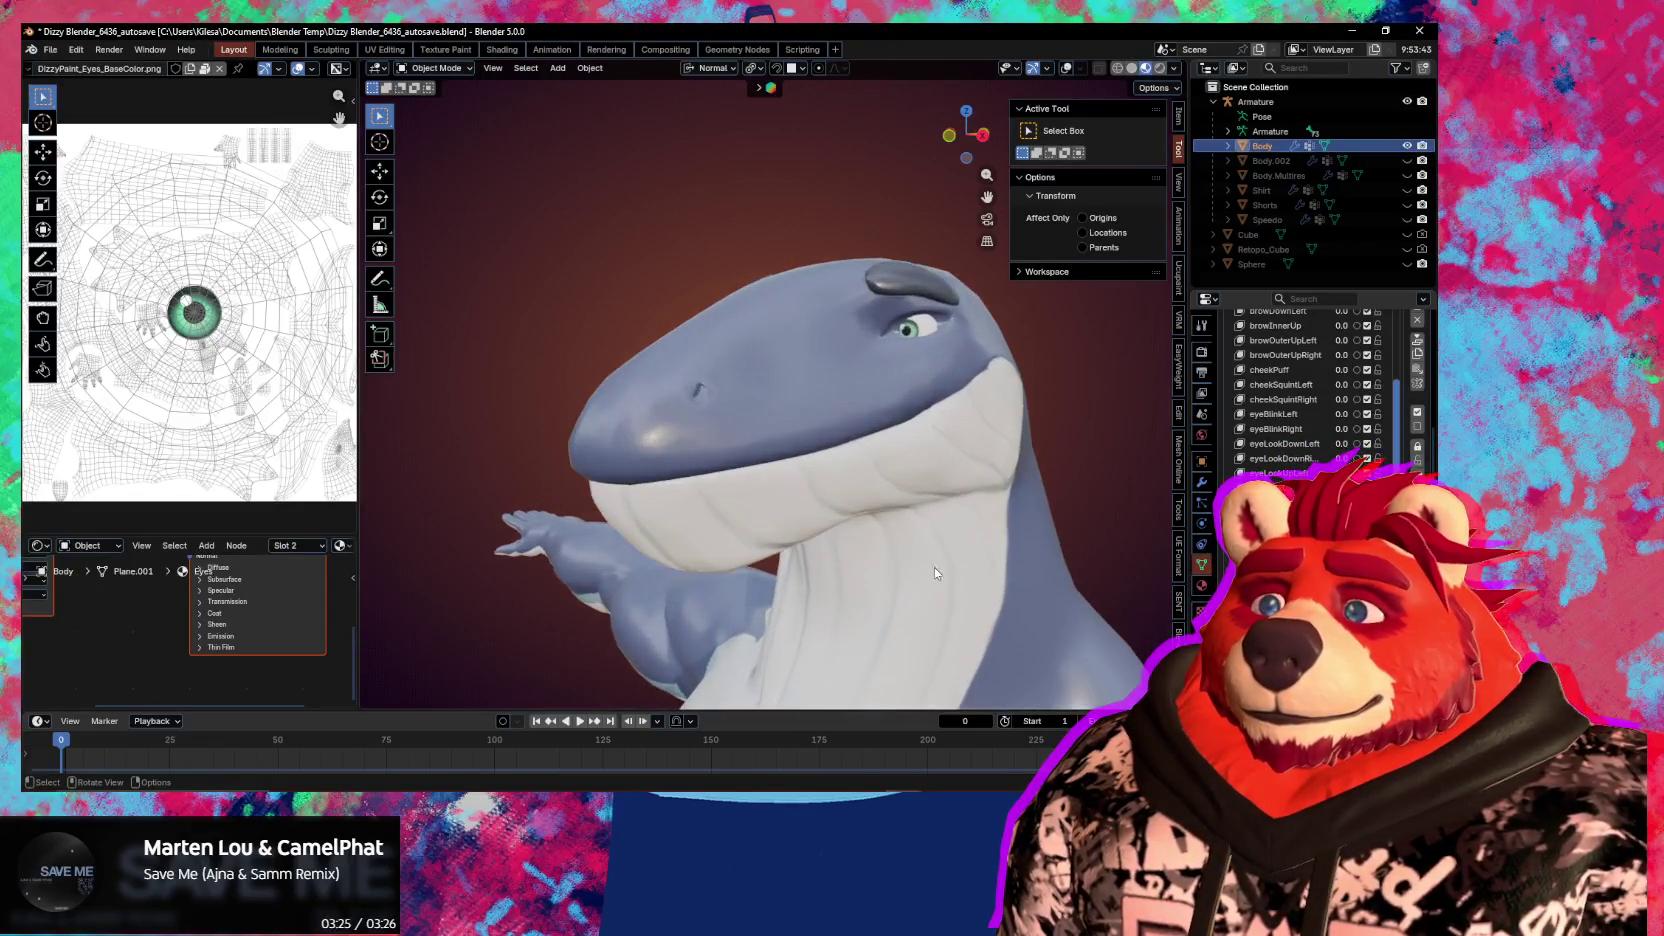
Scroll through the Shape Keys list and cancel an accidental field edit
{"action": "scroll", "coordinate": [913, 528], "scroll_direction": "up", "scroll_amount": 3}
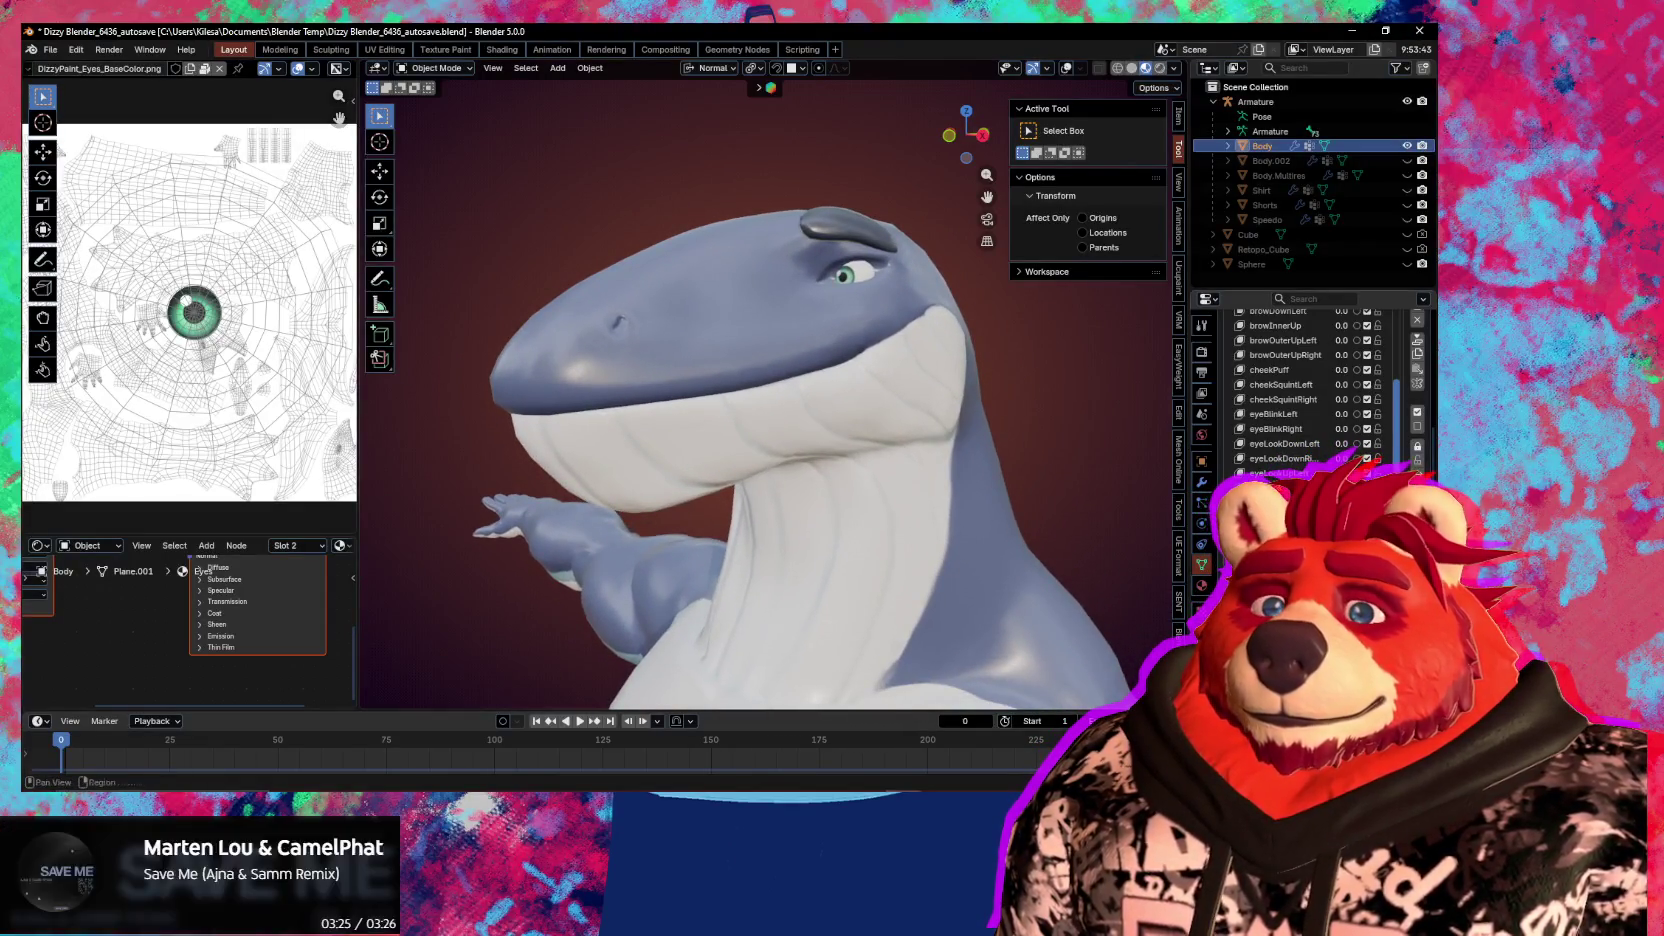
{"action": "scroll", "coordinate": [1412, 366], "scroll_direction": "up", "scroll_amount": 2}
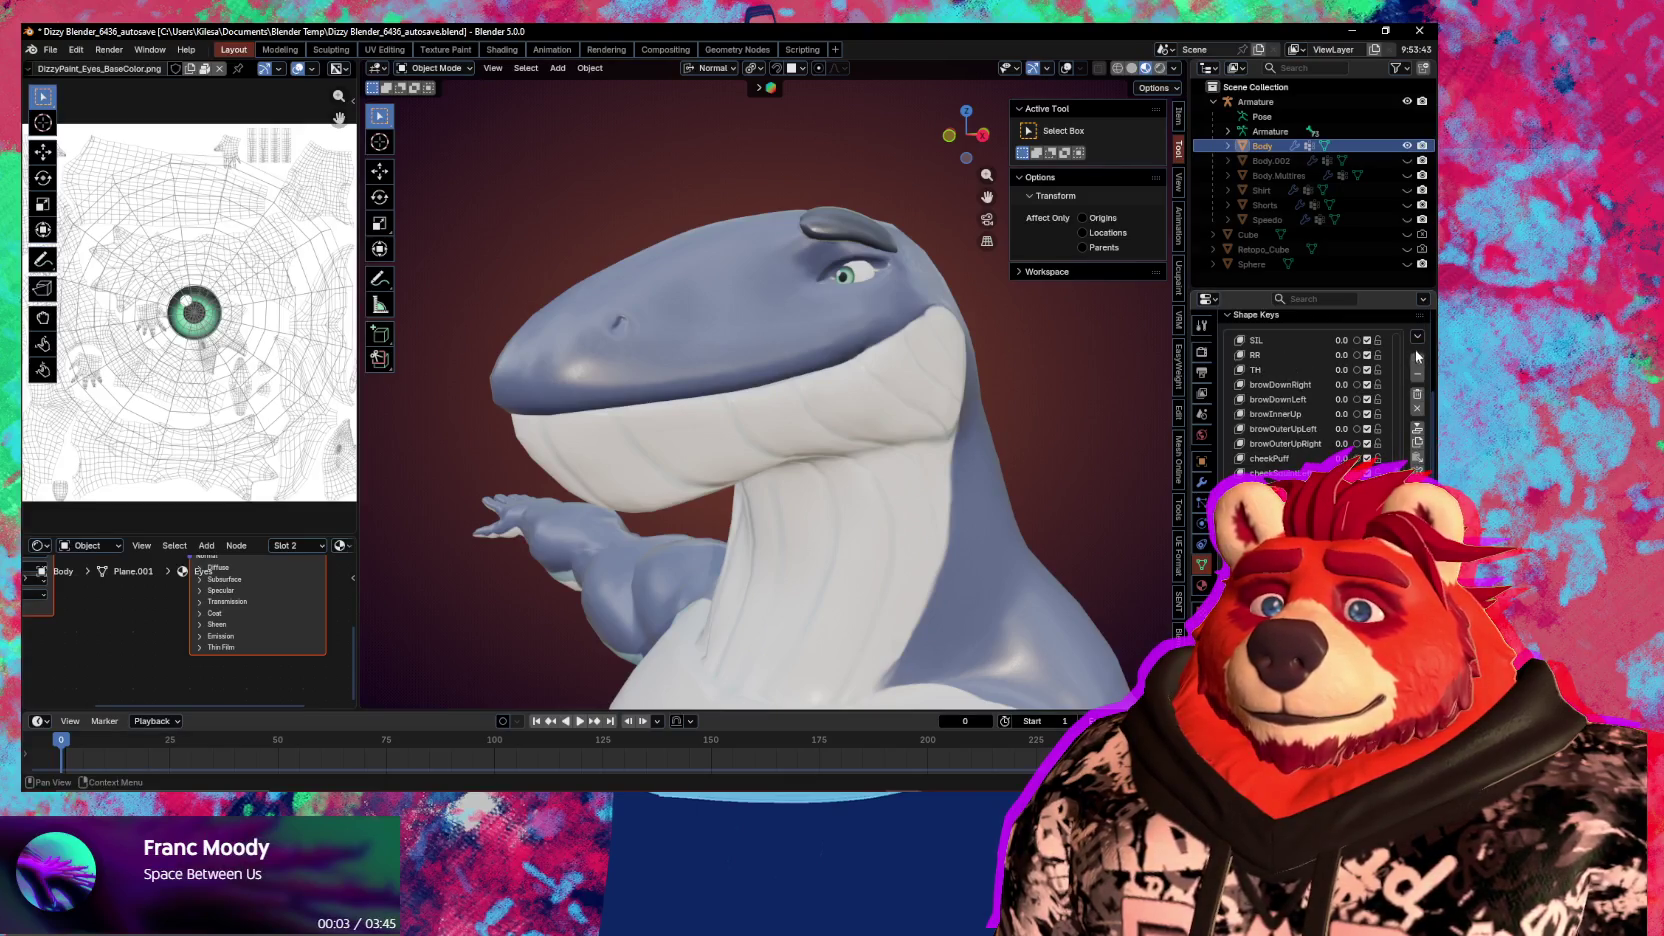
{"action": "scroll", "coordinate": [1416, 360], "scroll_direction": "up", "scroll_amount": 2}
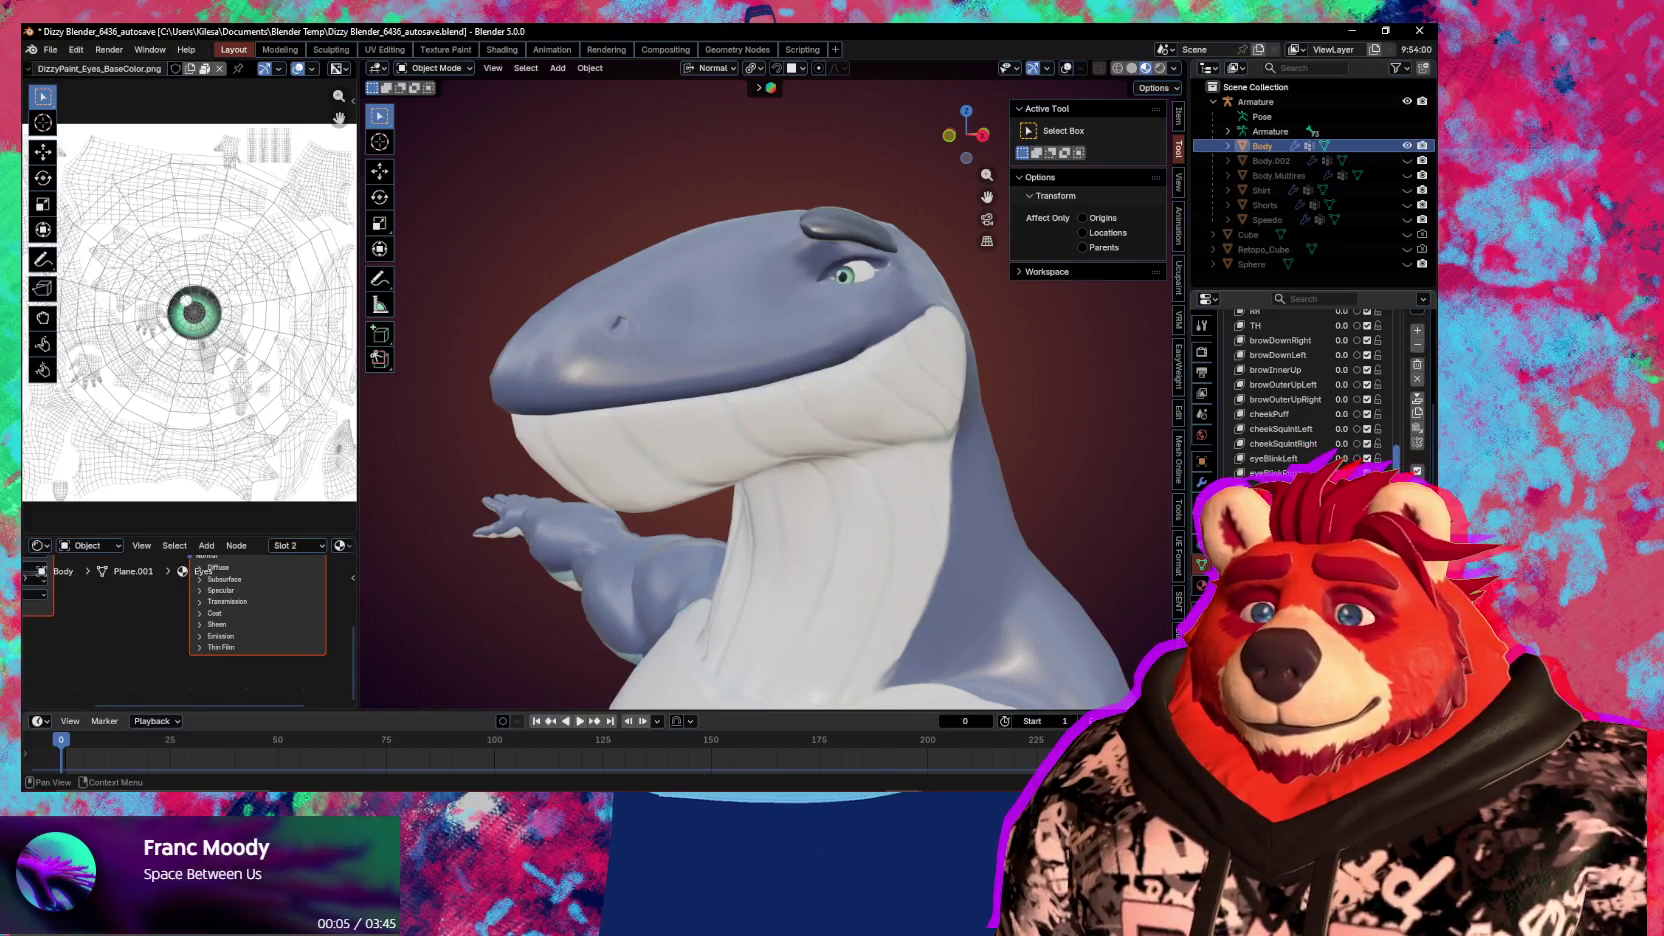
{"action": "double_click", "coordinate": [1273, 458]}
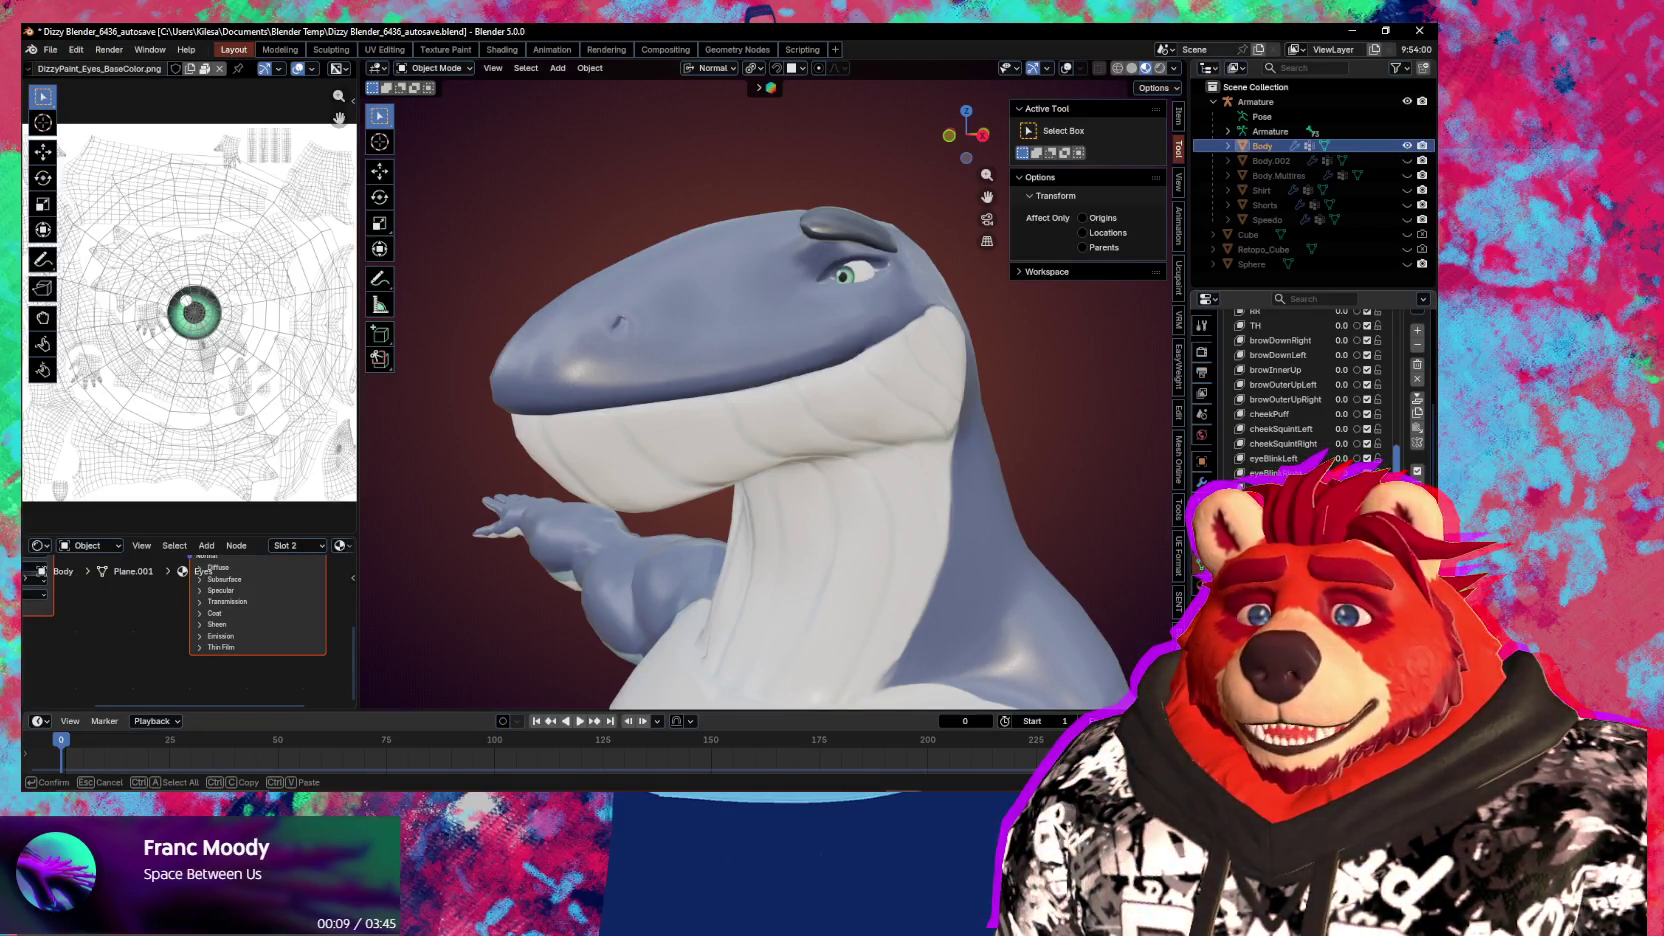
{"action": "key", "text": "Escape"}
{"action": "key", "text": "ctrl+Tab"}
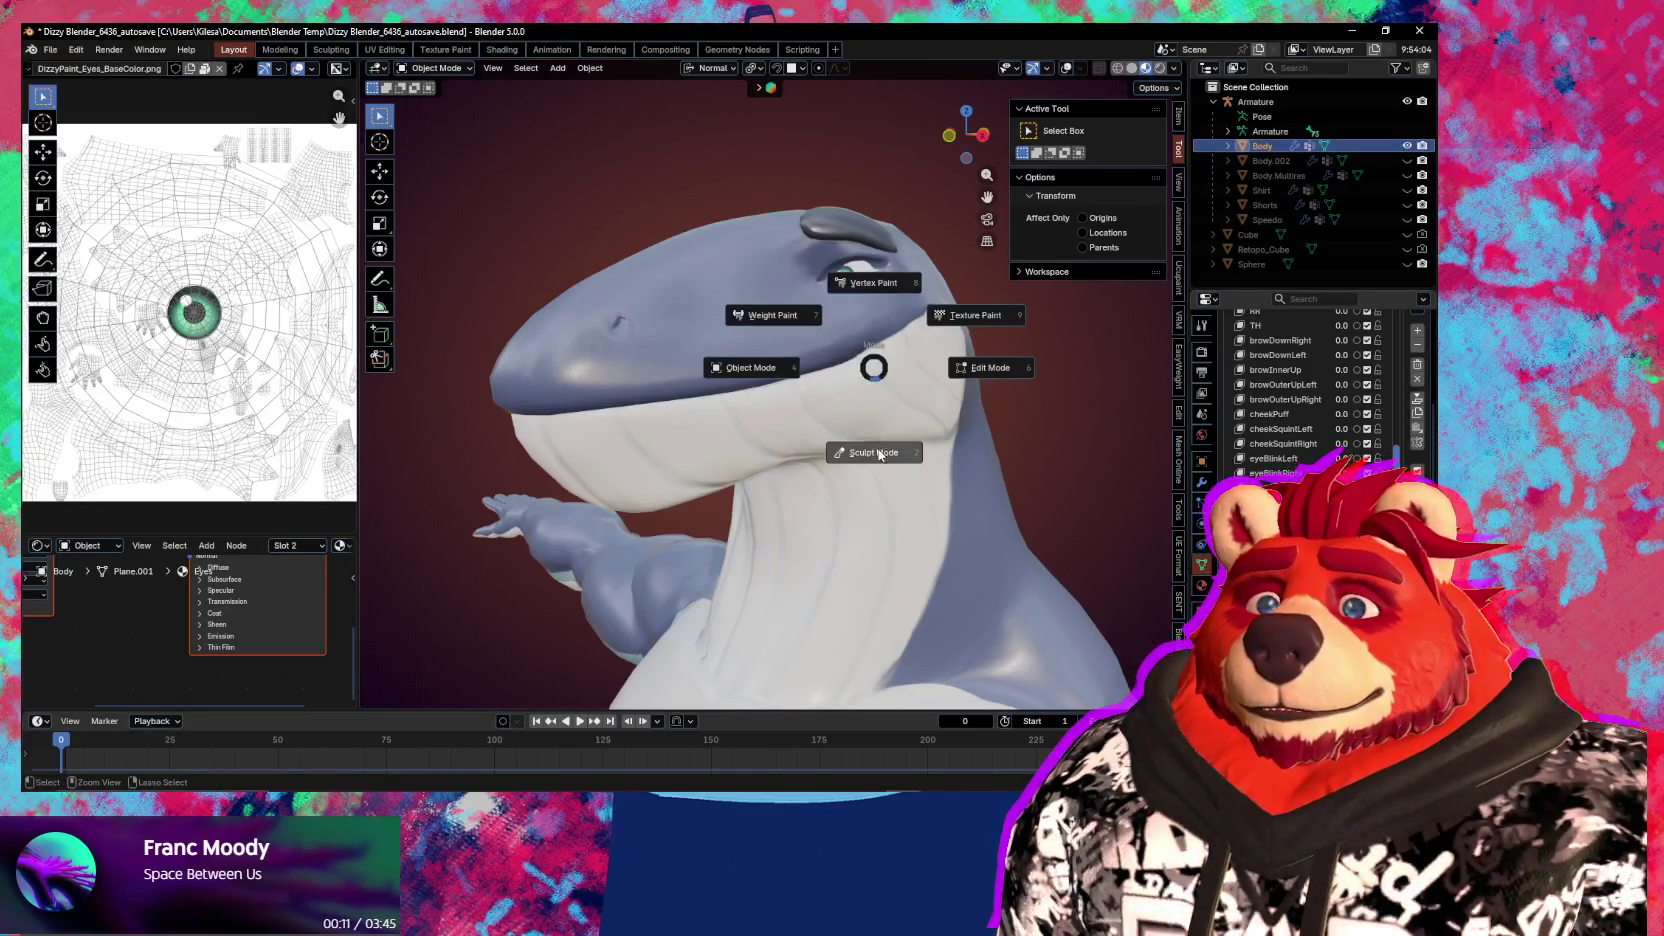
Enter Sculpt Mode on the head and set up the Grab brush at 416 px
{"action": "left_click", "coordinate": [878, 453]}
{"action": "middle_click_drag", "start_coordinate": [878, 453], "coordinate": [866, 357]}
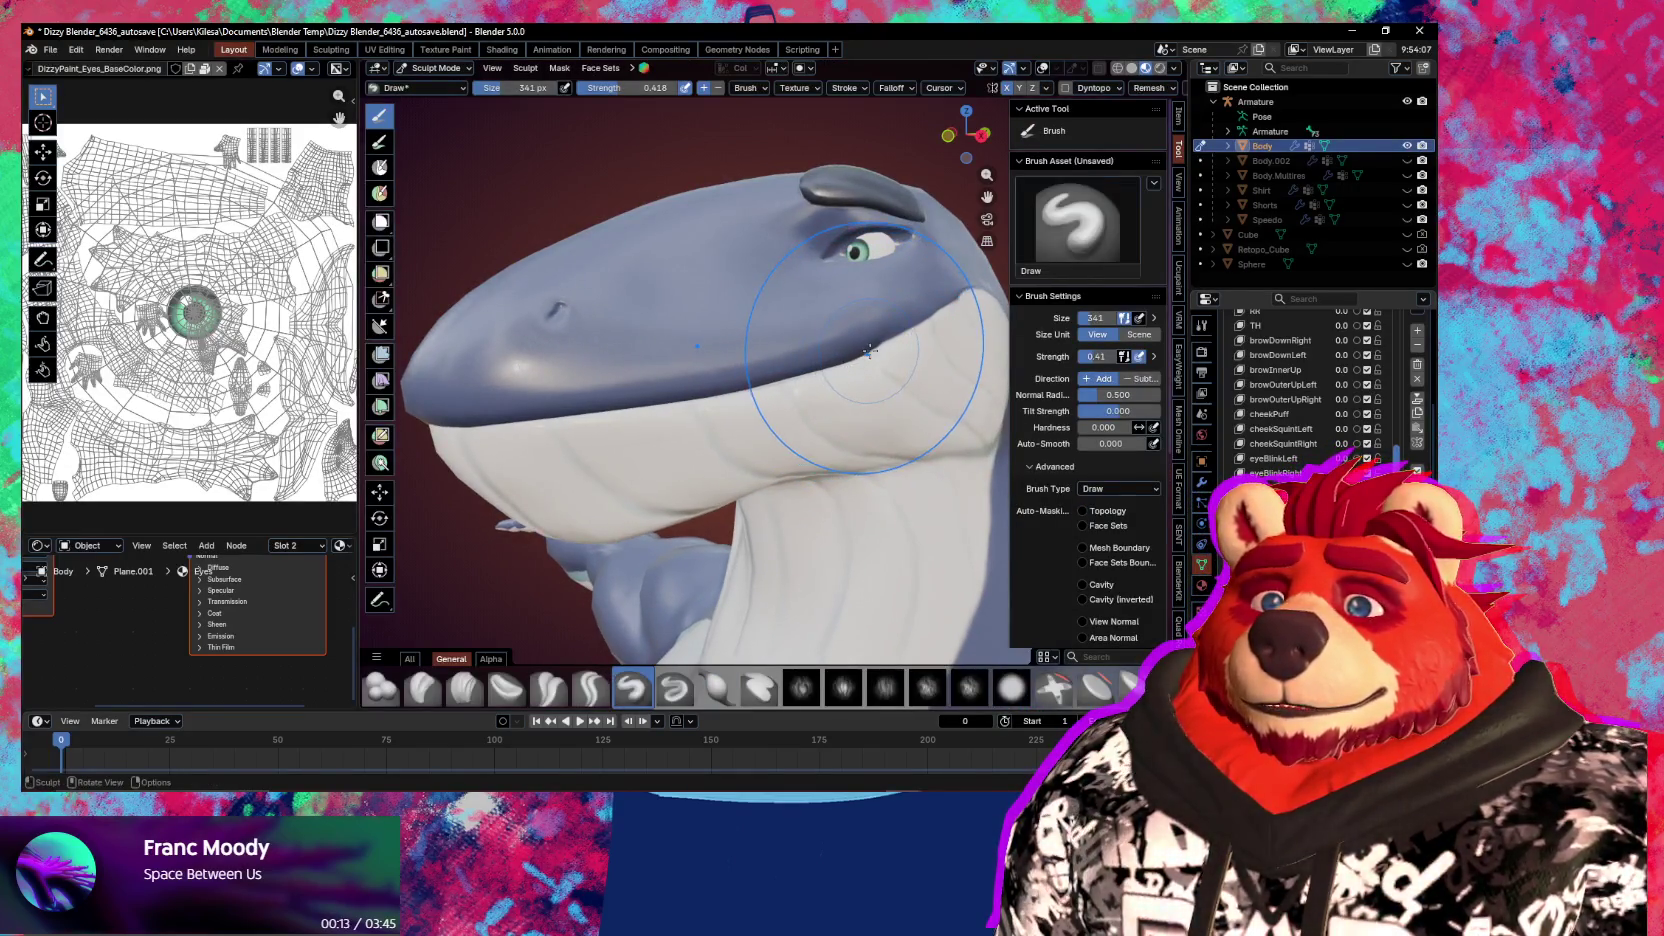
{"action": "key", "text": "f"}
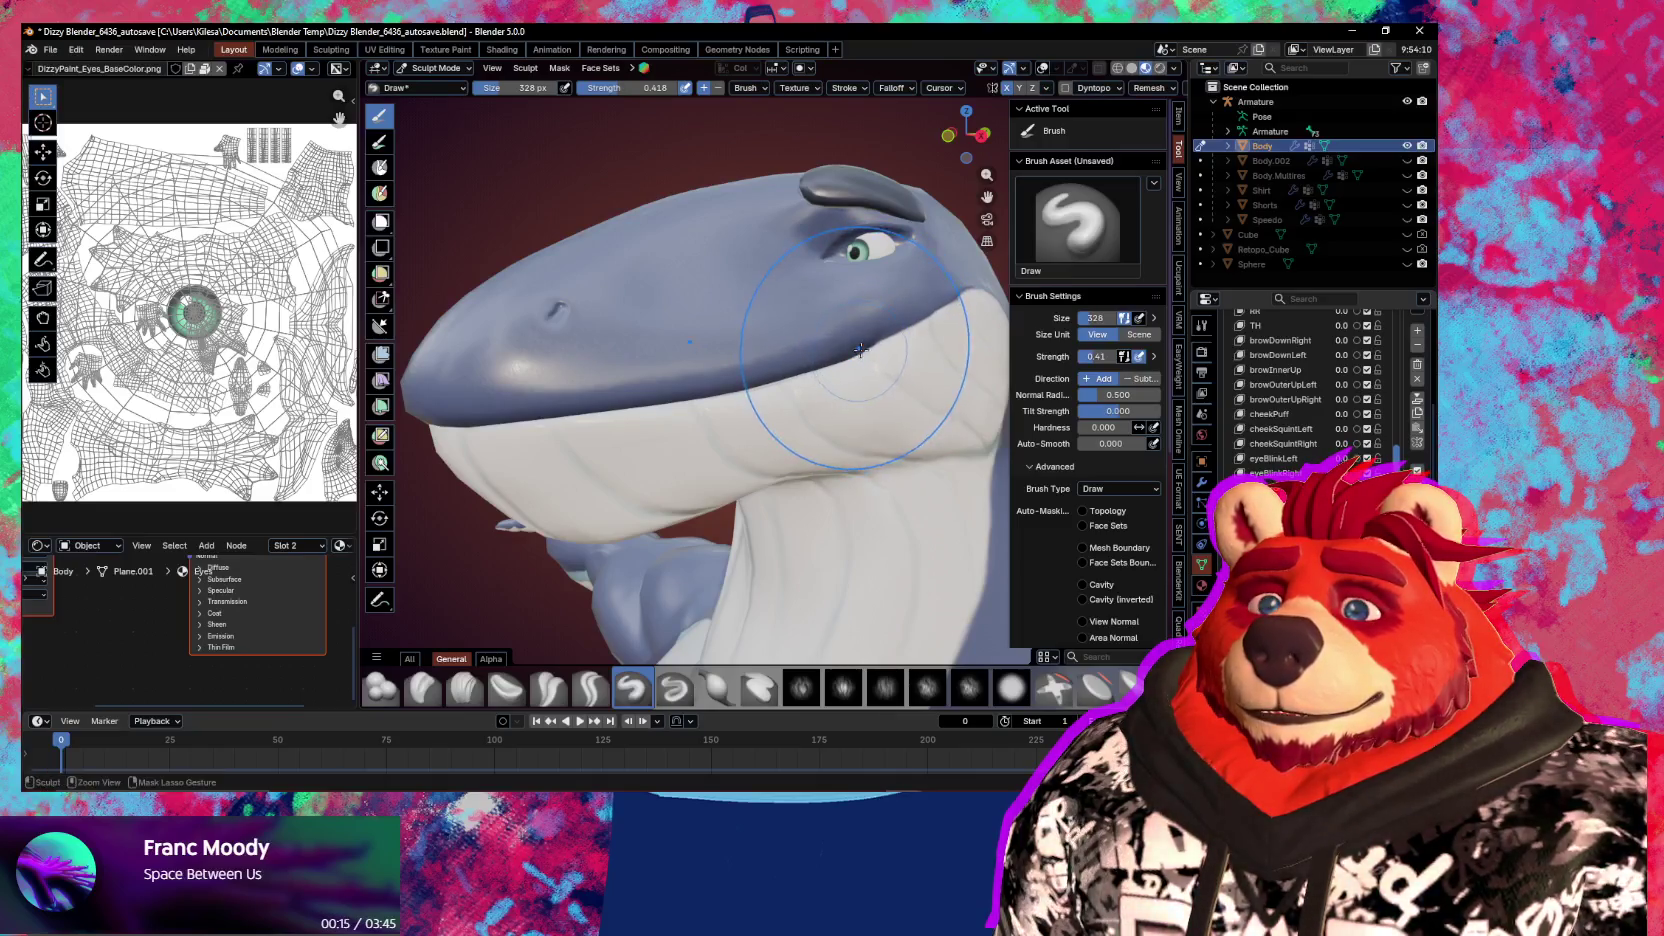
{"action": "mouse_move", "coordinate": [860, 349]}
{"action": "middle_mouse_down", "text": "ctrl"}
{"action": "mouse_move", "coordinate": [815, 362]}
{"action": "mouse_move", "coordinate": [781, 335]}
{"action": "mouse_move", "coordinate": [800, 353]}
{"action": "mouse_move", "coordinate": [781, 378]}
{"action": "middle_mouse_up", "text": "ctrl"}
{"action": "key", "text": "g"}
{"action": "key", "text": "f"}
{"action": "left_click", "coordinate": [865, 350]}
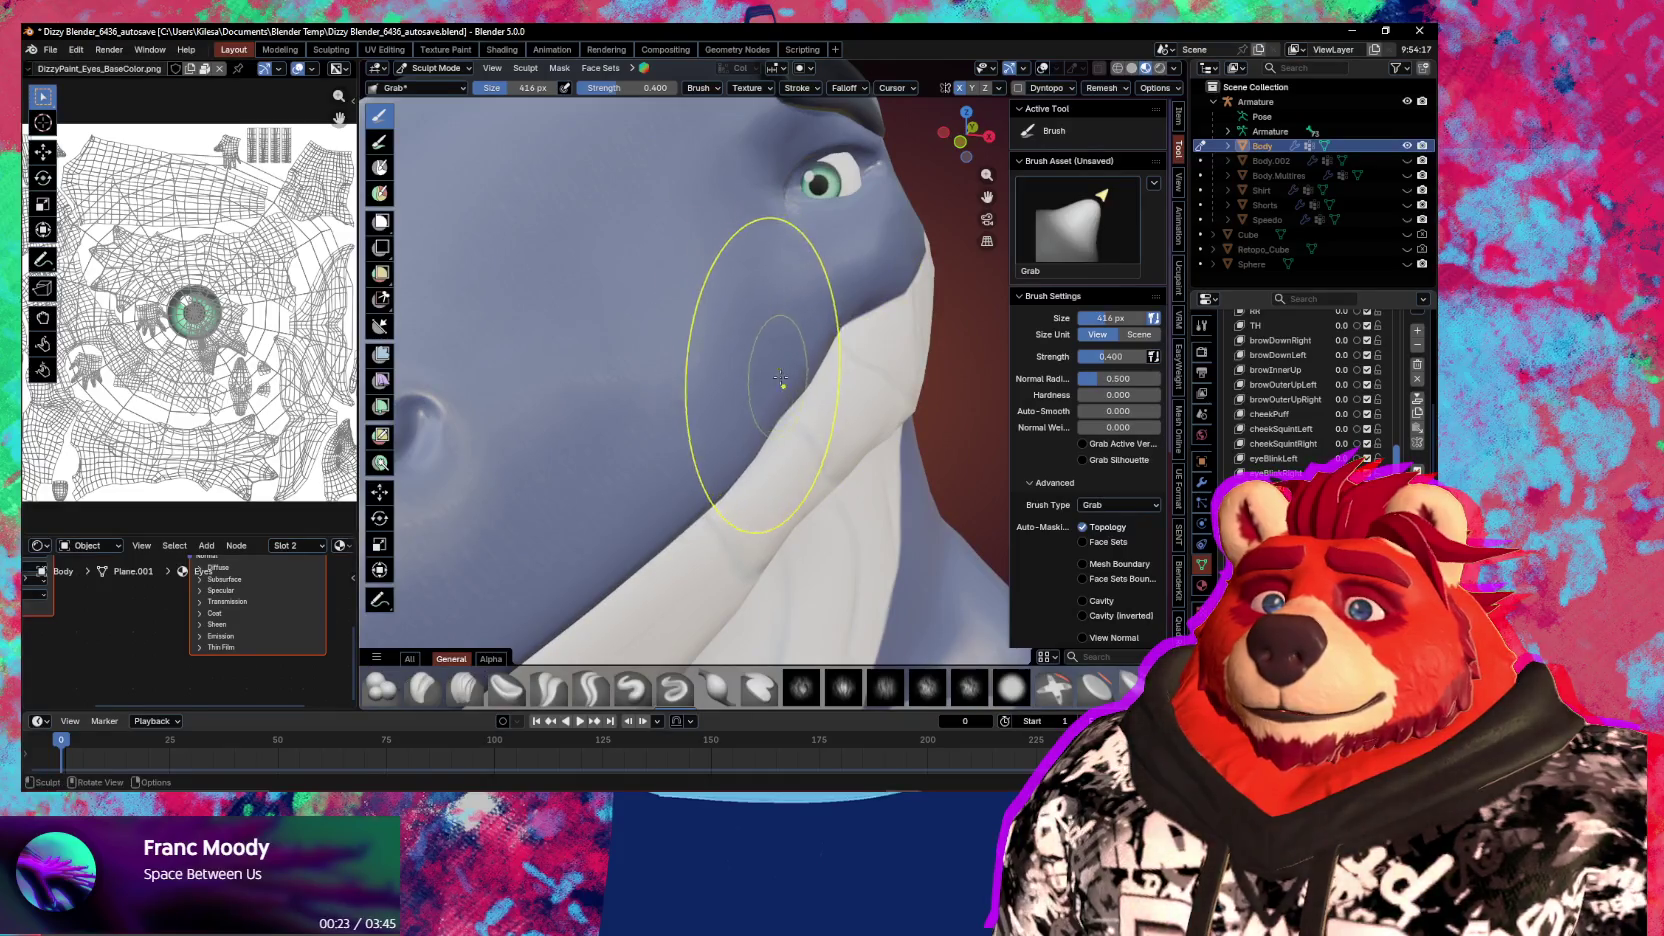
{"action": "mouse_move", "coordinate": [781, 378]}
{"action": "middle_mouse_down"}
{"action": "mouse_move", "coordinate": [811, 382]}
{"action": "mouse_move", "coordinate": [760, 390]}
{"action": "middle_mouse_up"}
View the head from below and puff out the lip along the jaw with Inflate/Deflate
{"action": "key", "text": "ctrl+Tab"}
{"action": "key", "text": "ctrl+Tab"}
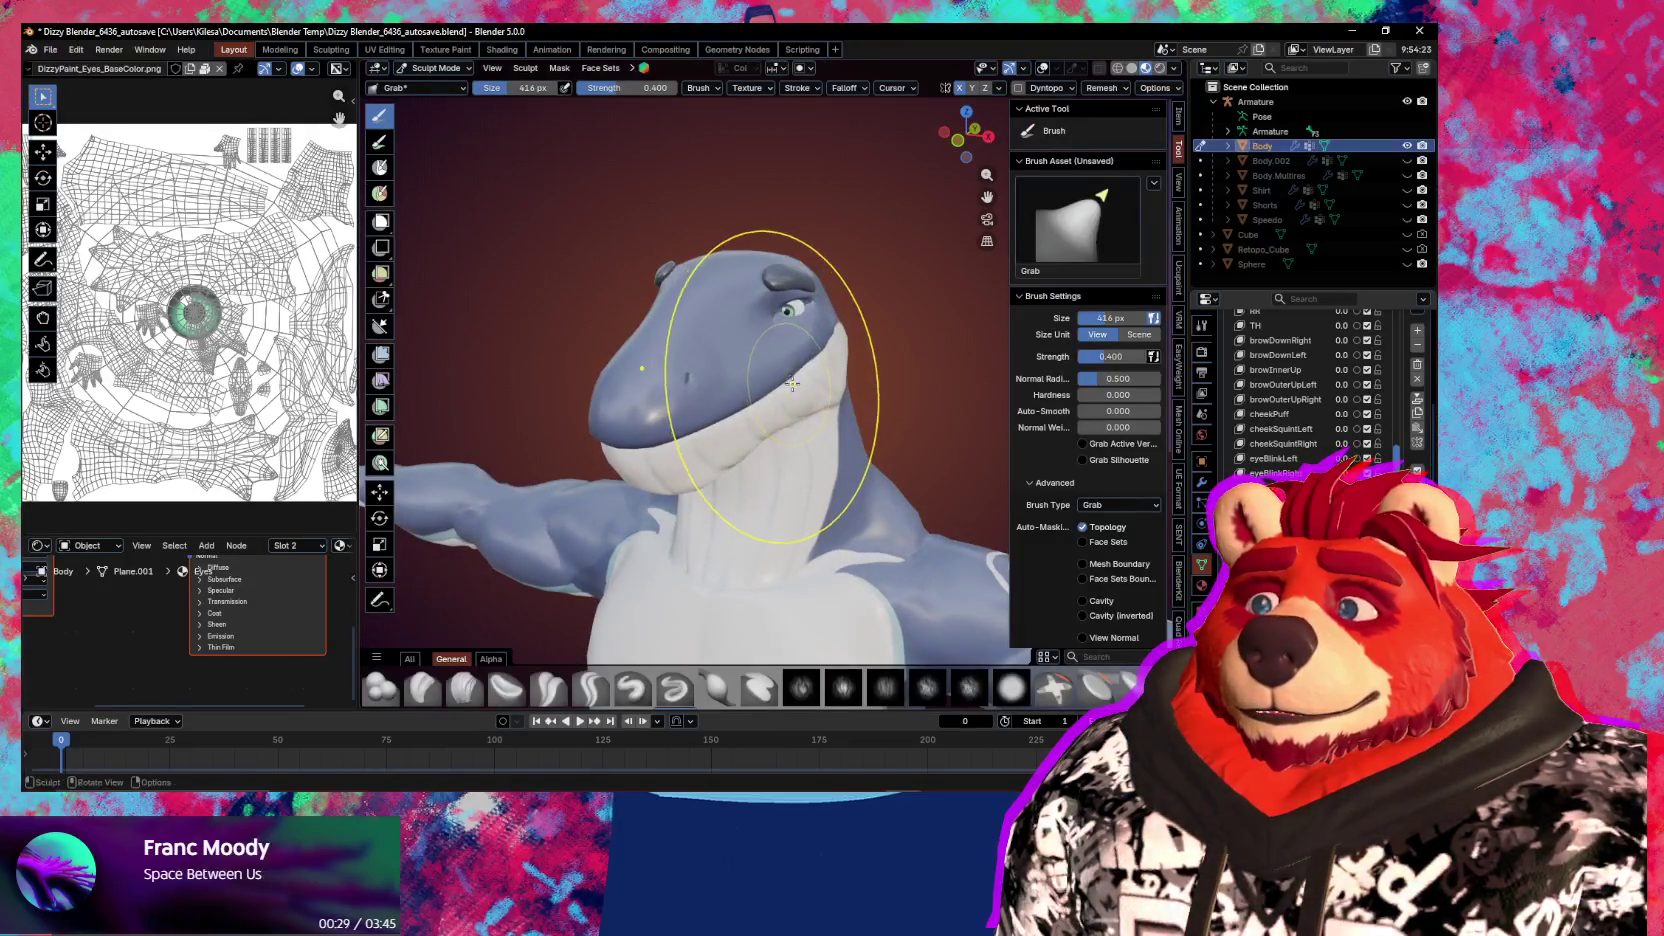
{"action": "scroll", "coordinate": [840, 225], "scroll_direction": "up", "scroll_amount": 3}
{"action": "scroll", "coordinate": [817, 401], "scroll_direction": "up", "scroll_amount": 3}
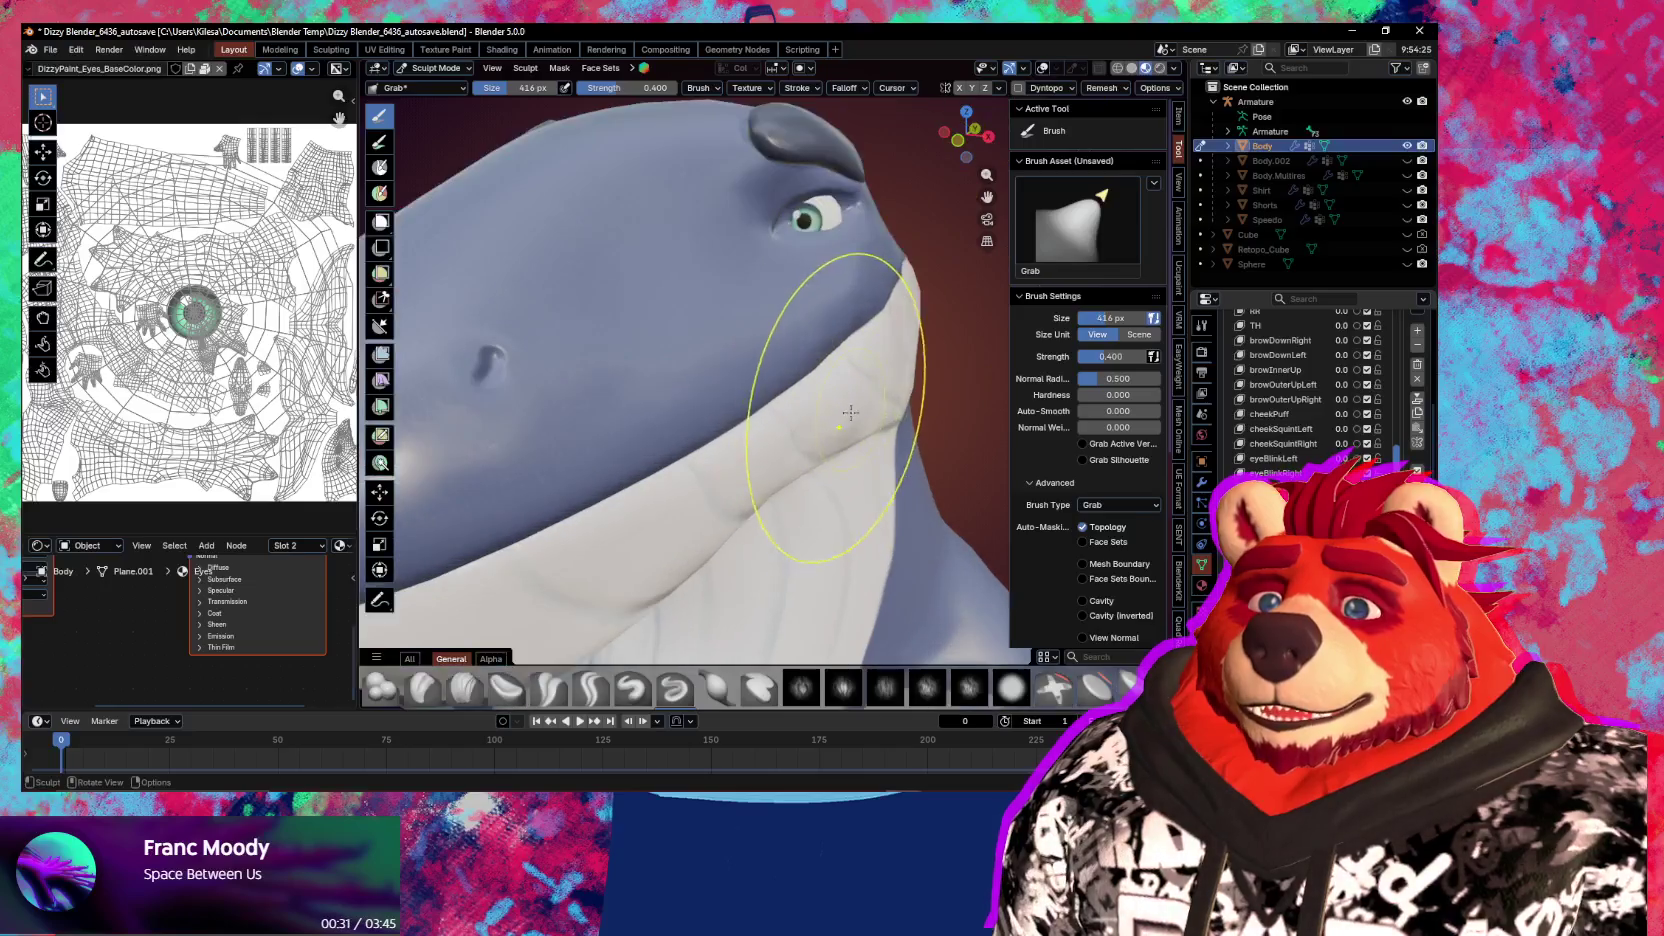
{"action": "mouse_move", "coordinate": [817, 401]}
{"action": "middle_mouse_down"}
{"action": "mouse_move", "coordinate": [815, 371]}
{"action": "mouse_move", "coordinate": [611, 367]}
{"action": "mouse_move", "coordinate": [660, 360]}
{"action": "middle_mouse_up"}
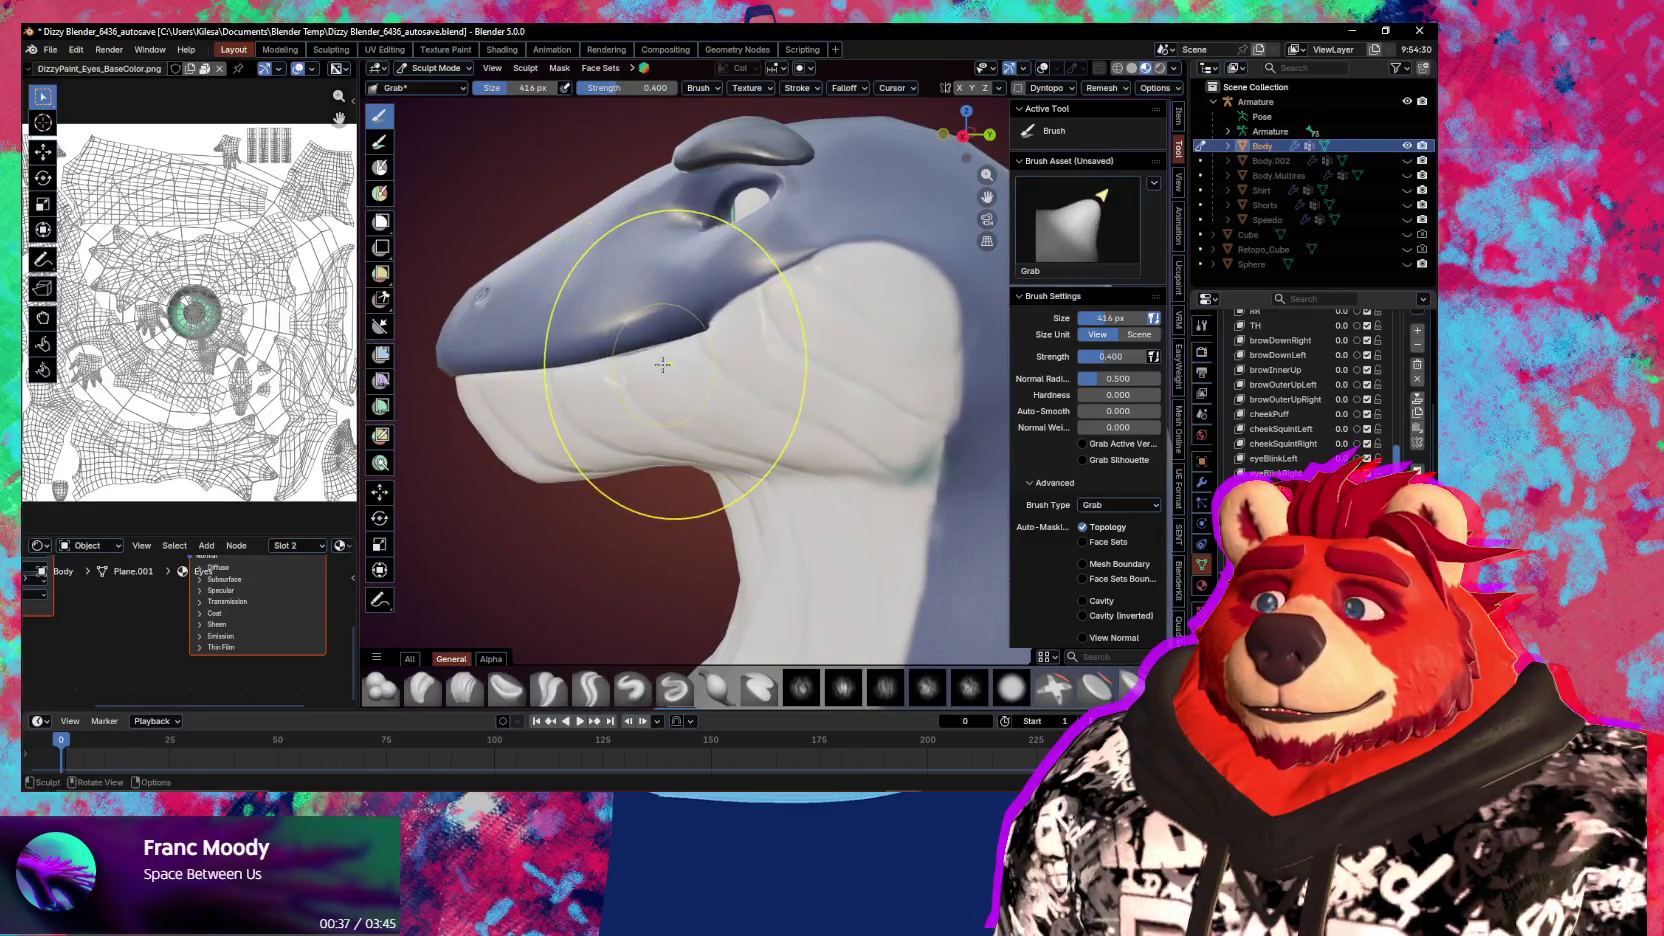
{"action": "scroll", "coordinate": [690, 352], "scroll_direction": "up", "scroll_amount": 2}
{"action": "key", "text": "i"}
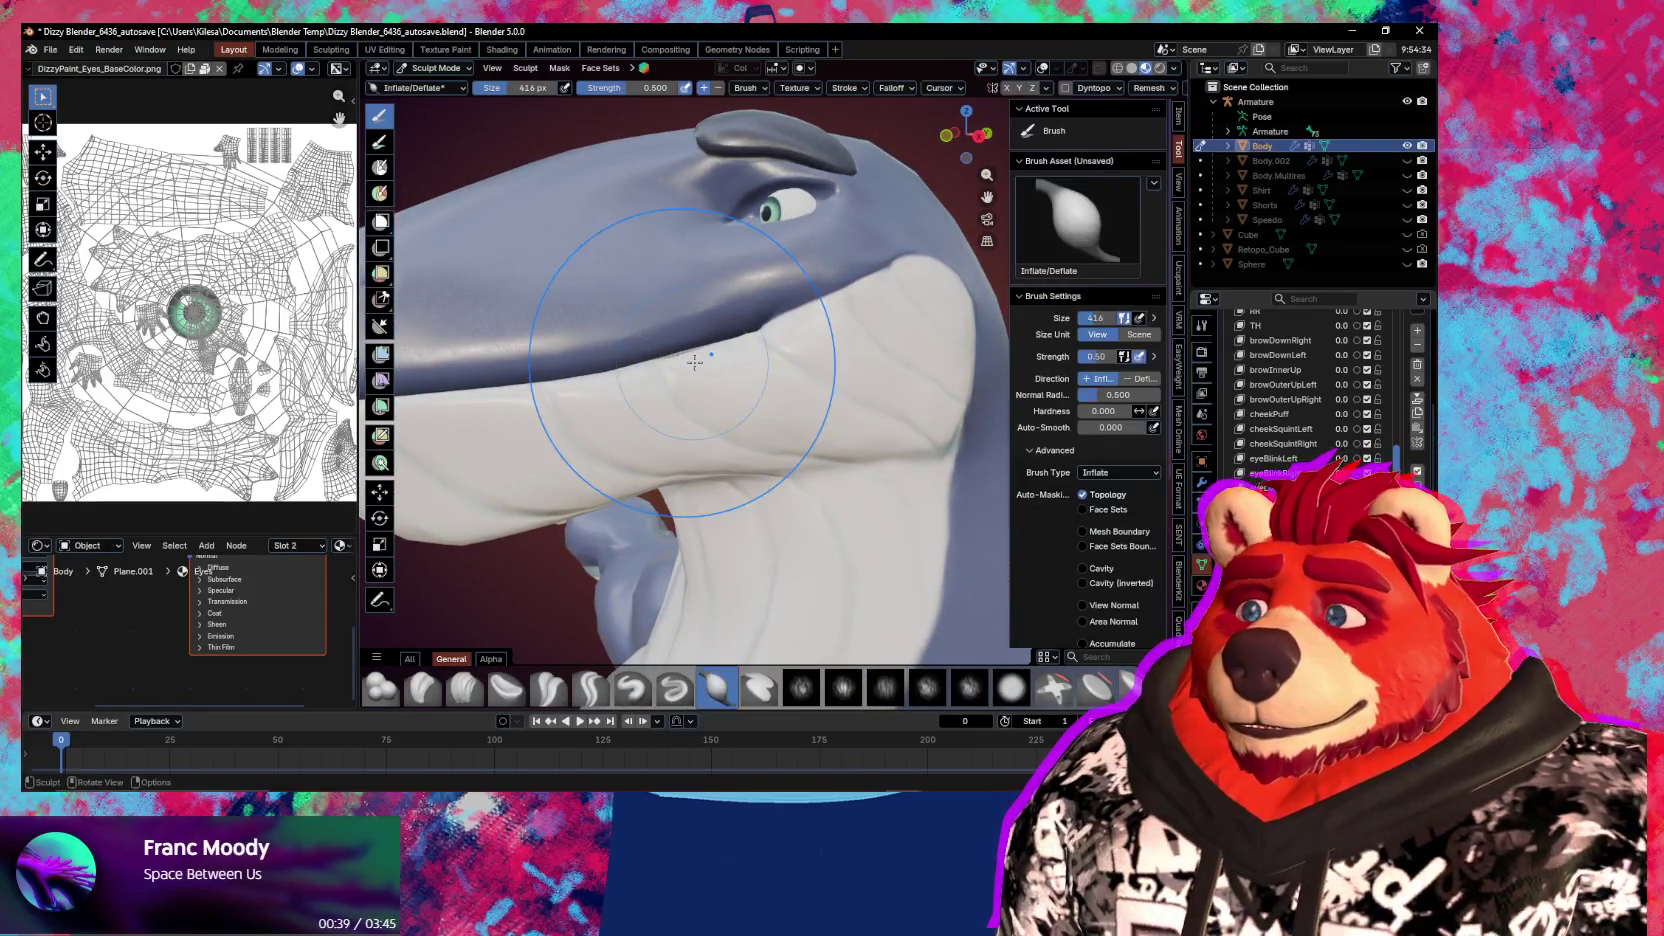
{"action": "left_click_drag", "start_coordinate": [690, 345], "coordinate": [740, 353]}
{"action": "middle_click_drag", "start_coordinate": [740, 353], "coordinate": [787, 338]}
Add a Draw brush stroke along the jaw line and reframe the shark head
{"action": "key", "text": "x"}
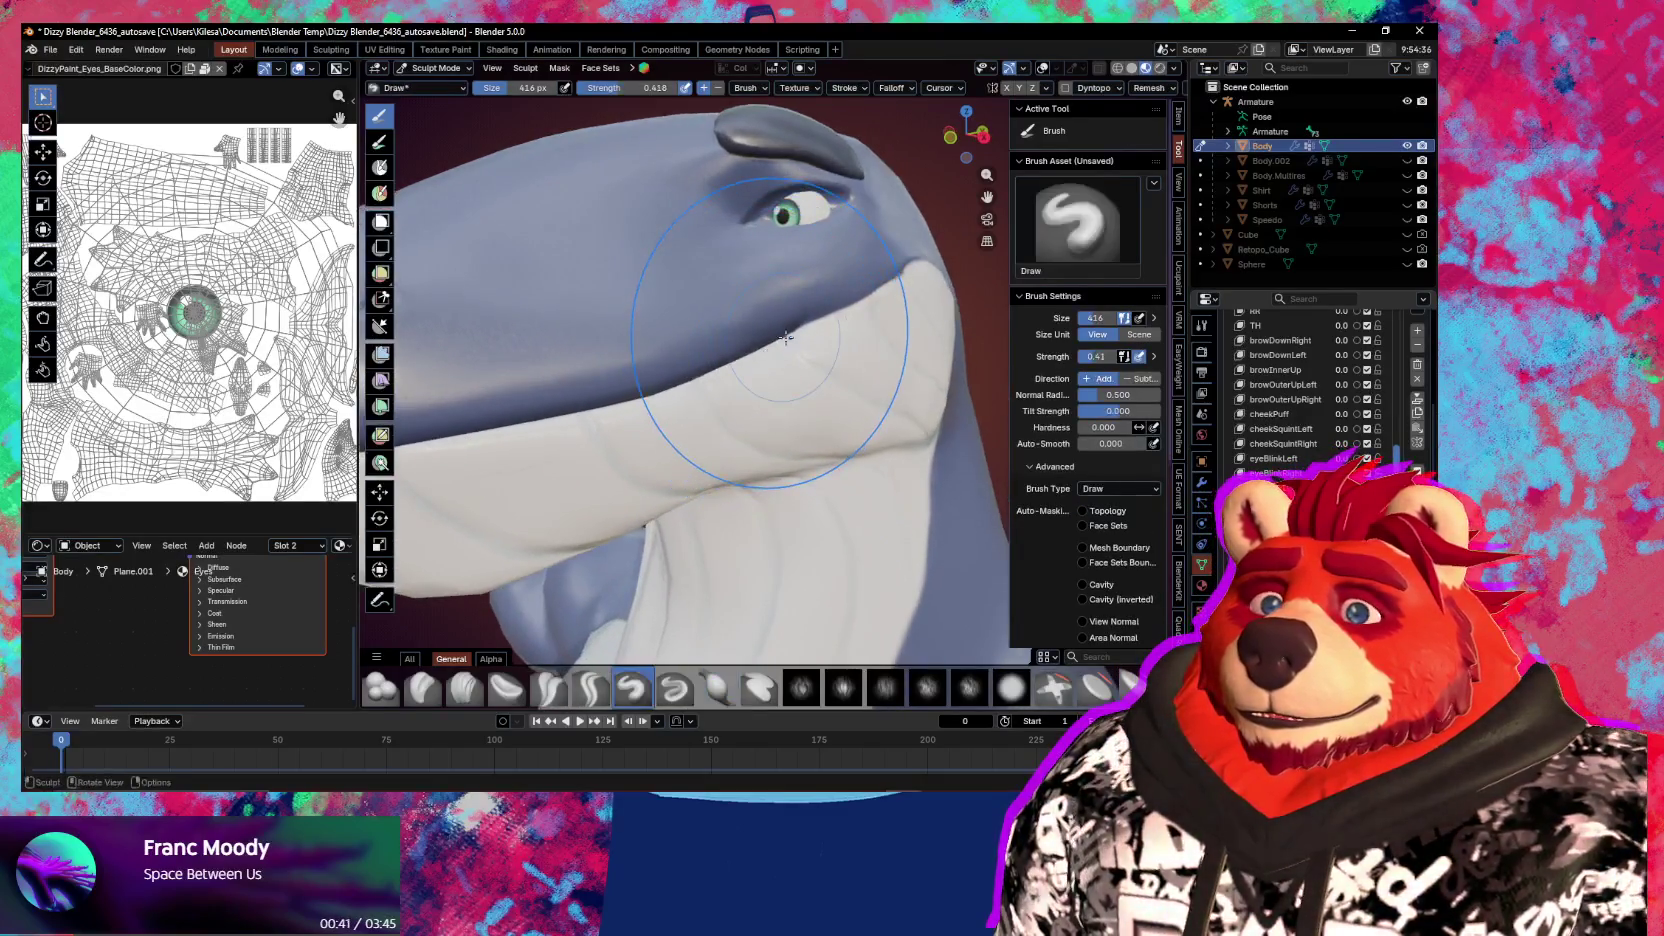
{"action": "left_click_drag", "start_coordinate": [787, 337], "coordinate": [788, 338]}
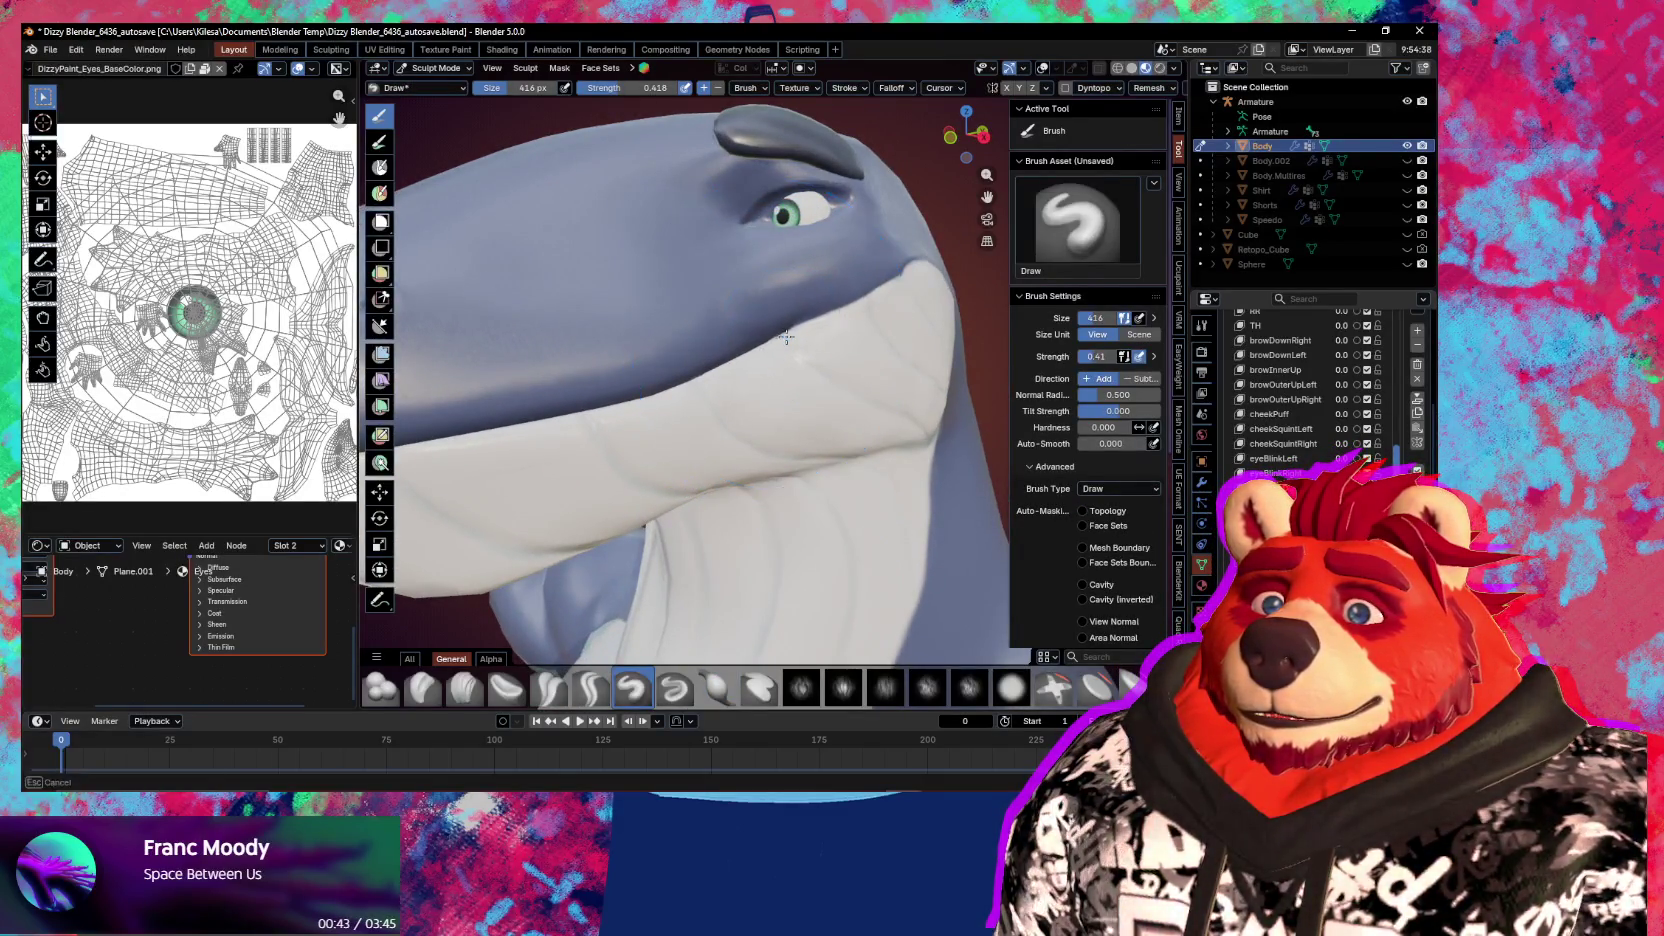
{"action": "middle_click_drag", "start_coordinate": [787, 337], "coordinate": [830, 345]}
{"action": "key", "text": "g"}
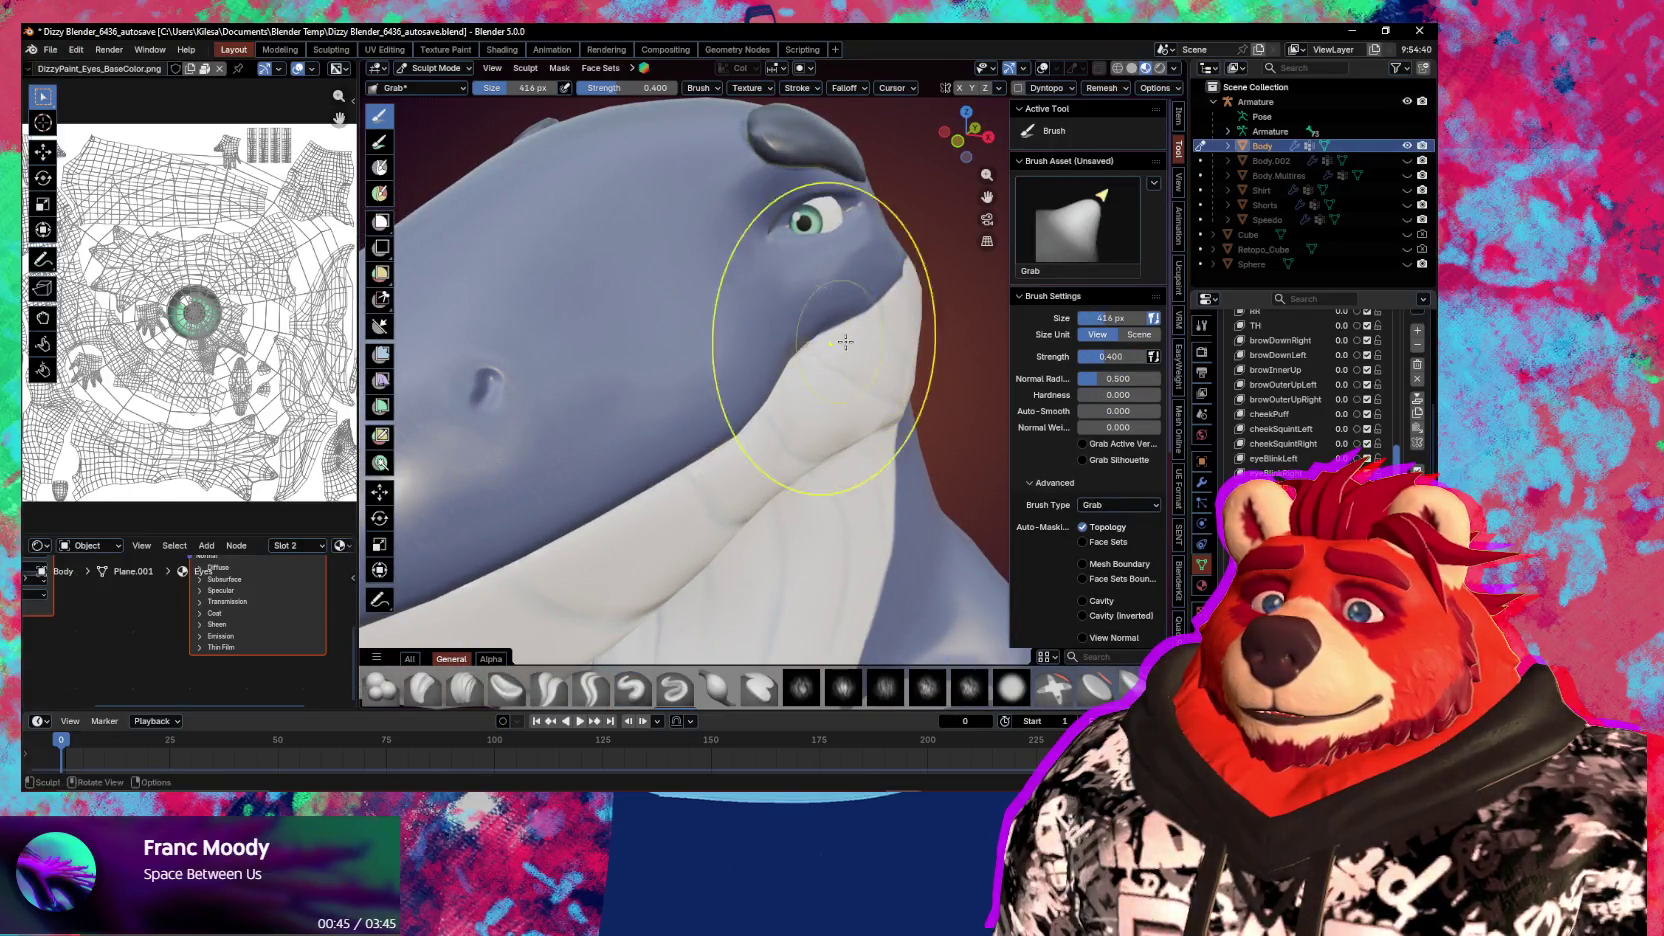
{"action": "key", "text": "x"}
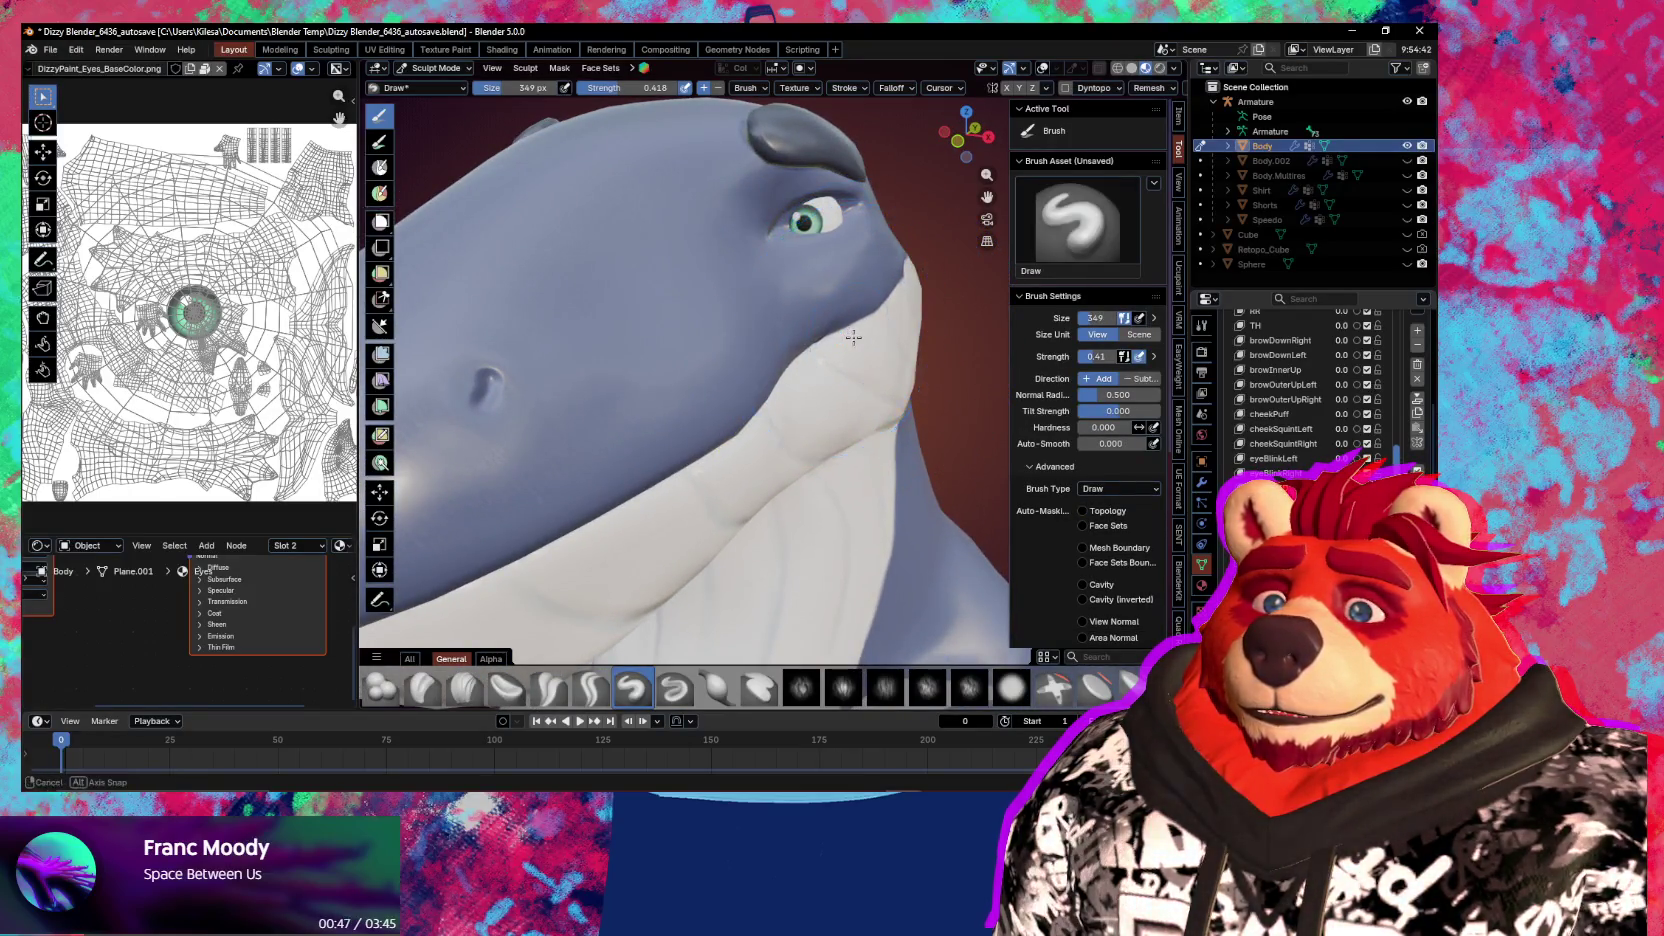
{"action": "middle_click_drag", "start_coordinate": [853, 337], "coordinate": [816, 323]}
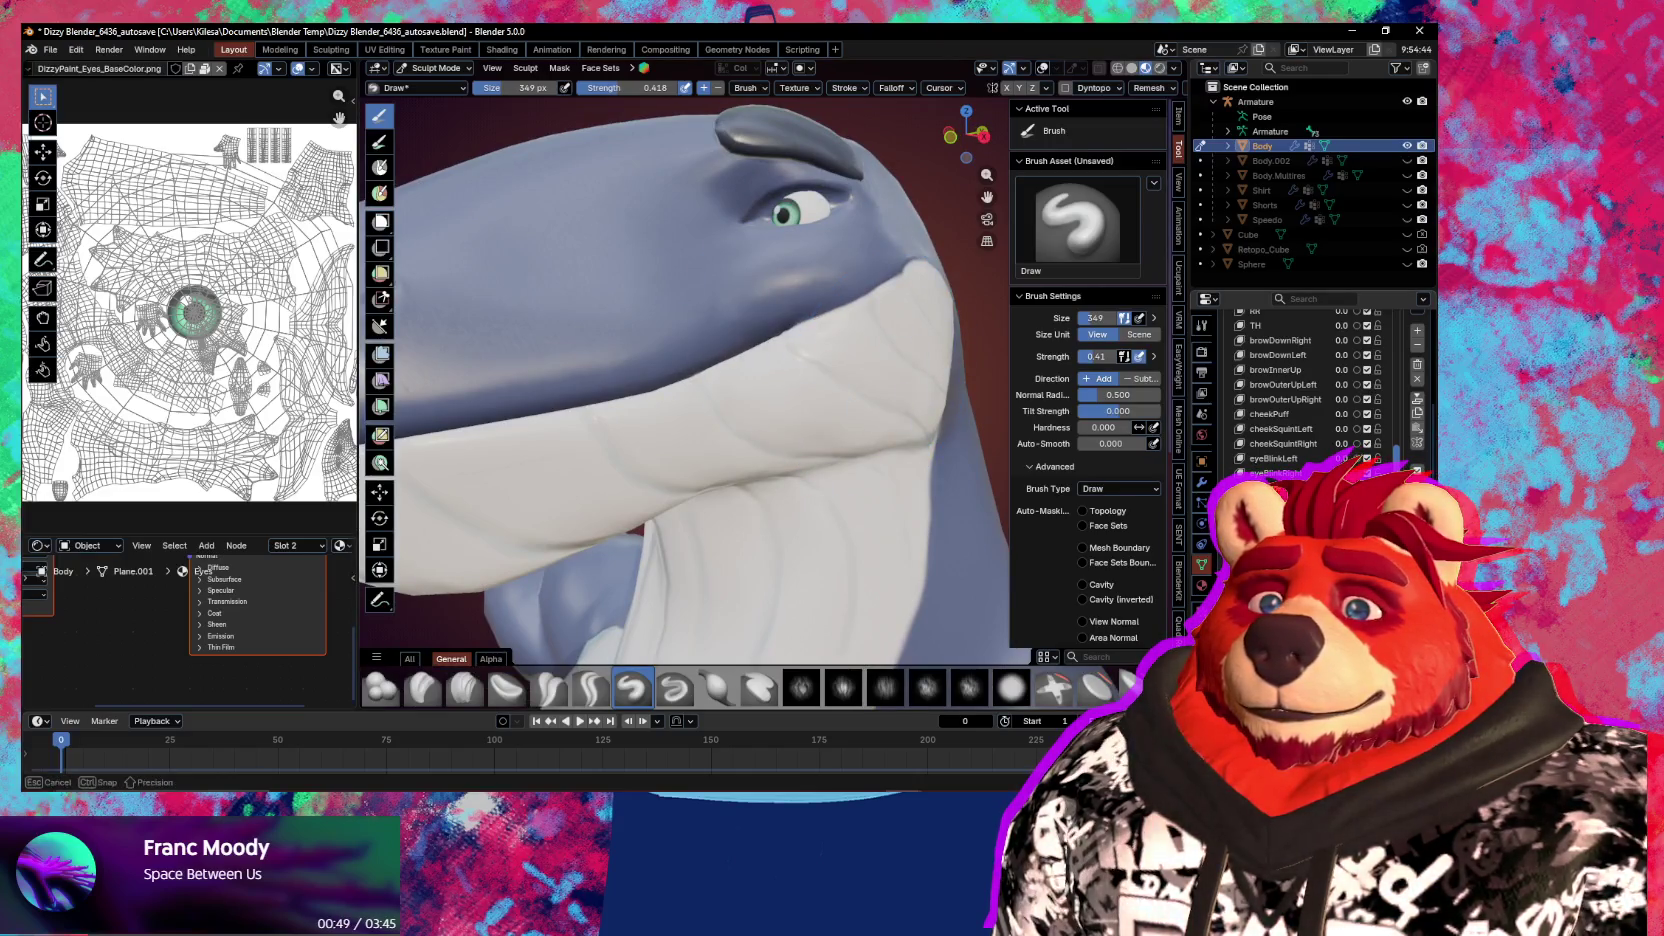
{"action": "middle_click_drag", "start_coordinate": [700, 330], "coordinate": [1128, 608], "text": "shift"}
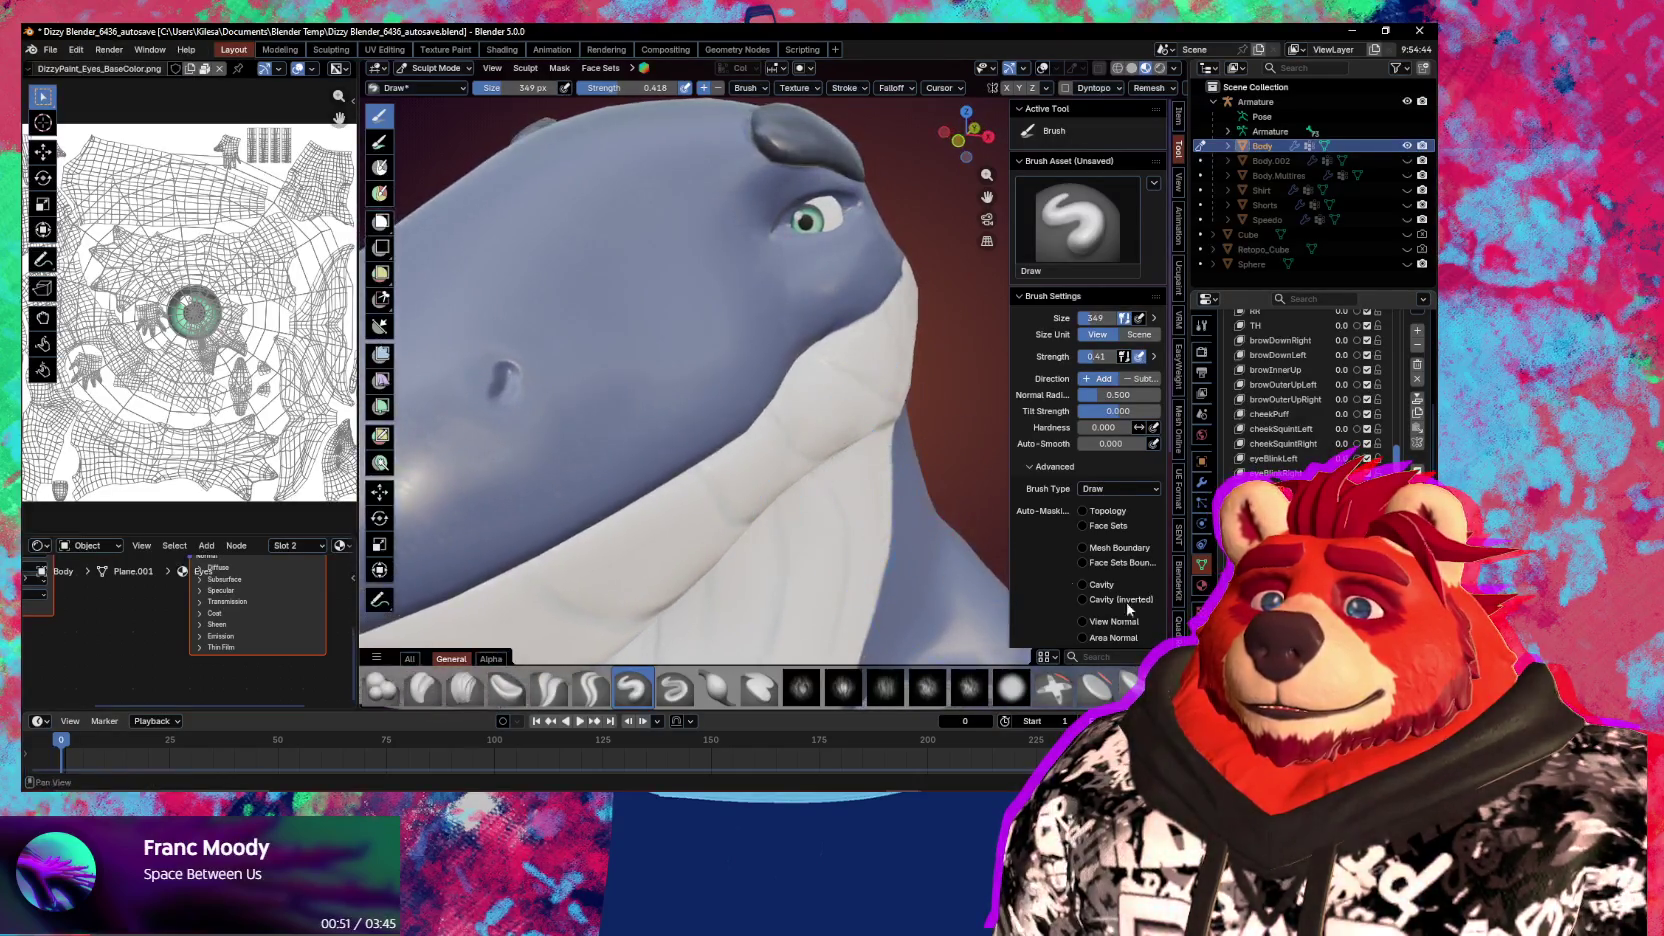
Grab-pull the neck contour and white throat edge into shape, then review from the front
{"action": "mouse_move", "coordinate": [700, 450]}
{"action": "left_mouse_down"}
{"action": "mouse_move", "coordinate": [840, 290]}
{"action": "mouse_move", "coordinate": [760, 410]}
{"action": "left_mouse_up"}
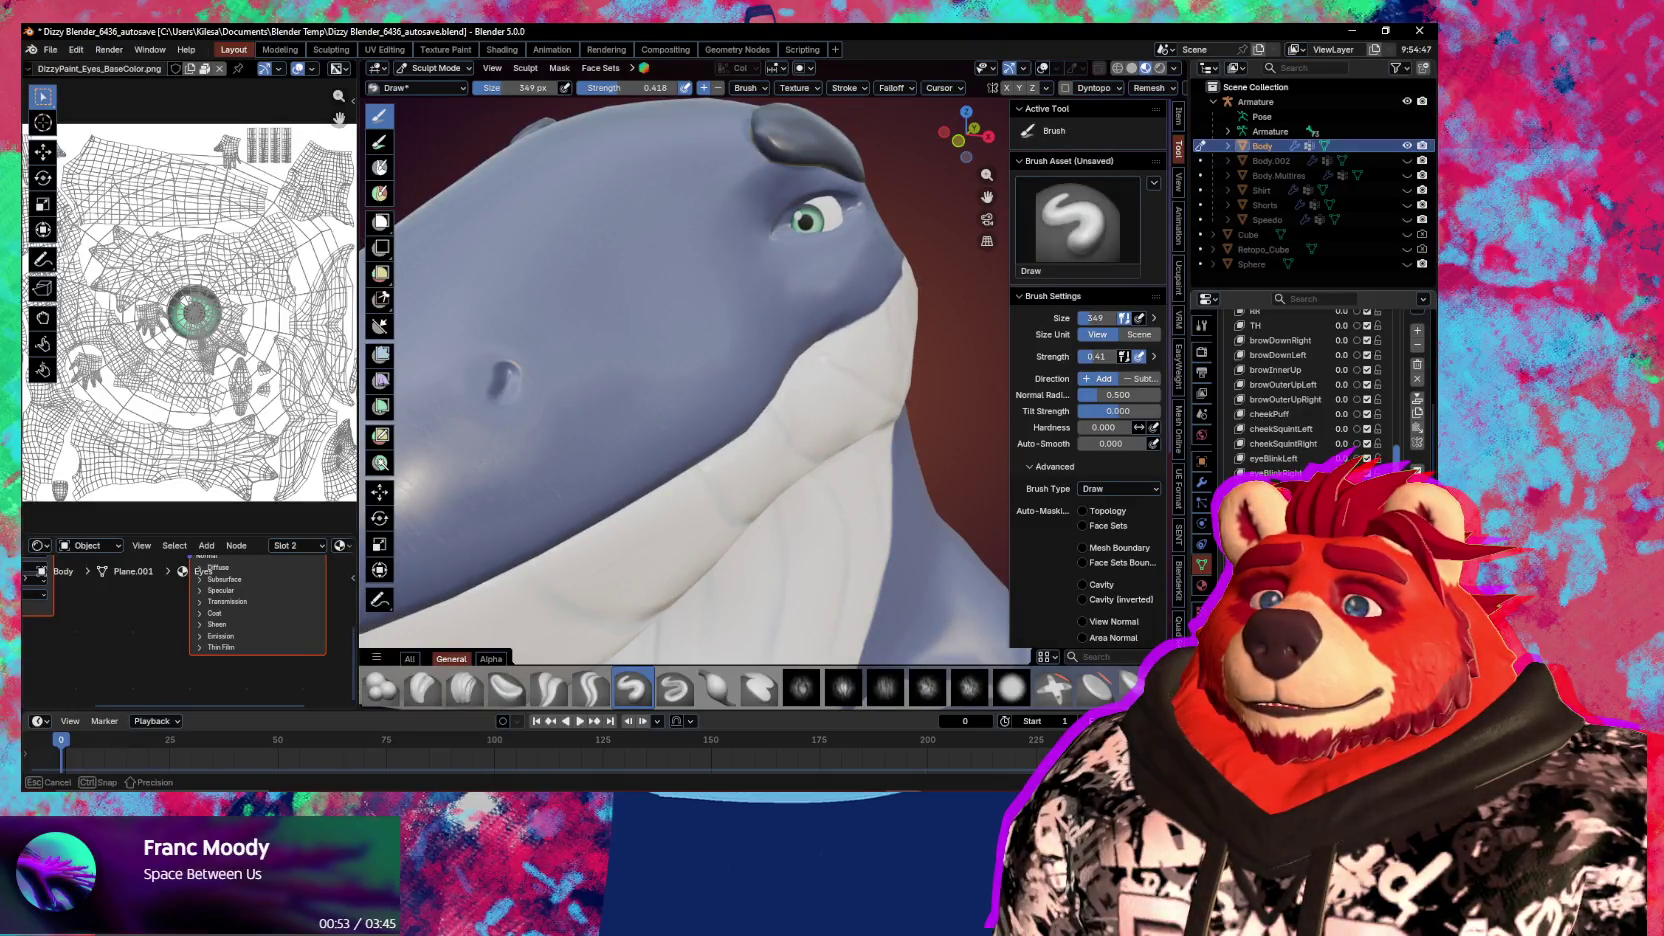
{"action": "middle_click_drag", "start_coordinate": [760, 365], "coordinate": [810, 316]}
{"action": "scroll", "coordinate": [810, 316], "scroll_direction": "up", "scroll_amount": 2}
{"action": "key", "text": "g"}
{"action": "left_click_drag", "start_coordinate": [810, 316], "coordinate": [833, 325]}
{"action": "mouse_move", "coordinate": [850, 560]}
{"action": "left_mouse_down"}
{"action": "mouse_move", "coordinate": [870, 565]}
{"action": "mouse_move", "coordinate": [846, 567]}
{"action": "left_mouse_up"}
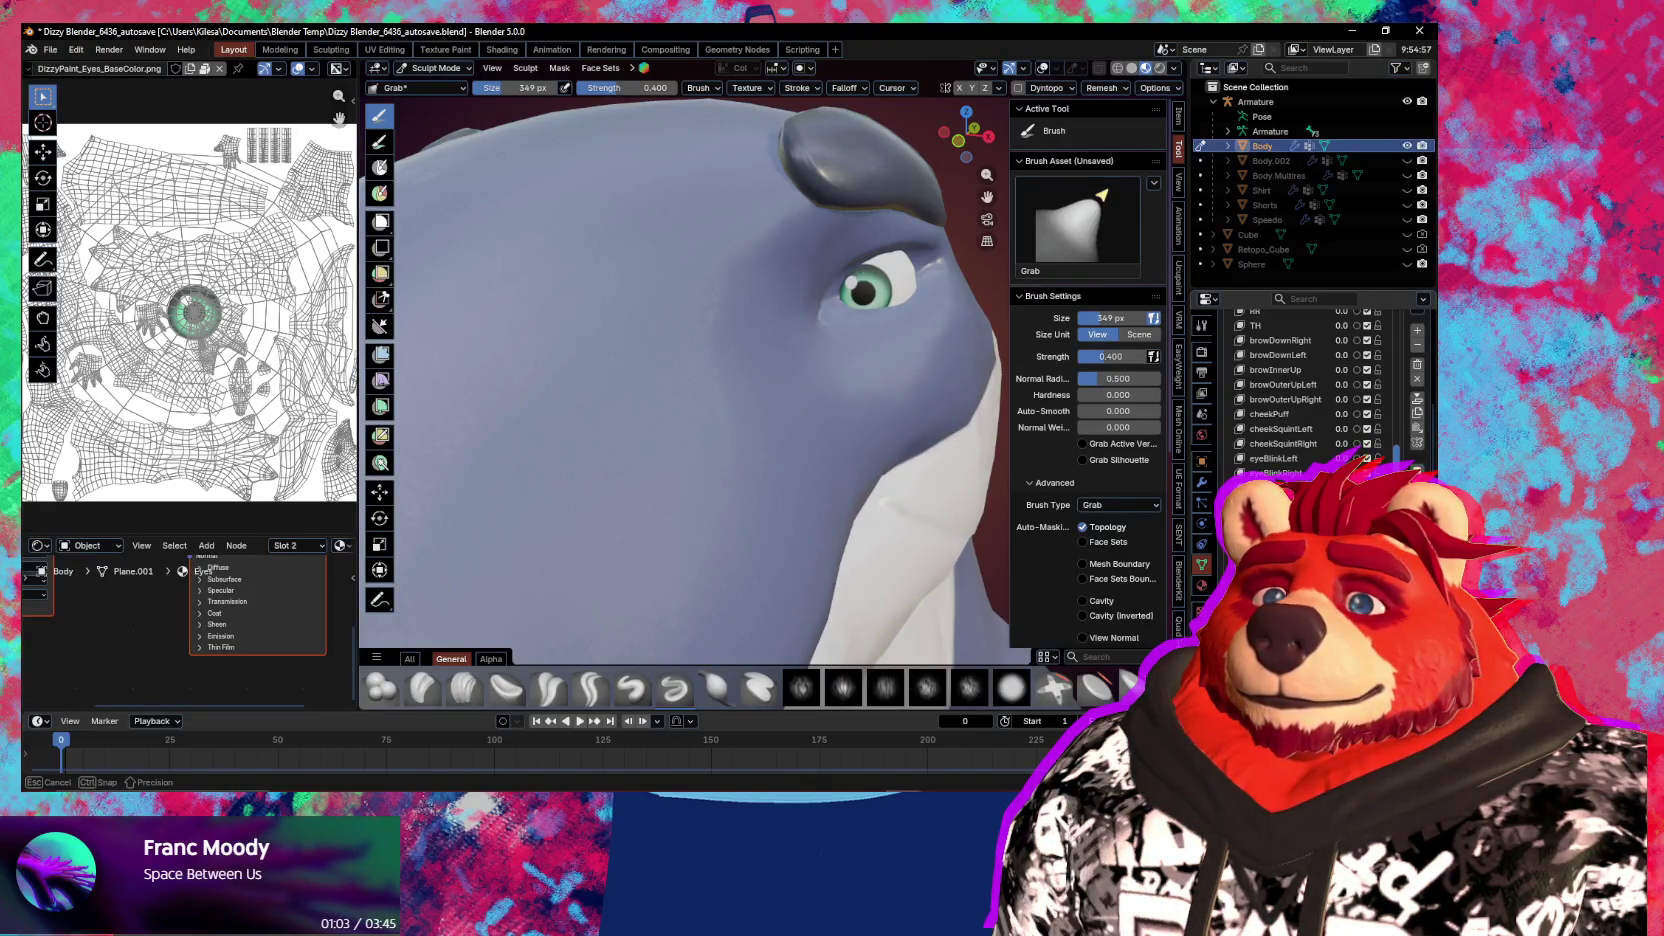
{"action": "scroll", "coordinate": [669, 501], "scroll_direction": "down", "scroll_amount": 5}
{"action": "mouse_move", "coordinate": [669, 501]}
{"action": "middle_mouse_down"}
{"action": "mouse_move", "coordinate": [780, 528]}
{"action": "mouse_move", "coordinate": [862, 509]}
{"action": "middle_mouse_up"}
{"action": "scroll", "coordinate": [856, 451], "scroll_direction": "up", "scroll_amount": 3}
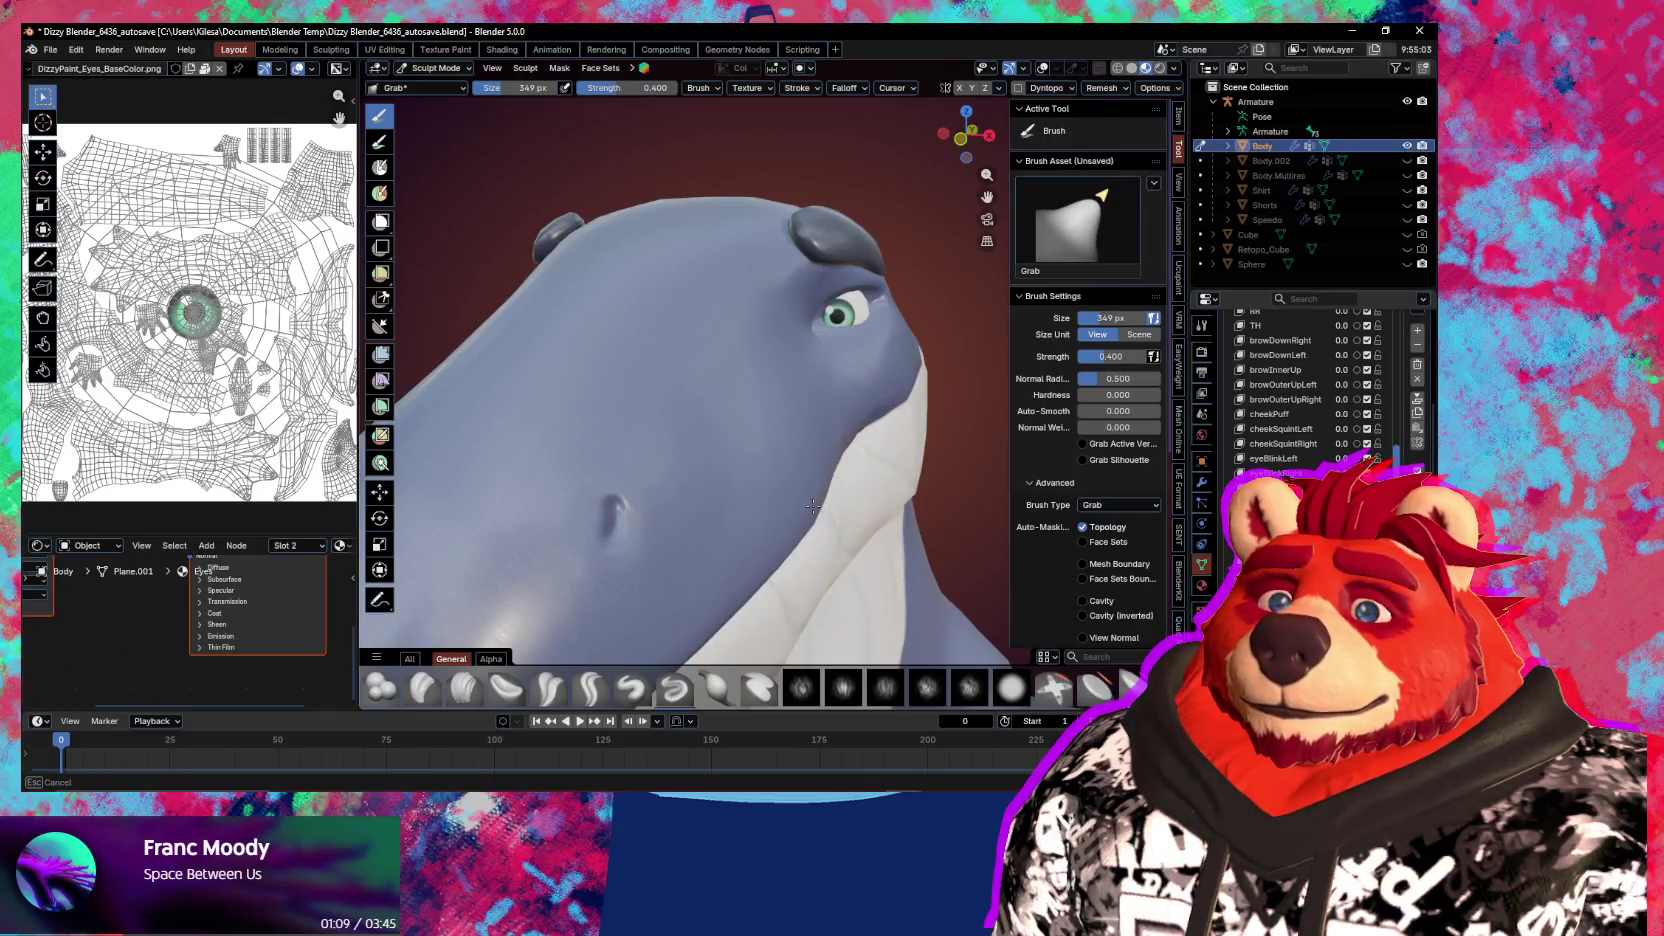
{"action": "mouse_move", "coordinate": [810, 507]}
{"action": "middle_mouse_down"}
{"action": "mouse_move", "coordinate": [832, 500]}
{"action": "mouse_move", "coordinate": [826, 477]}
{"action": "mouse_move", "coordinate": [744, 488]}
{"action": "mouse_move", "coordinate": [880, 510]}
{"action": "middle_mouse_up"}
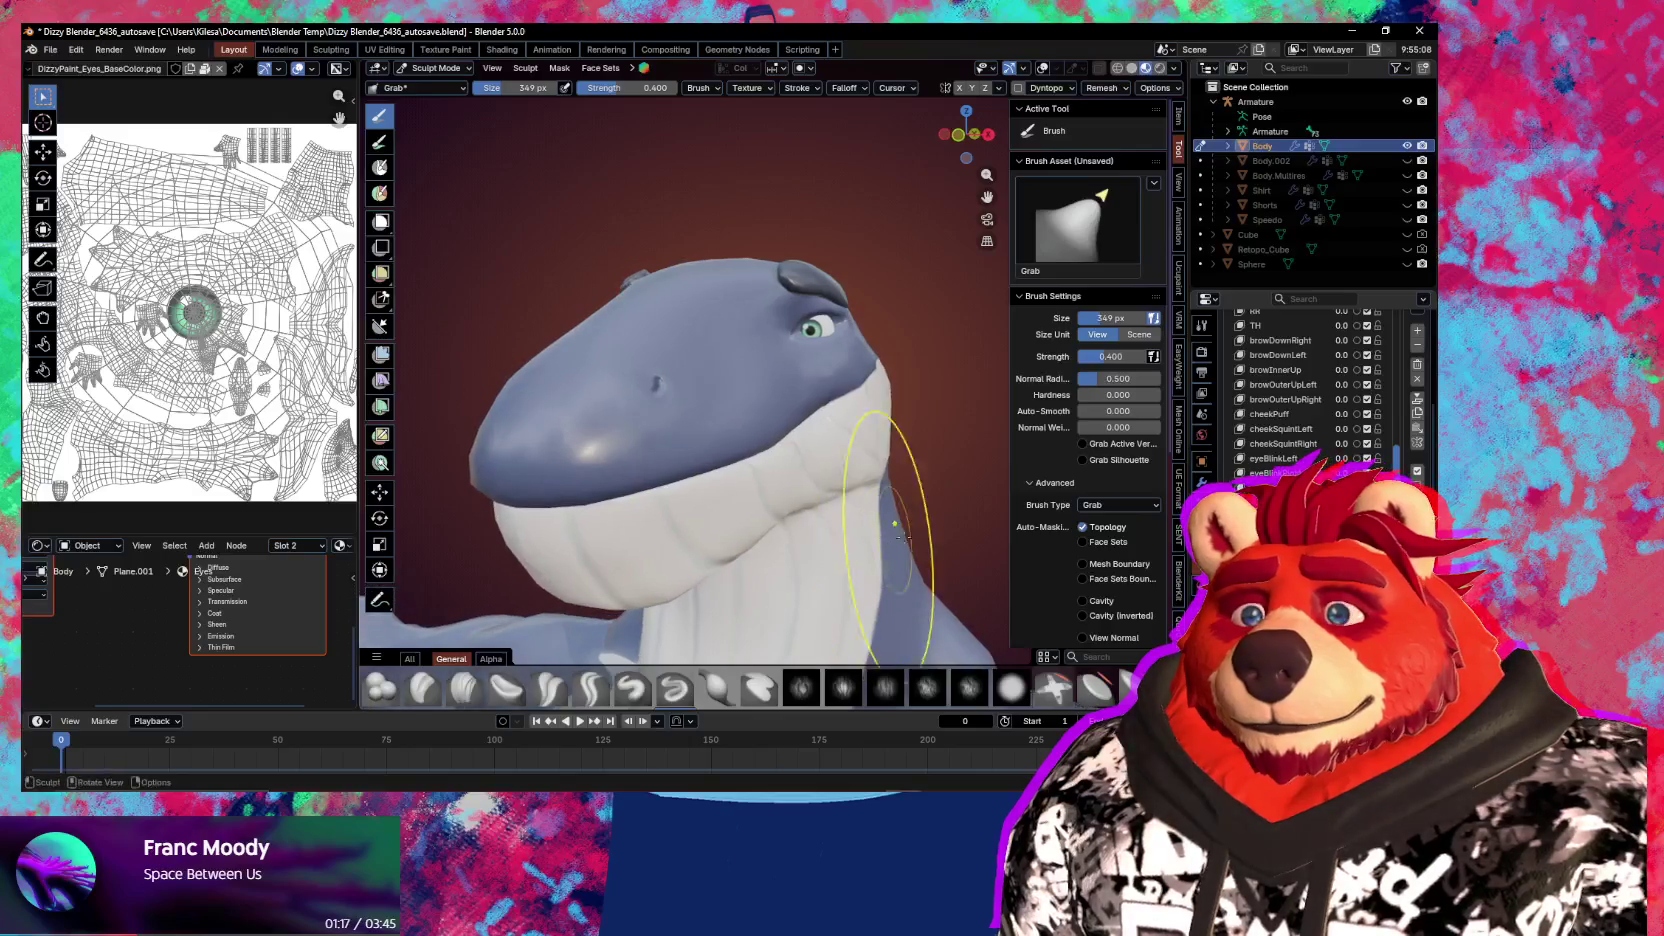
{"action": "key", "text": "ctrl+Tab"}
In Object Mode, run Mirror Shape Key from Quick Favorites, mirroring 4171 vertices, and review the head
{"action": "left_click", "coordinate": [811, 537]}
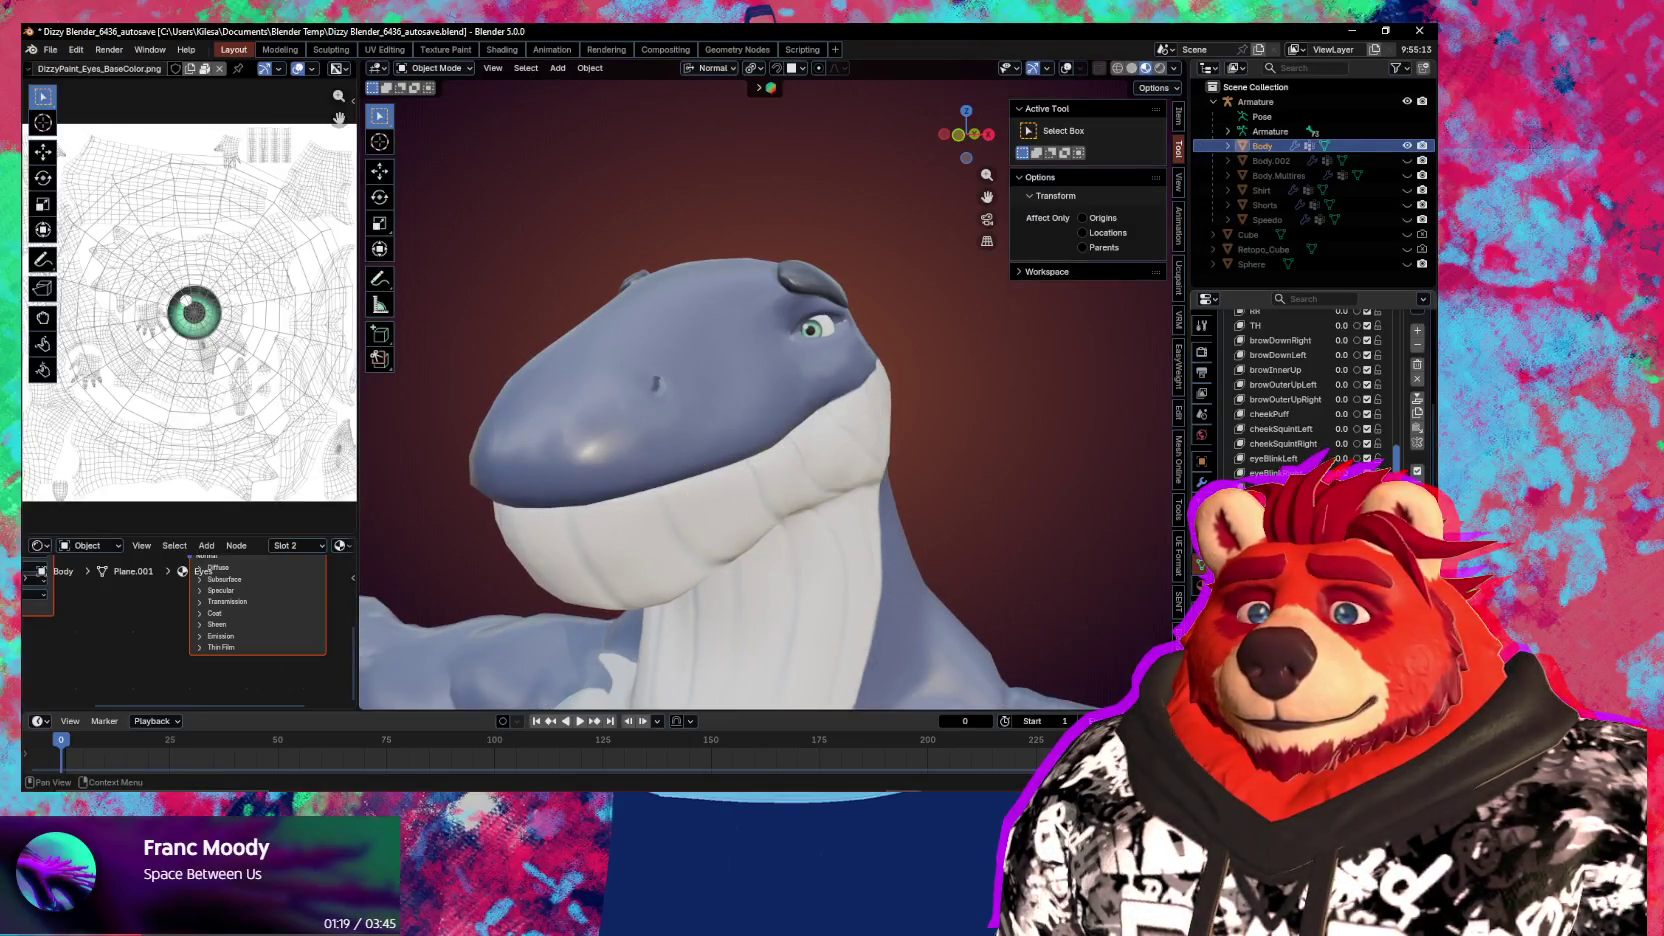
{"action": "key", "text": "q"}
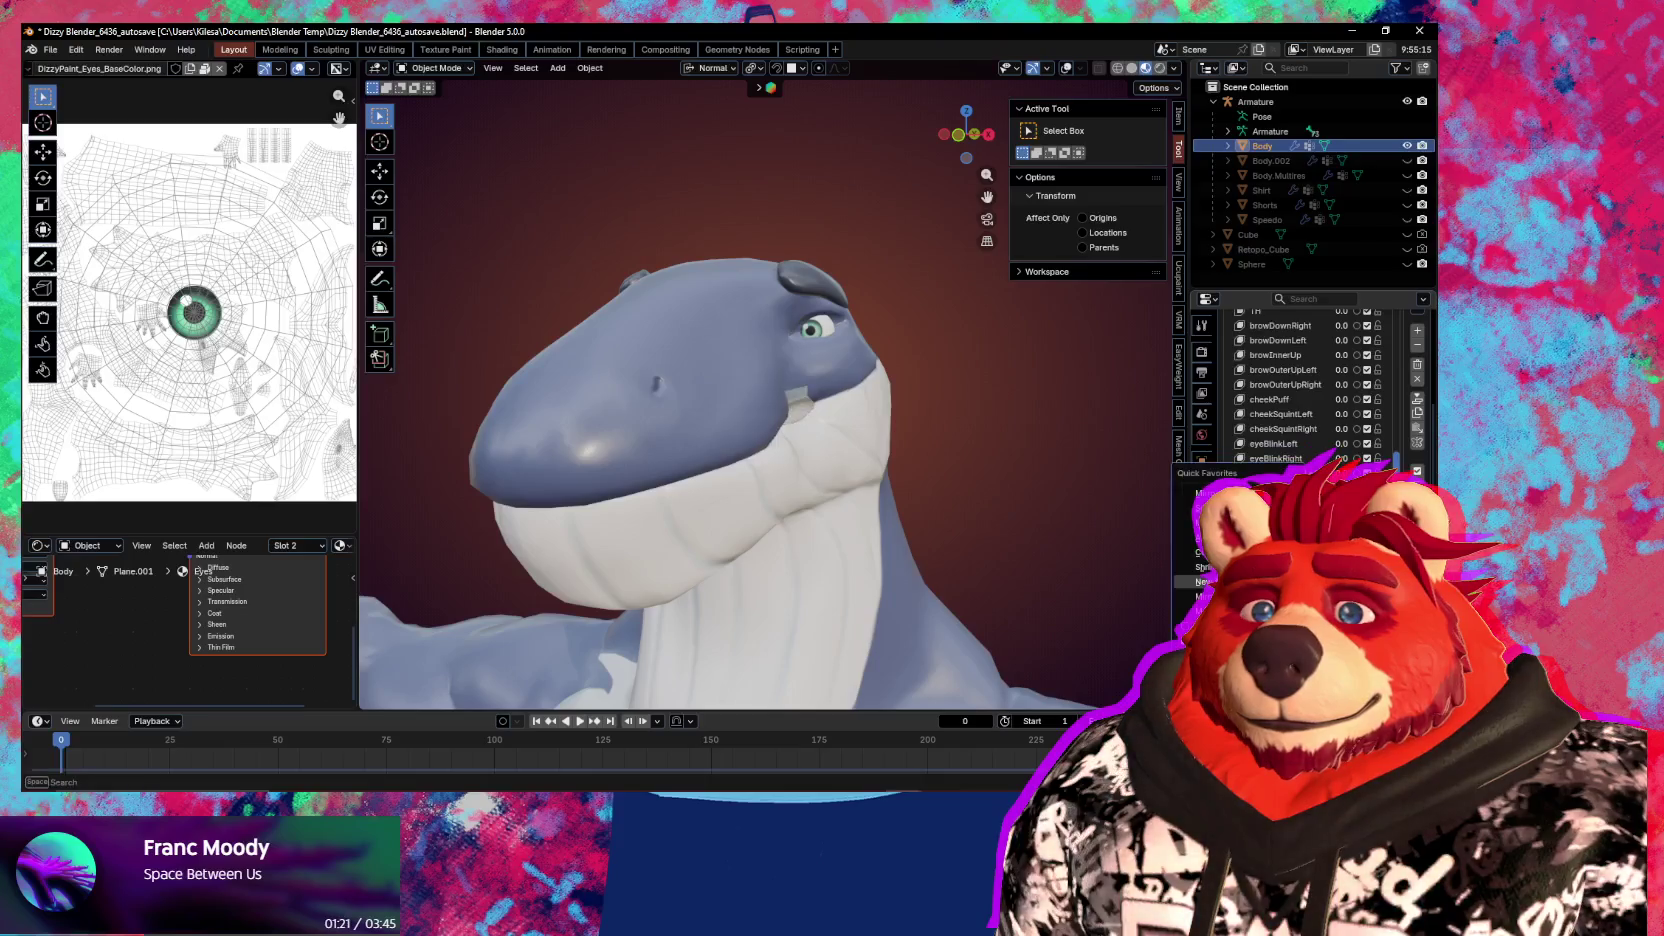
{"action": "left_click", "coordinate": [1200, 596]}
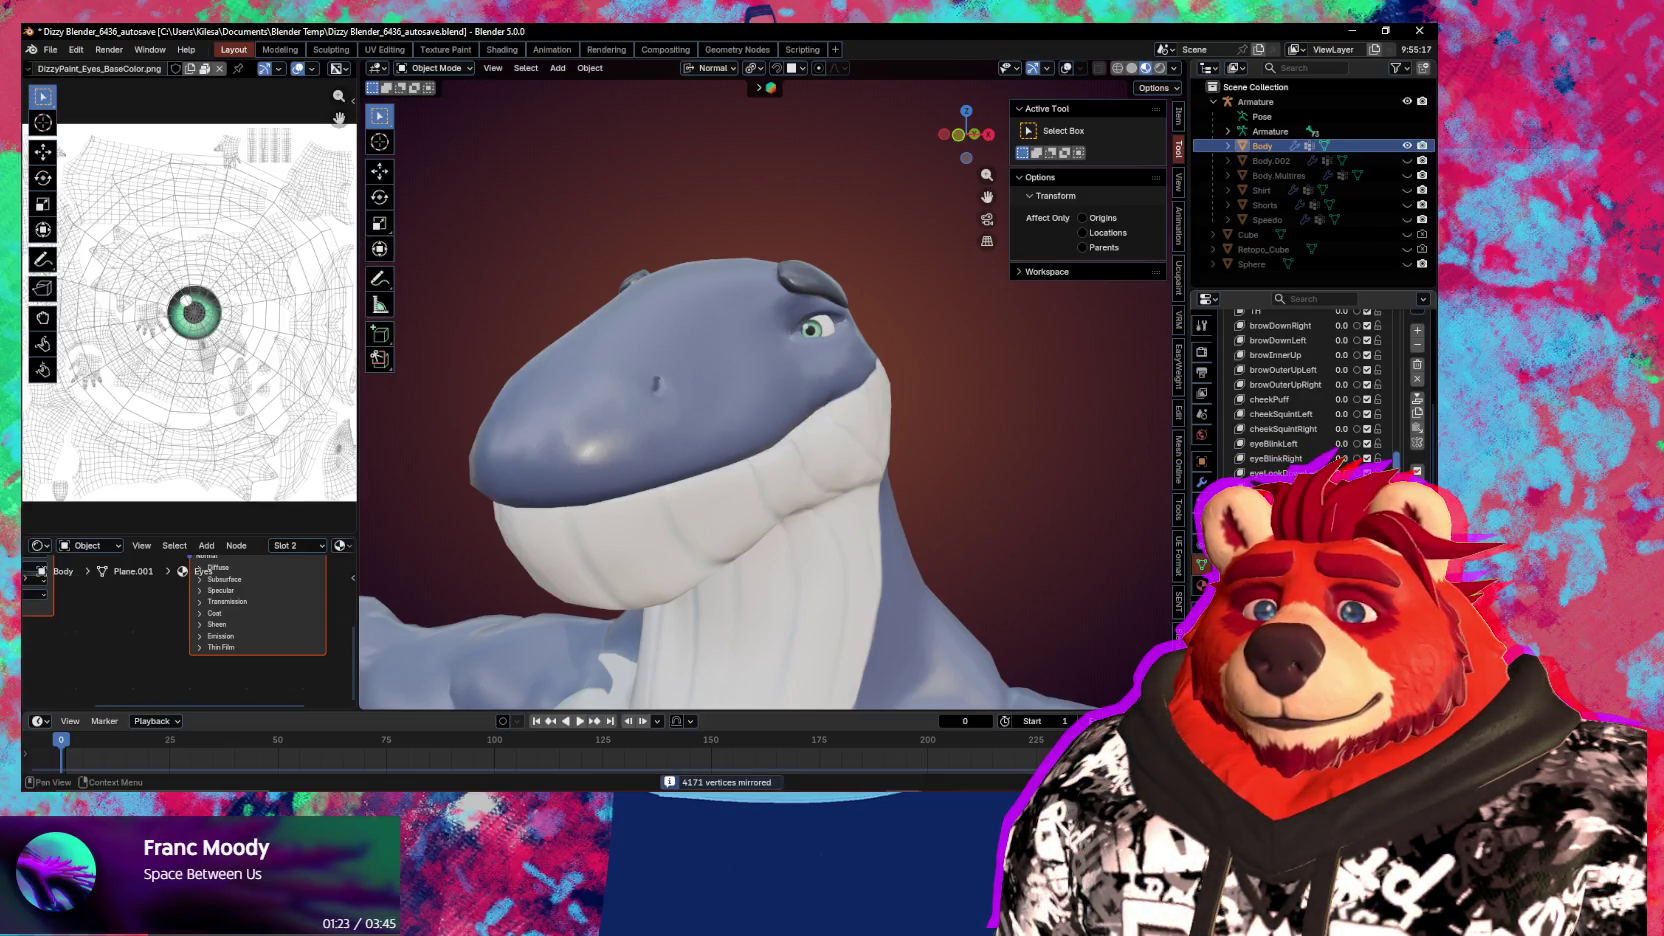
{"action": "scroll", "coordinate": [1310, 390], "scroll_direction": "down", "scroll_amount": 2}
{"action": "scroll", "coordinate": [1310, 390], "scroll_direction": "down", "scroll_amount": 2}
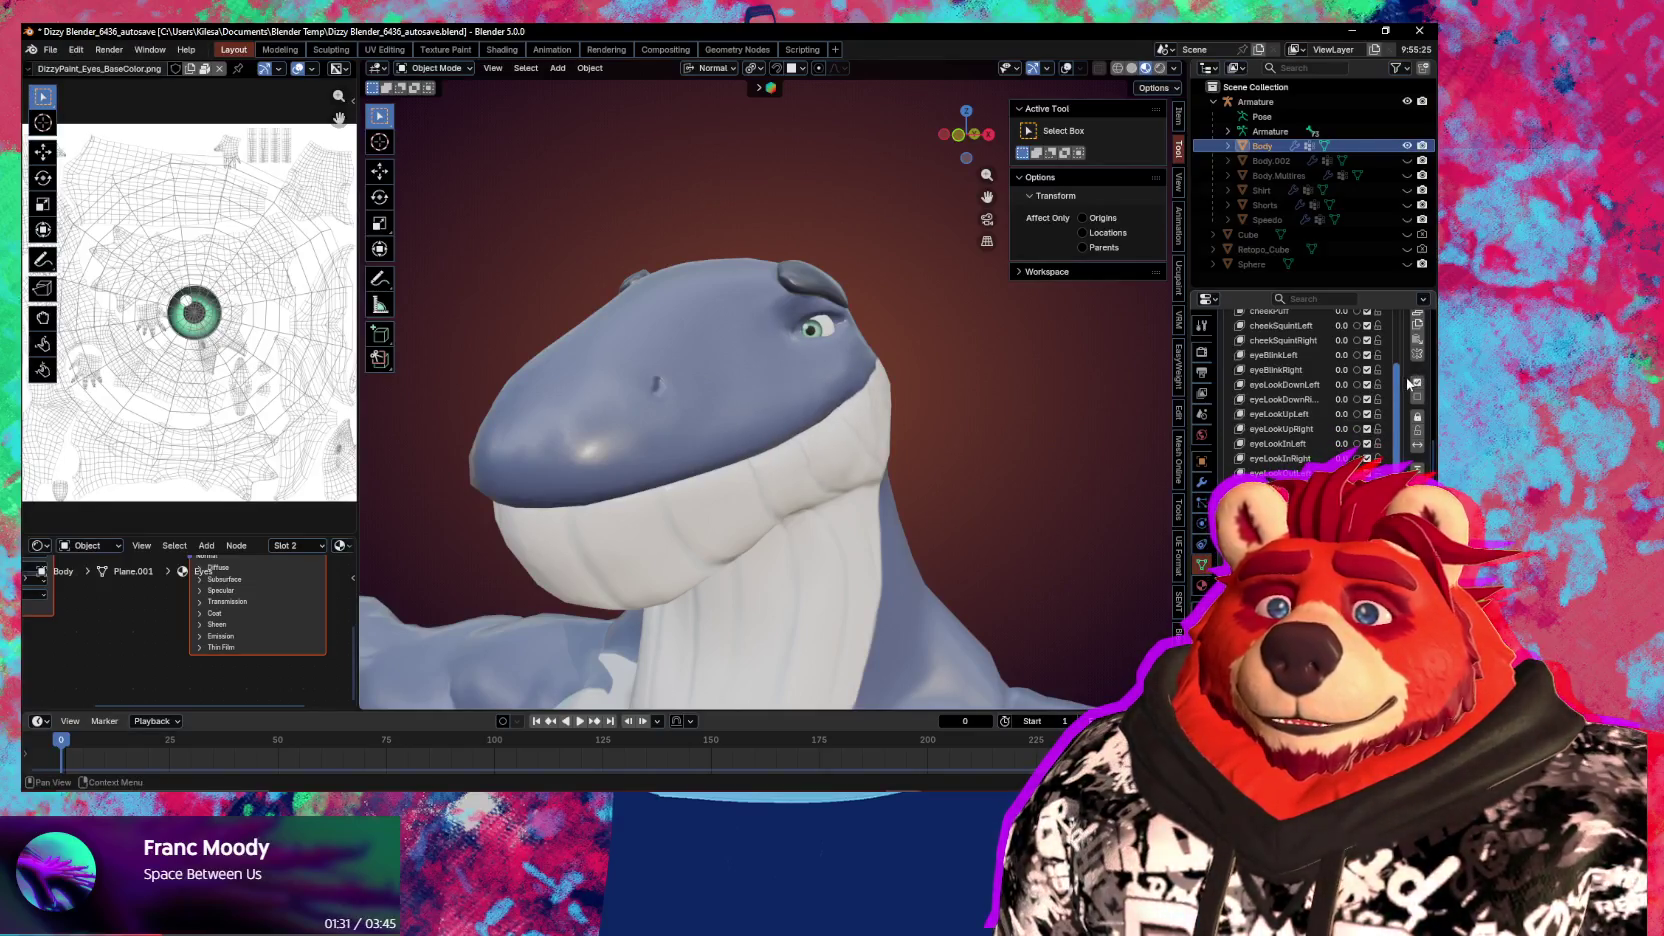
{"action": "scroll", "coordinate": [1424, 365], "scroll_direction": "up", "scroll_amount": 2}
{"action": "scroll", "coordinate": [1424, 365], "scroll_direction": "up", "scroll_amount": 2}
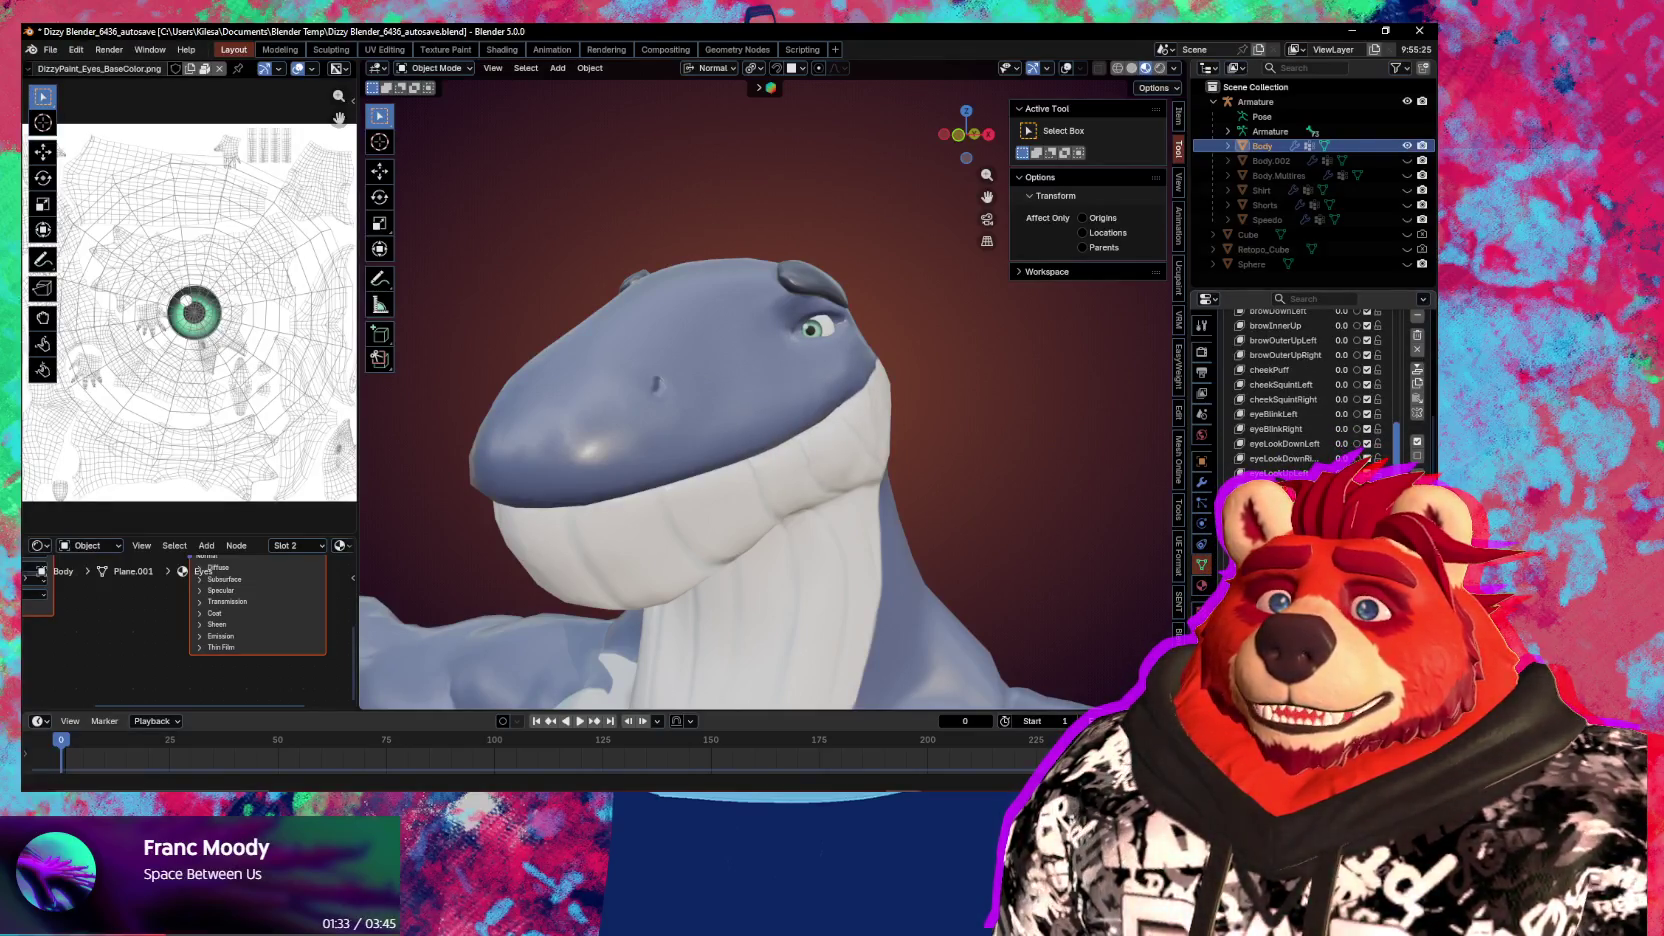
{"action": "scroll", "coordinate": [1420, 412], "scroll_direction": "up", "scroll_amount": 2}
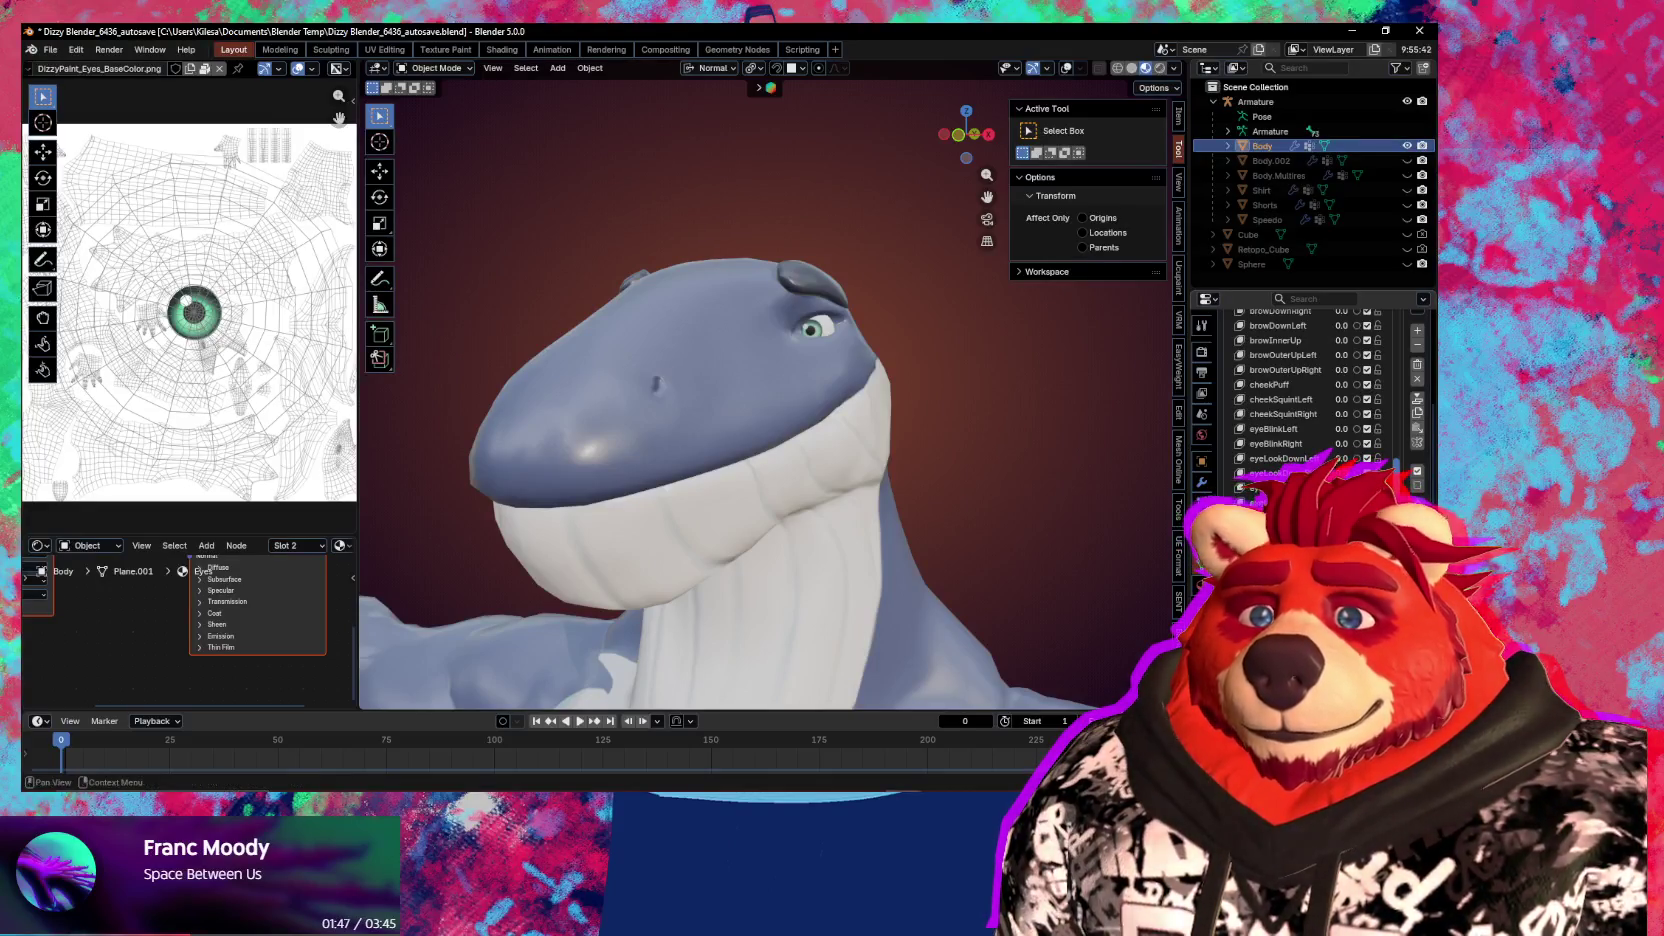
{"action": "middle_click_drag", "start_coordinate": [730, 490], "coordinate": [762, 507]}
{"action": "scroll", "coordinate": [790, 431], "scroll_direction": "up", "scroll_amount": 3}
Return to Sculpt Mode and pull the upper lip and mouth into shape with Grab
{"action": "key", "text": "ctrl+Tab"}
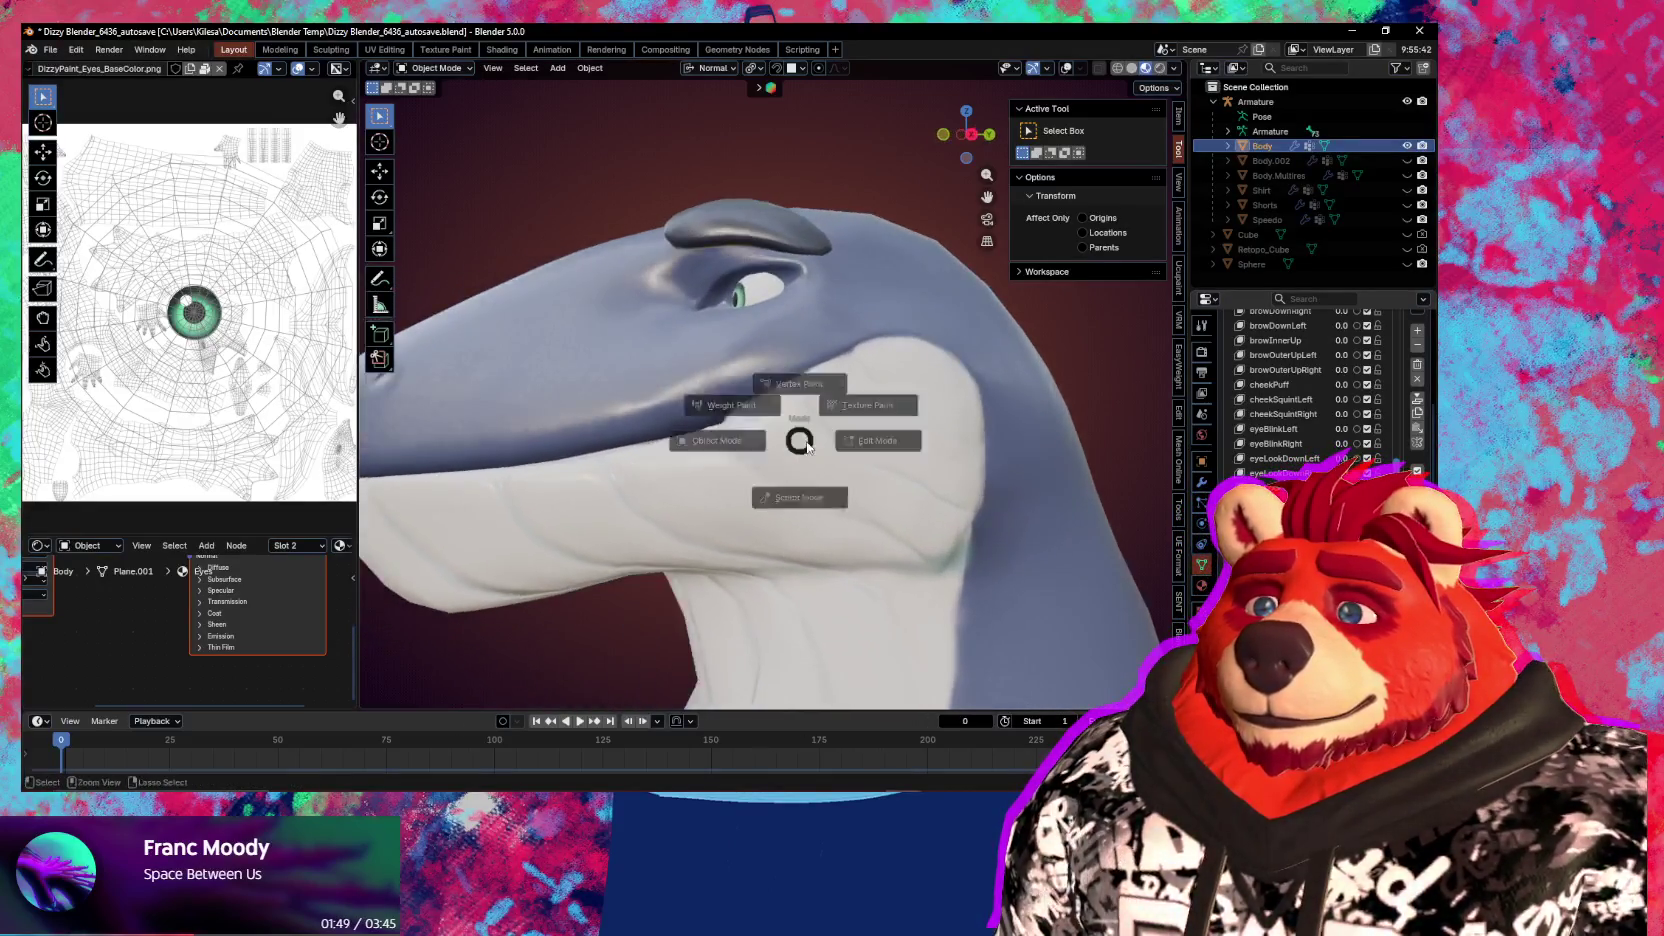
{"action": "left_click", "coordinate": [790, 472]}
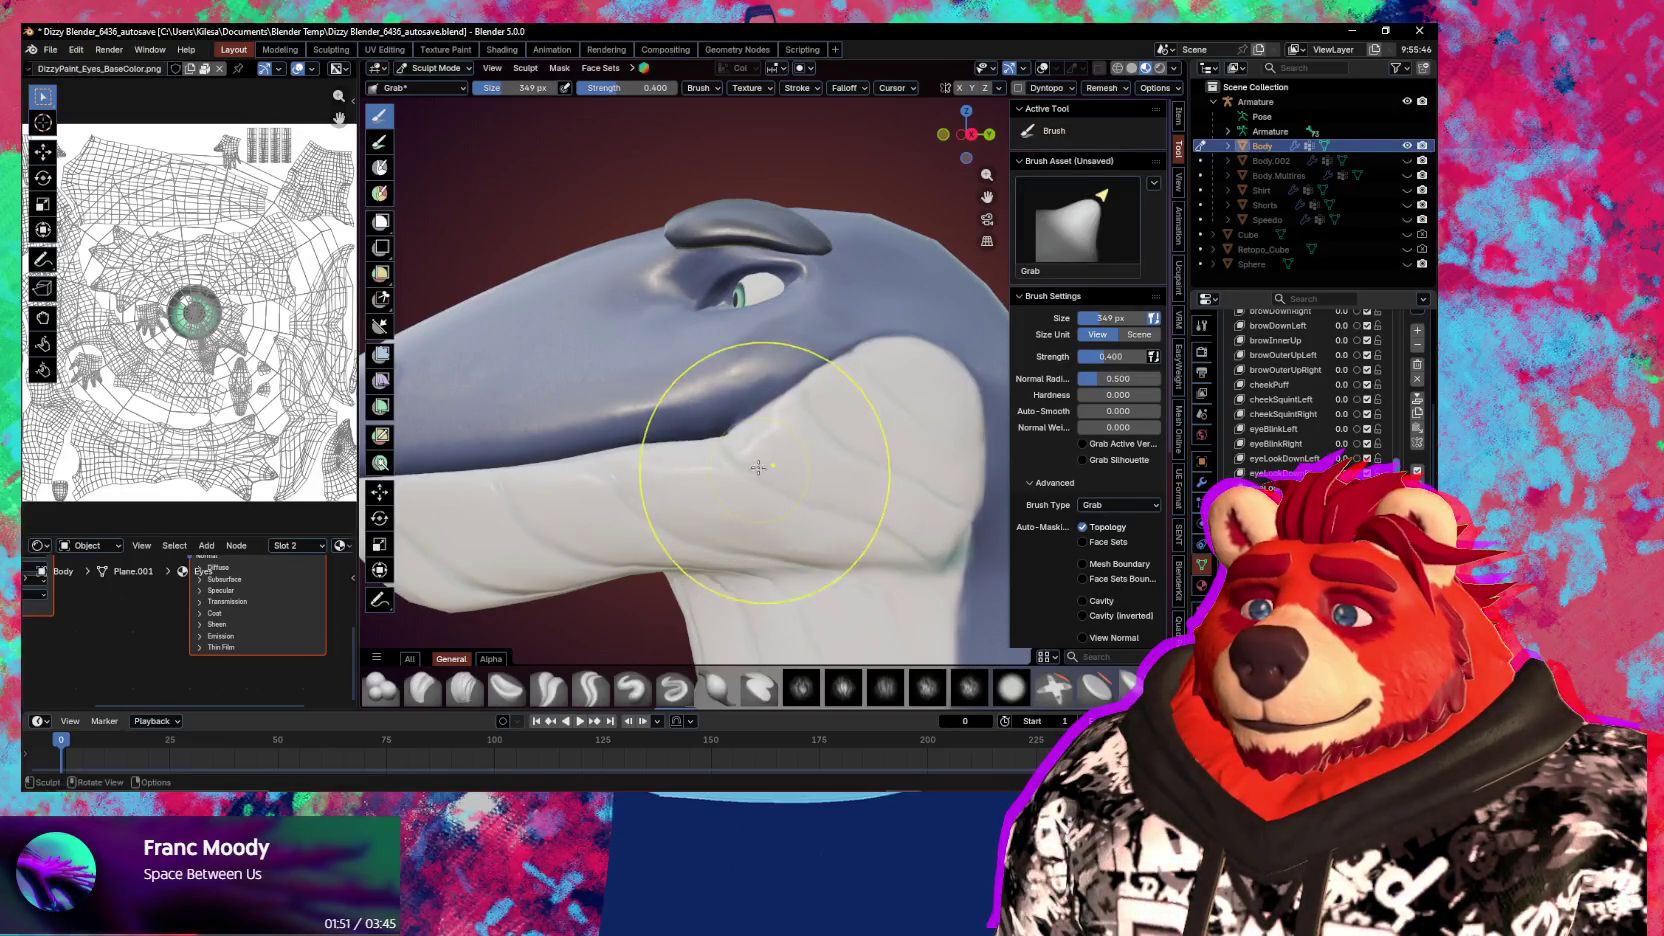
{"action": "mouse_move", "coordinate": [754, 451]}
{"action": "left_mouse_down"}
{"action": "mouse_move", "coordinate": [712, 466]}
{"action": "mouse_move", "coordinate": [690, 440]}
{"action": "mouse_move", "coordinate": [740, 430]}
{"action": "left_mouse_up"}
{"action": "middle_click_drag", "start_coordinate": [740, 460], "coordinate": [743, 492], "text": "shift"}
{"action": "scroll", "coordinate": [743, 492], "scroll_direction": "up", "scroll_amount": 1}
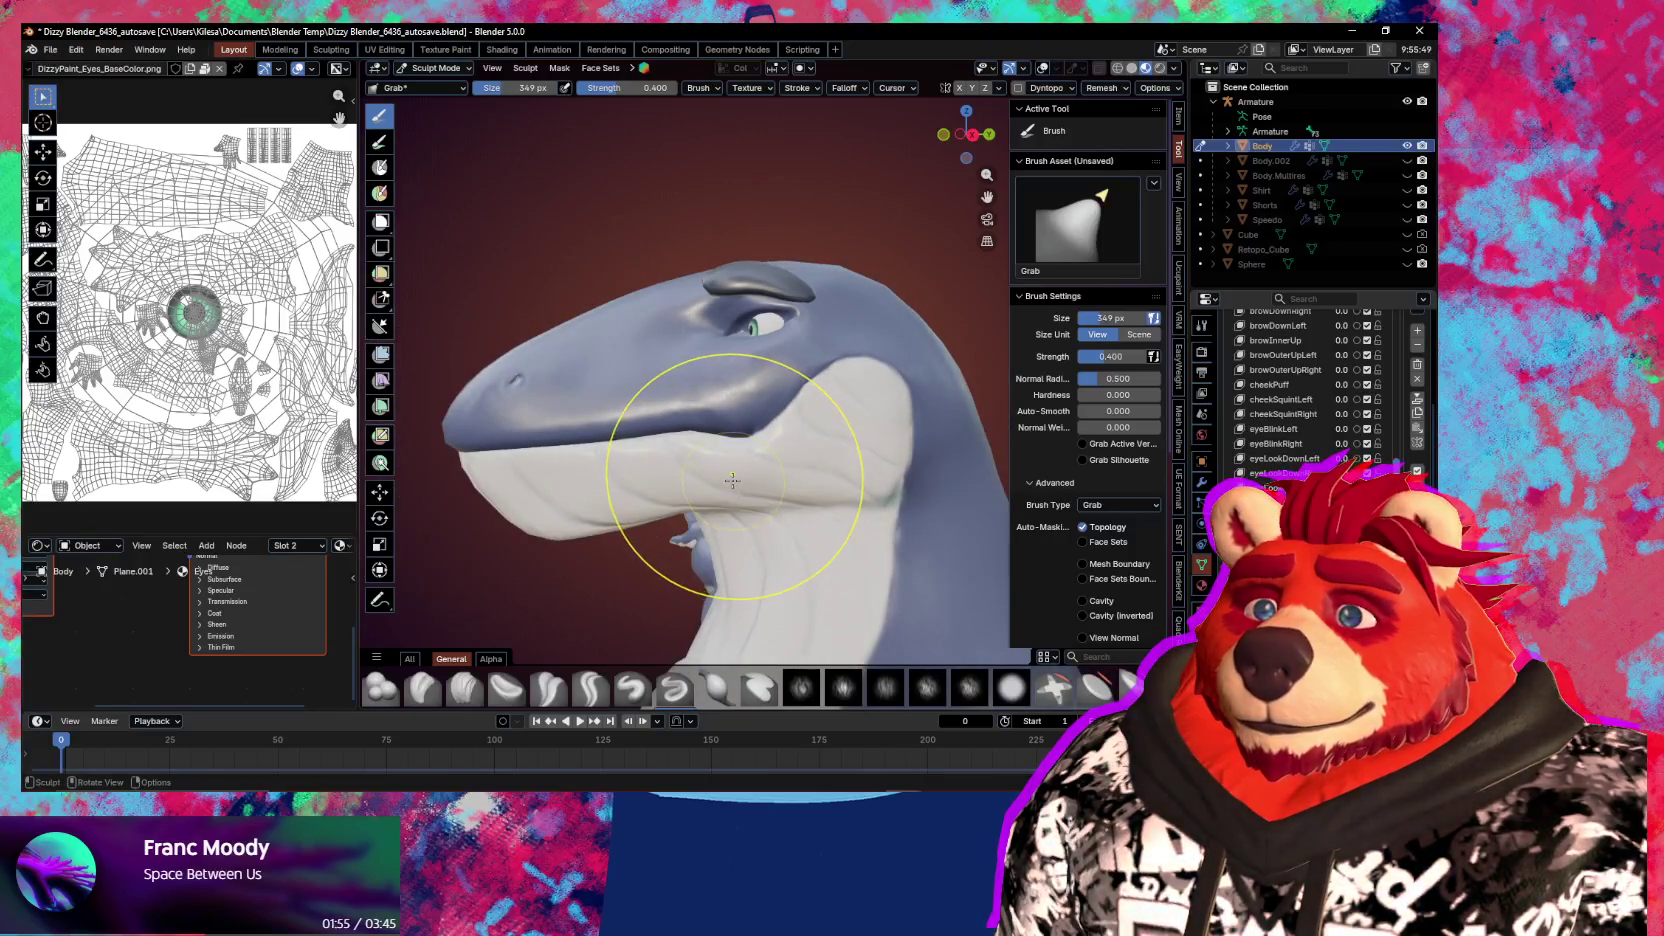
{"action": "scroll", "coordinate": [670, 446], "scroll_direction": "up", "scroll_amount": 1}
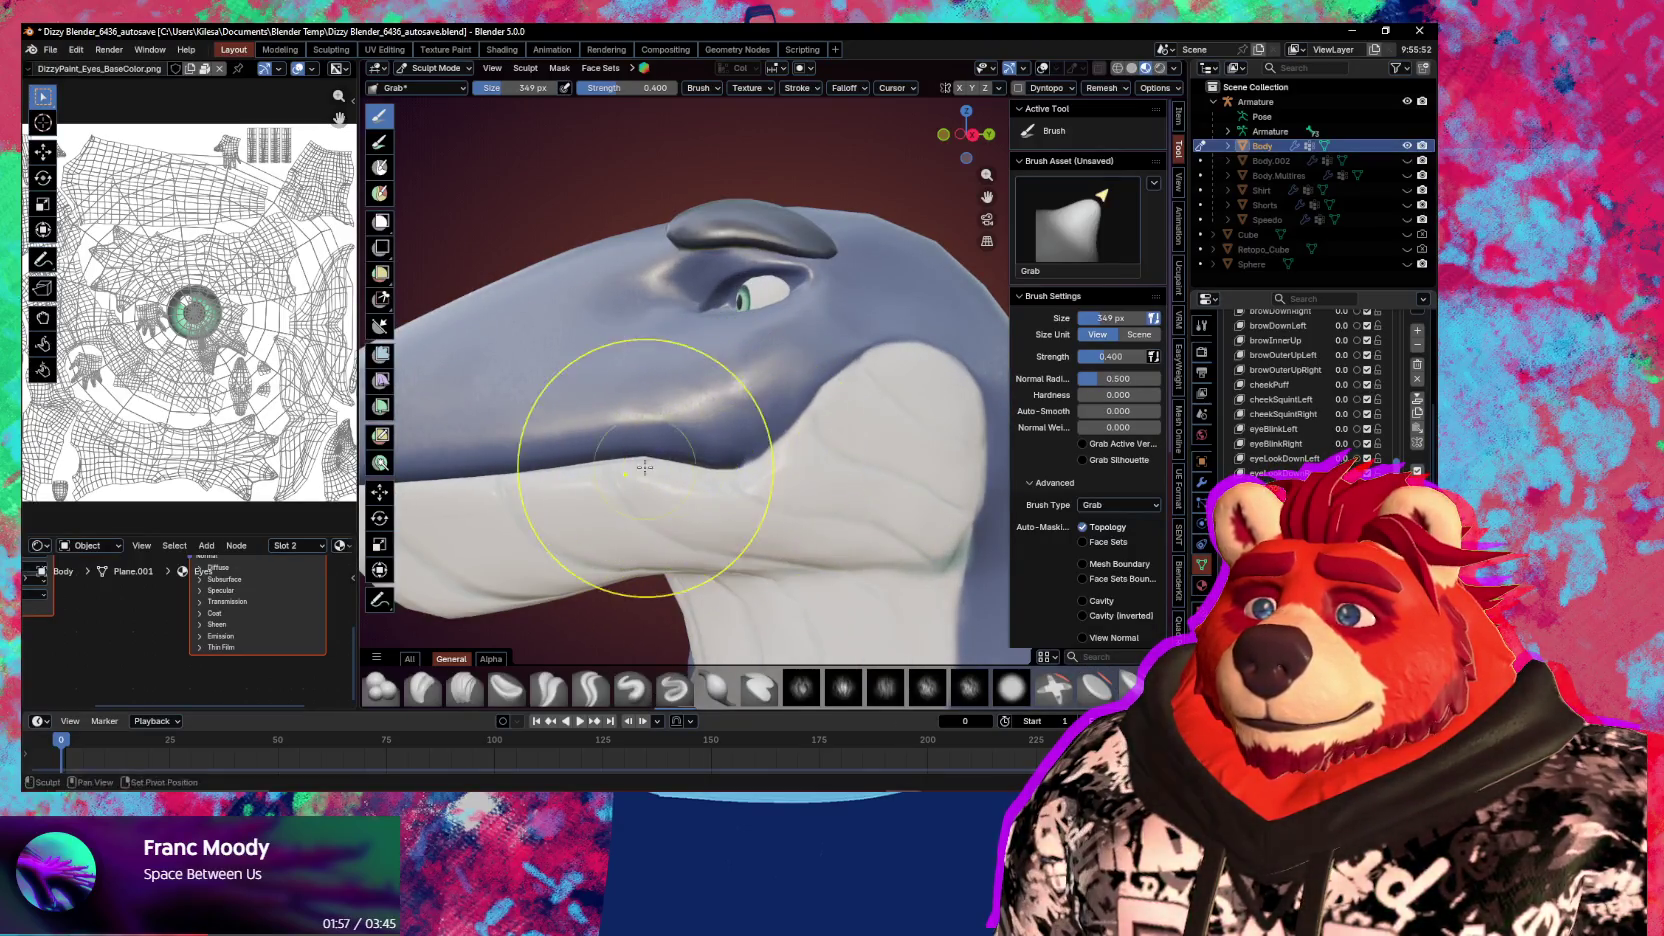
{"action": "scroll", "coordinate": [640, 415], "scroll_direction": "down", "scroll_amount": 2}
Enlarge the Grab brush to 423 px, turn off Topology auto-masking, and pull the lower jaw
{"action": "mouse_move", "coordinate": [686, 420]}
{"action": "middle_mouse_down"}
{"action": "mouse_move", "coordinate": [687, 460]}
{"action": "mouse_move", "coordinate": [631, 435]}
{"action": "middle_mouse_up"}
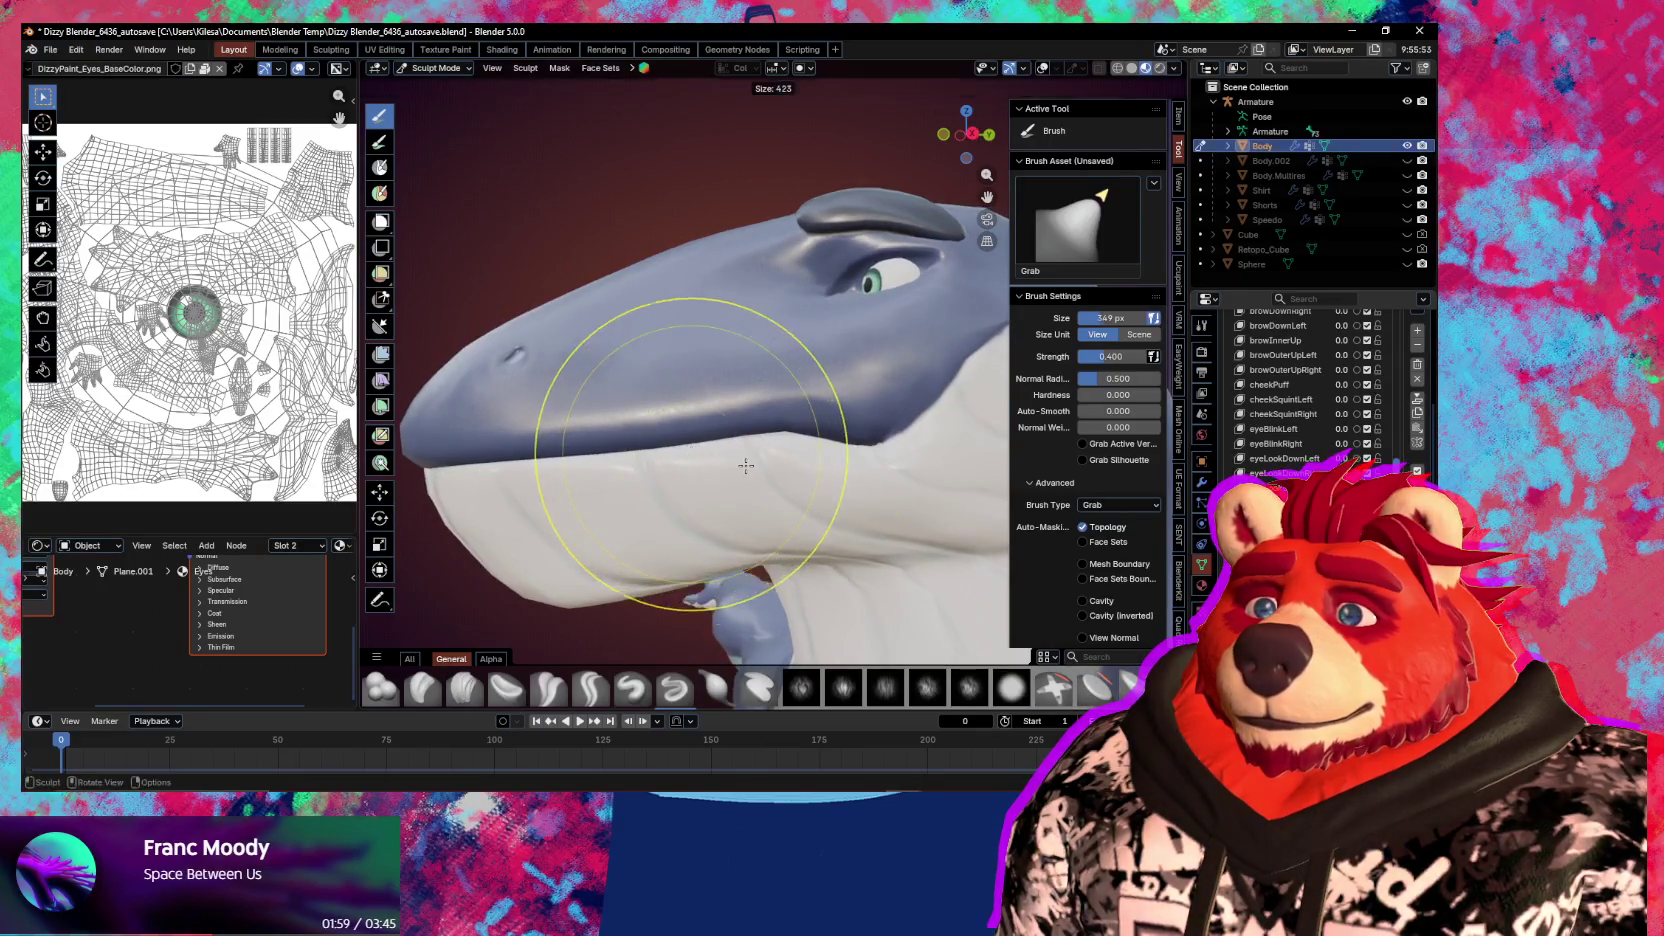
{"action": "key", "text": "f"}
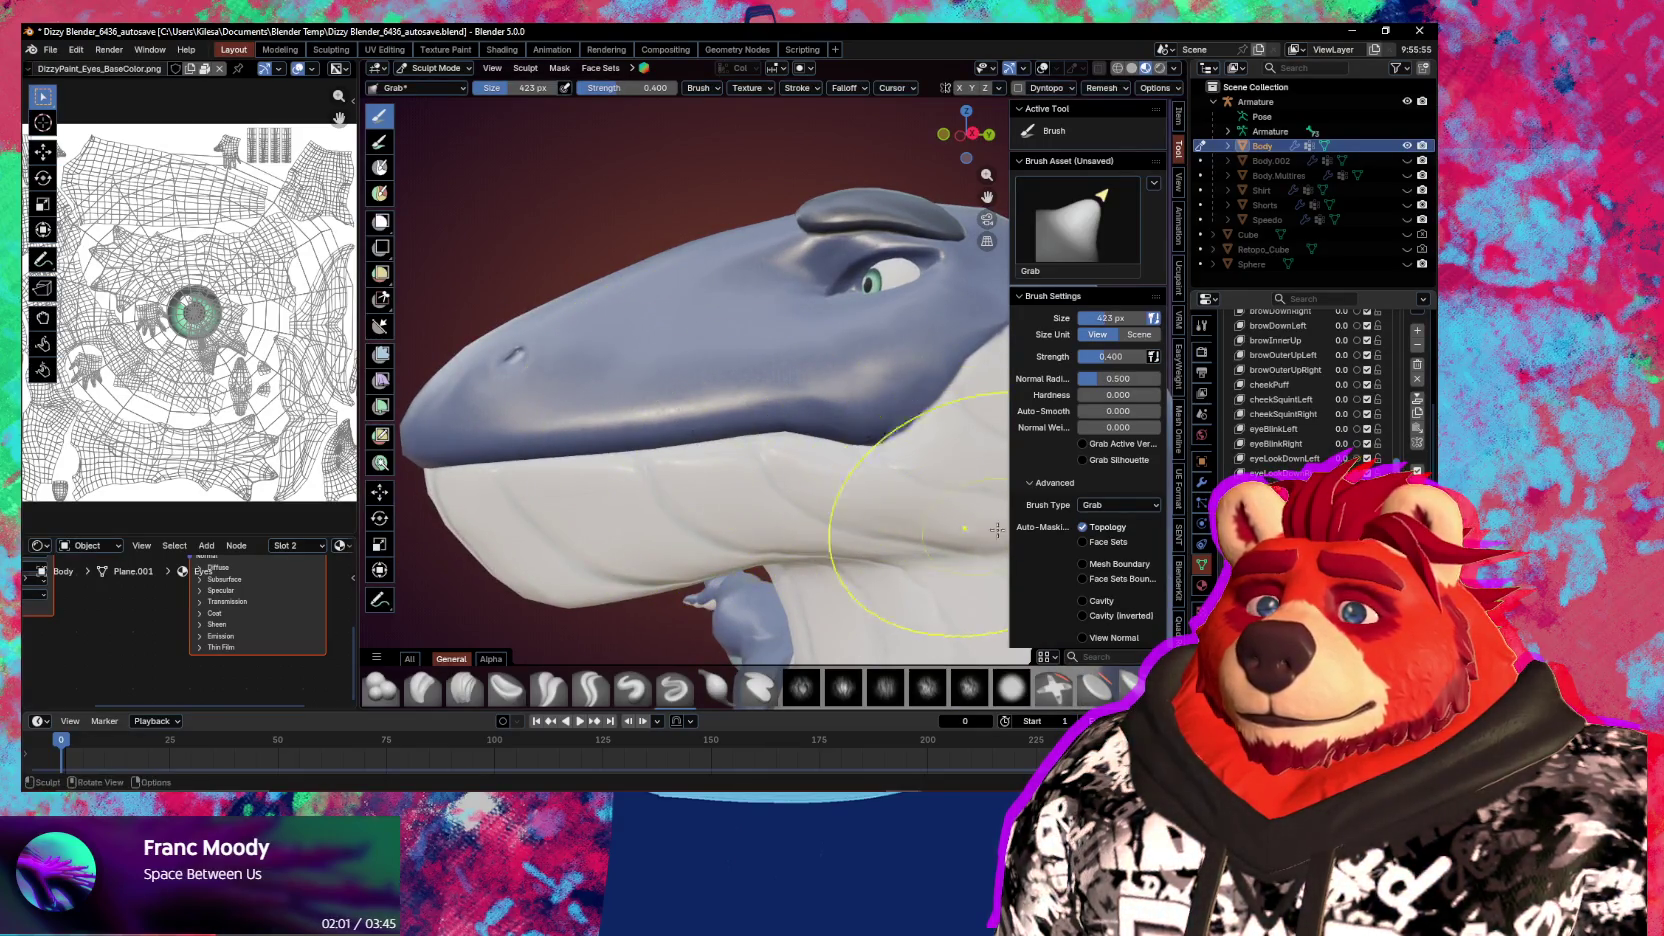
{"action": "left_click", "coordinate": [1083, 527]}
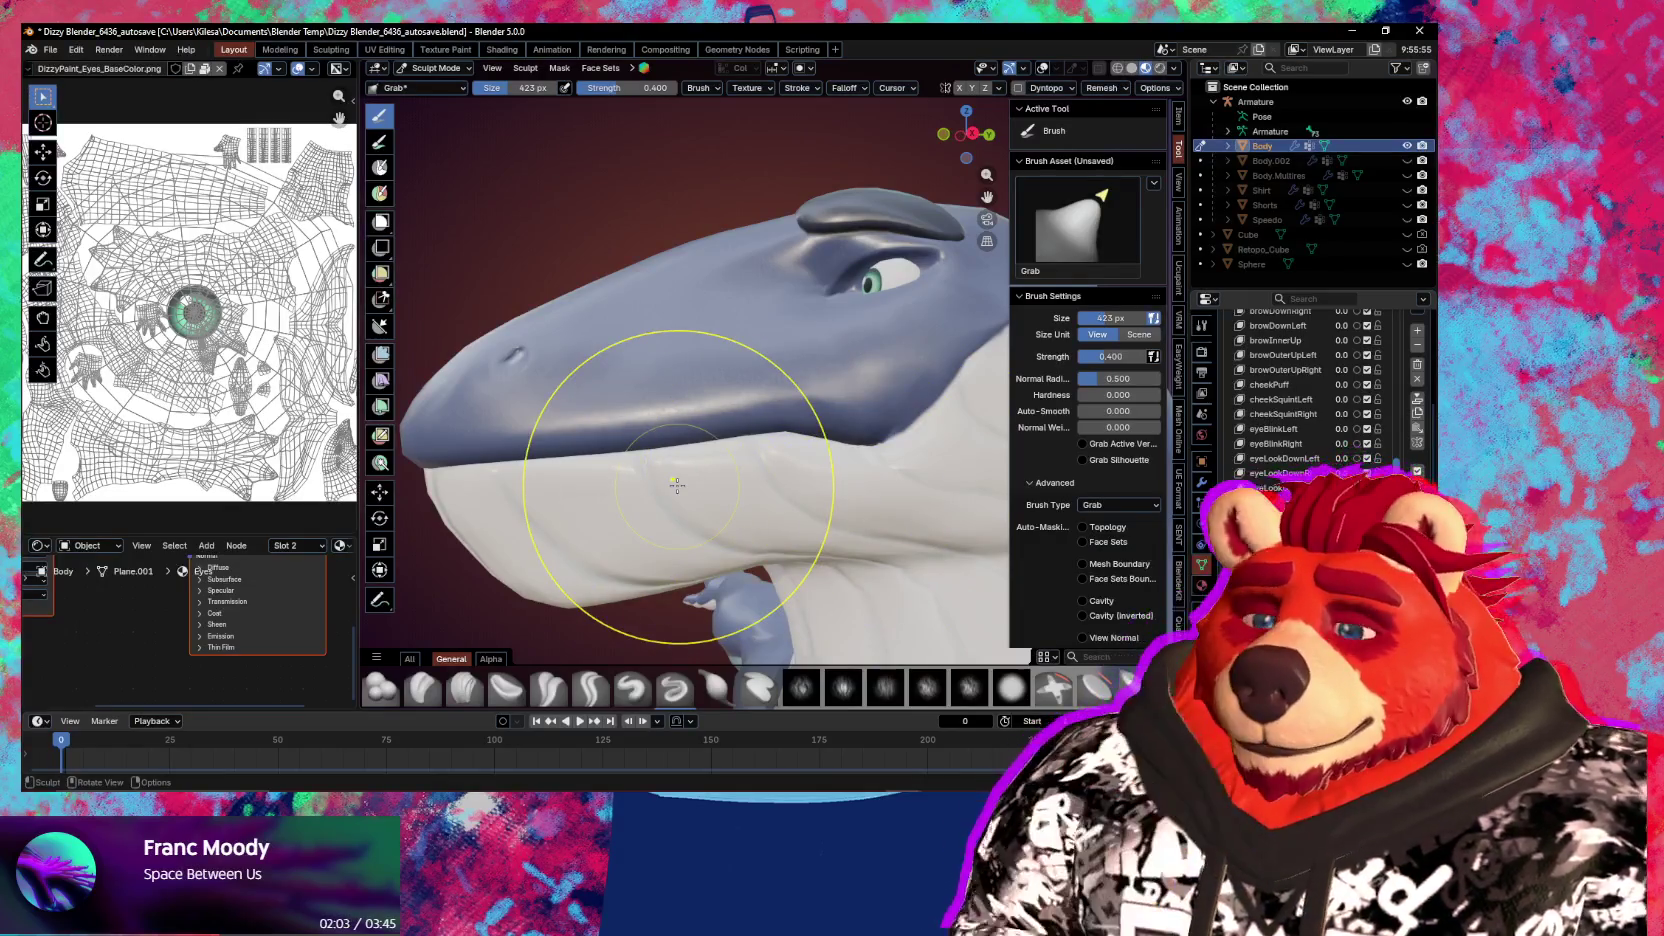
{"action": "left_click_drag", "start_coordinate": [677, 485], "coordinate": [670, 440]}
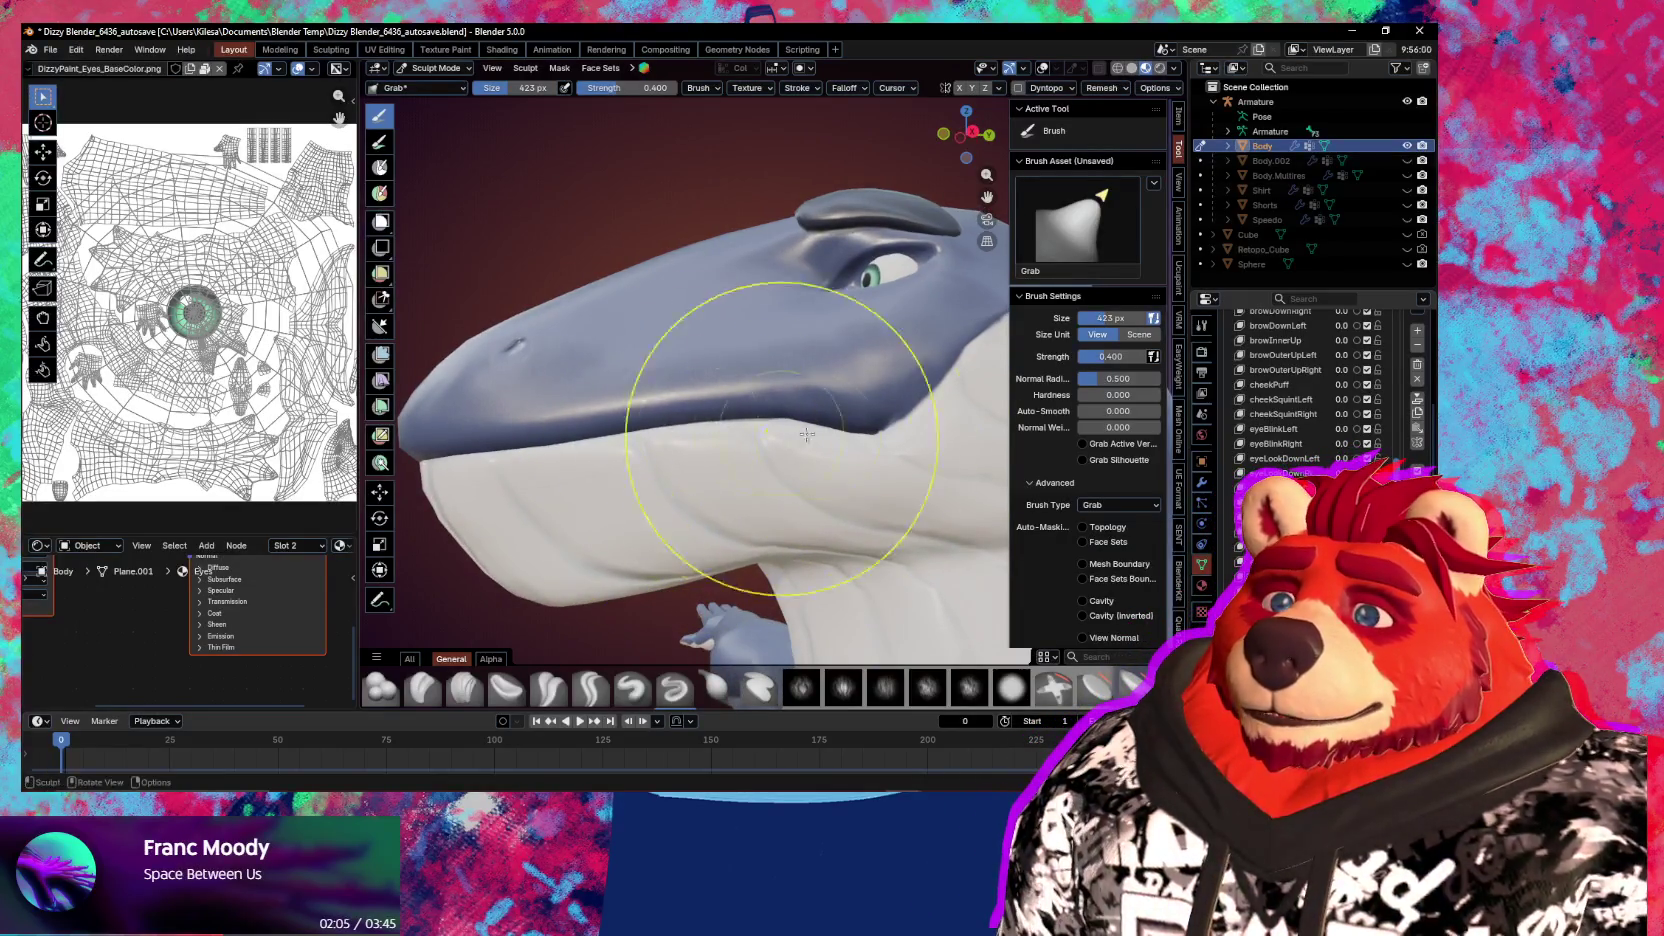
Orbit around the head and resize the Grab brush to 344 px, then 397 px
{"action": "mouse_move", "coordinate": [807, 434]}
{"action": "middle_mouse_down"}
{"action": "mouse_move", "coordinate": [750, 468]}
{"action": "mouse_move", "coordinate": [798, 446]}
{"action": "middle_mouse_up"}
{"action": "left_click_drag", "start_coordinate": [798, 446], "coordinate": [722, 468]}
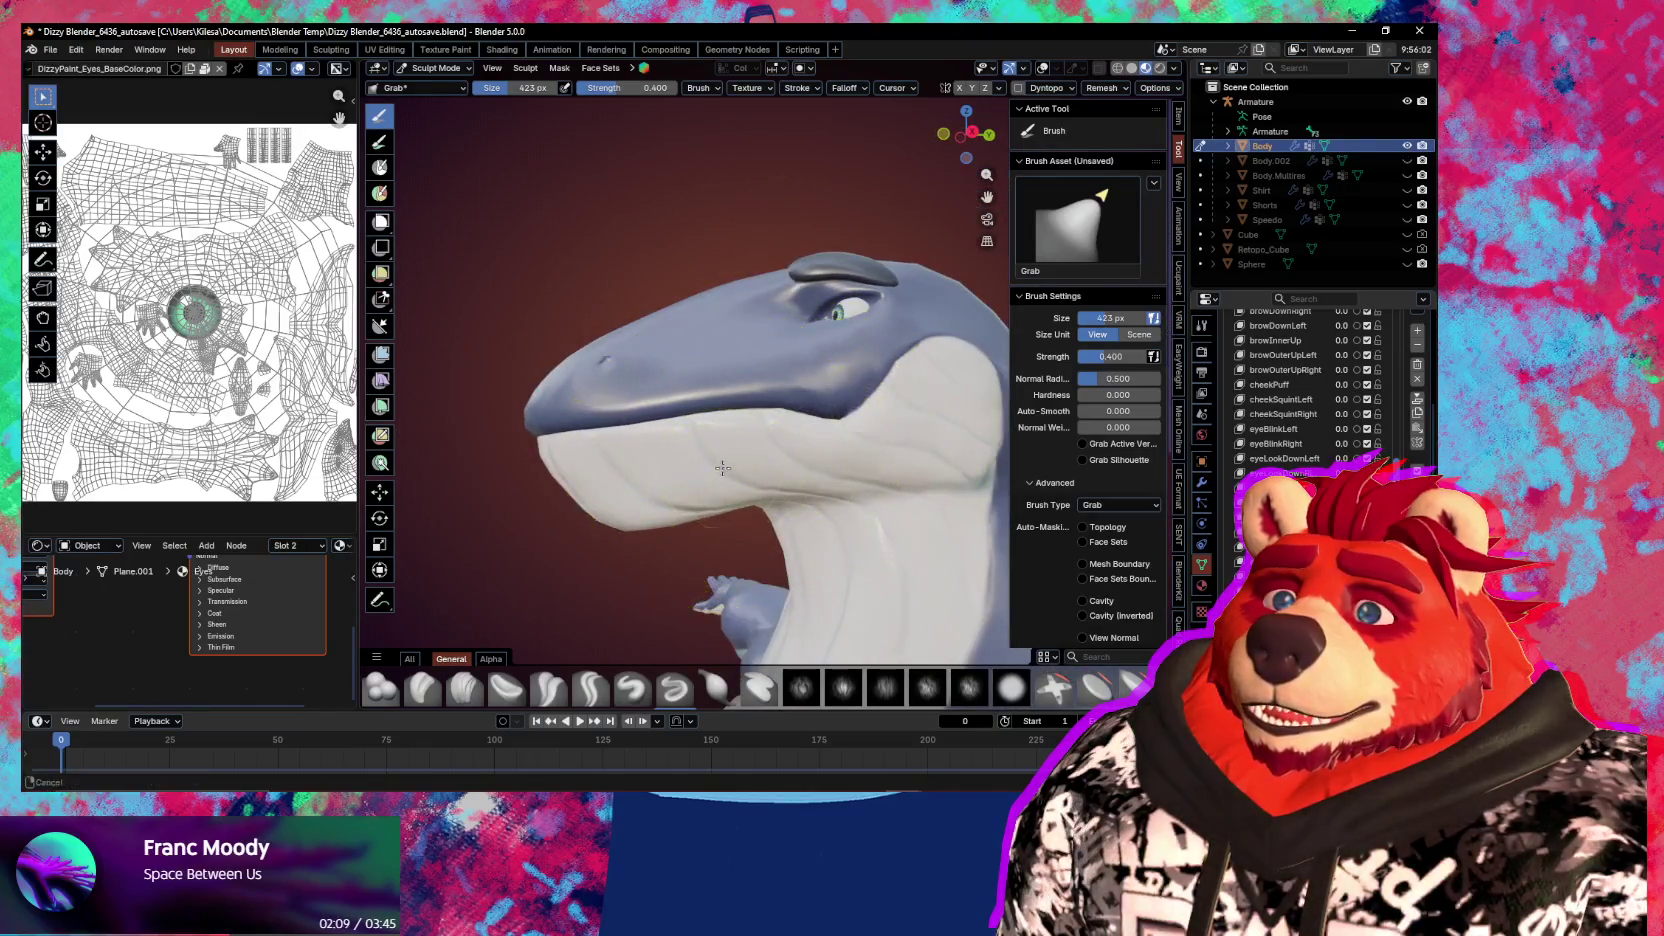
{"action": "middle_click_drag", "start_coordinate": [722, 468], "coordinate": [739, 461]}
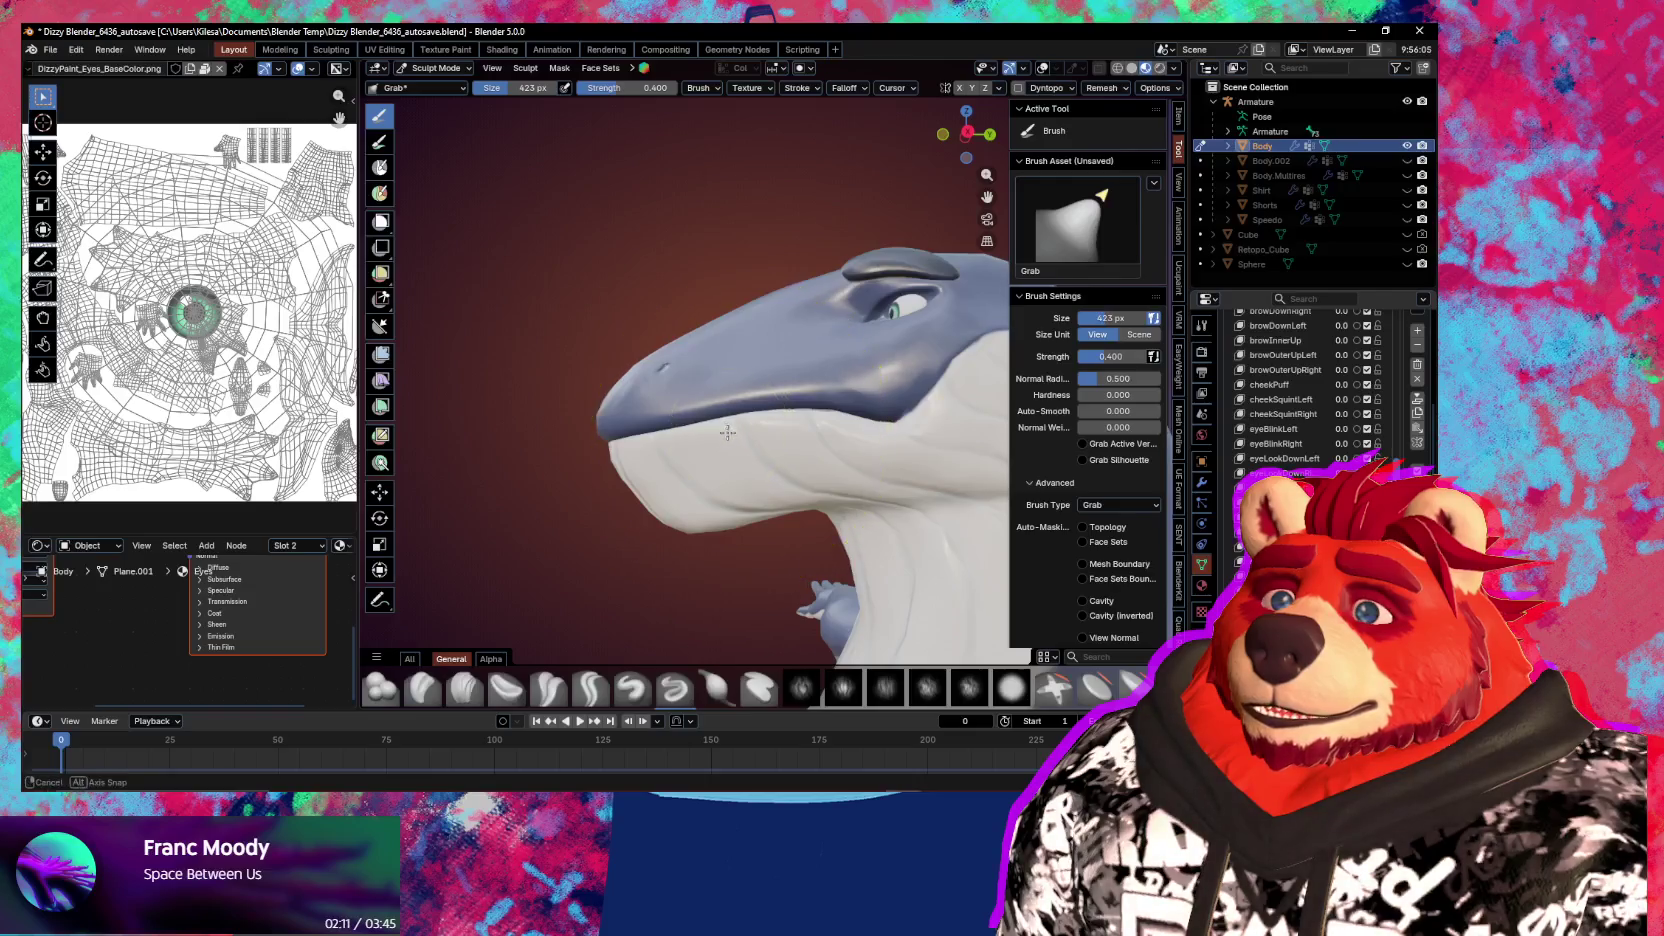
{"action": "mouse_move", "coordinate": [727, 432]}
{"action": "middle_mouse_down"}
{"action": "mouse_move", "coordinate": [889, 436]}
{"action": "mouse_move", "coordinate": [780, 438]}
{"action": "mouse_move", "coordinate": [810, 500]}
{"action": "mouse_move", "coordinate": [763, 500]}
{"action": "mouse_move", "coordinate": [798, 427]}
{"action": "mouse_move", "coordinate": [756, 420]}
{"action": "mouse_move", "coordinate": [728, 478]}
{"action": "mouse_move", "coordinate": [732, 416]}
{"action": "mouse_move", "coordinate": [808, 452]}
{"action": "middle_mouse_up"}
{"action": "key", "text": "bracketleft"}
{"action": "key", "text": "bracketleft"}
{"action": "scroll", "coordinate": [716, 437], "scroll_direction": "up", "scroll_amount": 3}
{"action": "key", "text": "f"}
{"action": "left_click", "coordinate": [810, 500]}
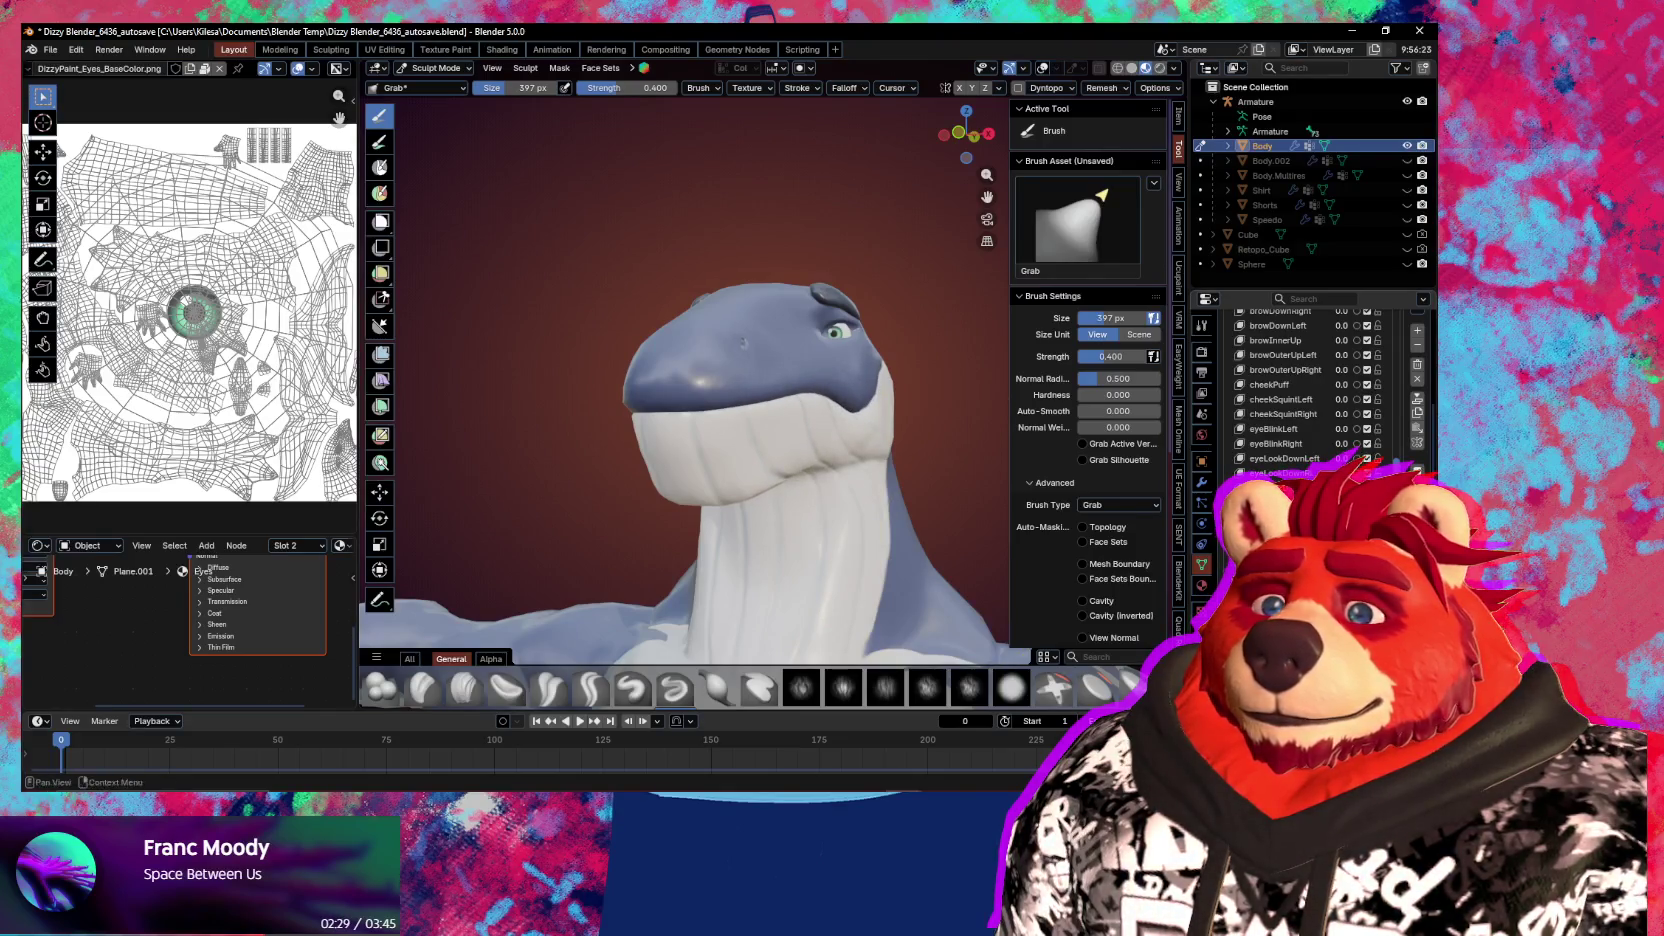
Resize the Grab brush to 267 px, then 212 px, checking the head from front and side
{"action": "middle_click_drag", "start_coordinate": [686, 520], "coordinate": [742, 464]}
{"action": "key", "text": "f"}
{"action": "left_click", "coordinate": [745, 432]}
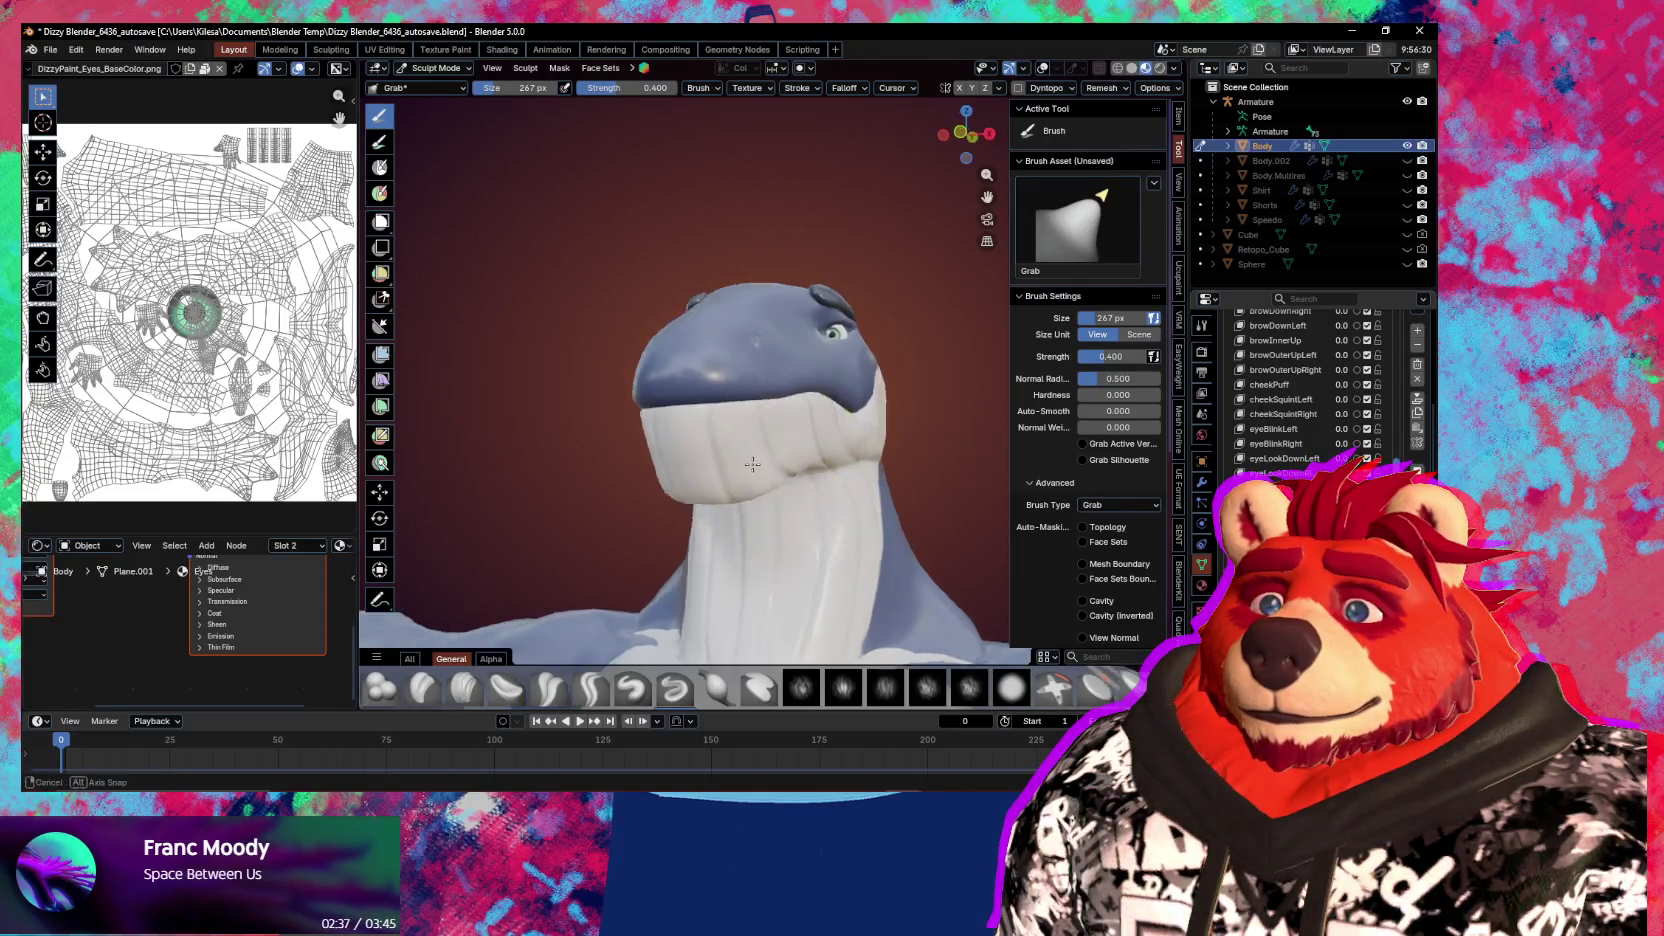
{"action": "mouse_move", "coordinate": [620, 450]}
{"action": "middle_mouse_down"}
{"action": "mouse_move", "coordinate": [705, 445]}
{"action": "mouse_move", "coordinate": [680, 404]}
{"action": "mouse_move", "coordinate": [788, 414]}
{"action": "middle_mouse_up"}
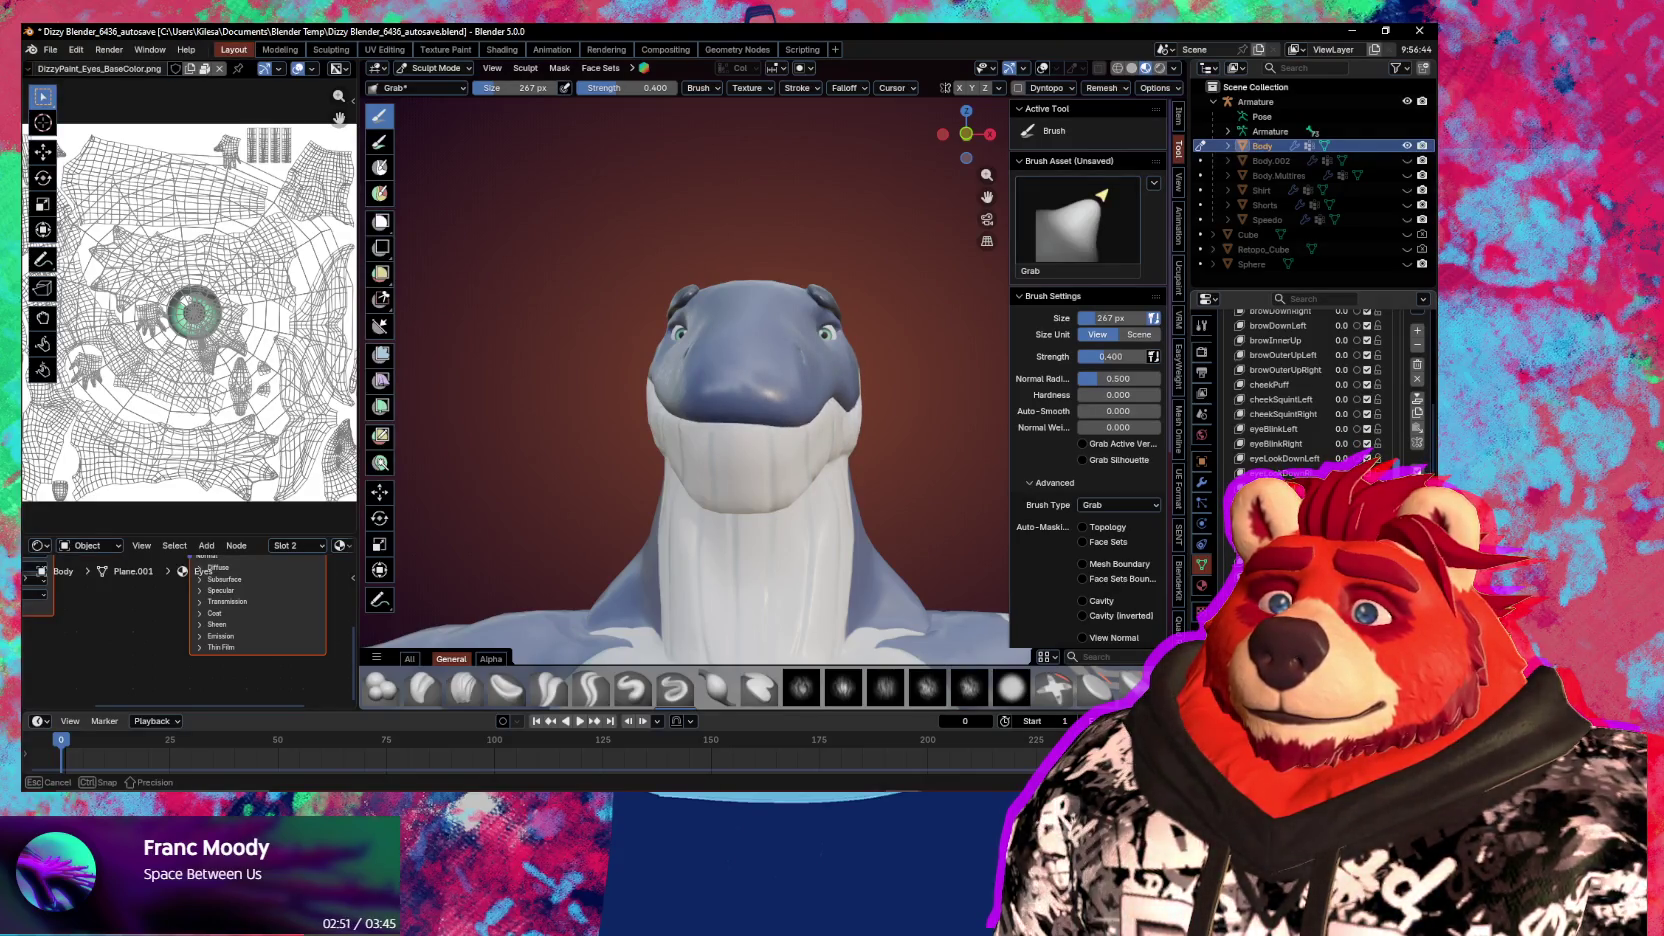
{"action": "key", "text": "f"}
{"action": "left_click", "coordinate": [763, 428]}
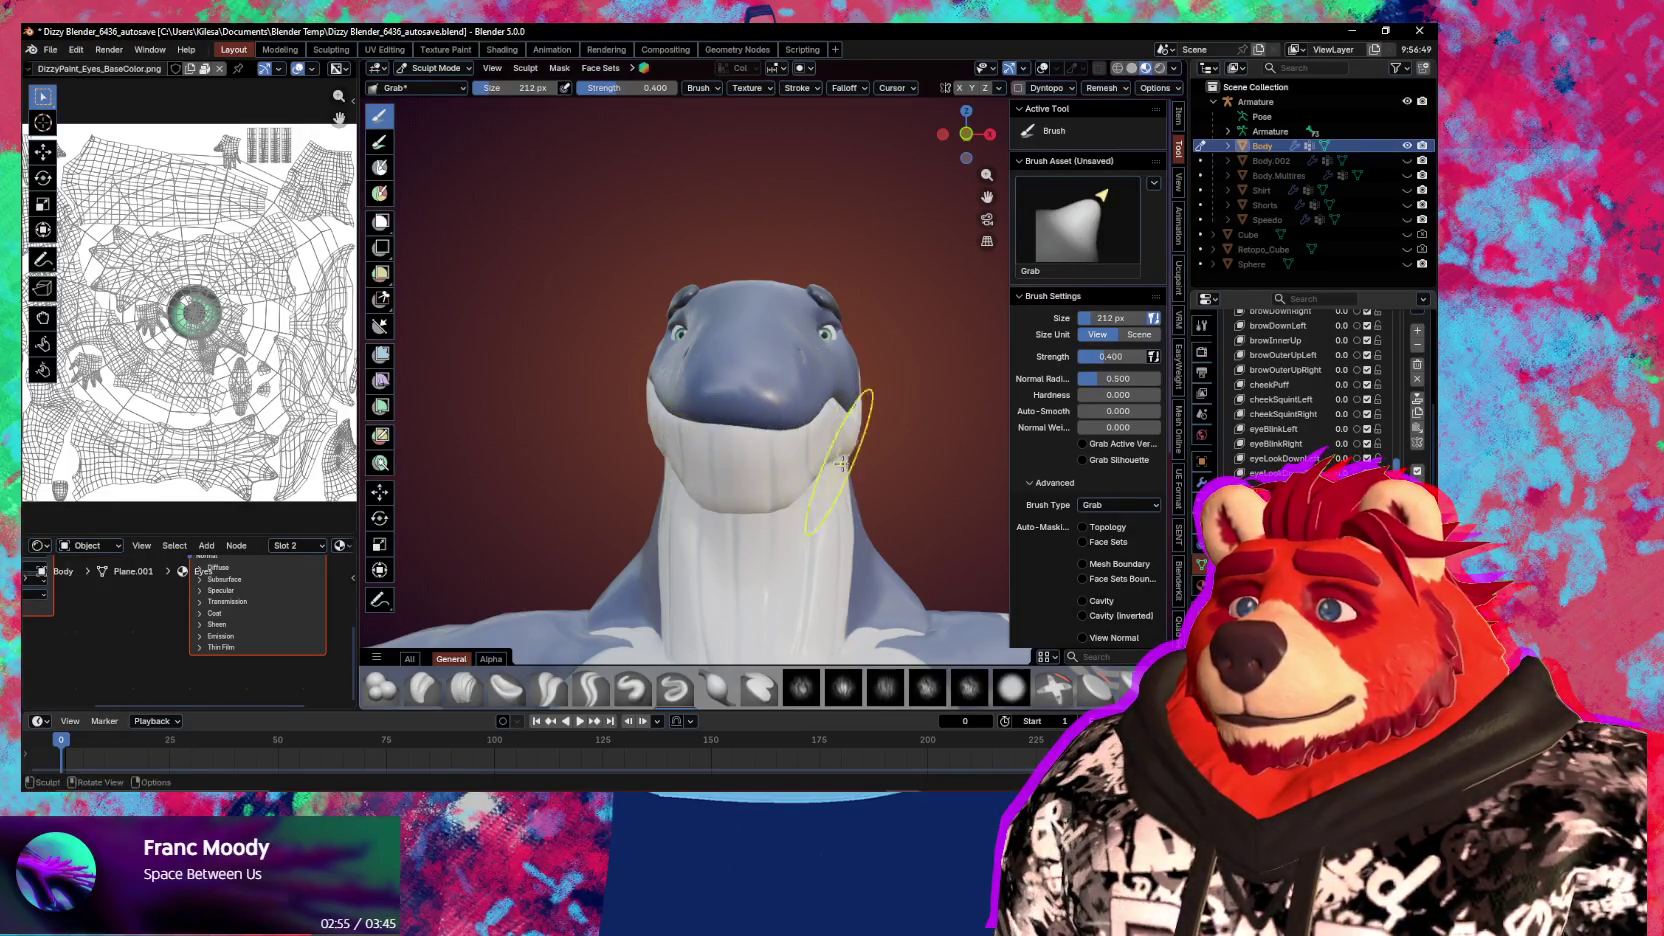
{"action": "mouse_move", "coordinate": [841, 463]}
{"action": "middle_mouse_down"}
{"action": "mouse_move", "coordinate": [851, 477]}
{"action": "mouse_move", "coordinate": [783, 479]}
{"action": "mouse_move", "coordinate": [897, 508]}
{"action": "middle_mouse_up"}
{"action": "key", "text": "ctrl+Tab"}
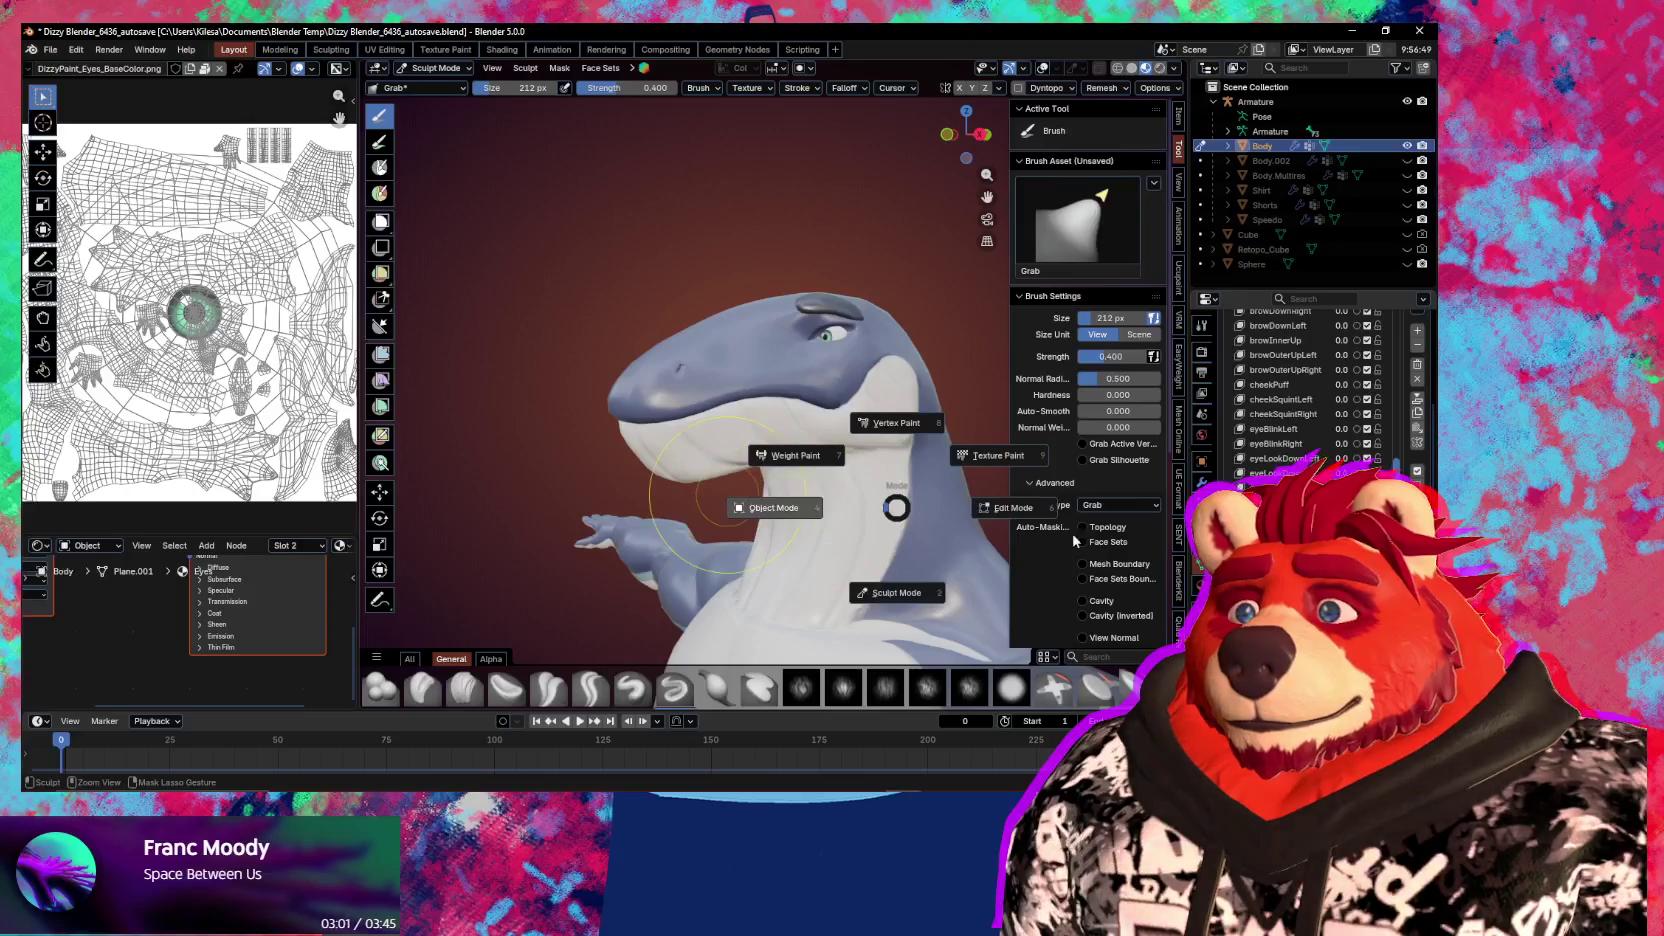
{"action": "key", "text": "4"}
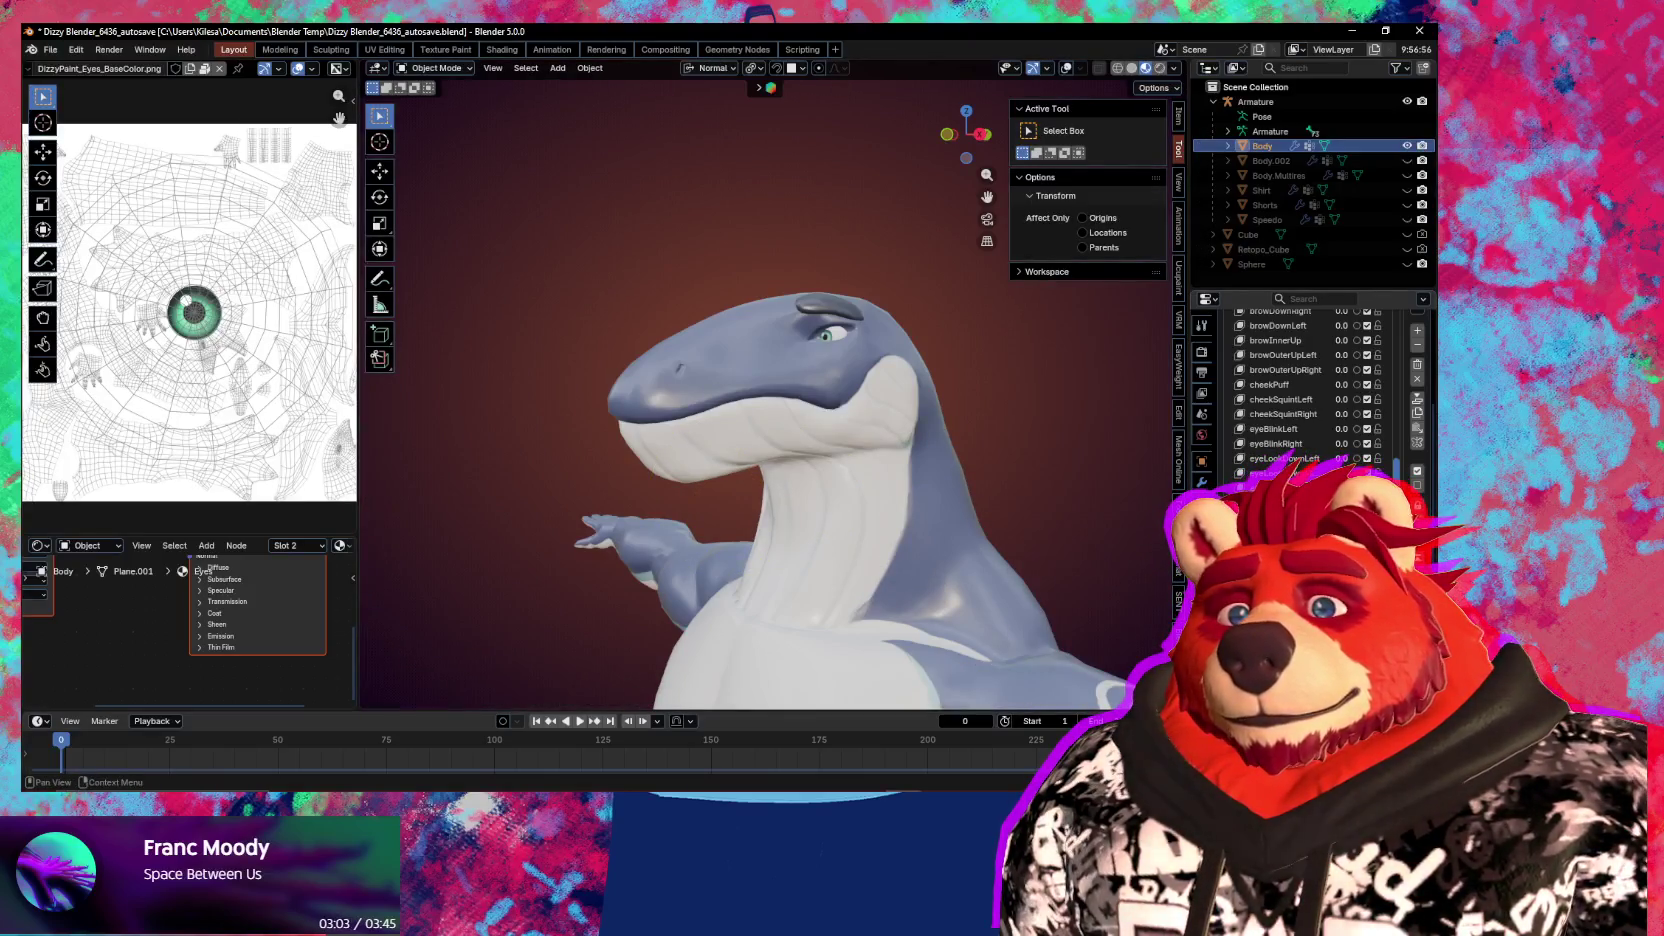
{"action": "mouse_move", "coordinate": [861, 540]}
{"action": "middle_mouse_down"}
{"action": "mouse_move", "coordinate": [1060, 541]}
{"action": "mouse_move", "coordinate": [840, 540]}
{"action": "middle_mouse_up"}
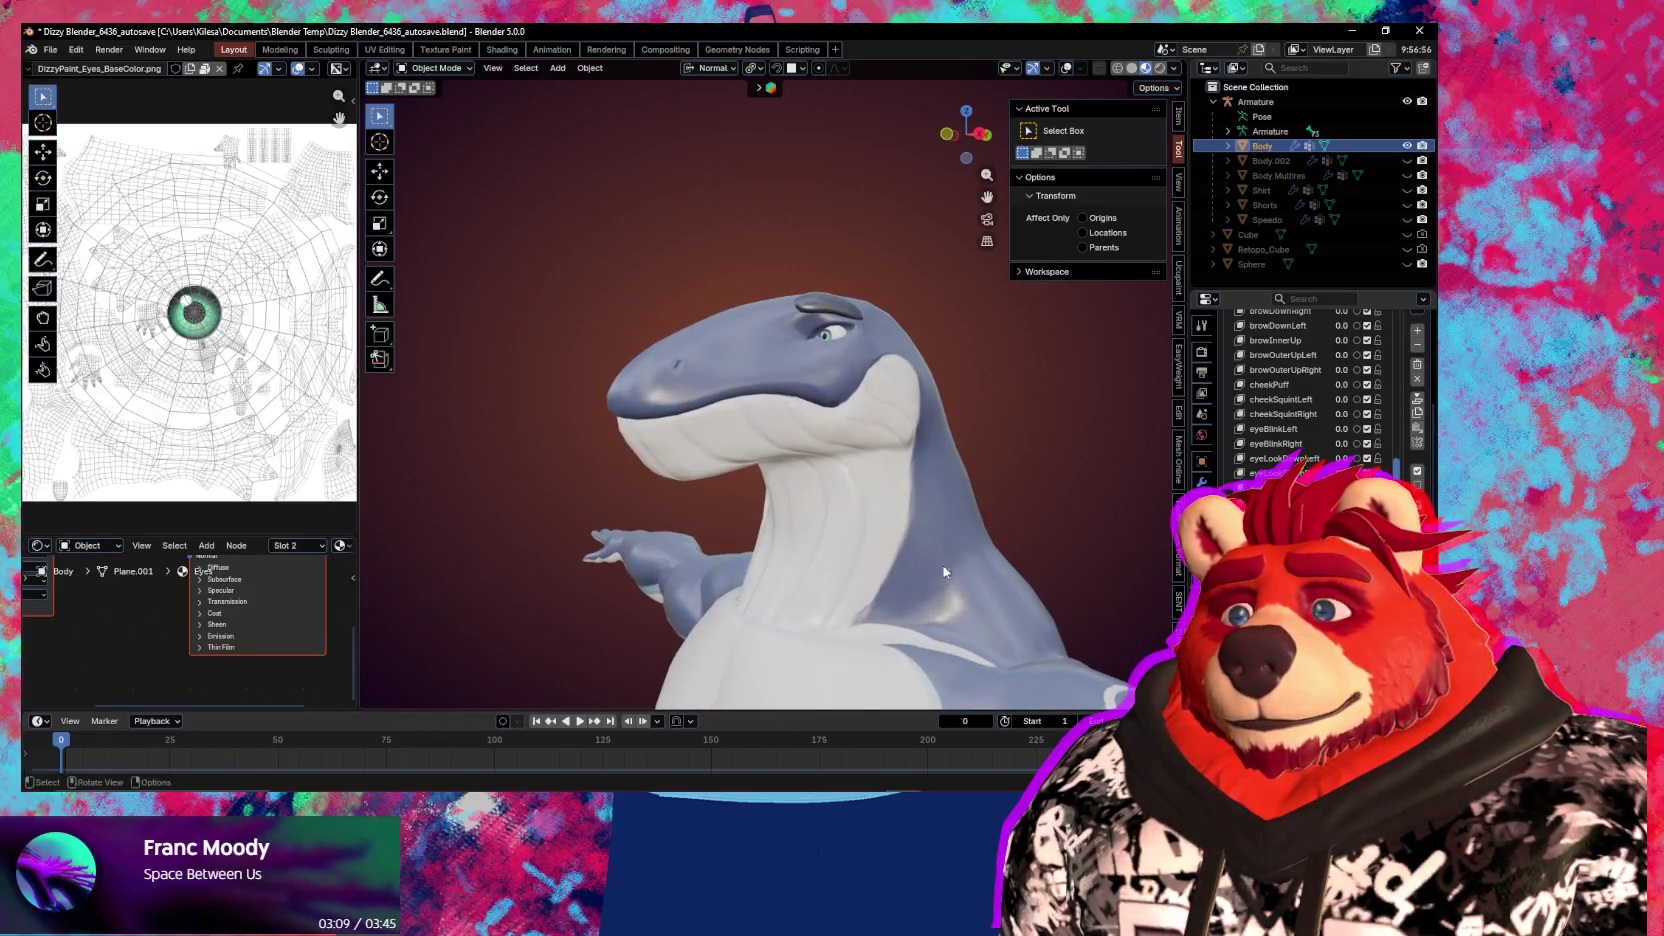
{"action": "scroll", "coordinate": [1310, 390], "scroll_direction": "down", "scroll_amount": 2}
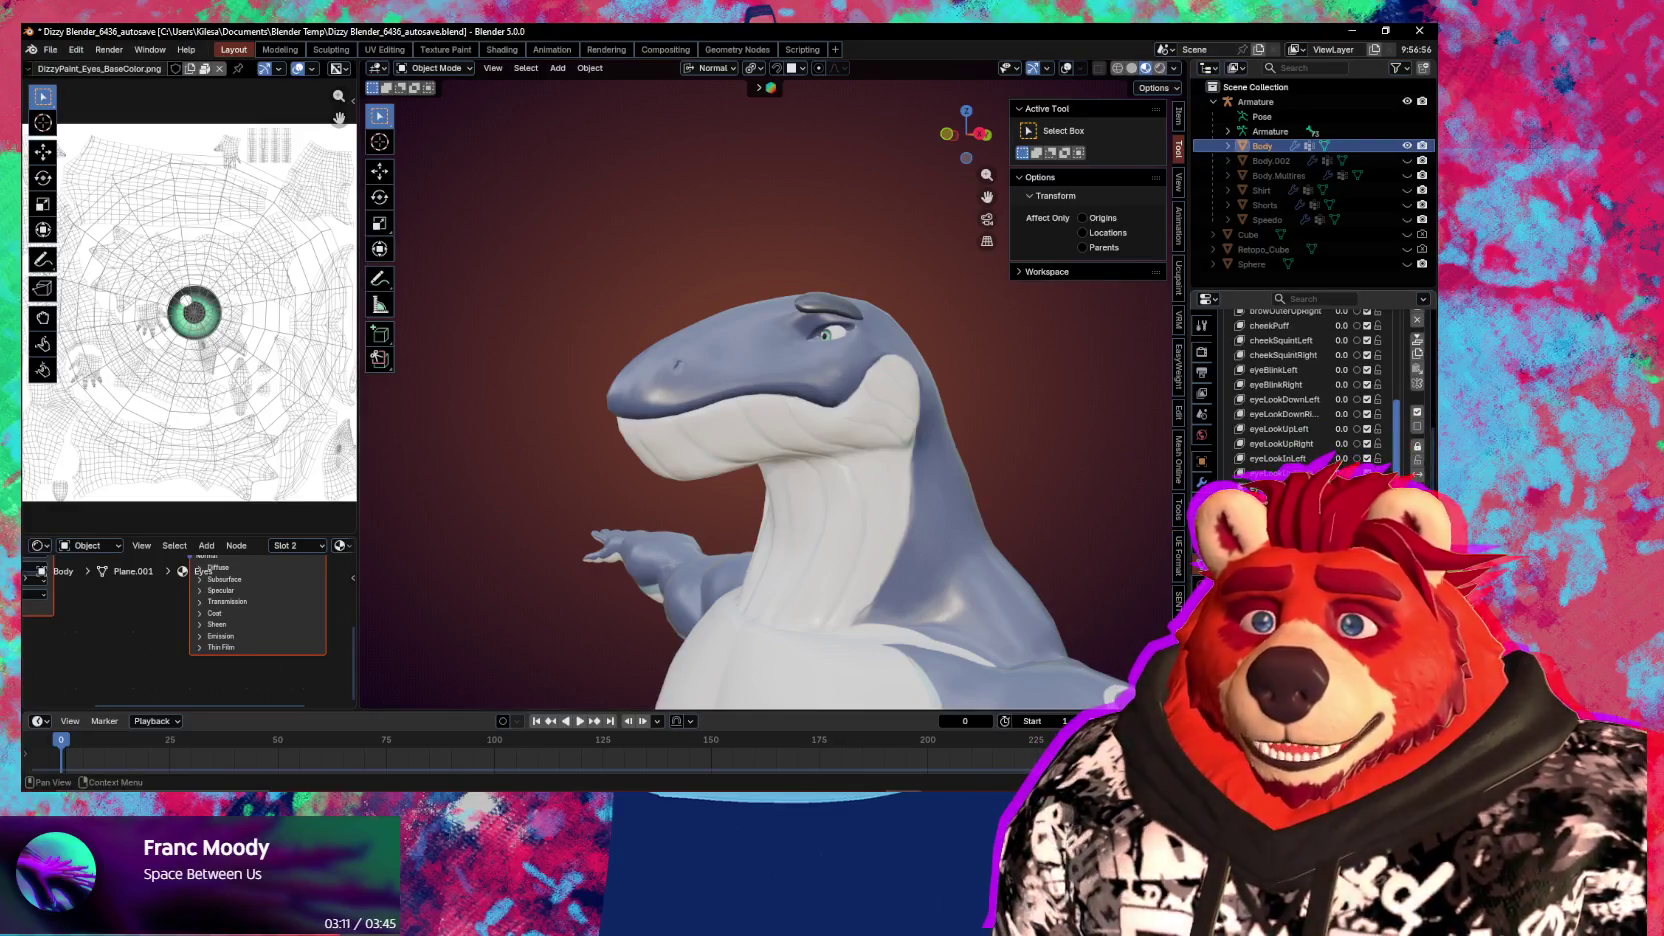
{"action": "scroll", "coordinate": [1310, 390], "scroll_direction": "down", "scroll_amount": 1}
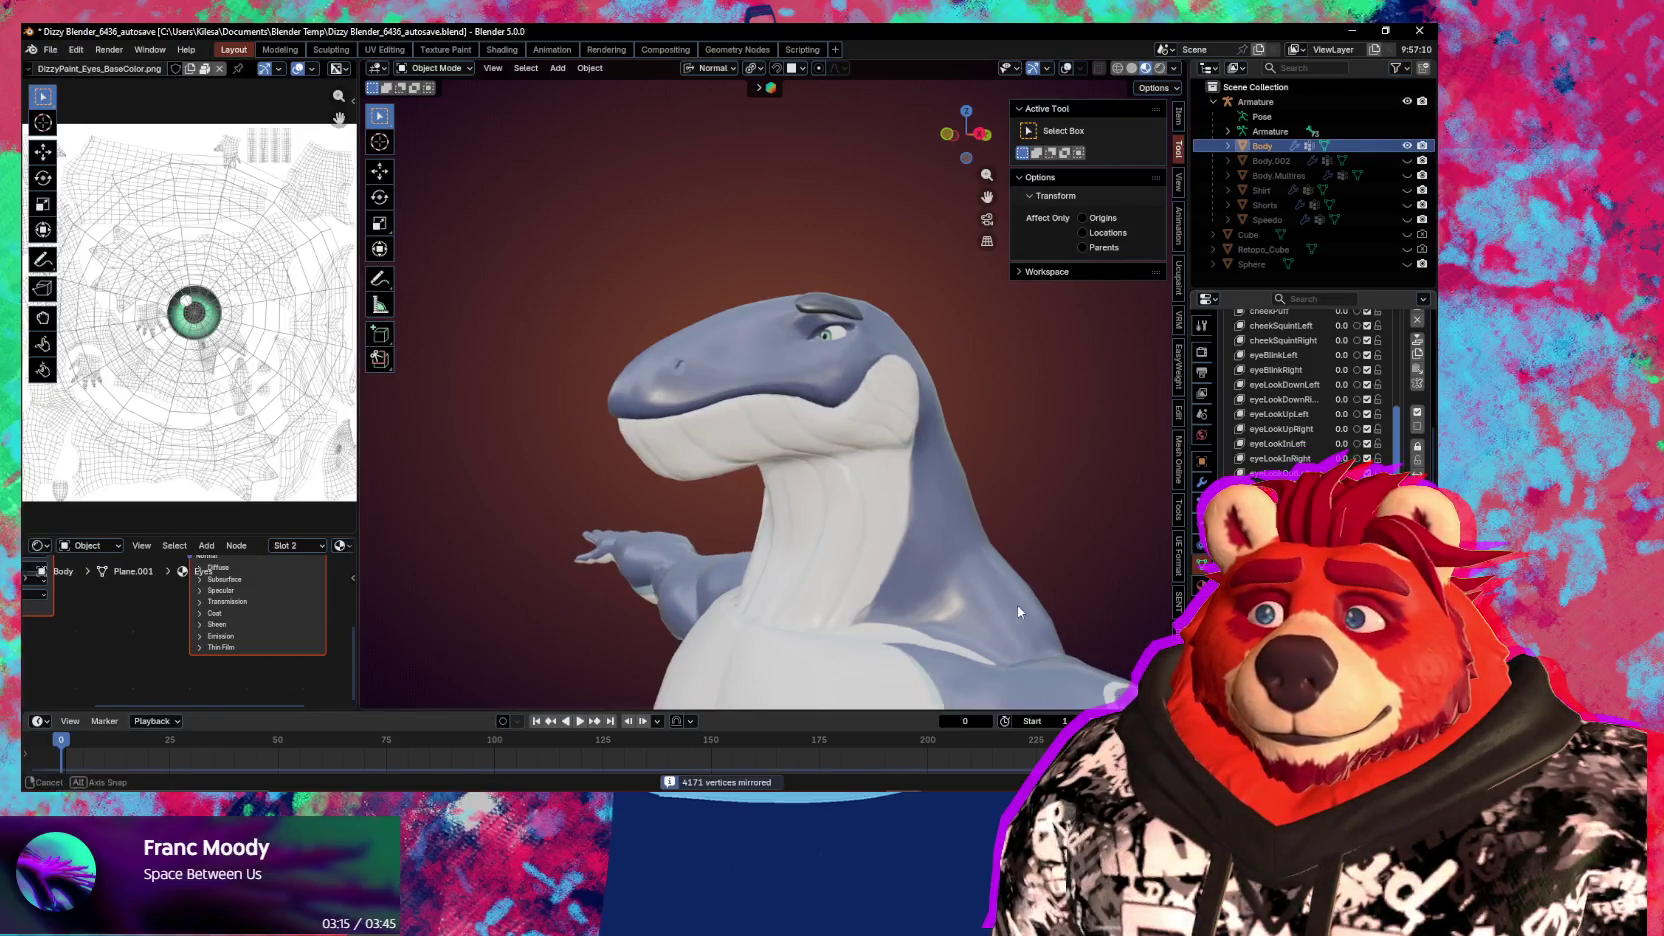
{"action": "middle_click_drag", "start_coordinate": [1017, 604], "coordinate": [1150, 621]}
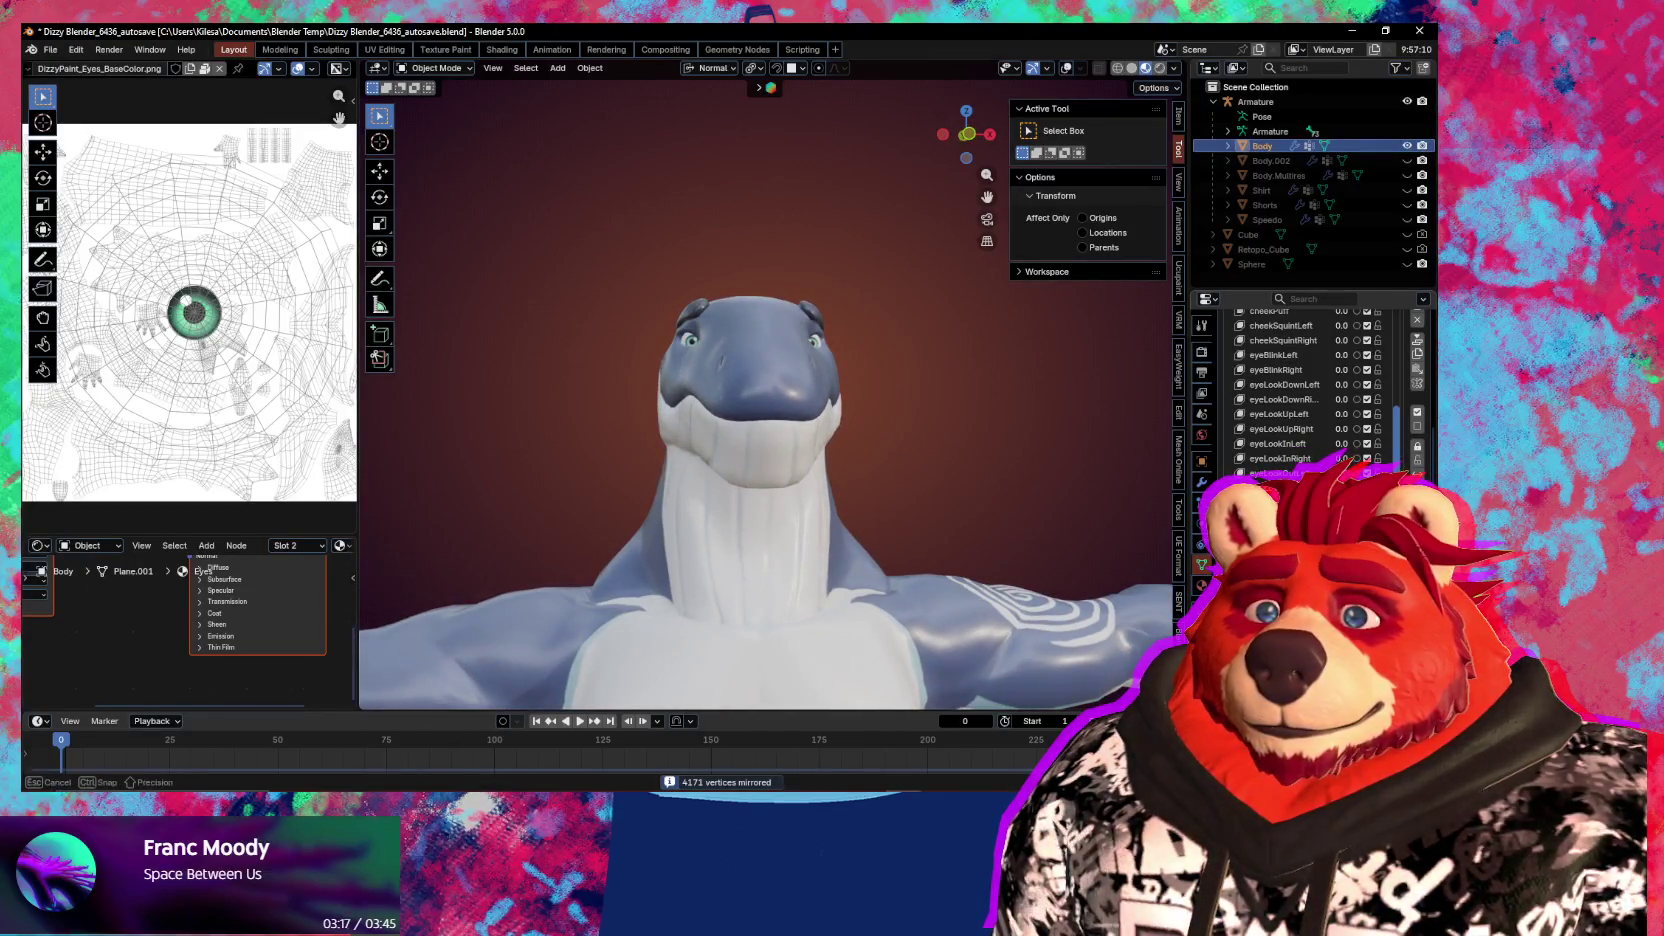
{"action": "left_click_drag", "start_coordinate": [1340, 500], "coordinate": [1400, 500]}
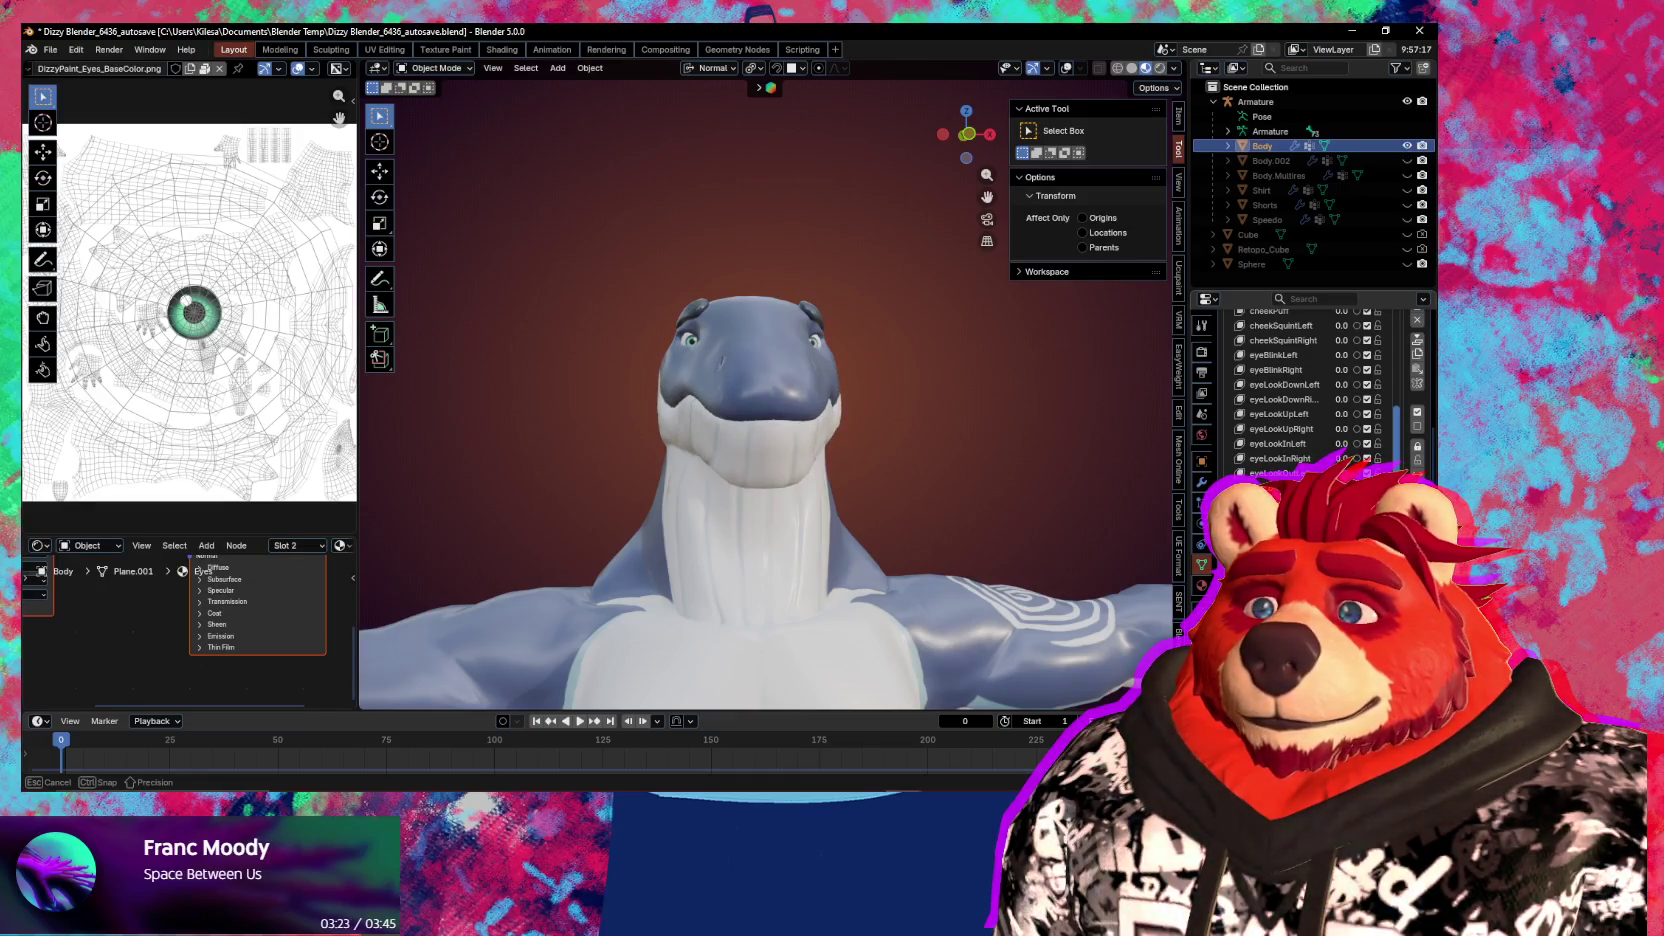
{"action": "left_click_drag", "start_coordinate": [1400, 500], "coordinate": [966, 551]}
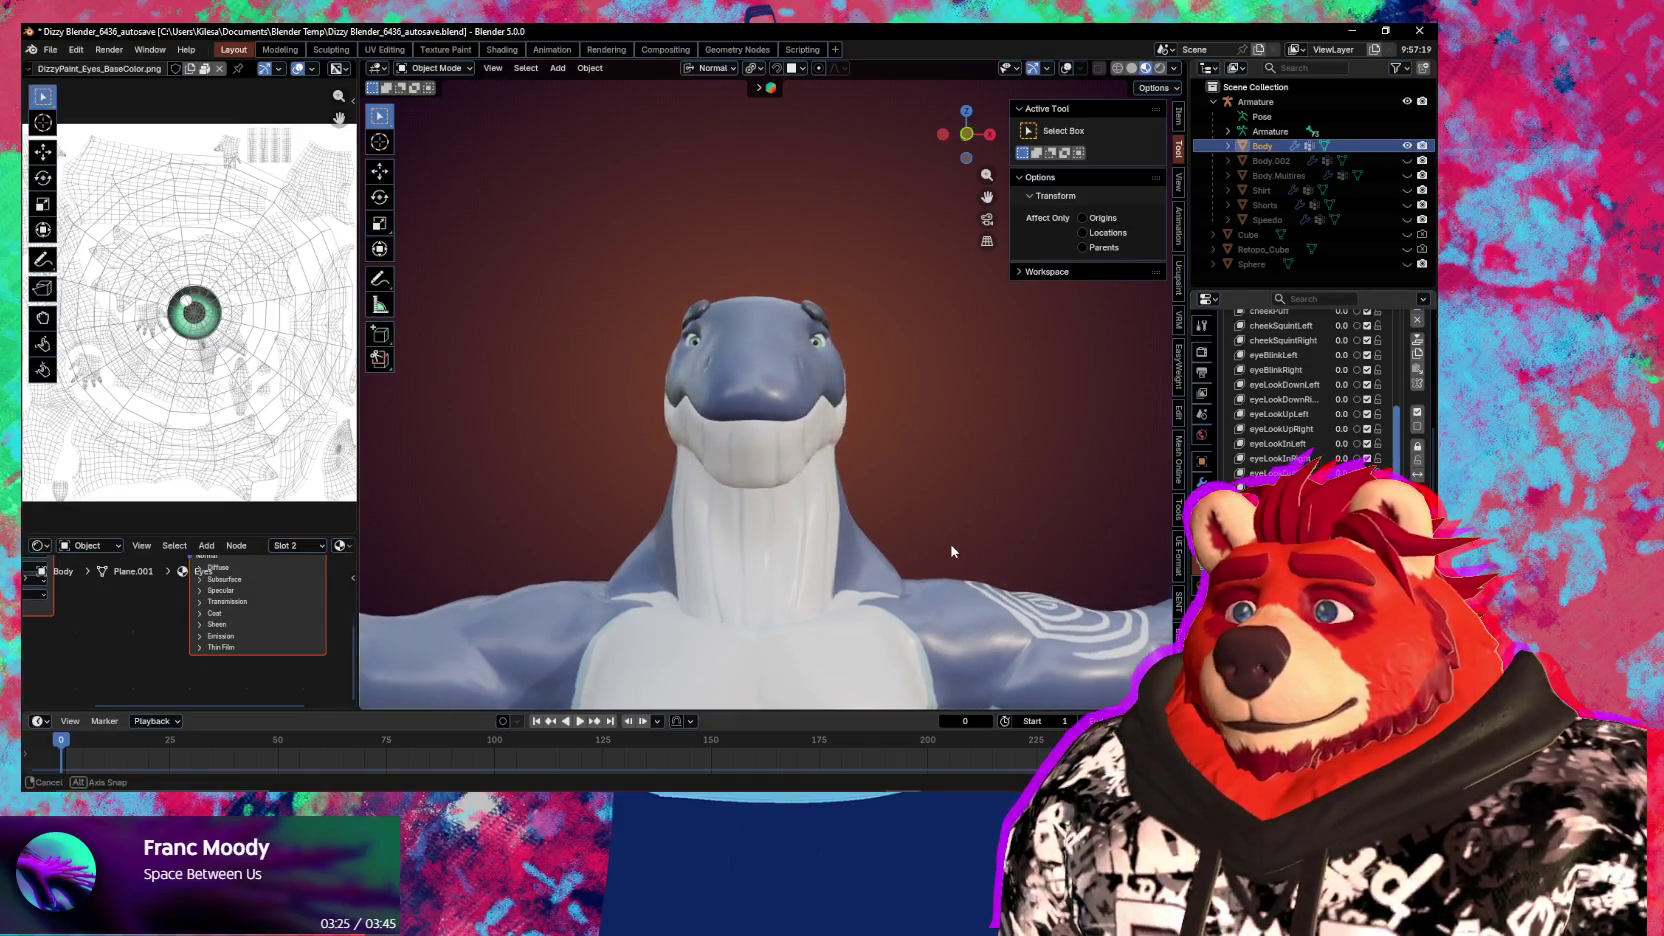
{"action": "mouse_move", "coordinate": [965, 543]}
{"action": "middle_mouse_down"}
{"action": "mouse_move", "coordinate": [844, 544]}
{"action": "mouse_move", "coordinate": [890, 541]}
{"action": "middle_mouse_up"}
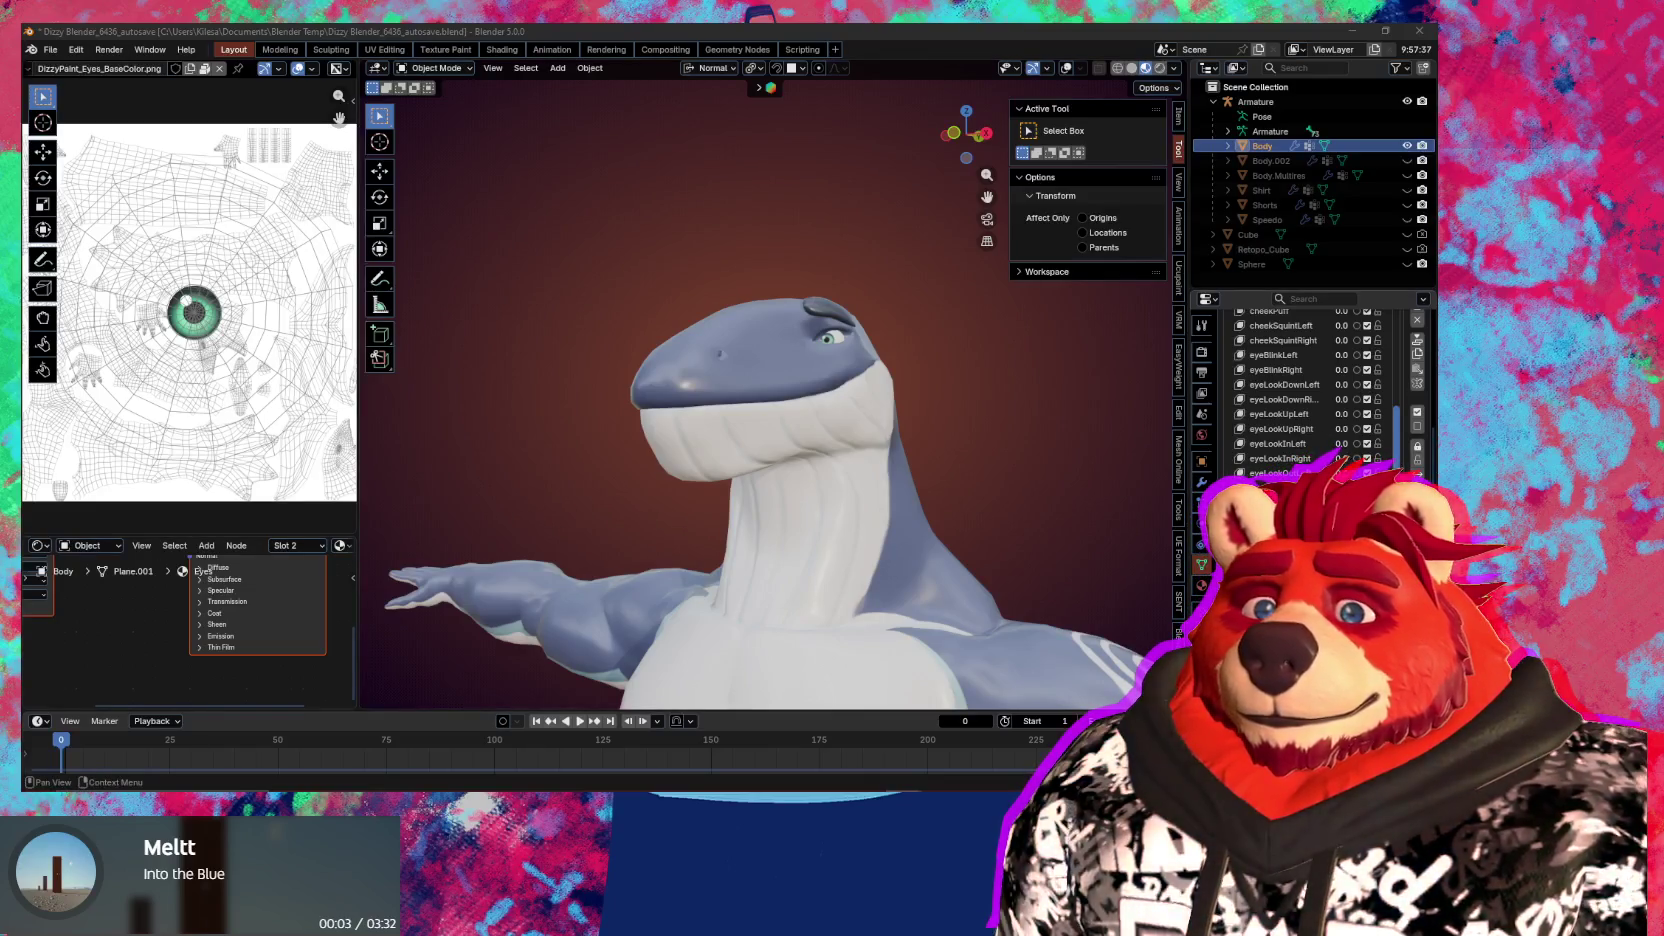
Set the CH shape key to 1.0 and run Mirror Shape Key from Quick Favorites
{"action": "scroll", "coordinate": [1400, 458], "scroll_direction": "up", "scroll_amount": 5}
{"action": "scroll", "coordinate": [1421, 420], "scroll_direction": "up", "scroll_amount": 3}
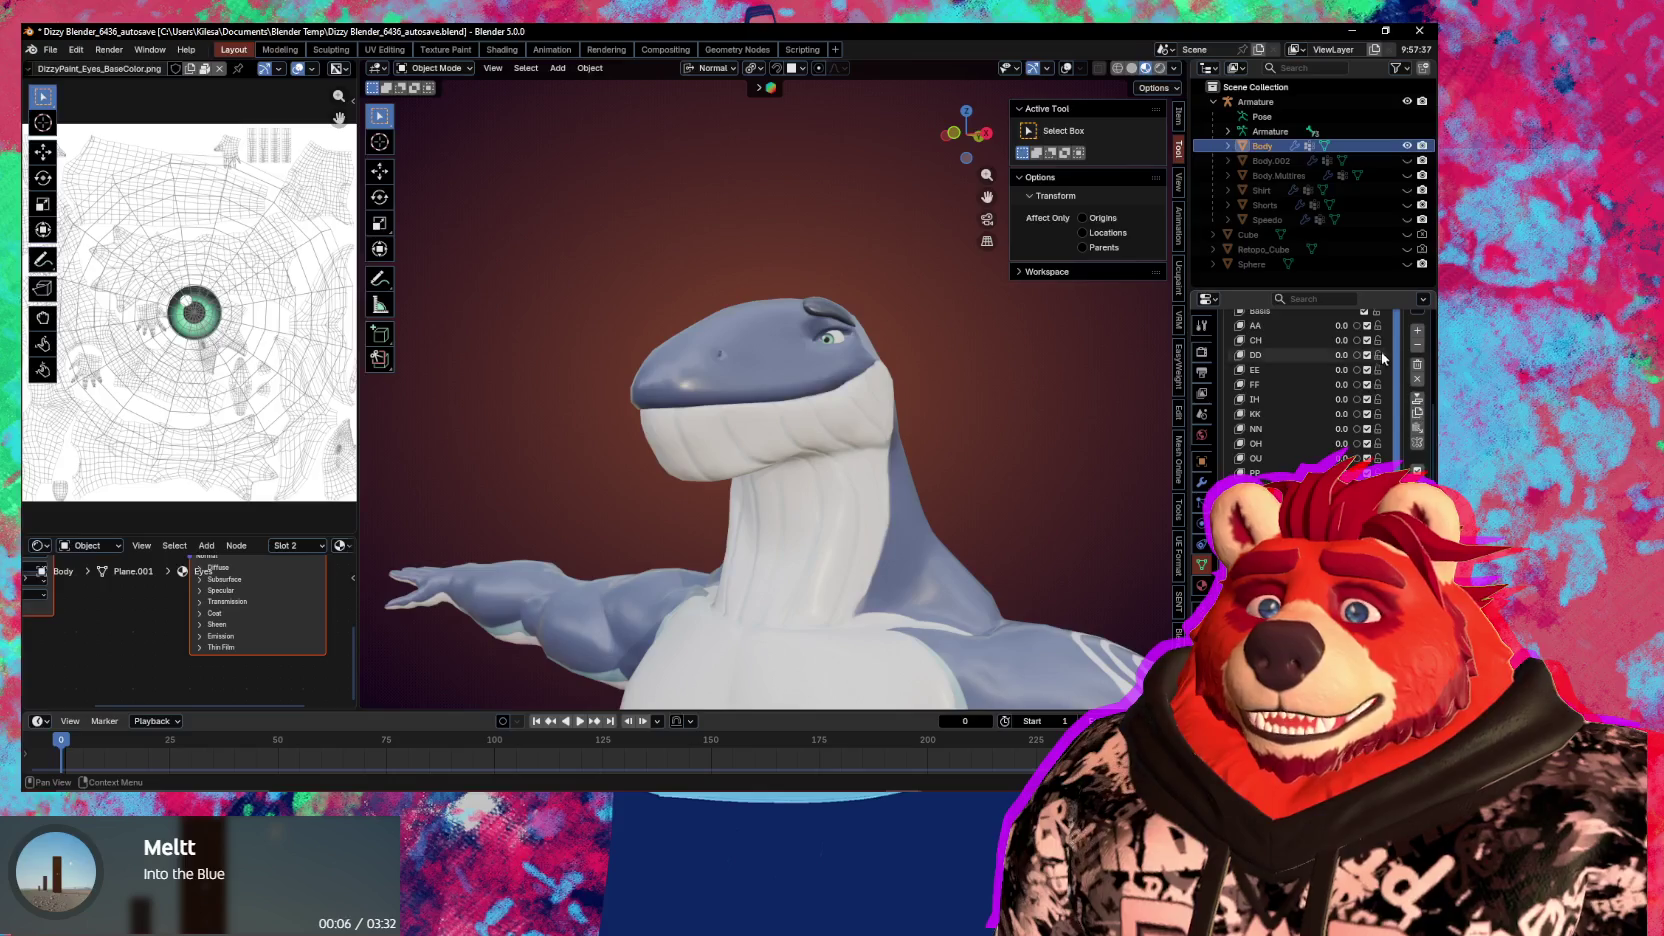
{"action": "mouse_move", "coordinate": [1342, 340]}
{"action": "left_mouse_down"}
{"action": "mouse_move", "coordinate": [1400, 340]}
{"action": "mouse_move", "coordinate": [1356, 346]}
{"action": "left_mouse_up"}
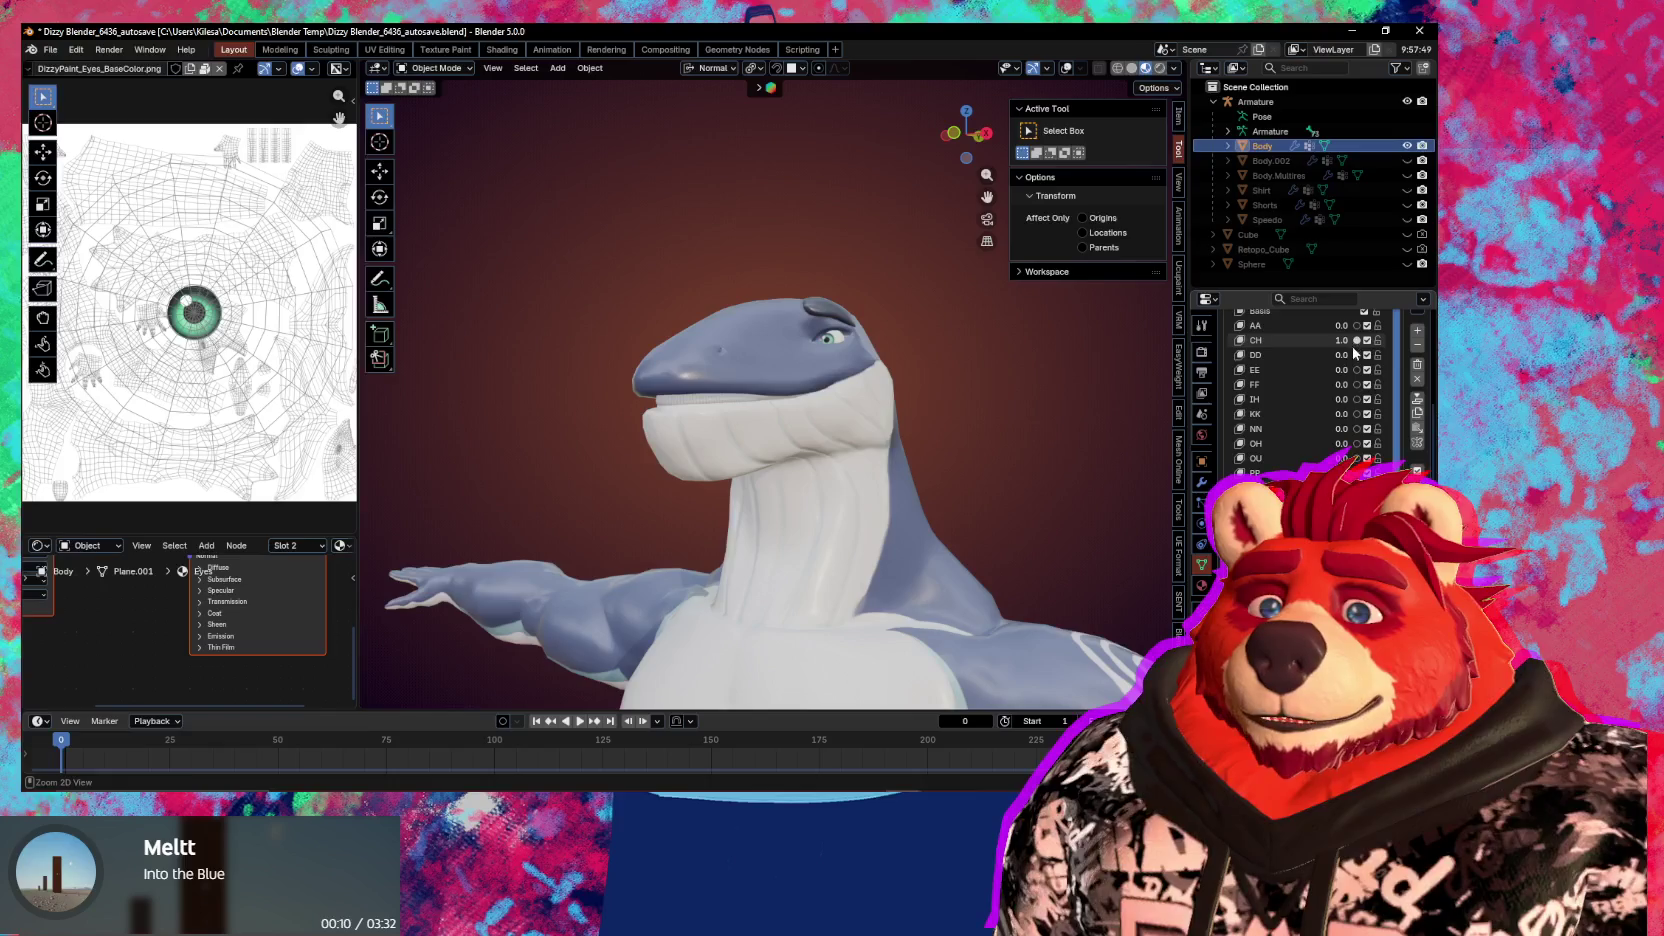
{"action": "middle_click_drag", "start_coordinate": [800, 420], "coordinate": [1010, 430]}
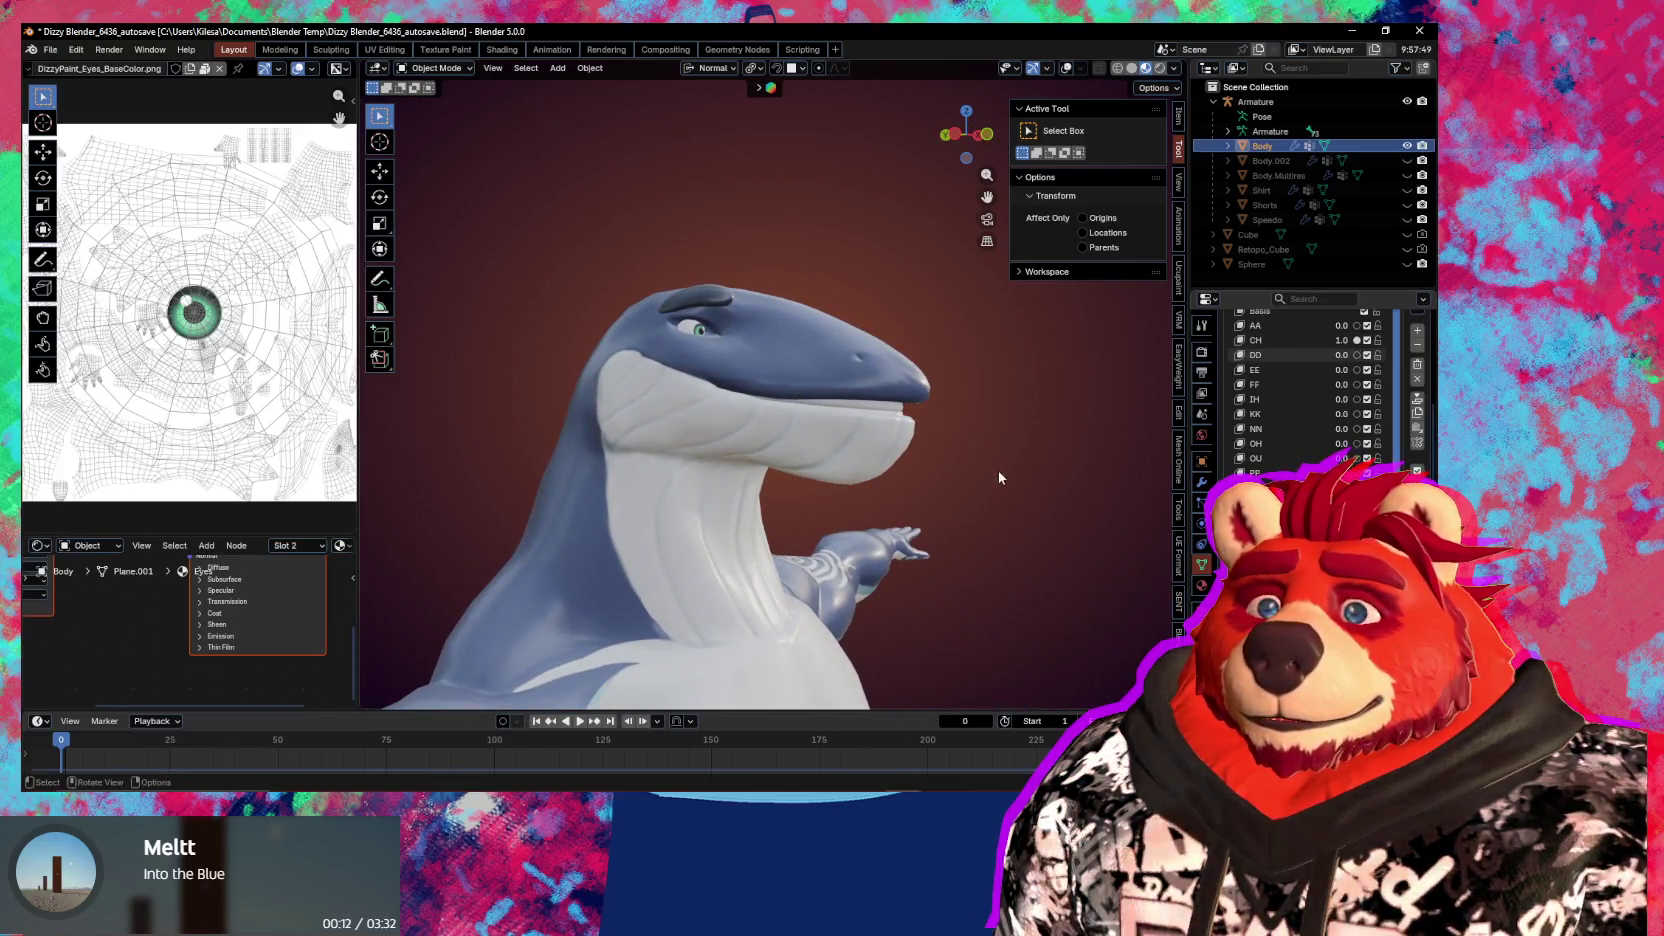
{"action": "key", "text": "q"}
{"action": "left_click", "coordinate": [1320, 448]}
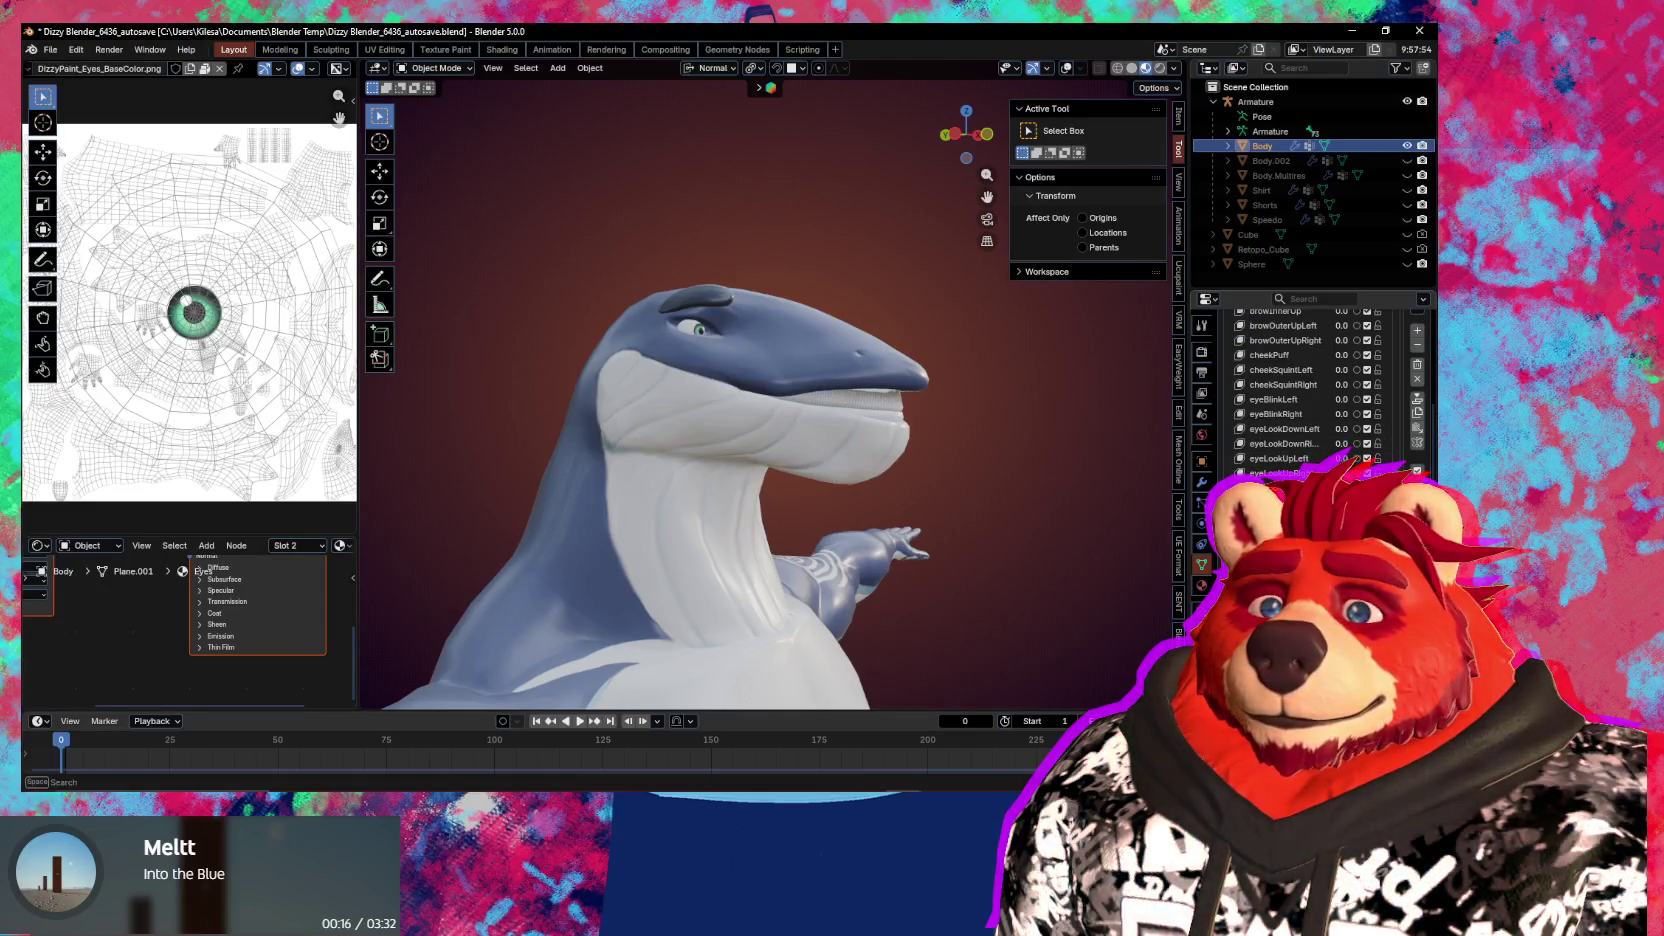
Undo twice to restore the closed mouth shape and orbit the shark
{"action": "key", "text": "ctrl+z"}
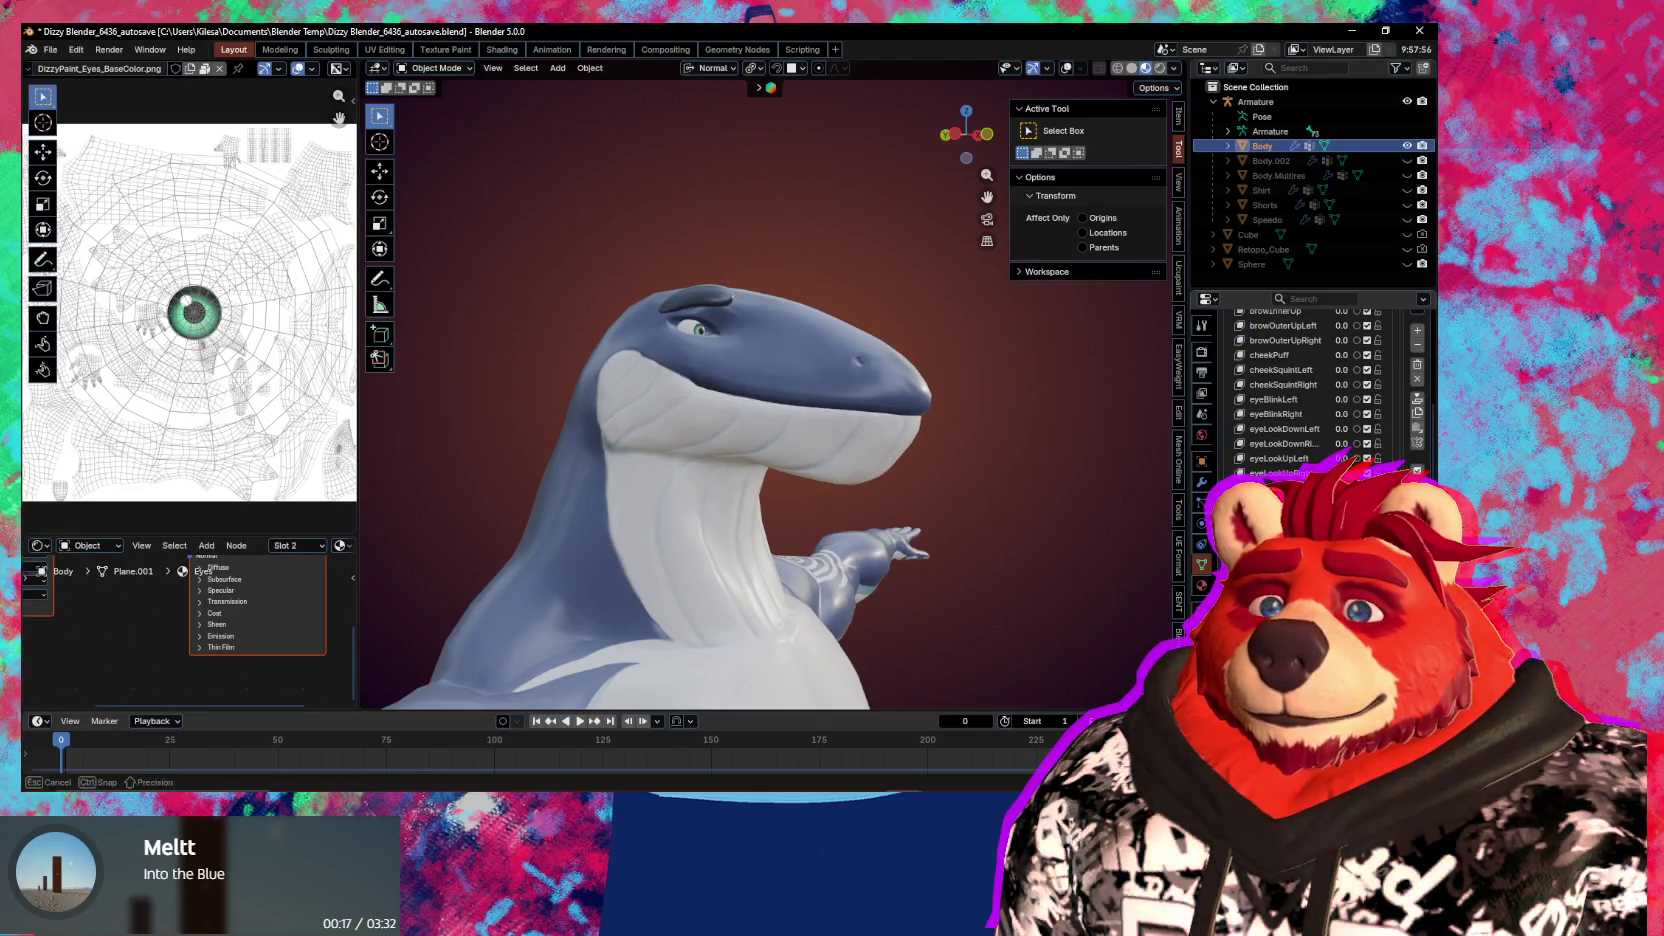
{"action": "key", "text": "ctrl+z"}
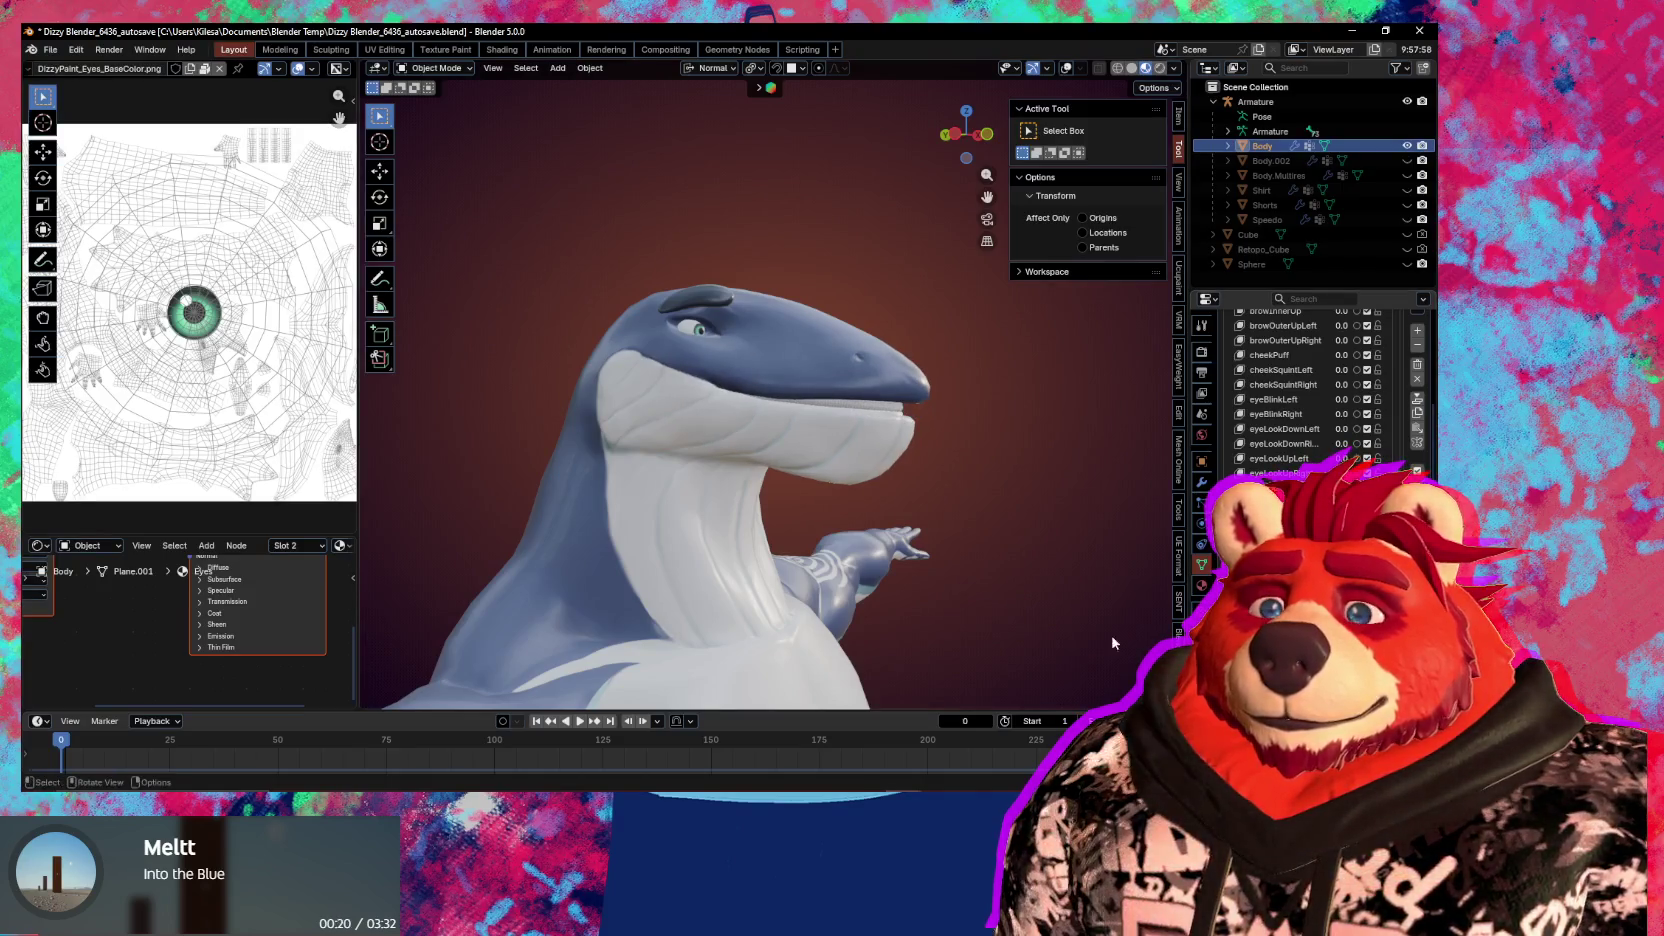
{"action": "middle_click_drag", "start_coordinate": [1113, 638], "coordinate": [1038, 626]}
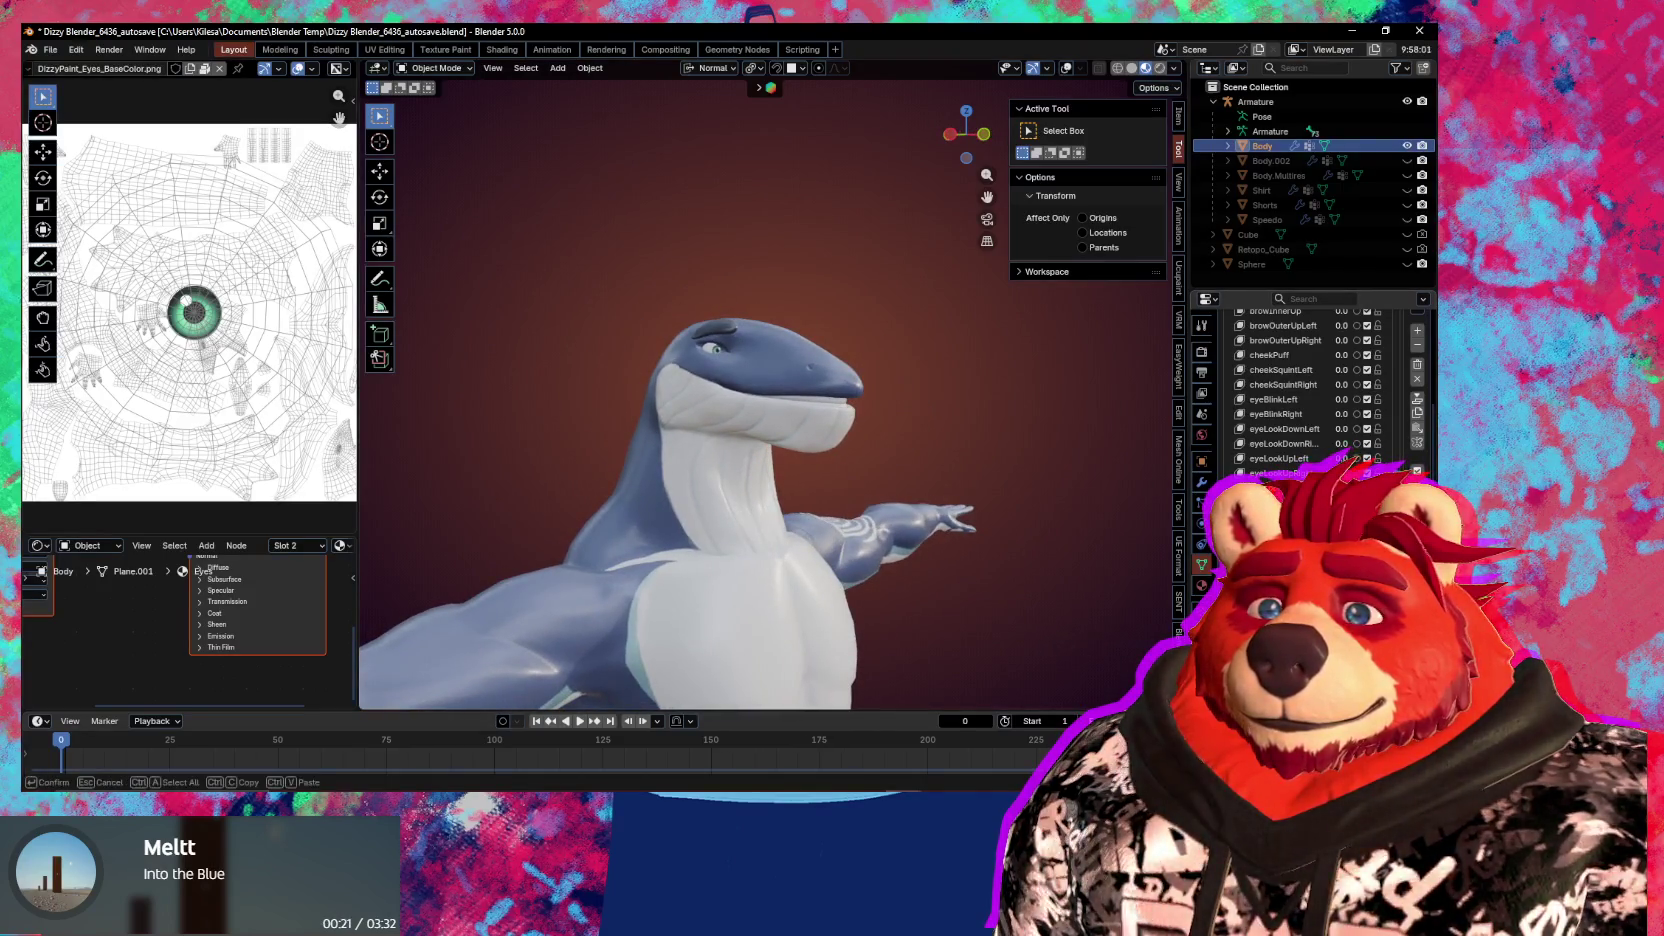
{"action": "key", "text": "F2"}
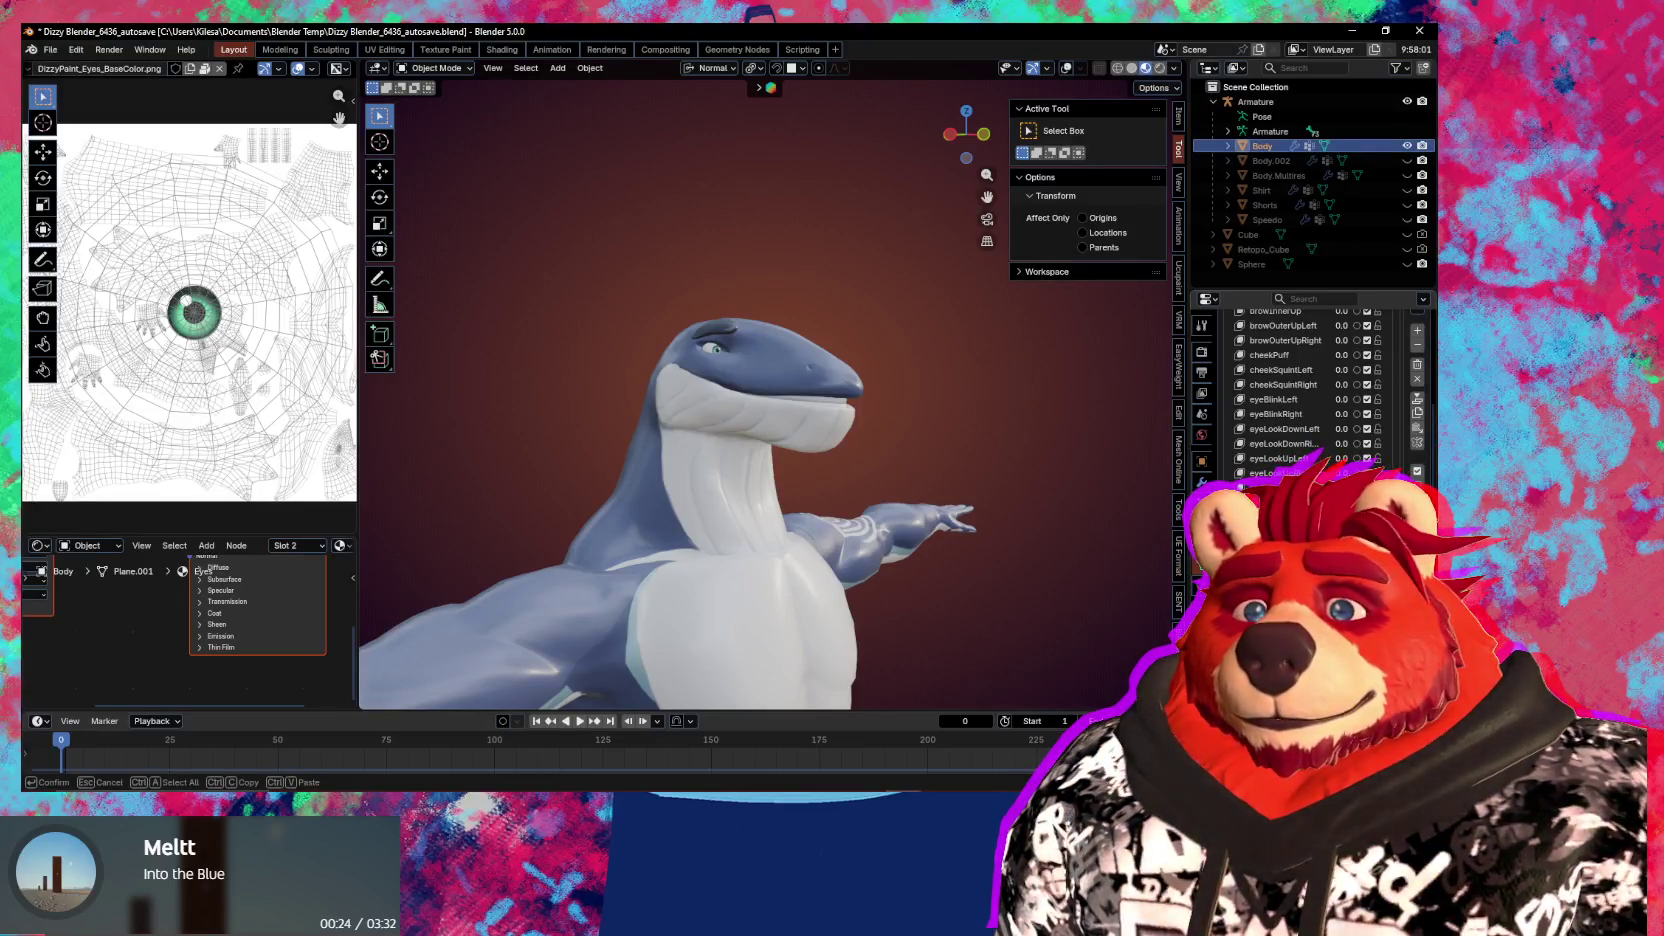
{"action": "key", "text": "Escape"}
Switch to Sculpt Mode and pull the lower jaw into shape with Grab
{"action": "middle_click_drag", "start_coordinate": [880, 470], "coordinate": [855, 462]}
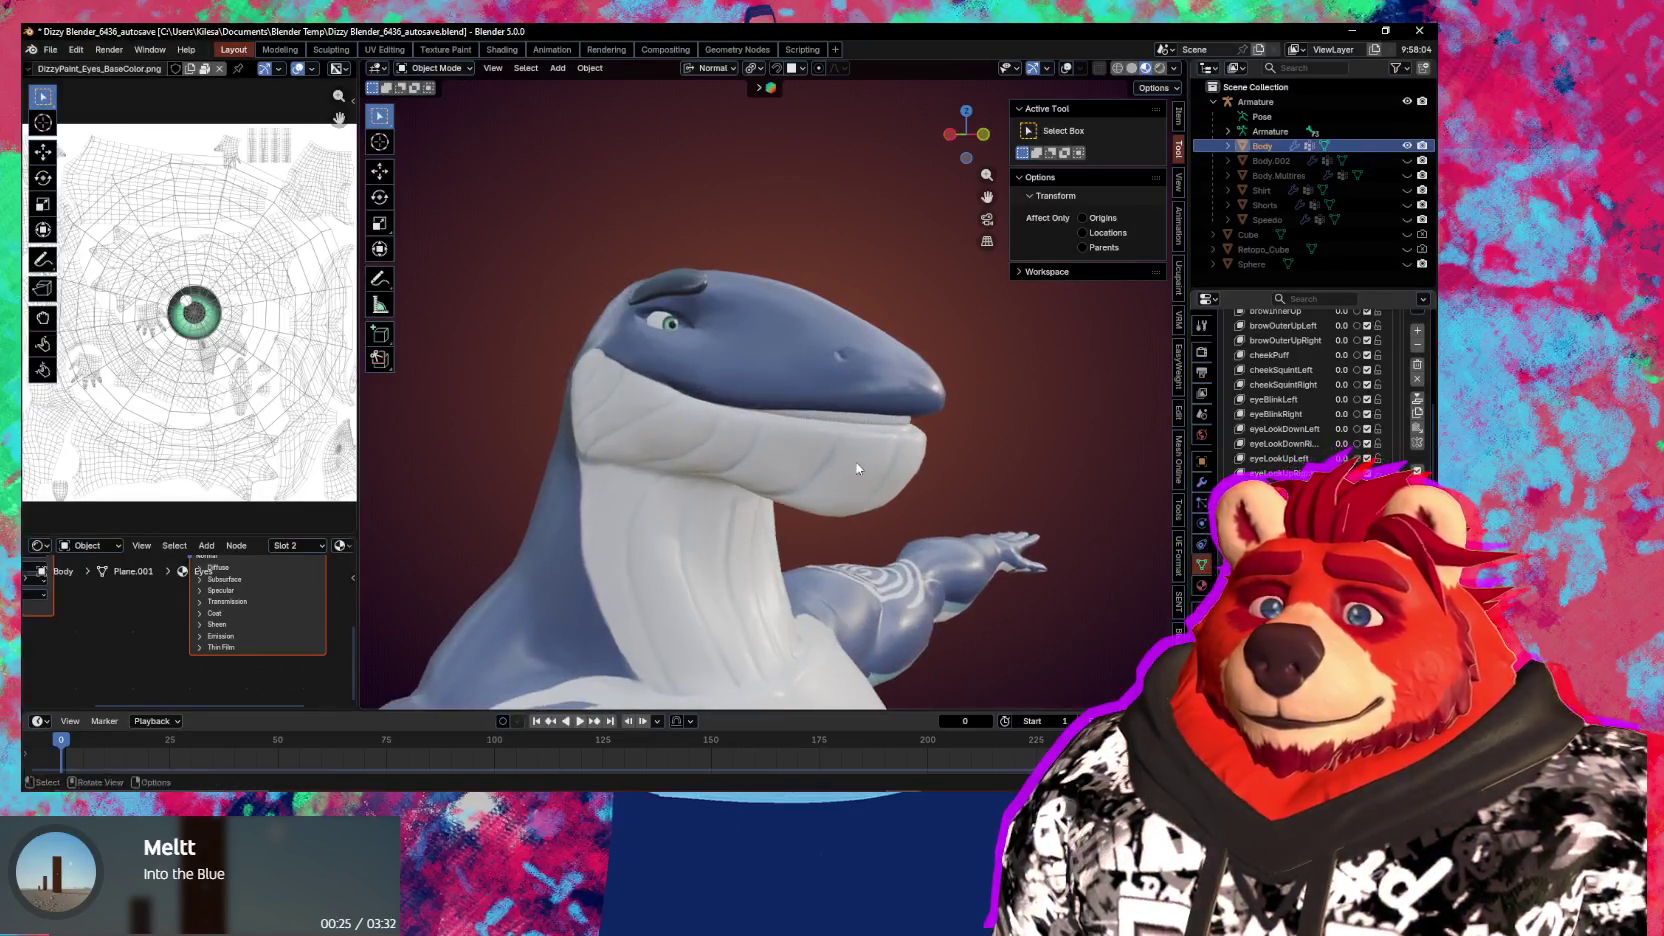
{"action": "scroll", "coordinate": [904, 457], "scroll_direction": "up", "scroll_amount": 3}
{"action": "key", "text": "ctrl+Tab"}
{"action": "left_click", "coordinate": [904, 530]}
{"action": "left_click_drag", "start_coordinate": [910, 446], "coordinate": [910, 415]}
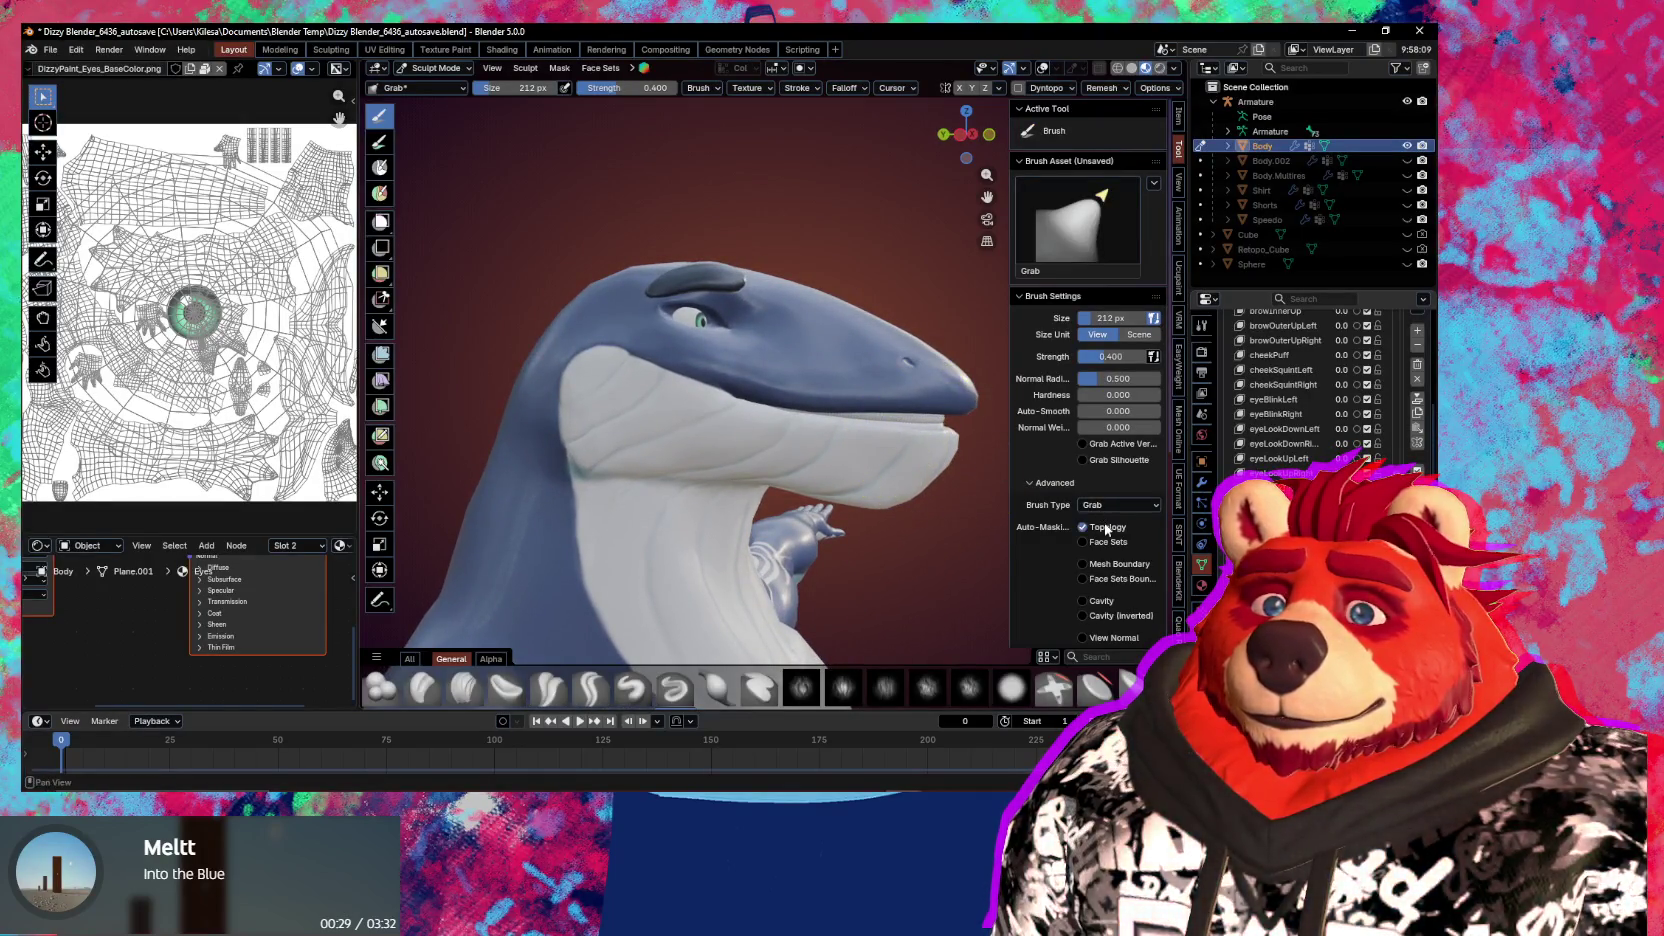
Enlarge the Grab brush to 290 px, then 350 px, and pull the lower jaw up under the snout
{"action": "scroll", "coordinate": [880, 430], "scroll_direction": "up", "scroll_amount": 2}
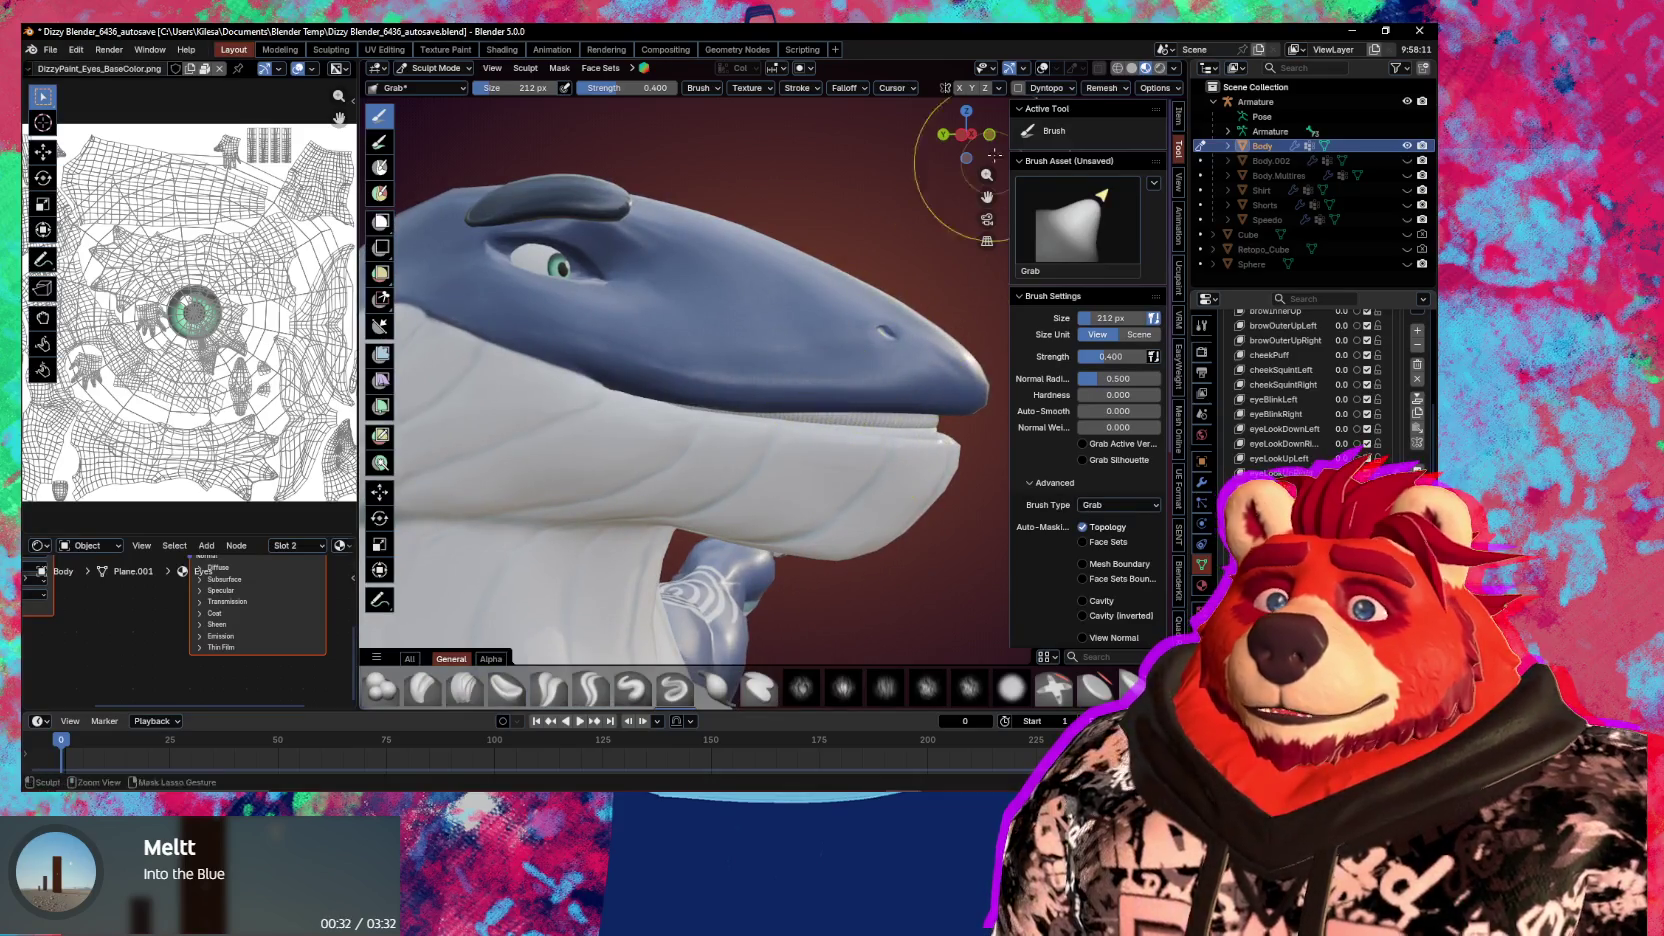
{"action": "middle_click_drag", "start_coordinate": [960, 124], "coordinate": [847, 353]}
{"action": "key", "text": "f"}
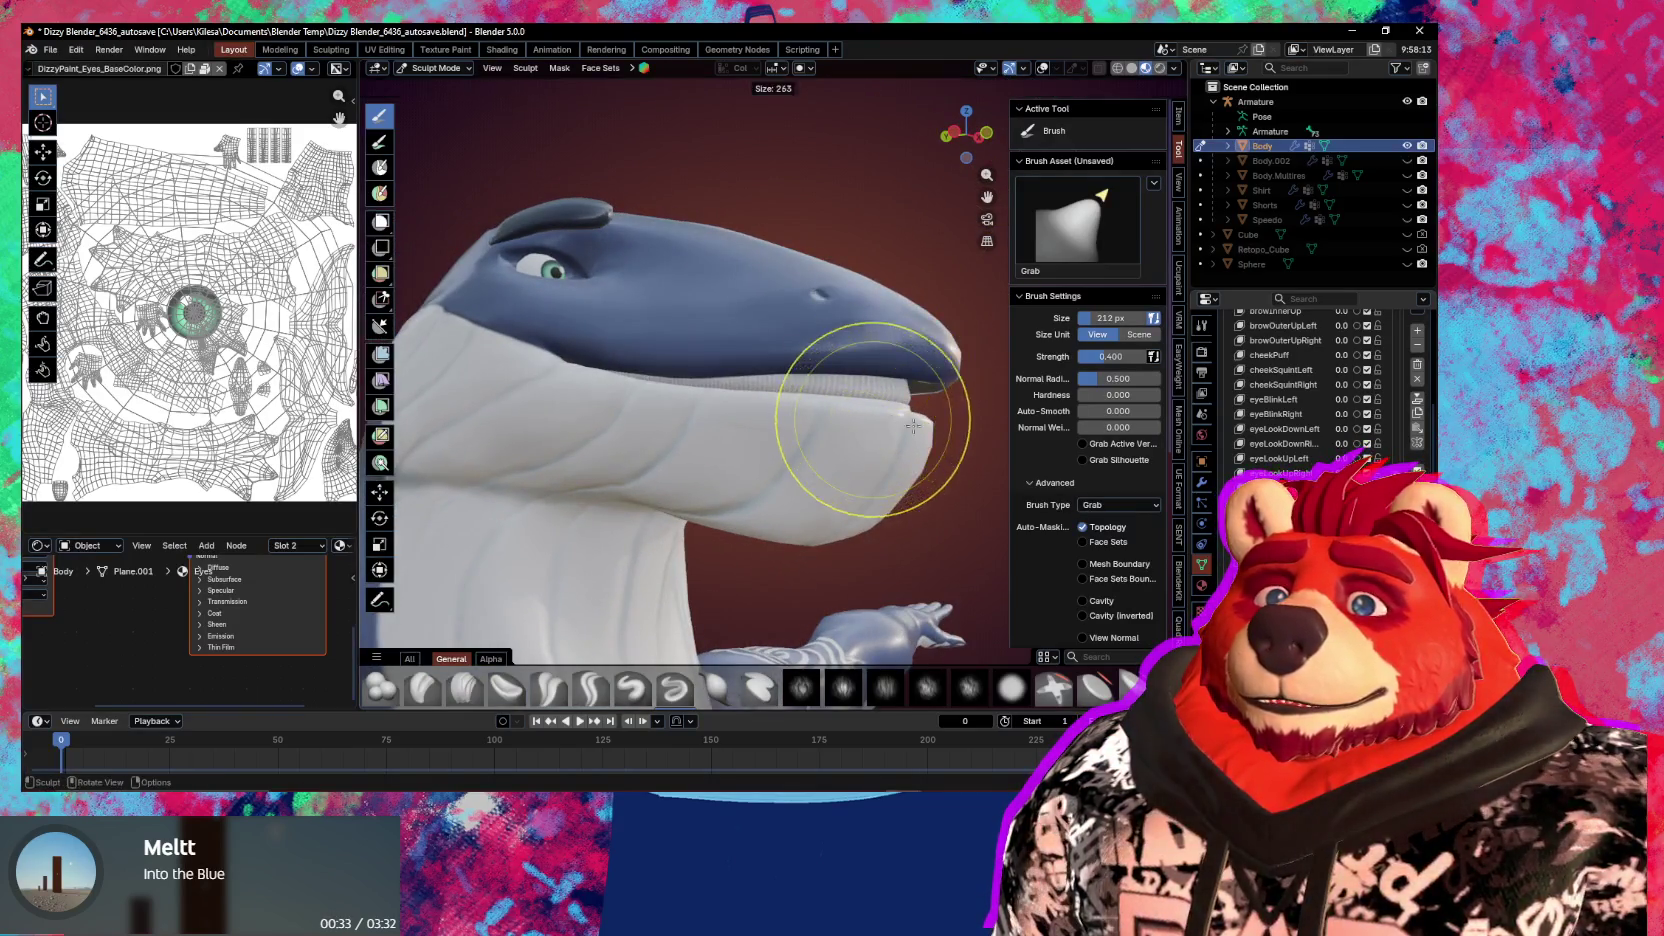
{"action": "left_click", "coordinate": [905, 428]}
{"action": "mouse_move", "coordinate": [905, 428]}
{"action": "middle_mouse_down"}
{"action": "mouse_move", "coordinate": [880, 400]}
{"action": "mouse_move", "coordinate": [805, 442]}
{"action": "mouse_move", "coordinate": [768, 376]}
{"action": "mouse_move", "coordinate": [717, 404]}
{"action": "middle_mouse_up"}
{"action": "key", "text": "f"}
{"action": "left_click", "coordinate": [760, 425]}
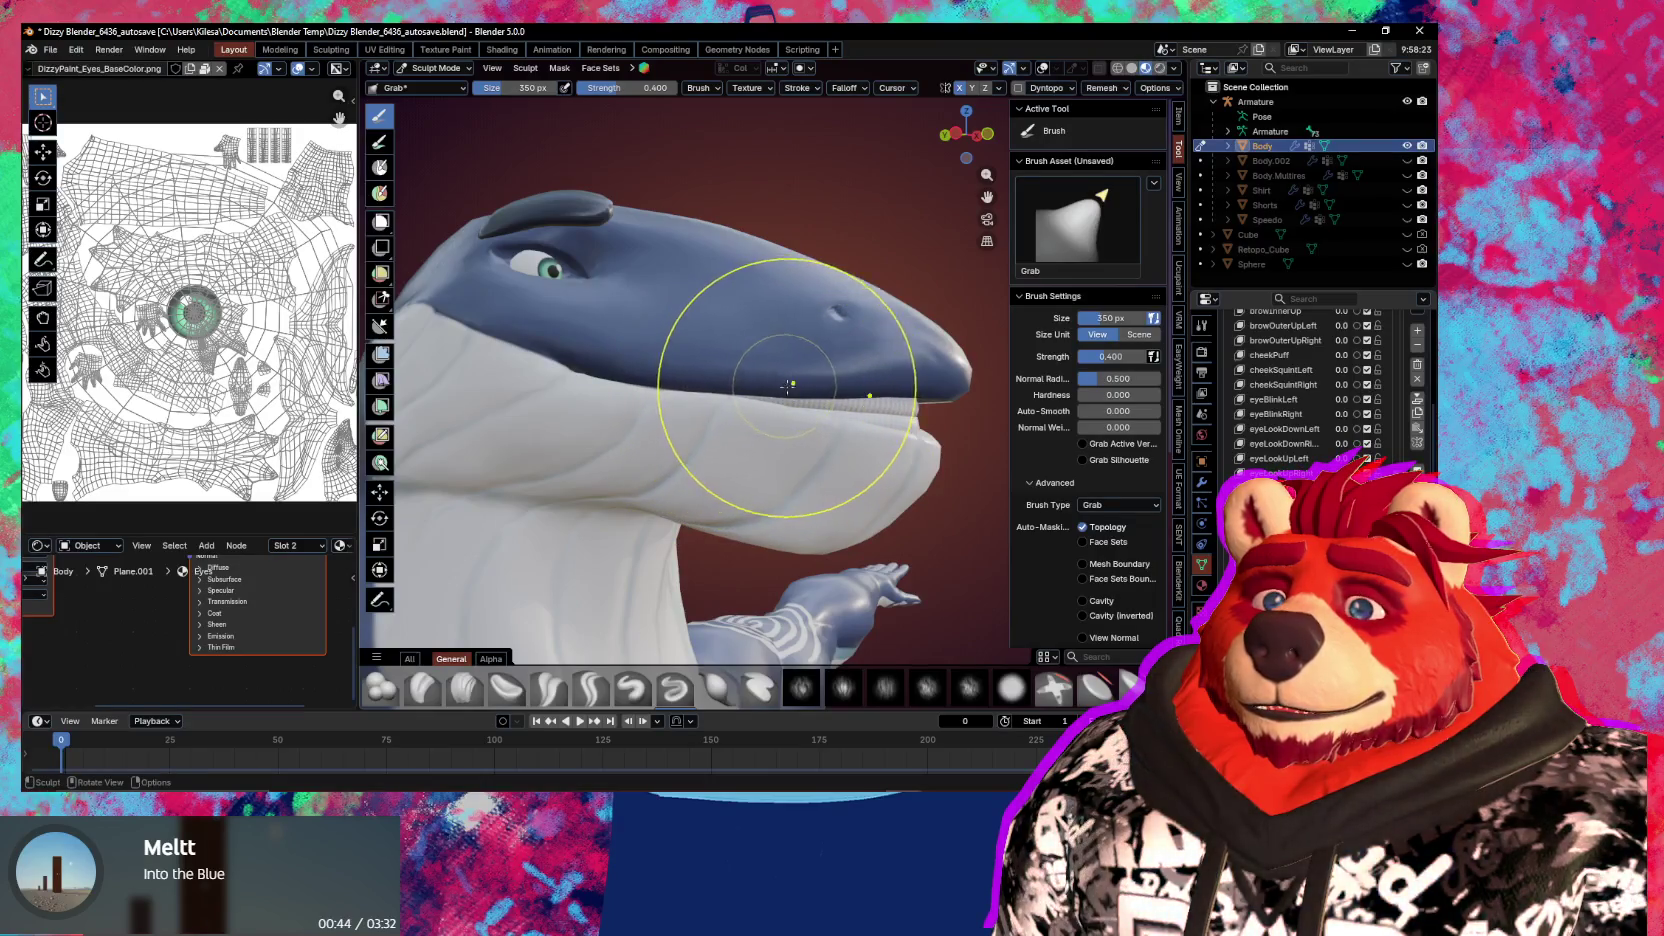
{"action": "mouse_move", "coordinate": [770, 425]}
{"action": "middle_mouse_down"}
{"action": "mouse_move", "coordinate": [823, 426]}
{"action": "mouse_move", "coordinate": [807, 439]}
{"action": "middle_mouse_up"}
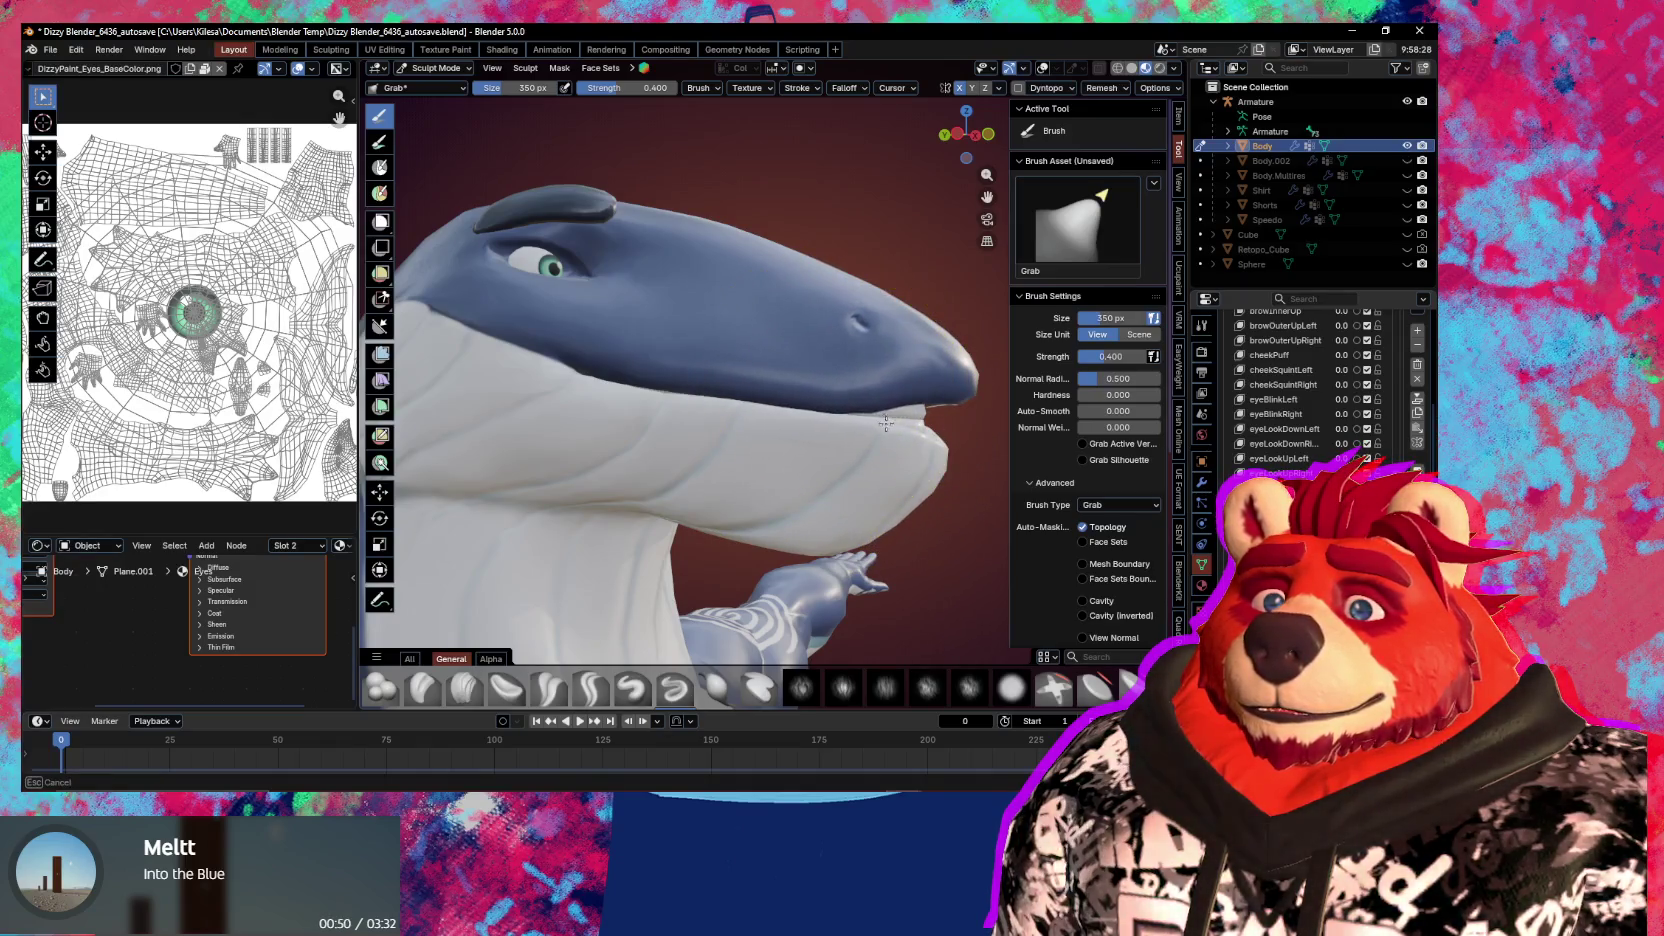
{"action": "mouse_move", "coordinate": [885, 424]}
{"action": "middle_mouse_down"}
{"action": "mouse_move", "coordinate": [842, 376]}
{"action": "mouse_move", "coordinate": [900, 350]}
{"action": "middle_mouse_up"}
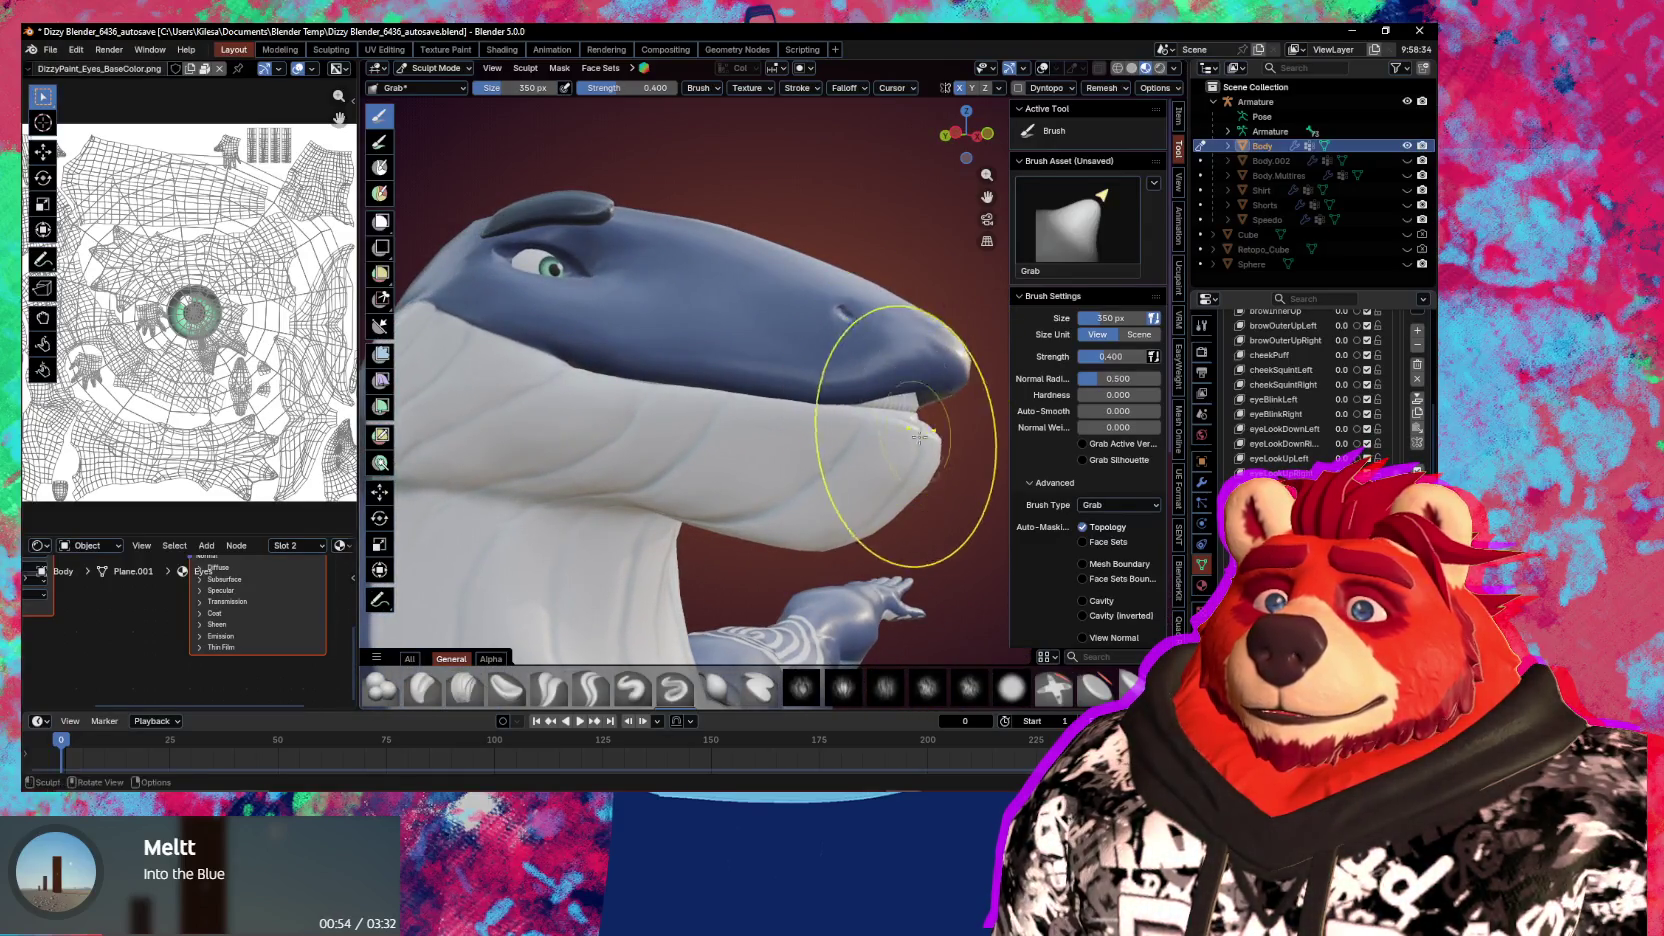
{"action": "mouse_move", "coordinate": [919, 437]}
{"action": "middle_mouse_down"}
{"action": "mouse_move", "coordinate": [860, 461]}
{"action": "mouse_move", "coordinate": [631, 485]}
{"action": "mouse_move", "coordinate": [1005, 360]}
{"action": "middle_mouse_up"}
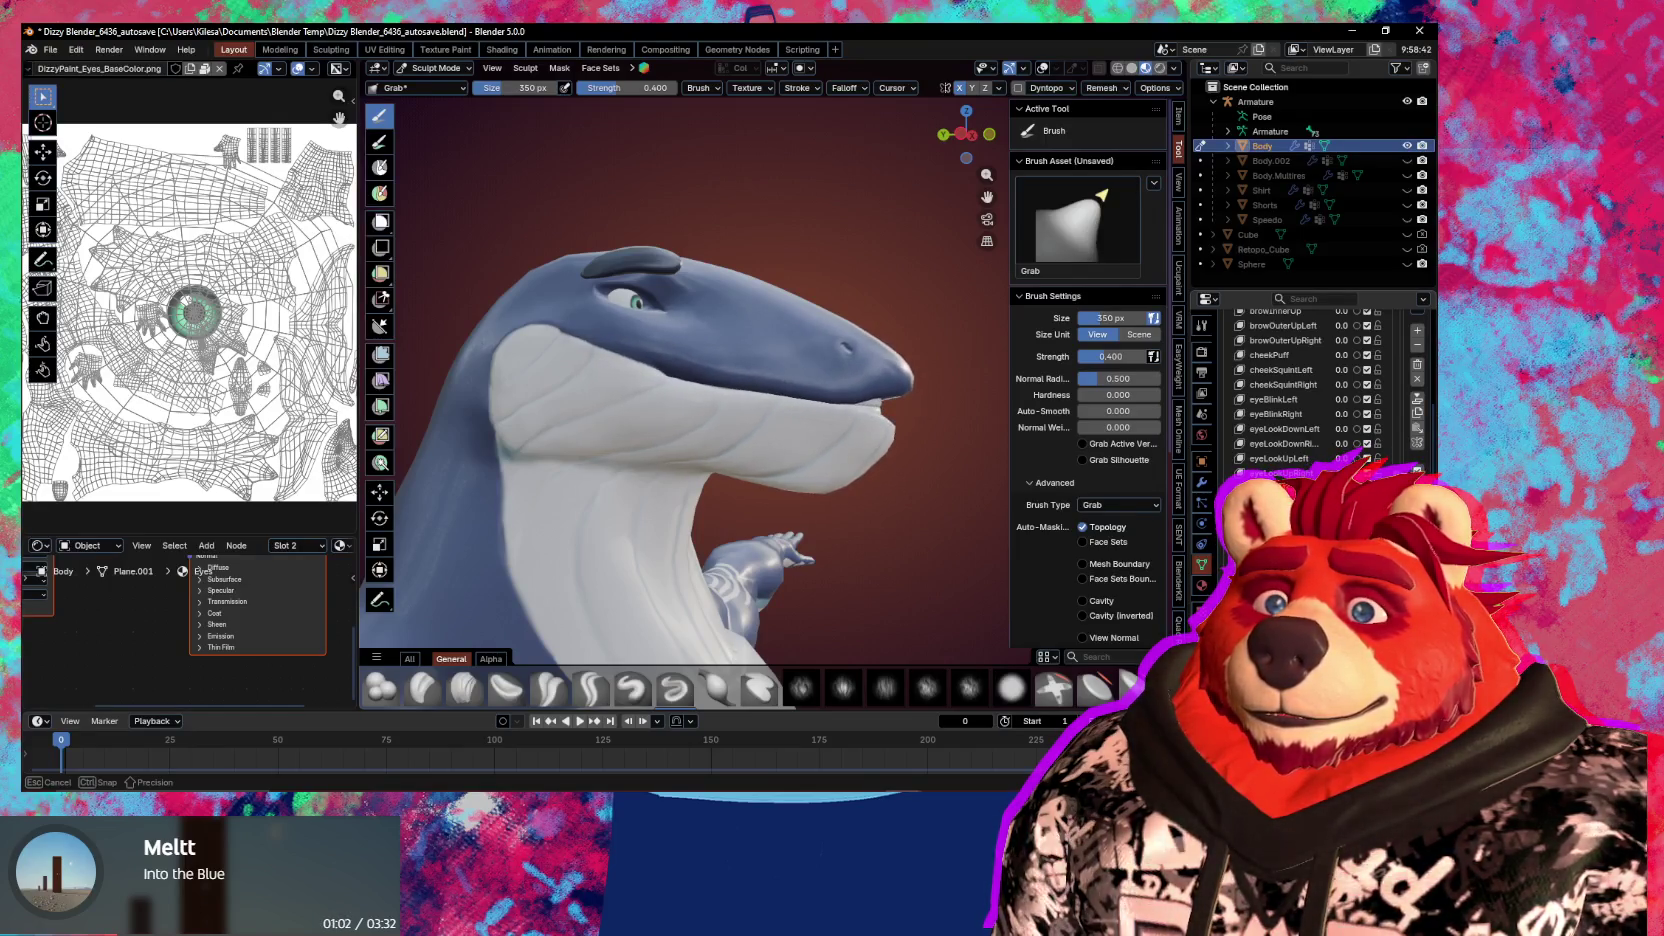
{"action": "mouse_move", "coordinate": [830, 540]}
{"action": "middle_mouse_down"}
{"action": "mouse_move", "coordinate": [635, 521]}
{"action": "mouse_move", "coordinate": [780, 560]}
{"action": "middle_mouse_up"}
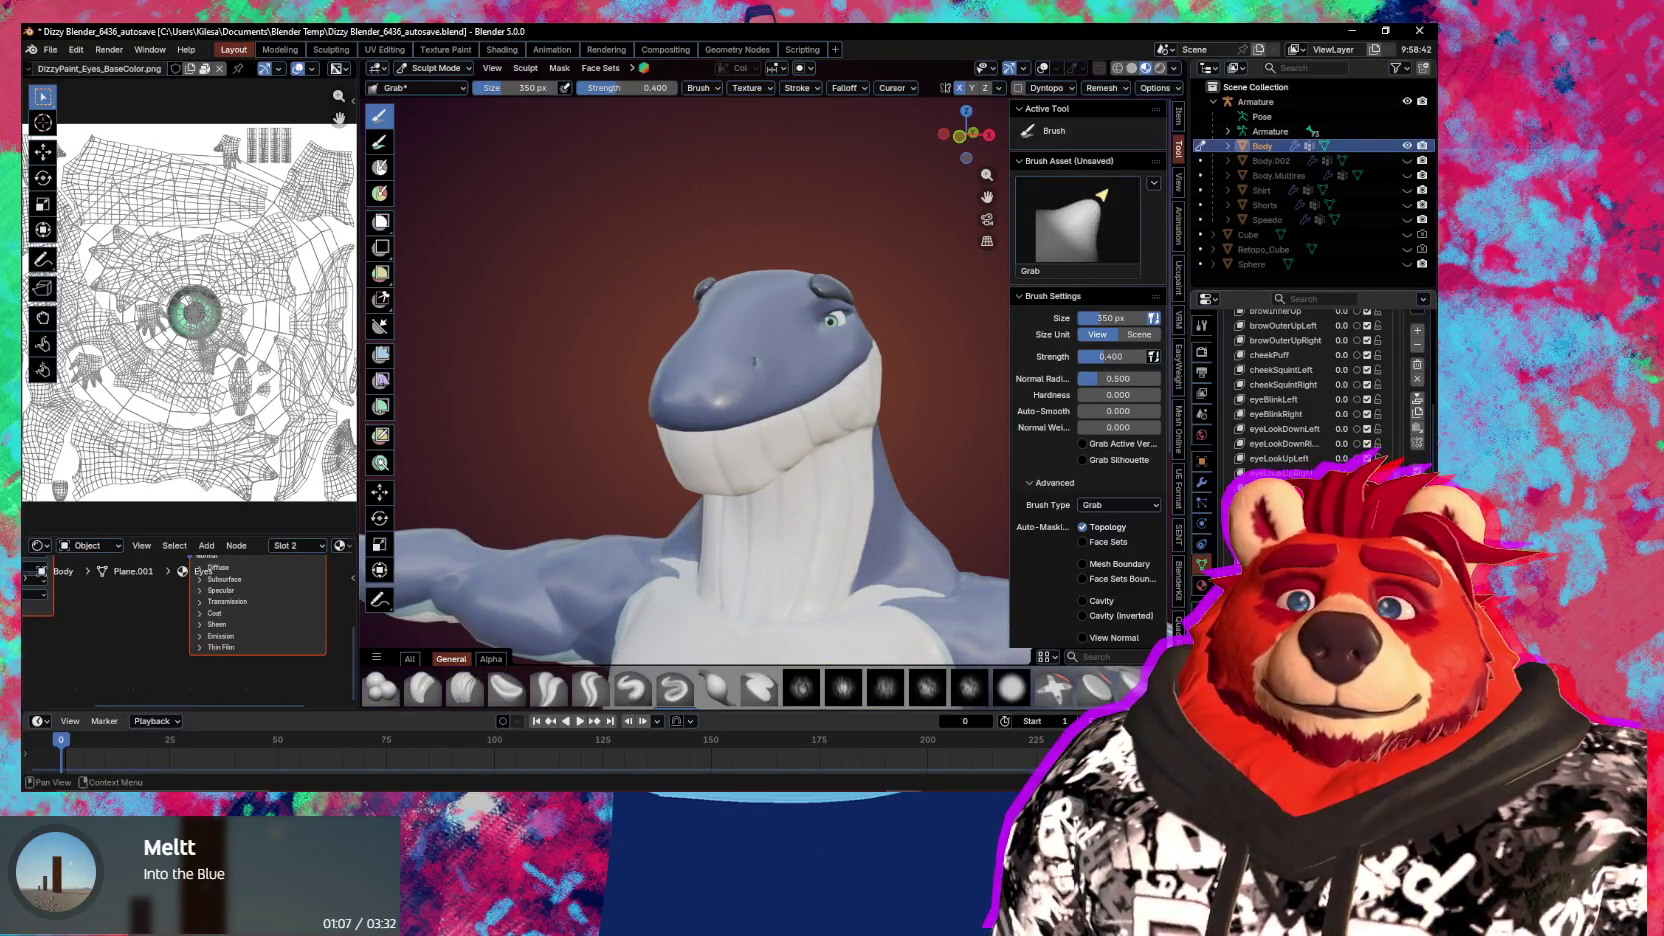
Stay in sculpting and turn off Topology auto-masking for the Grab brush
{"action": "scroll", "coordinate": [1300, 390], "scroll_direction": "down", "scroll_amount": 3}
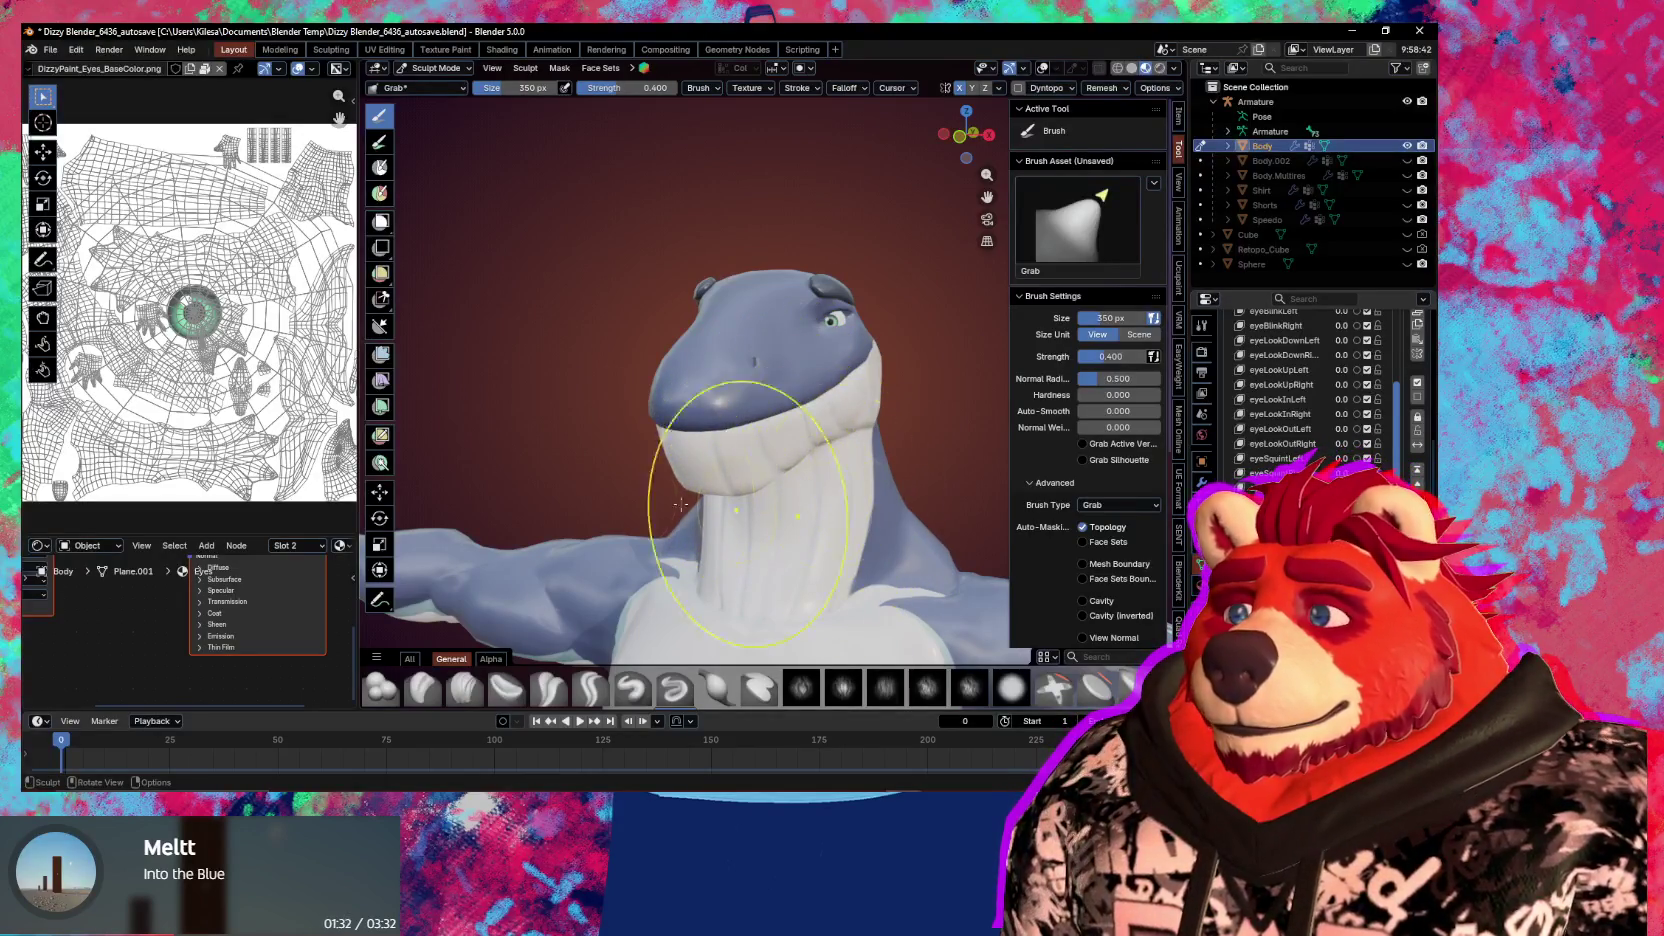
{"action": "mouse_move", "coordinate": [668, 476]}
{"action": "middle_mouse_down"}
{"action": "mouse_move", "coordinate": [957, 503]}
{"action": "mouse_move", "coordinate": [900, 500]}
{"action": "middle_mouse_up"}
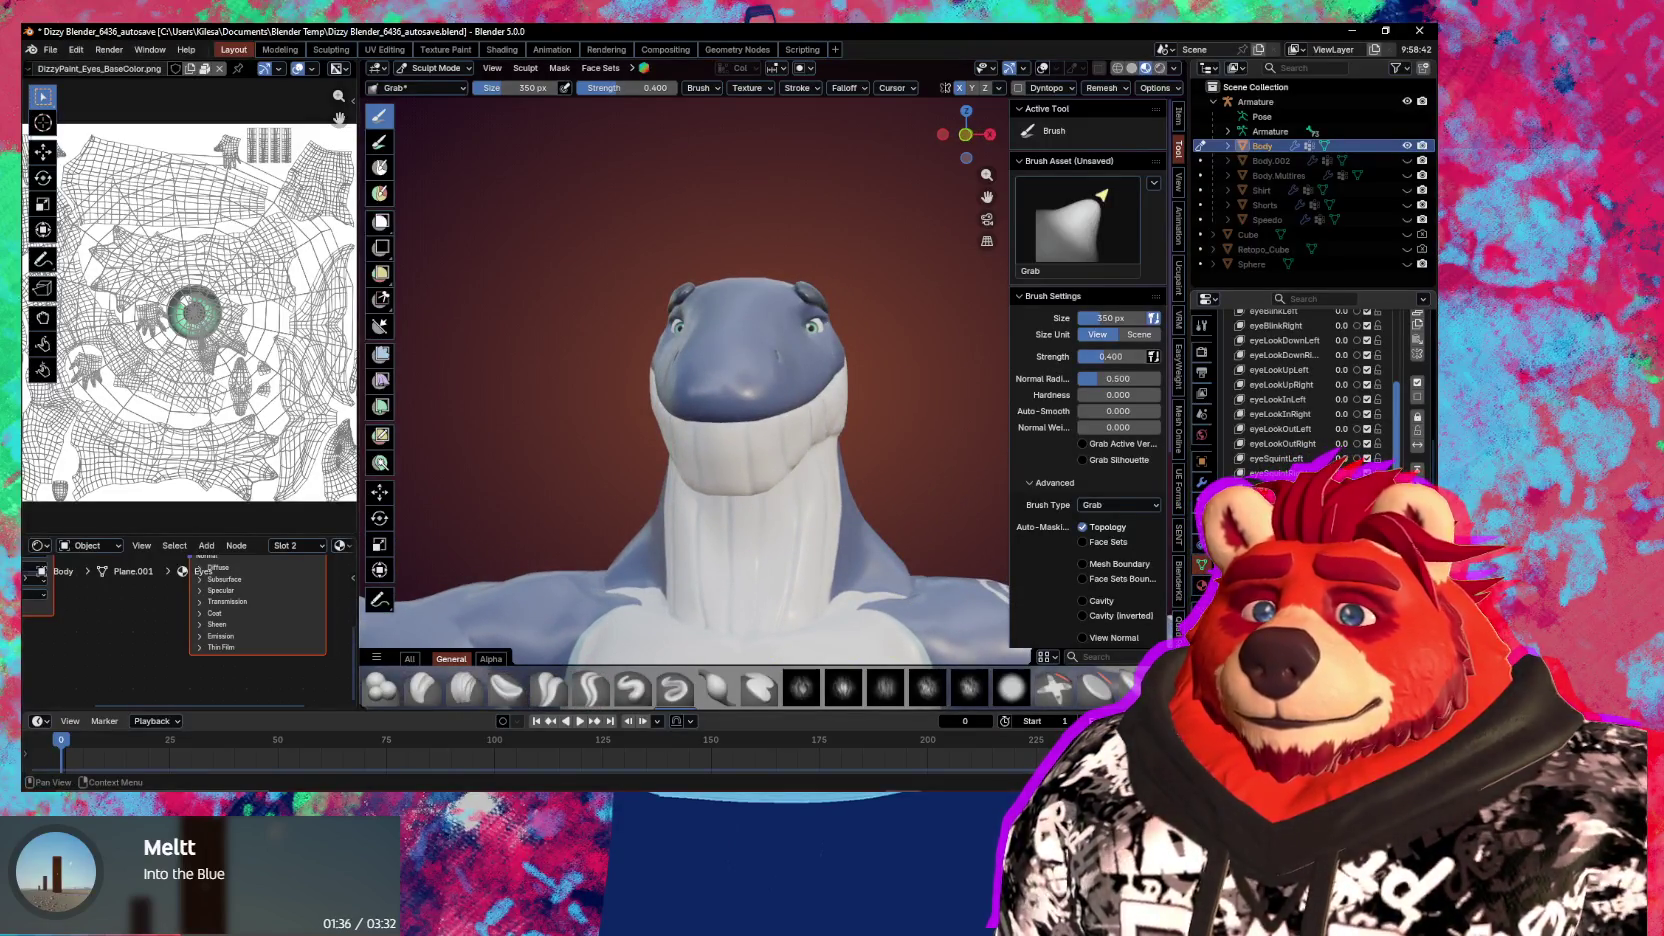
{"action": "scroll", "coordinate": [1417, 360], "scroll_direction": "up", "scroll_amount": 3}
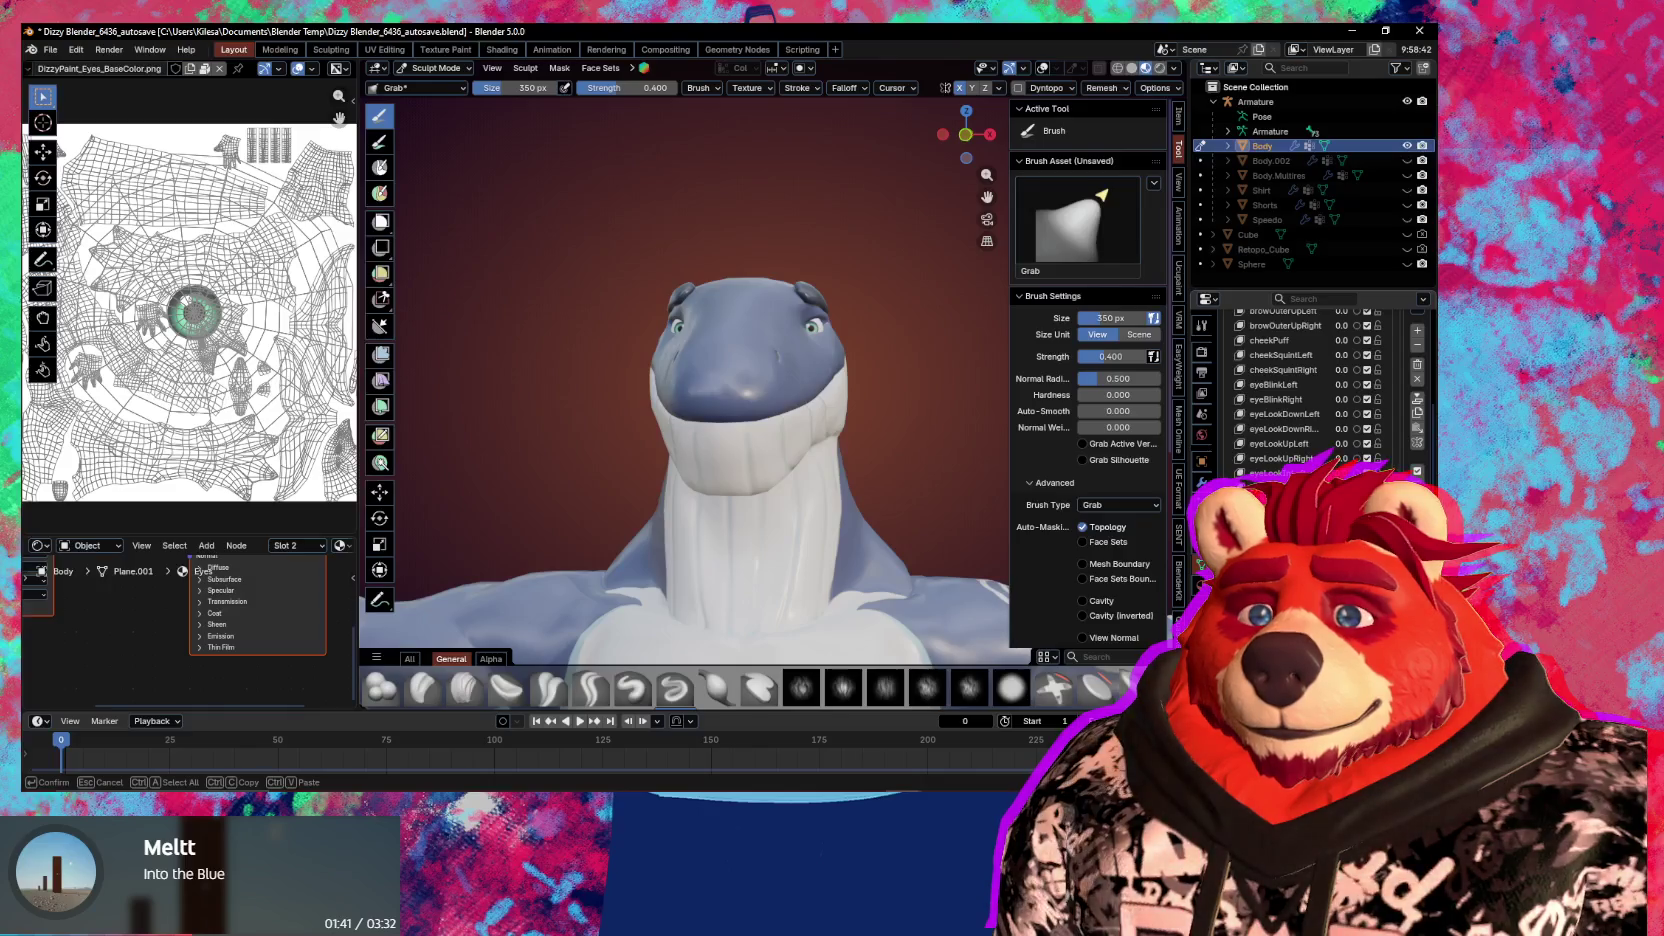
{"action": "scroll", "coordinate": [785, 425], "scroll_direction": "up", "scroll_amount": 5}
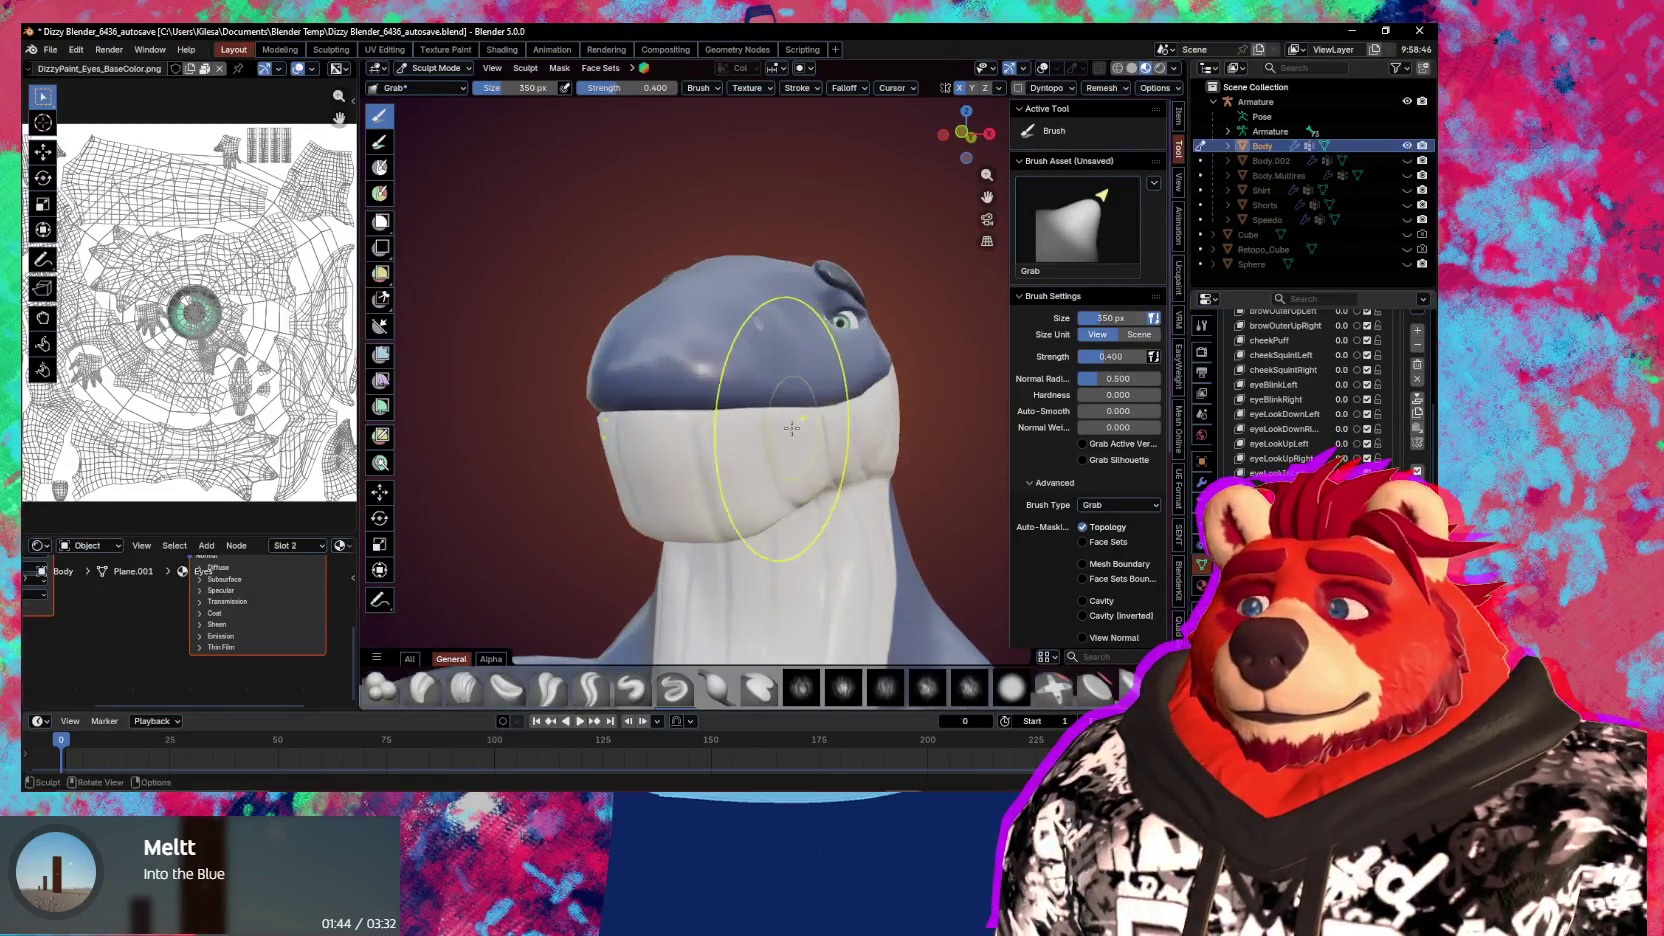
{"action": "key", "text": "ctrl+Tab"}
{"action": "left_click", "coordinate": [725, 438]}
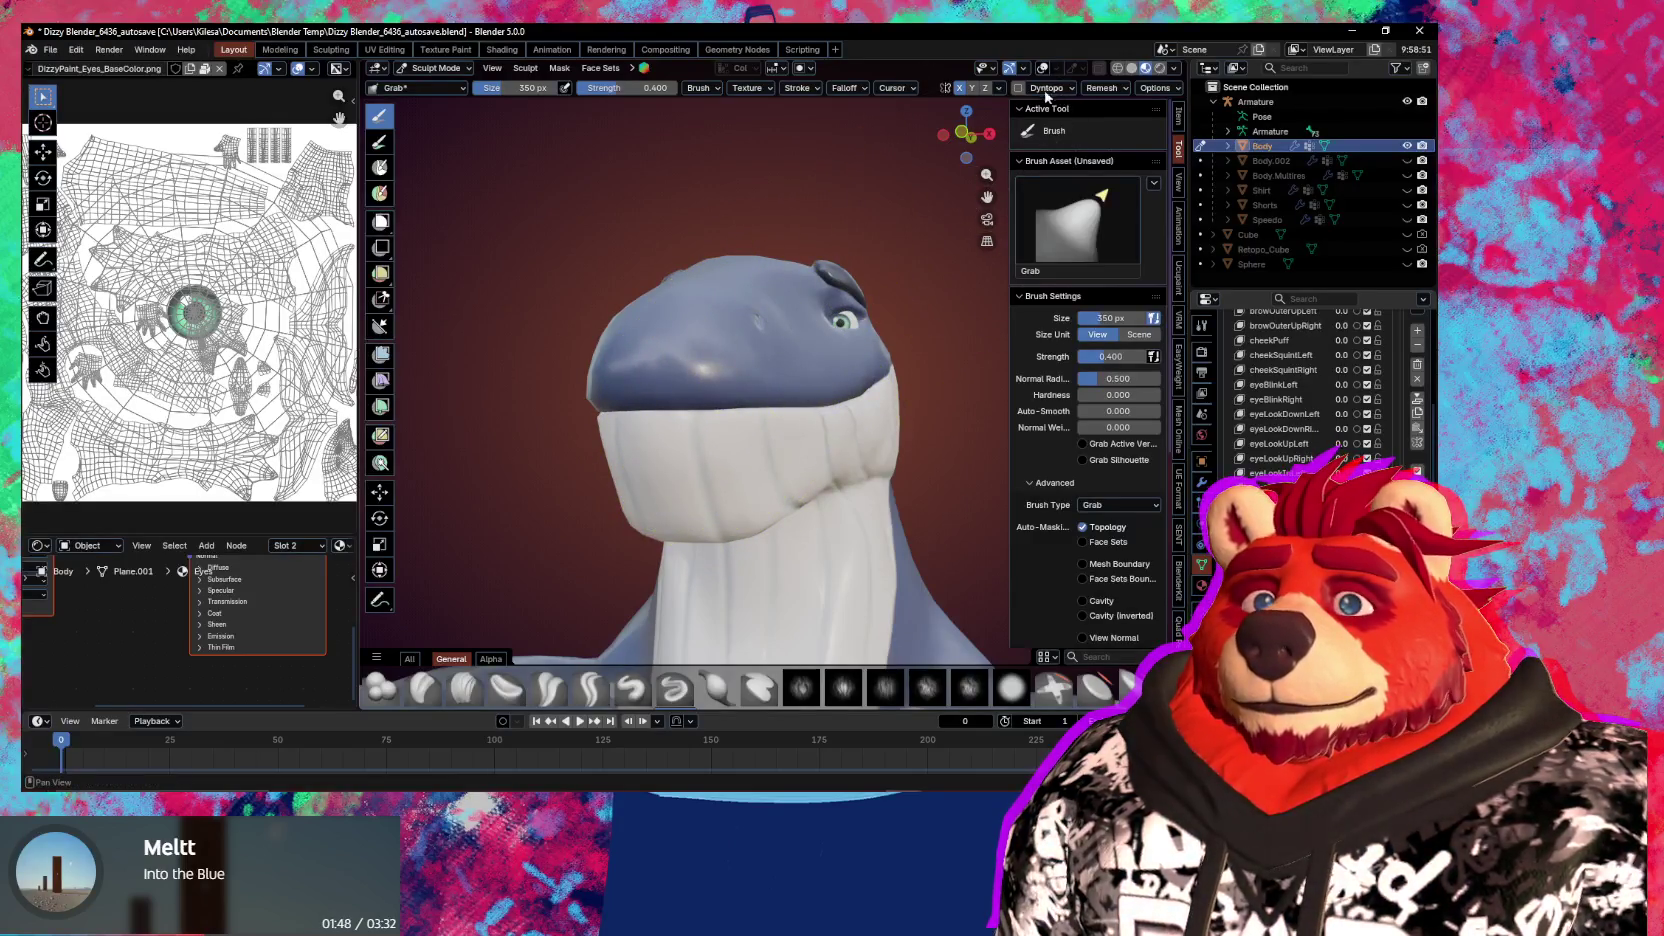
{"action": "left_click", "coordinate": [1110, 527]}
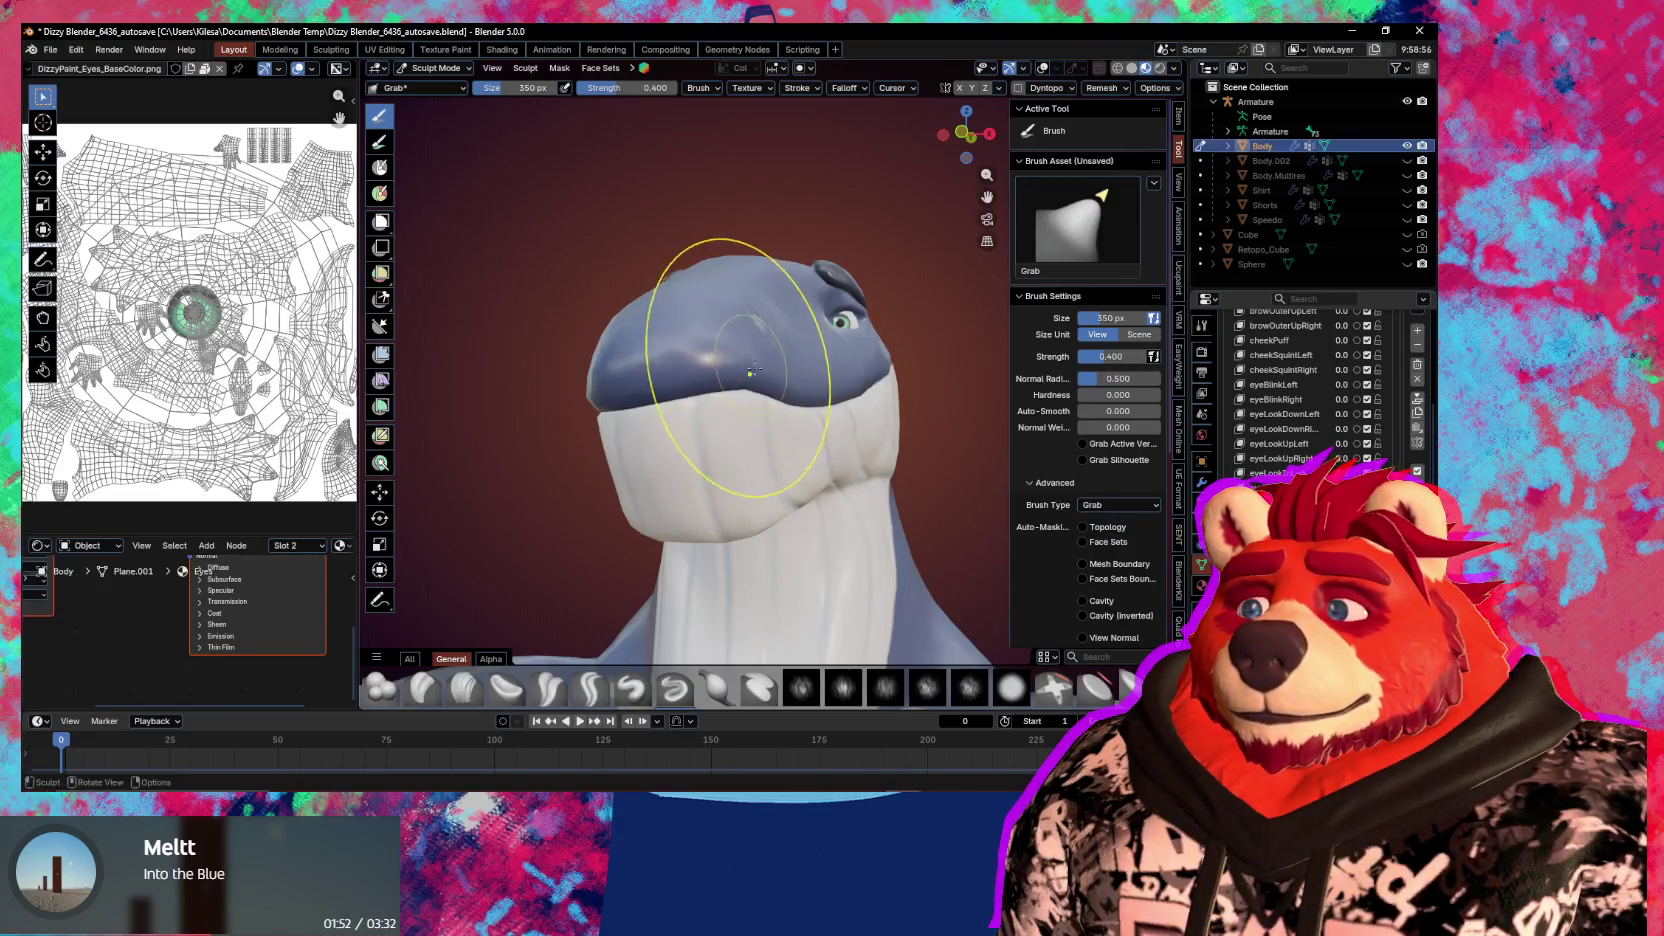
Resize the Grab brush to 397 px, then 338 px, settling on a frontal view
{"action": "mouse_move", "coordinate": [752, 372]}
{"action": "middle_mouse_down"}
{"action": "mouse_move", "coordinate": [796, 399]}
{"action": "mouse_move", "coordinate": [779, 399]}
{"action": "middle_mouse_up"}
{"action": "key", "text": "f"}
{"action": "left_click", "coordinate": [779, 399]}
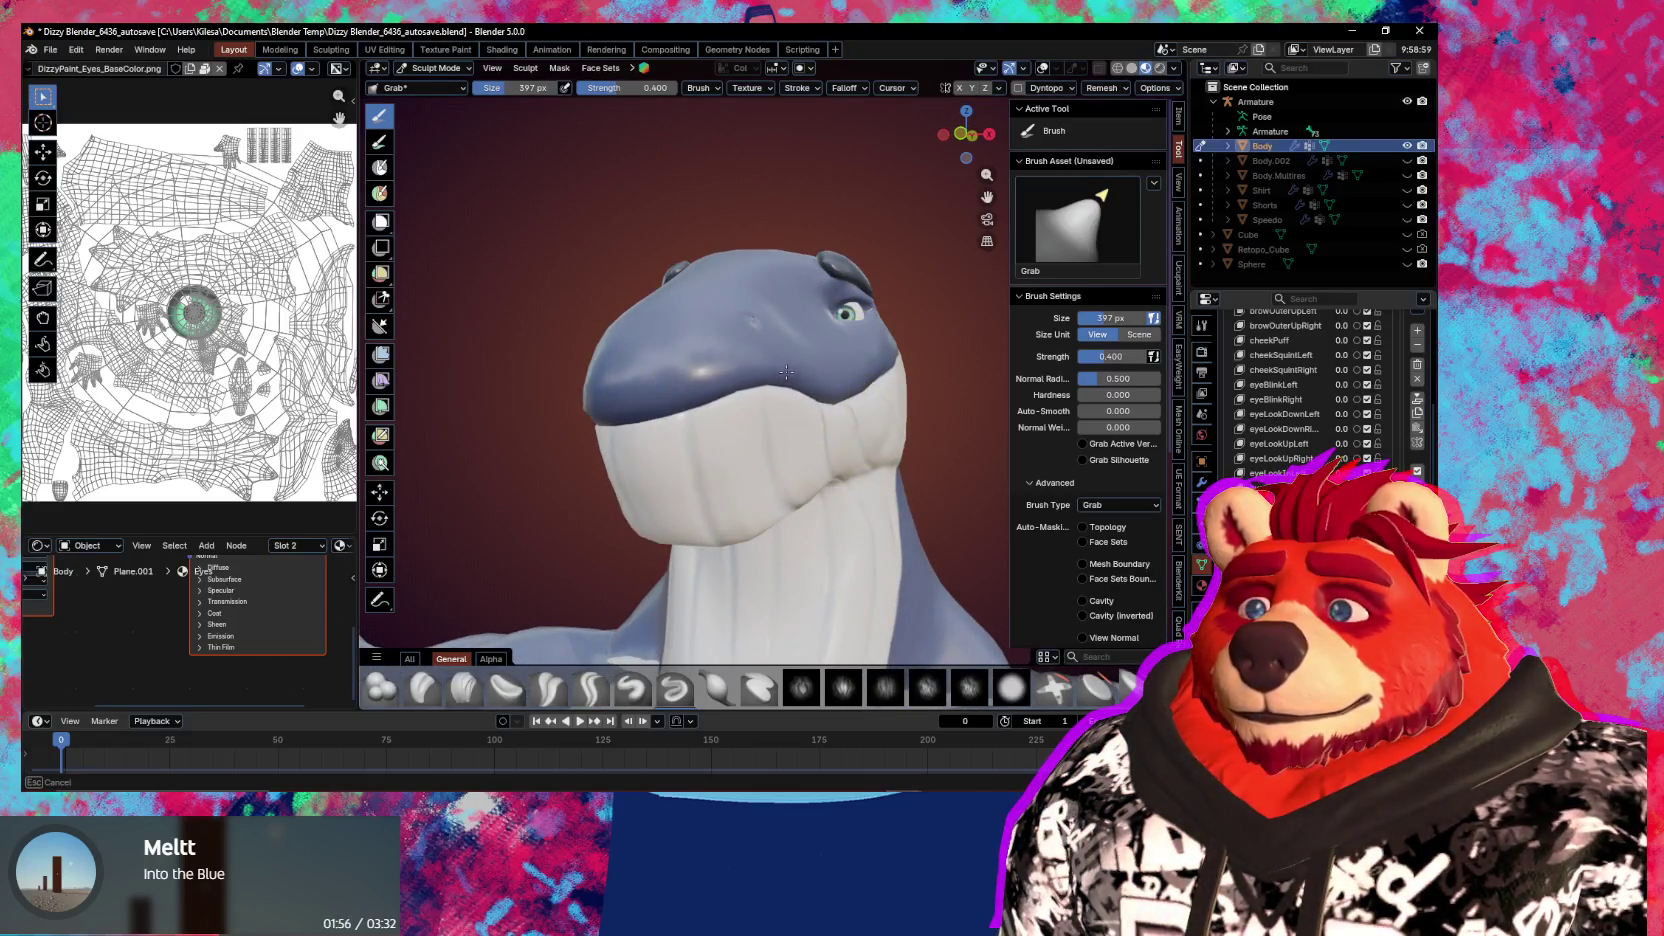
{"action": "middle_click_drag", "start_coordinate": [818, 385], "coordinate": [740, 393]}
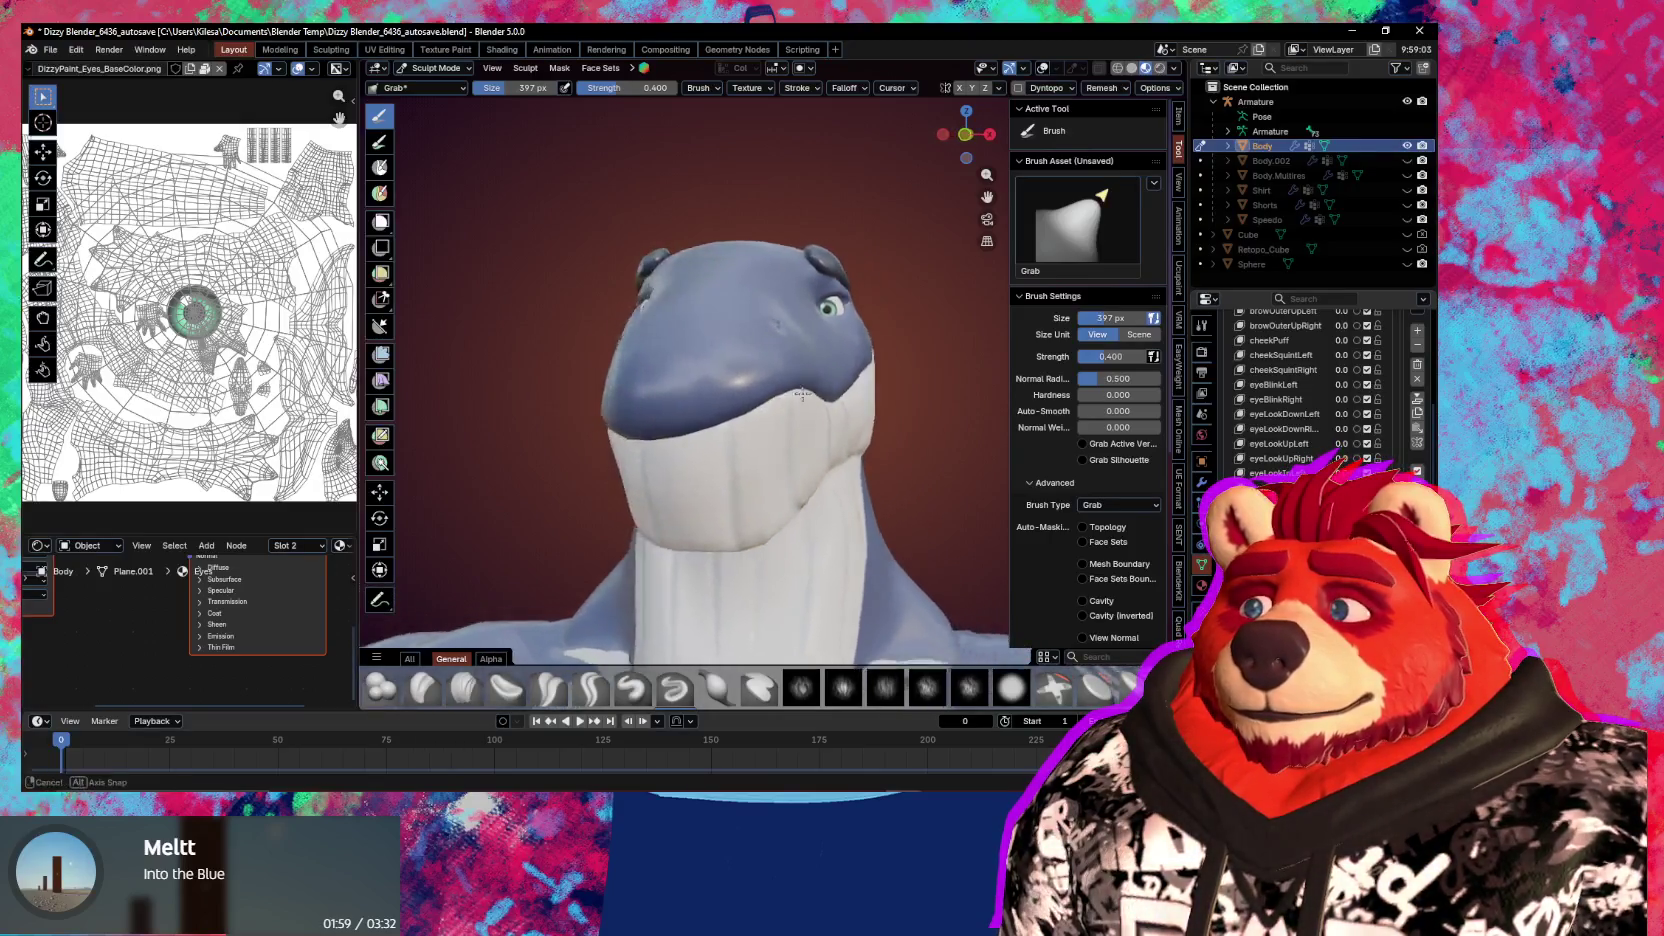
{"action": "mouse_move", "coordinate": [740, 393]}
{"action": "middle_mouse_down"}
{"action": "mouse_move", "coordinate": [830, 393]}
{"action": "mouse_move", "coordinate": [820, 450]}
{"action": "middle_mouse_up"}
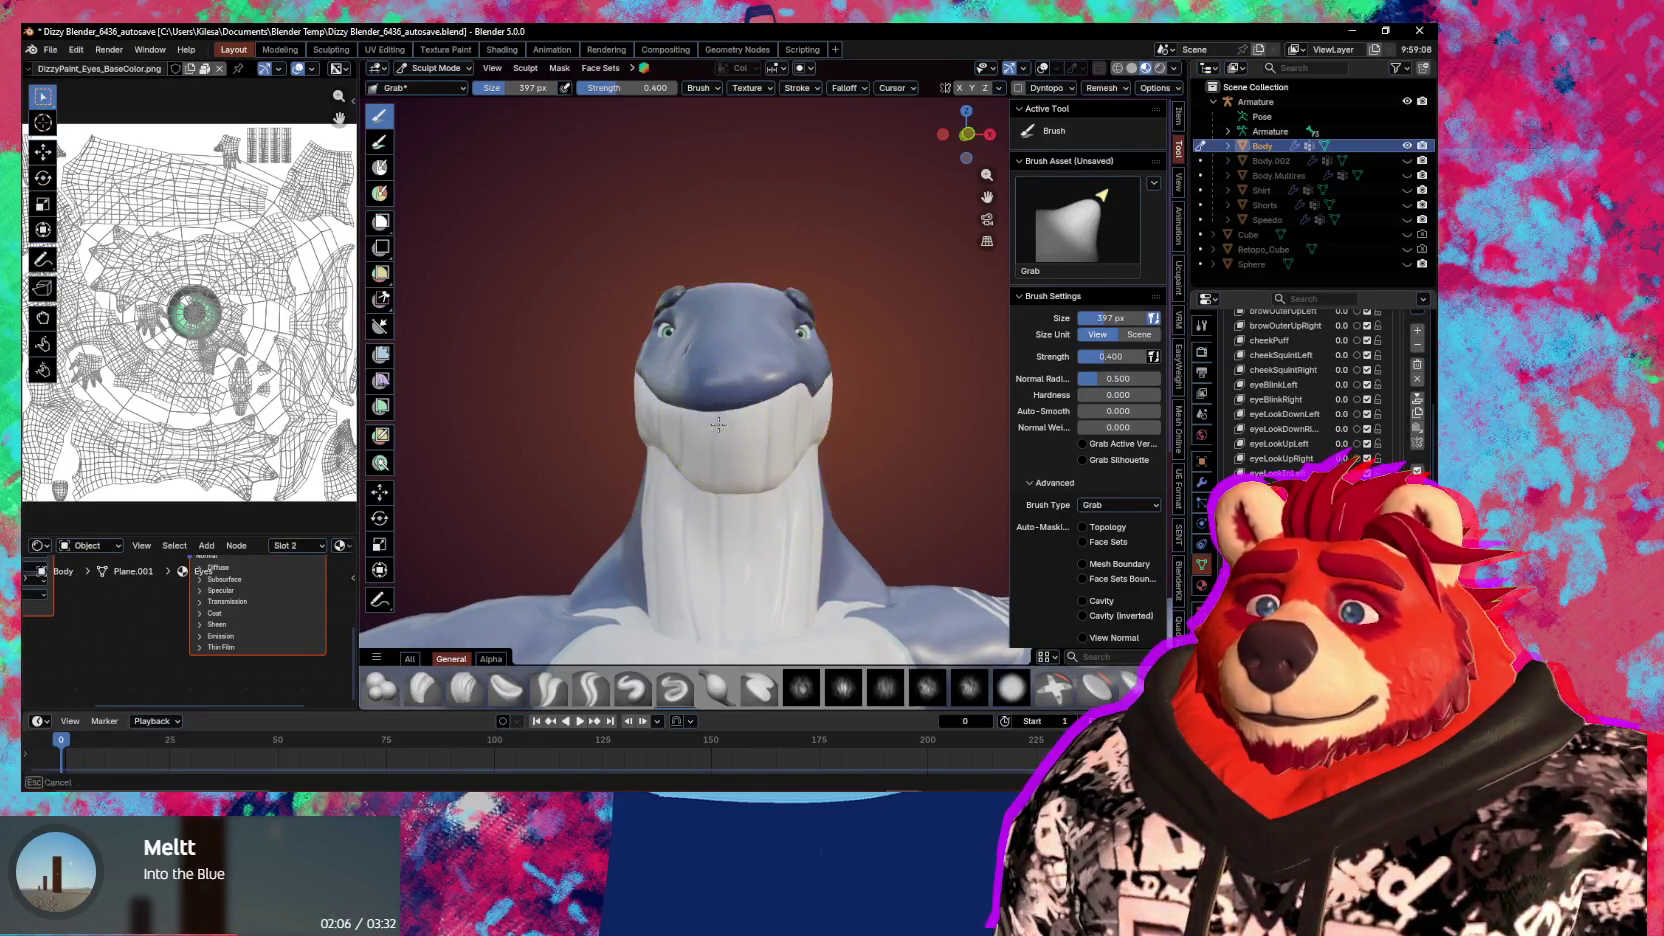
{"action": "middle_click_drag", "start_coordinate": [728, 453], "coordinate": [720, 412]}
{"action": "key", "text": "f"}
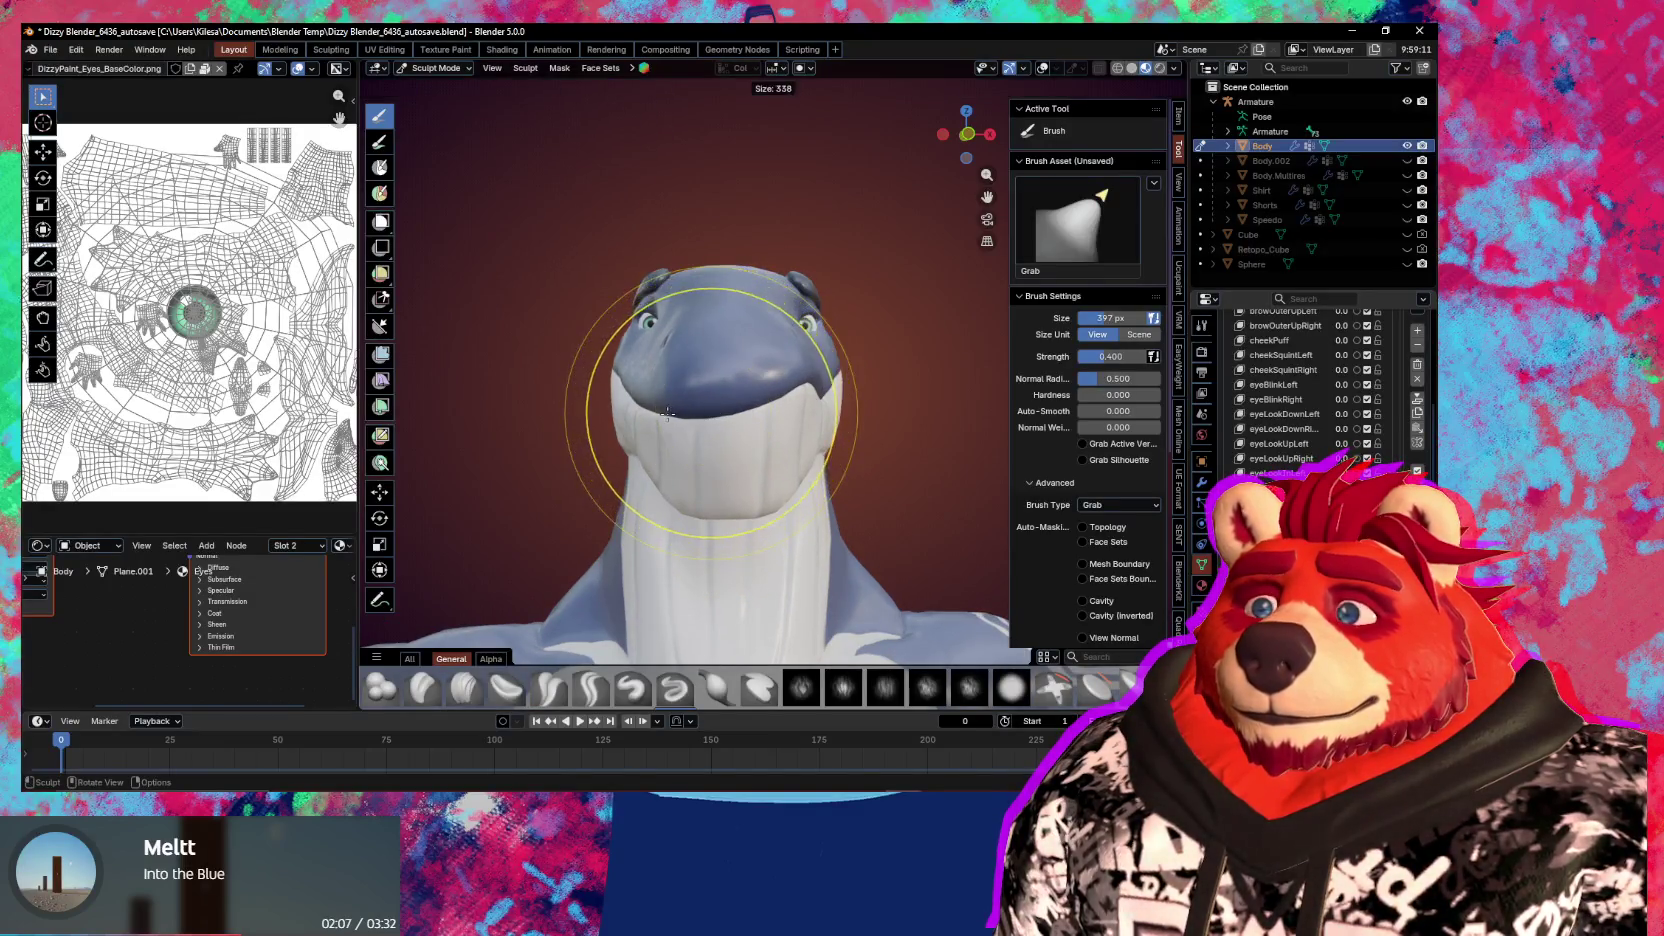
{"action": "left_click", "coordinate": [705, 364]}
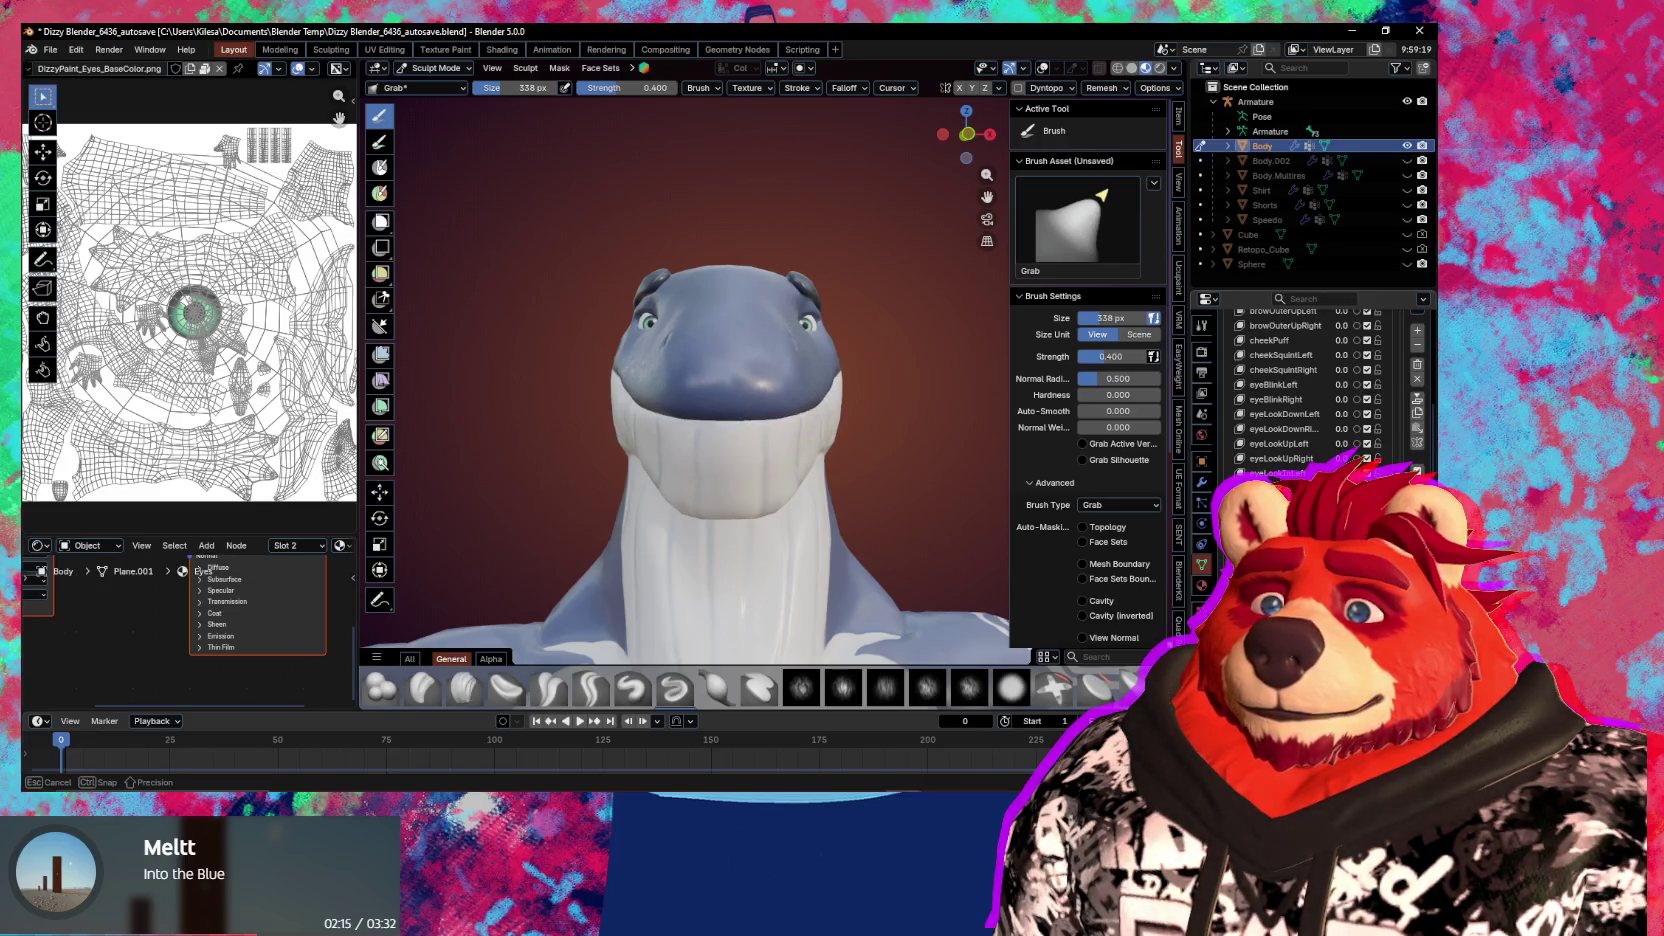
From a left profile view, pull the snout slightly into shape
{"action": "middle_click_drag", "start_coordinate": [855, 520], "coordinate": [680, 410]}
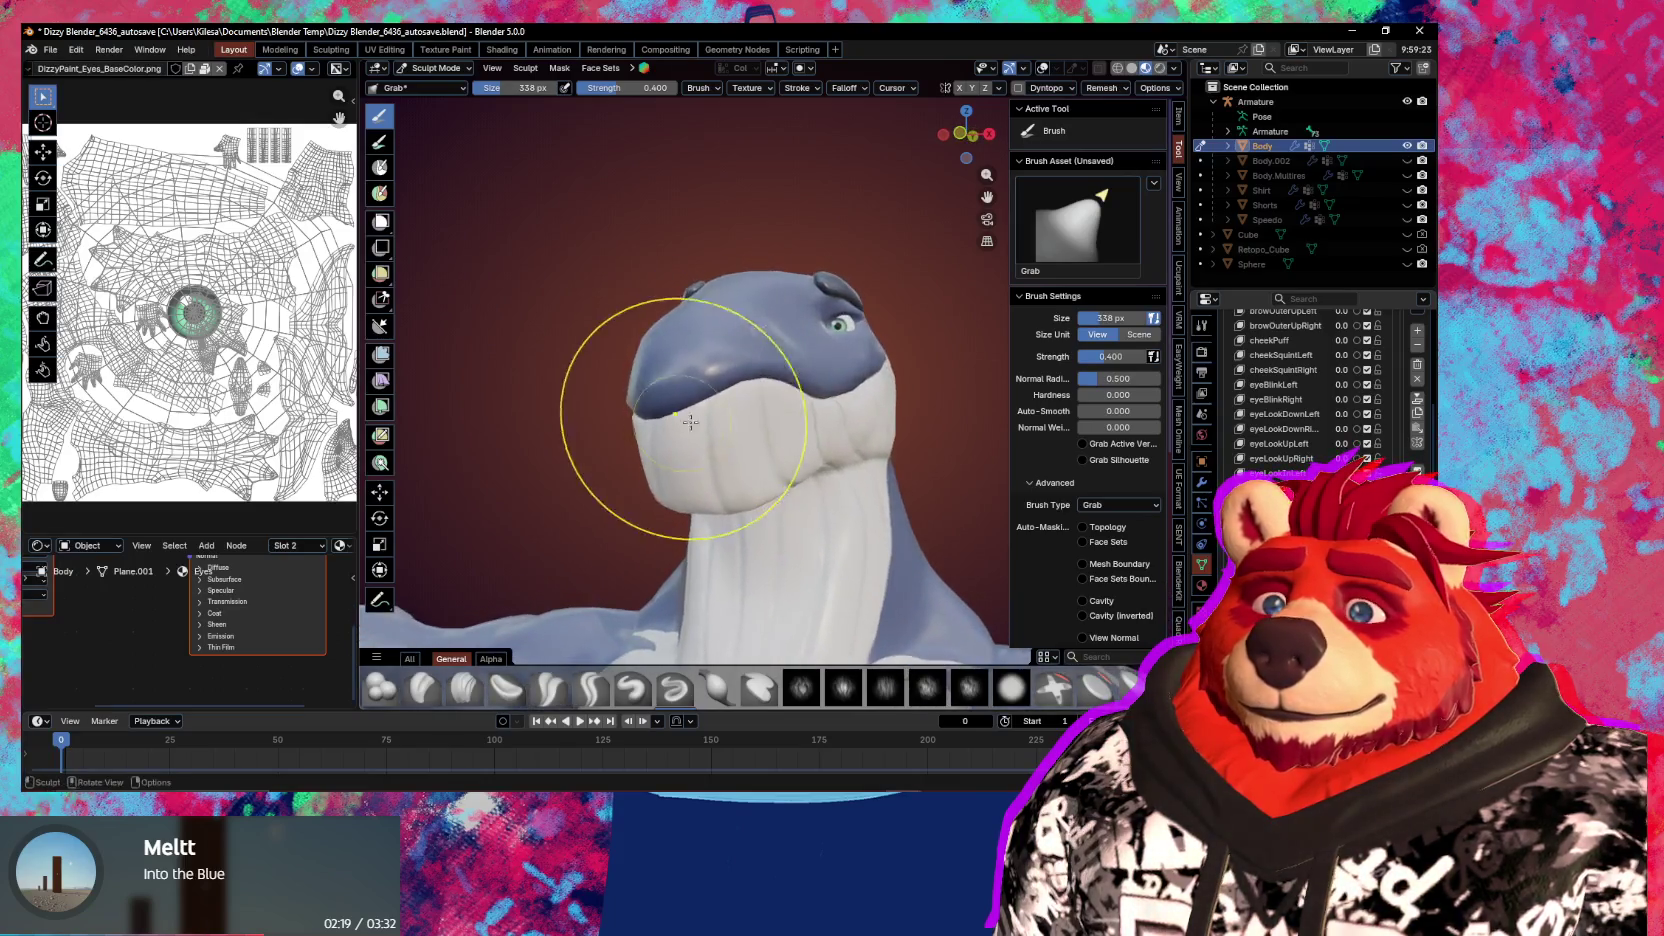
{"action": "mouse_move", "coordinate": [780, 405]}
{"action": "middle_mouse_down"}
{"action": "mouse_move", "coordinate": [766, 393]}
{"action": "mouse_move", "coordinate": [850, 420]}
{"action": "middle_mouse_up"}
{"action": "left_click_drag", "start_coordinate": [745, 420], "coordinate": [750, 425]}
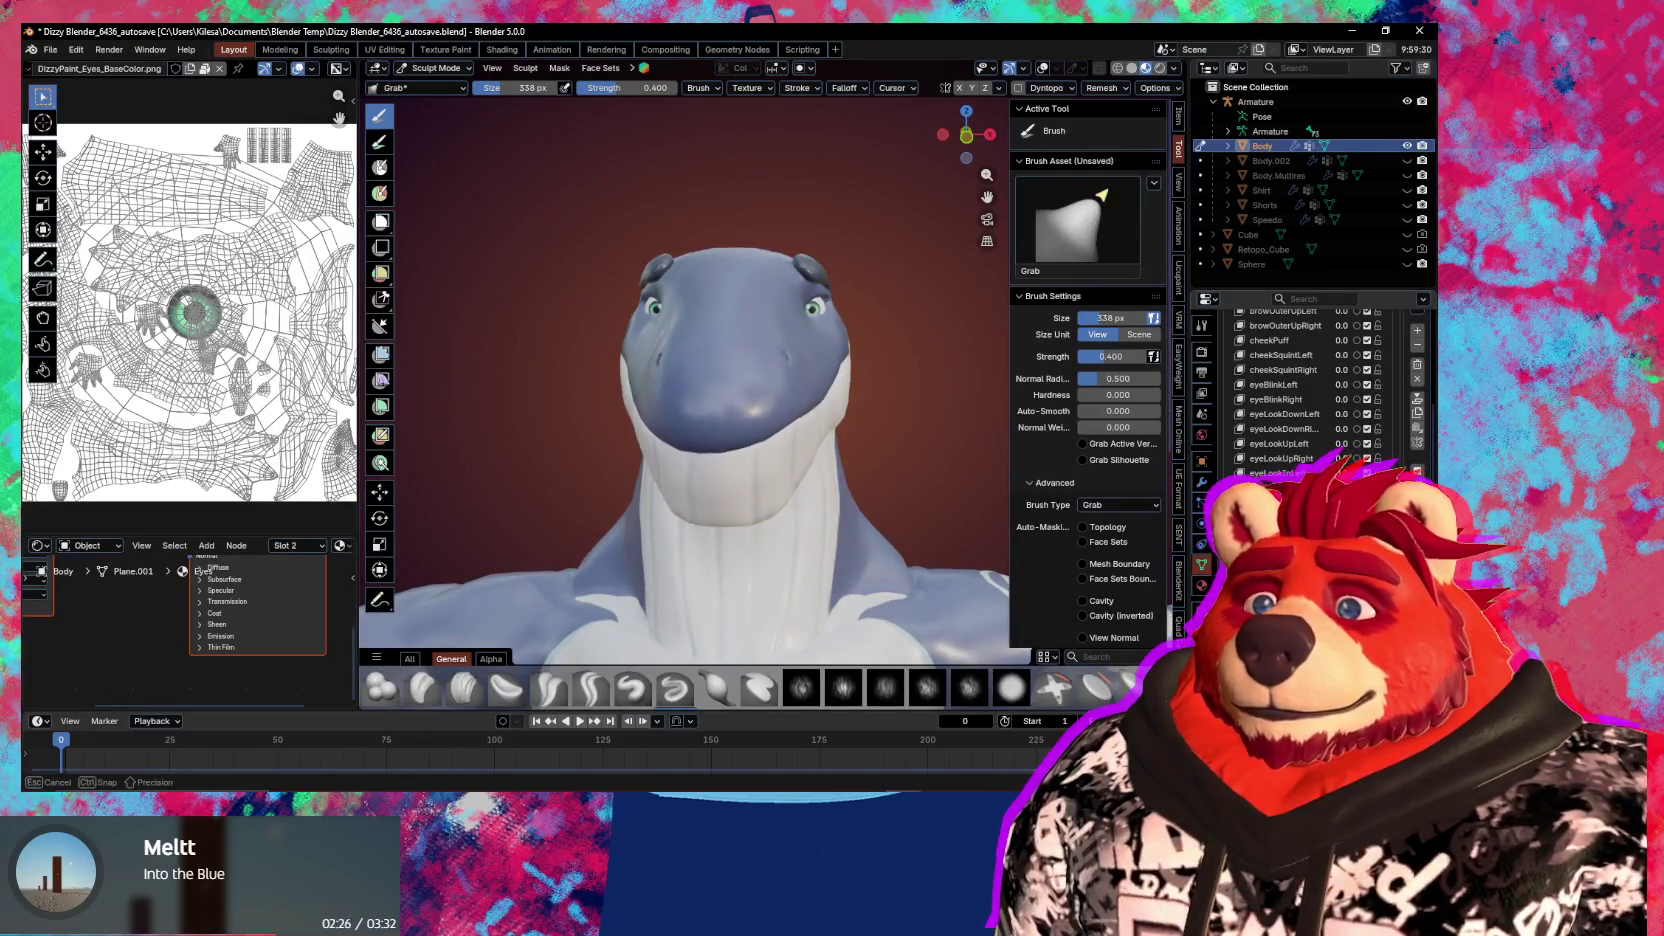
{"action": "mouse_move", "coordinate": [760, 430]}
{"action": "middle_mouse_down"}
{"action": "mouse_move", "coordinate": [712, 500]}
{"action": "mouse_move", "coordinate": [760, 480]}
{"action": "middle_mouse_up"}
Return to Object Mode and orbit to a front view of the head
{"action": "key", "text": "ctrl+Tab"}
{"action": "left_click", "coordinate": [712, 521]}
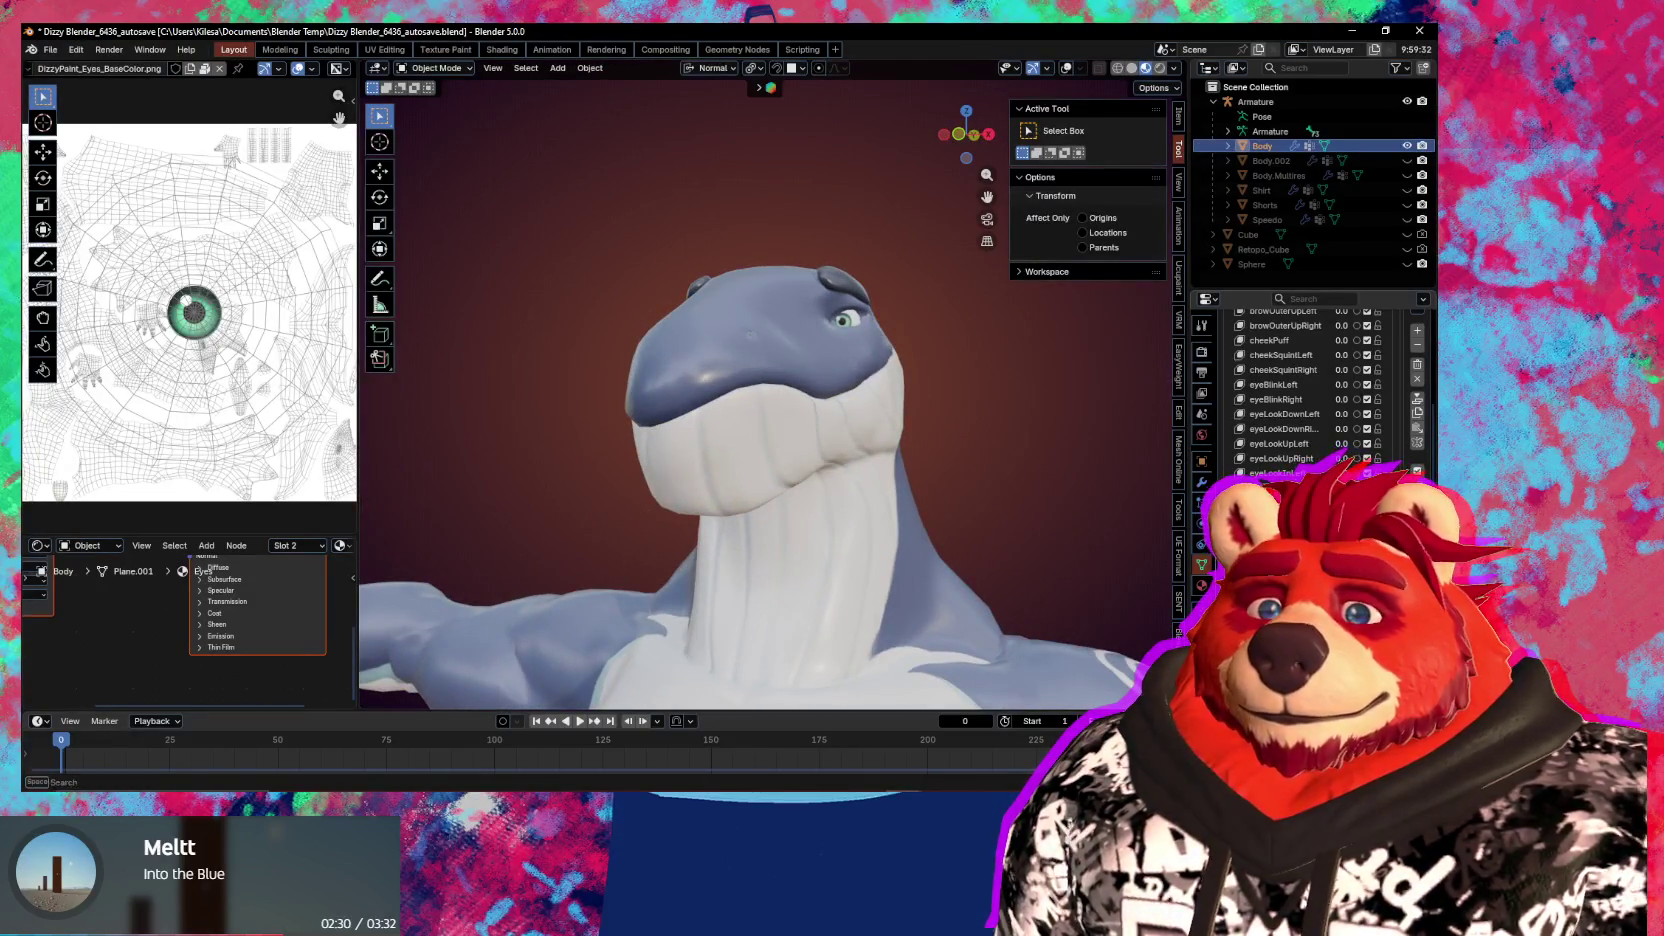
{"action": "scroll", "coordinate": [1310, 400], "scroll_direction": "down", "scroll_amount": 1}
{"action": "mouse_move", "coordinate": [922, 558]}
{"action": "middle_mouse_down"}
{"action": "mouse_move", "coordinate": [867, 559]}
{"action": "mouse_move", "coordinate": [1010, 576]}
{"action": "mouse_move", "coordinate": [901, 570]}
{"action": "middle_mouse_up"}
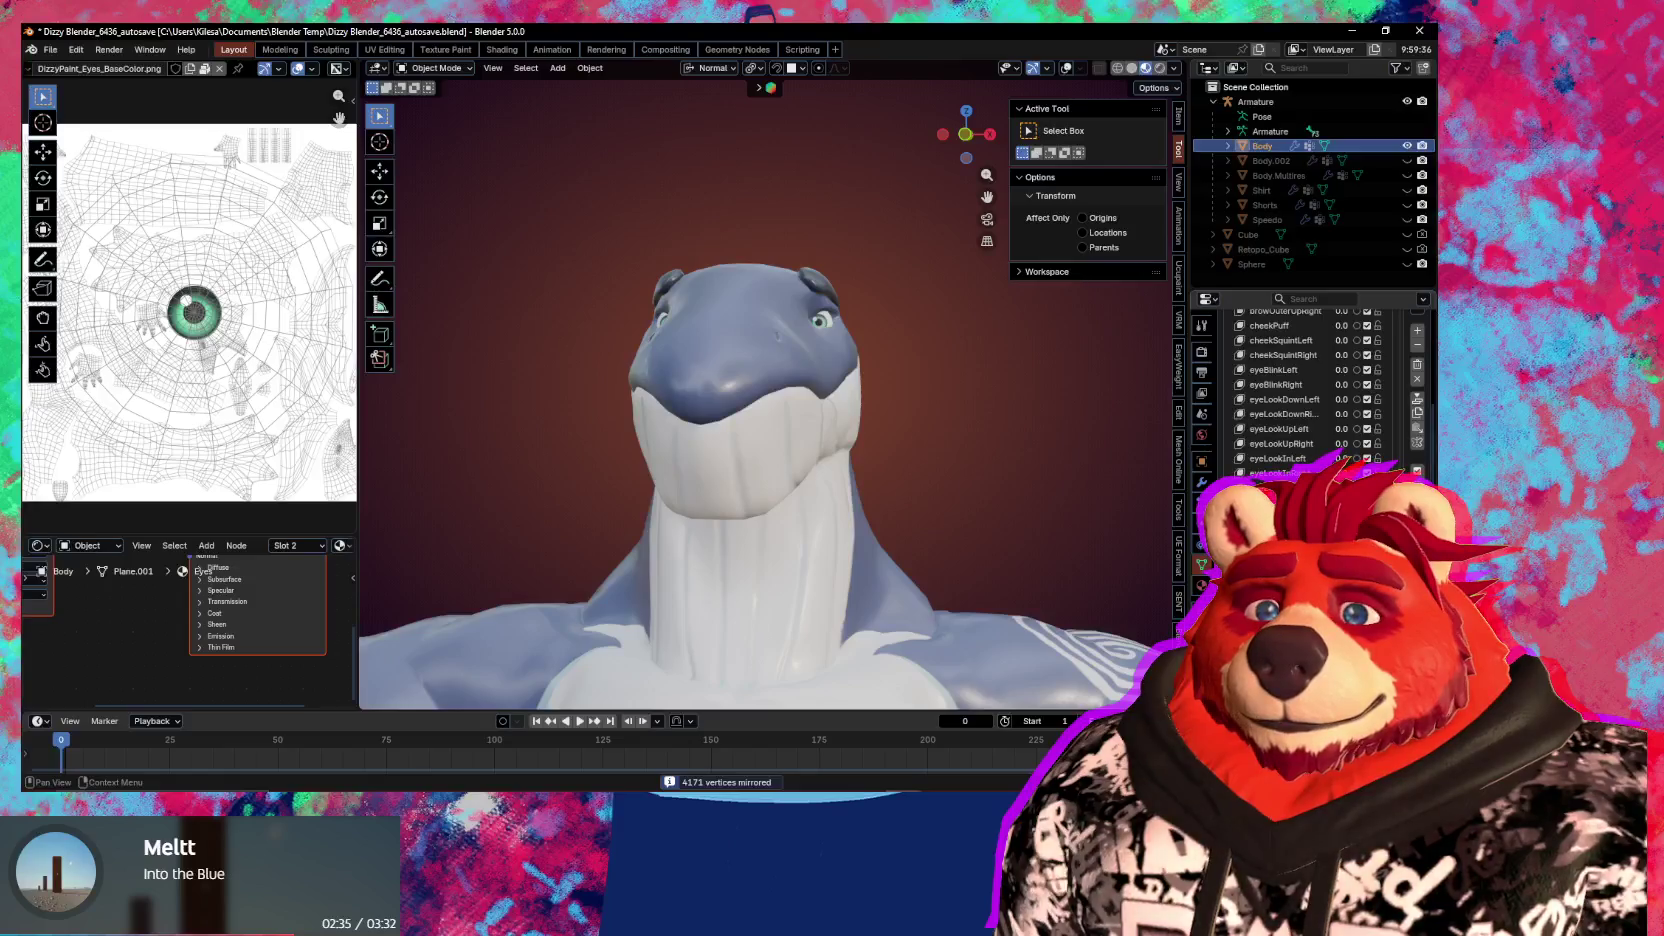
Start editing shape key names in the Shape Keys list
{"action": "scroll", "coordinate": [1310, 390], "scroll_direction": "down", "scroll_amount": 3}
{"action": "double_click", "coordinate": [203, 570]}
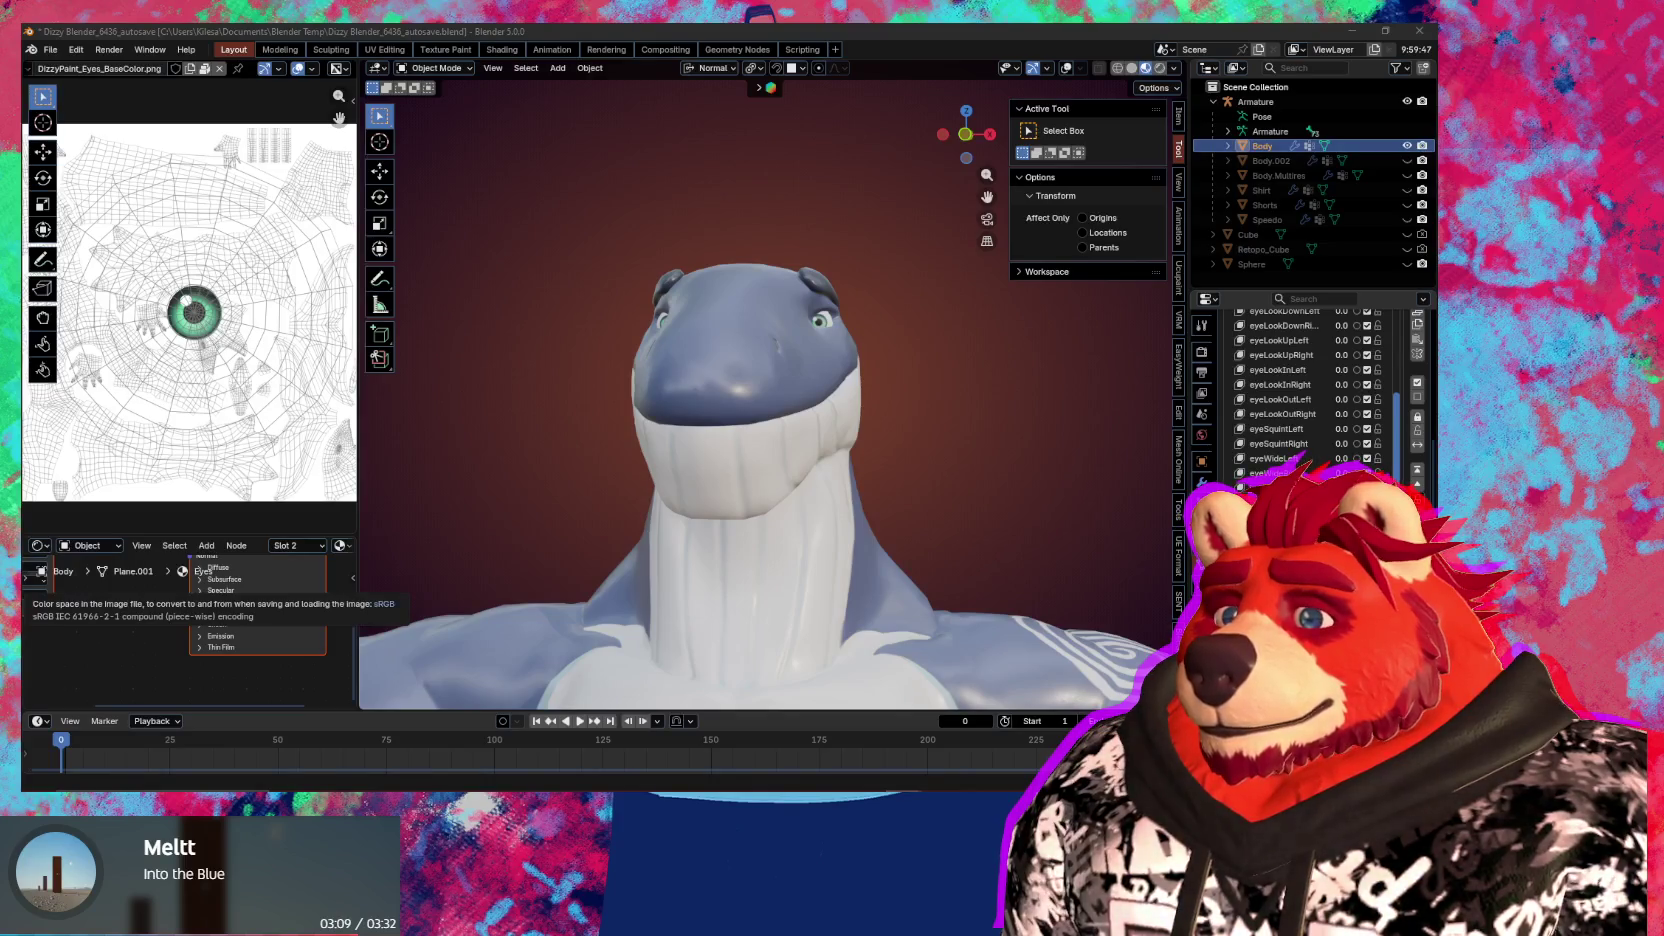
{"action": "scroll", "coordinate": [1417, 323], "scroll_direction": "up", "scroll_amount": 1}
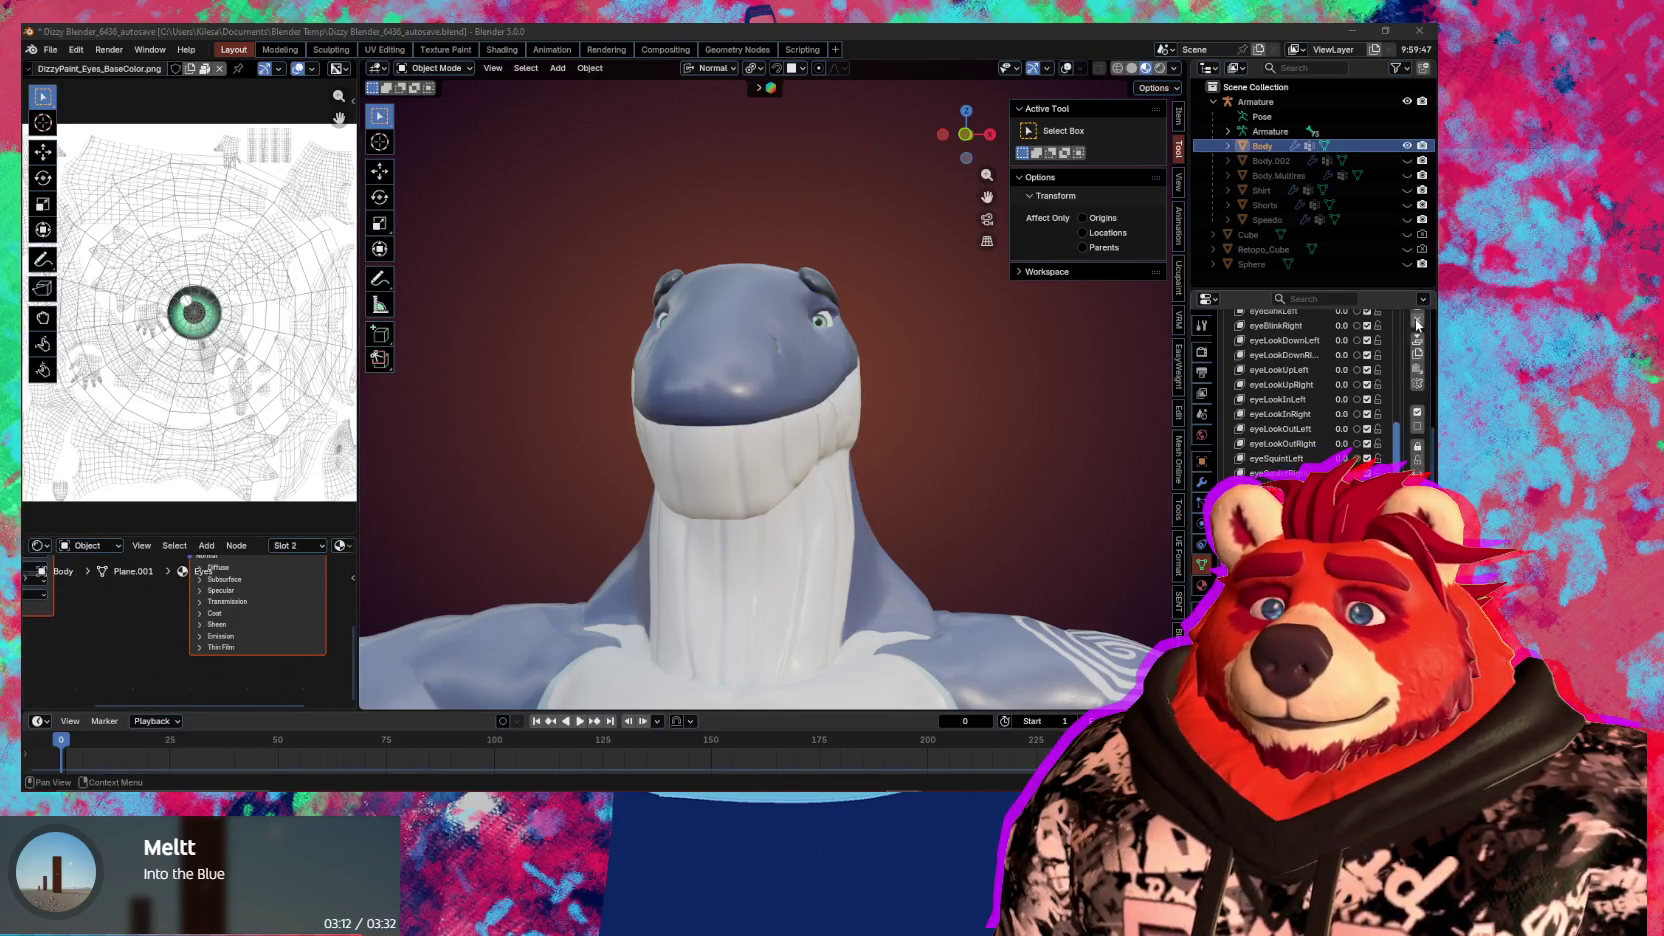
{"action": "scroll", "coordinate": [1417, 323], "scroll_direction": "up", "scroll_amount": 2}
{"action": "scroll", "coordinate": [1418, 330], "scroll_direction": "up", "scroll_amount": 1}
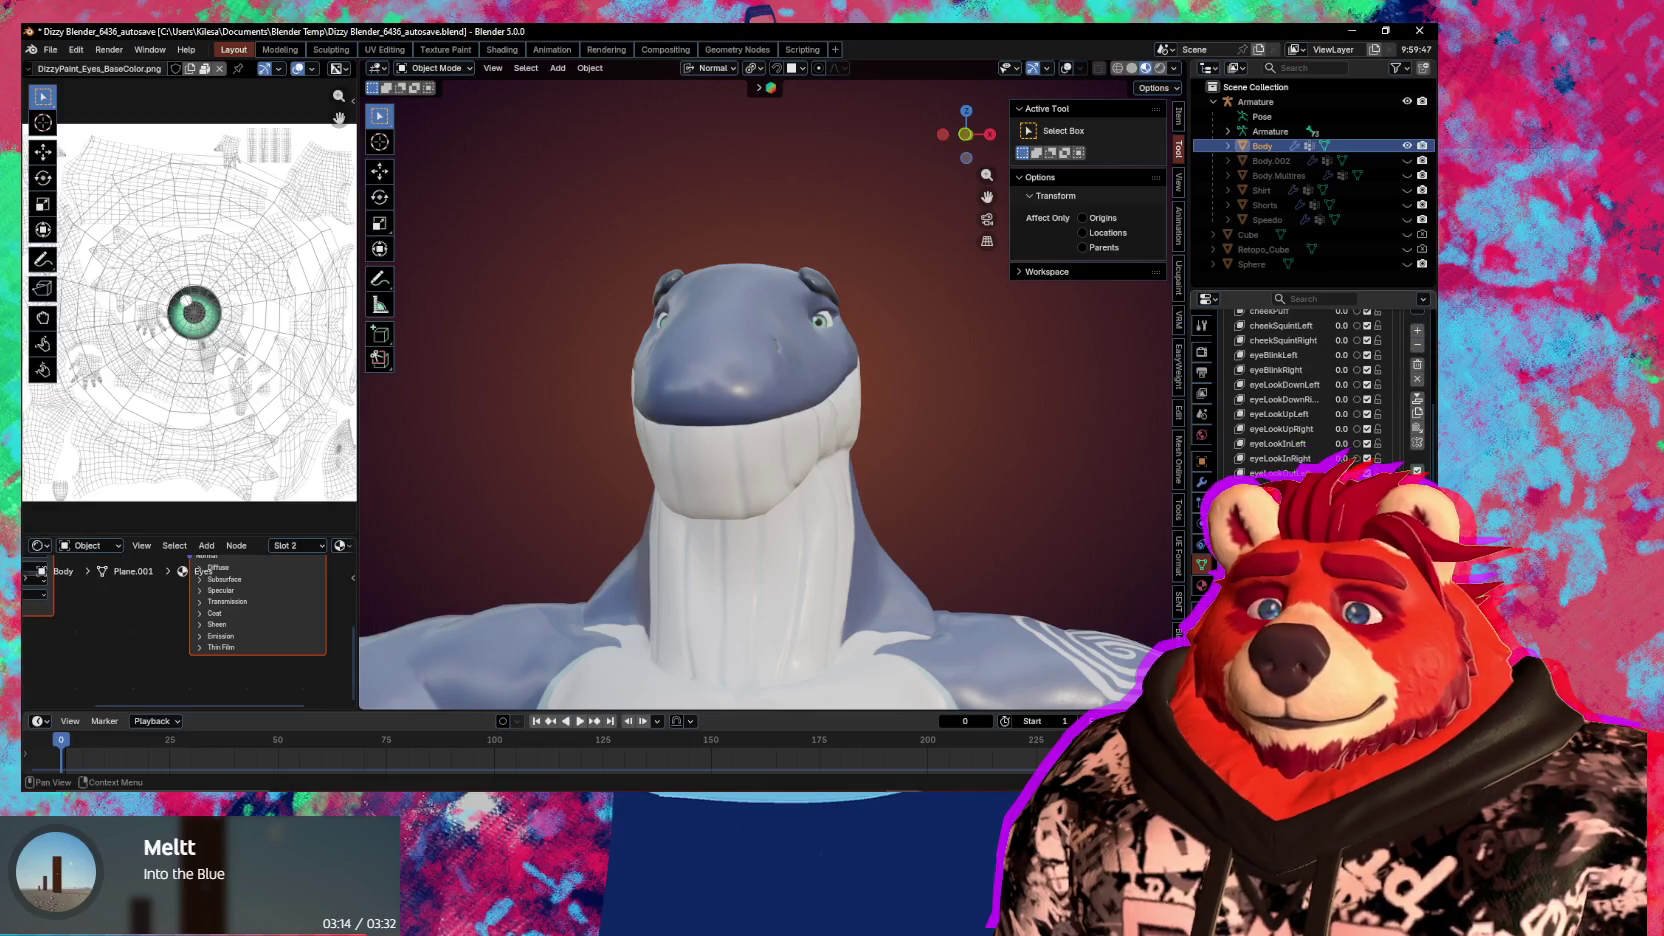
{"action": "double_click", "coordinate": [190, 557]}
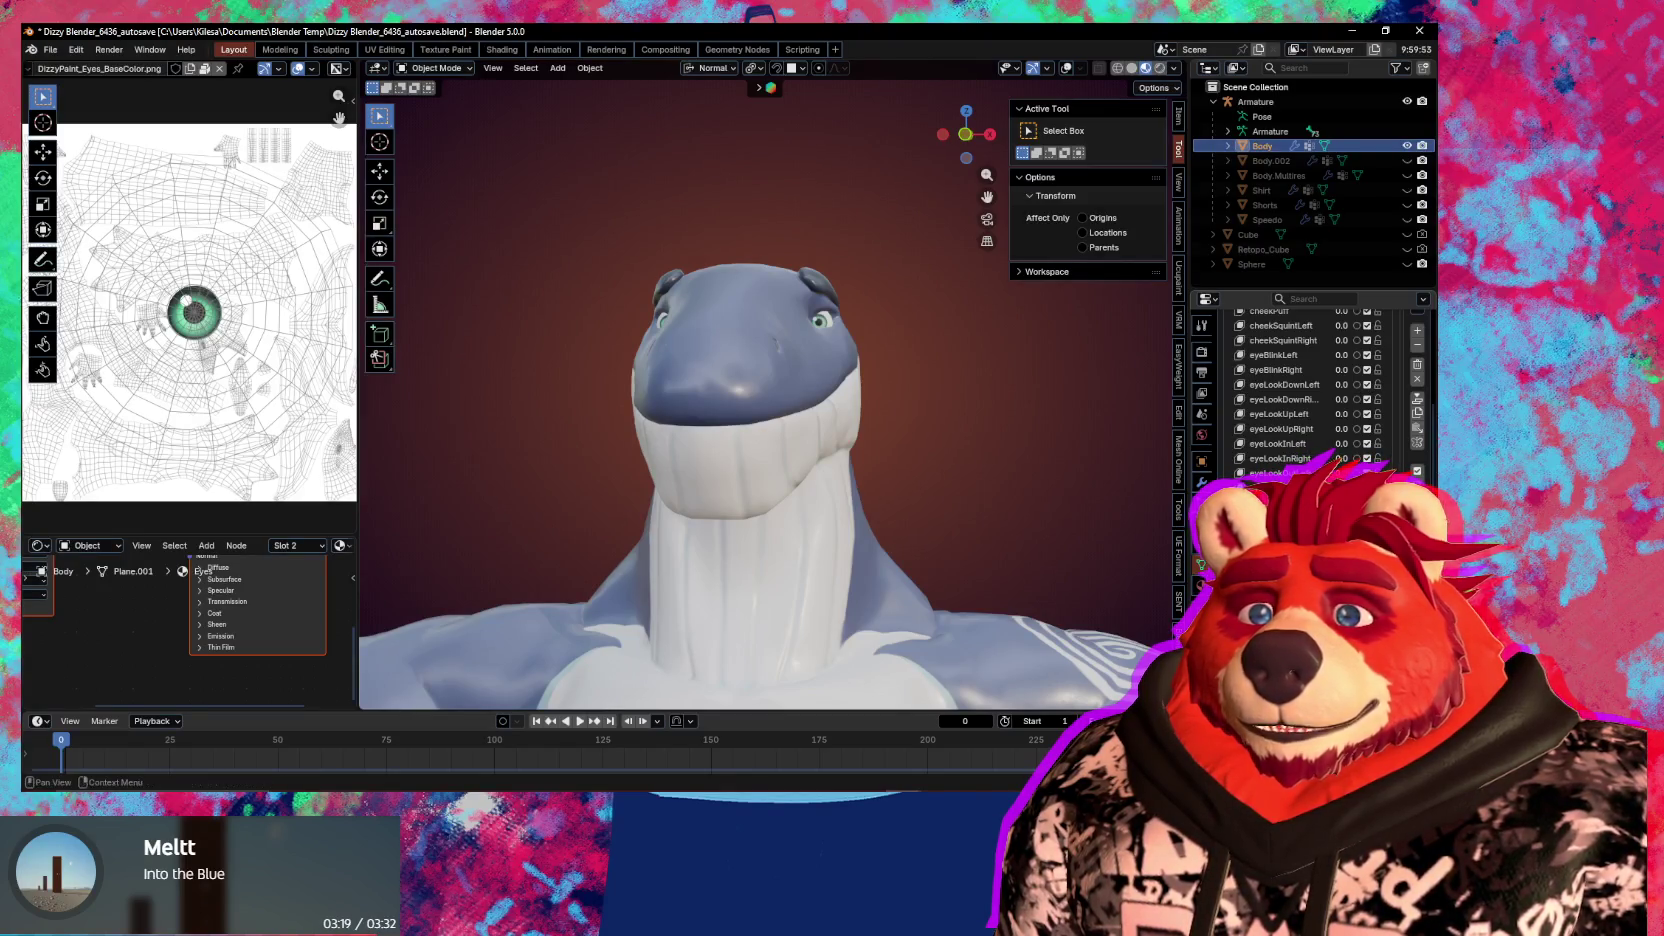
Return to Sculpt Mode, enable Topology auto-masking, and pull the snout and chin down-left
{"action": "key", "text": "ctrl+Tab"}
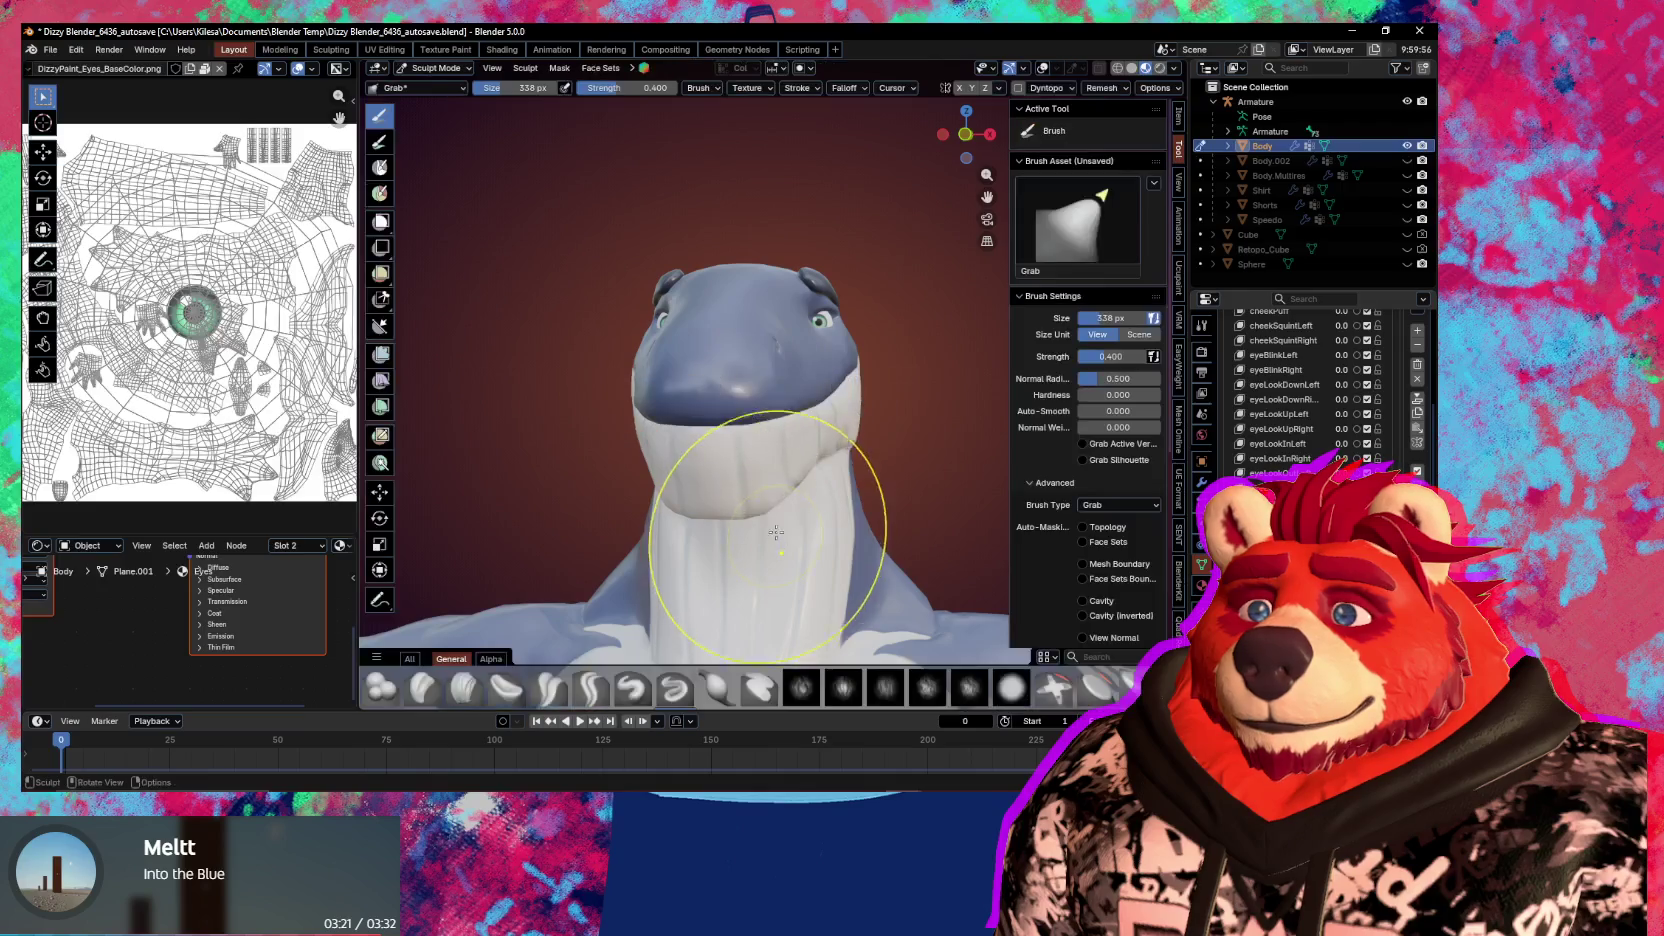
{"action": "left_click", "coordinate": [1082, 527]}
{"action": "mouse_move", "coordinate": [795, 440]}
{"action": "left_mouse_down"}
{"action": "mouse_move", "coordinate": [756, 475]}
{"action": "mouse_move", "coordinate": [795, 445]}
{"action": "left_mouse_up"}
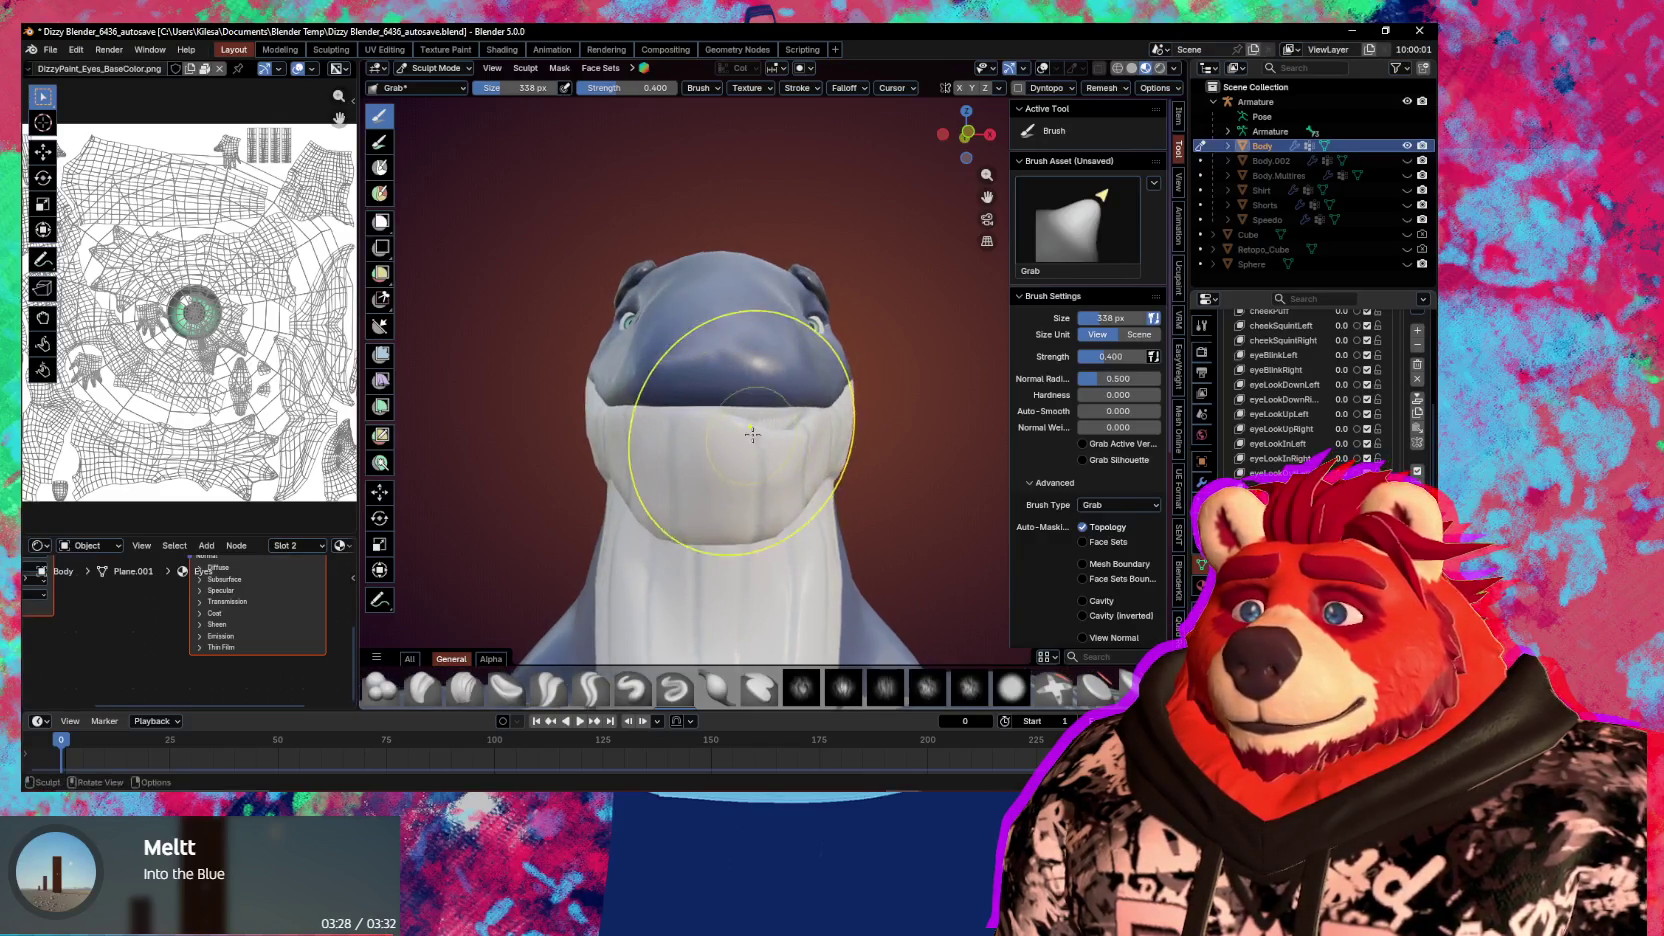
{"action": "mouse_move", "coordinate": [795, 445]}
{"action": "middle_mouse_down"}
{"action": "mouse_move", "coordinate": [761, 427]}
{"action": "mouse_move", "coordinate": [809, 435]}
{"action": "mouse_move", "coordinate": [746, 441]}
{"action": "mouse_move", "coordinate": [823, 428]}
{"action": "mouse_move", "coordinate": [772, 405]}
{"action": "mouse_move", "coordinate": [860, 439]}
{"action": "mouse_move", "coordinate": [826, 456]}
{"action": "middle_mouse_up"}
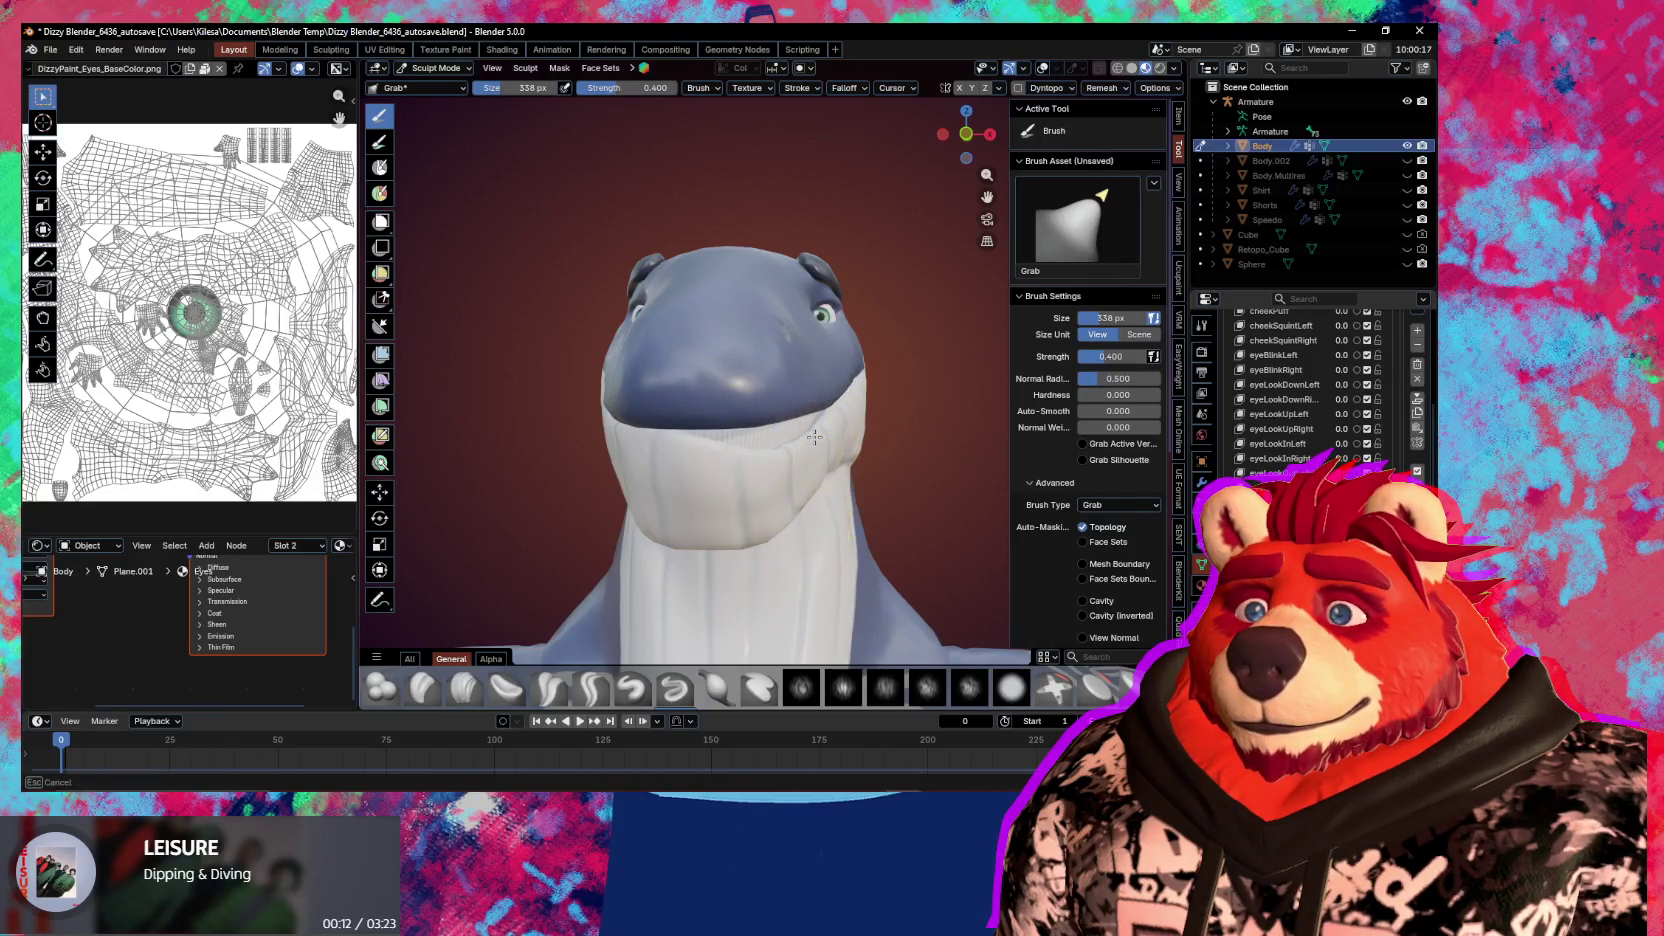
Zoom in low on the head and pull the mouth edge into shape
{"action": "mouse_move", "coordinate": [815, 437]}
{"action": "middle_mouse_down"}
{"action": "mouse_move", "coordinate": [858, 437]}
{"action": "mouse_move", "coordinate": [844, 516]}
{"action": "mouse_move", "coordinate": [673, 511]}
{"action": "mouse_move", "coordinate": [680, 540]}
{"action": "middle_mouse_up"}
{"action": "scroll", "coordinate": [687, 539], "scroll_direction": "down", "scroll_amount": 2}
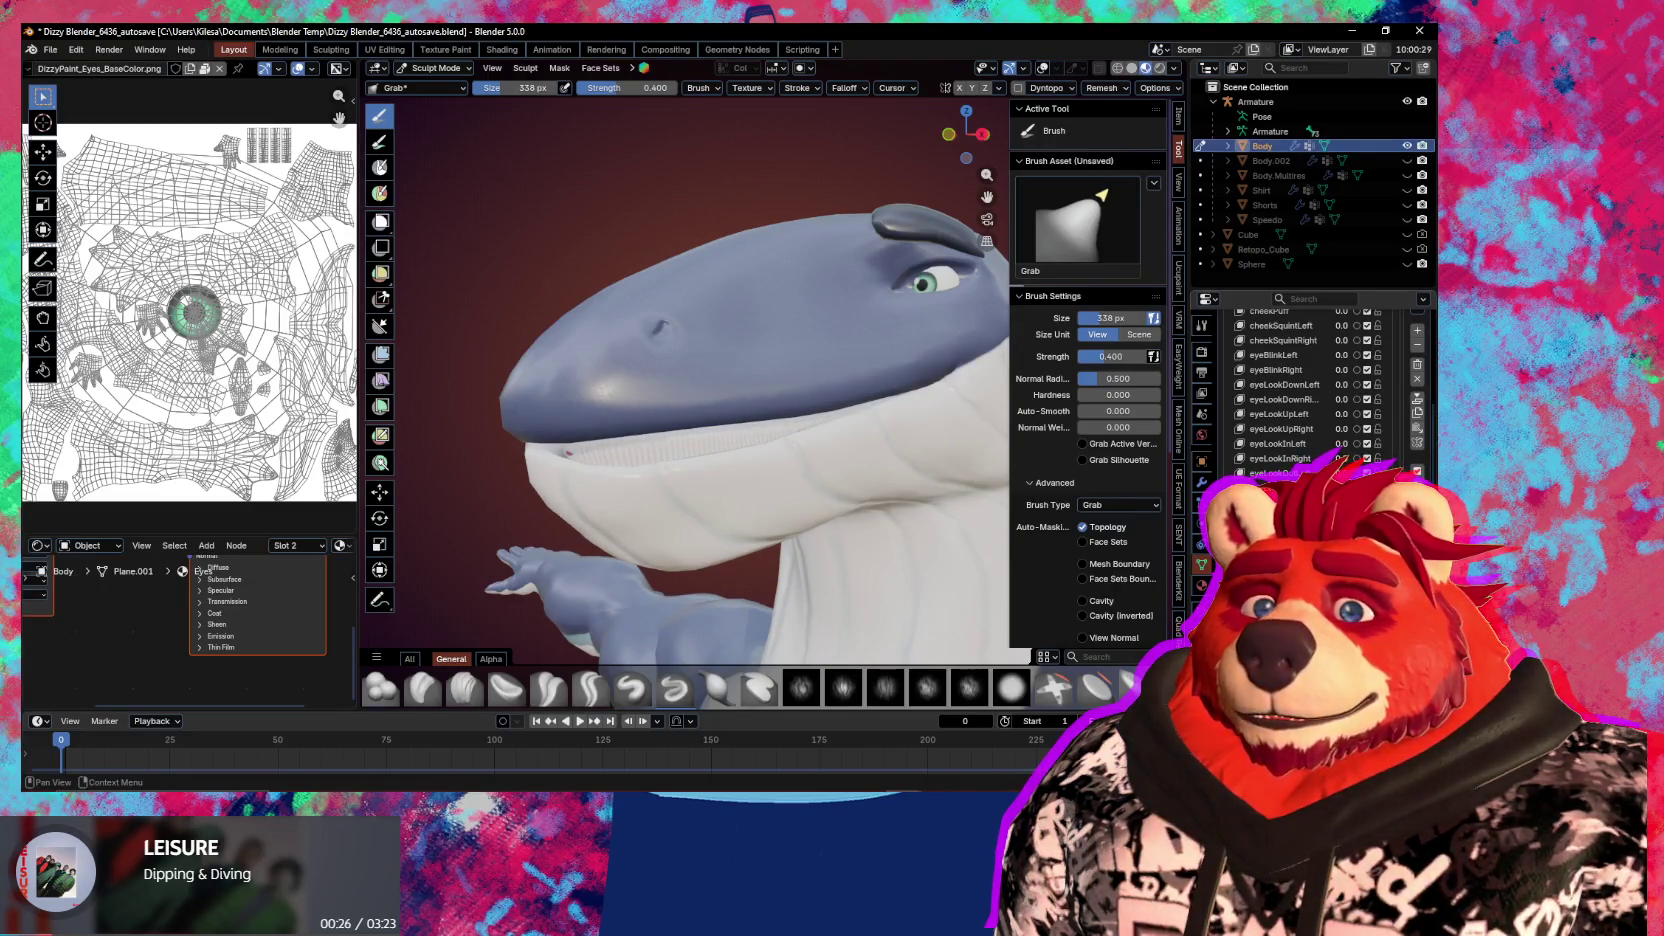
{"action": "scroll", "coordinate": [1293, 322], "scroll_direction": "up", "scroll_amount": 5}
{"action": "scroll", "coordinate": [1293, 322], "scroll_direction": "up", "scroll_amount": 3}
{"action": "scroll", "coordinate": [1293, 322], "scroll_direction": "up", "scroll_amount": 2}
{"action": "scroll", "coordinate": [1293, 322], "scroll_direction": "up", "scroll_amount": 2}
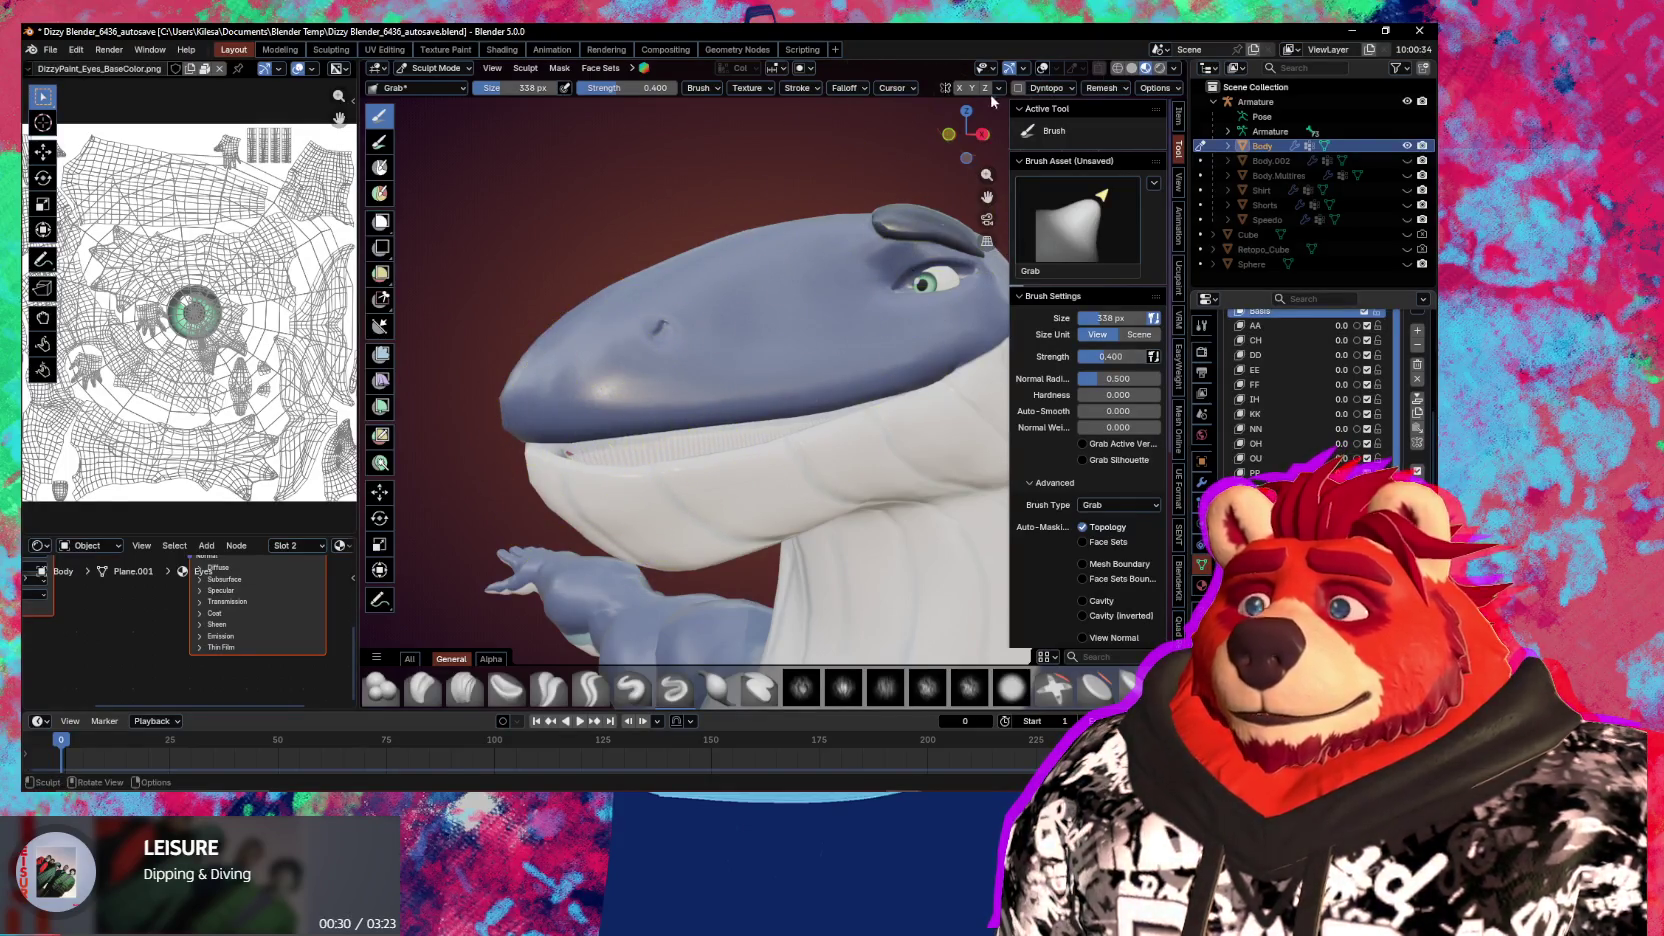
{"action": "scroll", "coordinate": [539, 501], "scroll_direction": "up", "scroll_amount": 1}
{"action": "scroll", "coordinate": [539, 501], "scroll_direction": "up", "scroll_amount": 1}
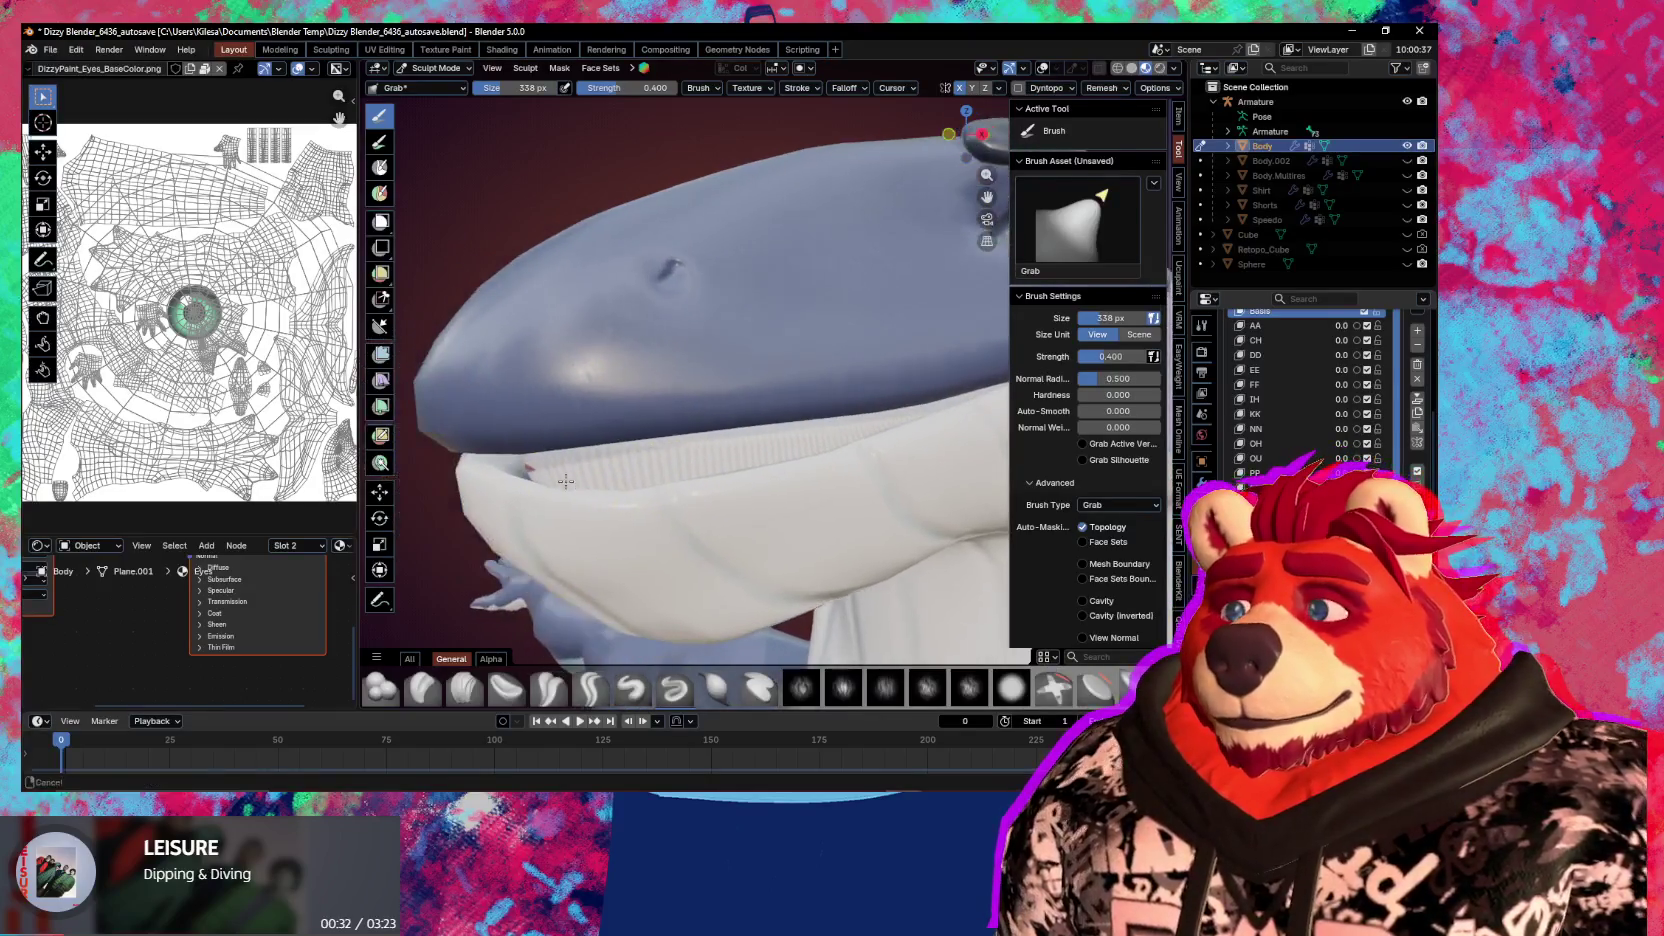
{"action": "left_click_drag", "start_coordinate": [532, 468], "coordinate": [581, 464]}
{"action": "mouse_move", "coordinate": [581, 464]}
{"action": "middle_mouse_down"}
{"action": "mouse_move", "coordinate": [605, 508]}
{"action": "mouse_move", "coordinate": [607, 465]}
{"action": "mouse_move", "coordinate": [773, 446]}
{"action": "middle_mouse_up"}
{"action": "scroll", "coordinate": [773, 446], "scroll_direction": "down", "scroll_amount": 3}
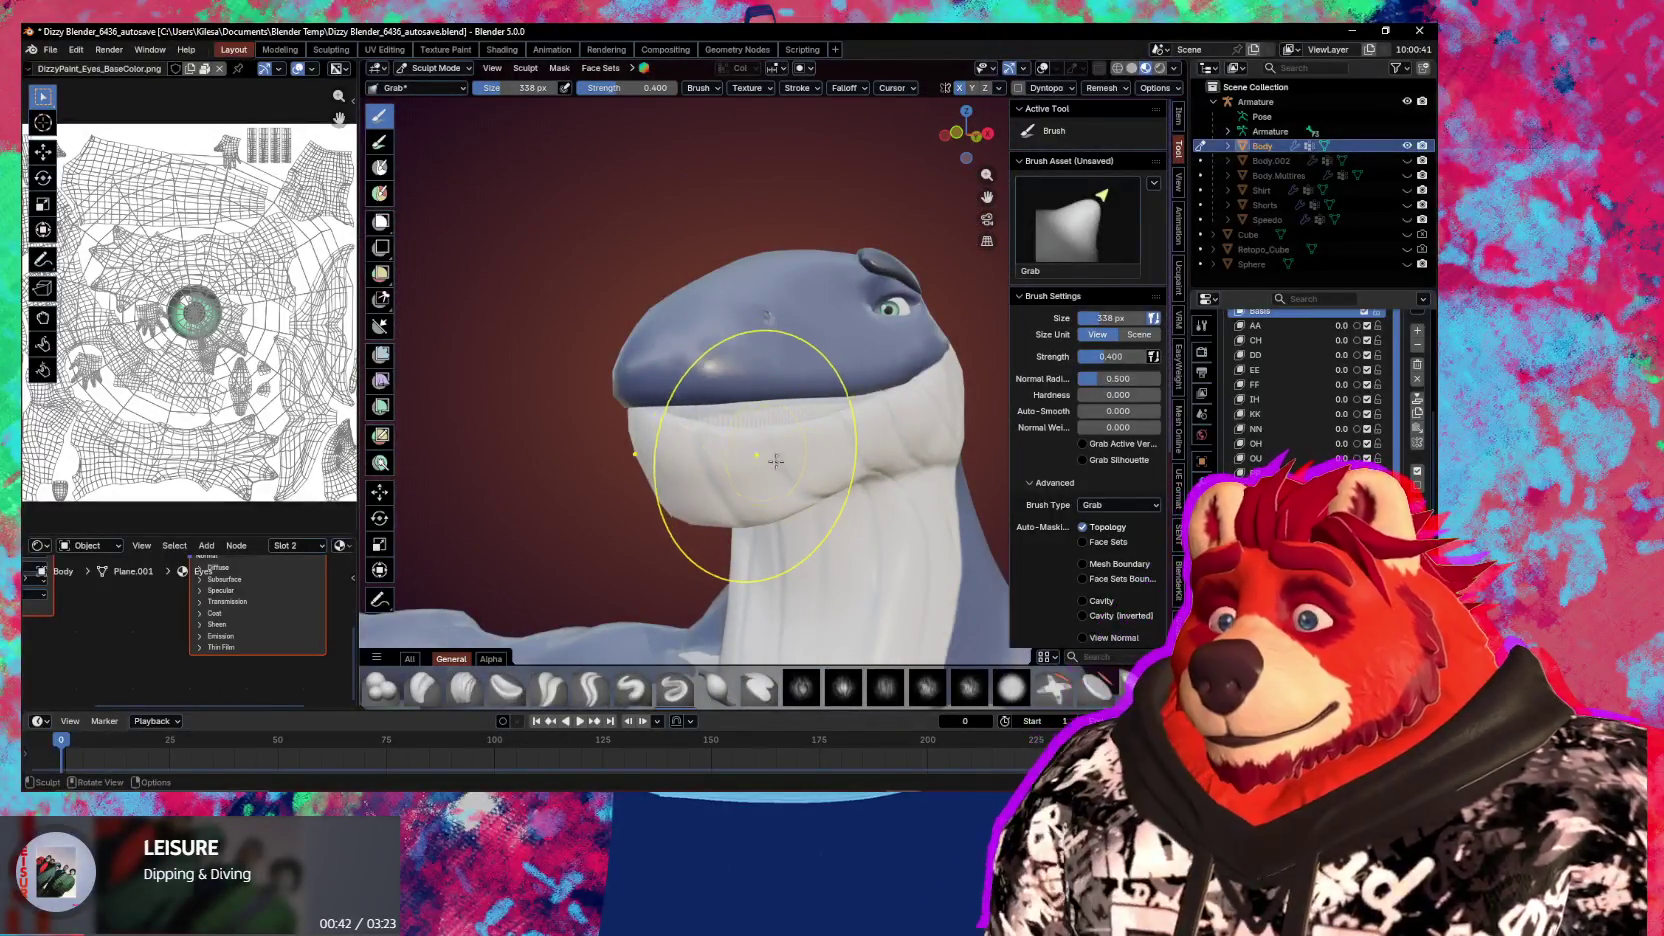
{"action": "scroll", "coordinate": [1300, 400], "scroll_direction": "down", "scroll_amount": 2}
{"action": "scroll", "coordinate": [1300, 390], "scroll_direction": "up", "scroll_amount": 5}
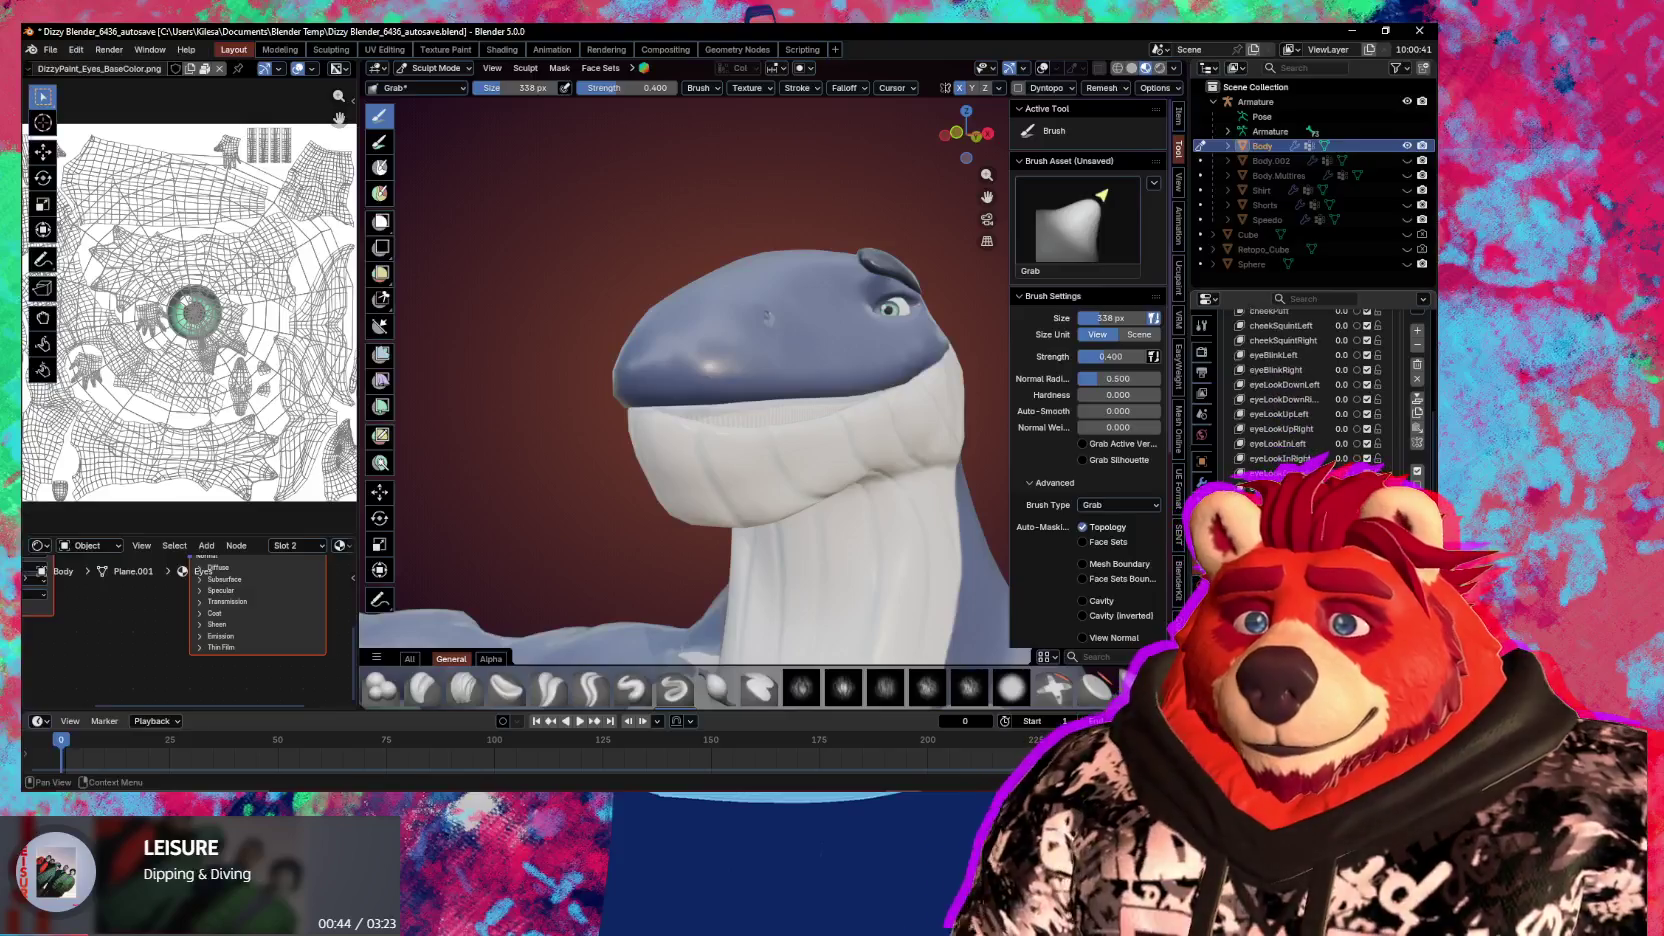
{"action": "scroll", "coordinate": [1300, 390], "scroll_direction": "down", "scroll_amount": 2}
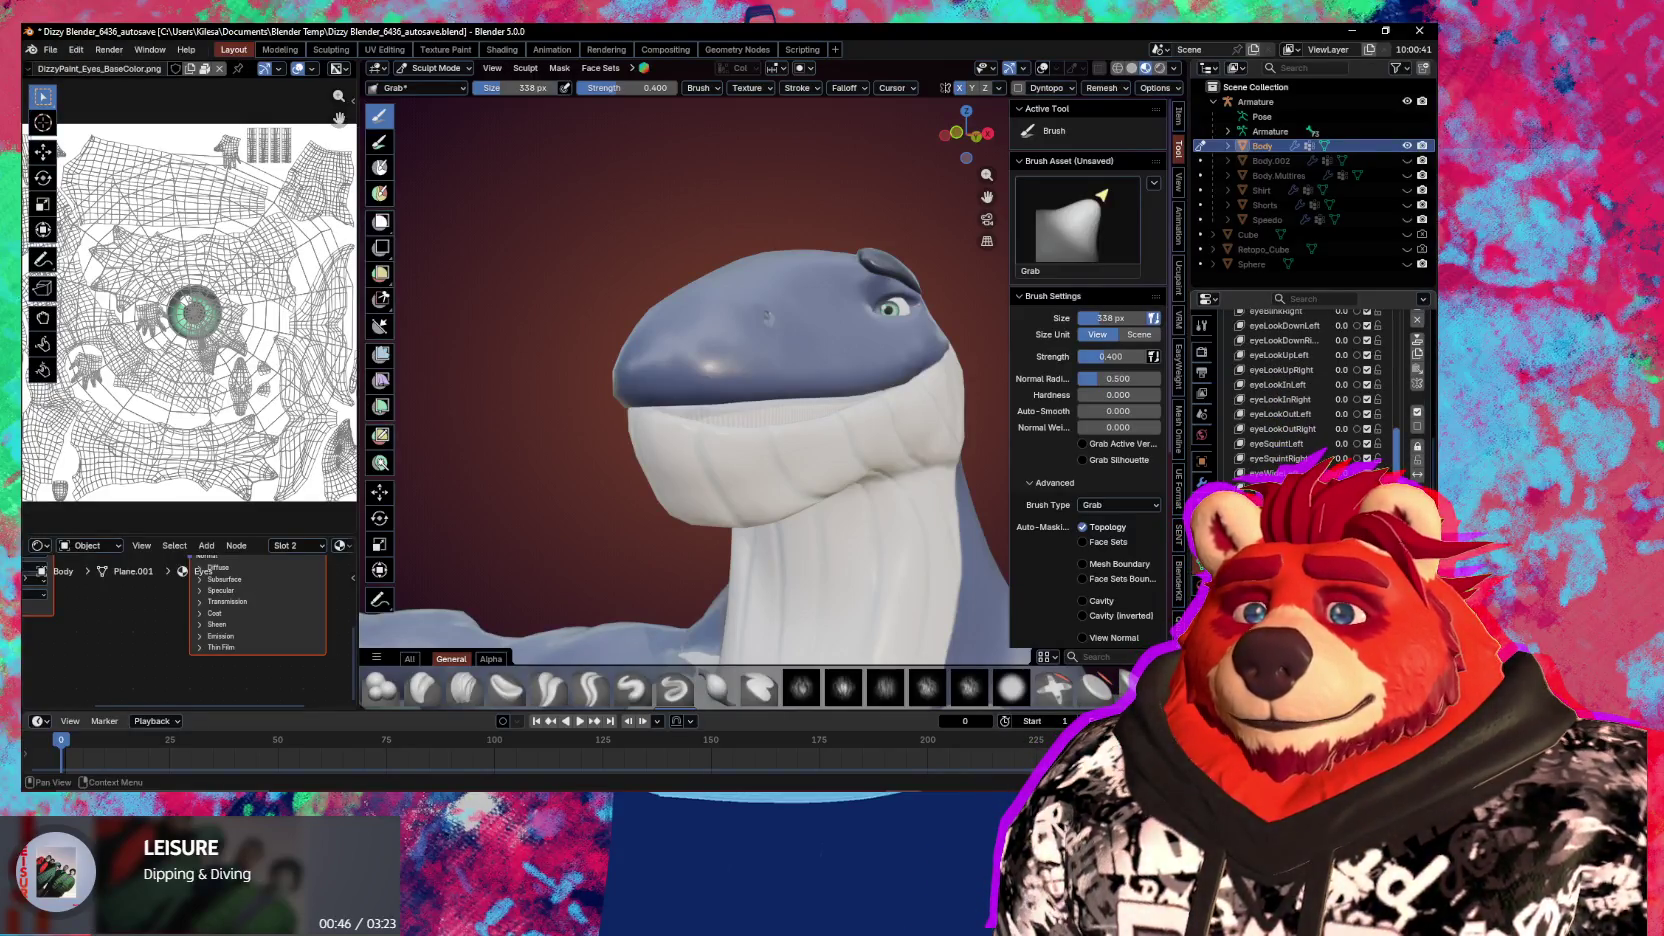
{"action": "middle_click_drag", "start_coordinate": [720, 500], "coordinate": [848, 535]}
Switch to Object Mode and orbit slightly to check the mirrored jaw
{"action": "key", "text": "ctrl+Tab"}
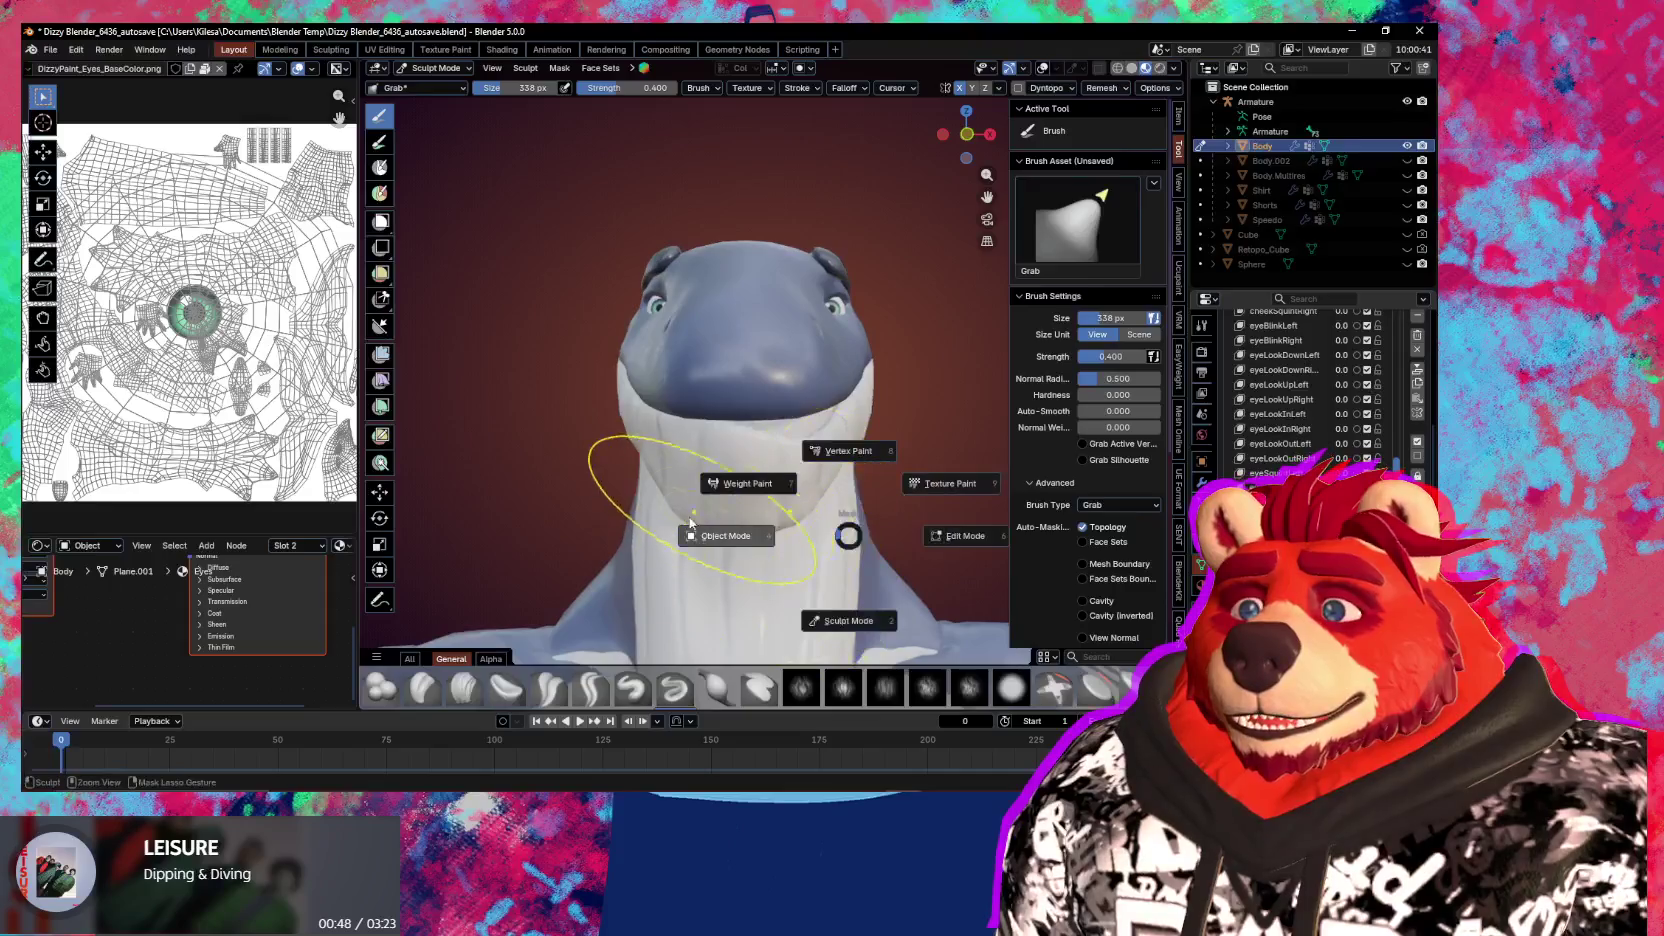
{"action": "left_click", "coordinate": [697, 536]}
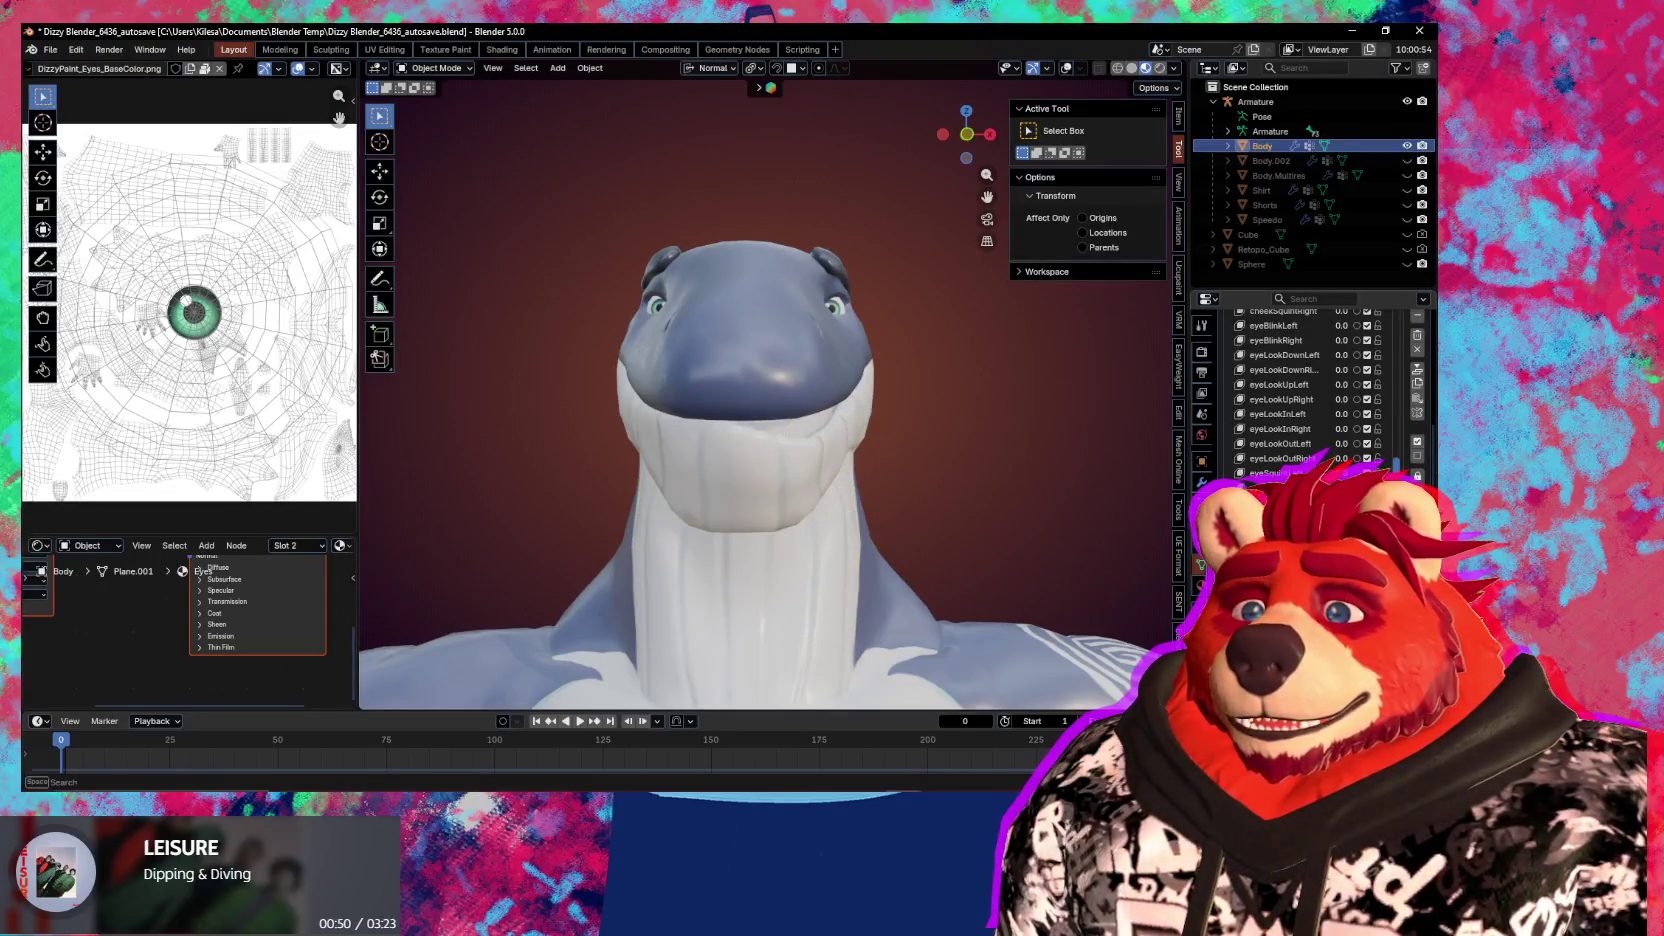
{"action": "mouse_move", "coordinate": [960, 580]}
{"action": "middle_mouse_down"}
{"action": "mouse_move", "coordinate": [1051, 583]}
{"action": "mouse_move", "coordinate": [753, 577]}
{"action": "mouse_move", "coordinate": [872, 588]}
{"action": "middle_mouse_up"}
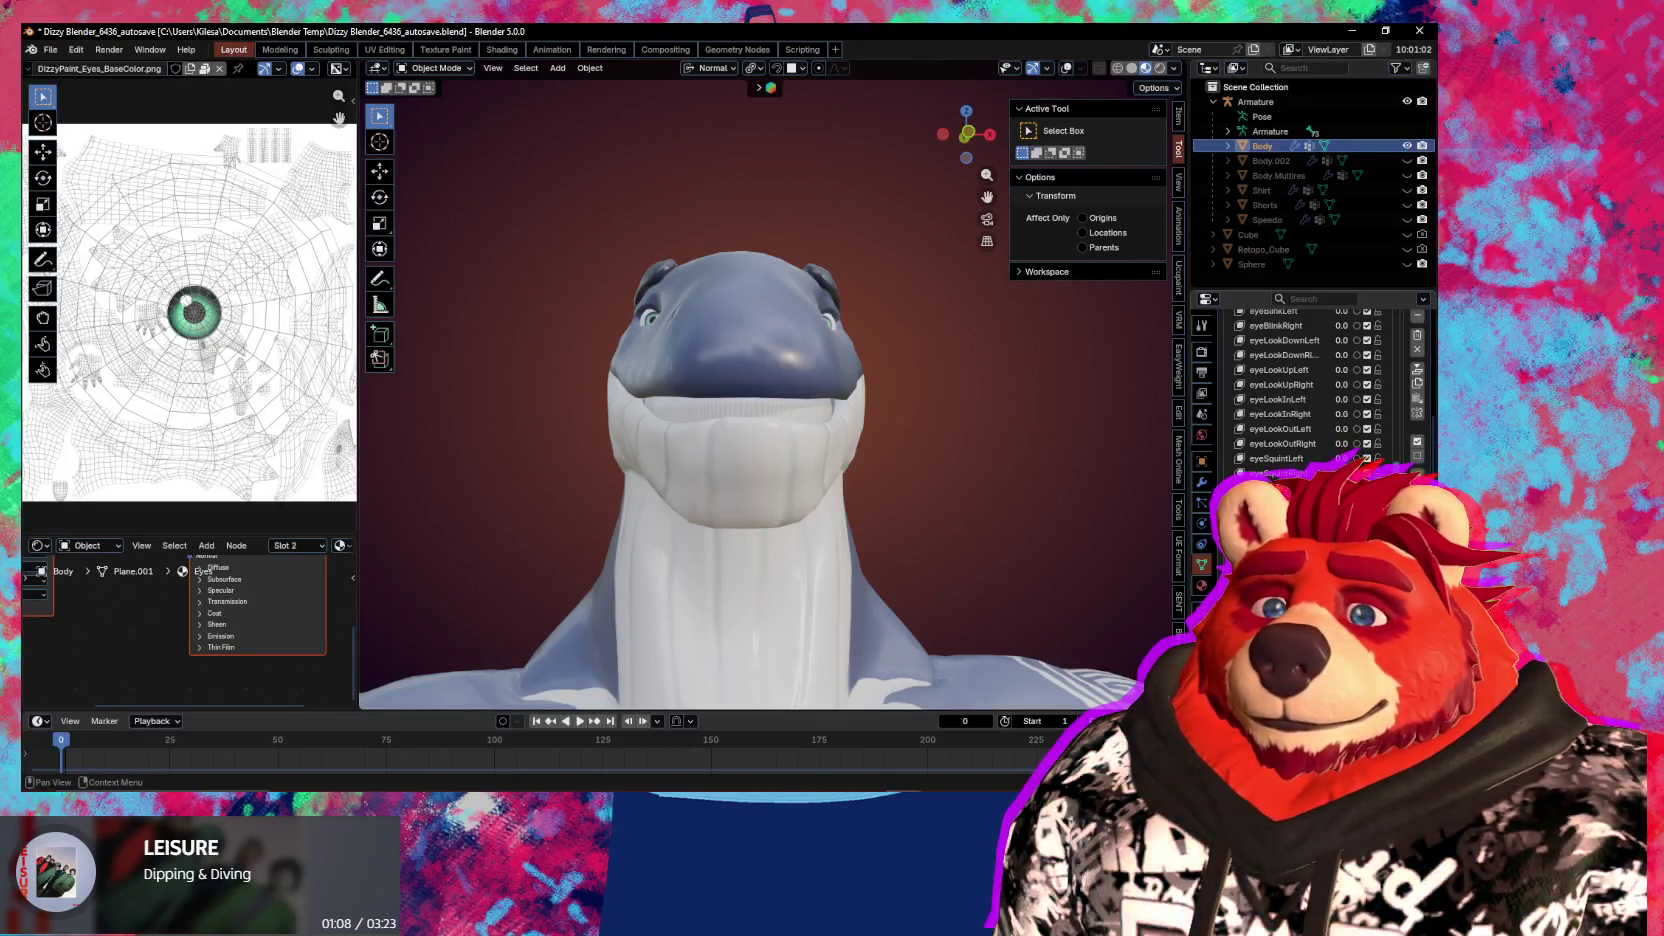
{"action": "scroll", "coordinate": [1387, 448], "scroll_direction": "up", "scroll_amount": 1}
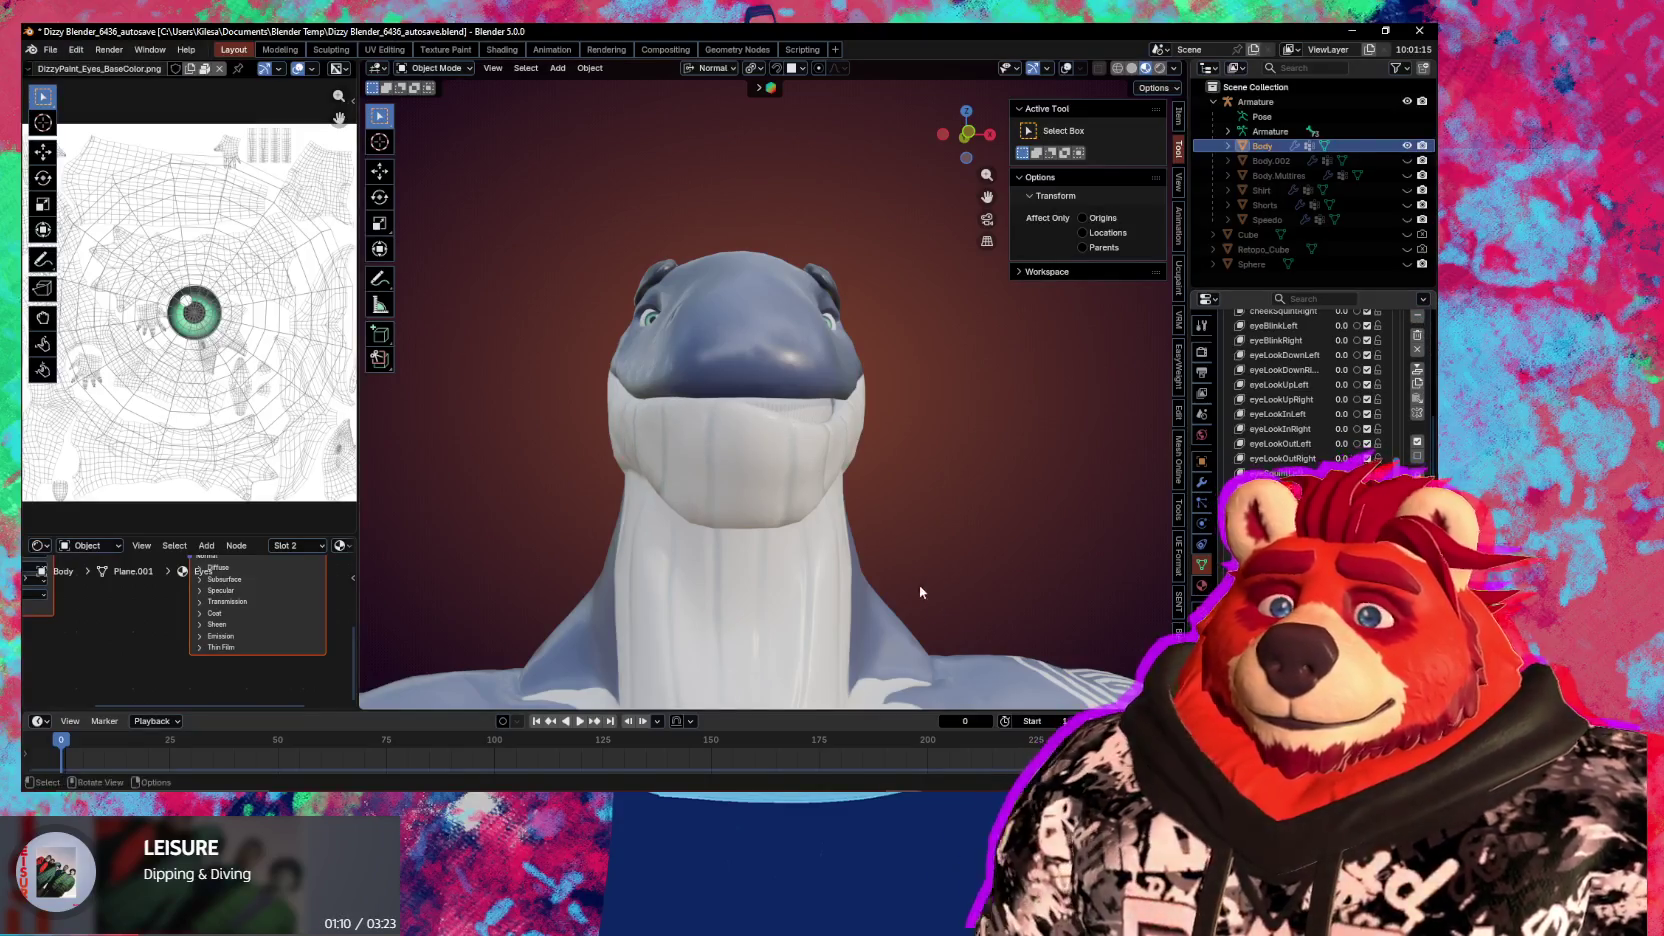
Re-enter Sculpt Mode, shrink the brush to 225 px, then drop back to Object Mode
{"action": "key", "text": "ctrl+Tab"}
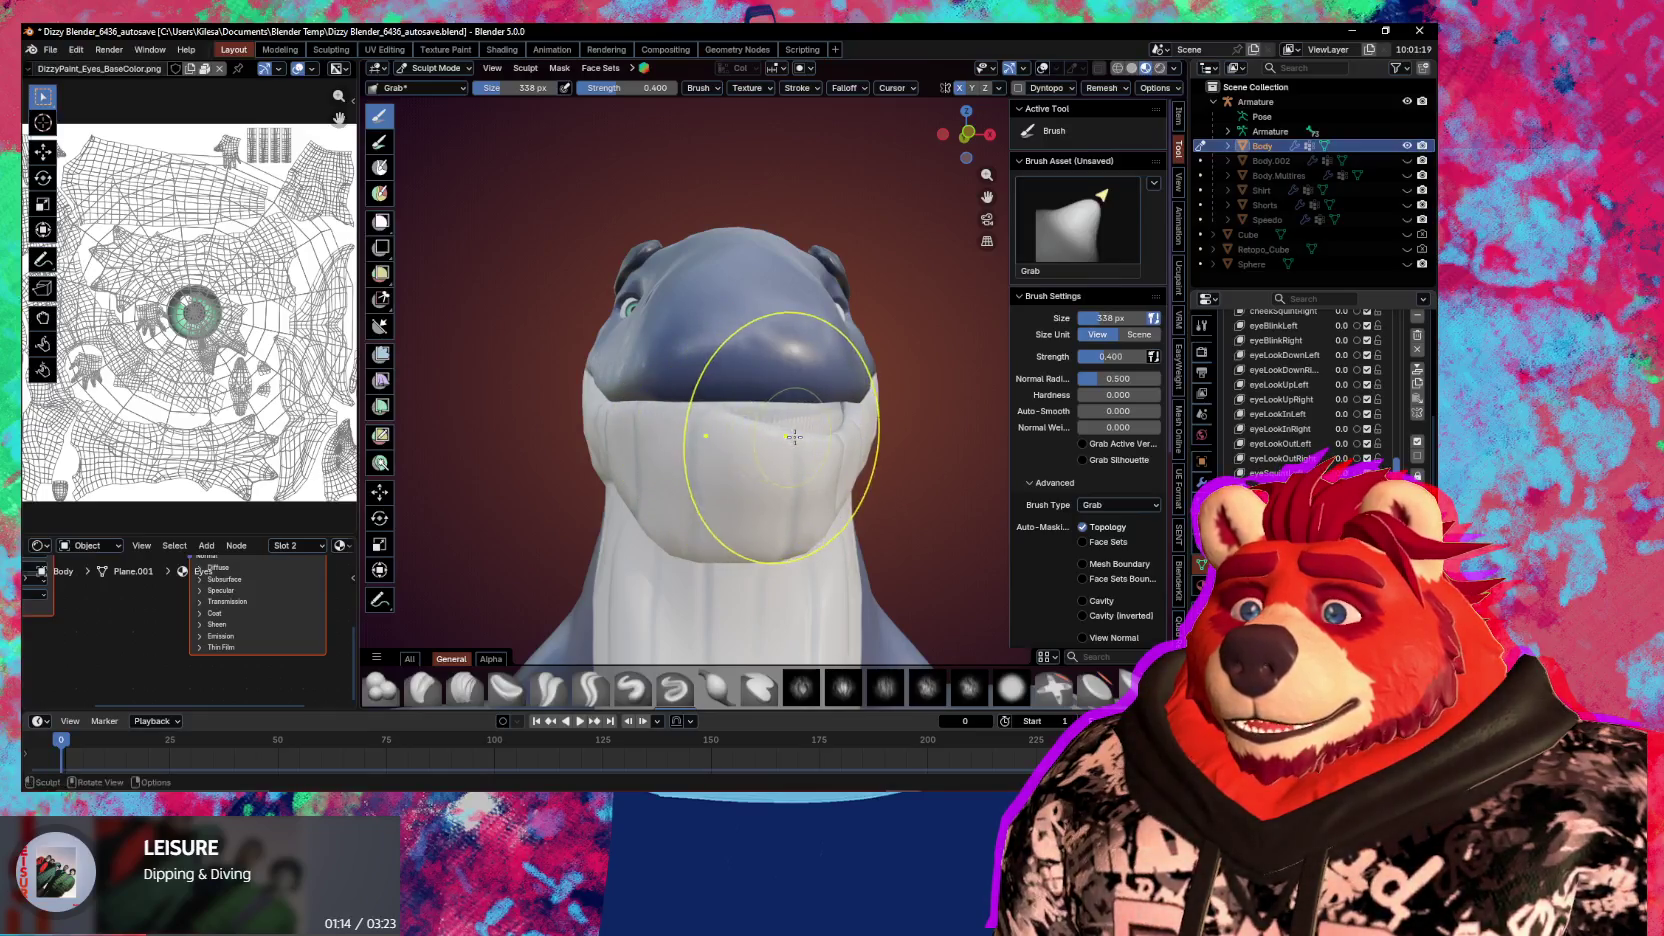
{"action": "middle_click_drag", "start_coordinate": [797, 445], "coordinate": [706, 426]}
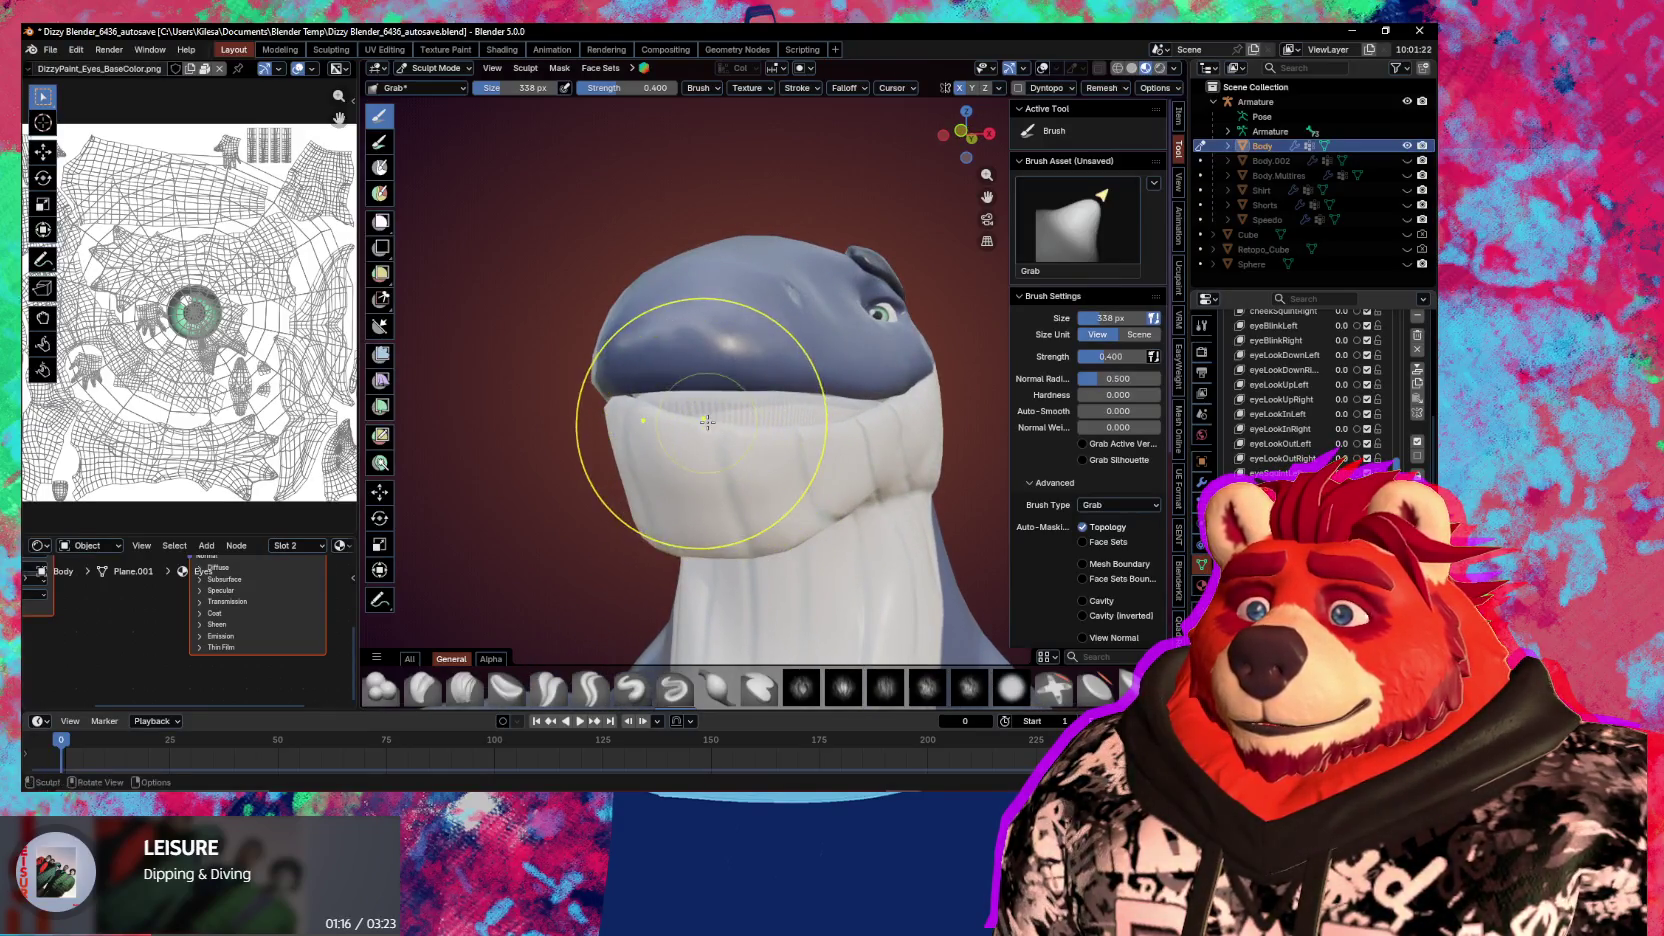
{"action": "key", "text": "f"}
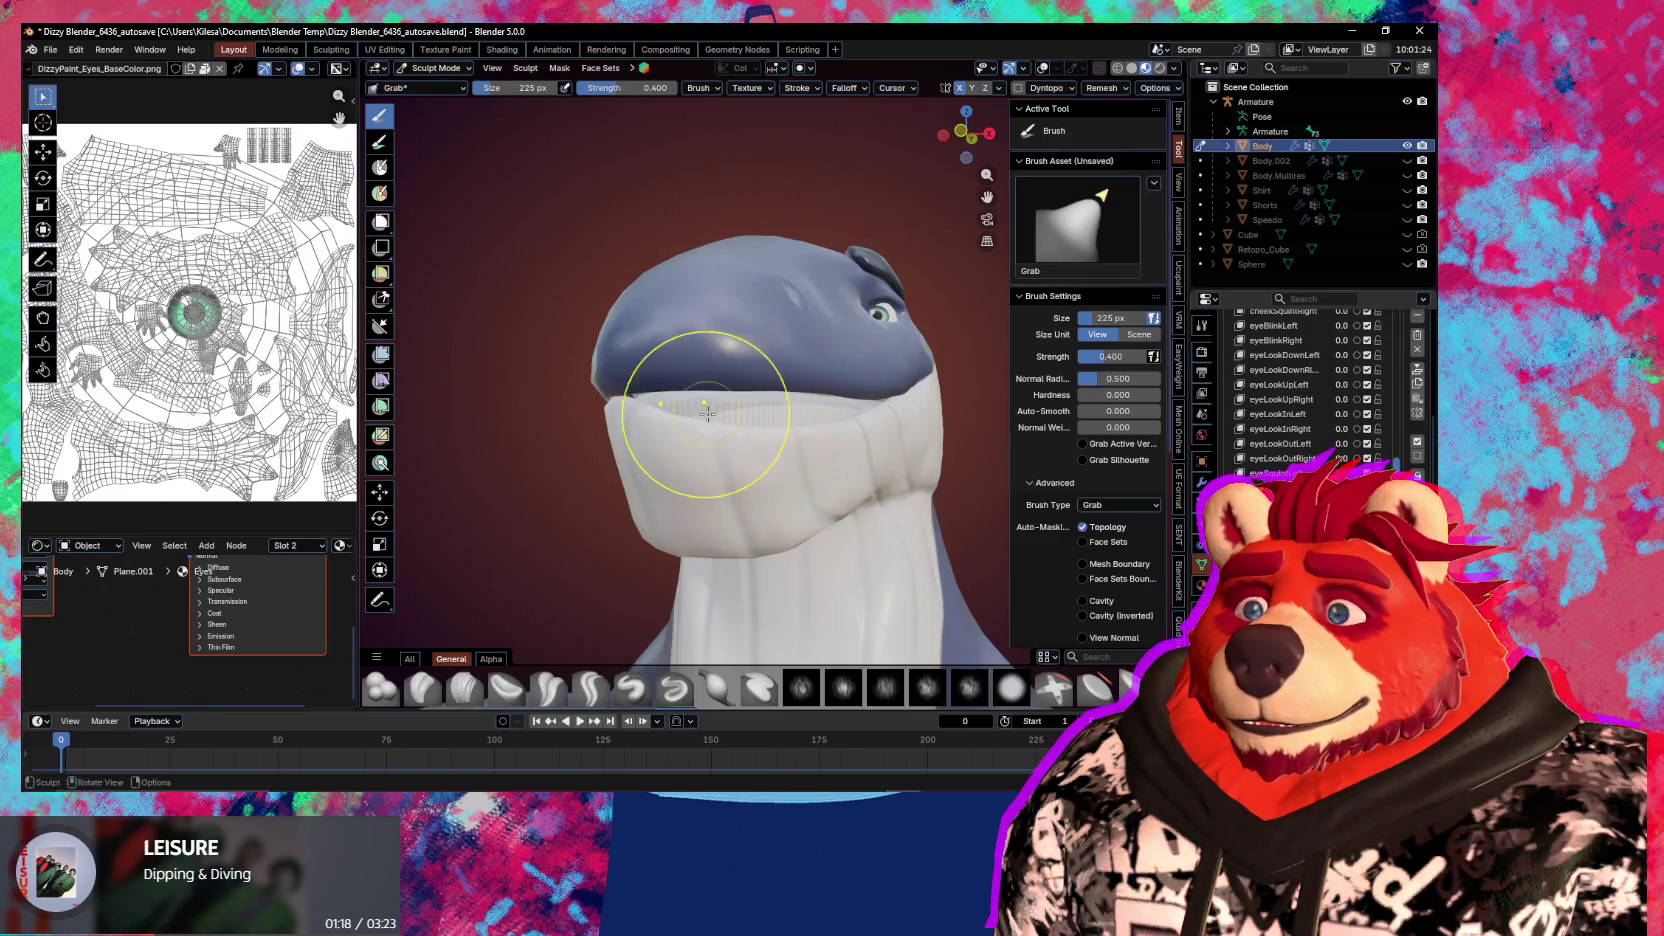
{"action": "middle_click_drag", "start_coordinate": [706, 440], "coordinate": [845, 508]}
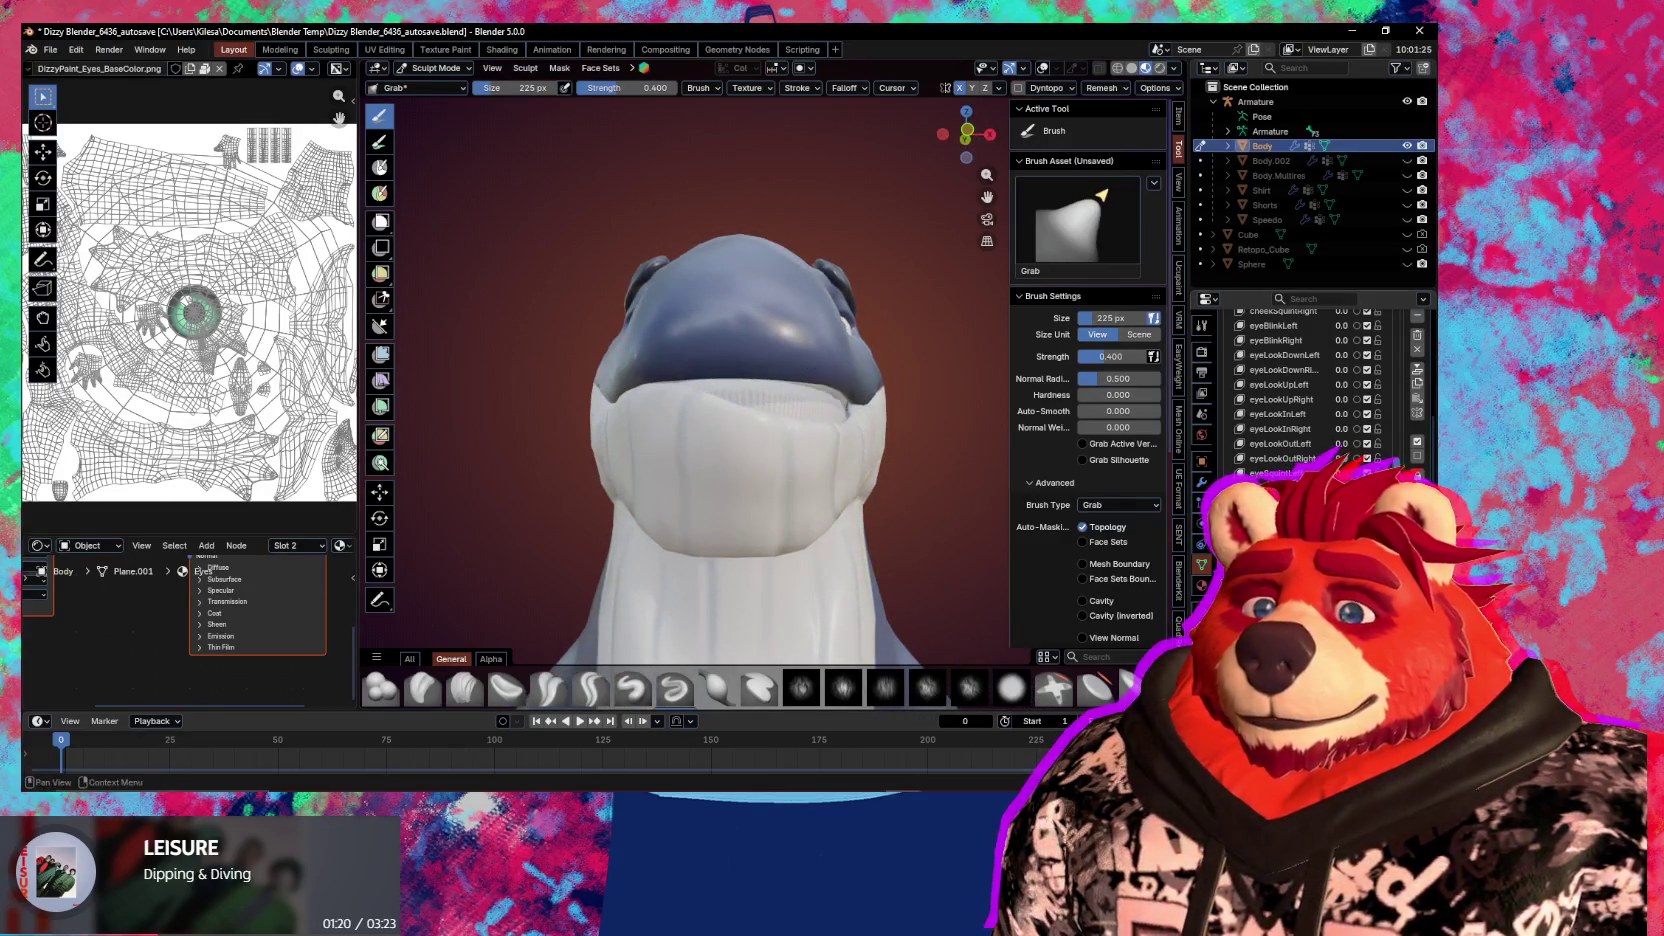
{"action": "key", "text": "ctrl+Tab"}
{"action": "left_click", "coordinate": [706, 470]}
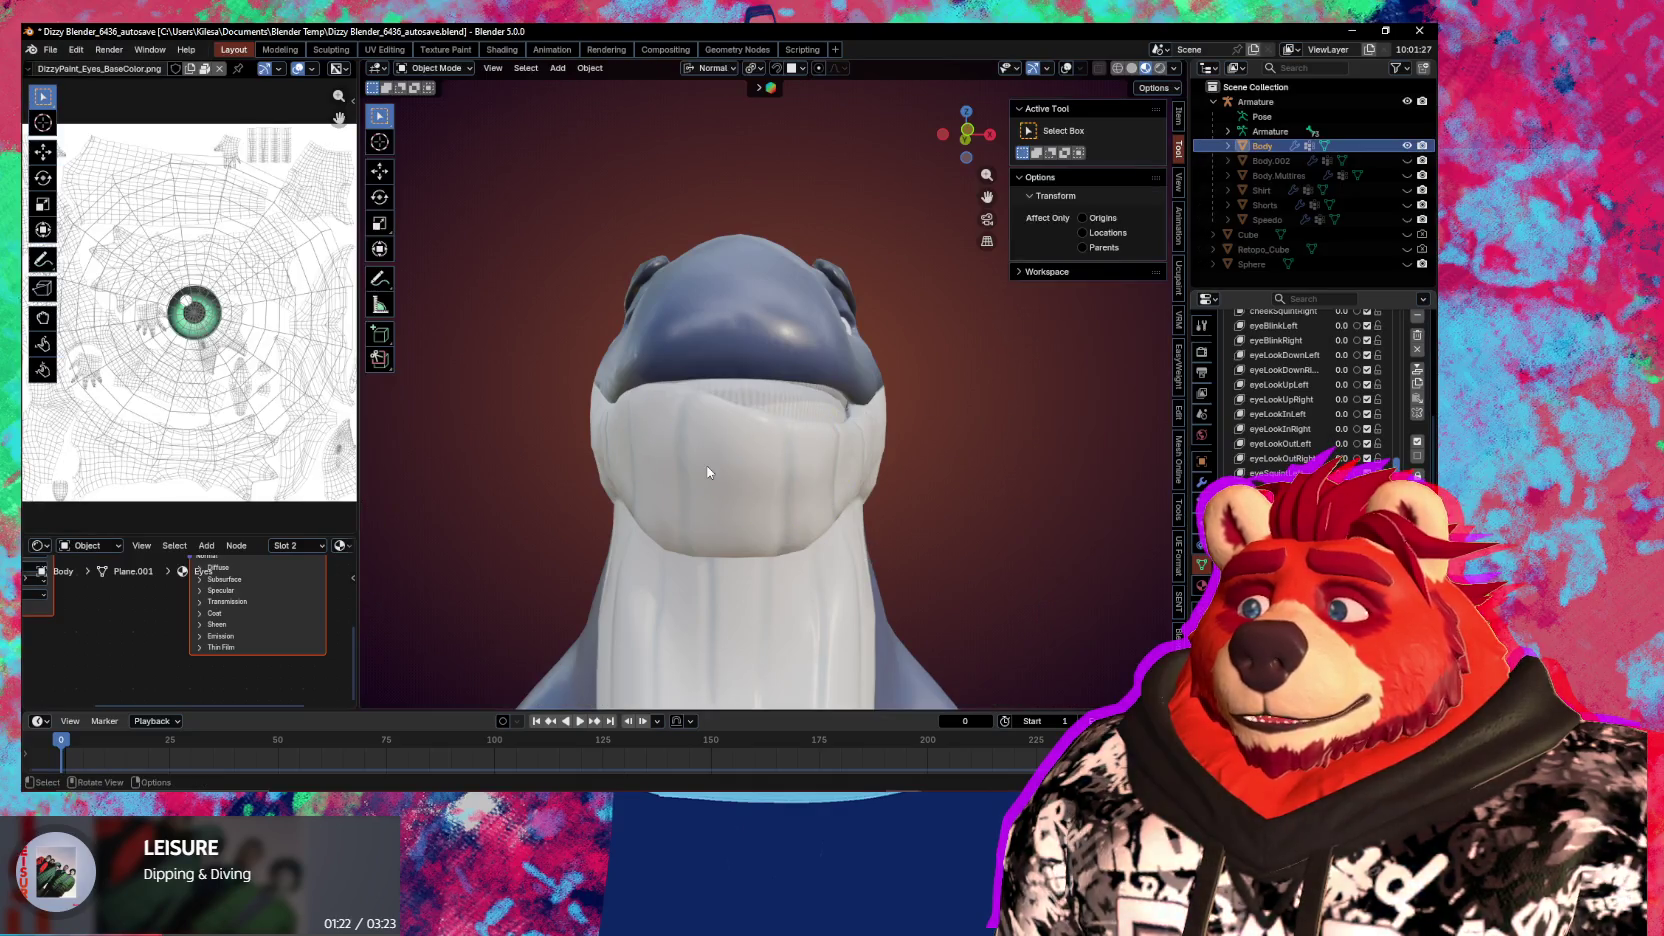
{"action": "mouse_move", "coordinate": [706, 472]}
{"action": "middle_mouse_down"}
{"action": "mouse_move", "coordinate": [757, 467]}
{"action": "mouse_move", "coordinate": [790, 503]}
{"action": "middle_mouse_up"}
Return to Sculpt Mode, set the Grab brush to 243 px, and pull the chin and jaw
{"action": "key", "text": "ctrl+Tab"}
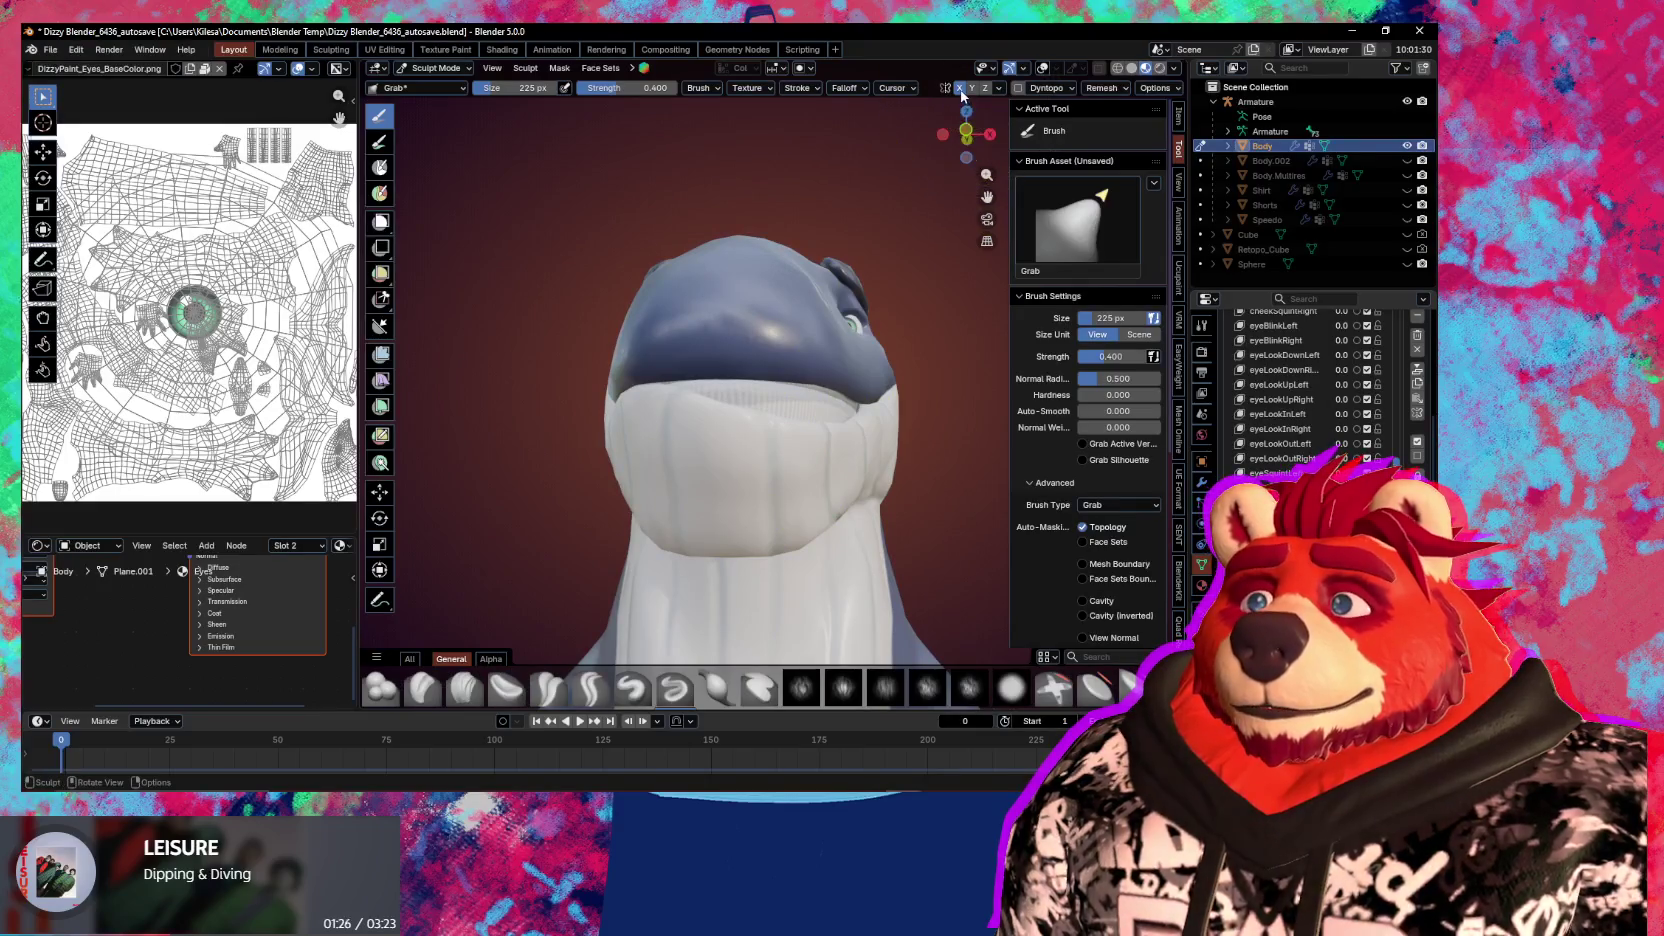
{"action": "mouse_move", "coordinate": [848, 346]}
{"action": "middle_mouse_down"}
{"action": "mouse_move", "coordinate": [846, 445]}
{"action": "mouse_move", "coordinate": [787, 438]}
{"action": "mouse_move", "coordinate": [880, 438]}
{"action": "middle_mouse_up"}
{"action": "key", "text": "f"}
{"action": "left_click", "coordinate": [816, 440]}
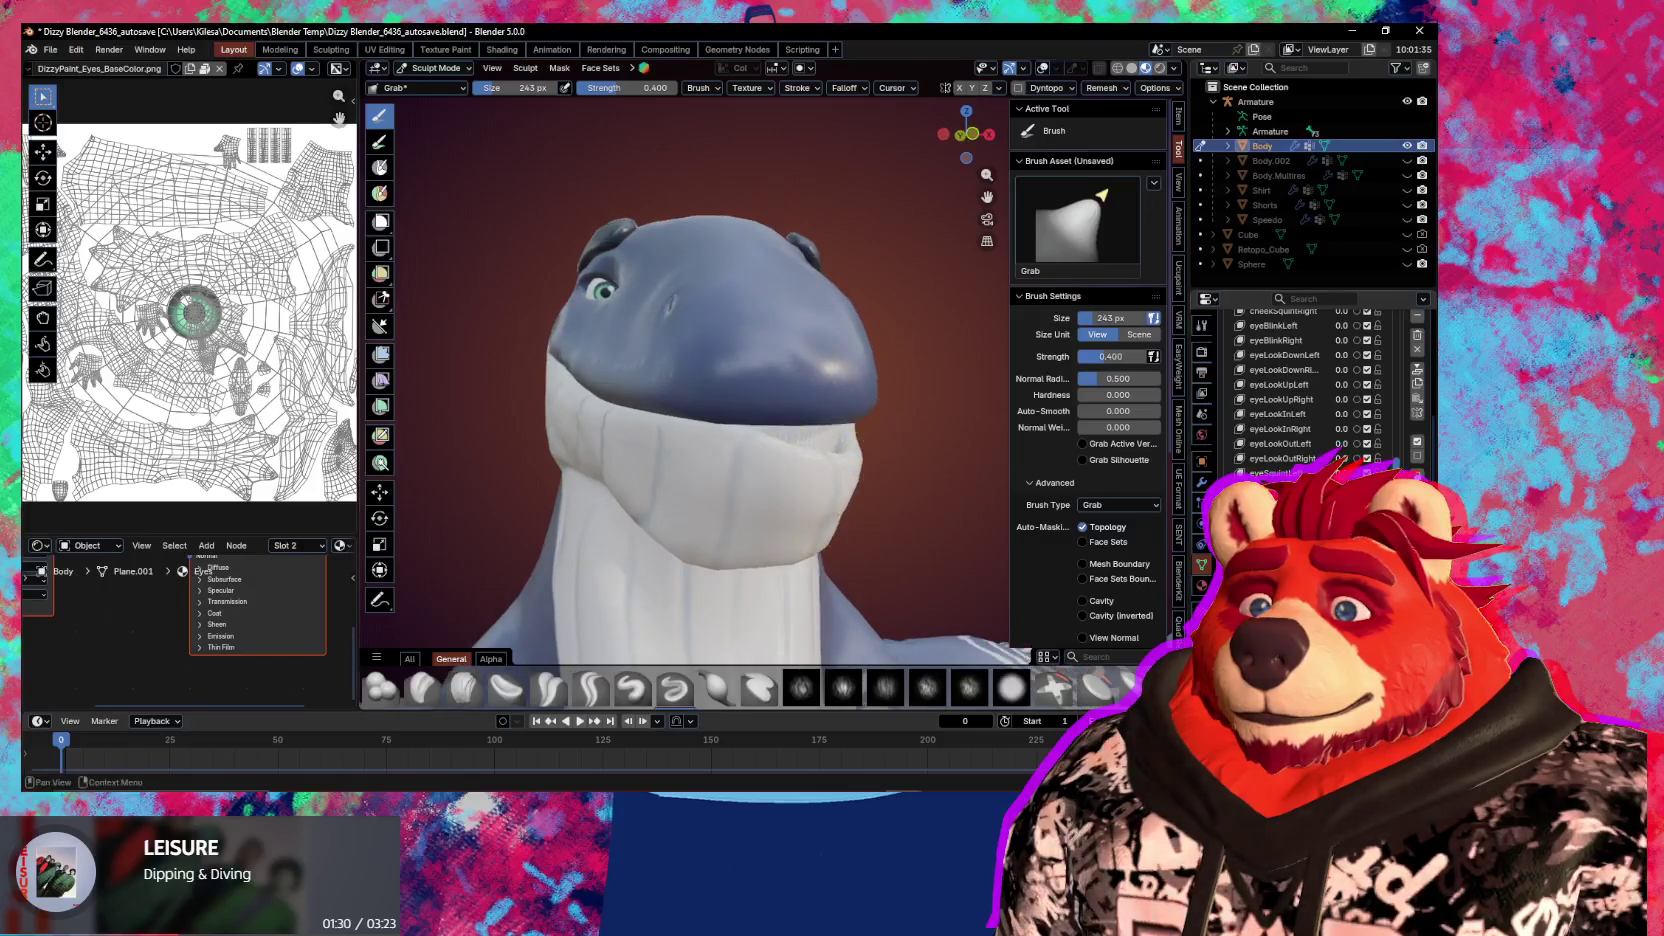
{"action": "left_click_drag", "start_coordinate": [845, 455], "coordinate": [845, 475]}
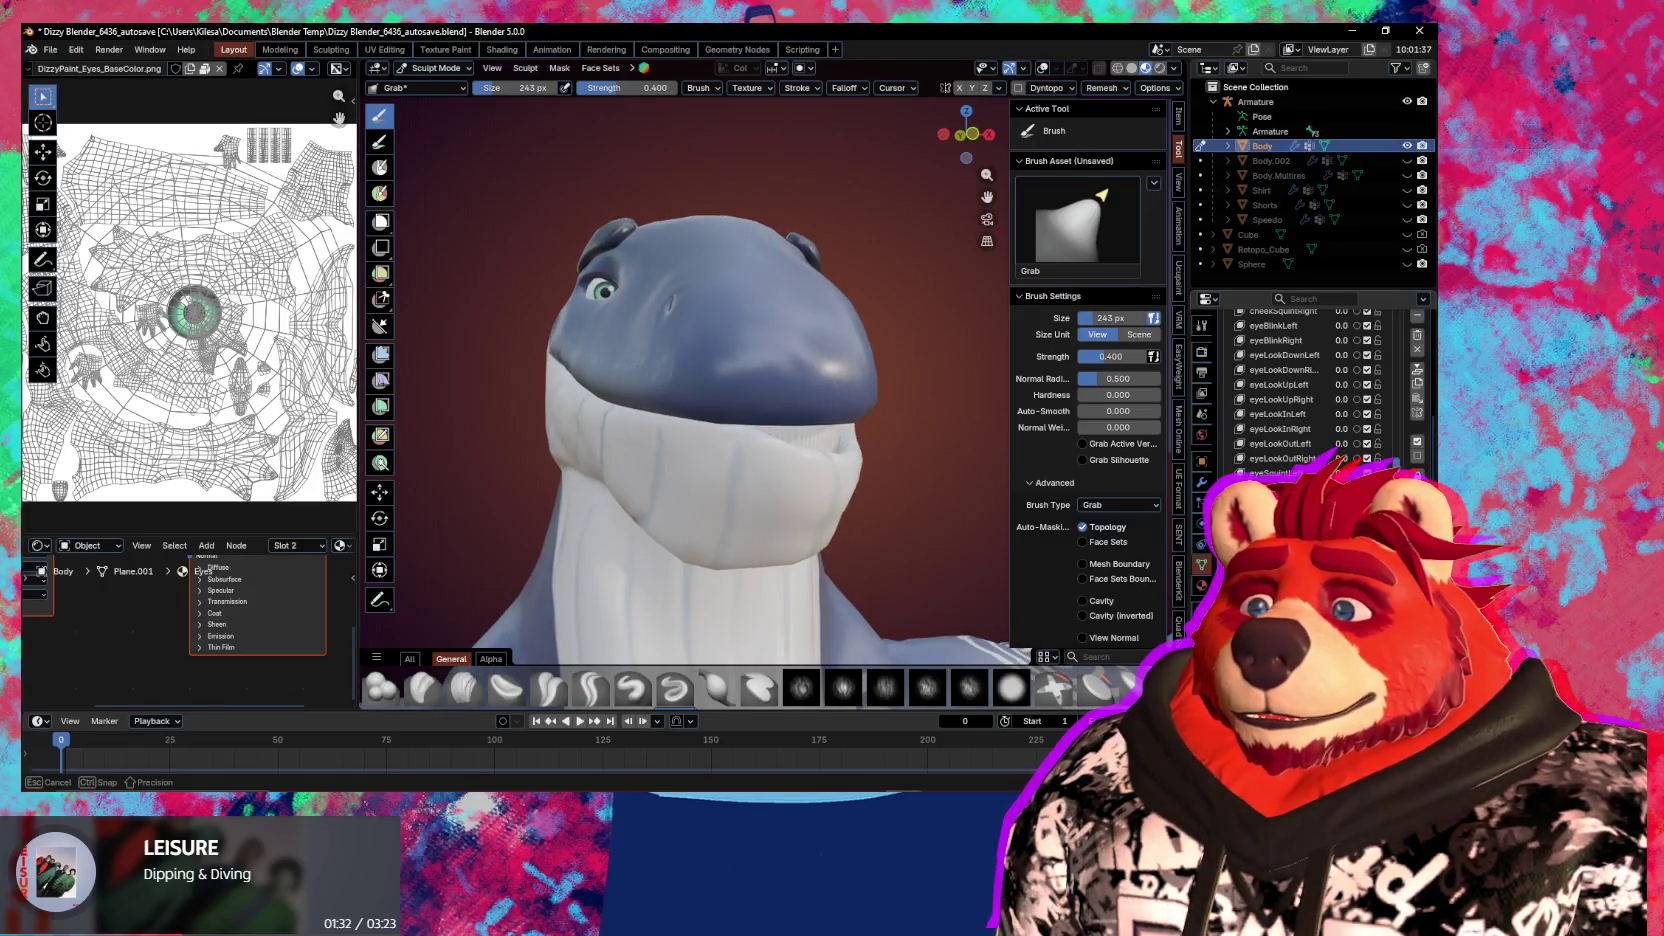